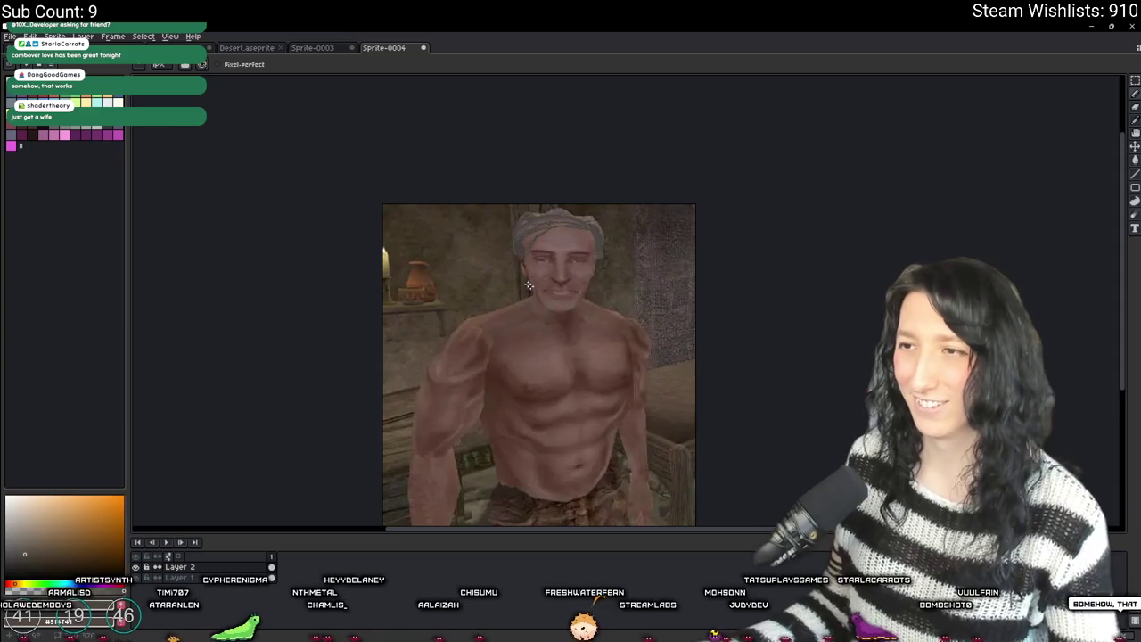
- Undo the stray beard strokes across the cheek, across the mouth and down its right side
scroll(512, 250, "down", 1)
scroll(558, 288, "up", 4)
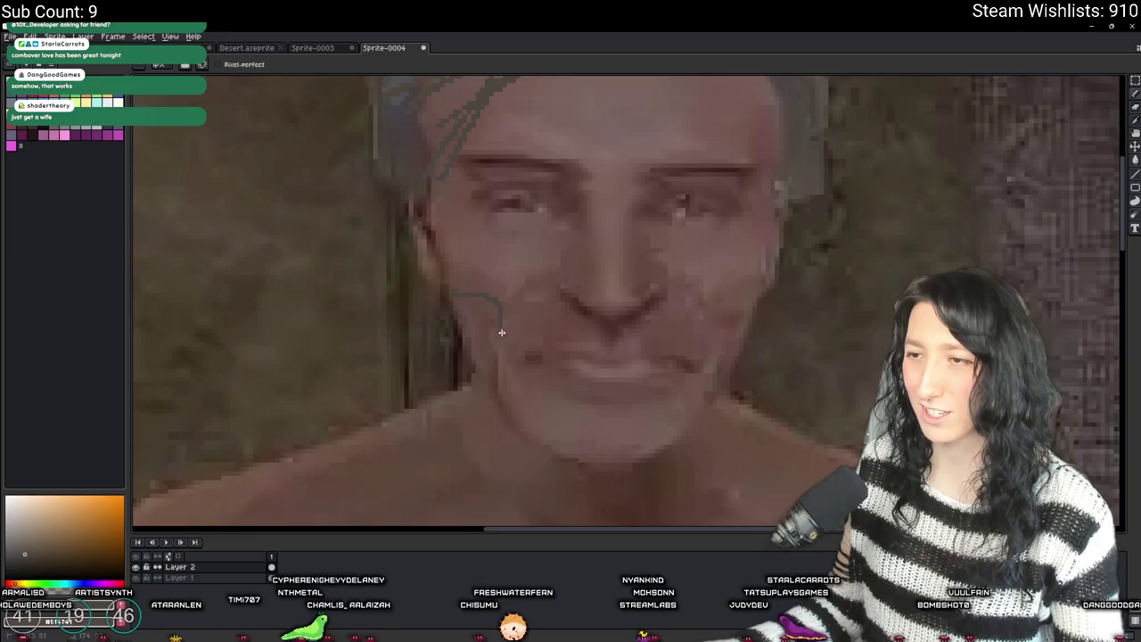
key("ctrl+z")
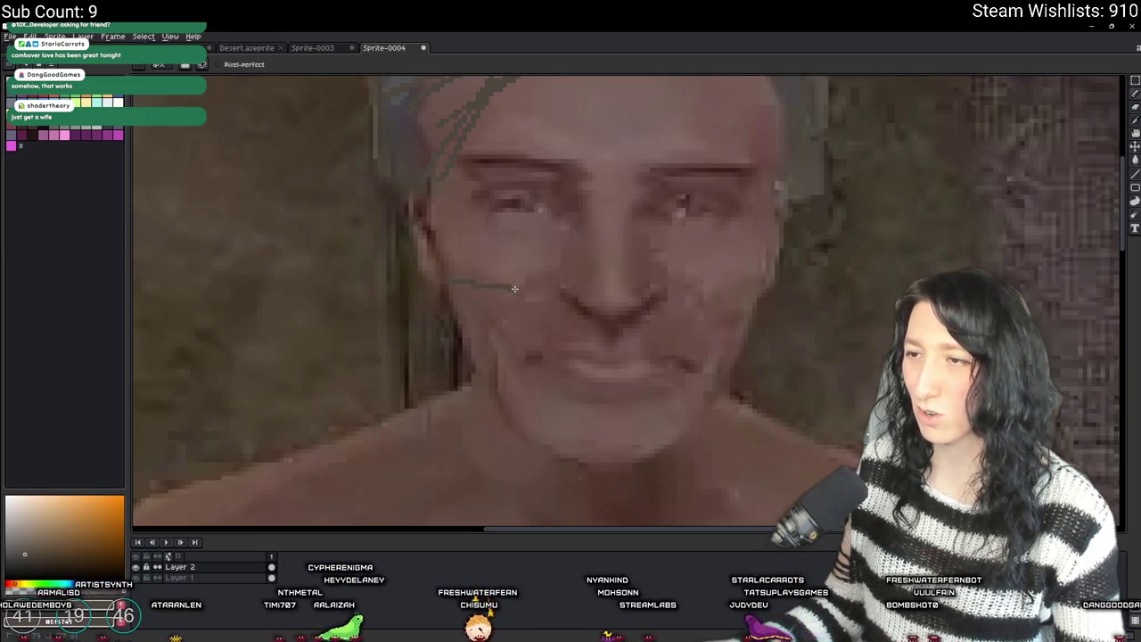
key("ctrl+z")
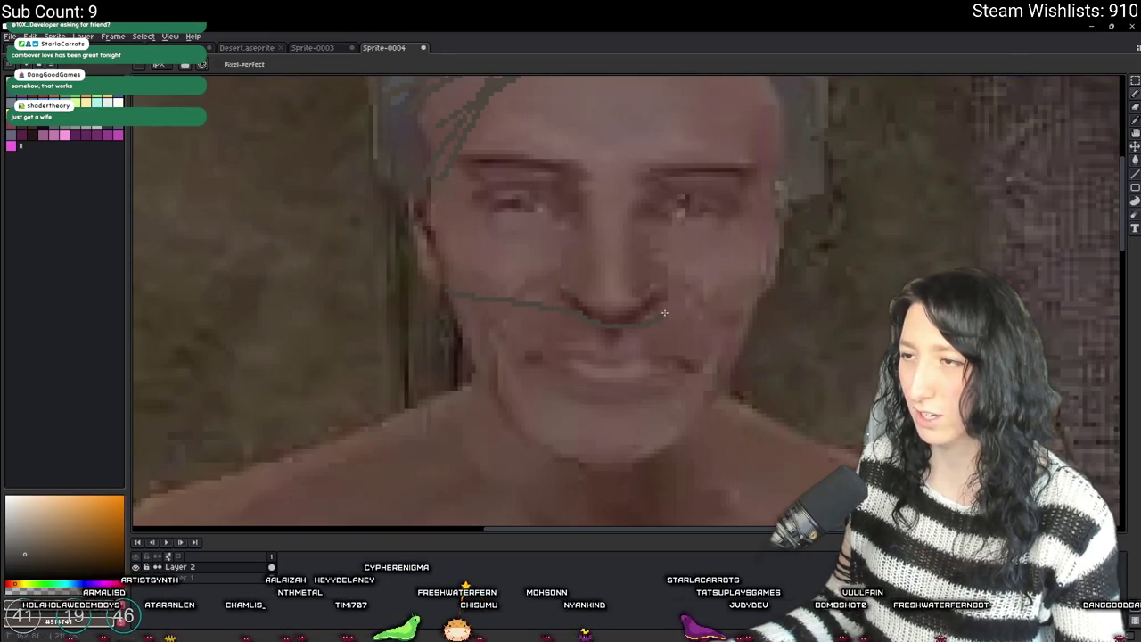
key("ctrl+z")
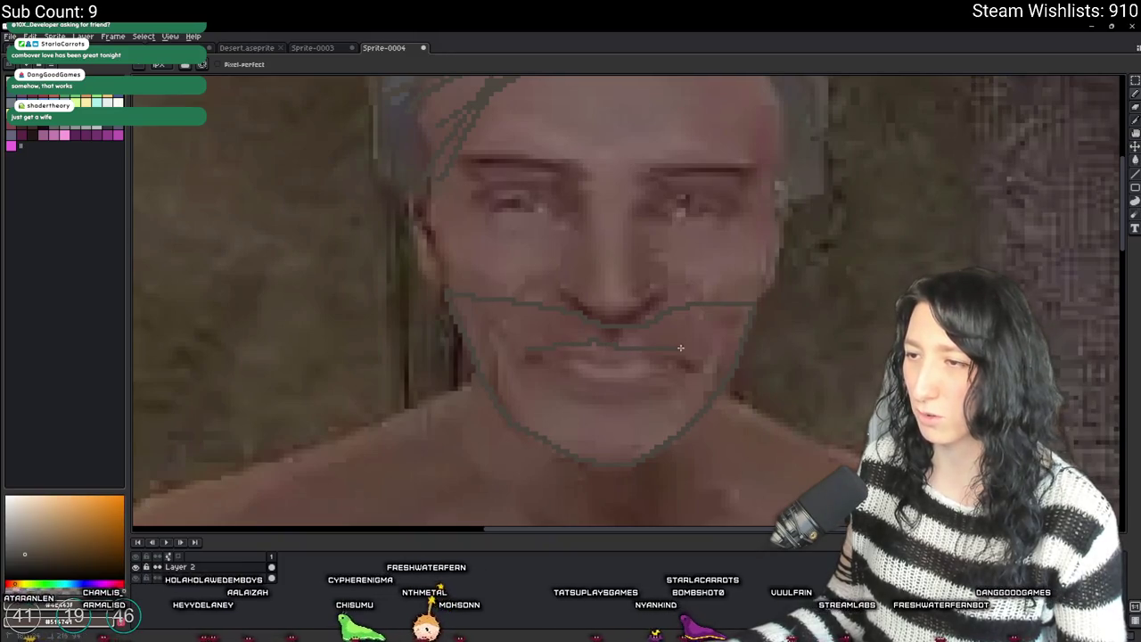
- Fill the beard outline with solid grey using the bucket tool
key("g")
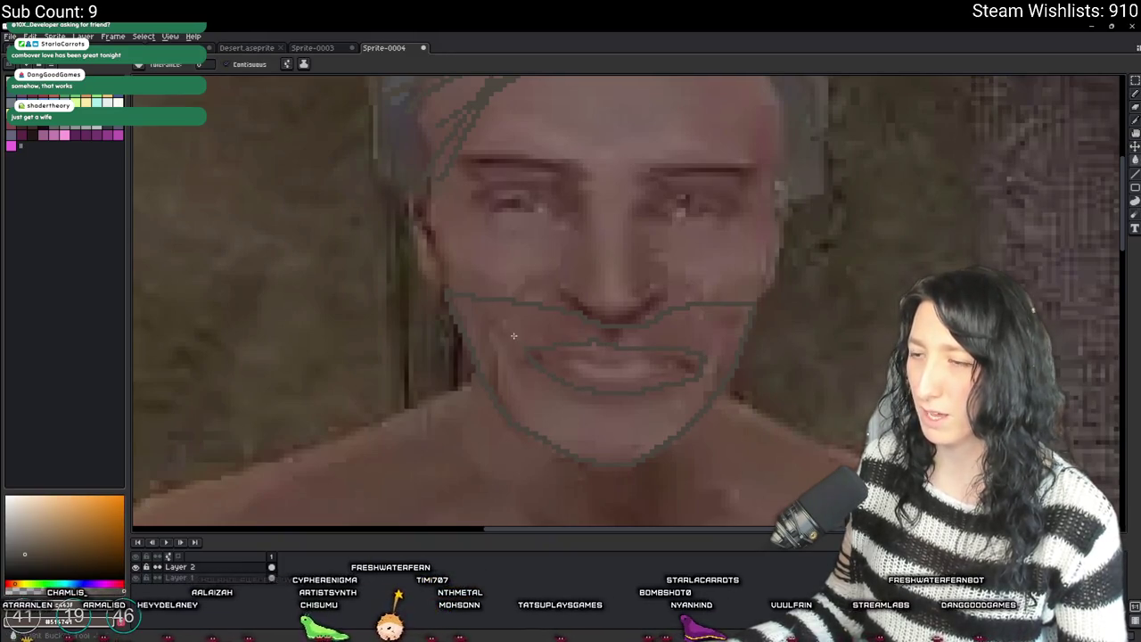
left_click(528, 353)
scroll(509, 330, "down", 2)
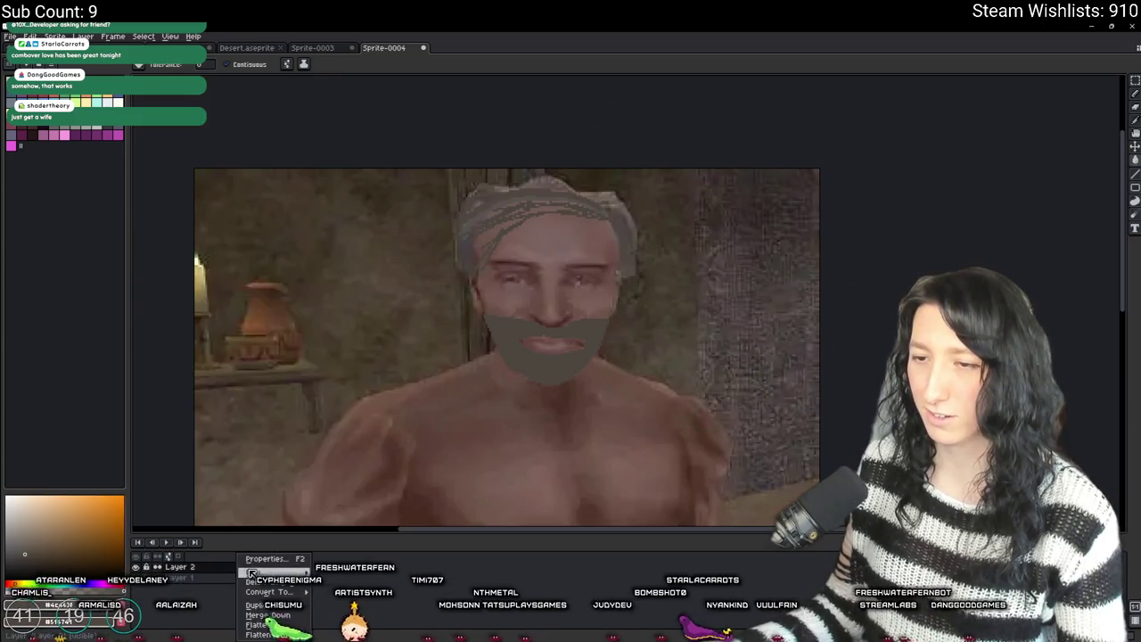
- Set Layer 2's opacity to 64% in its layer properties
left_click(278, 558)
left_click(420, 357)
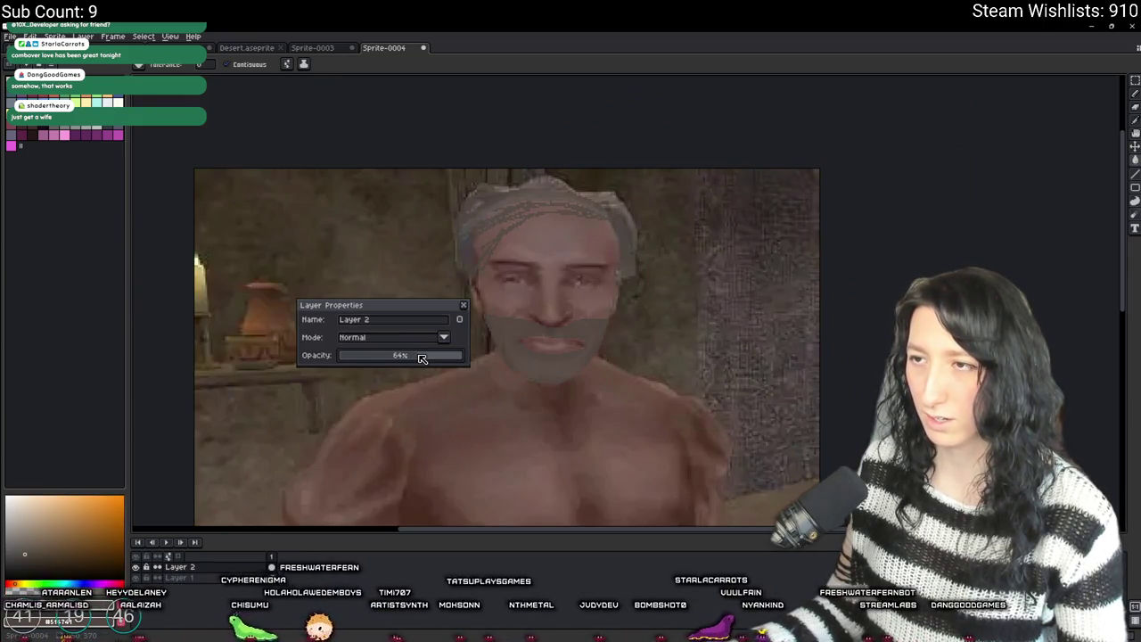
left_click(463, 305)
- Recentre the sprite in view and return to the pencil
scroll(529, 367, "down", 1)
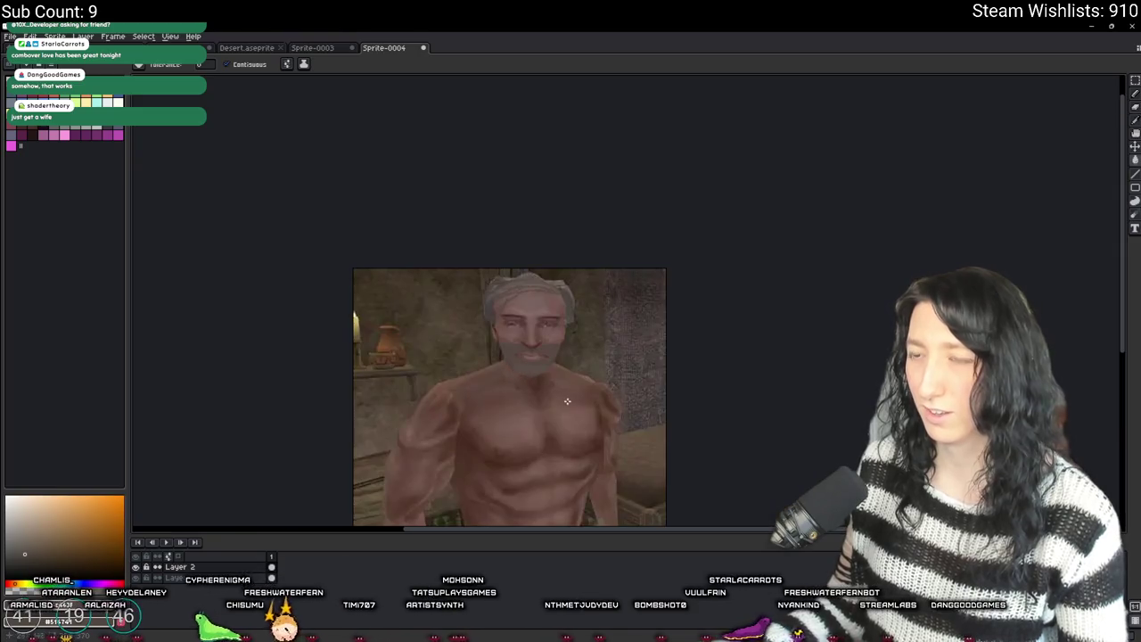
left_click_drag(569, 400, 565, 372)
scroll(564, 365, "down", 1)
scroll(565, 365, "up", 1)
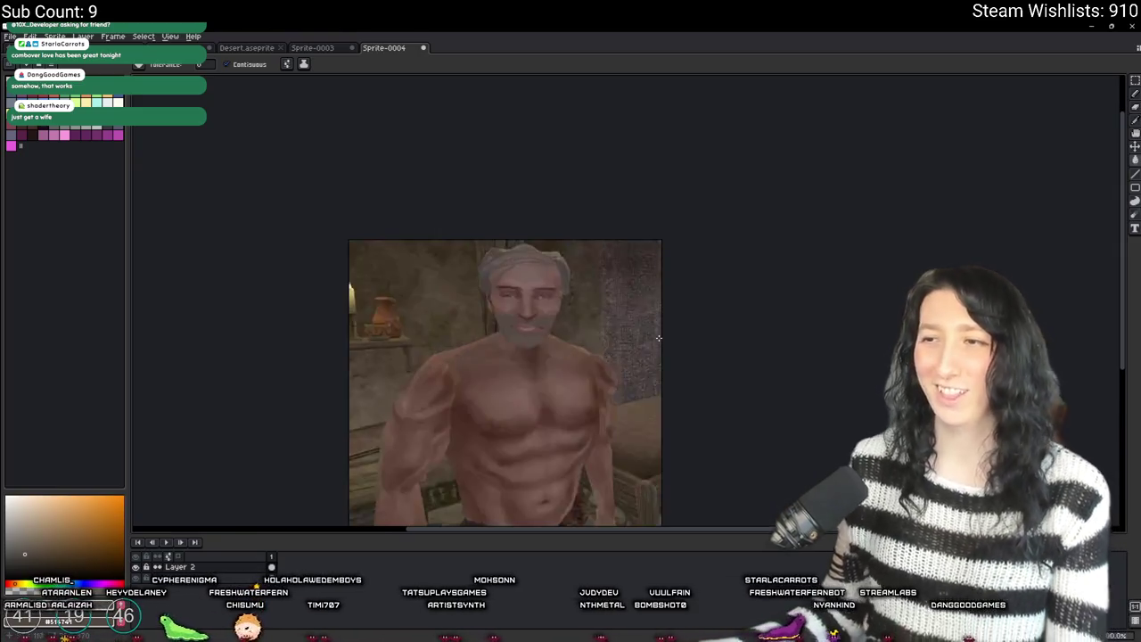
left_click_drag(661, 333, 657, 287)
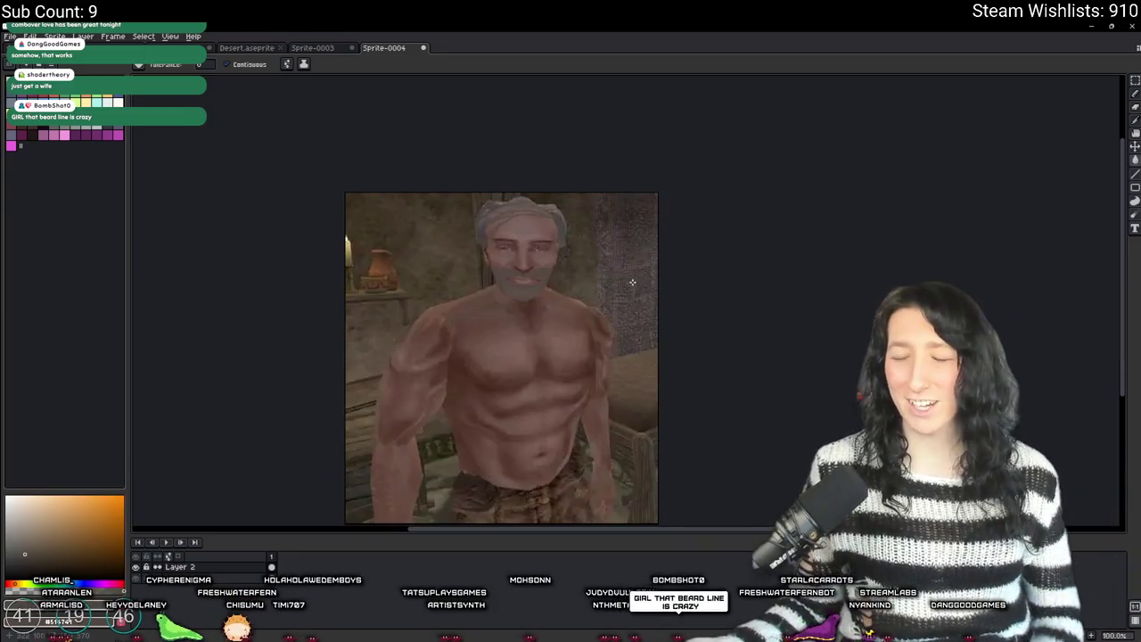
scroll(657, 286, "up", 3)
scroll(642, 229, "down", 1)
left_click_drag(642, 230, 690, 224)
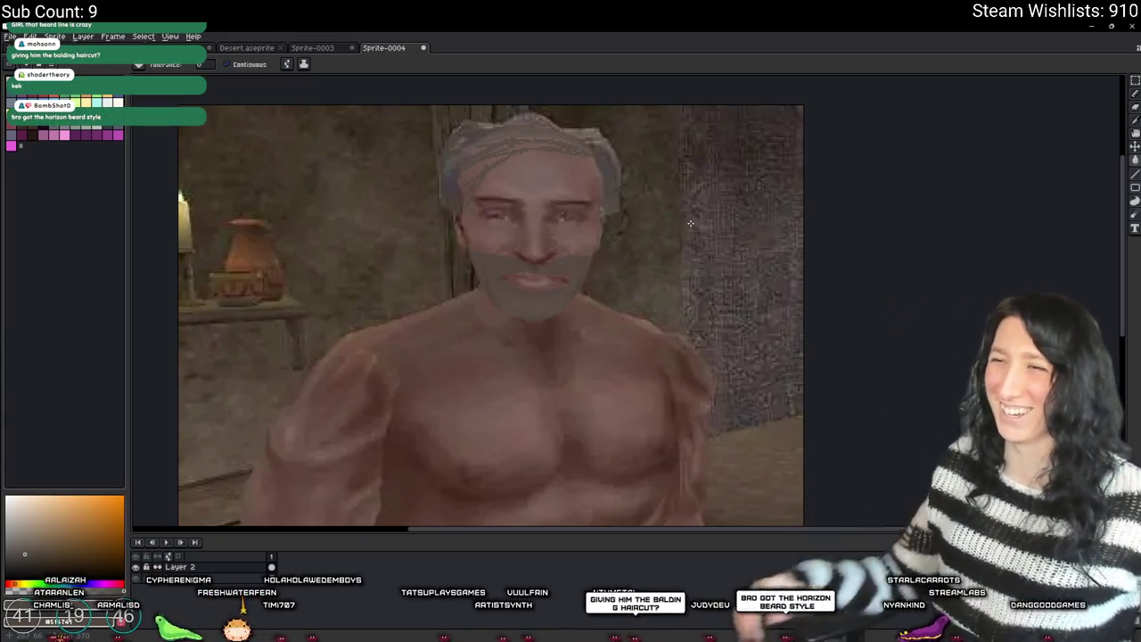
key("b")
scroll(479, 245, "up", 4)
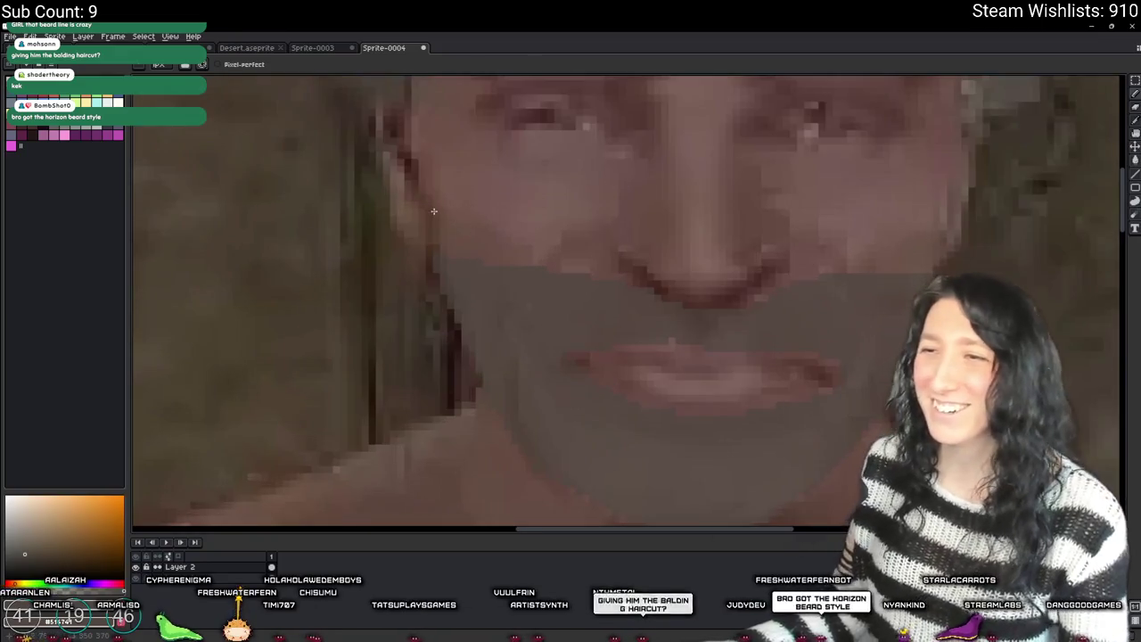
scroll(497, 255, "down", 2)
scroll(540, 262, "down", 1)
left_click_drag(542, 326, 688, 281)
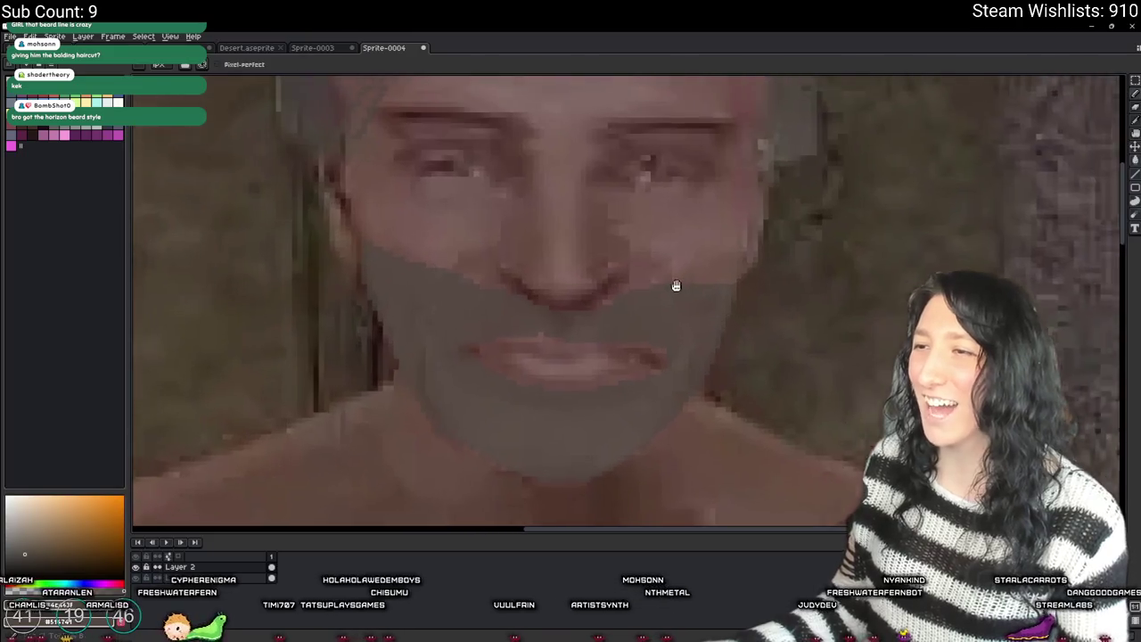
scroll(687, 281, "up", 1)
key("g")
scroll(727, 270, "down", 3)
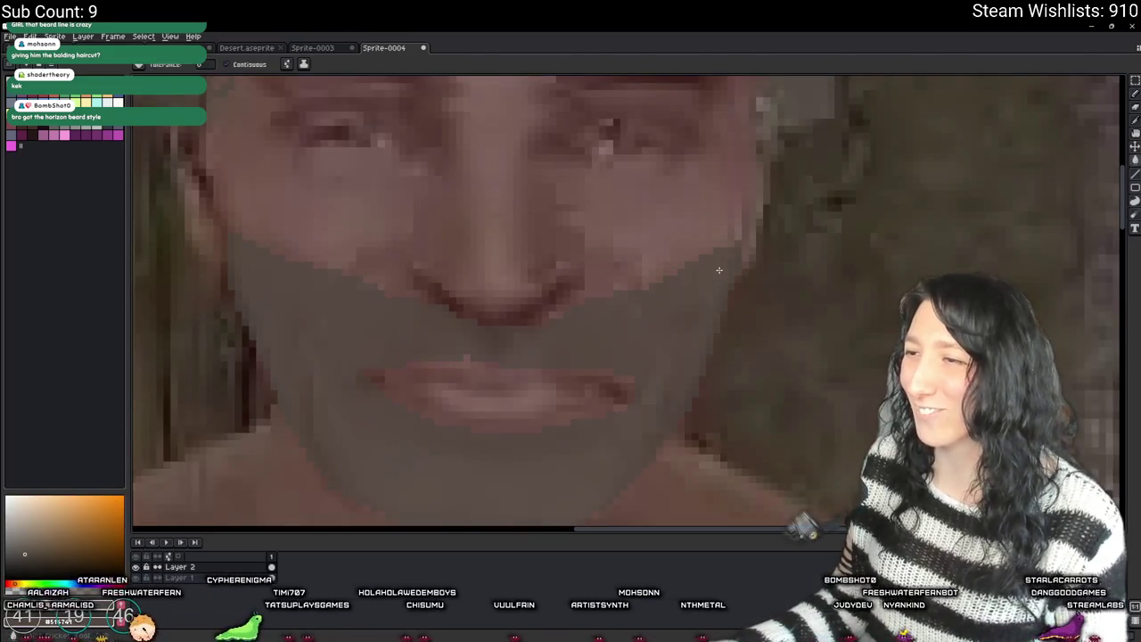
key("b")
scroll(683, 268, "up", 1)
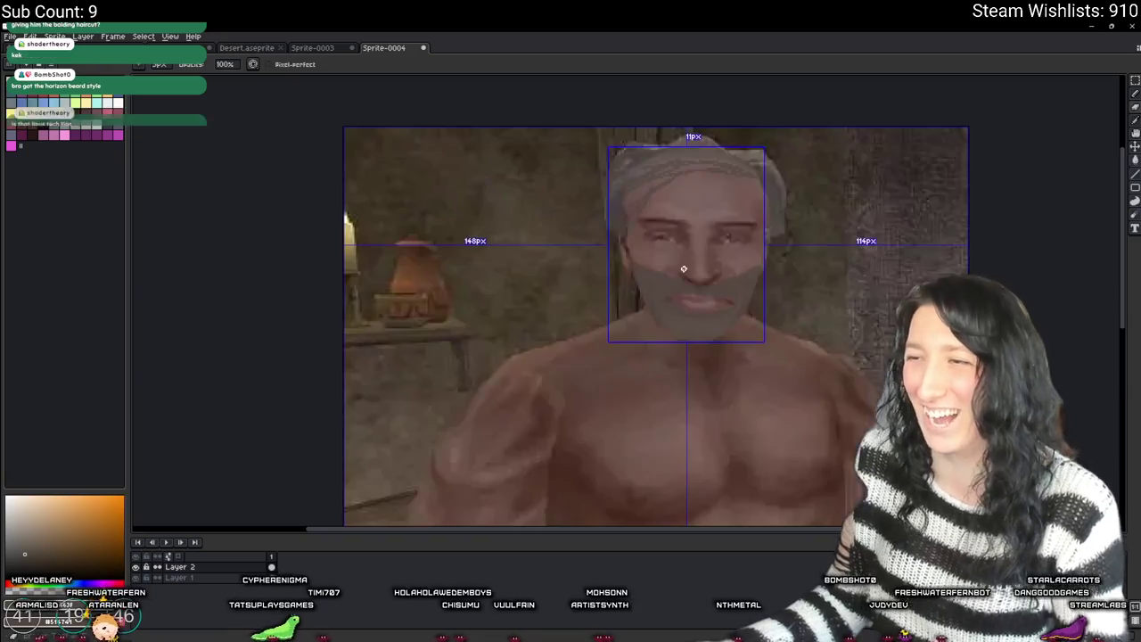
scroll(669, 276, "up", 1)
scroll(674, 277, "up", 1)
scroll(674, 277, "up", 1)
scroll(673, 276, "down", 3)
scroll(673, 275, "up", 2)
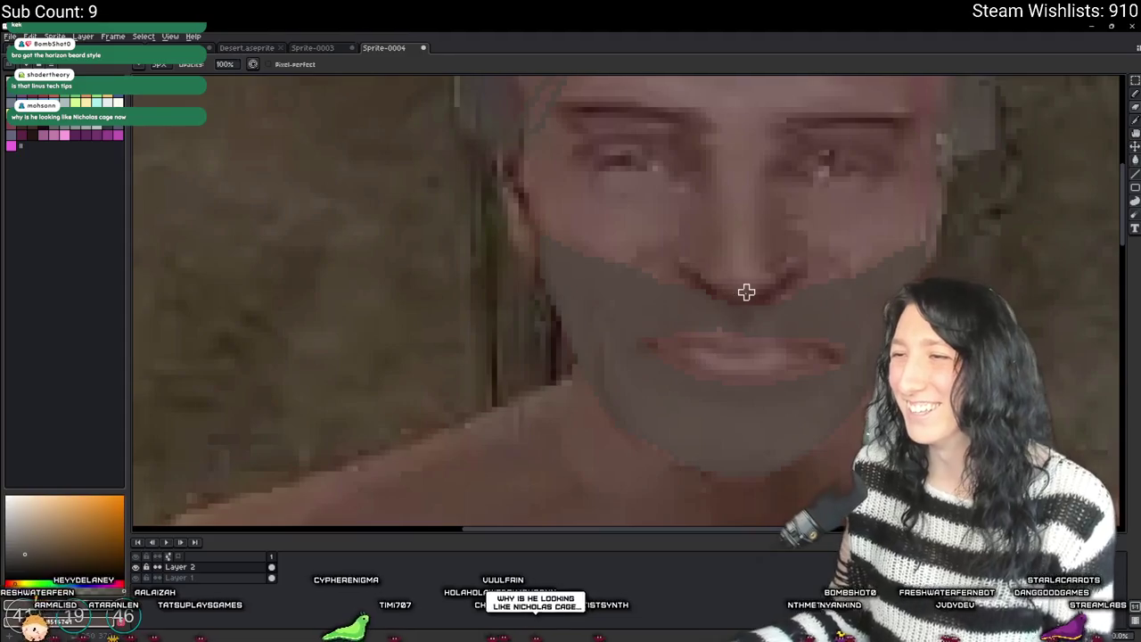
scroll(746, 293, "up", 1)
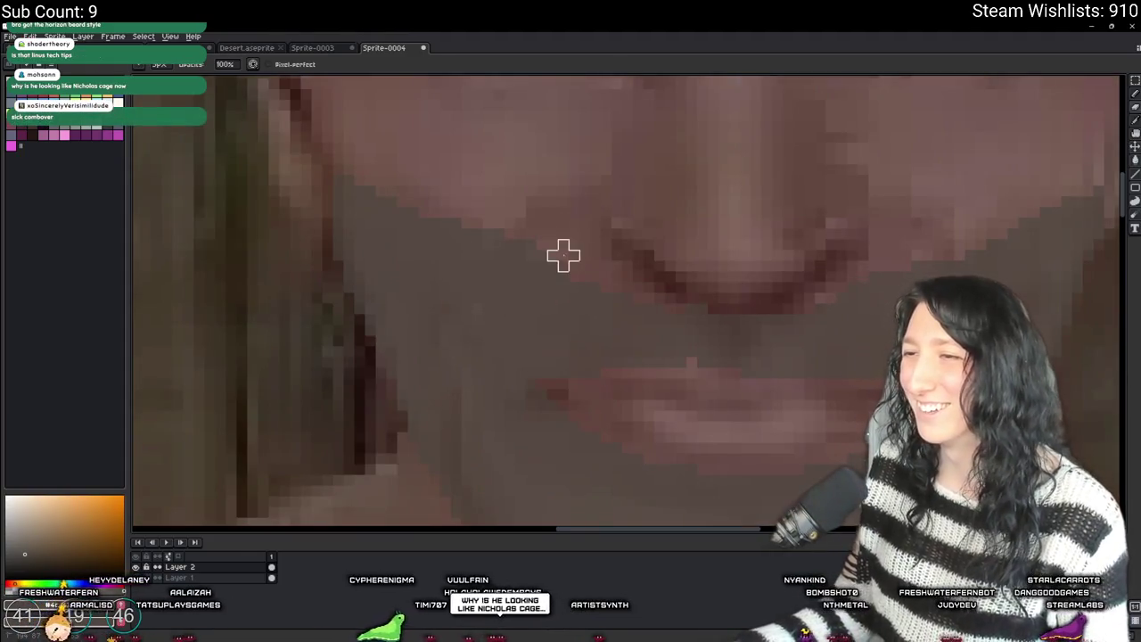
scroll(878, 281, "down", 3)
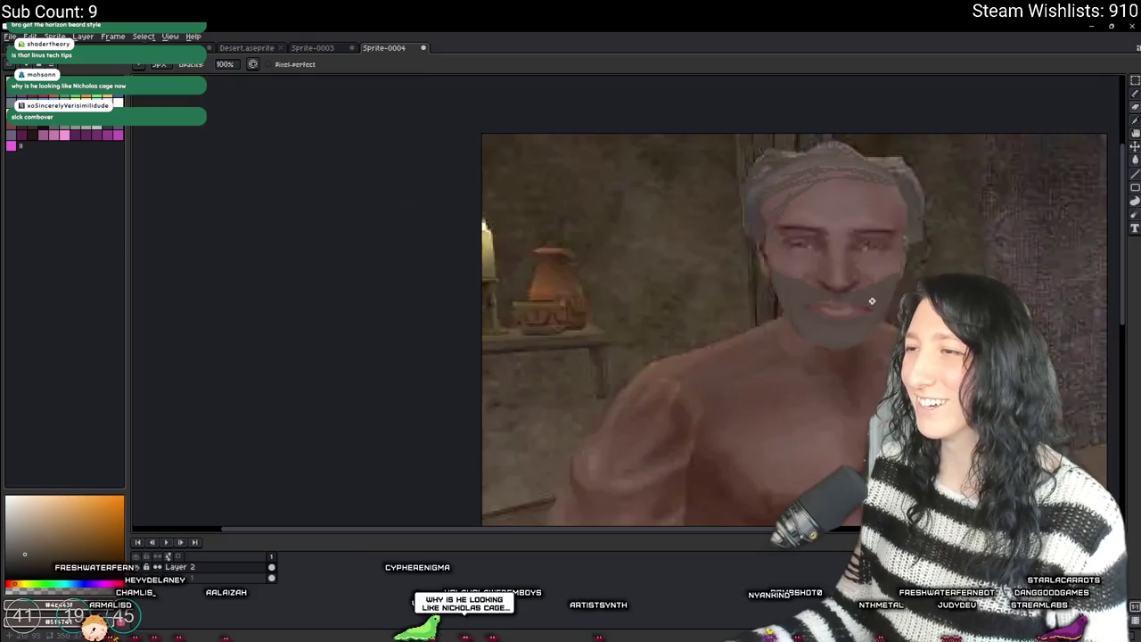
scroll(864, 375, "up", 2)
scroll(860, 405, "down", 1)
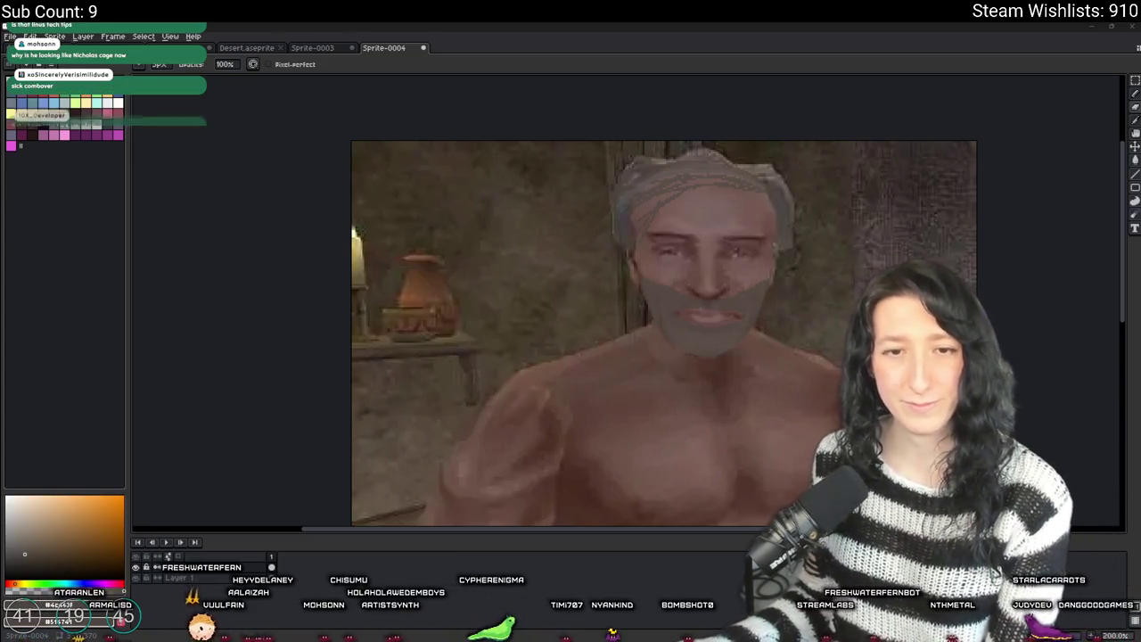
scroll(701, 276, "down", 2)
- Sample a colour from the portrait with the eyedropper and return to the pencil
scroll(702, 276, "up", 4)
scroll(702, 276, "down", 1)
mouse_move(702, 276)
left_mouse_down()
mouse_move(369, 311)
mouse_move(246, 350)
left_mouse_up()
key("i")
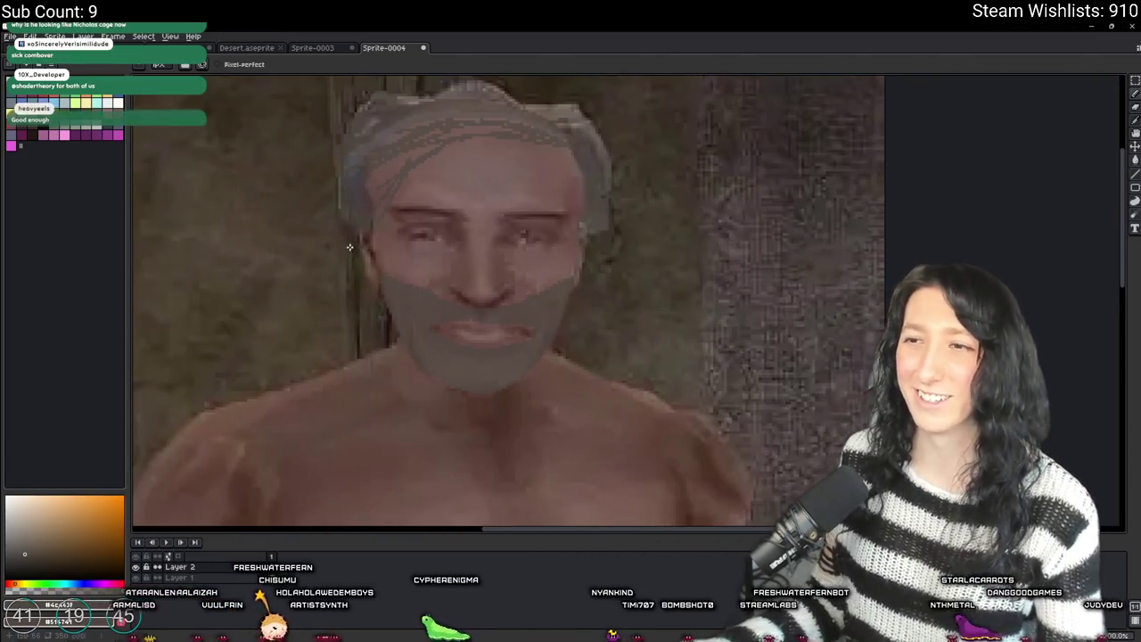
left_click(395, 283)
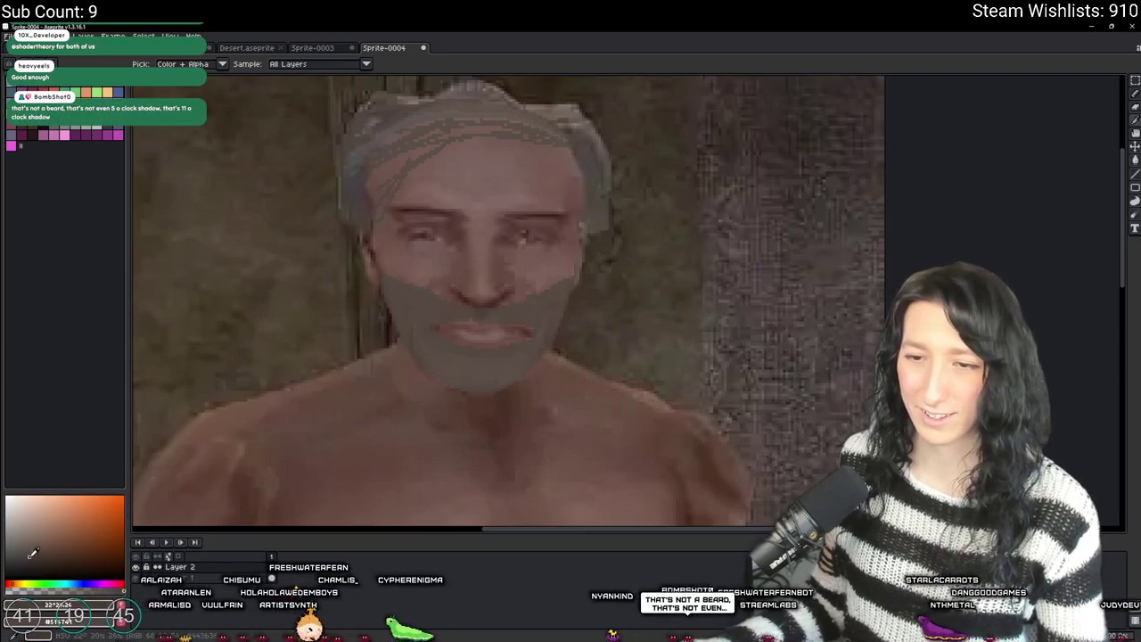
key("b")
- Switch between the fill tool and pencil, then hold Ctrl to move layer content
scroll(370, 311, "up", 2)
scroll(370, 310, "up", 1)
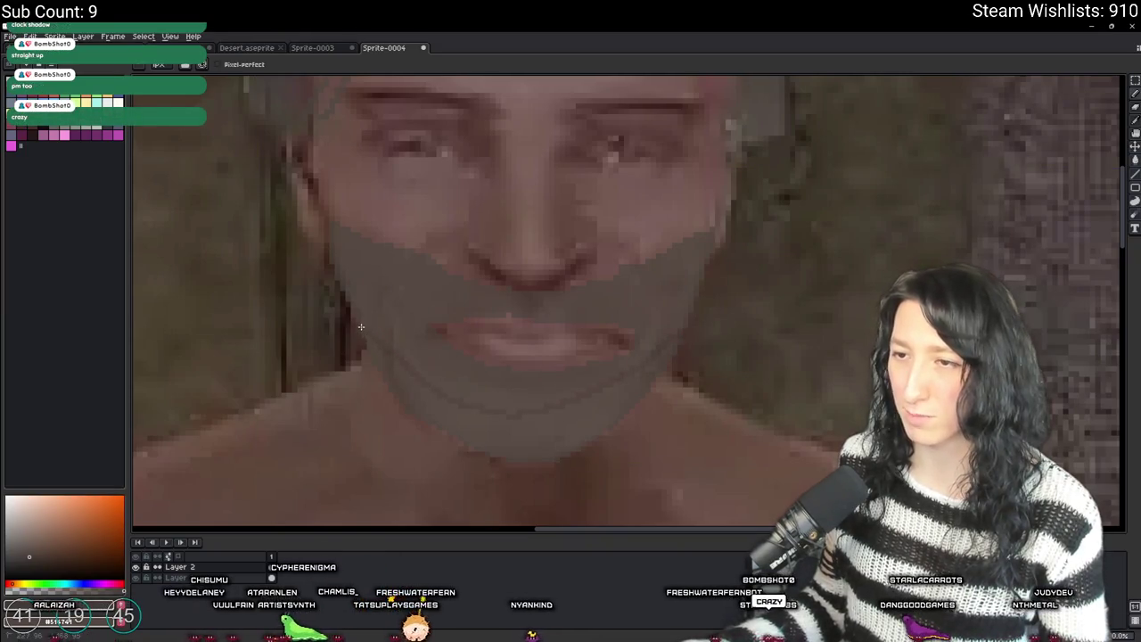
key("g")
scroll(447, 412, "down", 4)
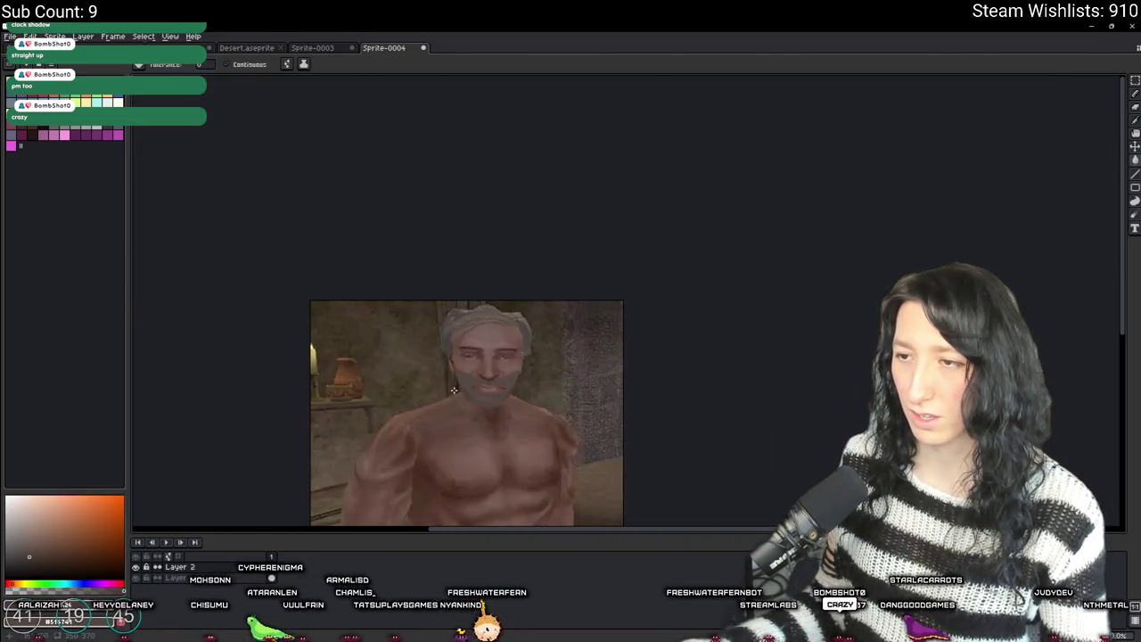
key("b")
scroll(450, 397, "up", 4)
scroll(535, 356, "down", 5)
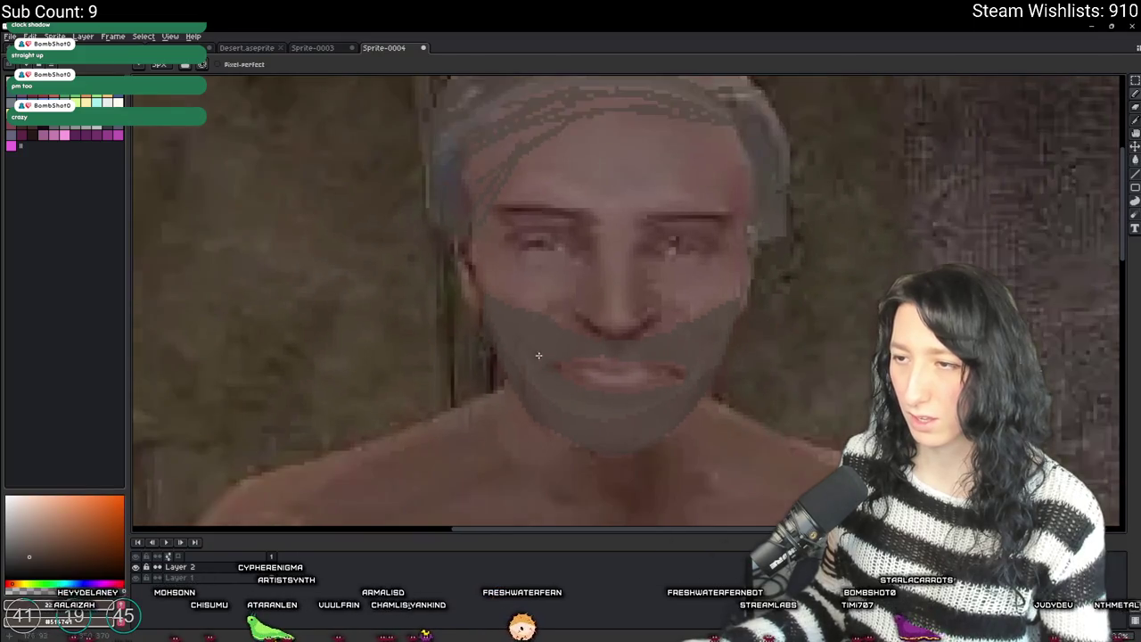
scroll(687, 372, "up", 1)
key("ctrl")
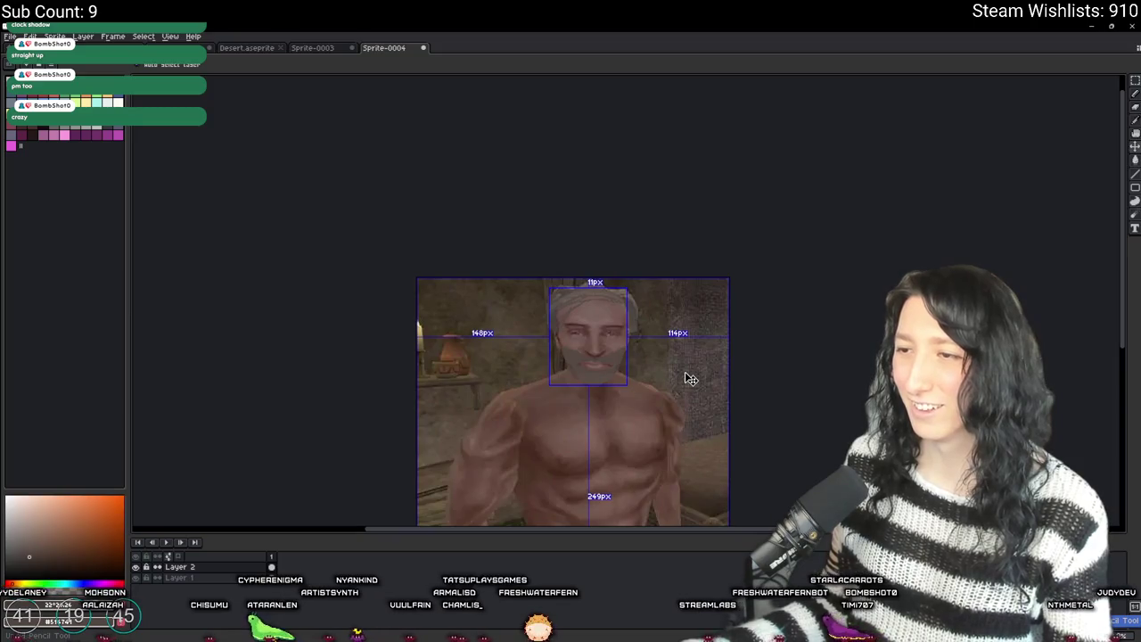
- Raise Layer 2's opacity from 64% to 78% to make the beard more solid
scroll(635, 368, "up", 1)
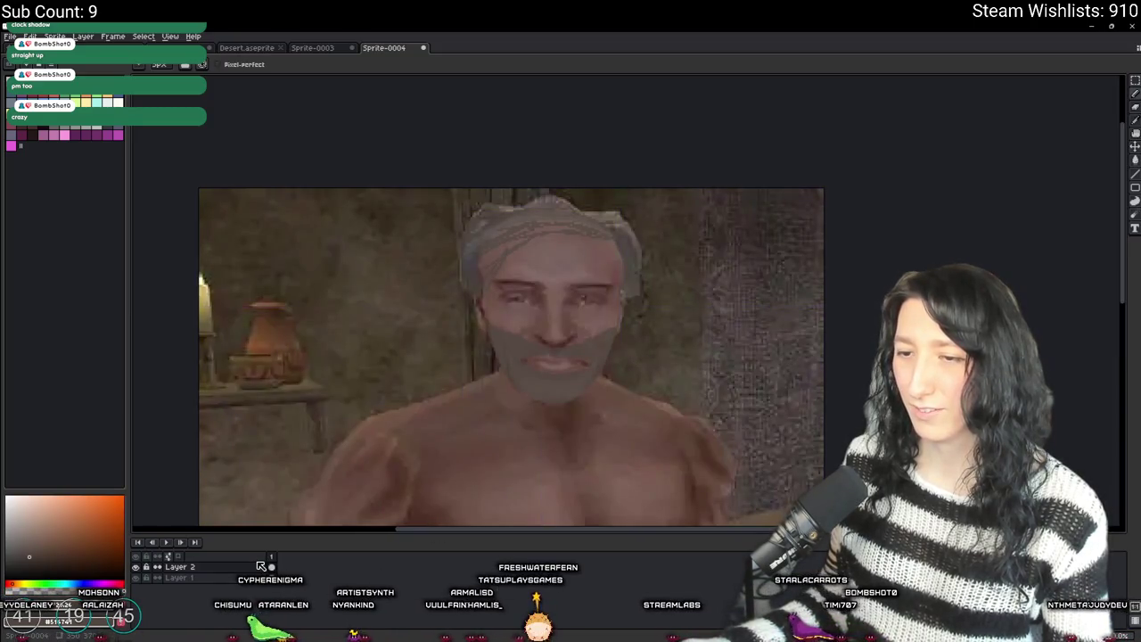
left_click(281, 558)
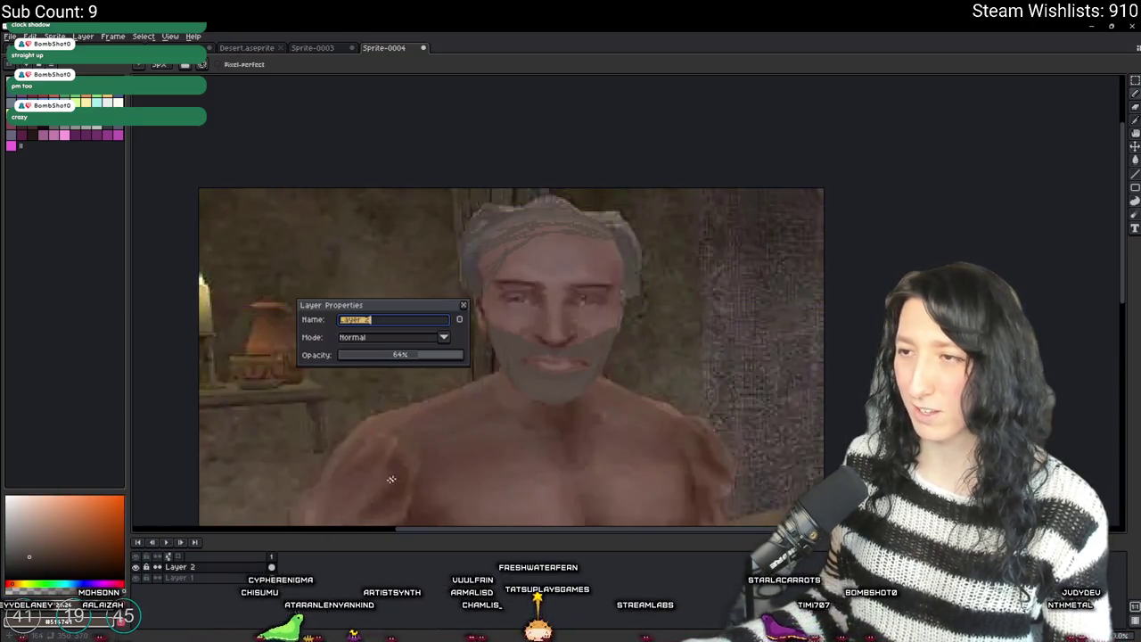
left_click(437, 357)
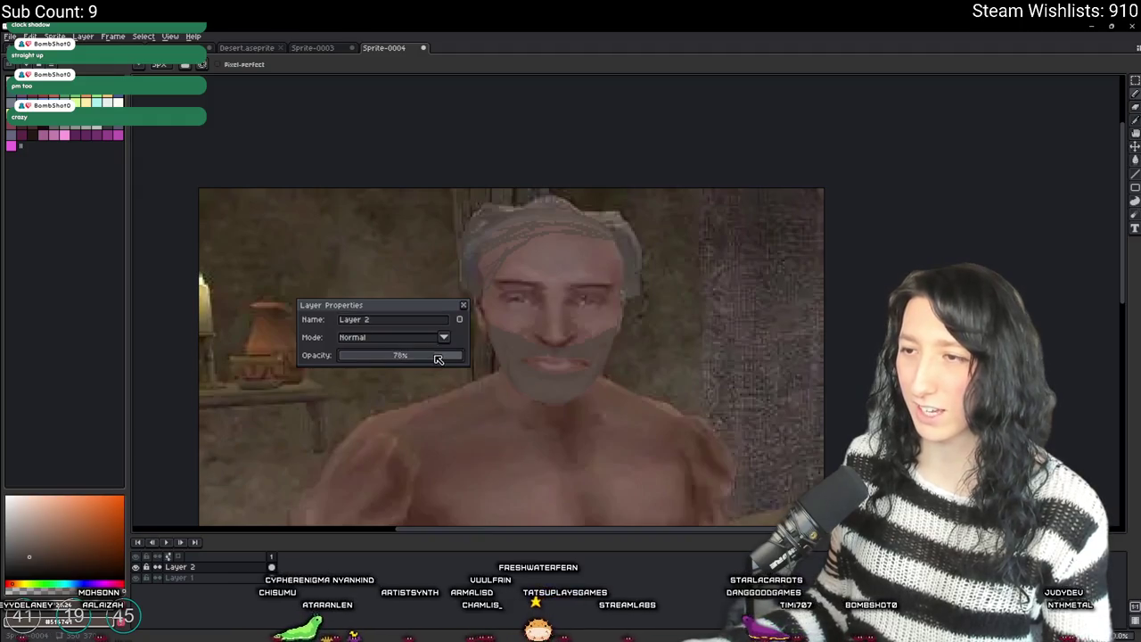
left_click(464, 305)
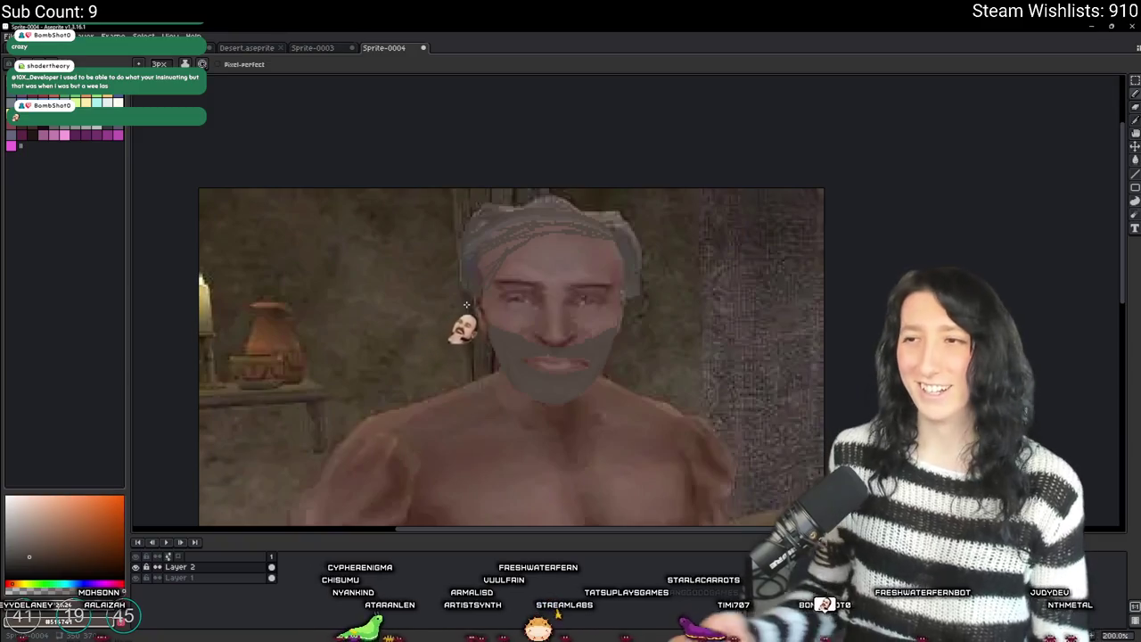
- Sample the greyish-pink skin tone from the man's face
key("i")
scroll(498, 214, "up", 3)
left_click(561, 247)
- Paint a short light skin-tone highlight on the forehead above the eyebrows
key("b")
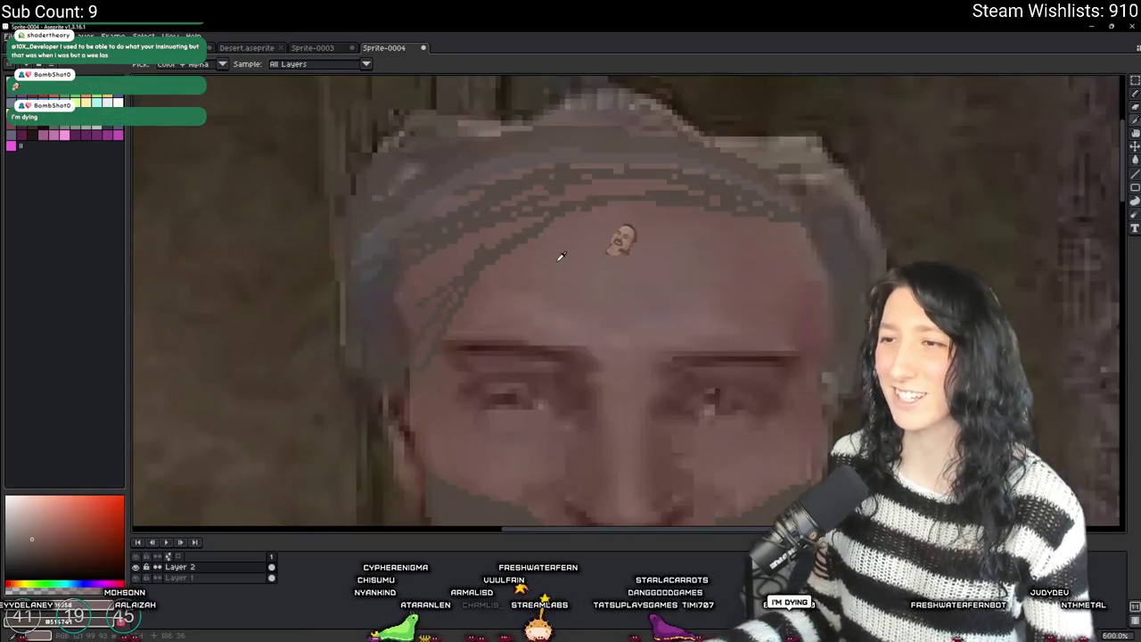
scroll(509, 268, "up", 1)
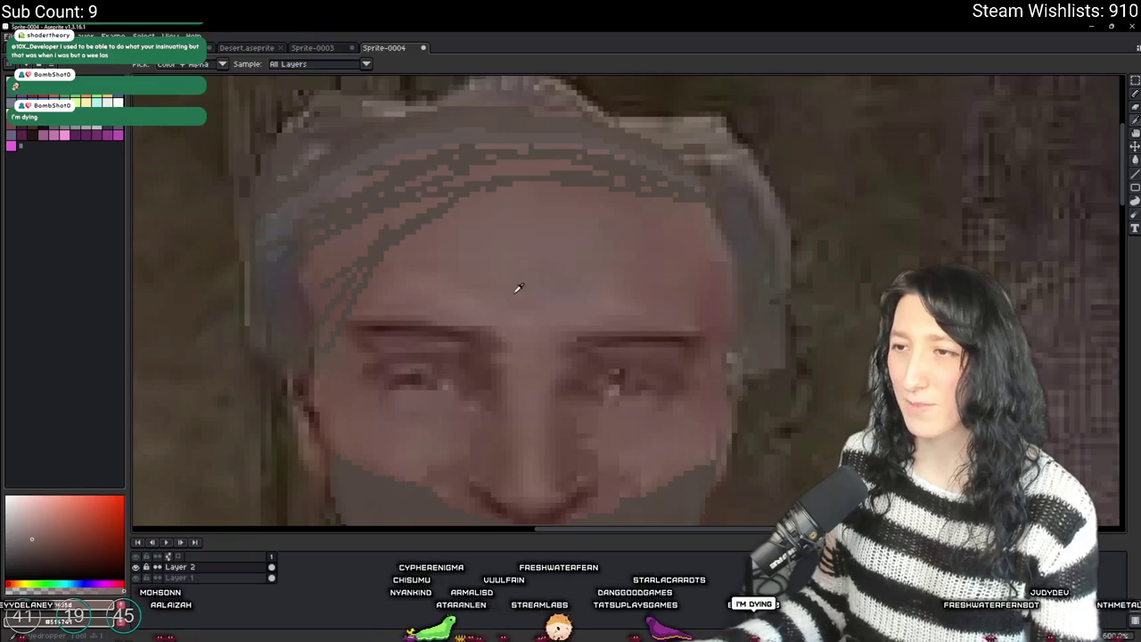
key("v")
key("b")
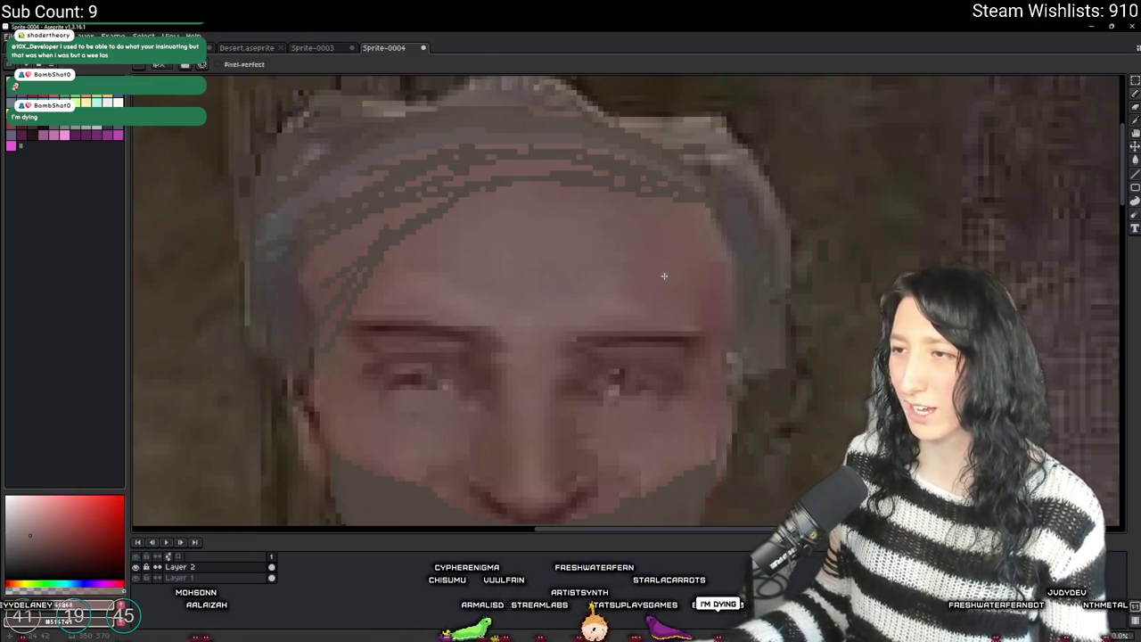
left_click_drag(663, 290, 673, 273)
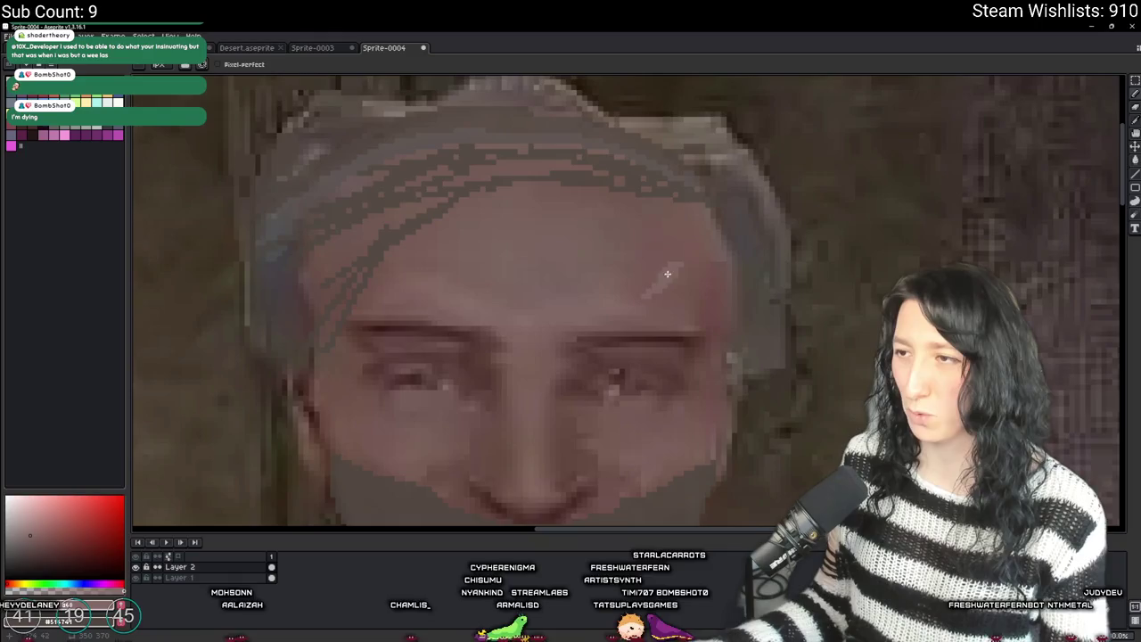
scroll(624, 294, "down", 5)
key("v")
scroll(589, 308, "up", 5)
key("b")
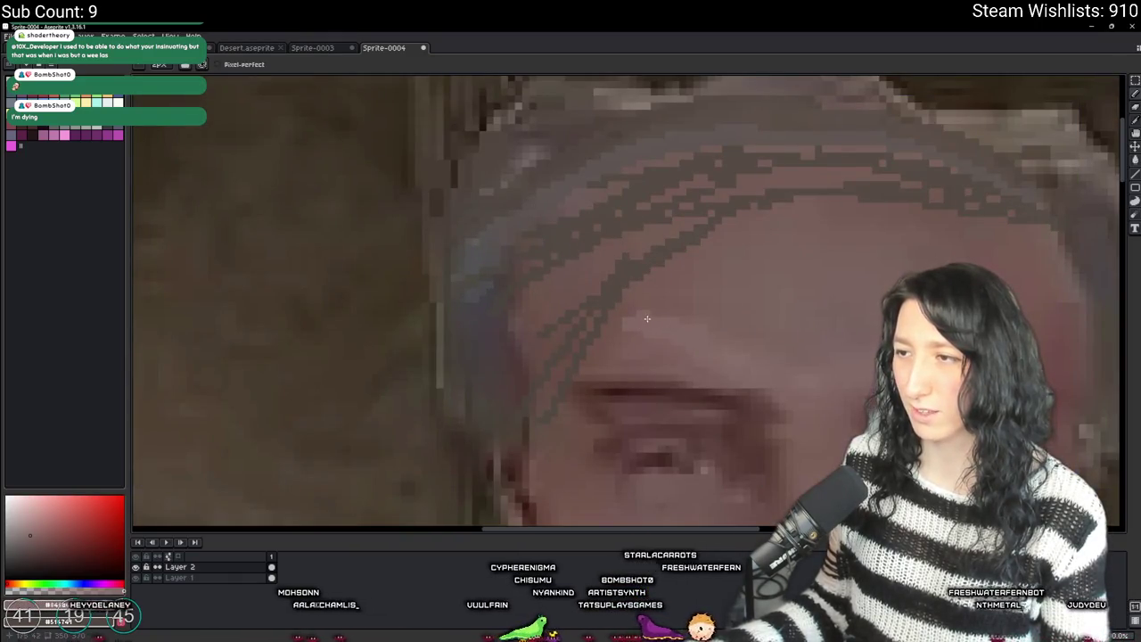
- Zoom and pan from the forehead close-up out to the whole sprite to review it
scroll(696, 335, "down", 4)
scroll(784, 328, "up", 3)
scroll(784, 328, "down", 3)
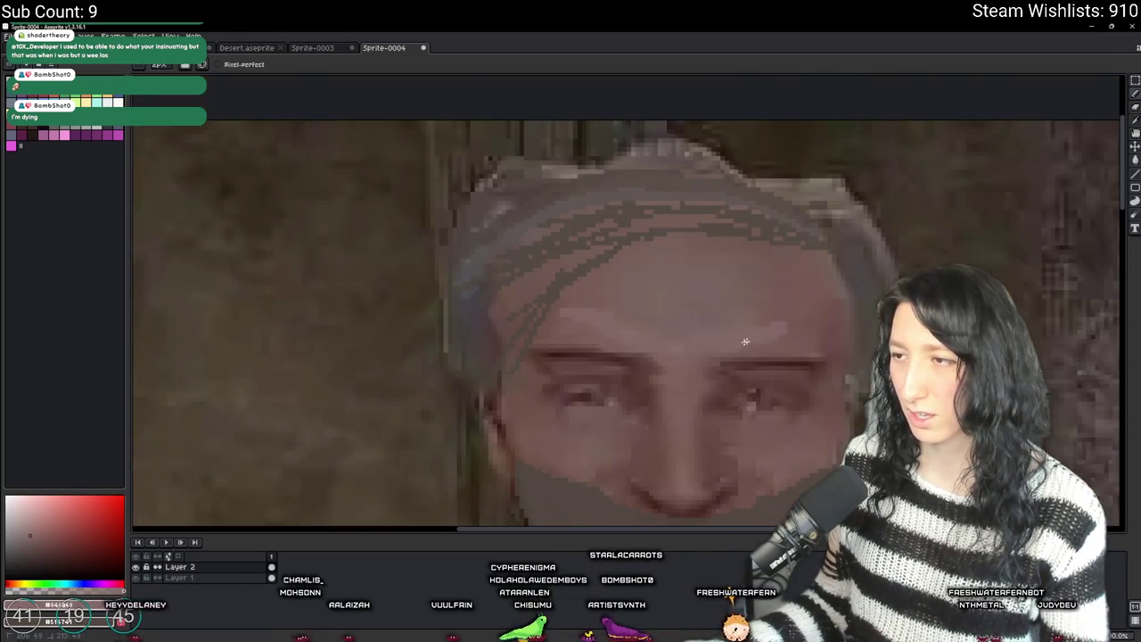
scroll(731, 346, "up", 3)
scroll(730, 346, "down", 4)
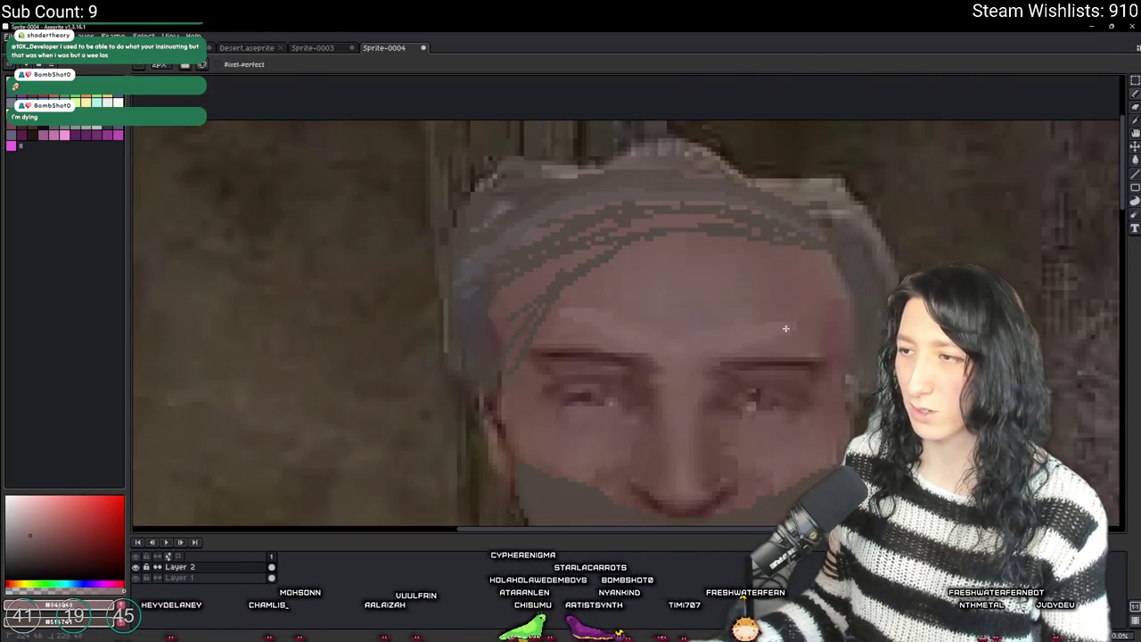
scroll(730, 377, "up", 3)
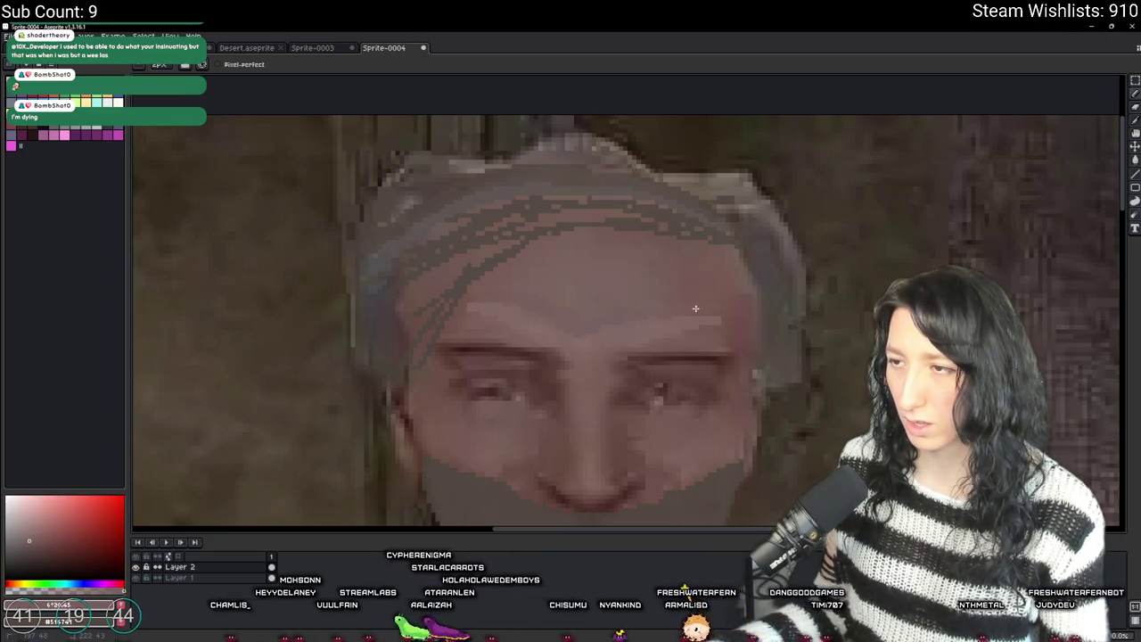
scroll(581, 313, "down", 4)
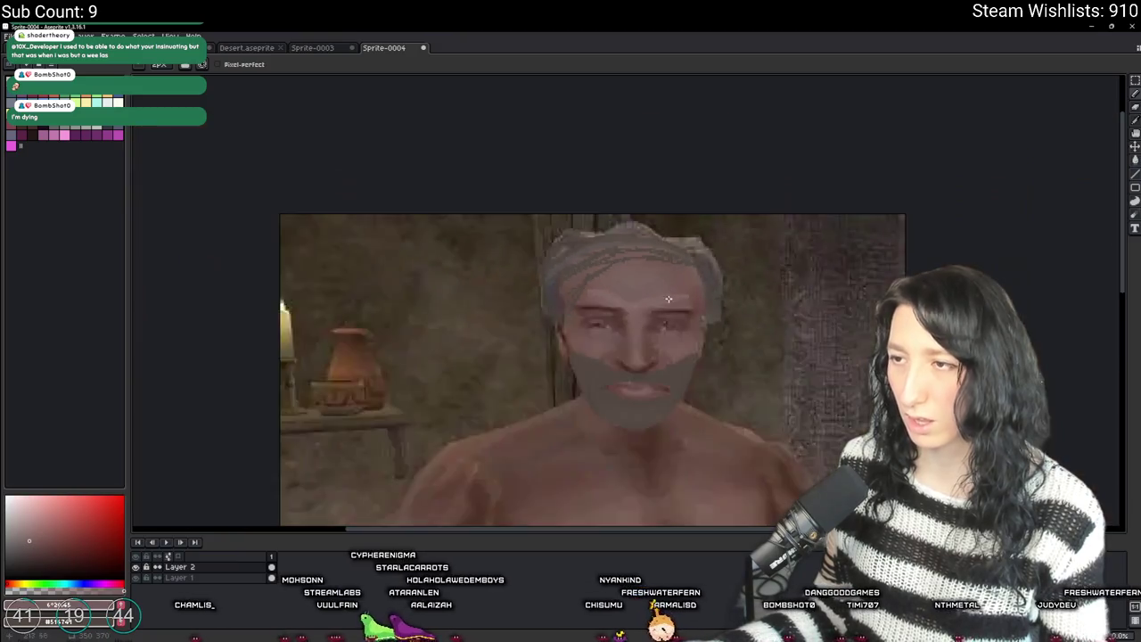
scroll(537, 233, "up", 4)
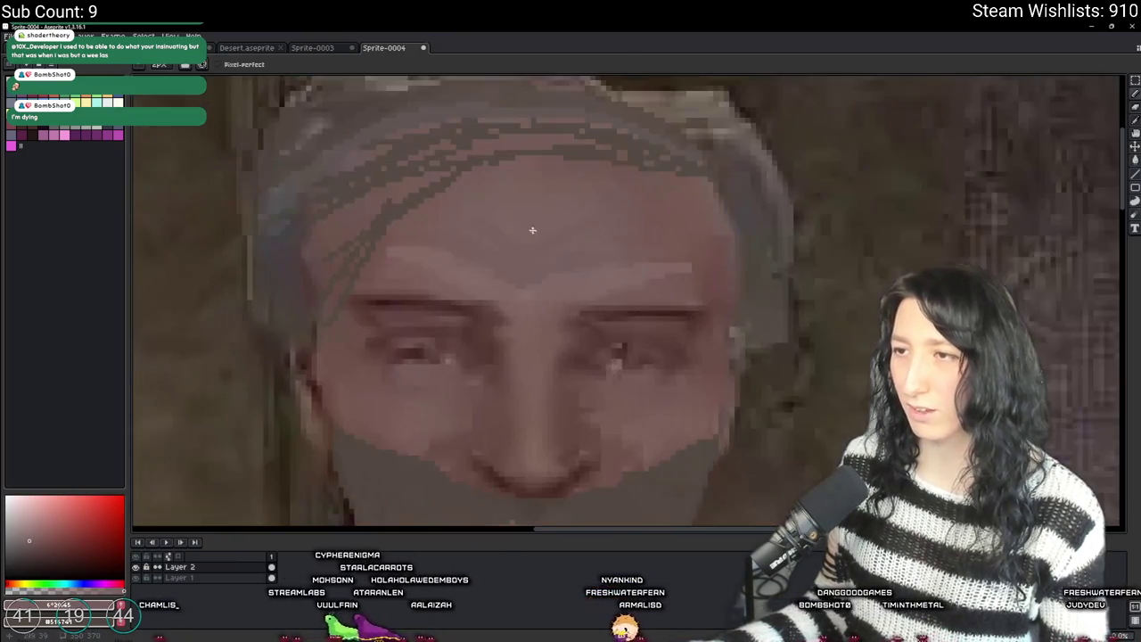
scroll(526, 232, "down", 5)
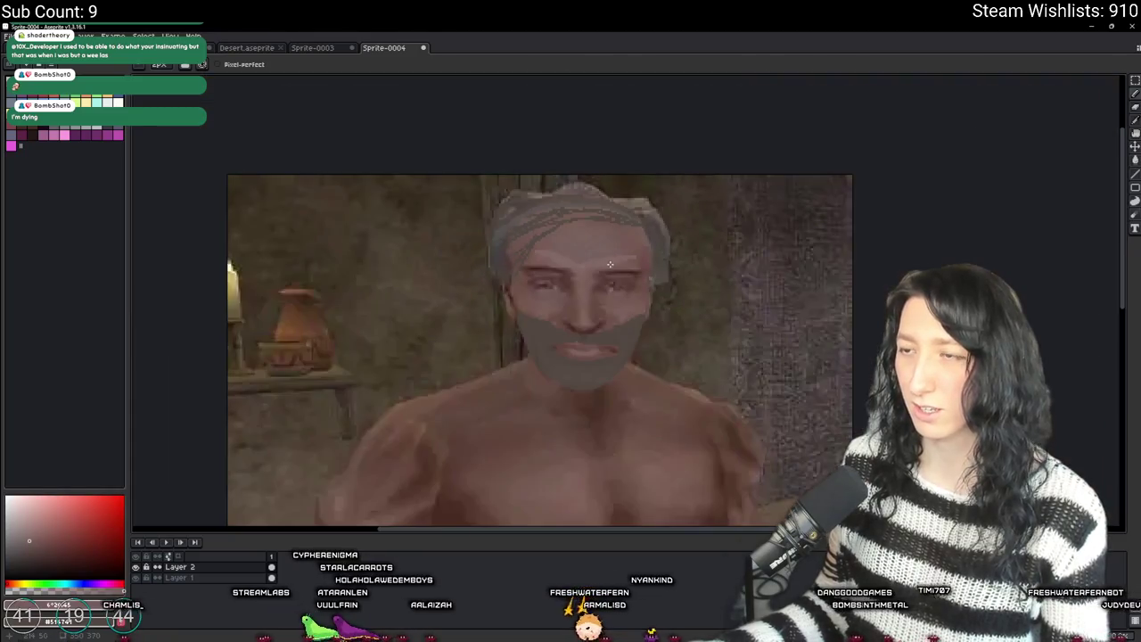
scroll(682, 341, "up", 6)
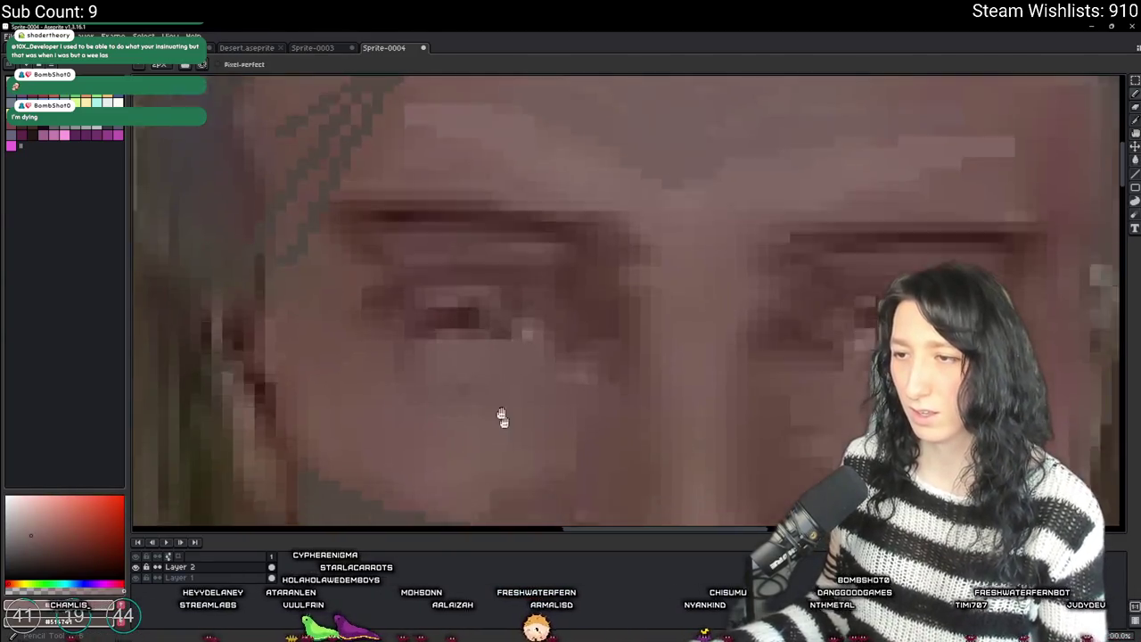
left_click_drag(502, 418, 484, 371)
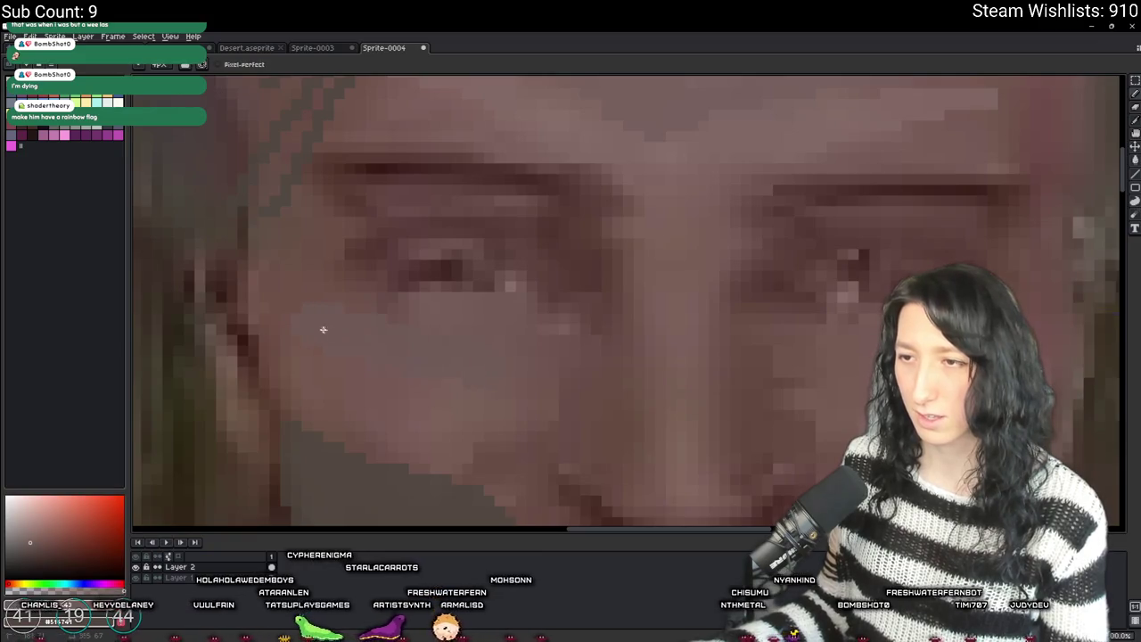
scroll(454, 431, "down", 4)
scroll(514, 430, "up", 2)
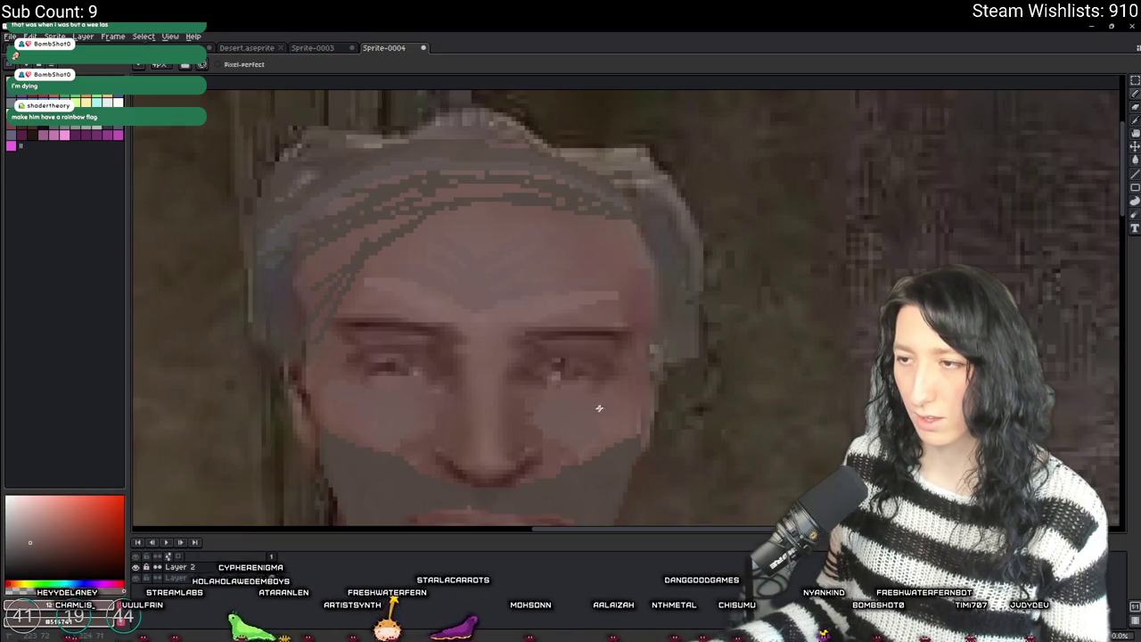
scroll(597, 419, "down", 3)
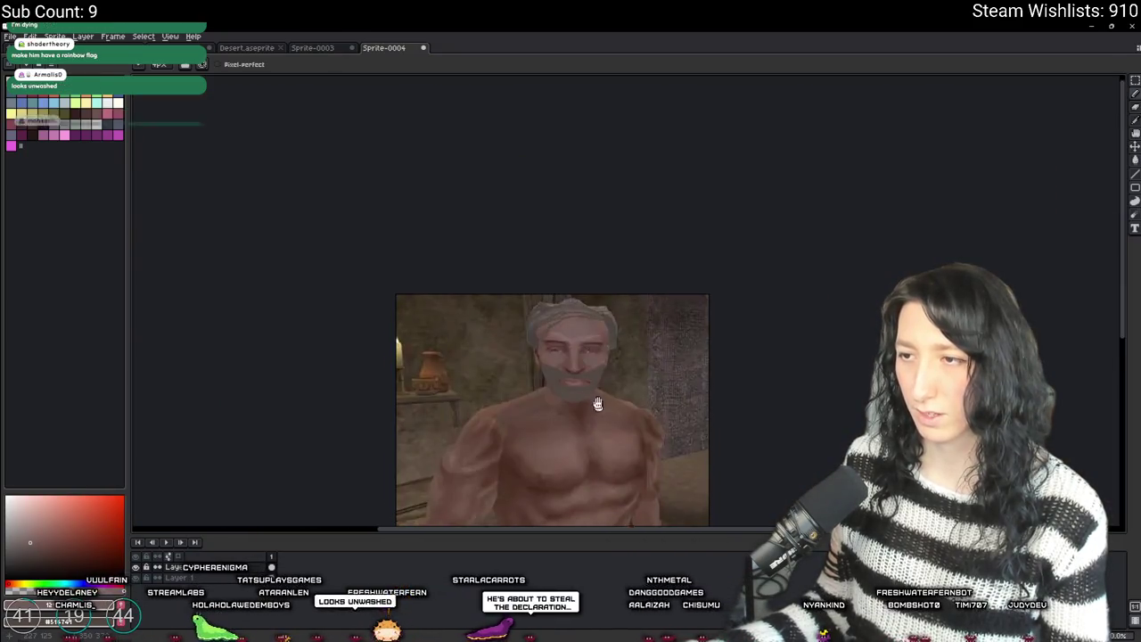
left_click_drag(591, 398, 576, 366)
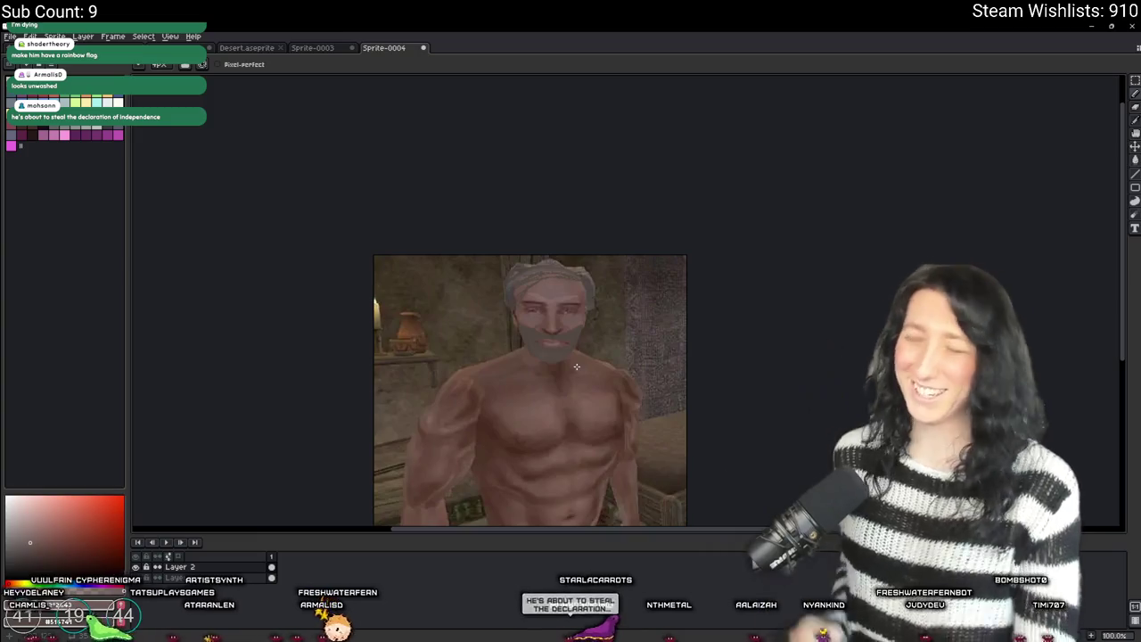
- Compare the portrait with and without the hair and beard layer, then merge it down into Layer 1
left_click(138, 568)
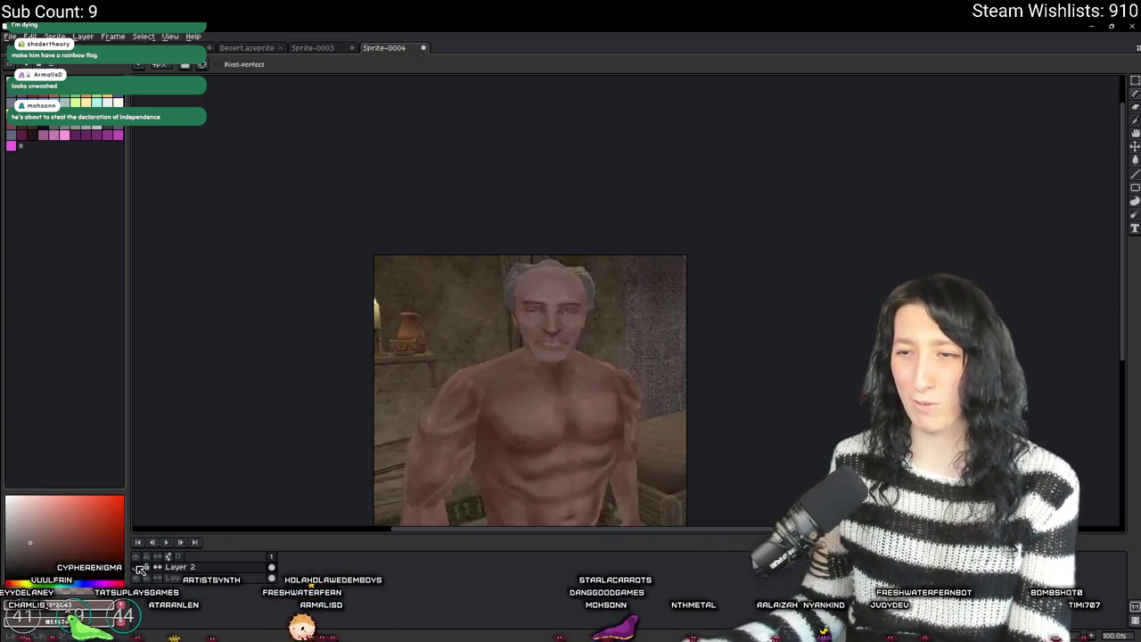
left_click(138, 568)
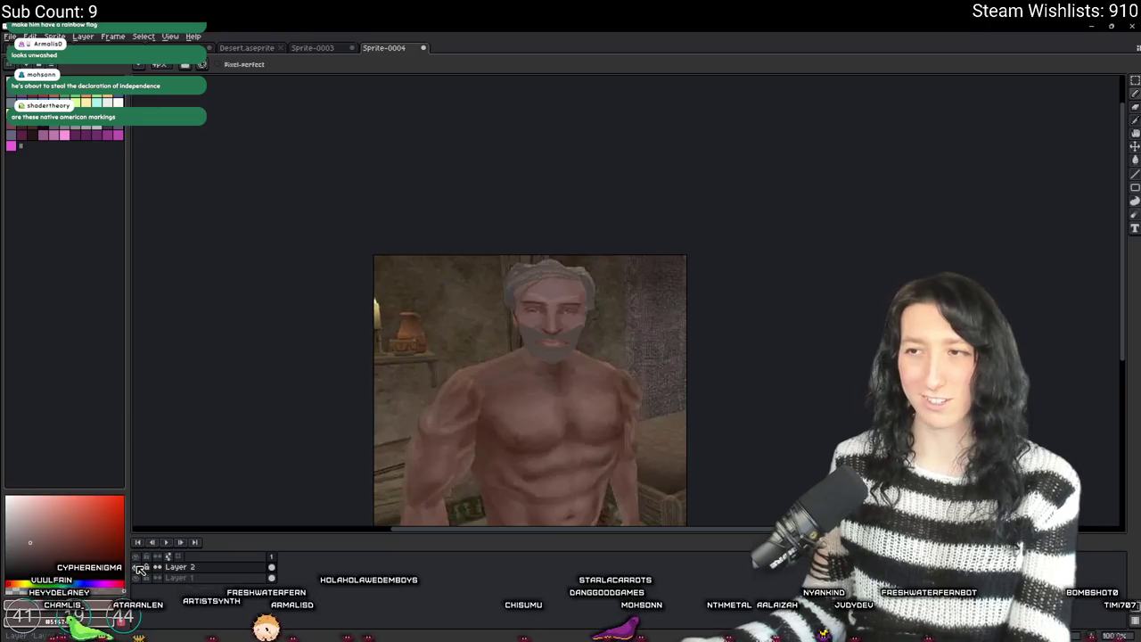
scroll(492, 395, "up", 4)
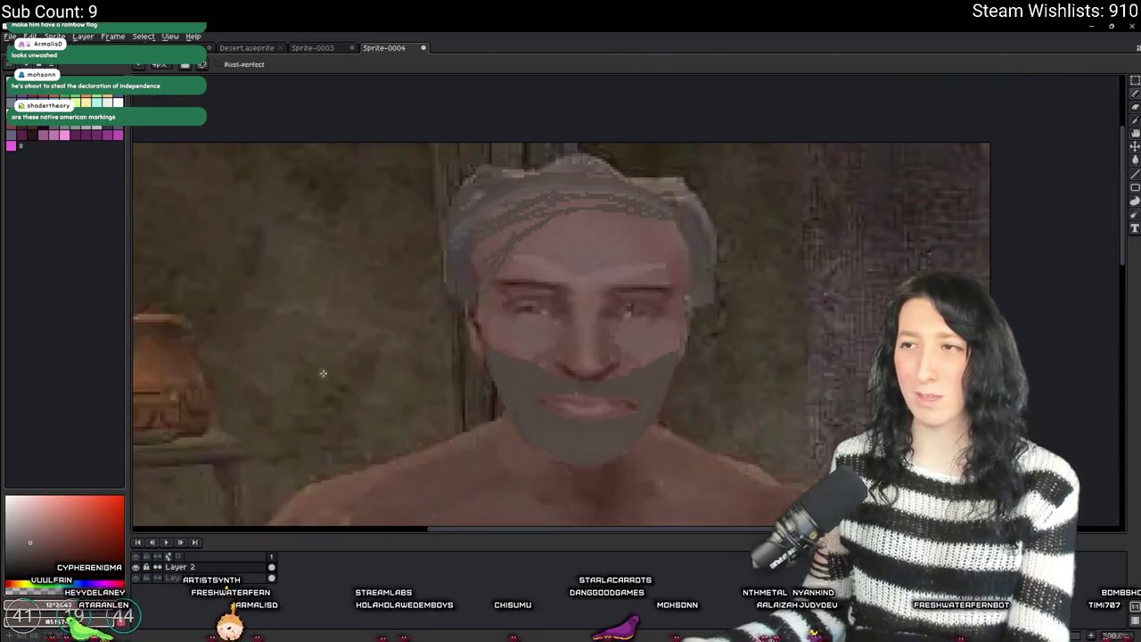
key("Tab")
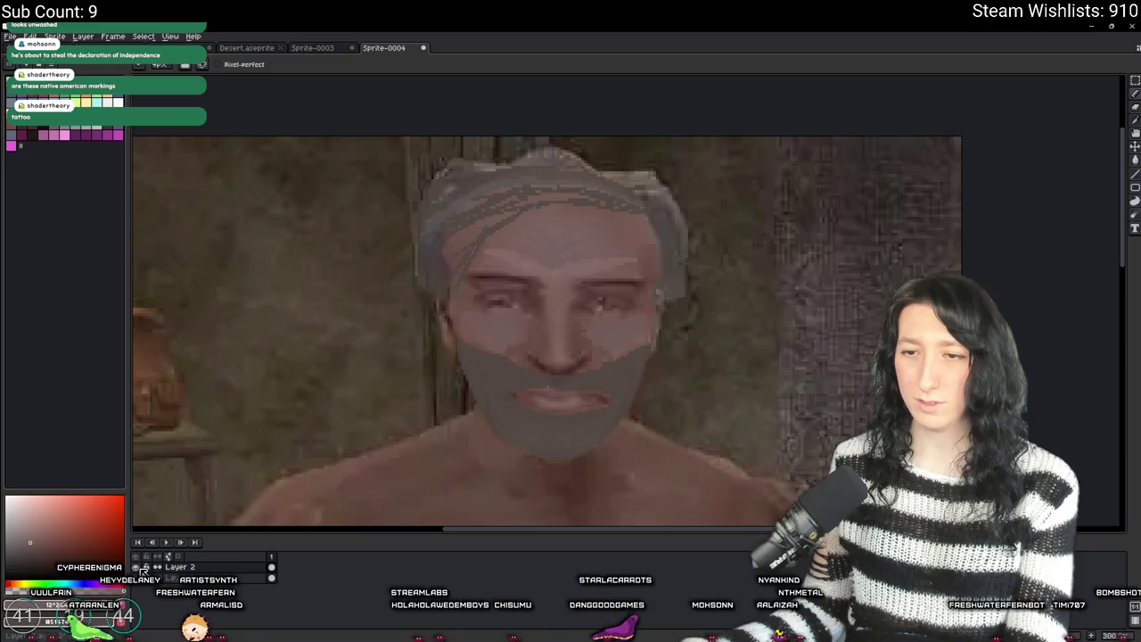
left_click(138, 568)
left_click(138, 568)
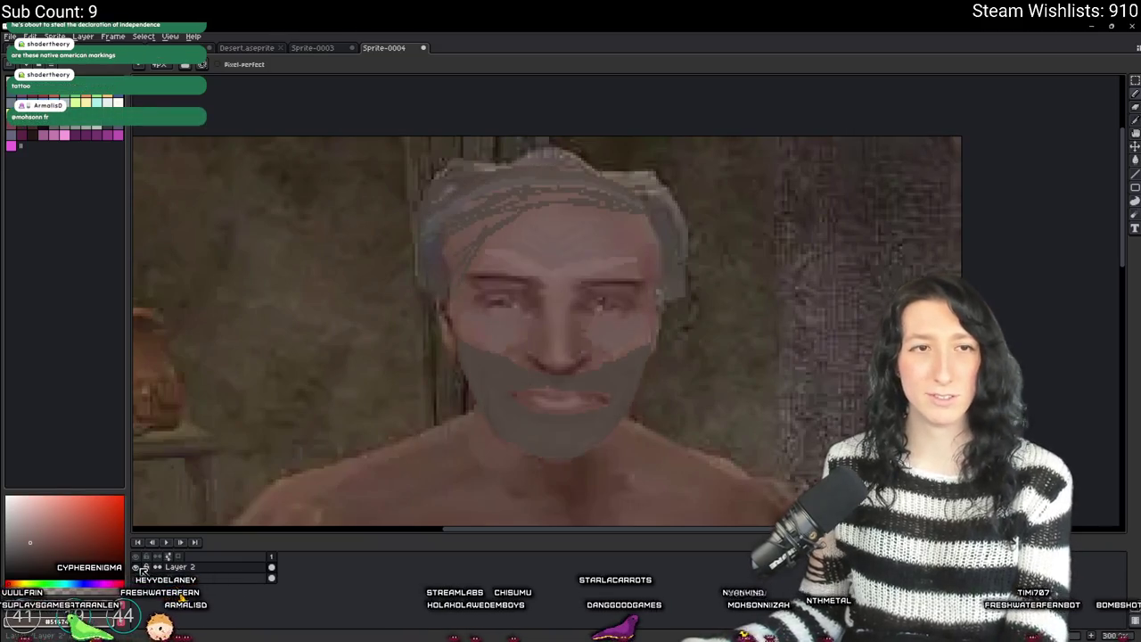
left_click(138, 568)
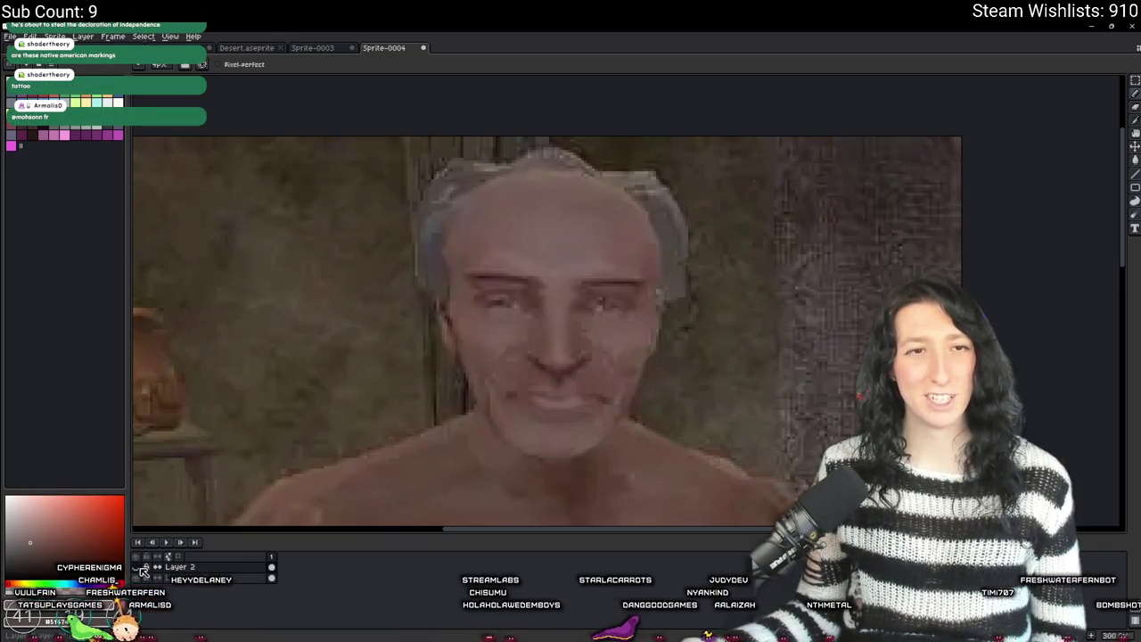
left_click(140, 569)
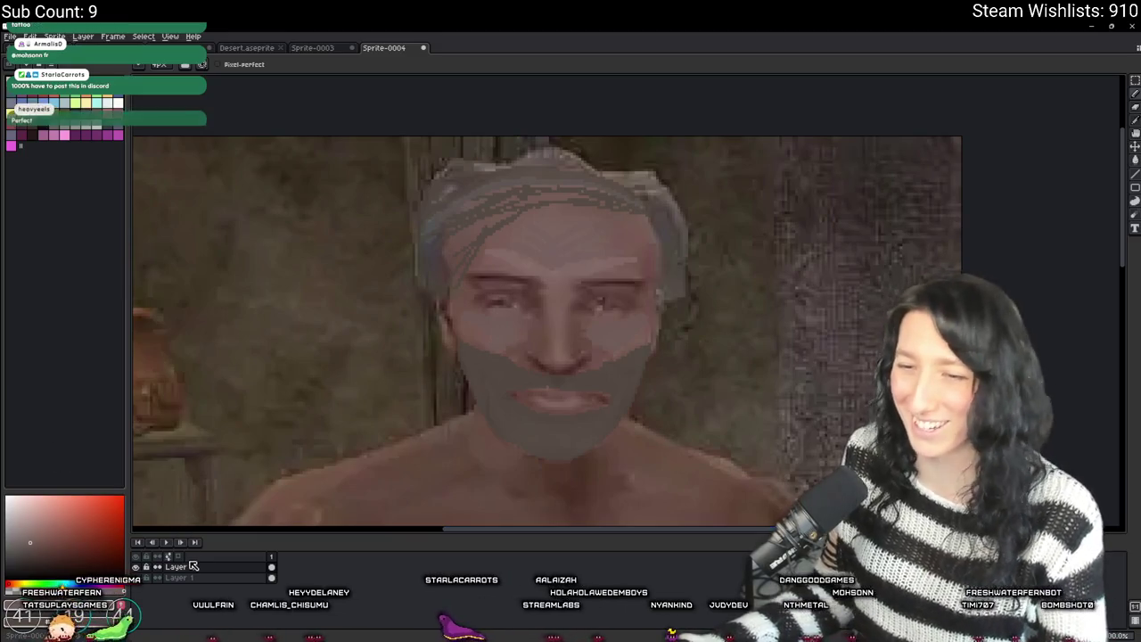
left_click(245, 616)
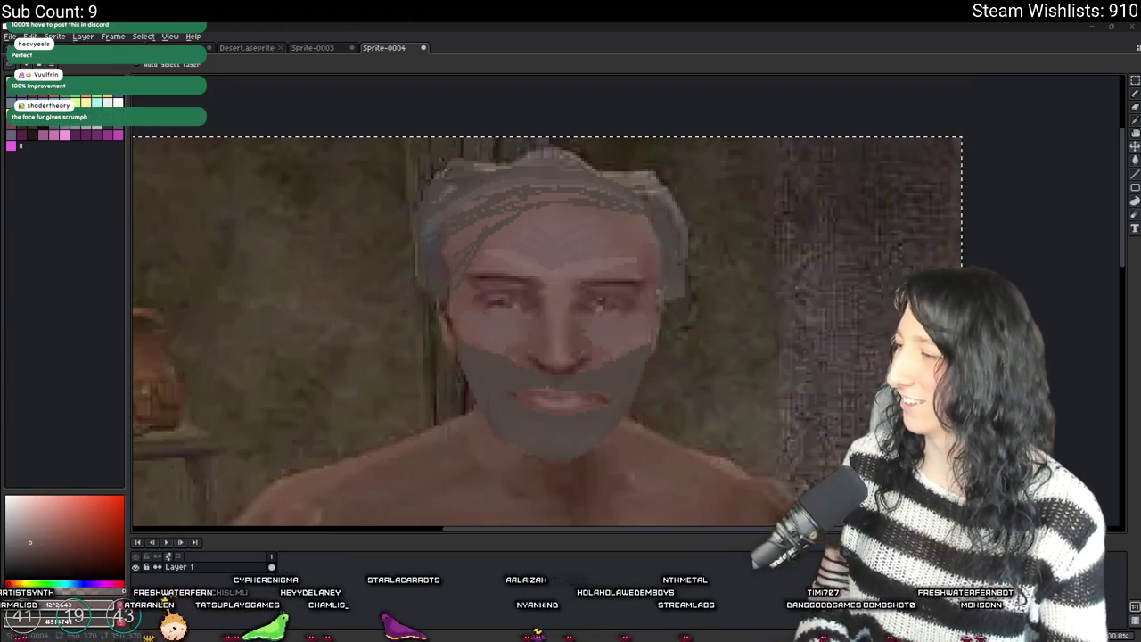
- Select the pencil and add a new empty layer above Layer 1
key("b")
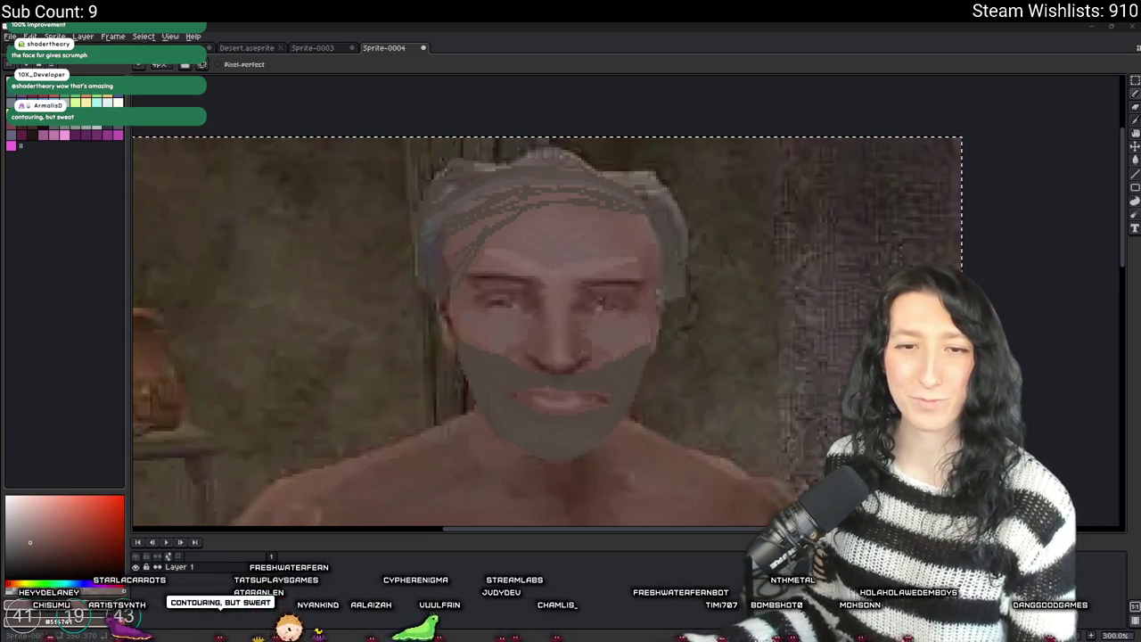
key("shift+n")
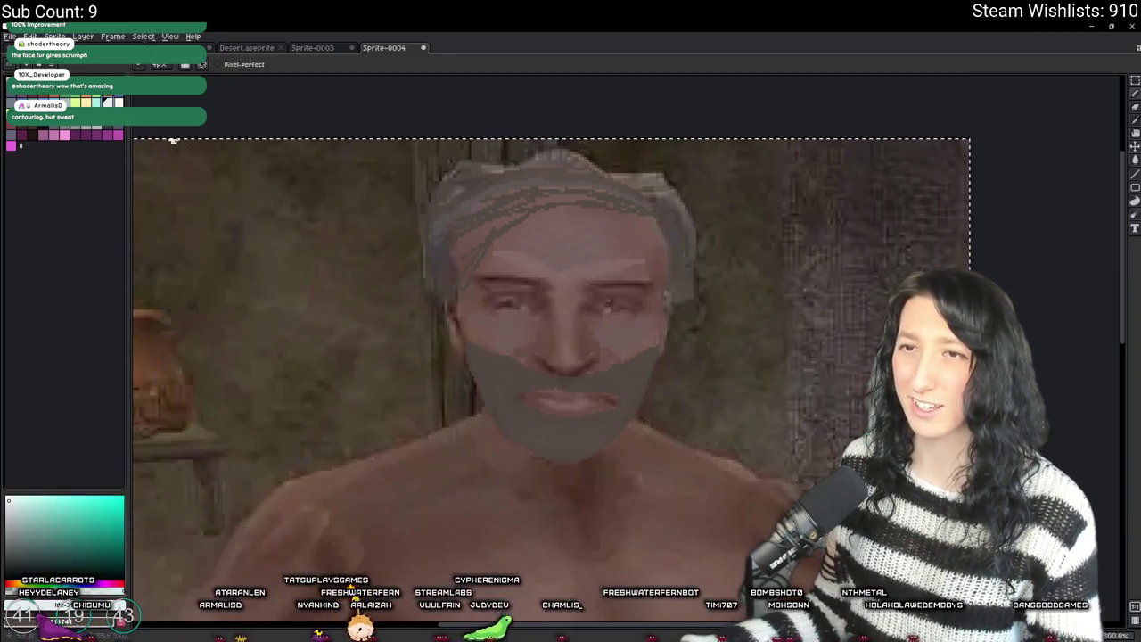
scroll(518, 248, "down", 5)
scroll(518, 248, "up", 5)
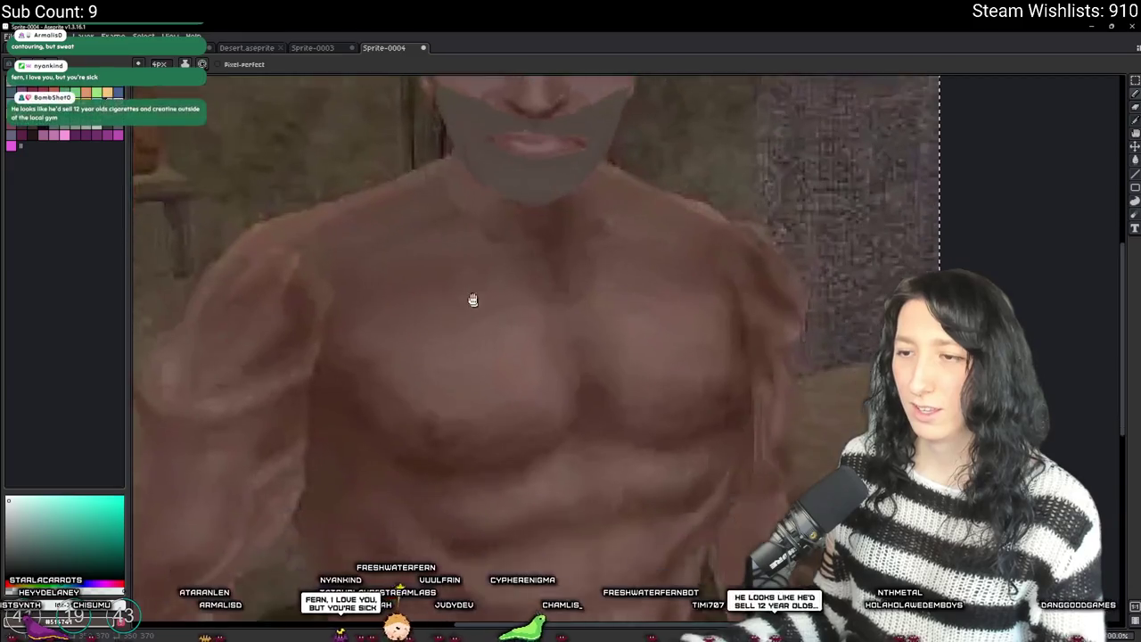
- Set the brush to 11px and paint a dark dot on each nipple
key("plus")
key("plus")
key("plus")
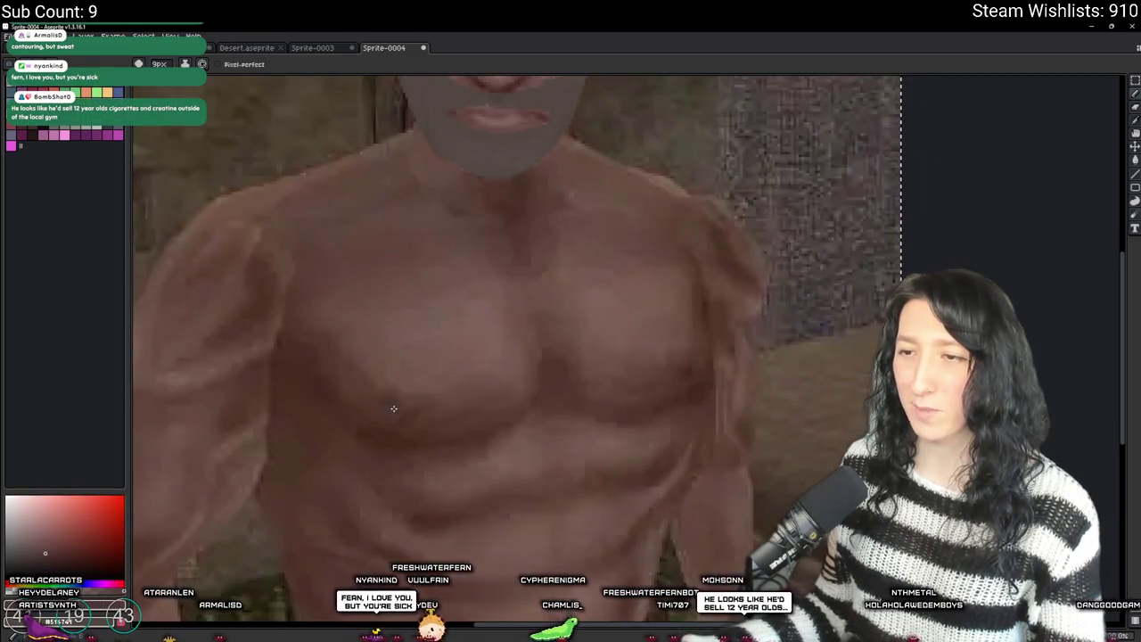
key("minus")
key("minus")
key("minus")
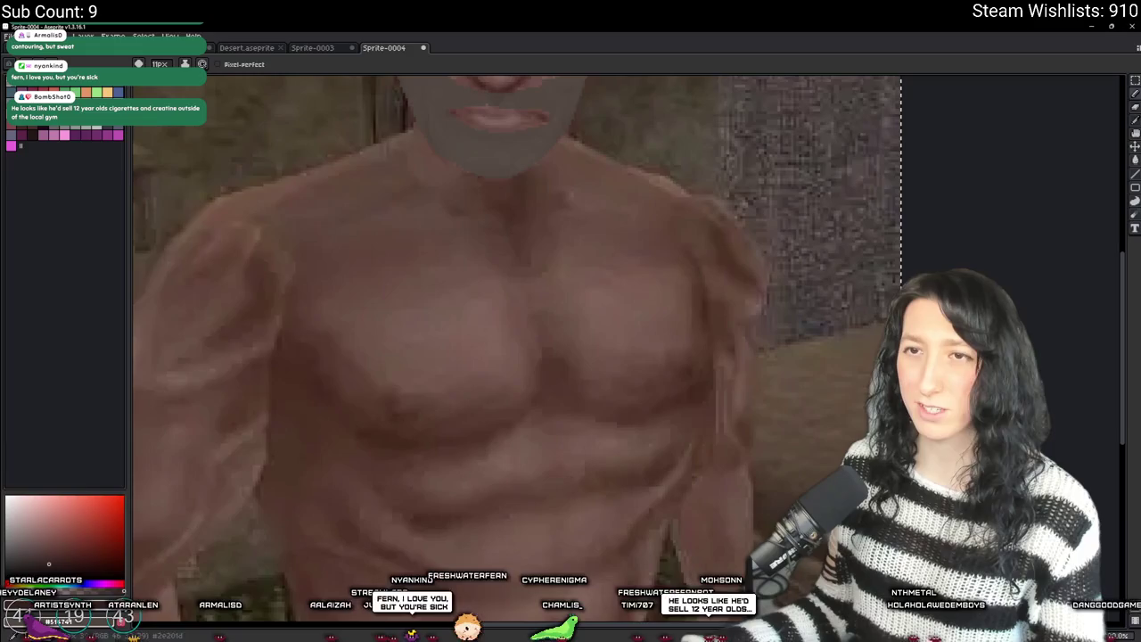
left_click(397, 407)
left_click(686, 374)
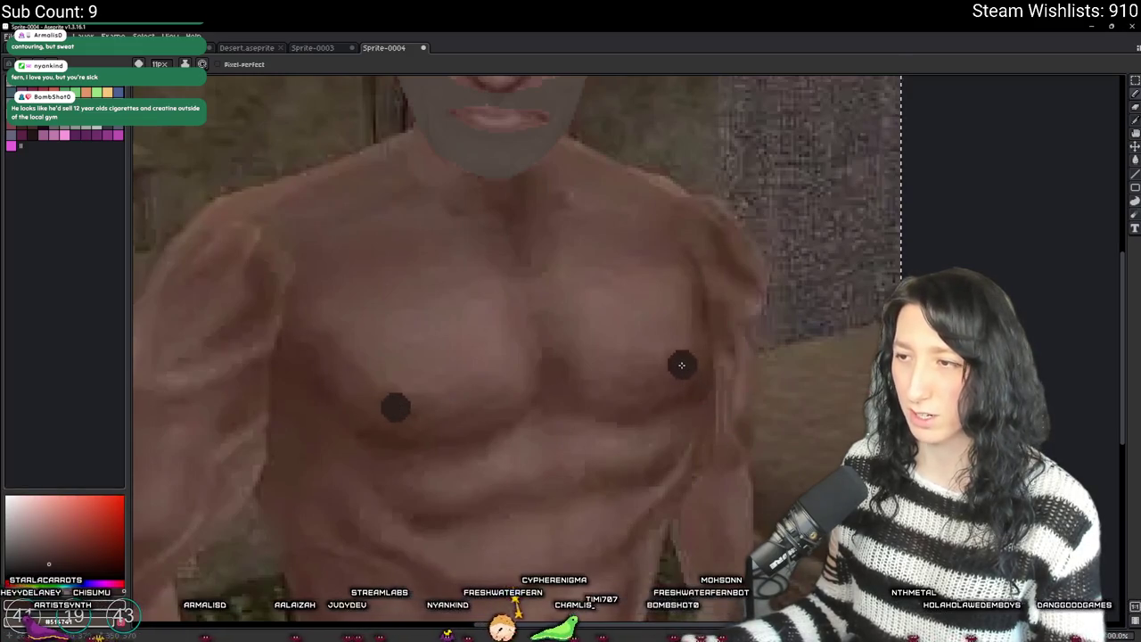
scroll(695, 419, "down", 5)
scroll(753, 467, "up", 1)
scroll(737, 449, "down", 1)
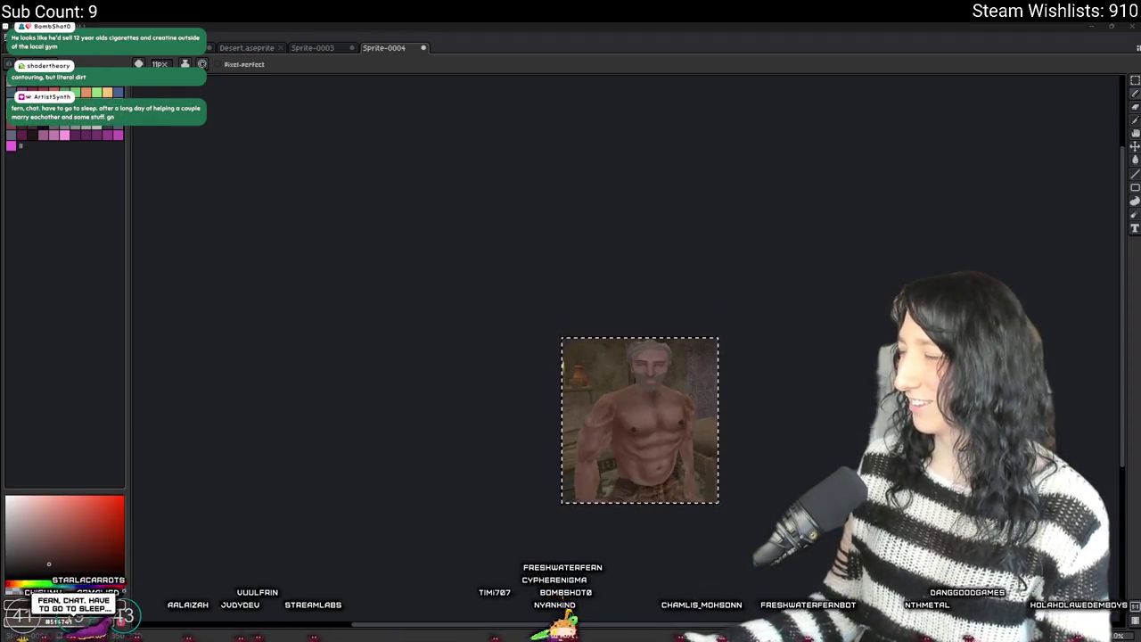
key("alt+Tab")
scroll(828, 292, "down", 2, "ctrl")
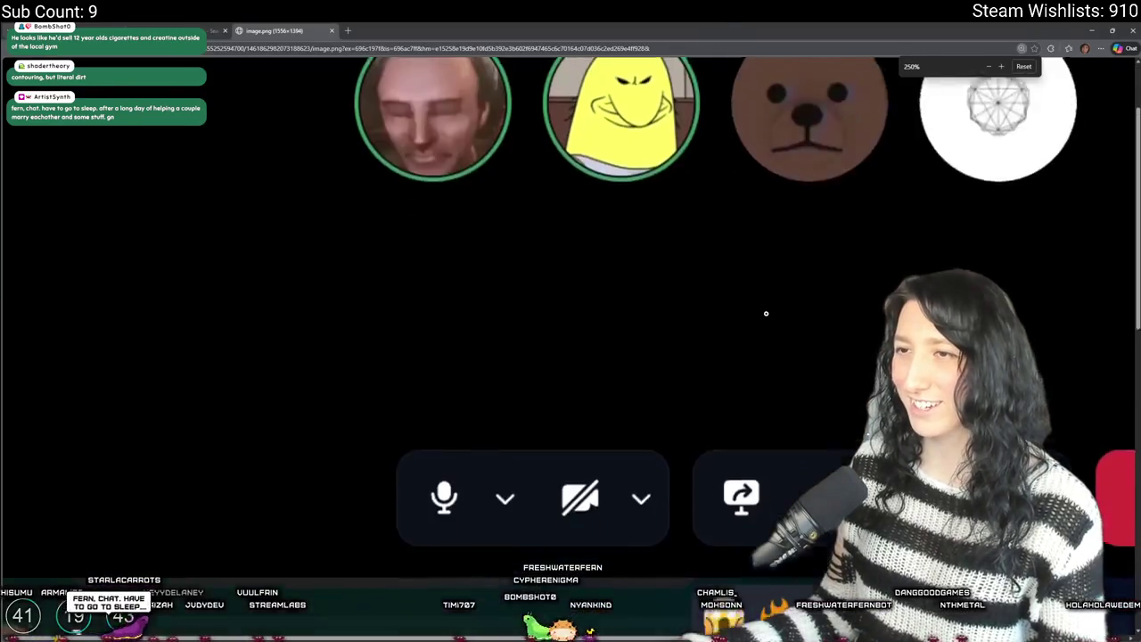
scroll(770, 313, "down", 4)
scroll(752, 306, "down", 1, "ctrl")
scroll(740, 307, "up", 5)
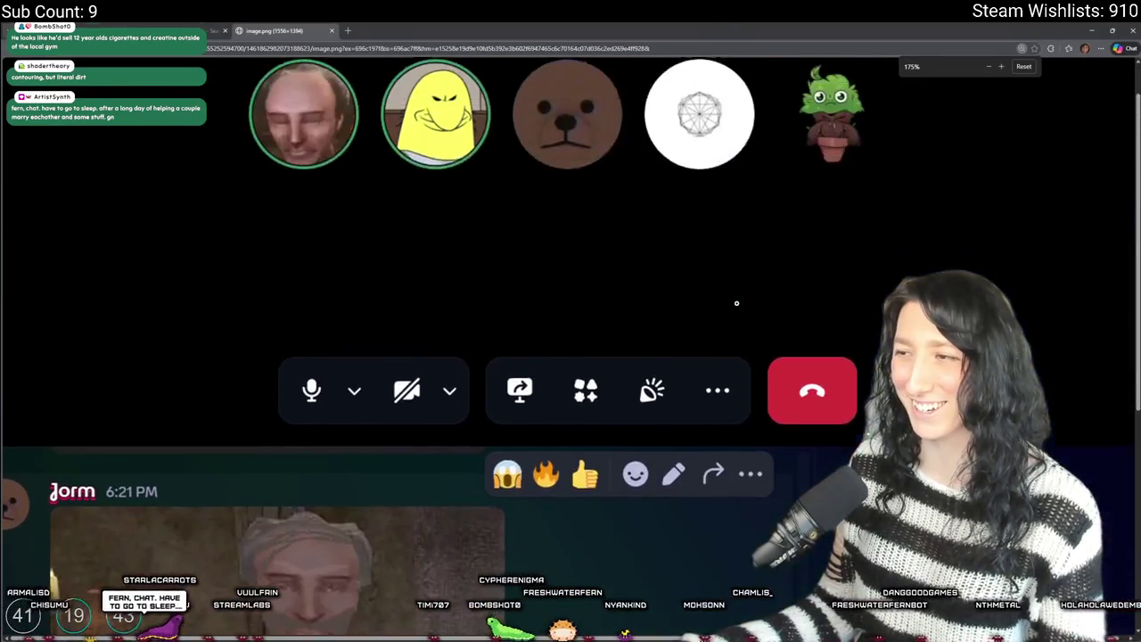
scroll(725, 308, "down", 5)
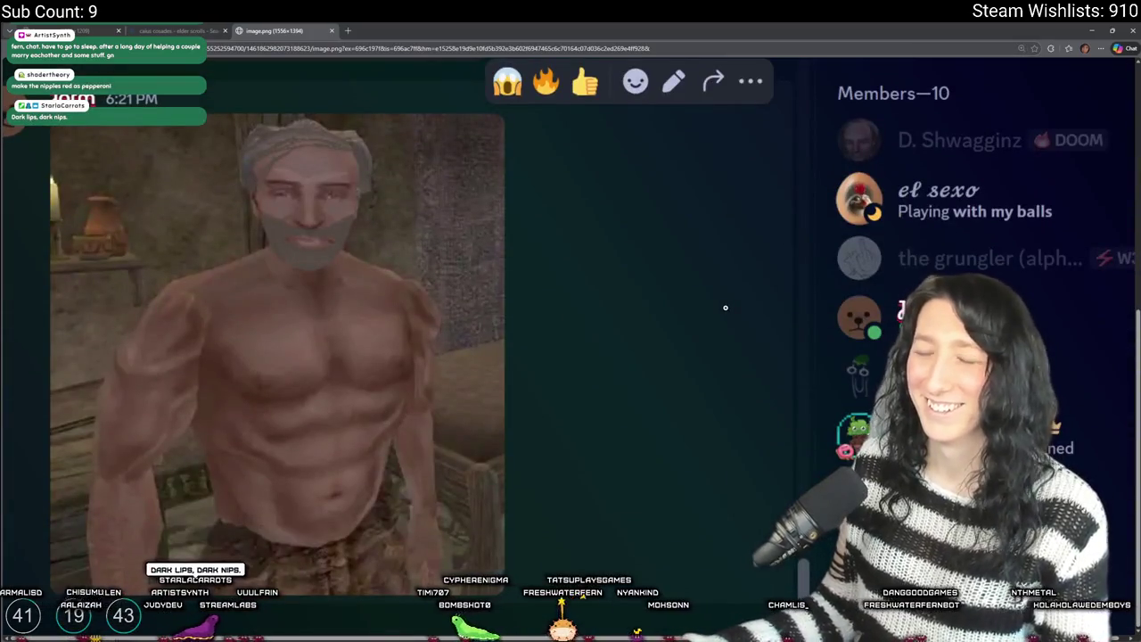
scroll(725, 308, "down", 1, "ctrl")
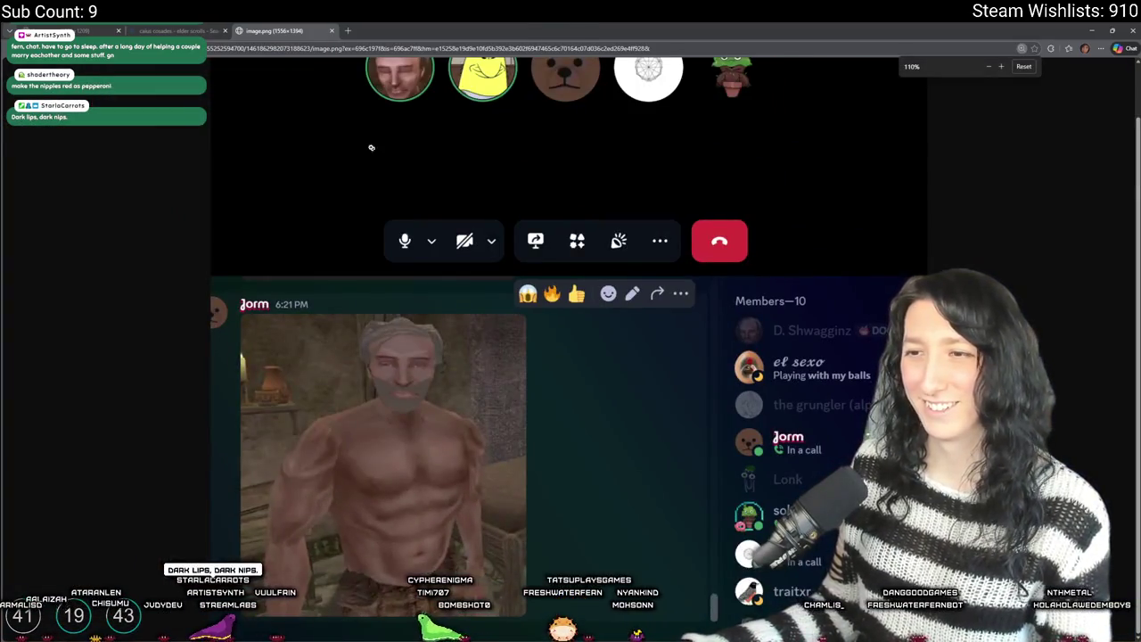
scroll(321, 219, "up", 1)
scroll(321, 219, "down", 1)
key("ctrl+shift+Tab")
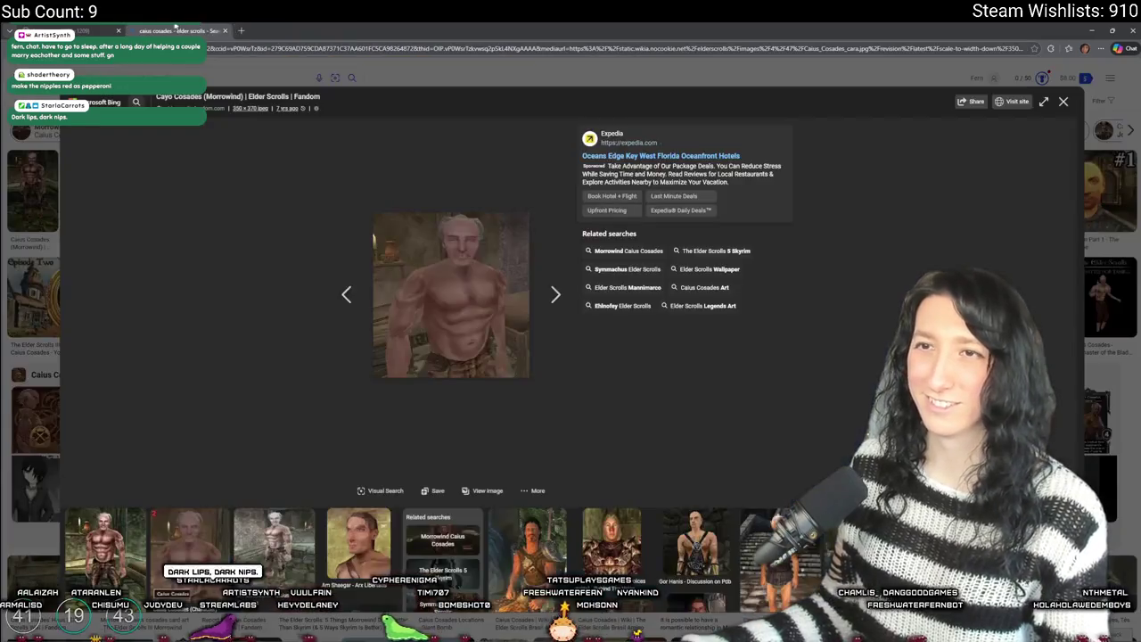
key("alt+Tab")
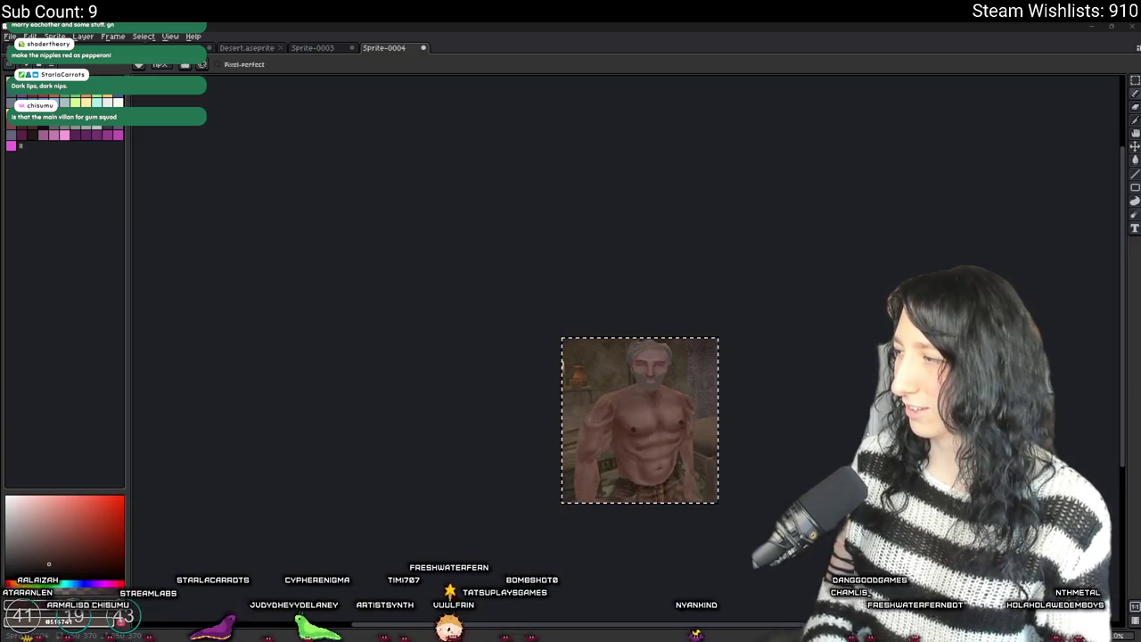
- View the posted image.png in Discord's stream channel, then minimize Discord back to the portrait
key("Tab")
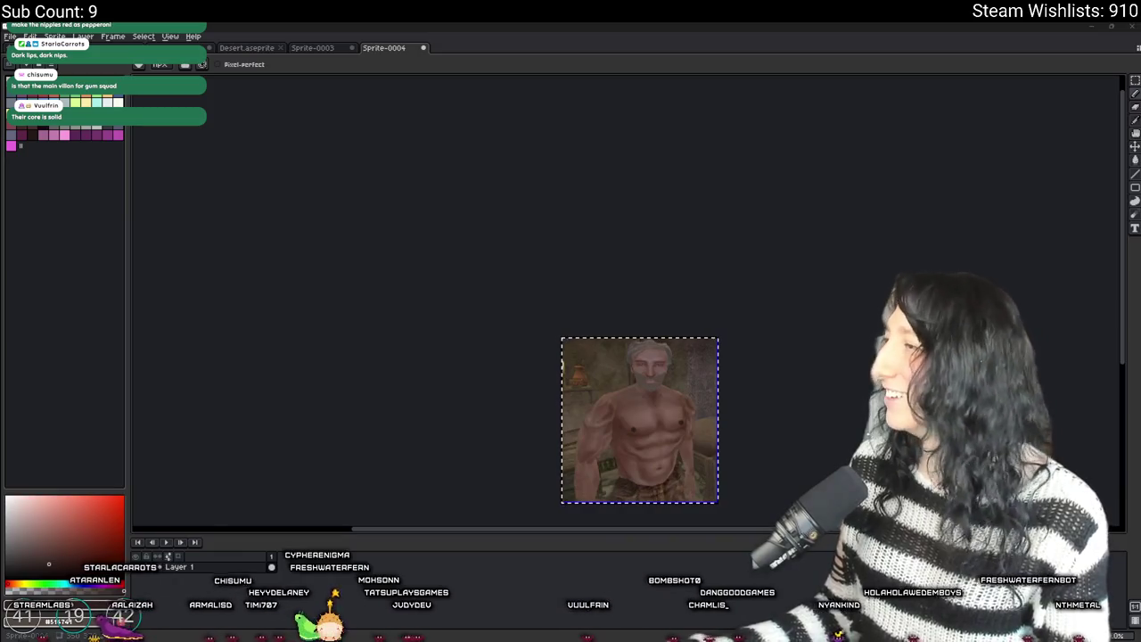
key("alt+Tab")
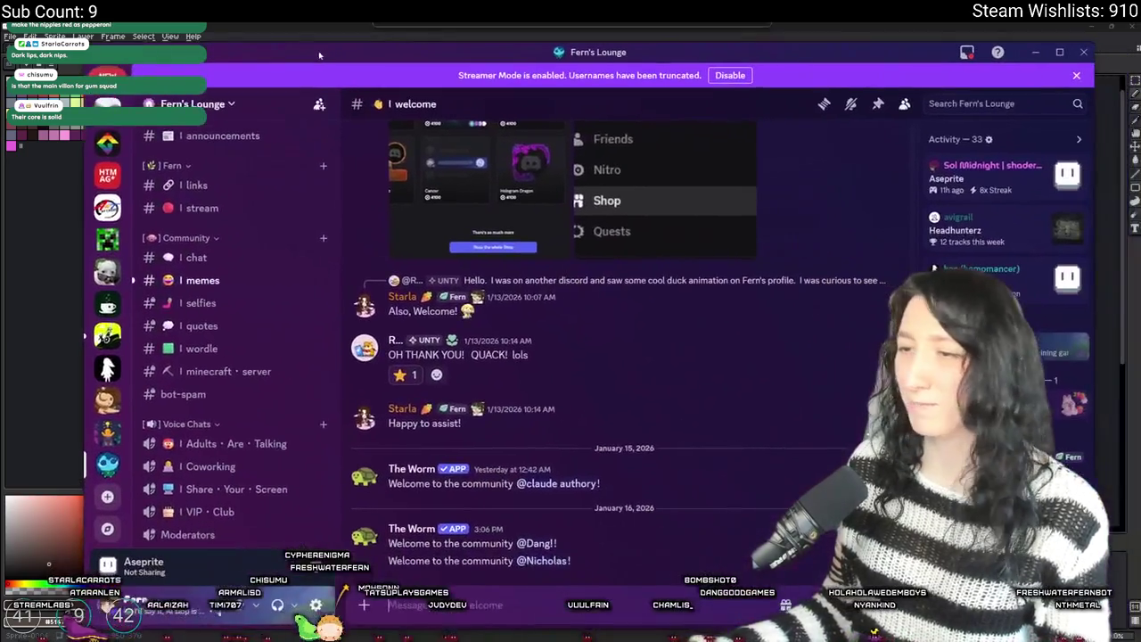
scroll(179, 357, "down", 5)
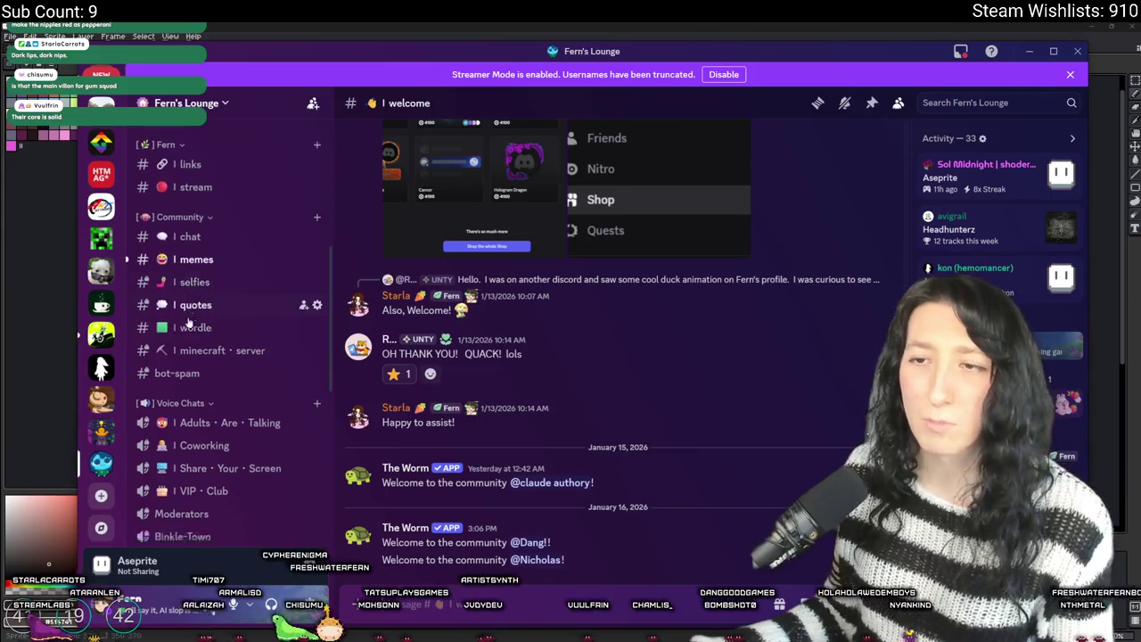
mouse_move(212, 393)
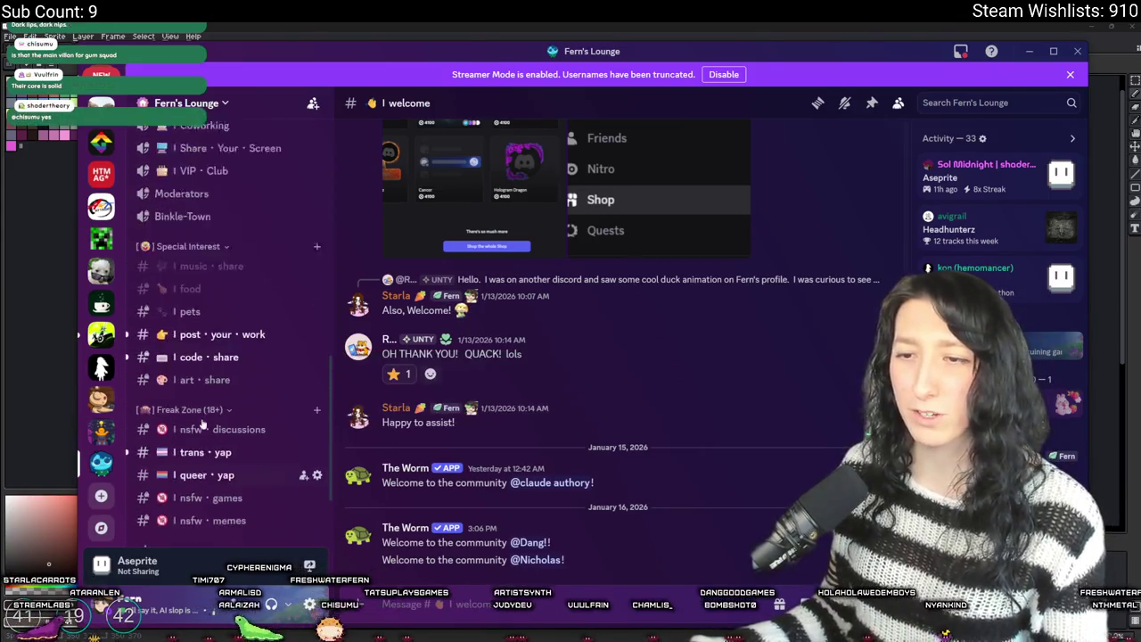
scroll(213, 393, "up", 5)
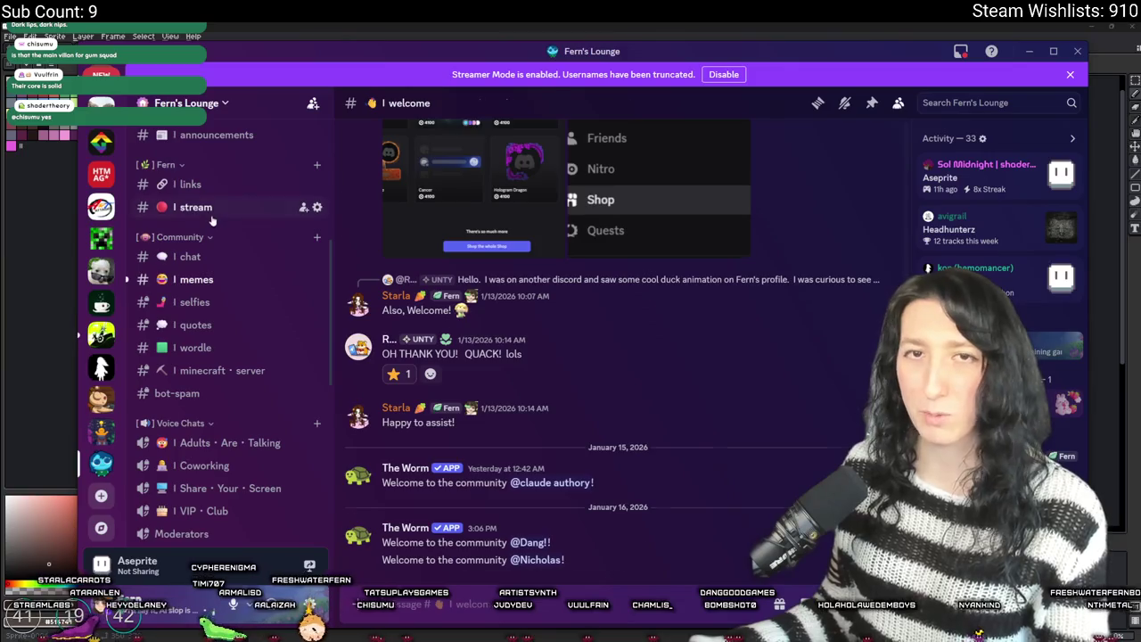
left_click(201, 208)
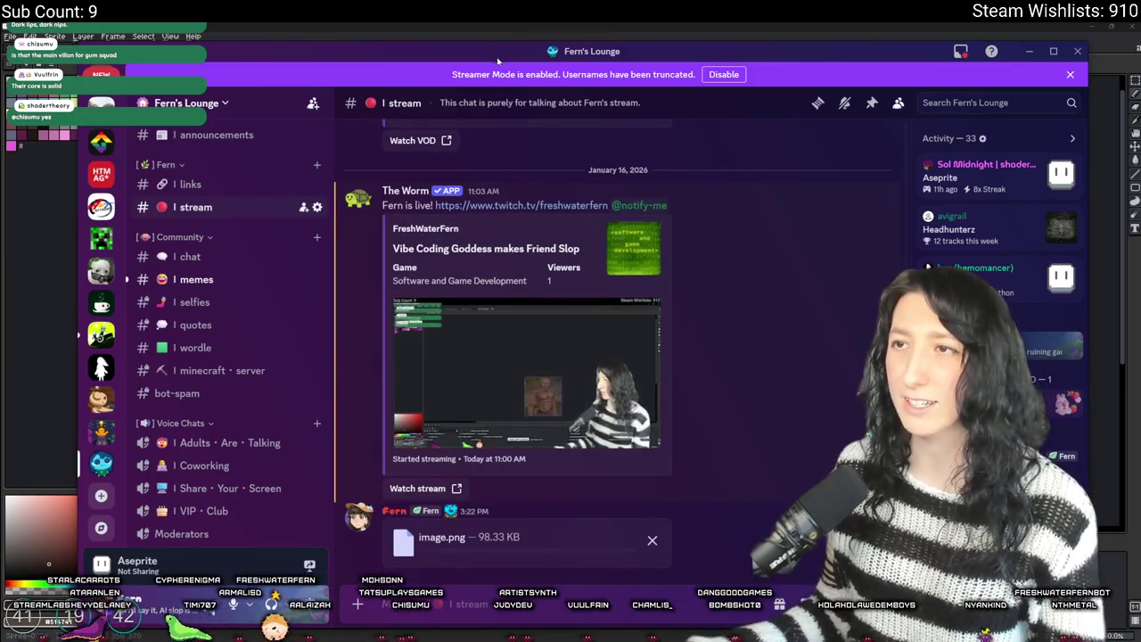
key("super+Down")
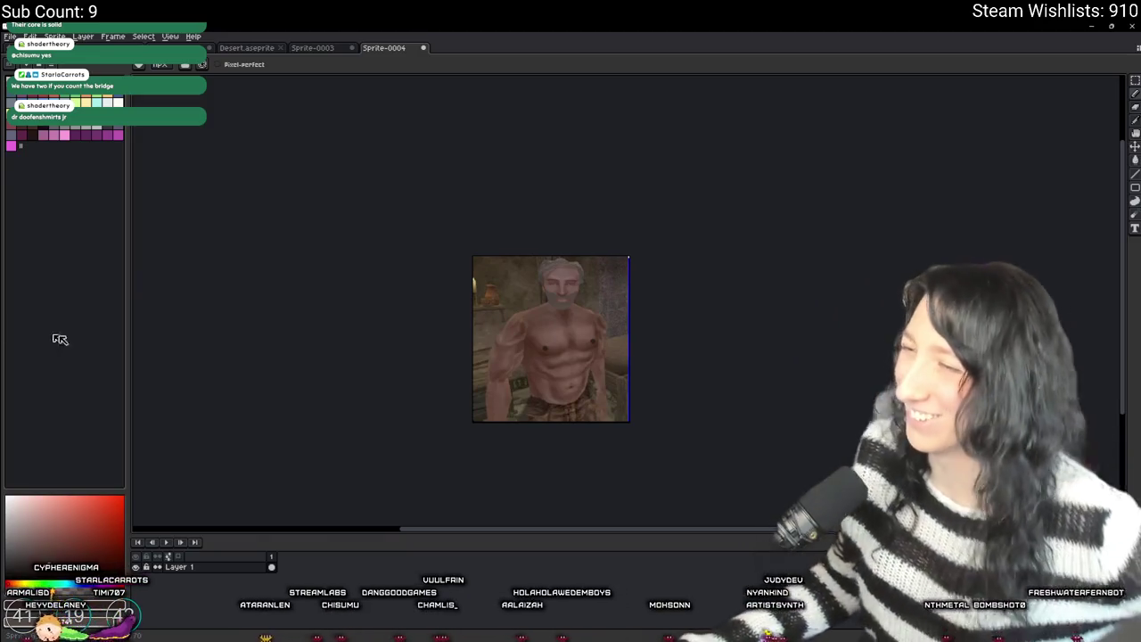
- Zoom around the portrait, then switch to the Sprite-0003 rope-bridge document
scroll(483, 441, "up", 4)
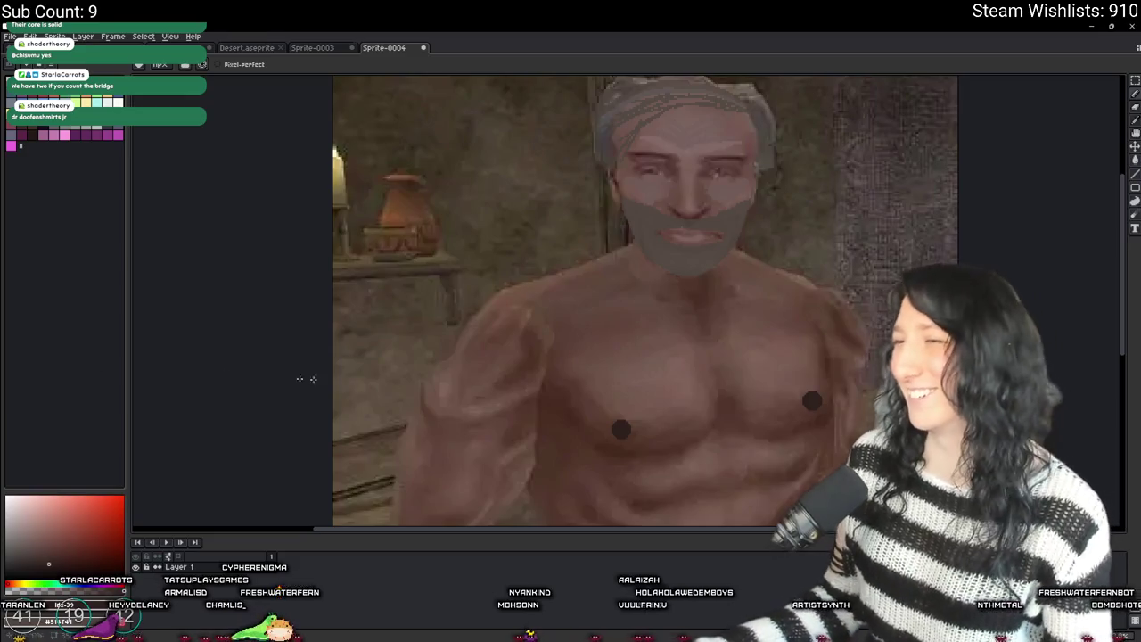
scroll(681, 412, "down", 4)
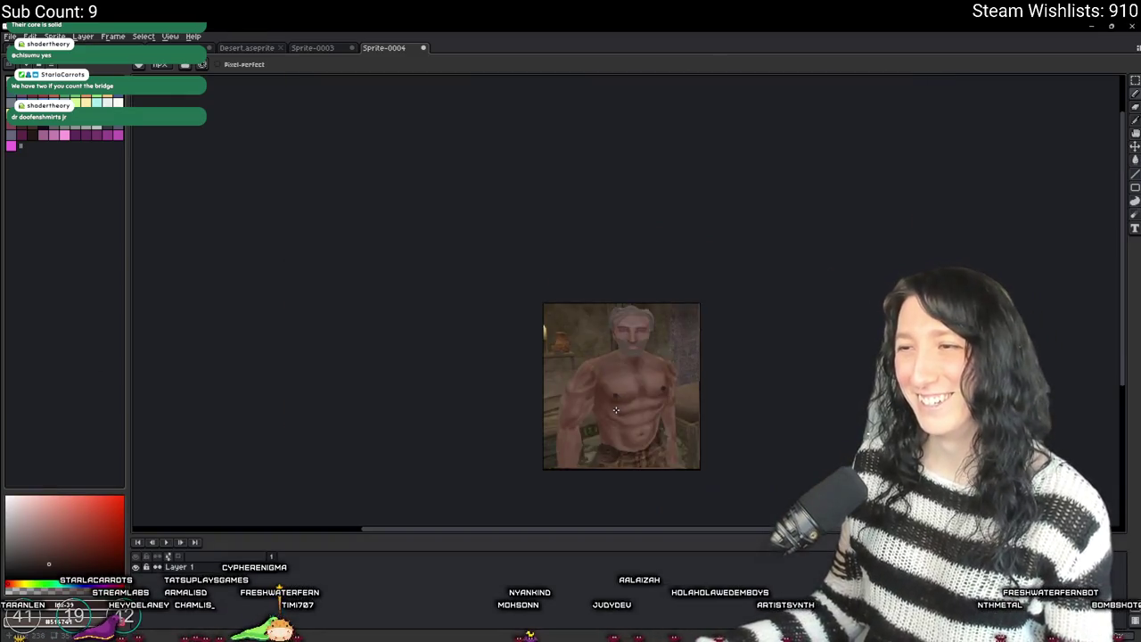
scroll(638, 367, "up", 2)
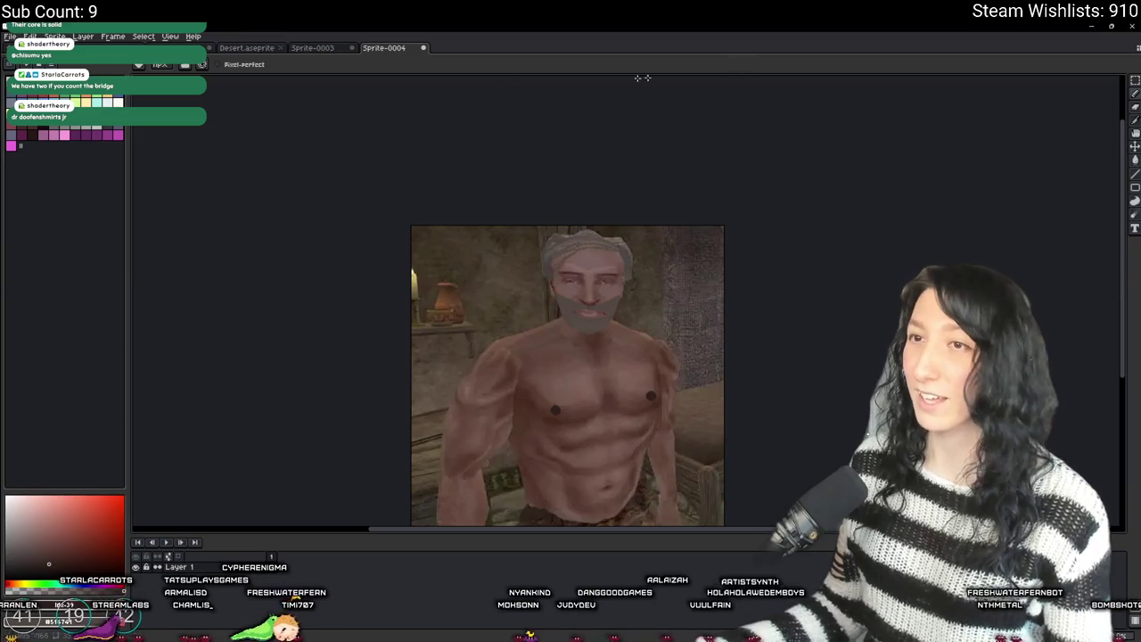
left_click(312, 48)
scroll(288, 87, "down", 4)
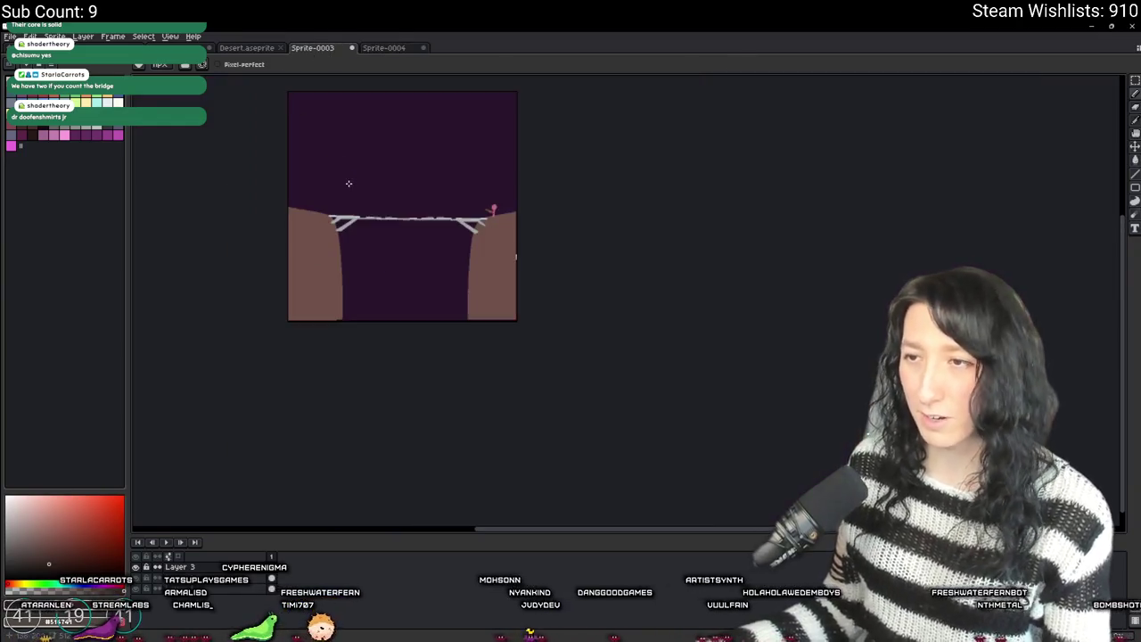
- Flip through the Sprite-0004, Sprite-0003 and Desert tabs, then minimize Aseprite to reveal rm_playarea
scroll(295, 89, "up", 2)
left_click(389, 49)
left_click(313, 47)
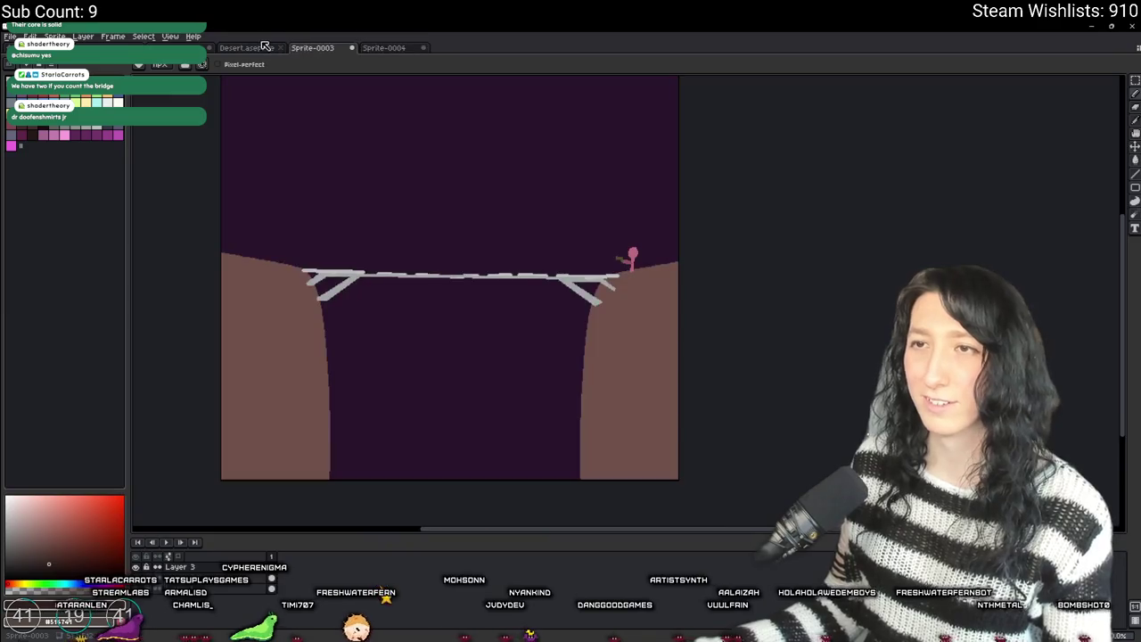
left_click(251, 49)
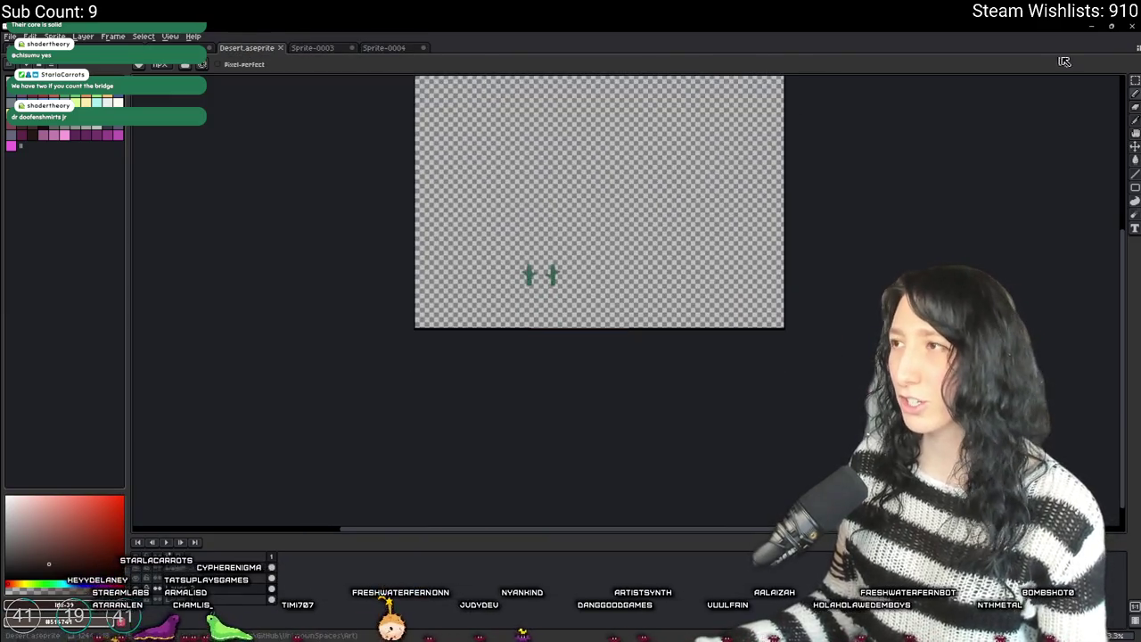
left_click(1093, 27)
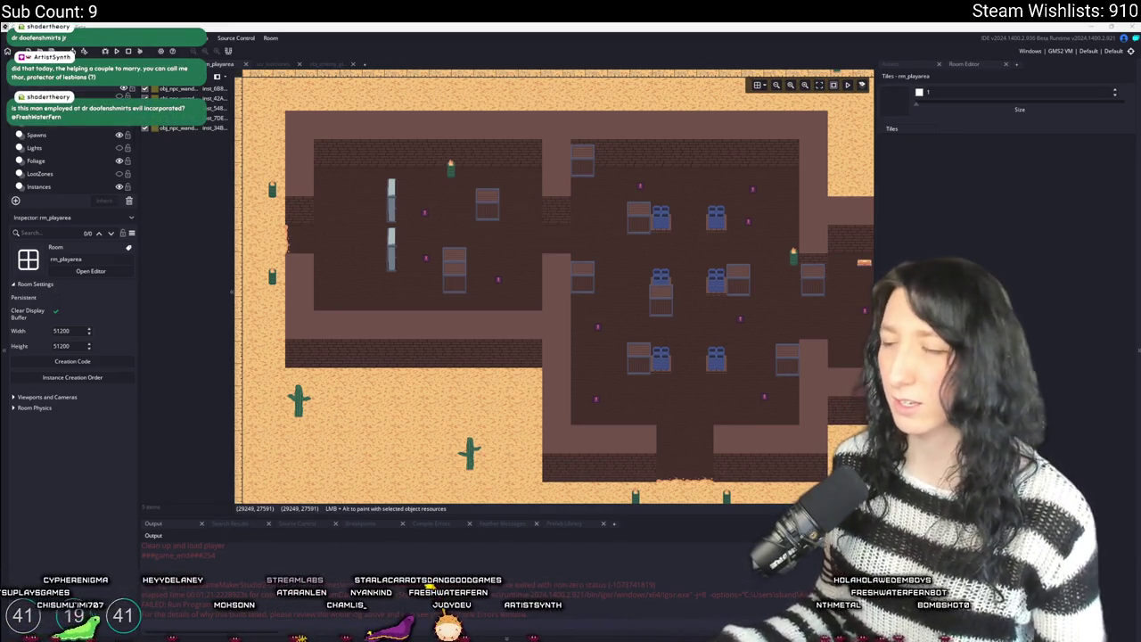
- Show GameMaker's Assets panel, then return to the Sprite-0004 portrait in Aseprite
scroll(724, 283, "right", 1)
left_click(923, 69)
scroll(483, 259, "right", 3)
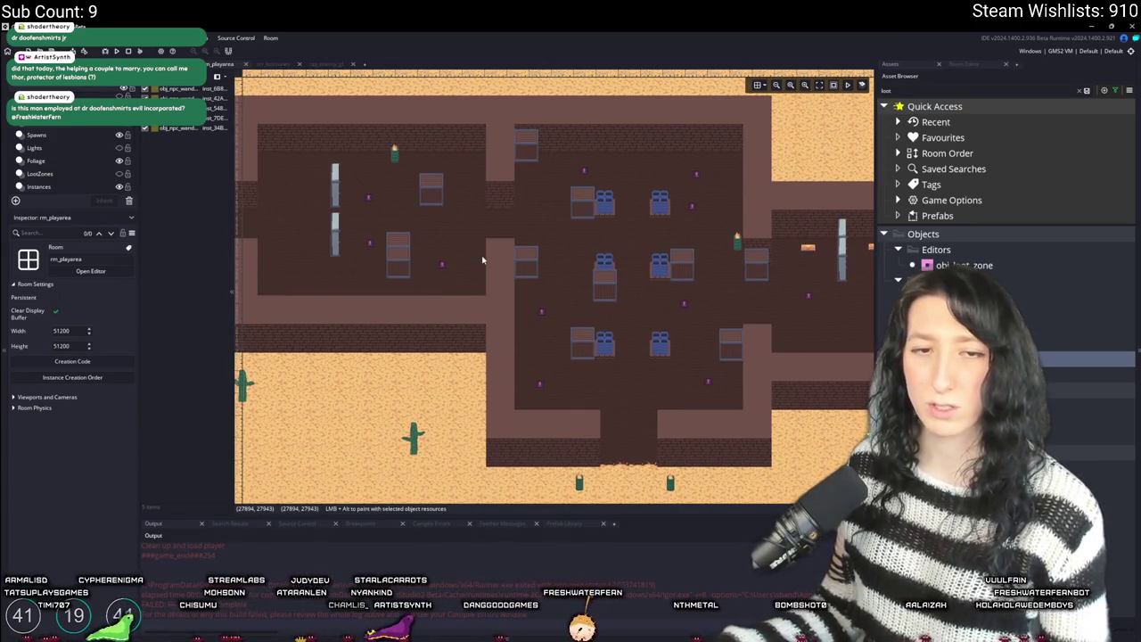
key("alt+Tab")
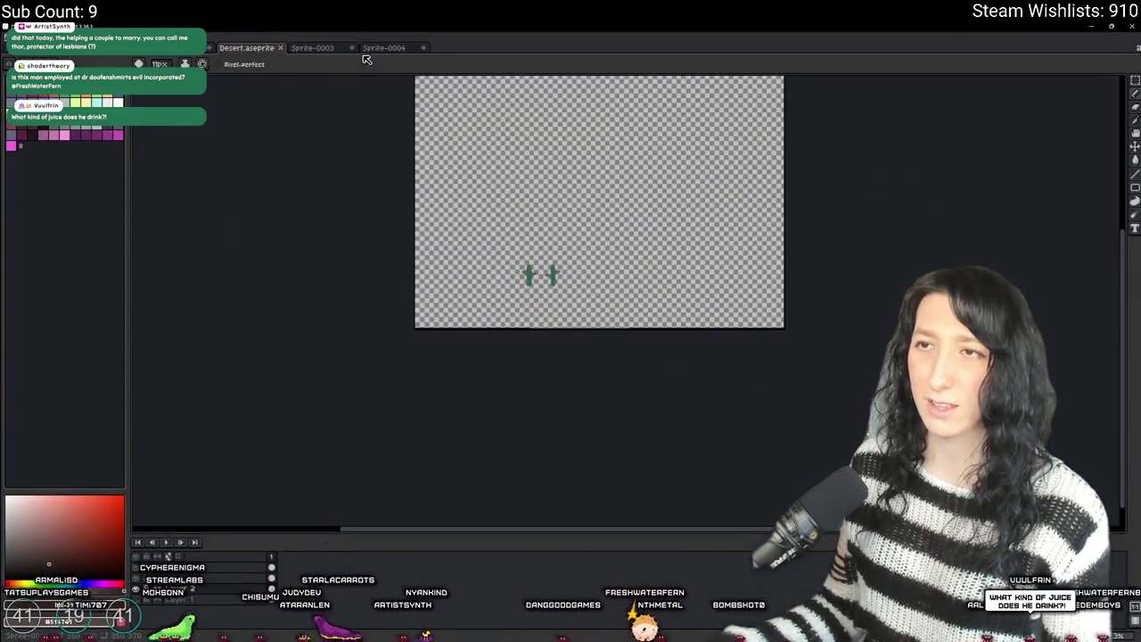
left_click(384, 48)
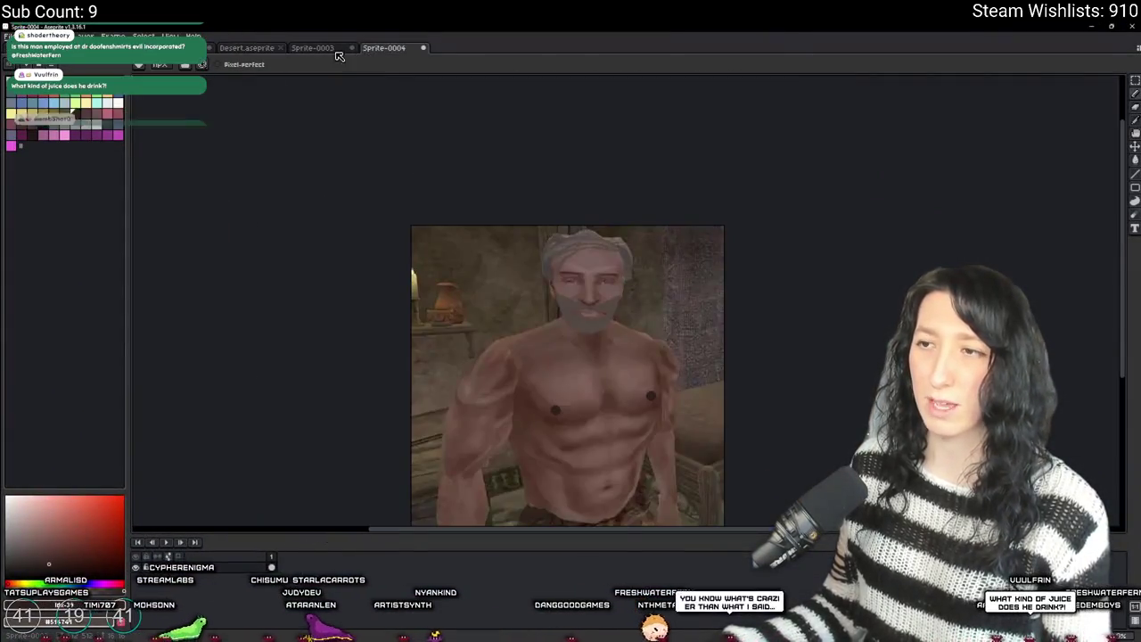
- Copy the Half-Life scientist image from the browser and paste it into Sprite-0004 as Layer 2
scroll(487, 262, "up", 3)
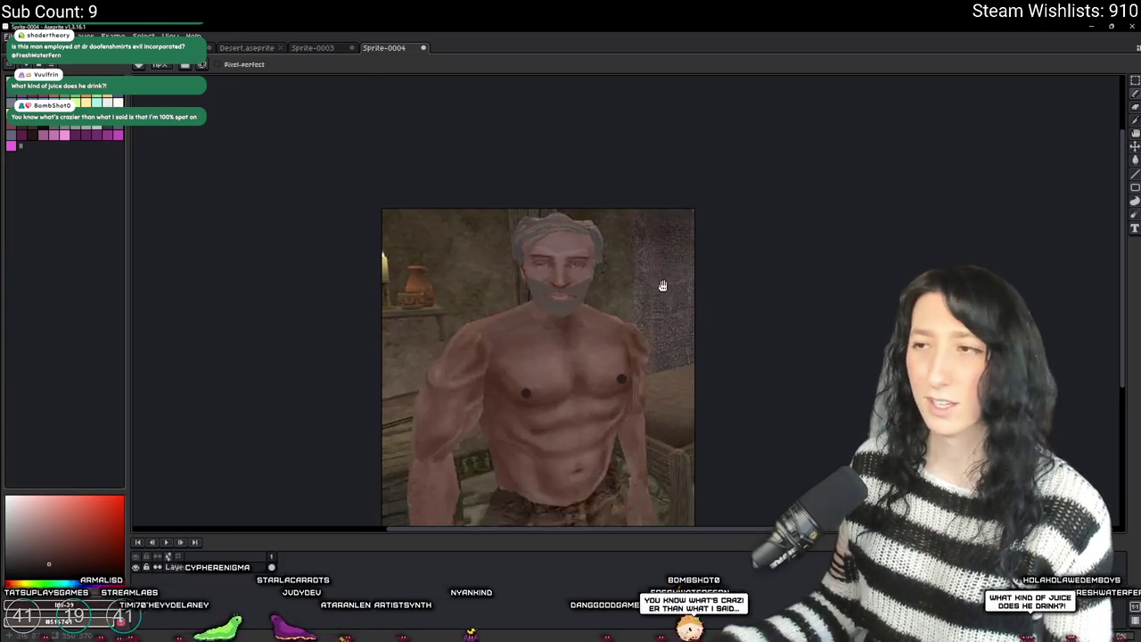
scroll(487, 262, "down", 2)
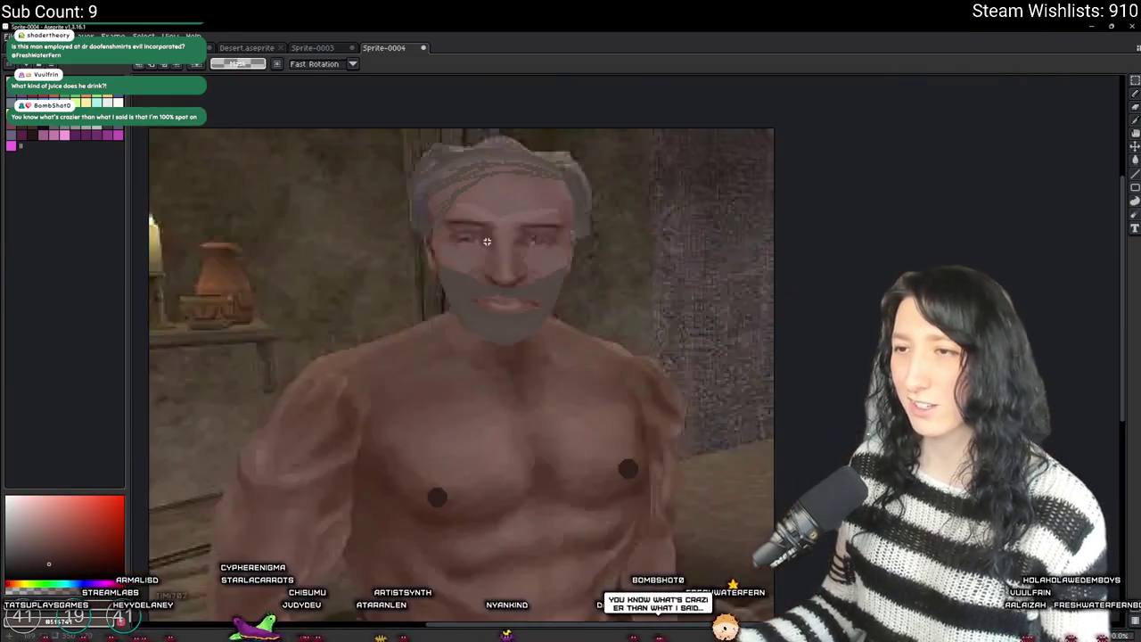
scroll(473, 239, "up", 2)
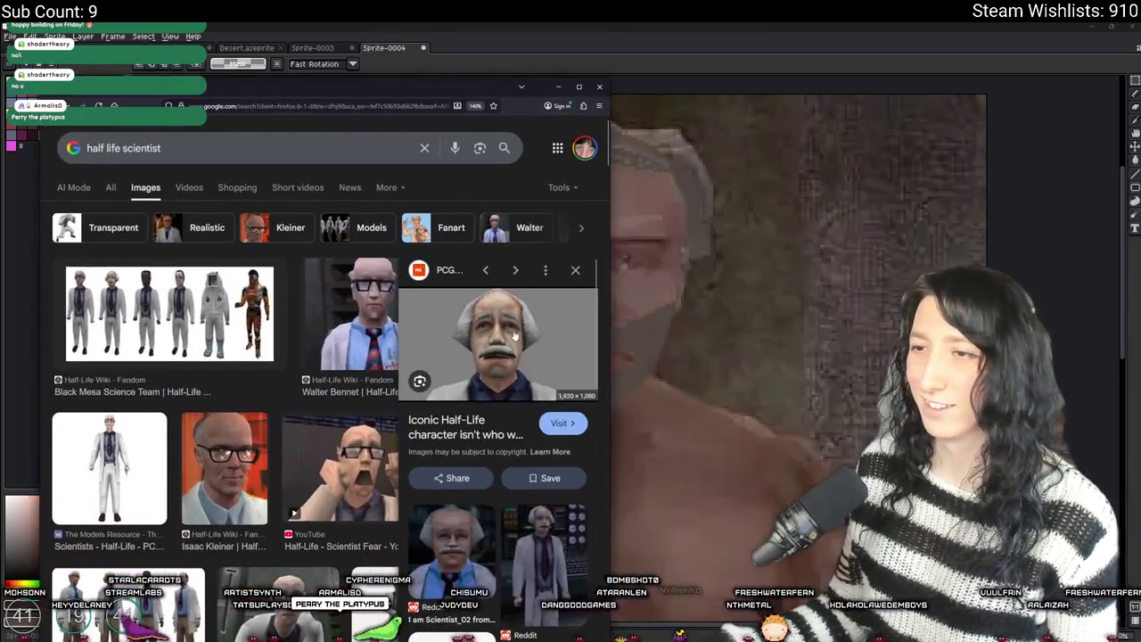
right_click(520, 337)
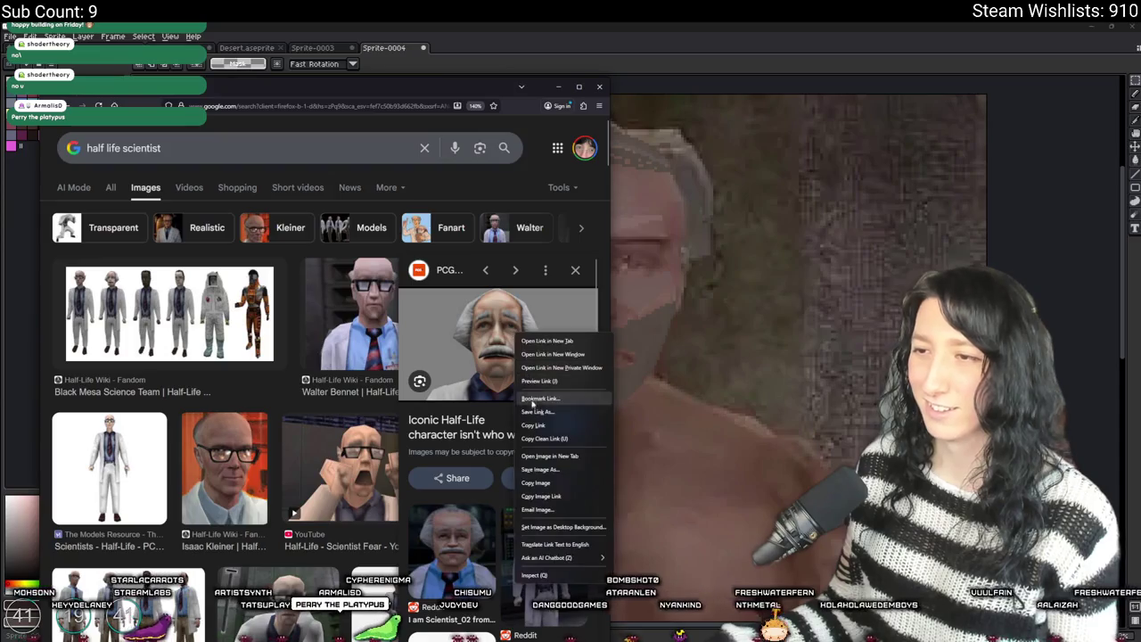
left_click(535, 483)
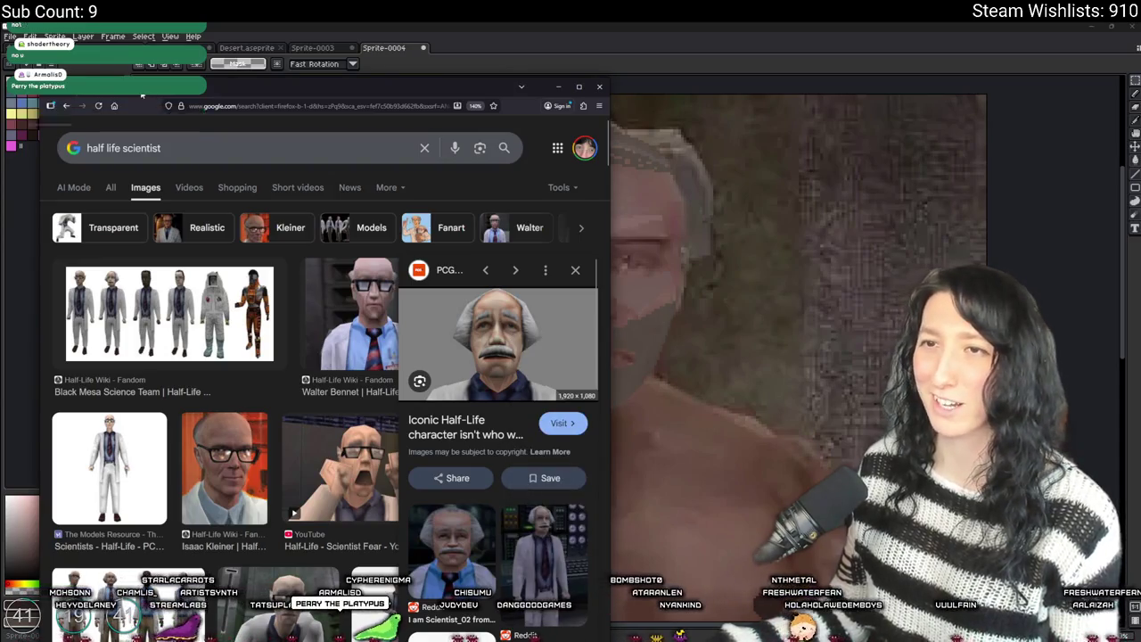
key("alt+Tab")
scroll(428, 227, "down", 5)
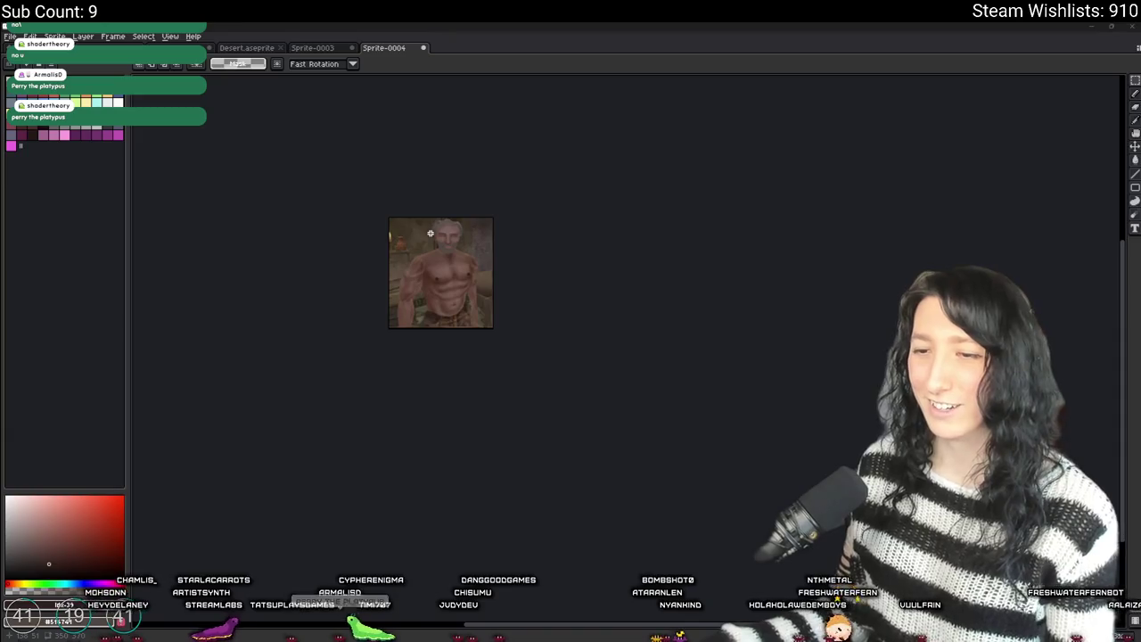
key("Tab")
key("ctrl+v")
- Scale the pasted scientist image down to about 188×106 and place it over the man's head
scroll(431, 227, "down", 1)
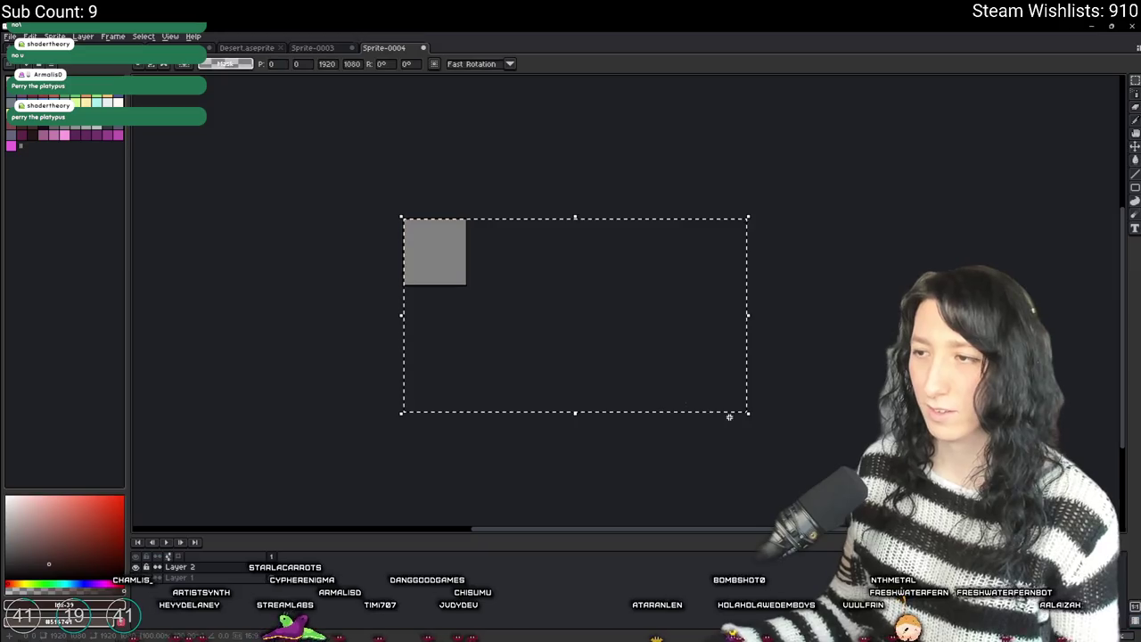
left_click_drag(751, 412, 437, 262)
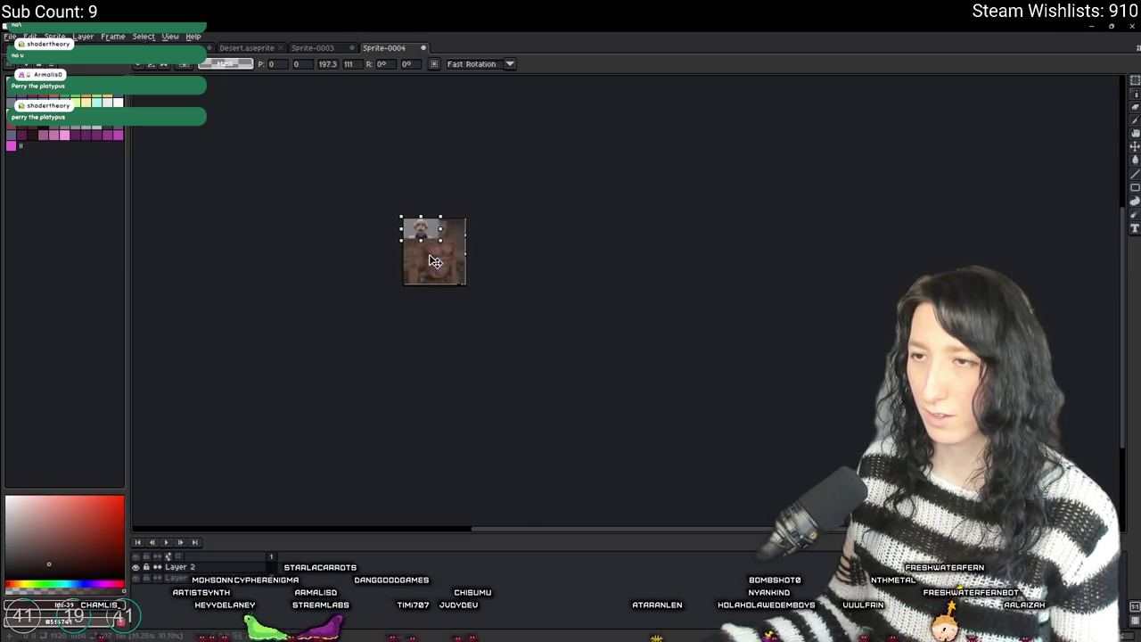
scroll(437, 261, "up", 5)
mouse_move(459, 217)
left_mouse_down()
mouse_move(650, 237)
mouse_move(727, 266)
left_mouse_up()
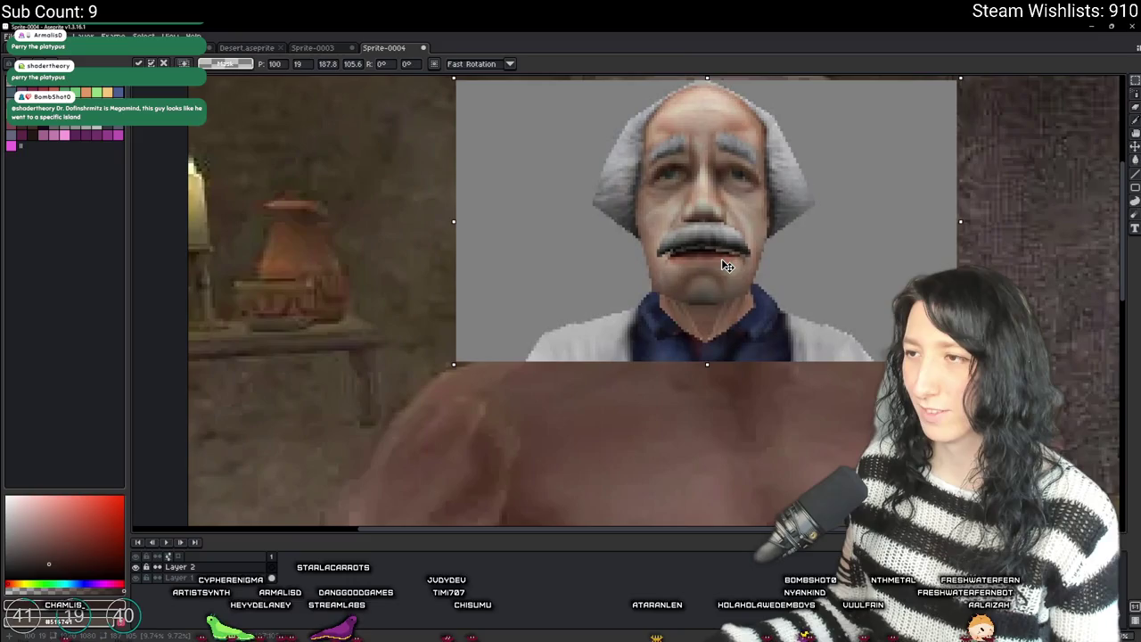
key("Return")
- Magic-wand select the grey backdrop on both sides of the pasted head
key("w")
left_click(523, 224)
left_click(861, 233)
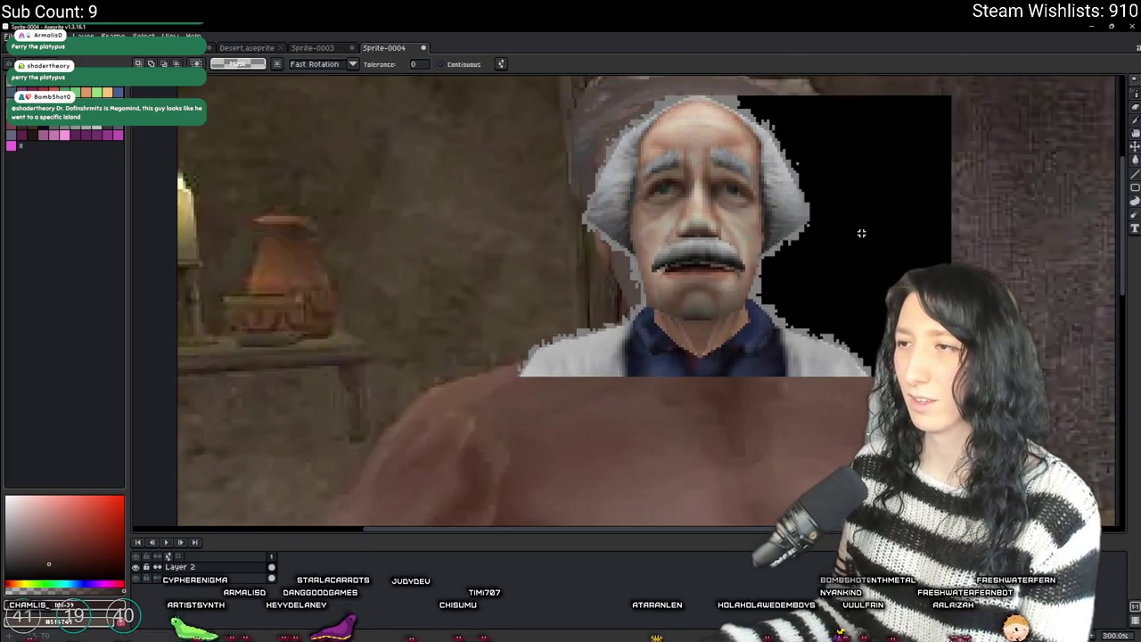
- Set Magic Wand tolerance to 20 and try selecting the grey hair patch beside the face
scroll(861, 233, "down", 2)
scroll(640, 254, "up", 2)
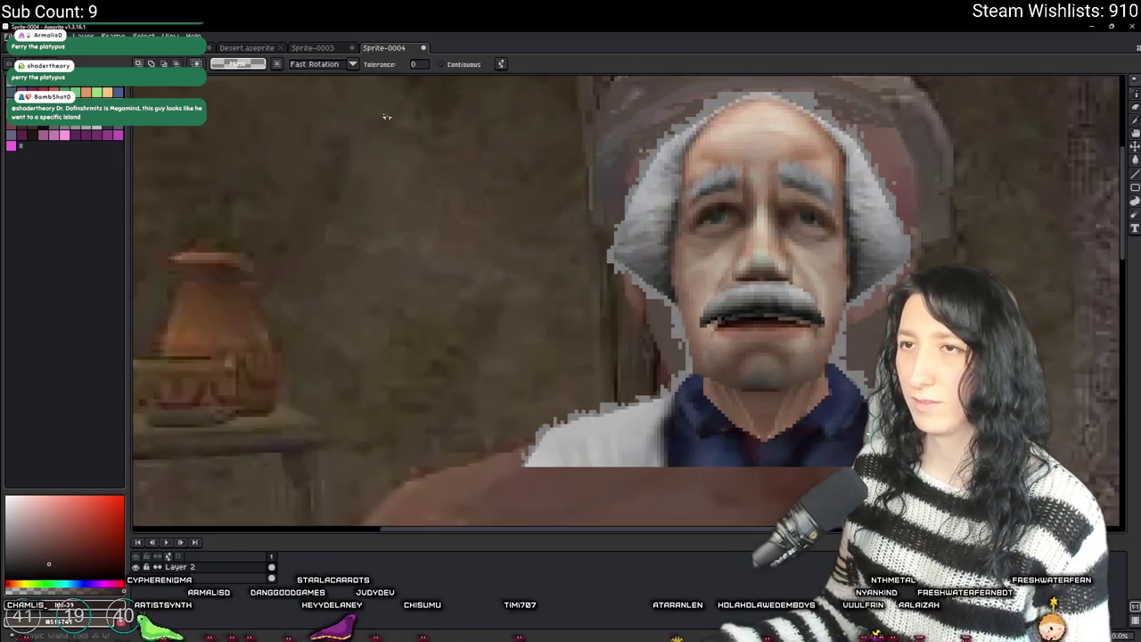
left_click(416, 64)
type("20")
key("Return")
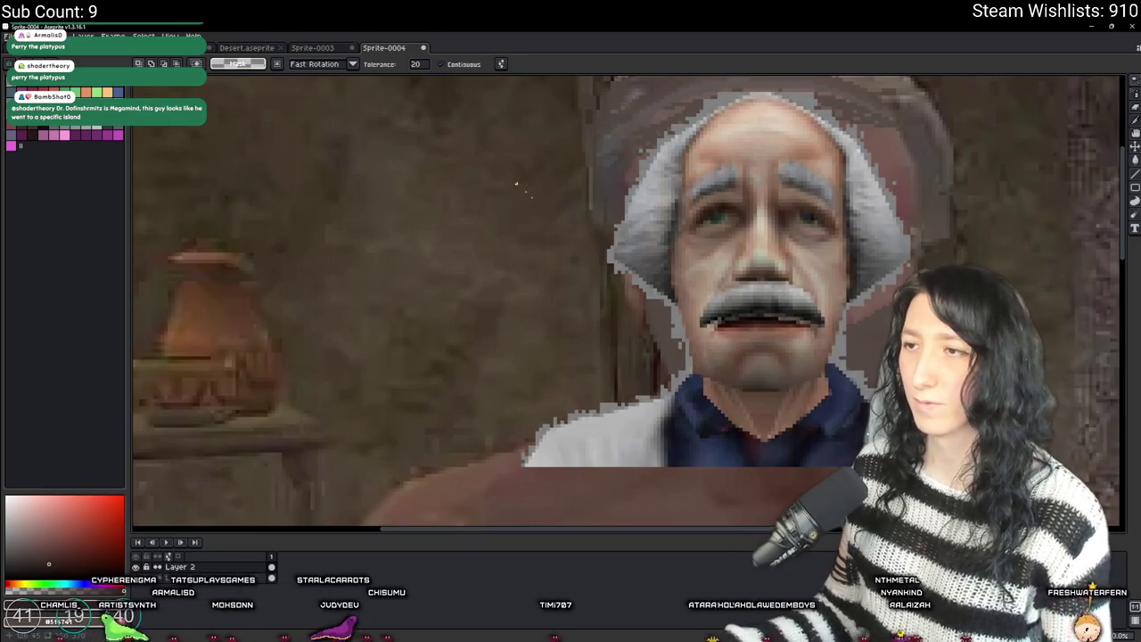
left_click(638, 238)
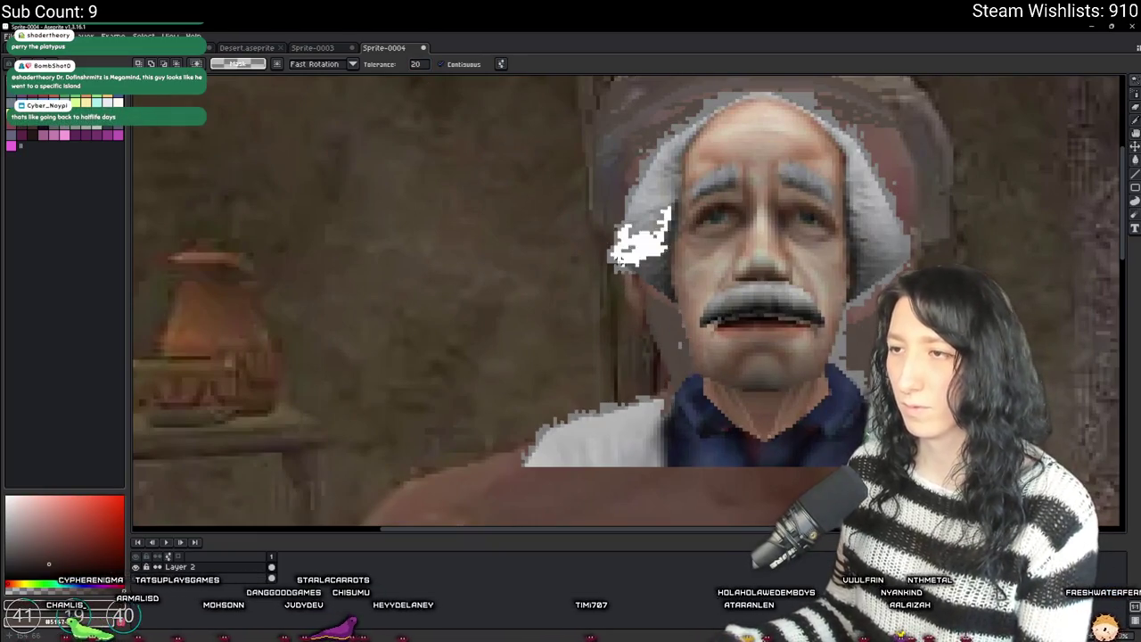
key("ctrl+d")
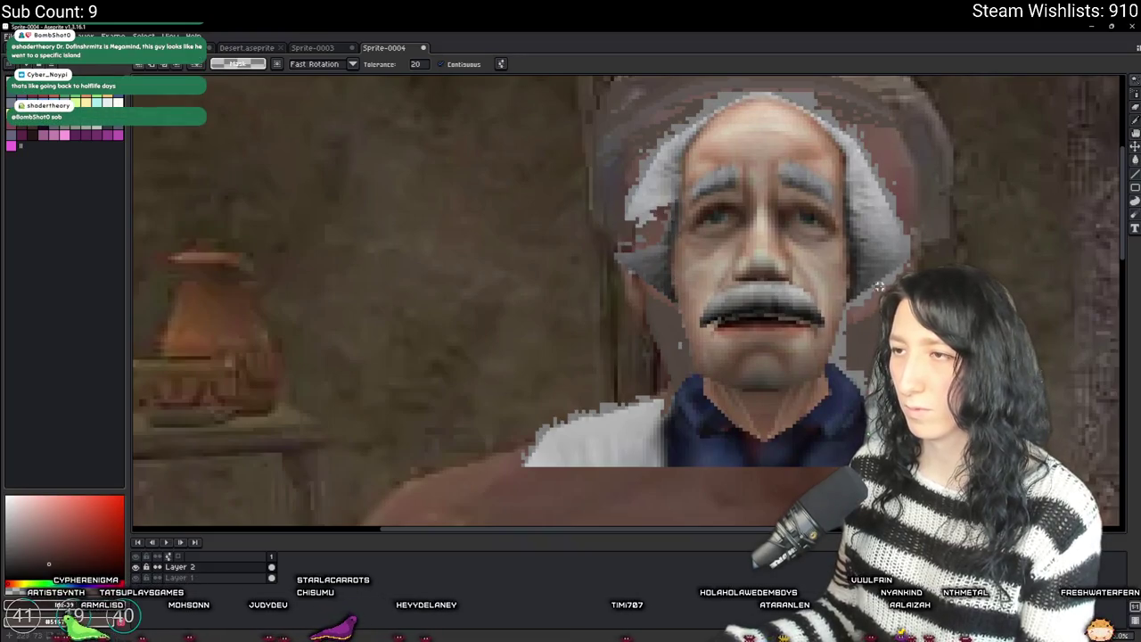
key("super+x")
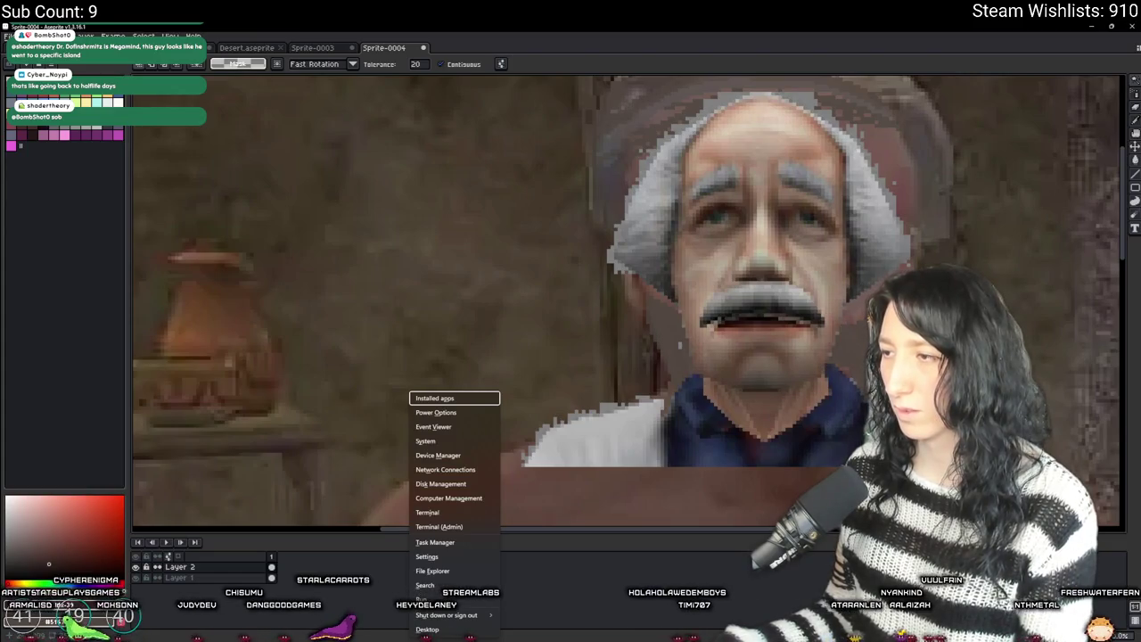
left_click_drag(912, 392, 818, 351)
key("Escape")
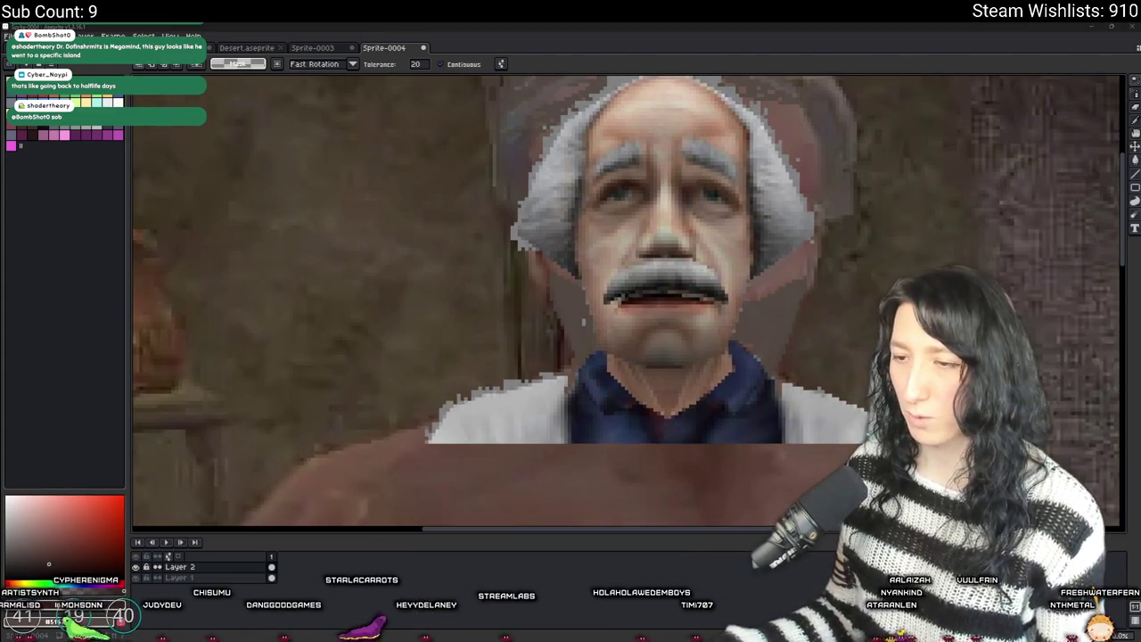
scroll(647, 366, "down", 2)
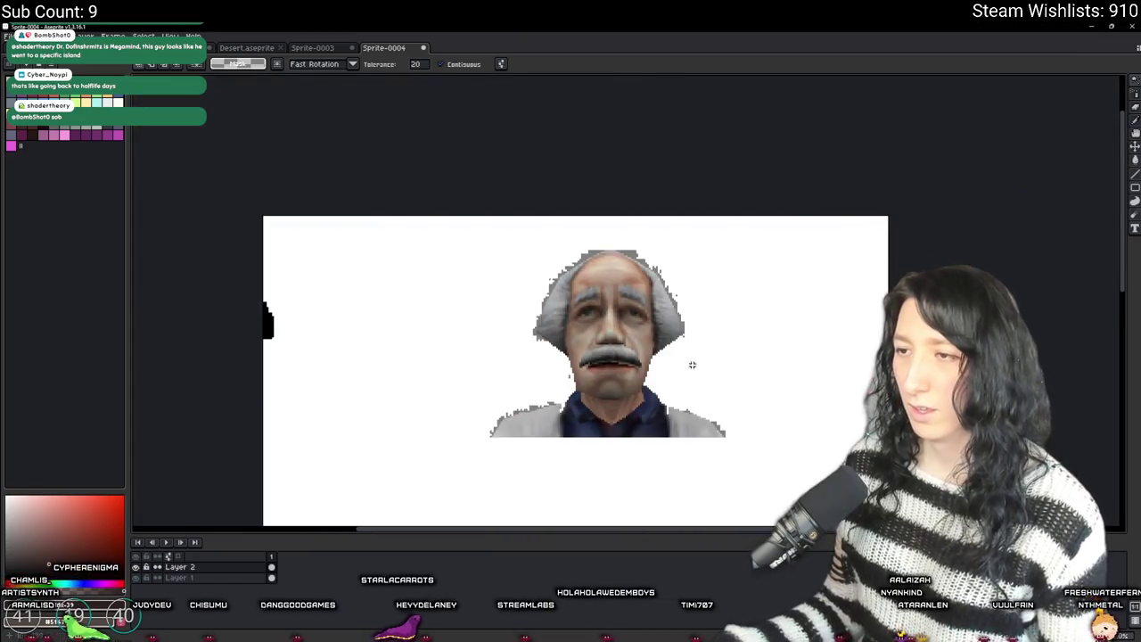
key("ctrl+d")
- Rectangle-select and delete the white coat areas around the shirt, keeping face, hair and collar
key("m")
mouse_move(781, 475)
left_mouse_down()
mouse_move(714, 467)
mouse_move(616, 423)
mouse_move(649, 395)
left_mouse_up()
key("Delete")
key("ctrl+d")
key("Delete")
key("ctrl+d")
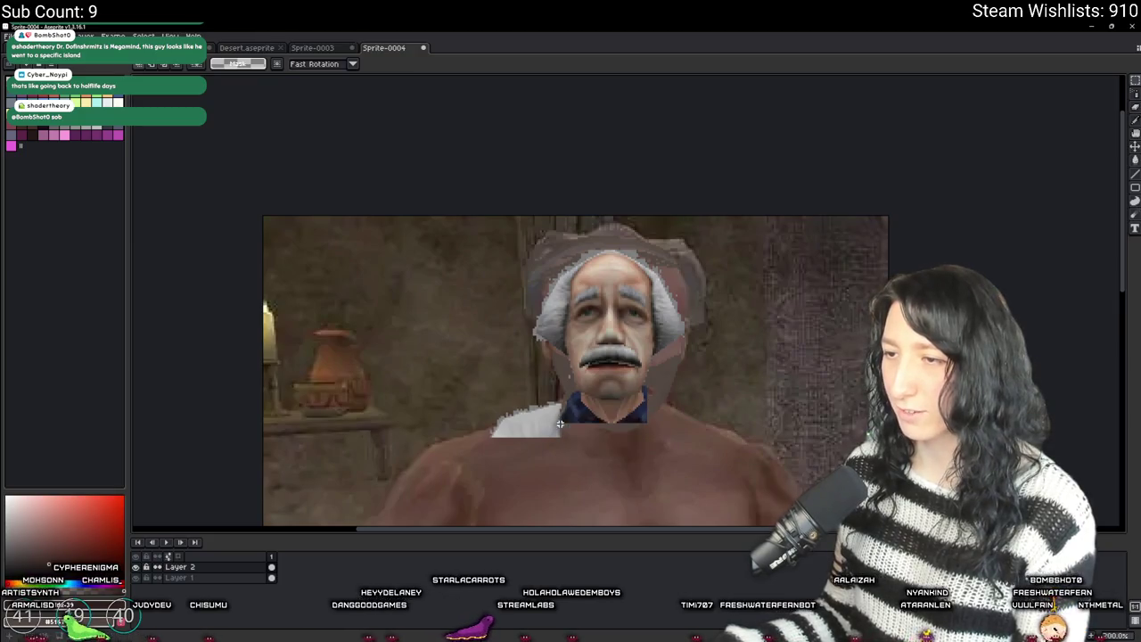
key("Delete")
key("ctrl+d")
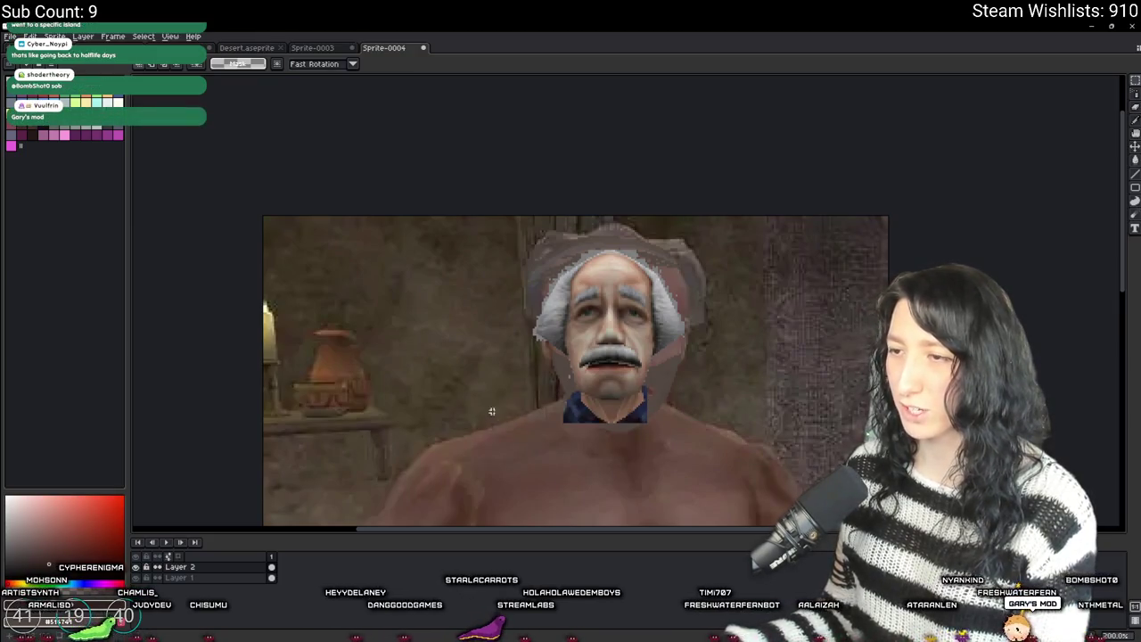
key("Delete")
key("ctrl+d")
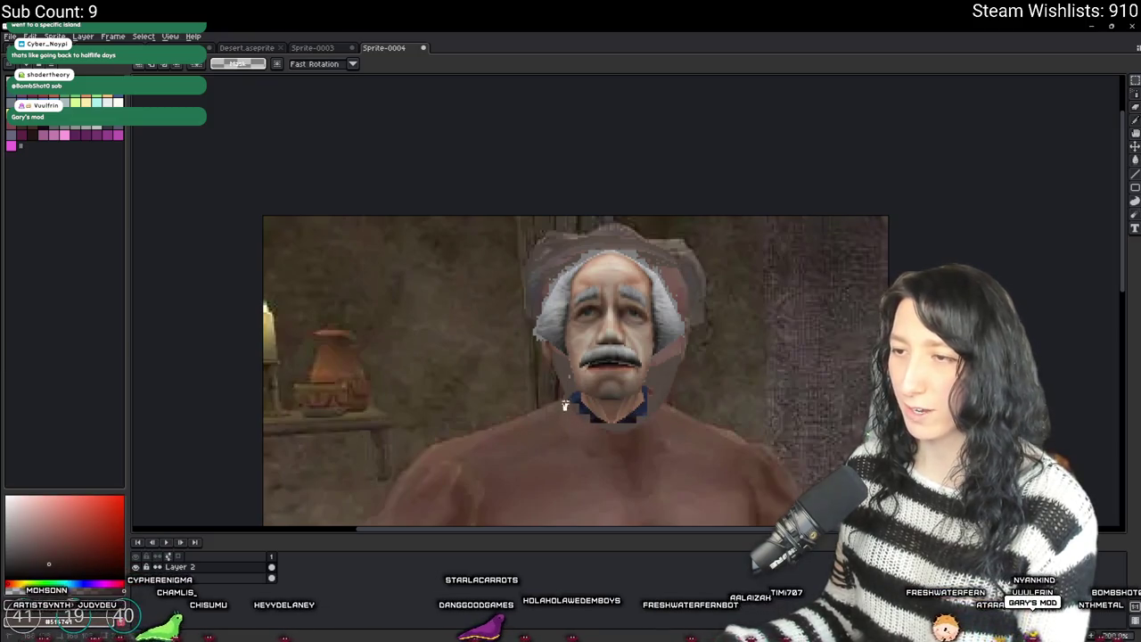
- Select the pasted head, scale it up to about 147×180 and nudge it onto the bare torso
left_click_drag(667, 416, 644, 412)
mouse_move(703, 464)
left_mouse_down()
mouse_move(592, 295)
mouse_move(452, 196)
mouse_move(390, 173)
left_mouse_up()
left_click_drag(513, 281, 555, 331)
scroll(660, 357, "down", 2)
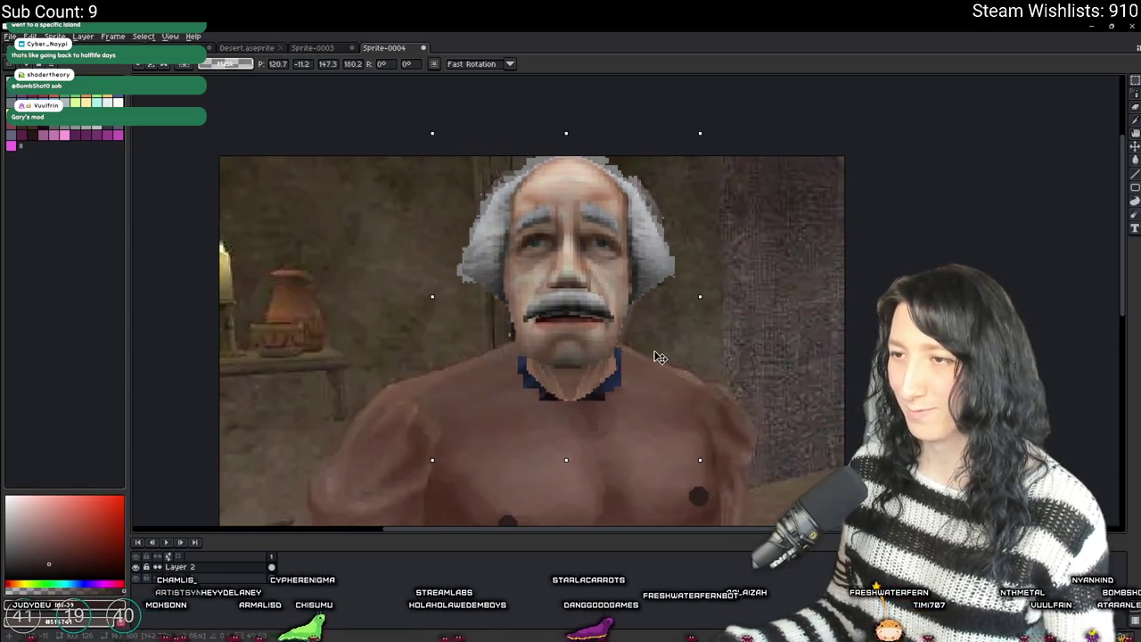
key("Right")
key("Right")
key("Up")
scroll(762, 373, "up", 5)
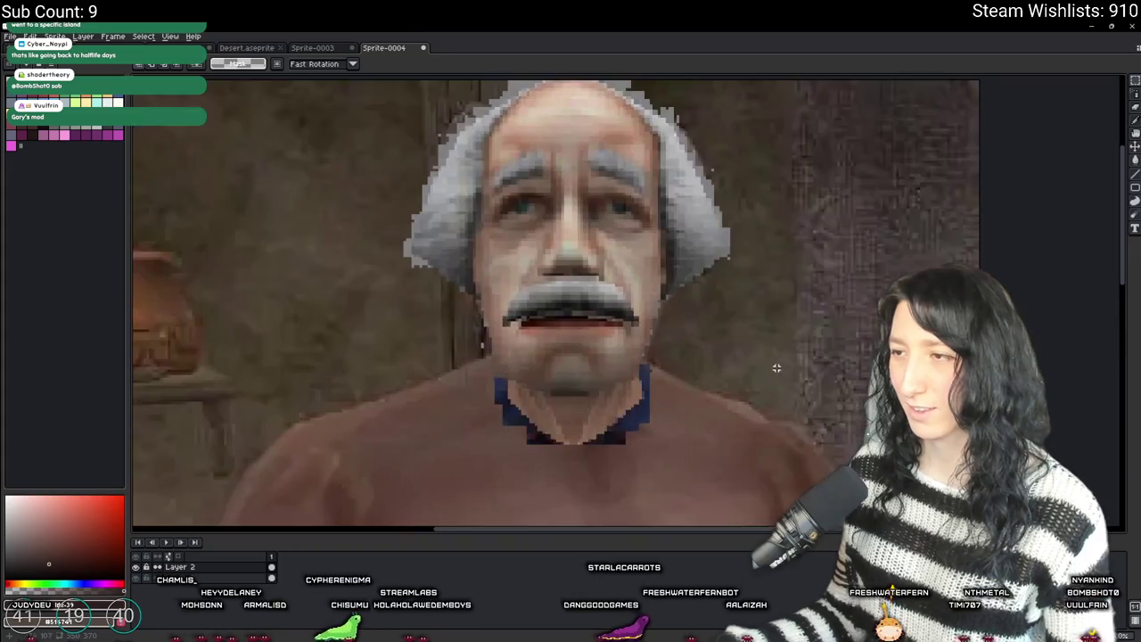
key("b")
scroll(479, 383, "up", 2)
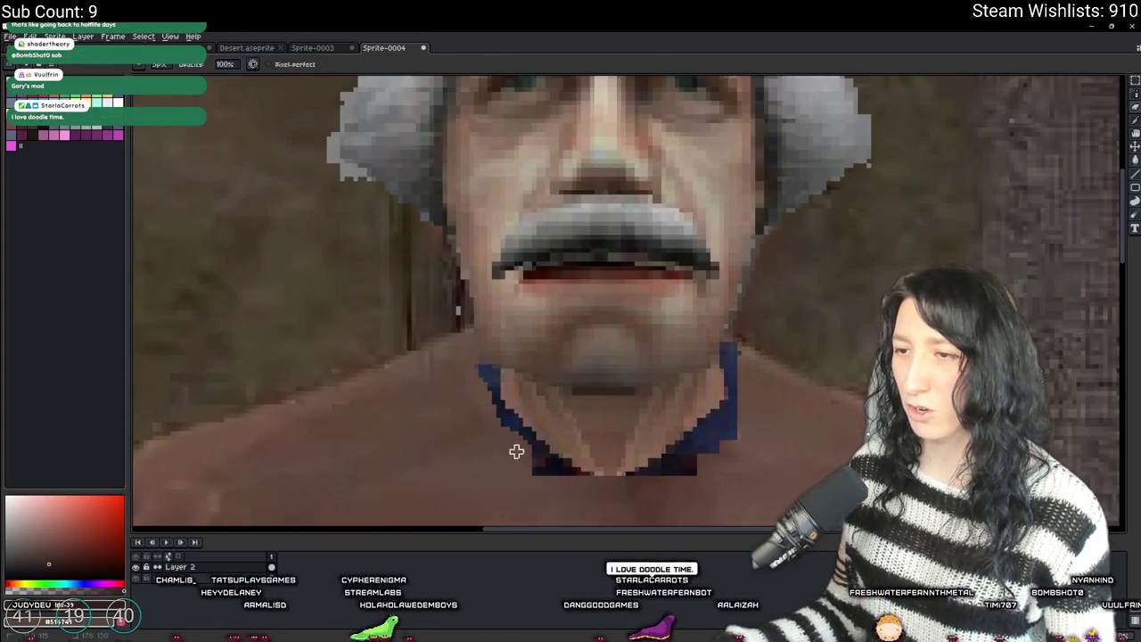
- Redraw the collar outline below the chin with the Pencil
left_click_drag(485, 381, 535, 470)
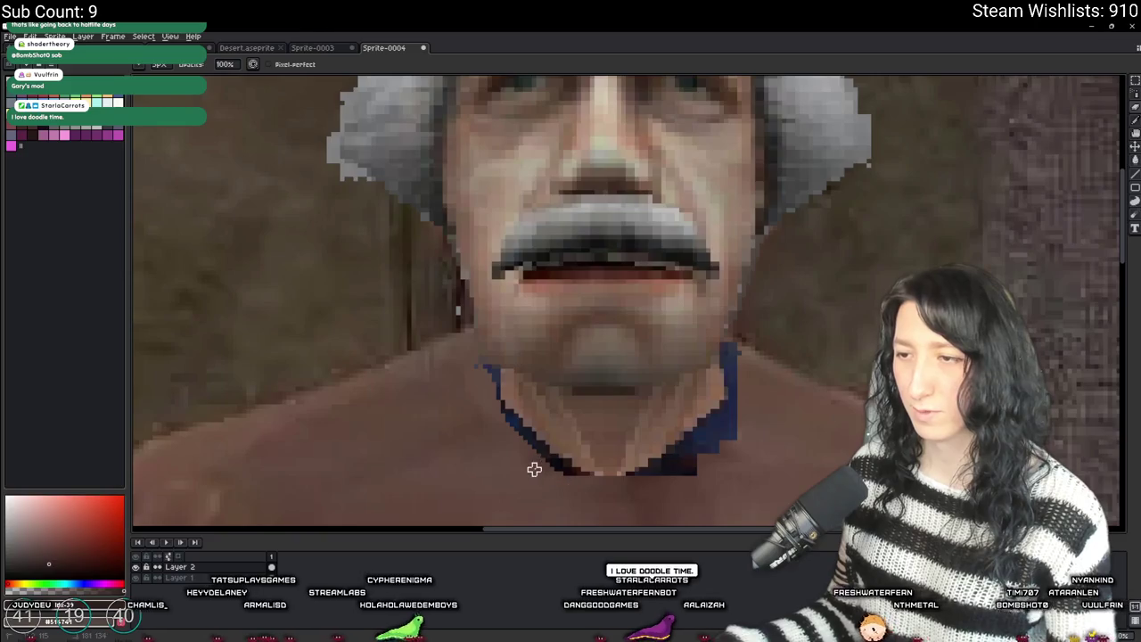
mouse_move(658, 473)
left_mouse_down()
mouse_move(696, 464)
mouse_move(749, 426)
left_mouse_up()
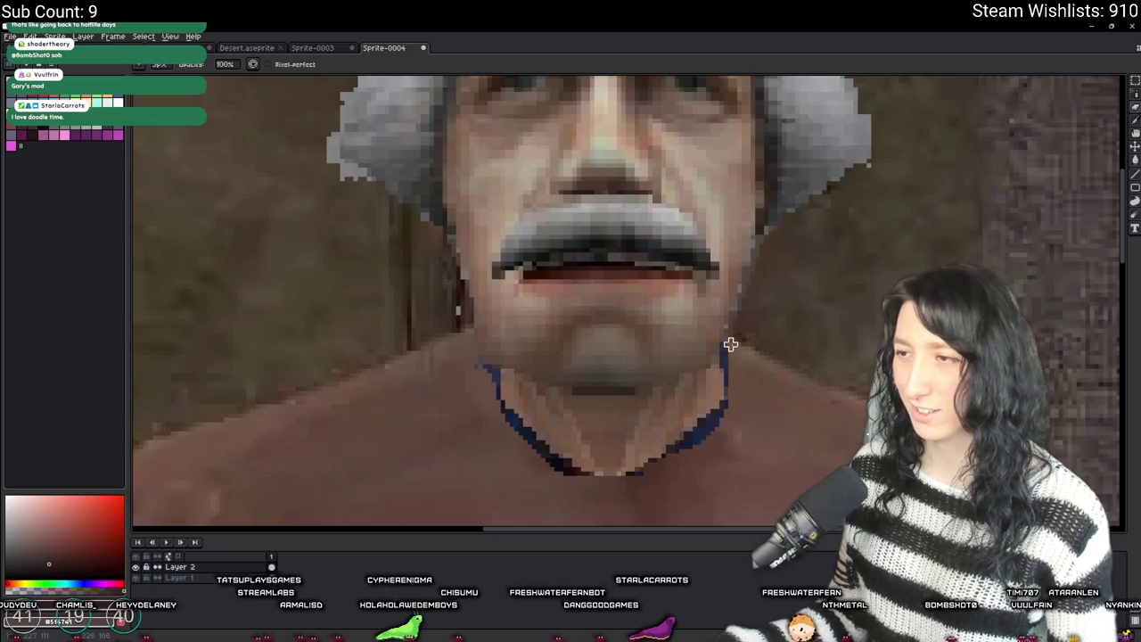
scroll(733, 349, "down", 4)
mouse_move(735, 393)
left_mouse_down()
mouse_move(651, 388)
mouse_move(619, 313)
left_mouse_up()
scroll(642, 376, "up", 1)
scroll(642, 375, "up", 1)
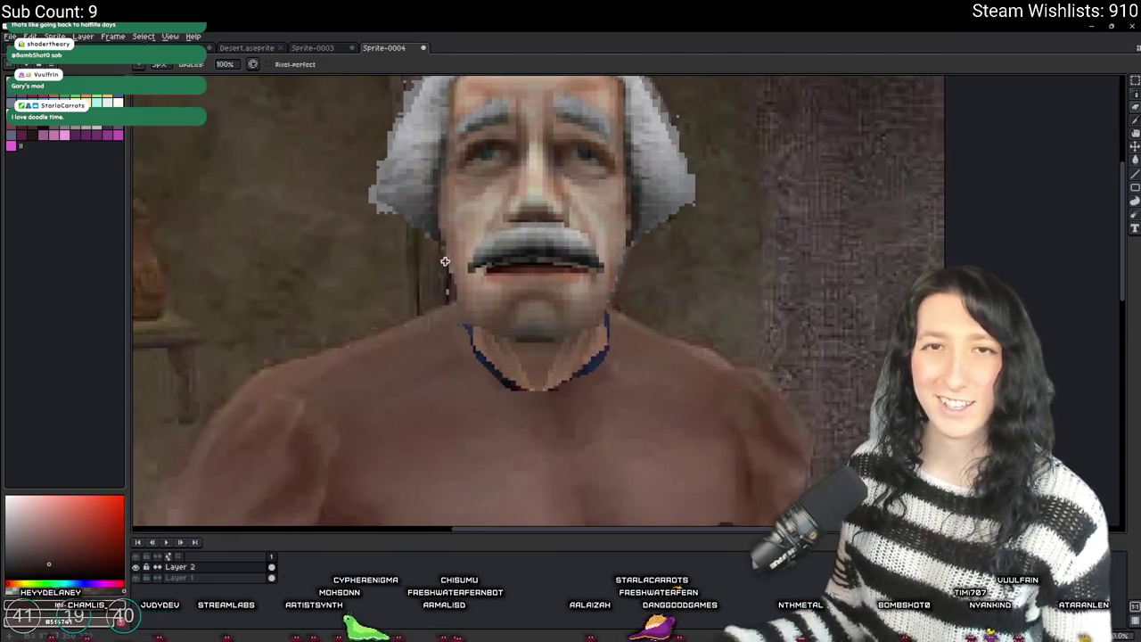
scroll(440, 304, "up", 3)
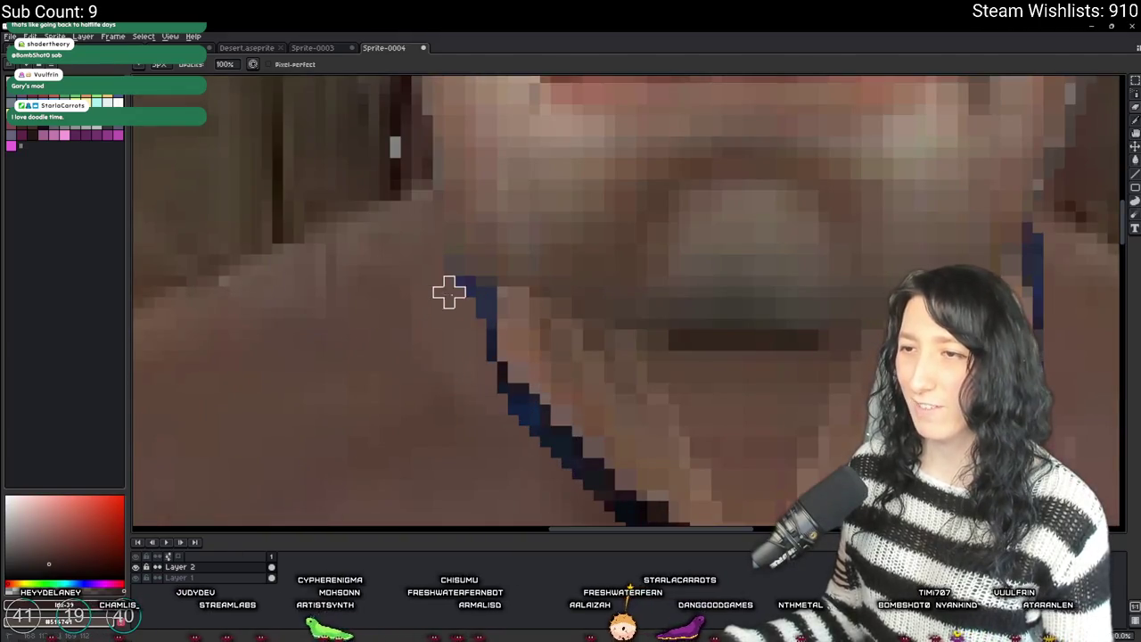
- Erase the dark and blue outline pixels along the chin and the neck's right side
key("e")
left_click_drag(479, 300, 492, 335)
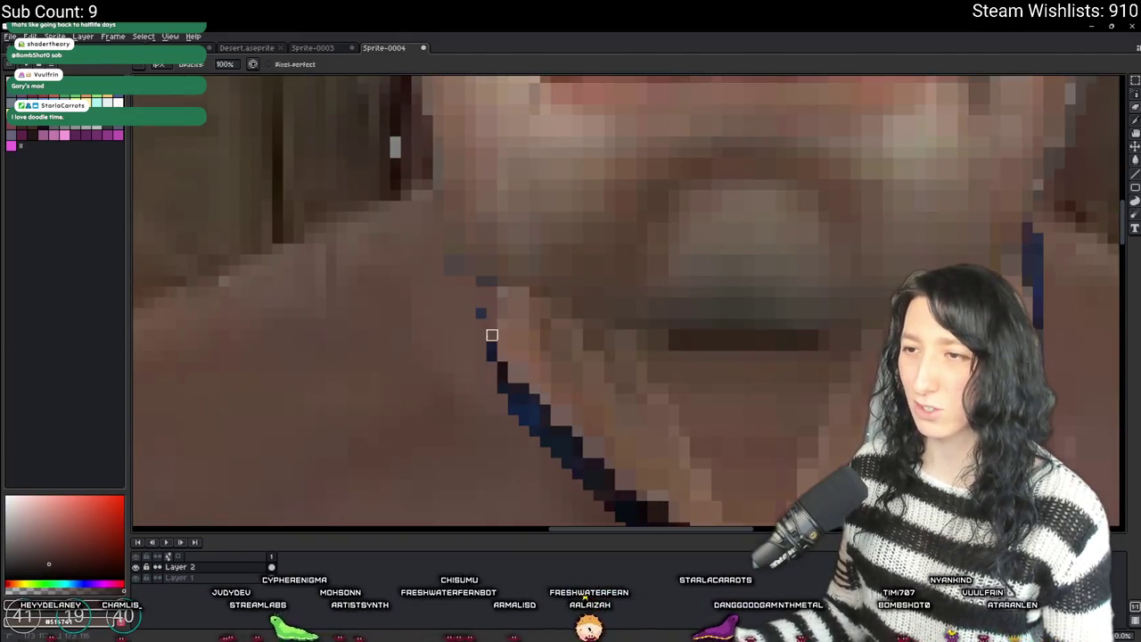
key("ctrl+z")
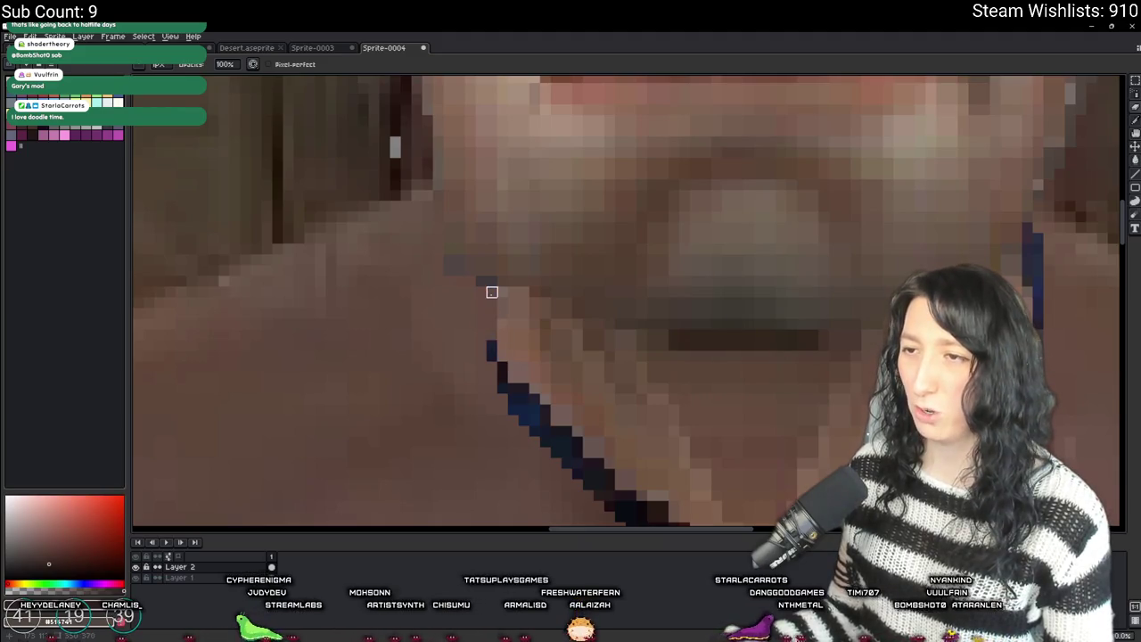
mouse_move(491, 378)
left_mouse_down()
mouse_move(454, 313)
mouse_move(475, 345)
mouse_move(541, 389)
mouse_move(449, 369)
mouse_move(473, 395)
mouse_move(431, 365)
left_mouse_up()
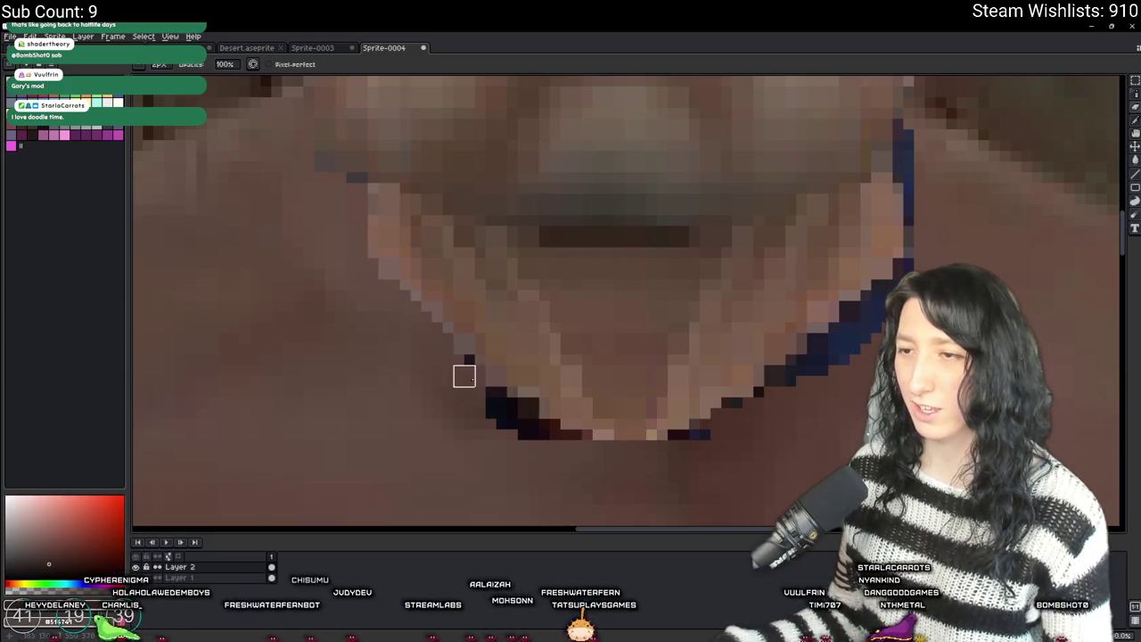
scroll(464, 366, "down", 2)
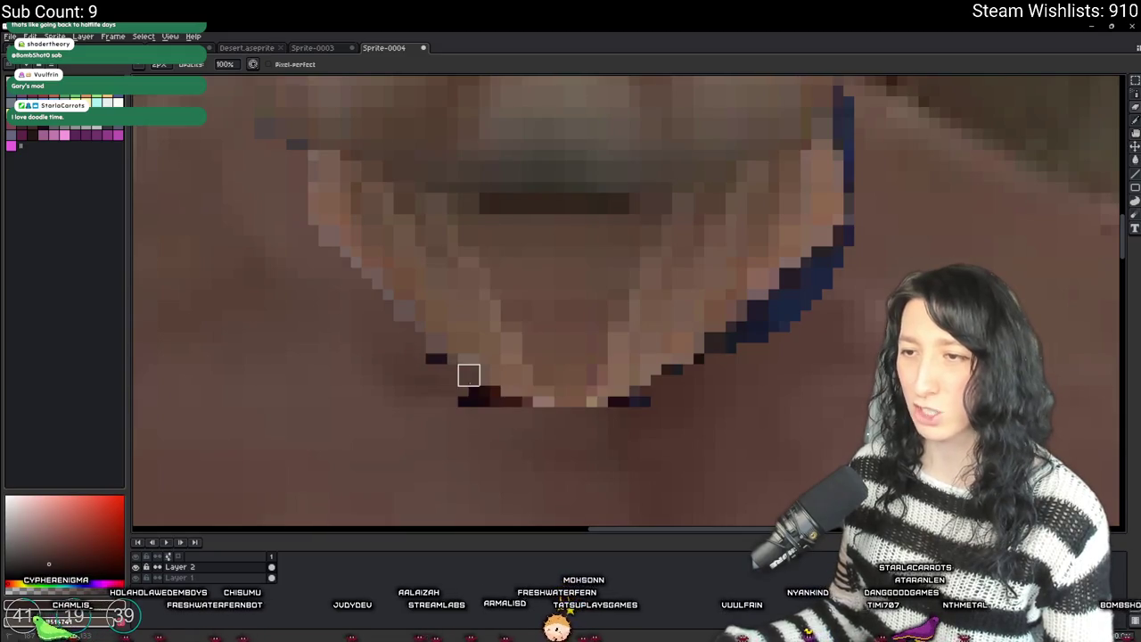
mouse_move(436, 365)
left_mouse_down()
mouse_move(469, 395)
mouse_move(512, 408)
mouse_move(639, 405)
left_mouse_up()
scroll(568, 407, "right", 3)
mouse_move(545, 392)
left_mouse_down()
mouse_move(589, 384)
mouse_move(590, 363)
mouse_move(642, 339)
mouse_move(654, 354)
mouse_move(637, 356)
mouse_move(680, 271)
left_mouse_up()
scroll(624, 356, "right", 2)
scroll(625, 357, "up", 2)
scroll(680, 271, "up", 2)
mouse_move(683, 331)
left_mouse_down()
mouse_move(683, 224)
mouse_move(664, 224)
left_mouse_up()
scroll(663, 225, "down", 5)
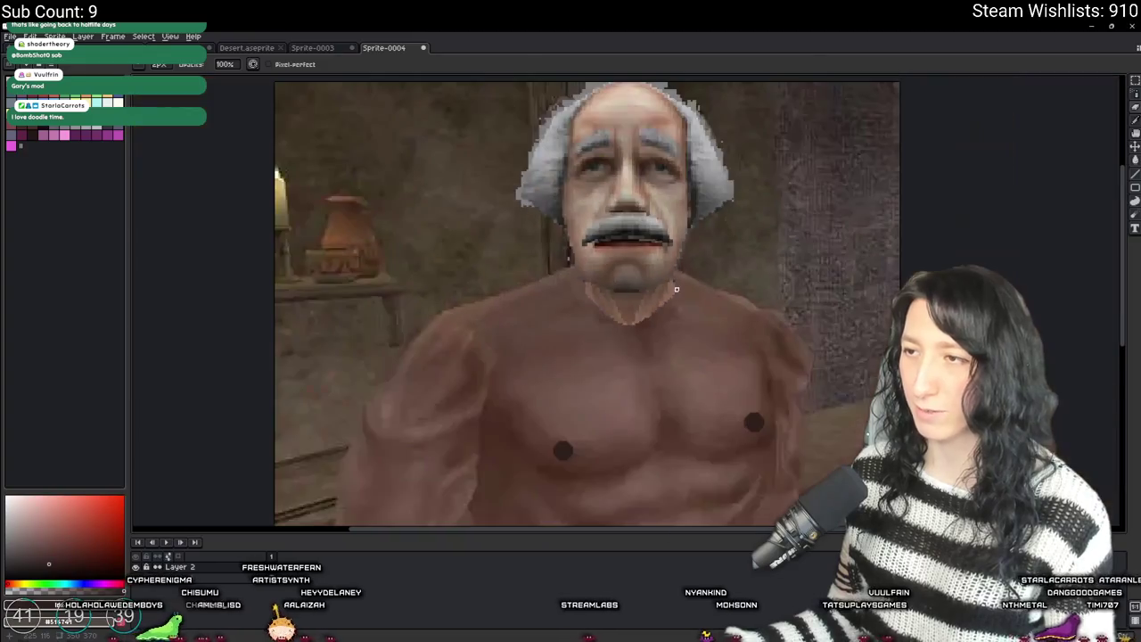
scroll(595, 140, "up", 3)
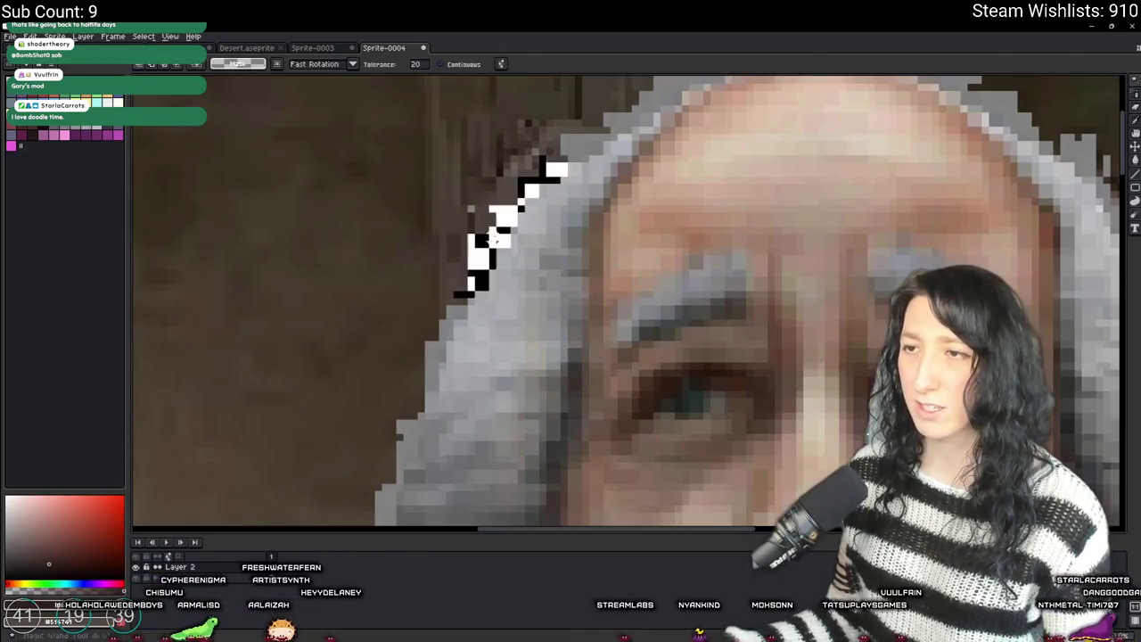
scroll(596, 141, "down", 1)
key("w")
left_click(596, 141)
key("Delete")
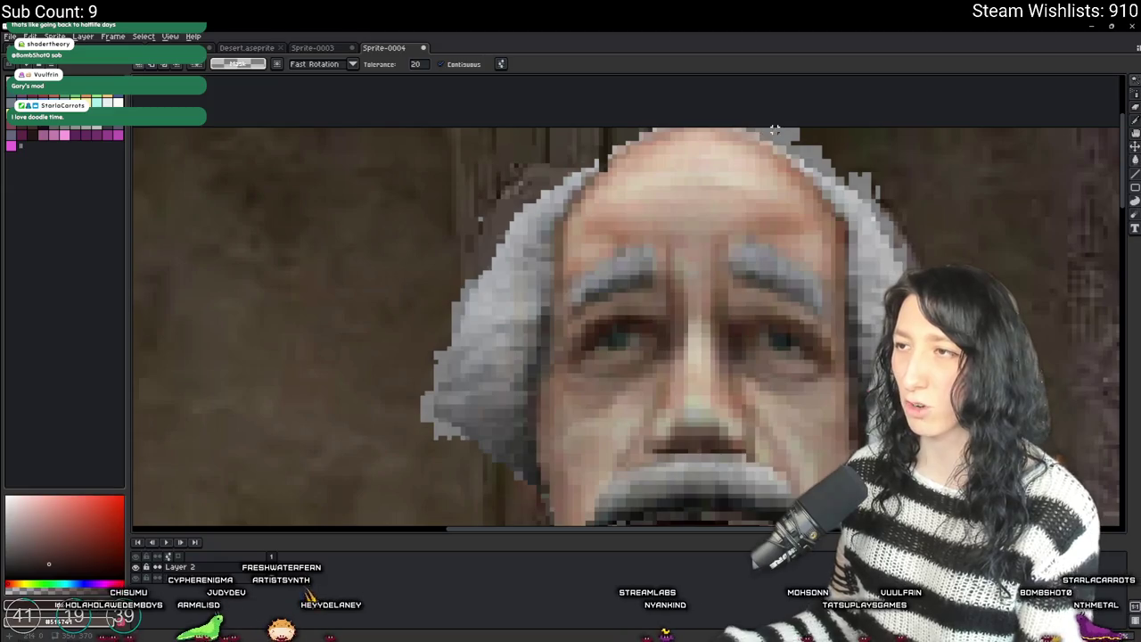
left_click(803, 145)
key("Delete")
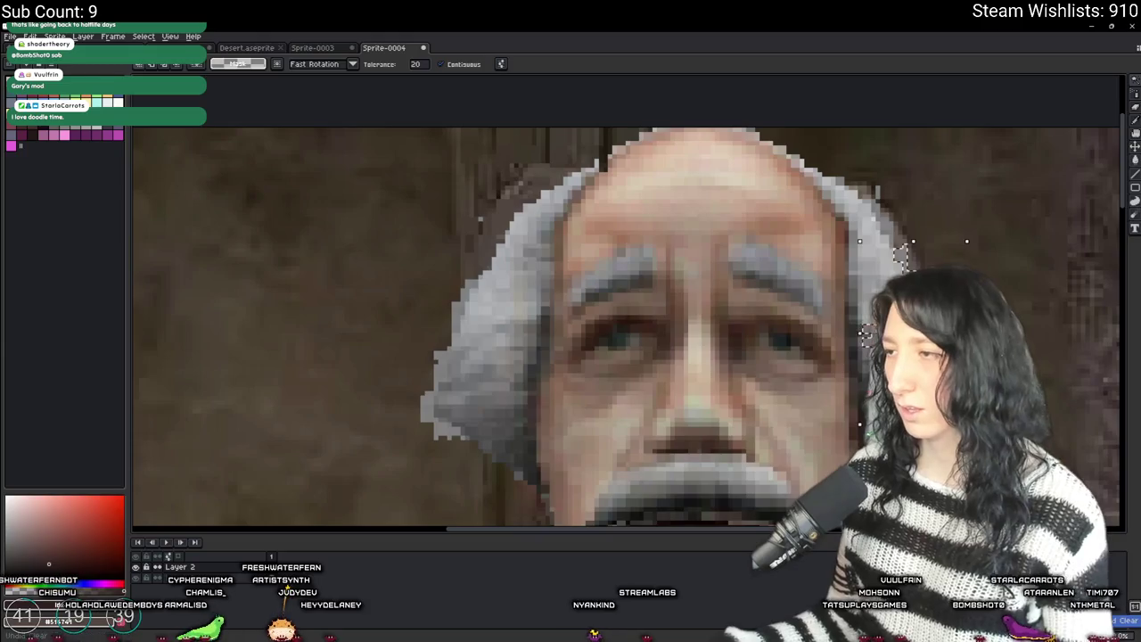
key("ctrl+d")
key("e")
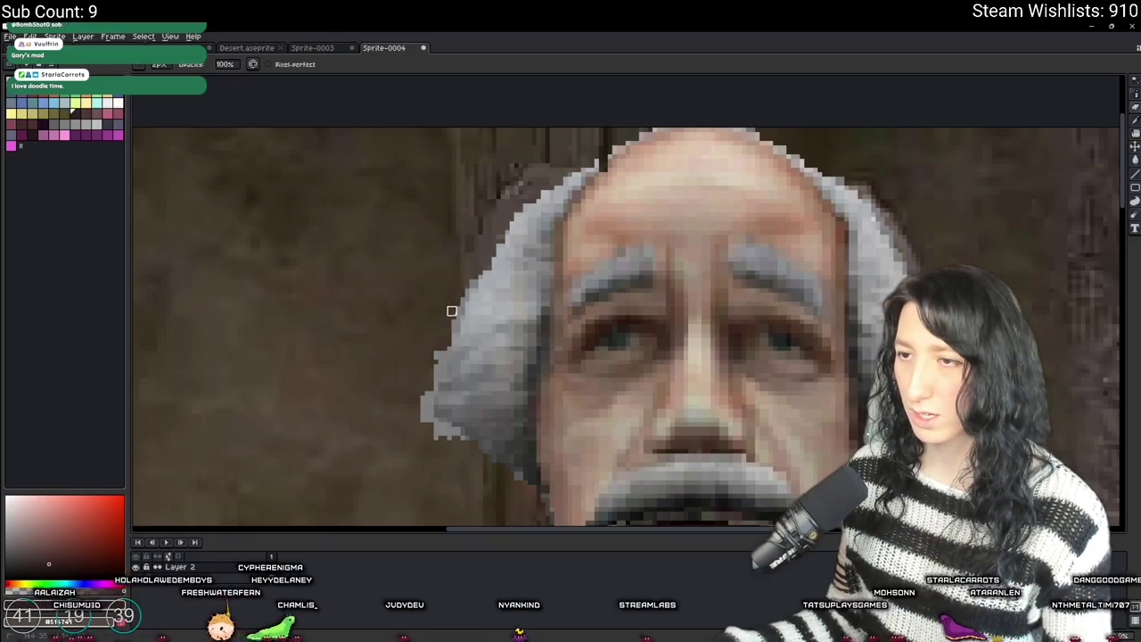
left_click_drag(474, 290, 448, 321)
left_click_drag(426, 401, 456, 433)
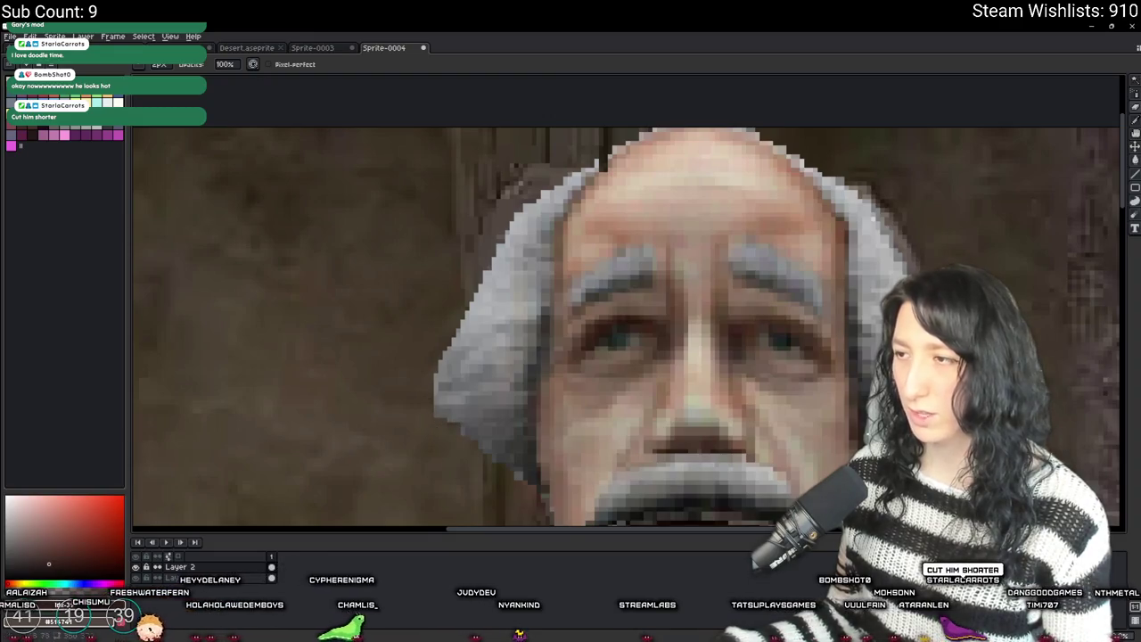
scroll(767, 350, "down", 5)
scroll(745, 355, "up", 4)
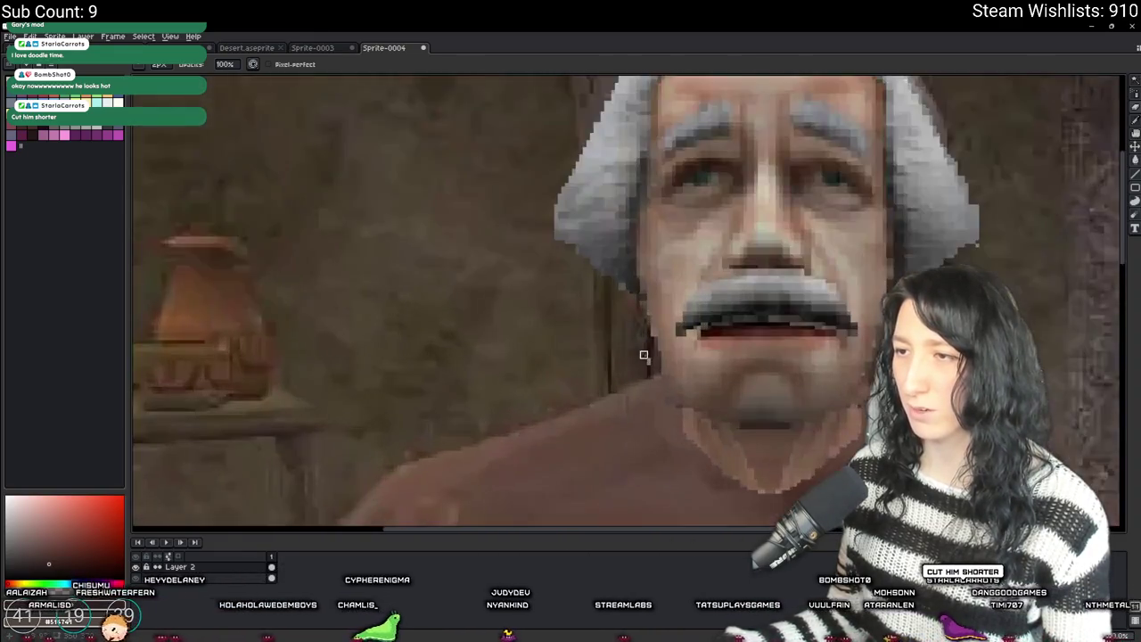
- Lower the V slider in Edit > Adjustments > Hue/Saturation to darken the pasted face and hair
scroll(652, 372, "down", 2)
scroll(570, 356, "down", 3)
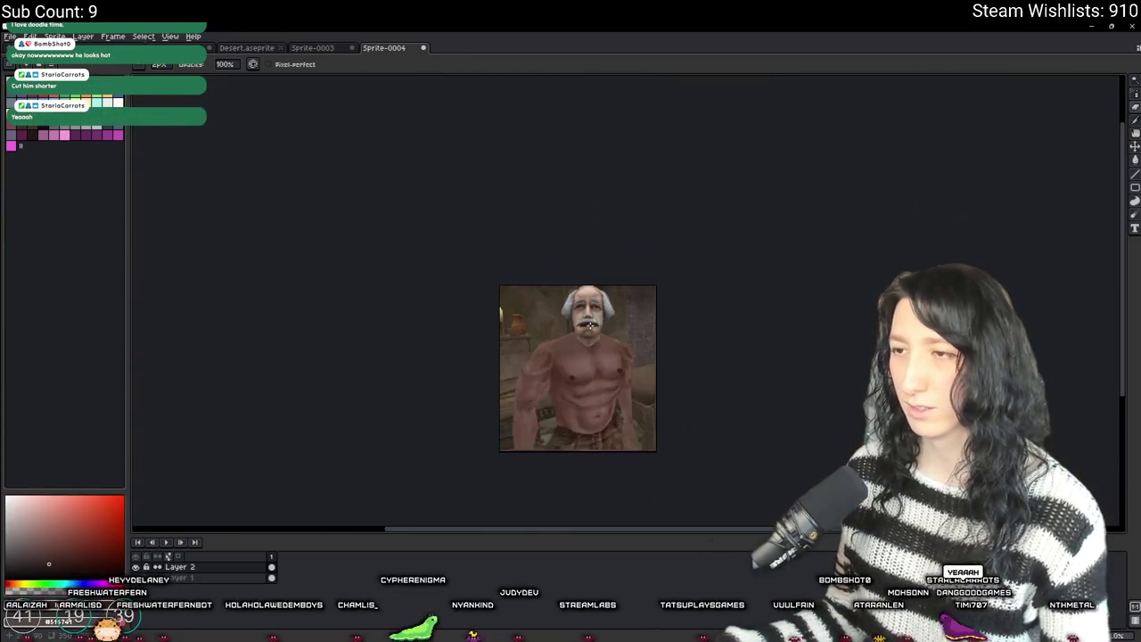
scroll(570, 357, "up", 1)
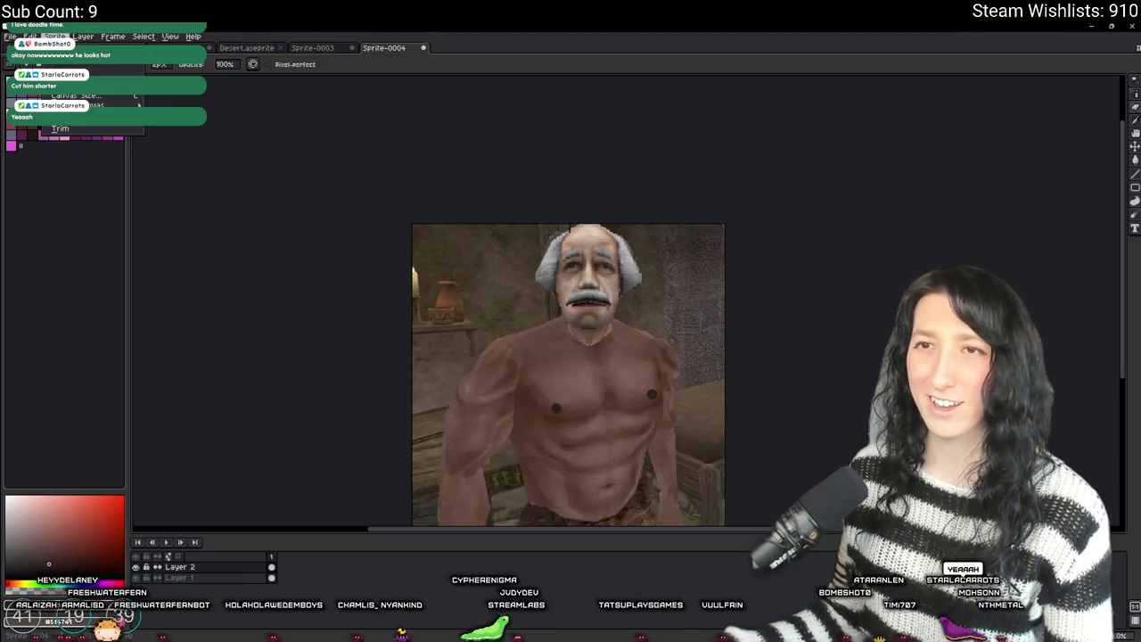
left_click(31, 36)
mouse_move(122, 273)
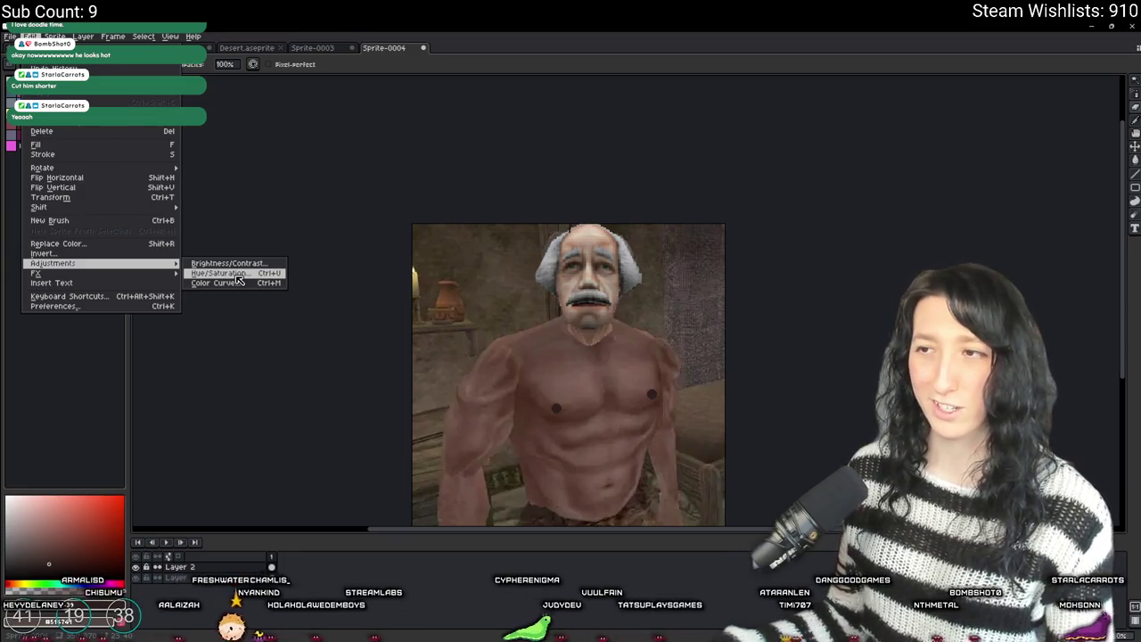
left_click(239, 279)
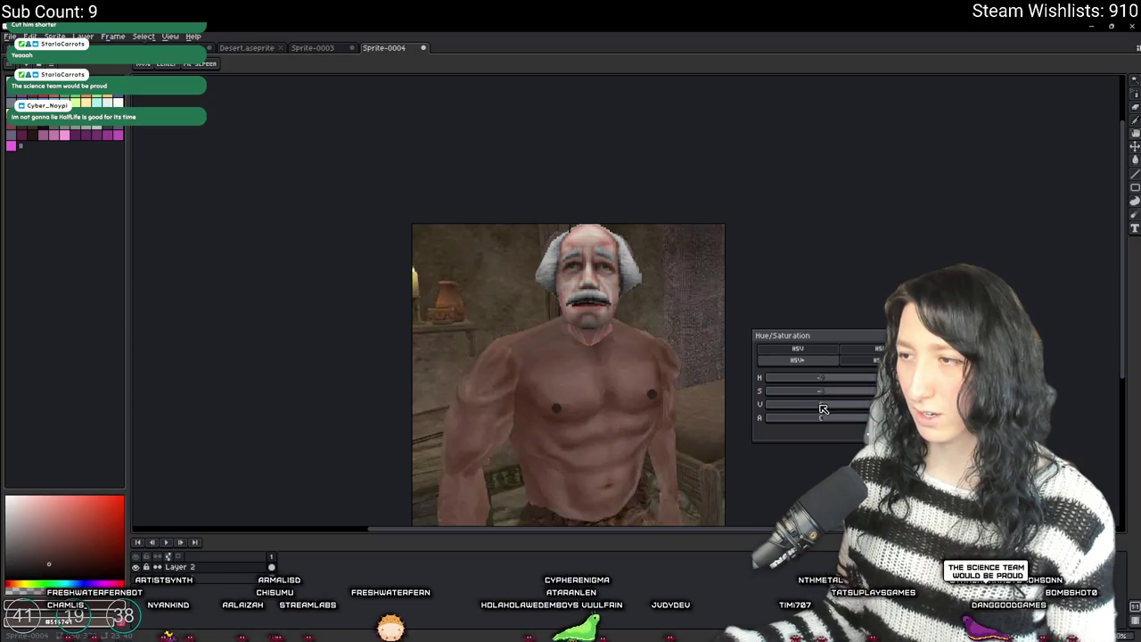
left_click_drag(821, 405, 819, 411)
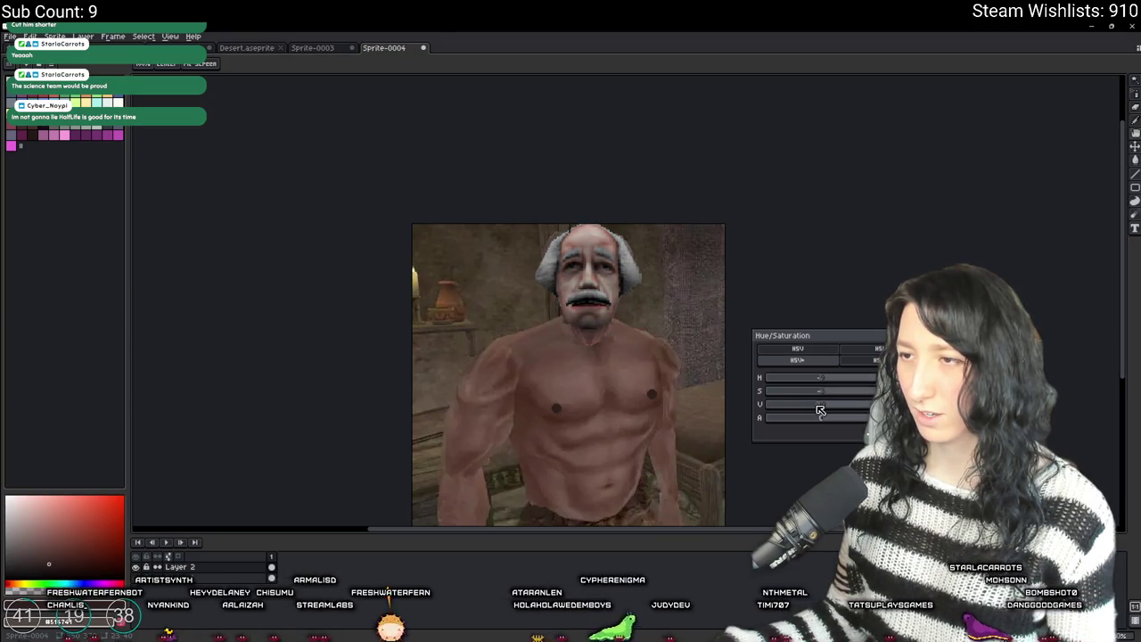
key("Return")
scroll(392, 194, "down", 1)
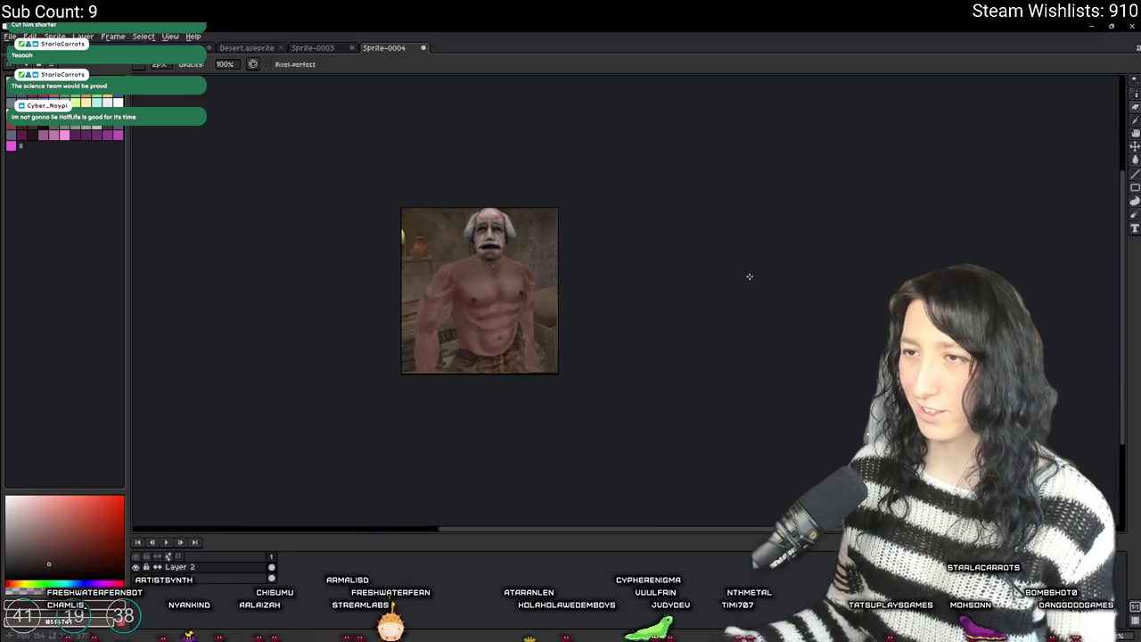
- Recentre the view and flatten Layer 2 into the body as a single Layer 1
scroll(493, 255, "up", 1)
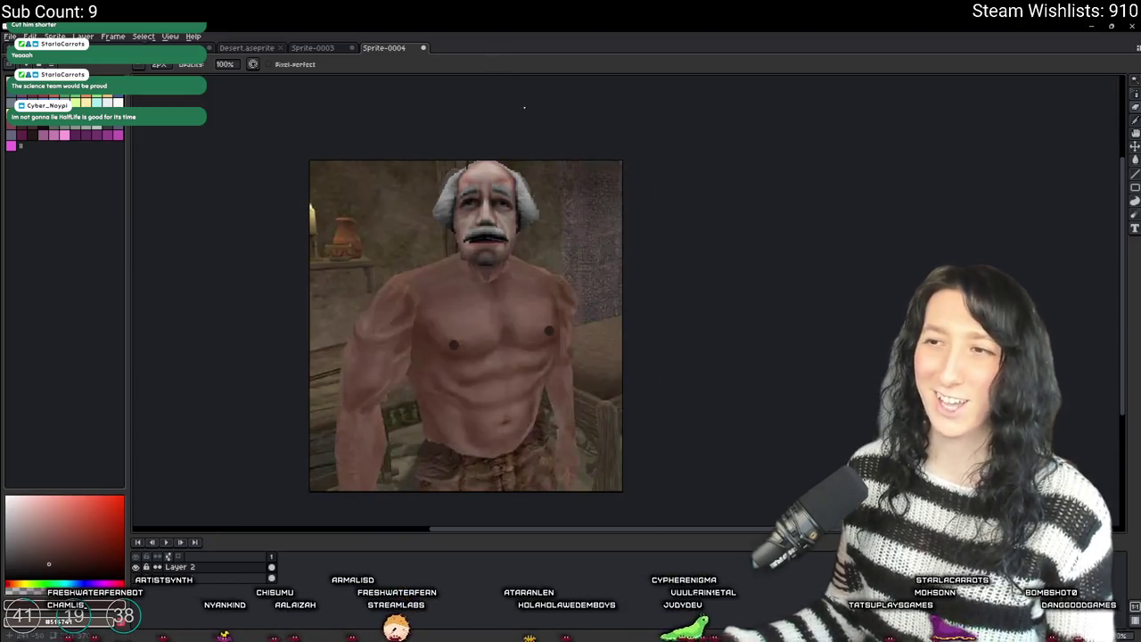
left_click_drag(606, 241, 681, 247)
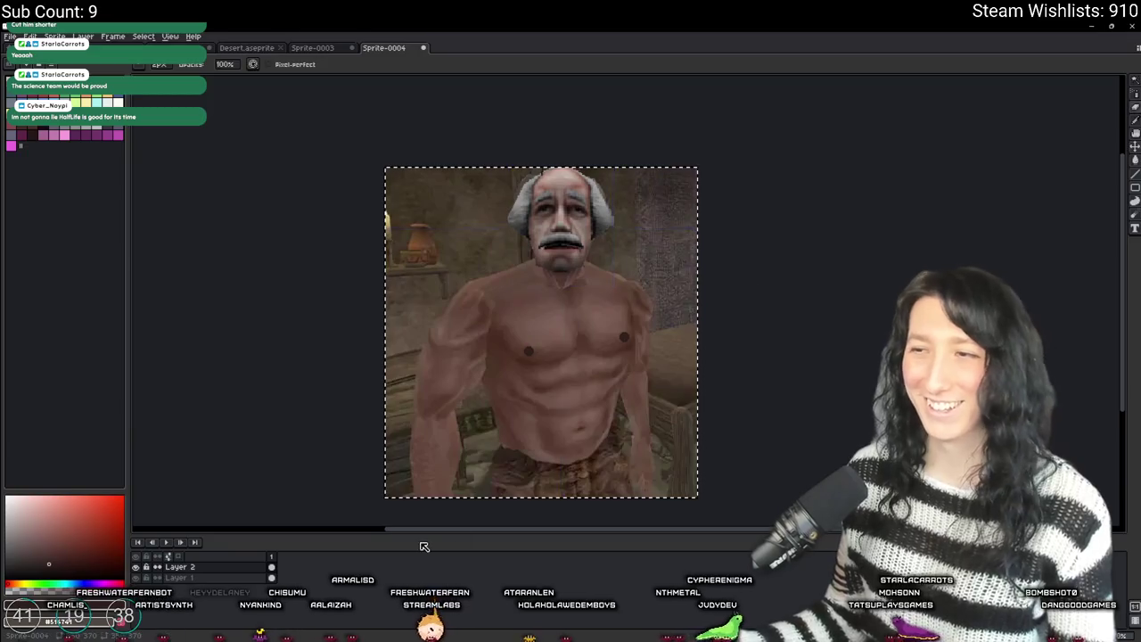
right_click(259, 567)
left_click(273, 624)
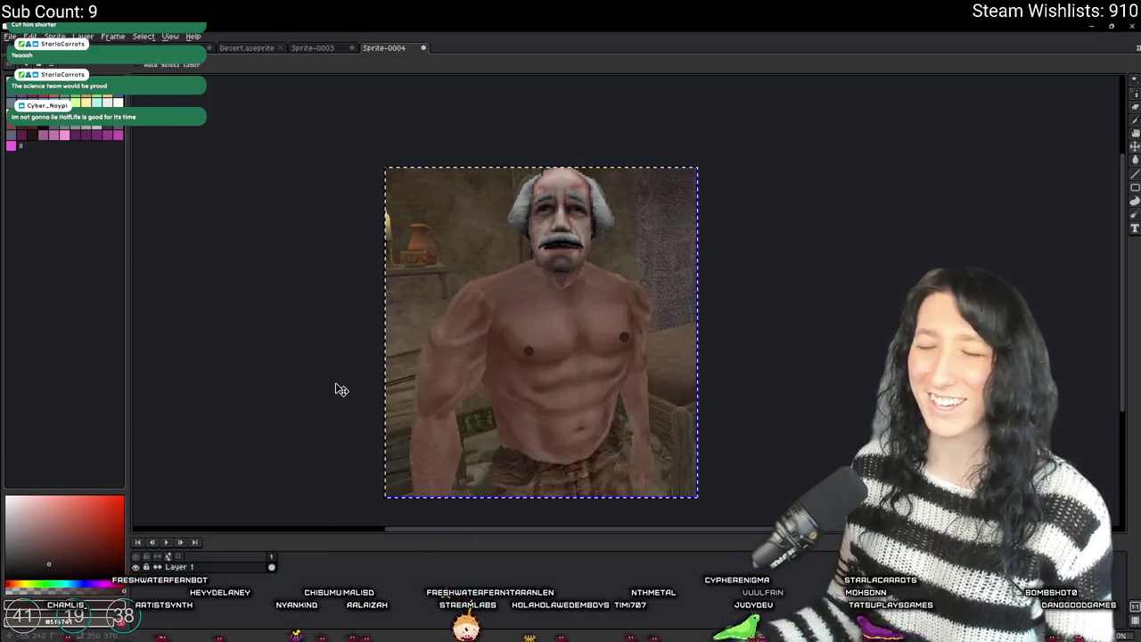
key("b")
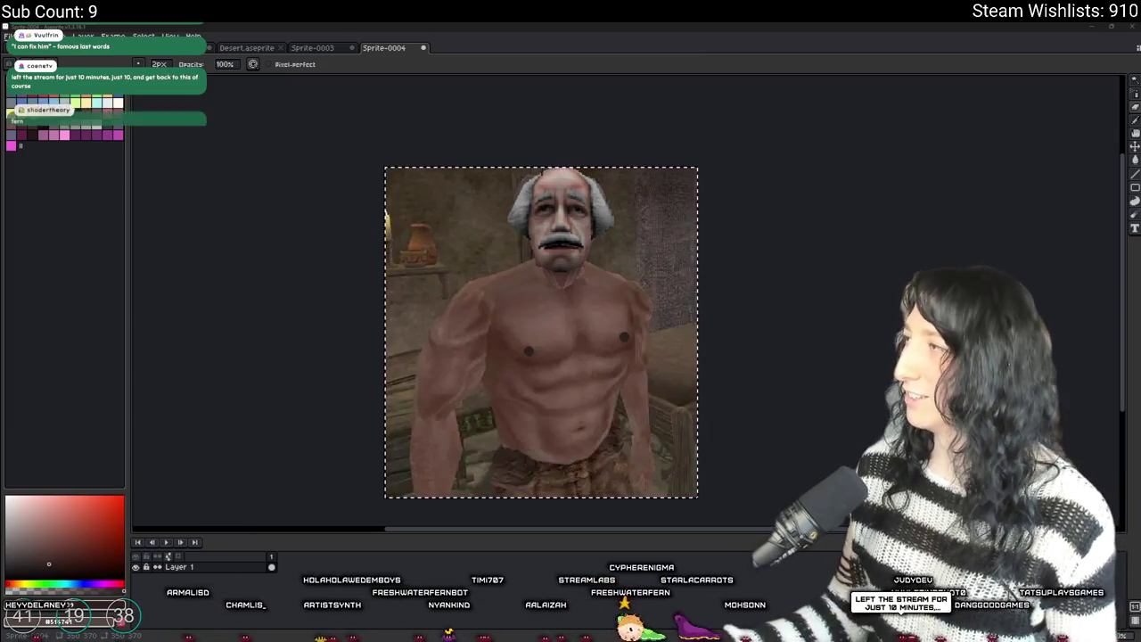
- View and zoom the shared scientist-portrait image in the Discord DM, then go to #stream
mouse_move(1140, 124)
left_mouse_down()
mouse_move(455, 124)
mouse_move(393, 60)
left_mouse_up()
scroll(436, 431, "up", 5)
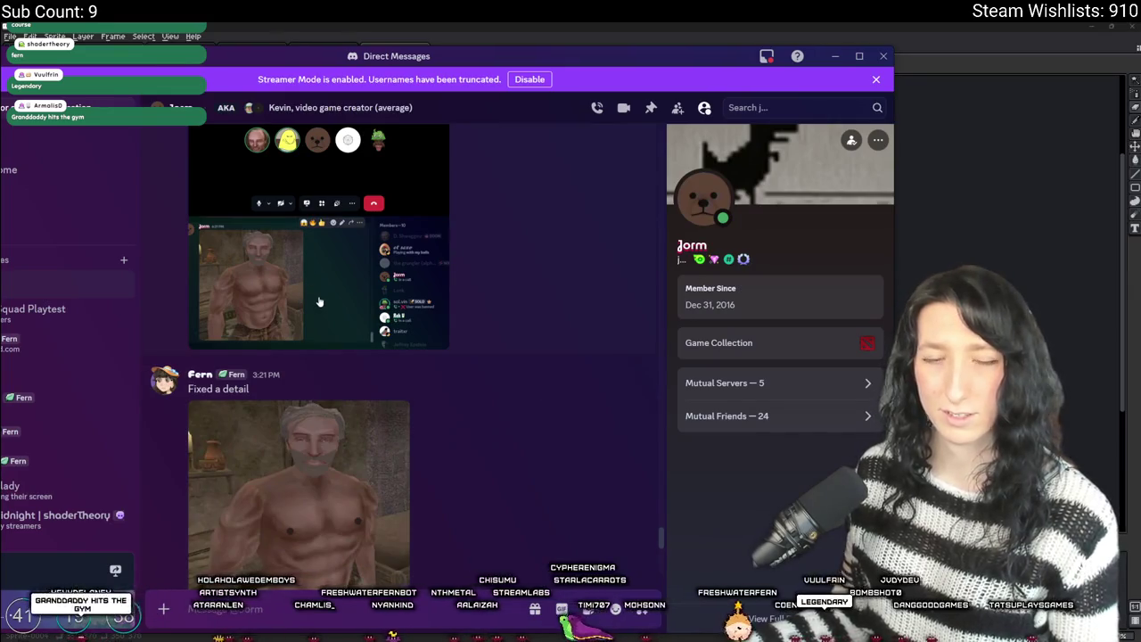
scroll(321, 300, "up", 5)
scroll(326, 296, "down", 5)
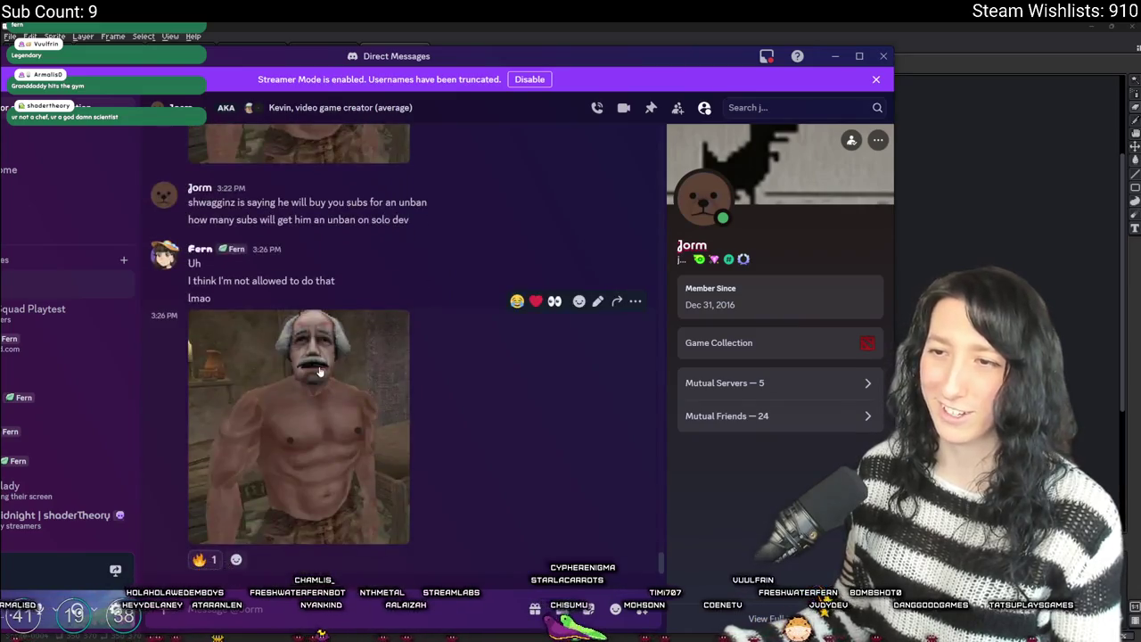
left_click(320, 373)
left_click(399, 262)
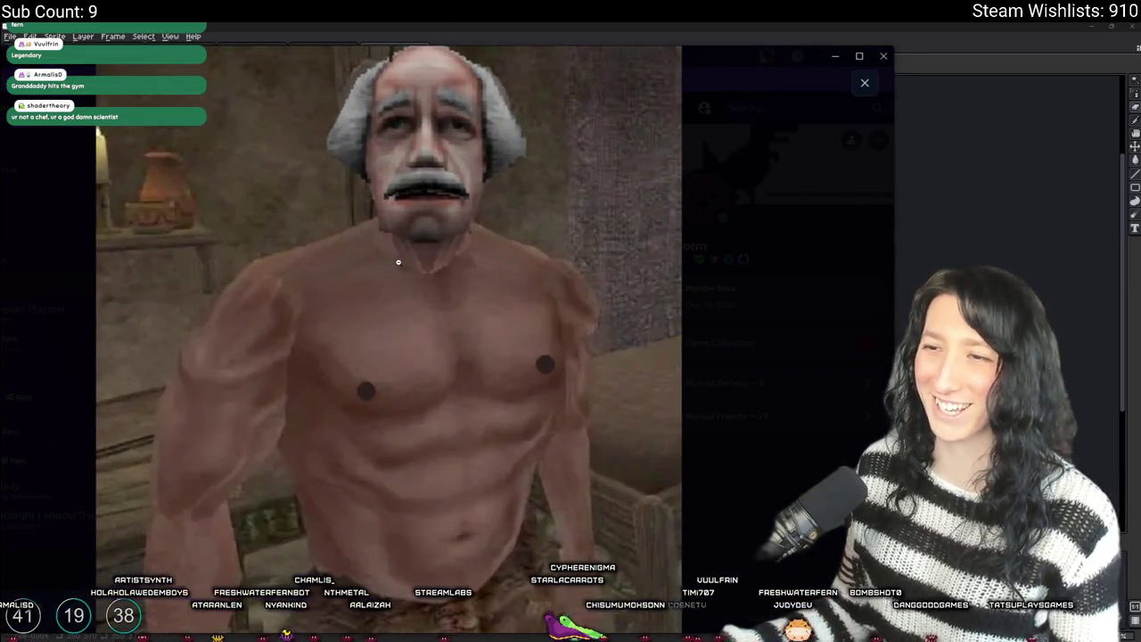
left_click(398, 262)
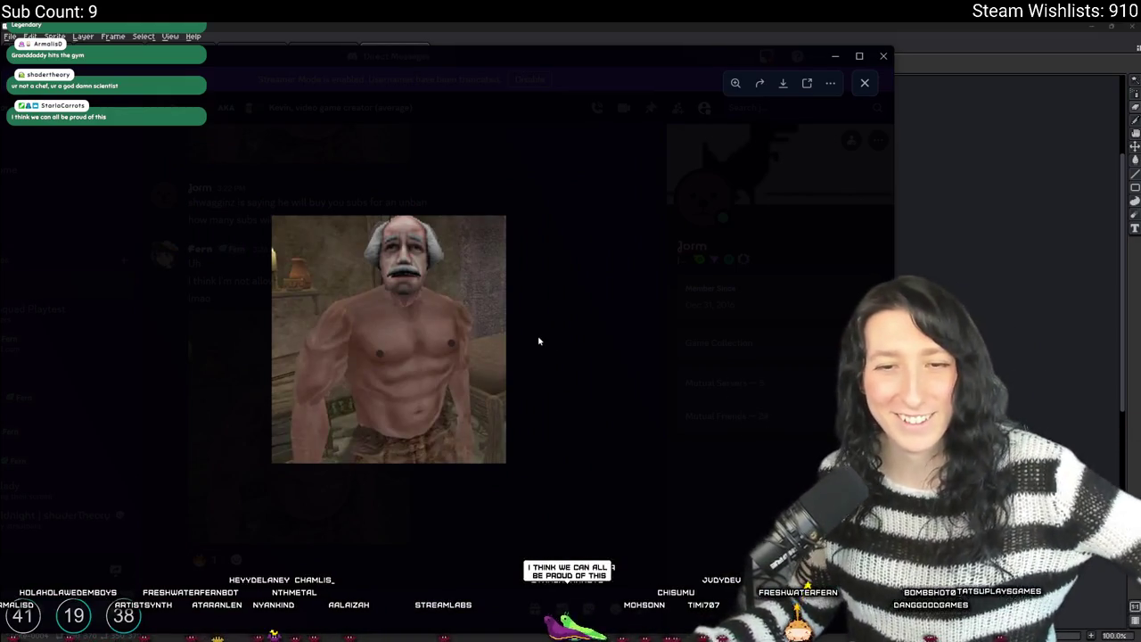
left_click(533, 351)
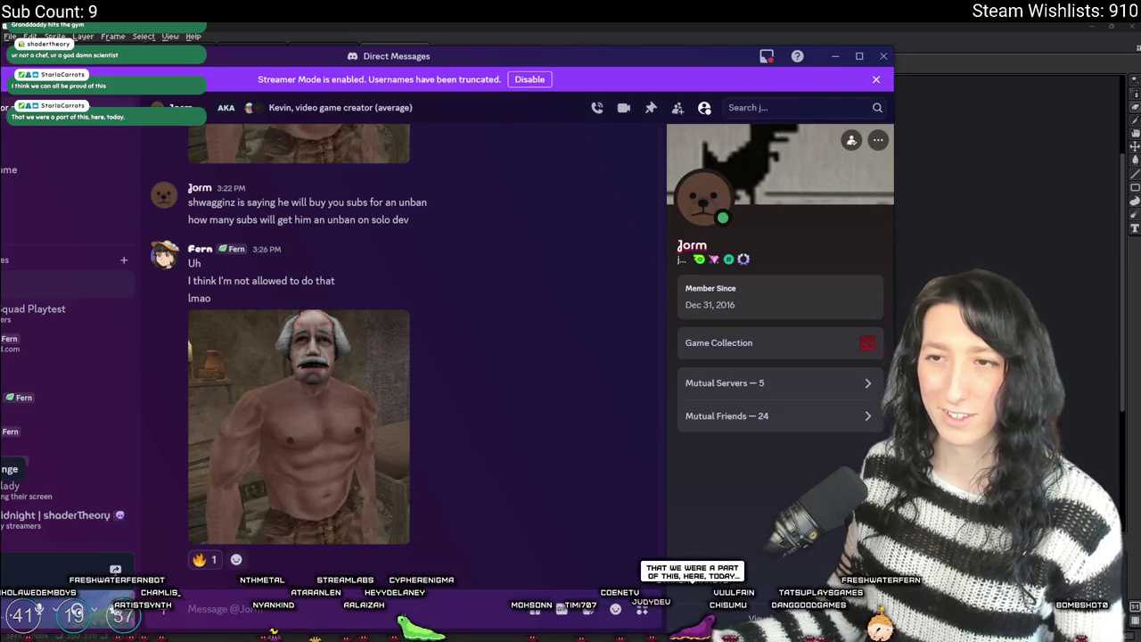
key("alt+Left")
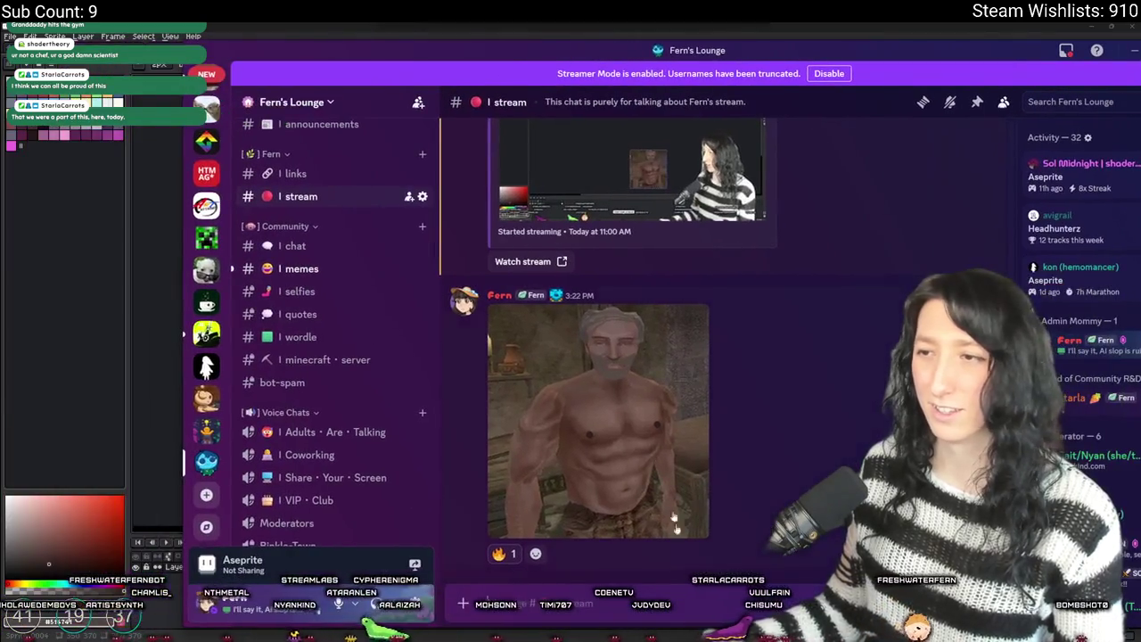
- Paste the edited white-haired old-man image and send it to the stream channel
key("ctrl+v")
key("Return")
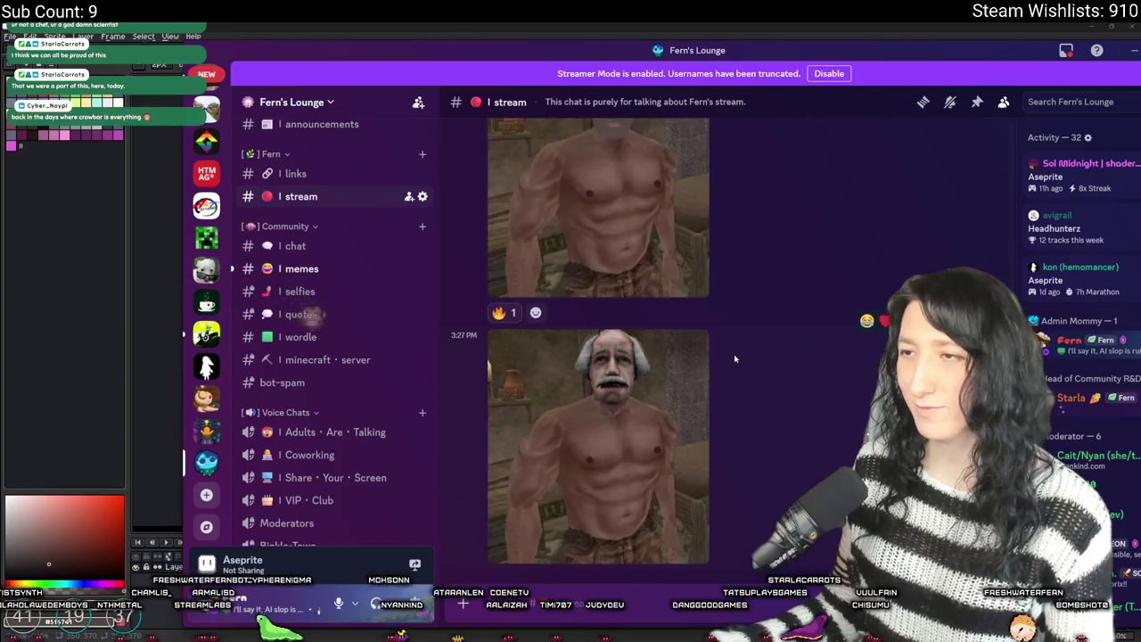
scroll(734, 354, "up", 1)
scroll(630, 323, "down", 2)
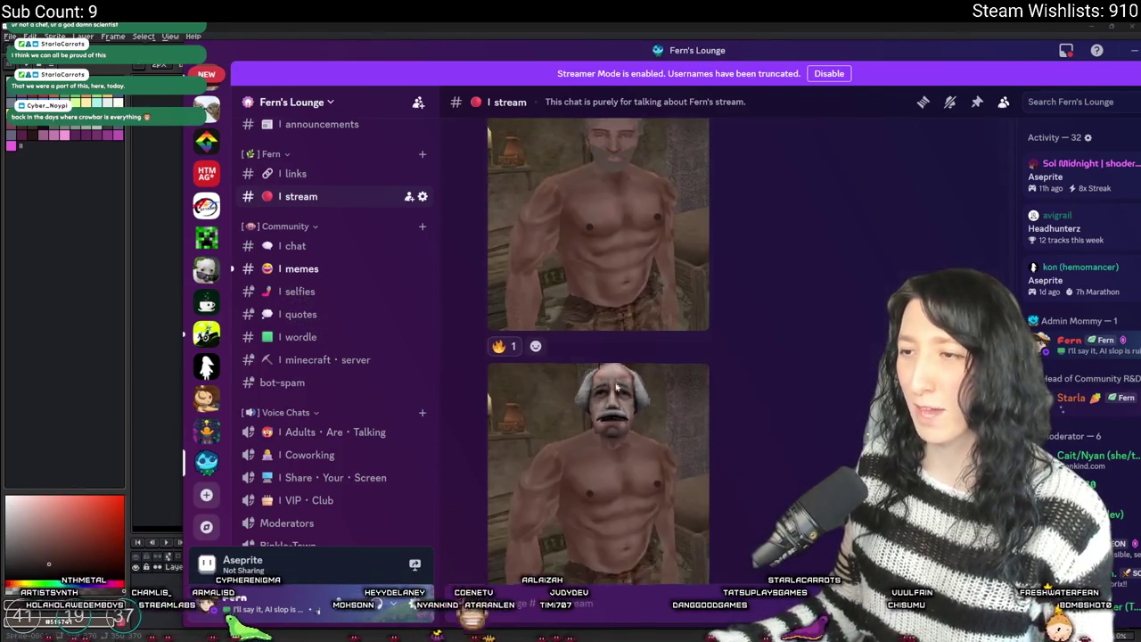
- View the posted image enlarged, zooming in and out on the man's upper body, then return to Aseprite
left_click(611, 423)
left_click(684, 272)
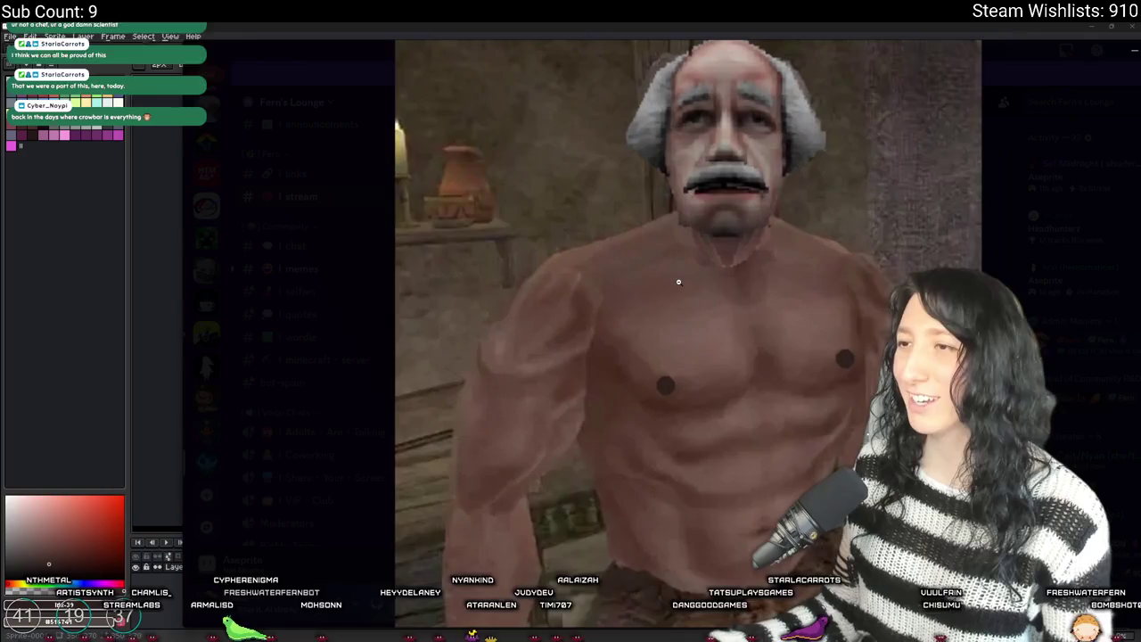
left_click(684, 272)
left_click(687, 247)
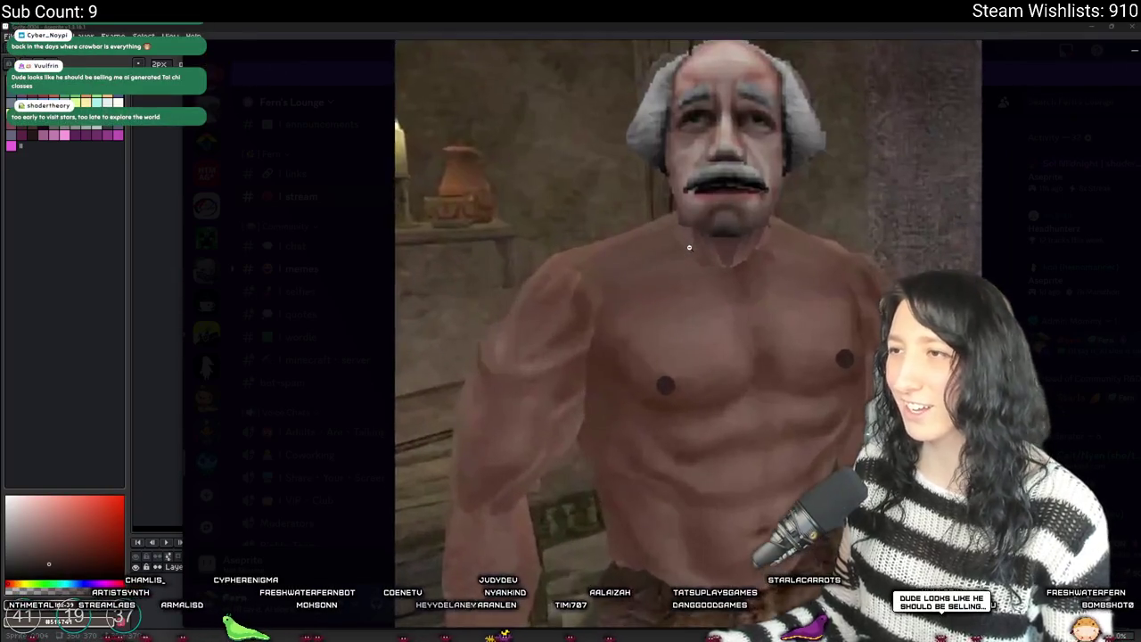
left_click(687, 247)
left_click(892, 249)
scroll(214, 410, "up", 2)
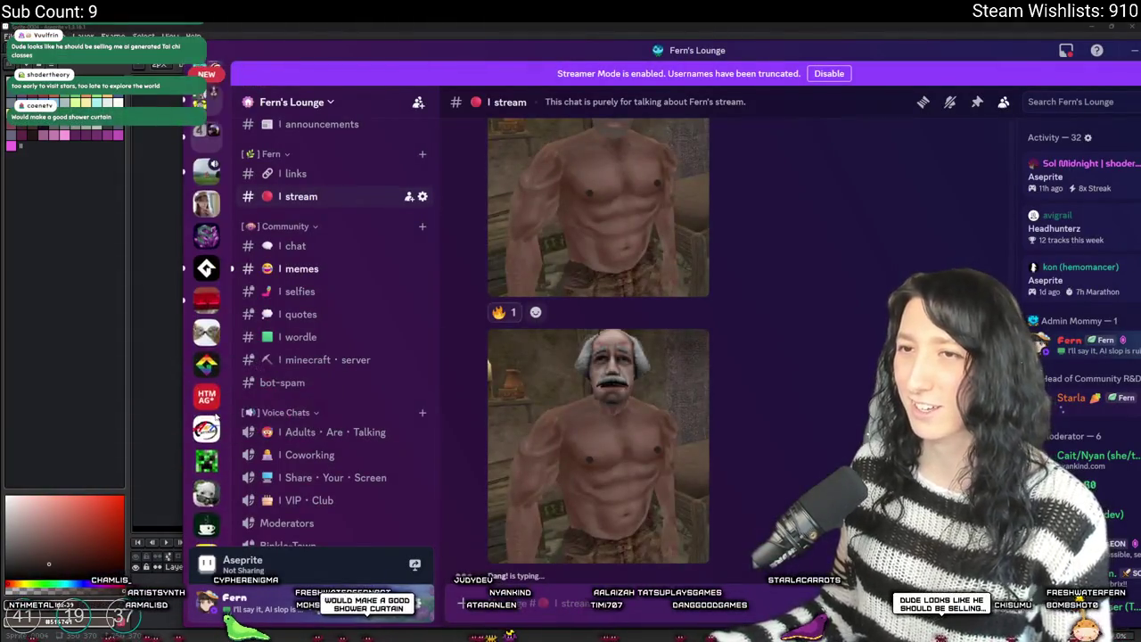
scroll(214, 392, "down", 3)
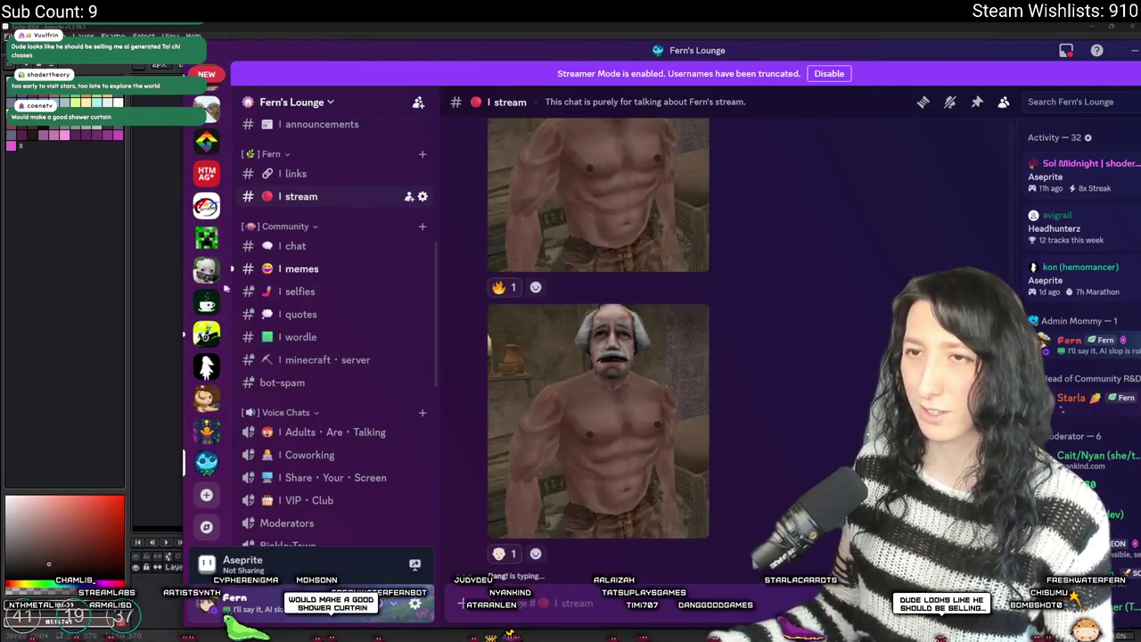
key("alt+Tab")
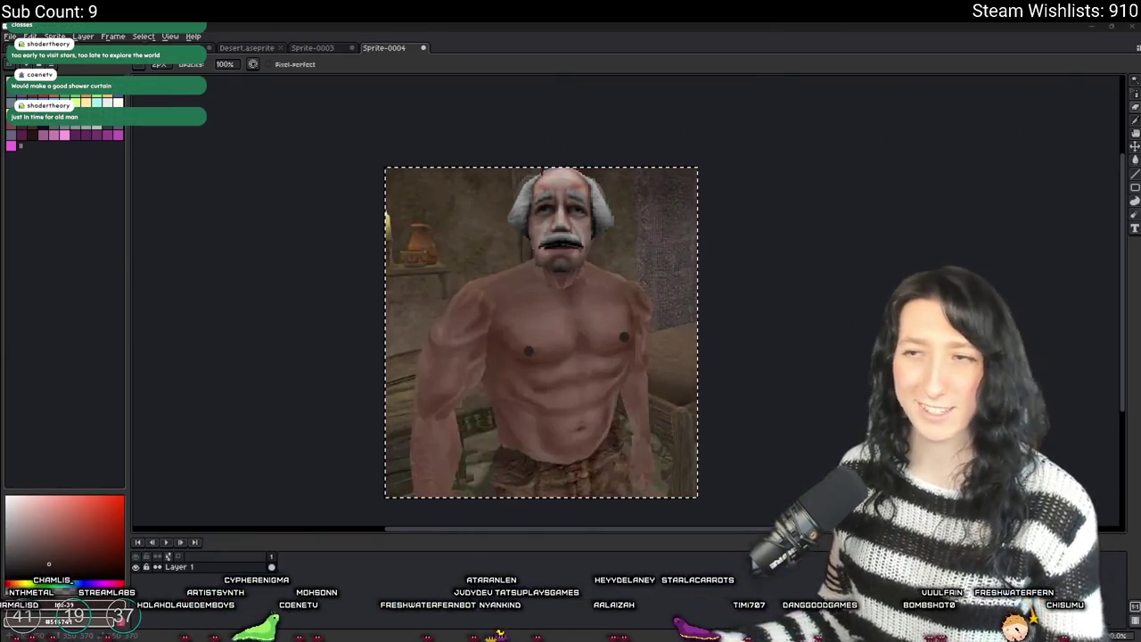
- Deselect everything in the flattened old-man sprite and zoom around it
key("ctrl+d")
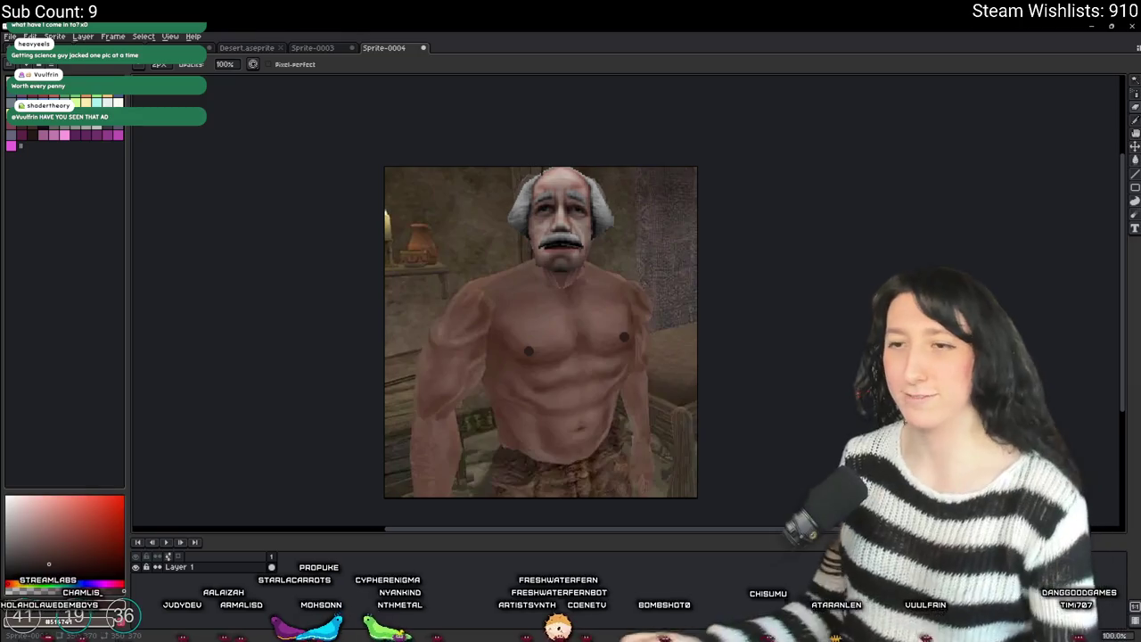
scroll(419, 362, "down", 2)
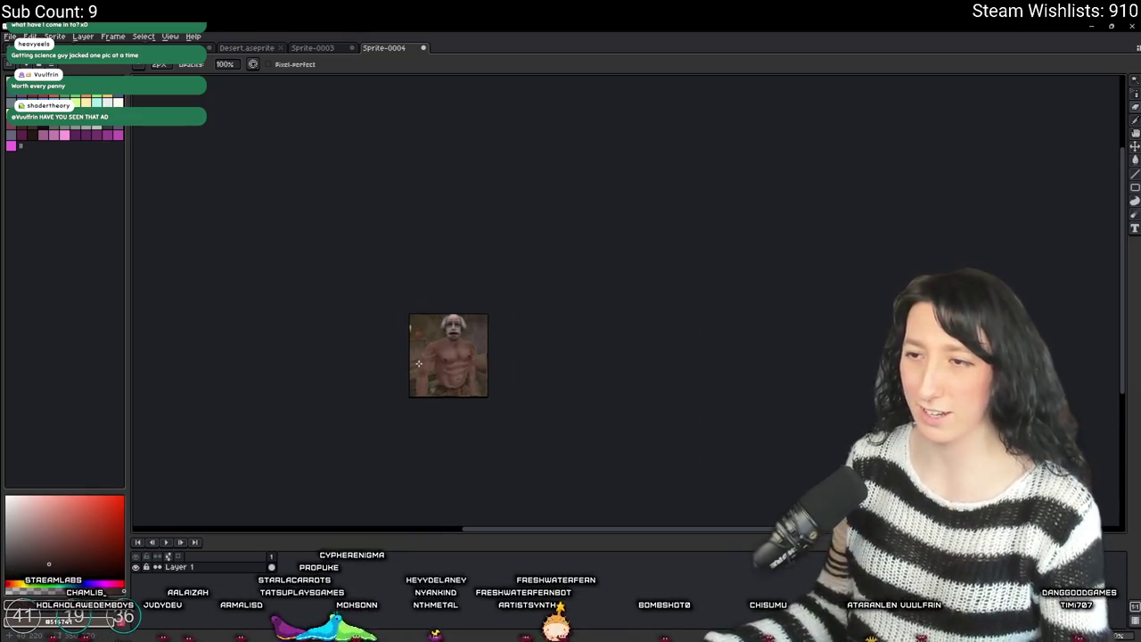
scroll(419, 363, "up", 3)
scroll(484, 321, "down", 1)
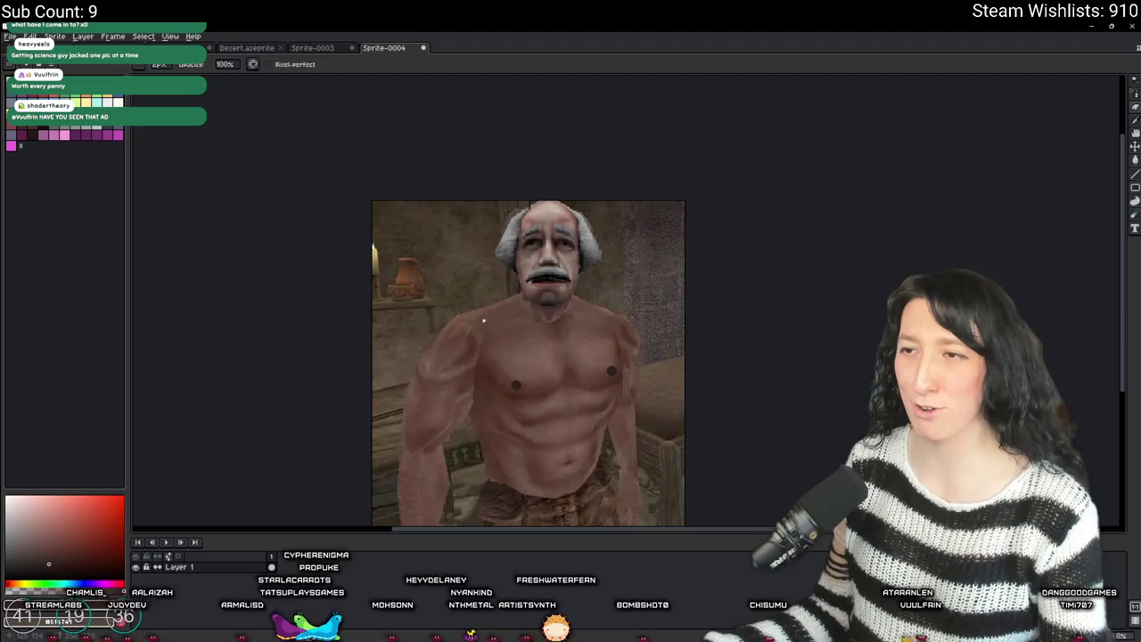
scroll(527, 250, "up", 3)
- Inspect the face up close, then close Sprite-0004, discarding its unsaved changes
left_click_drag(880, 403, 861, 386)
scroll(723, 325, "down", 1)
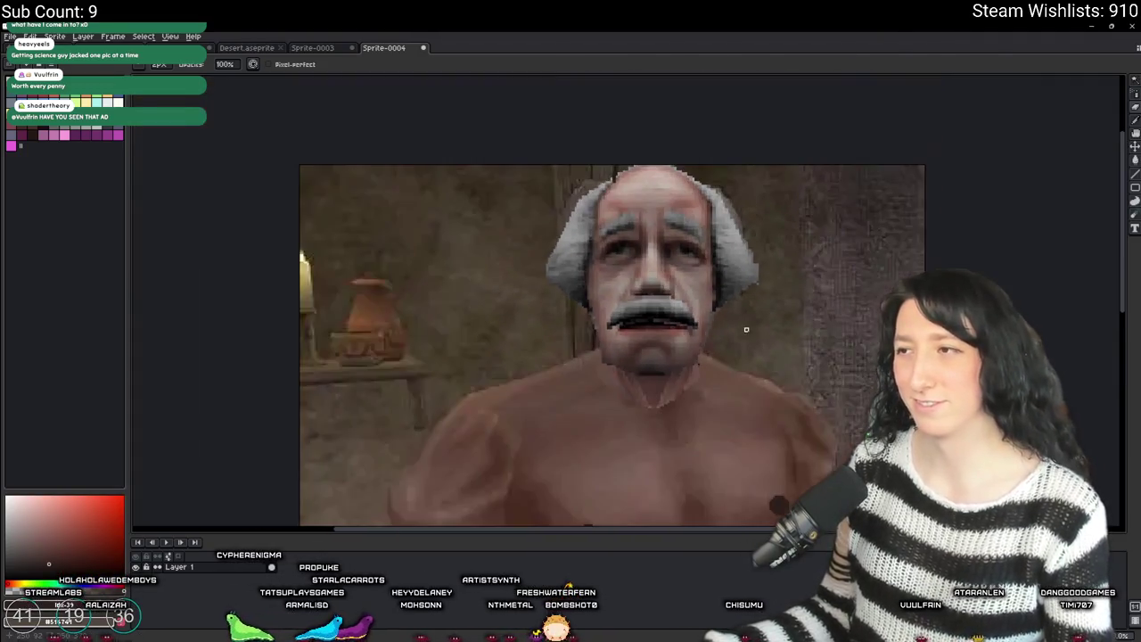
scroll(798, 288, "down", 2)
scroll(651, 262, "up", 1)
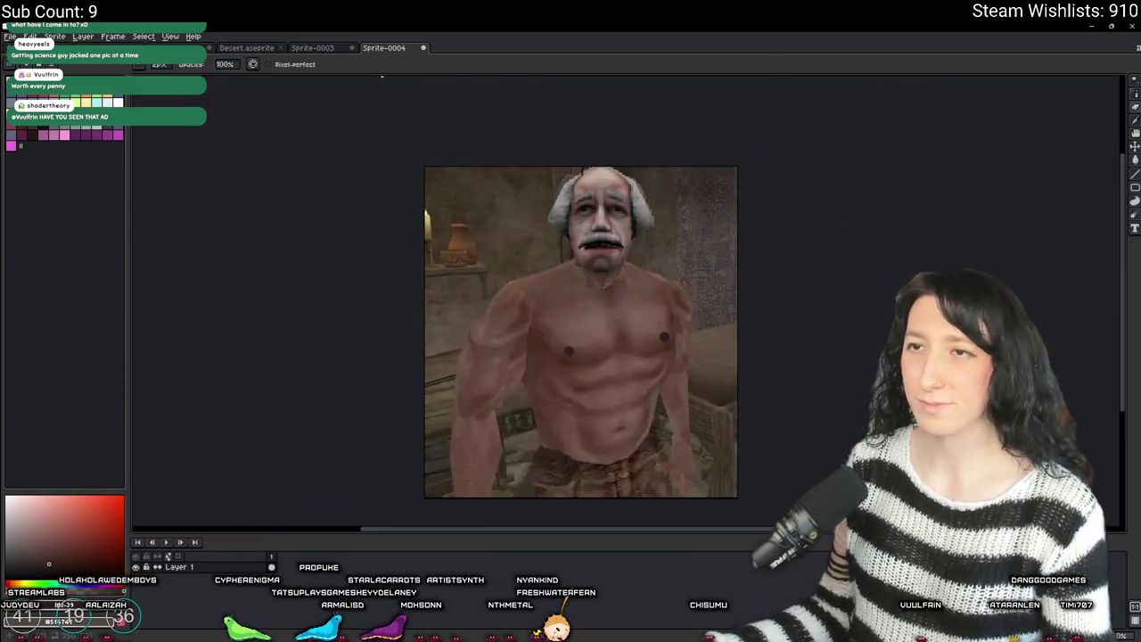
middle_click(378, 52)
left_click(572, 361)
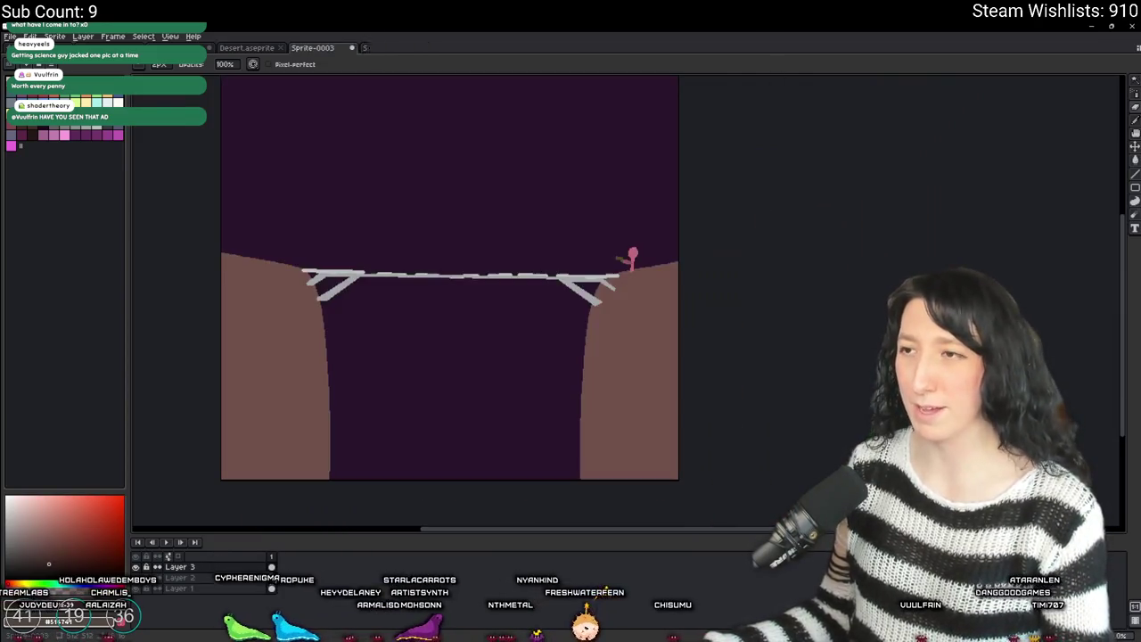
- Minimize Aseprite and pan around the rm_playarea room layout in GameMaker
left_click(1088, 26)
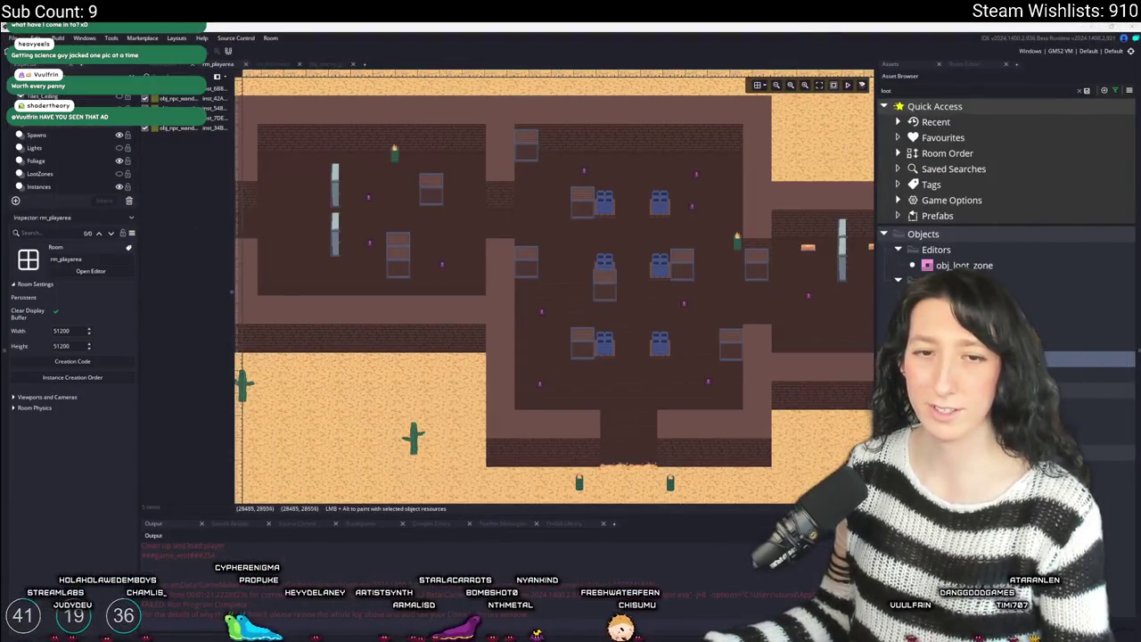
left_click_drag(836, 237, 755, 211)
mouse_move(581, 135)
left_mouse_down()
mouse_move(559, 161)
mouse_move(559, 120)
left_mouse_up()
left_click_drag(535, 213, 588, 232)
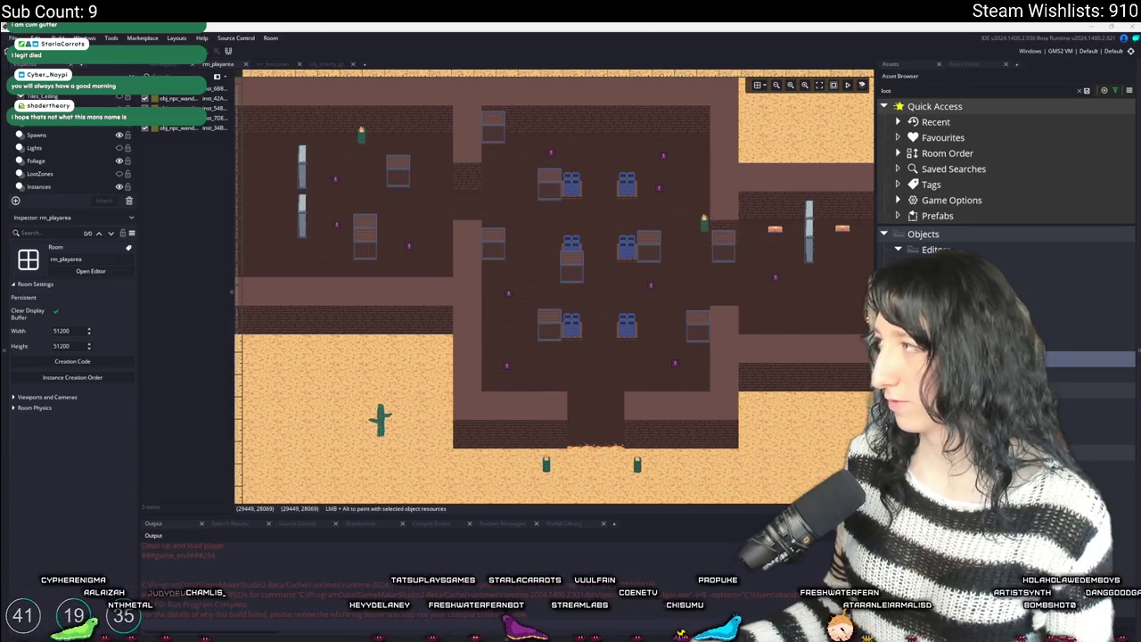
key("alt+Tab")
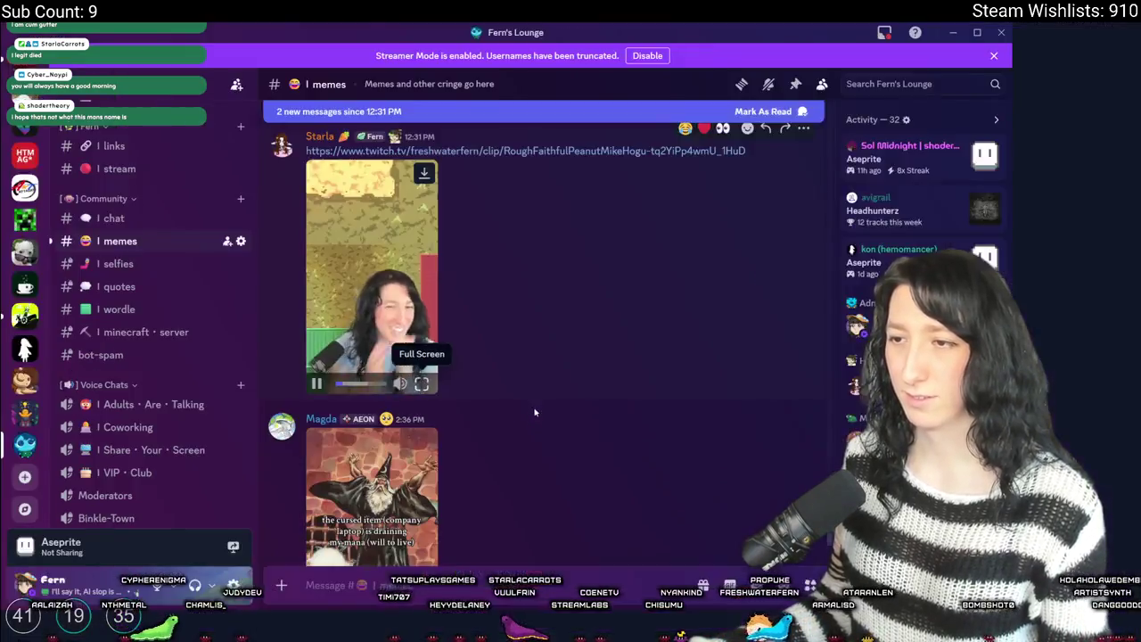
left_click(422, 384)
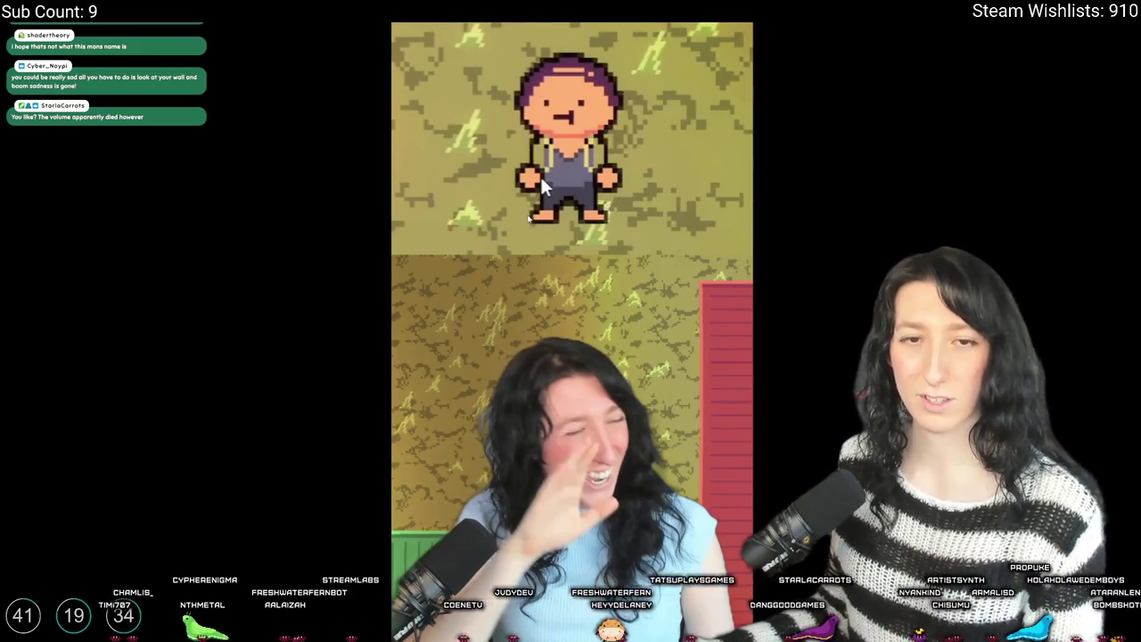
key("Escape")
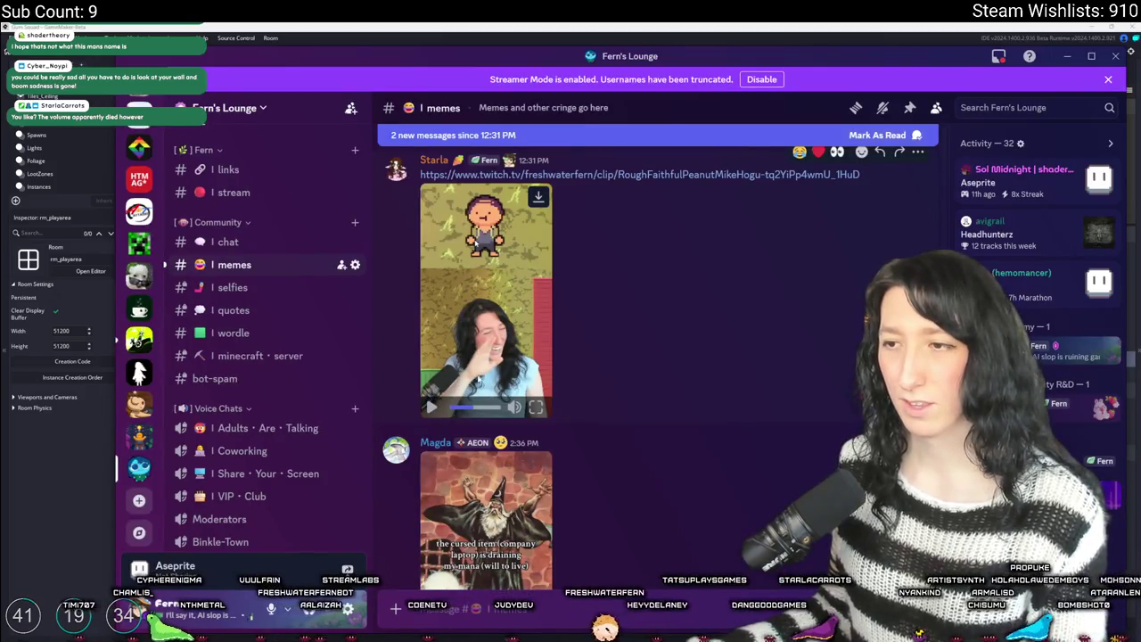
left_click(481, 368)
mouse_move(516, 410)
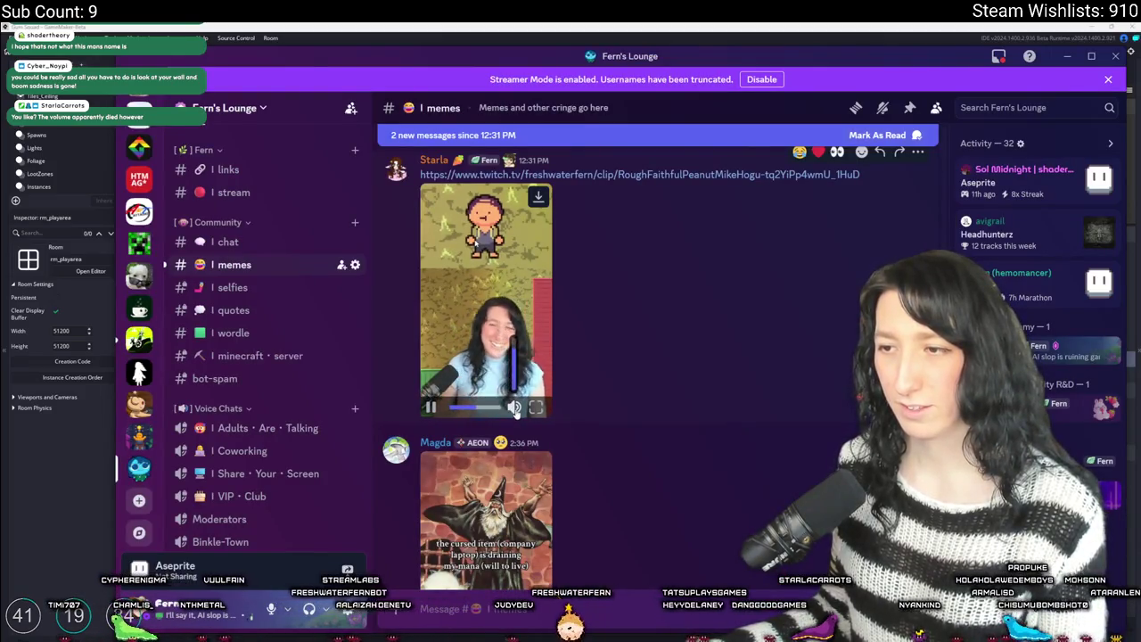
left_click(434, 408)
scroll(446, 359, "down", 2)
left_click(486, 452)
left_click(589, 281)
left_click(606, 279)
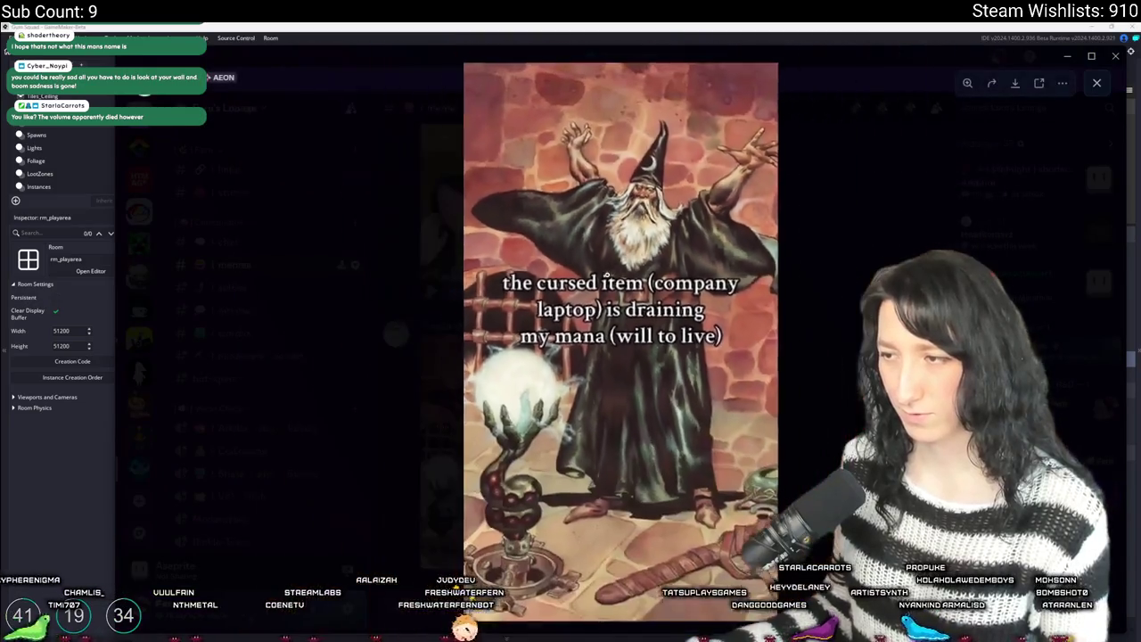
left_click(857, 321)
scroll(858, 321, "down", 4)
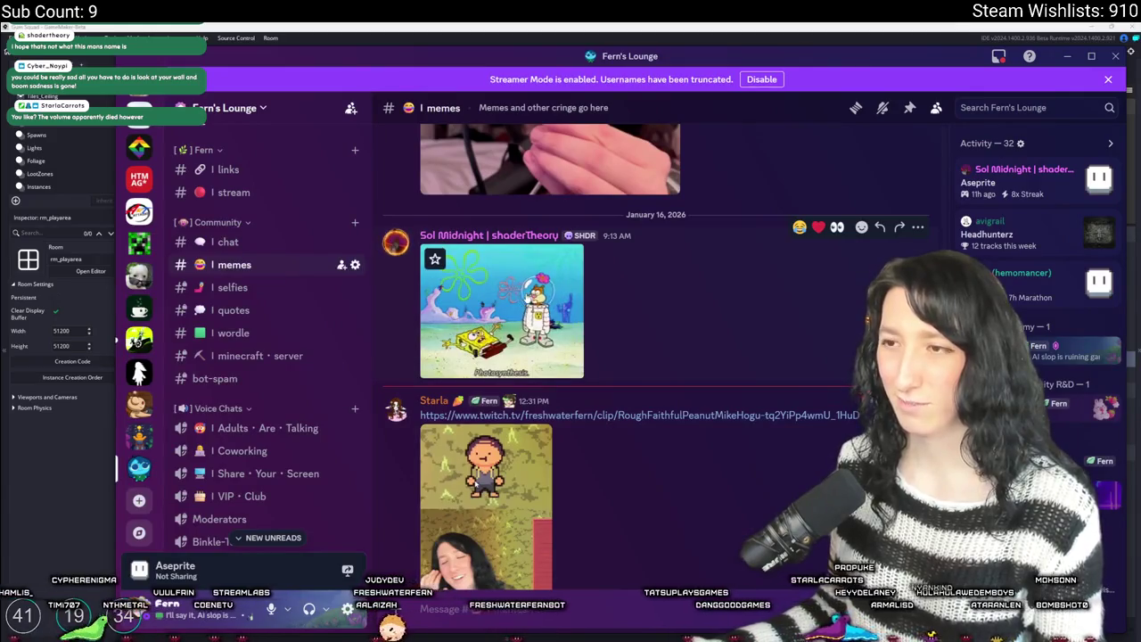
scroll(526, 299, "up", 2)
left_click(535, 294)
scroll(632, 299, "up", 2)
scroll(652, 266, "down", 3)
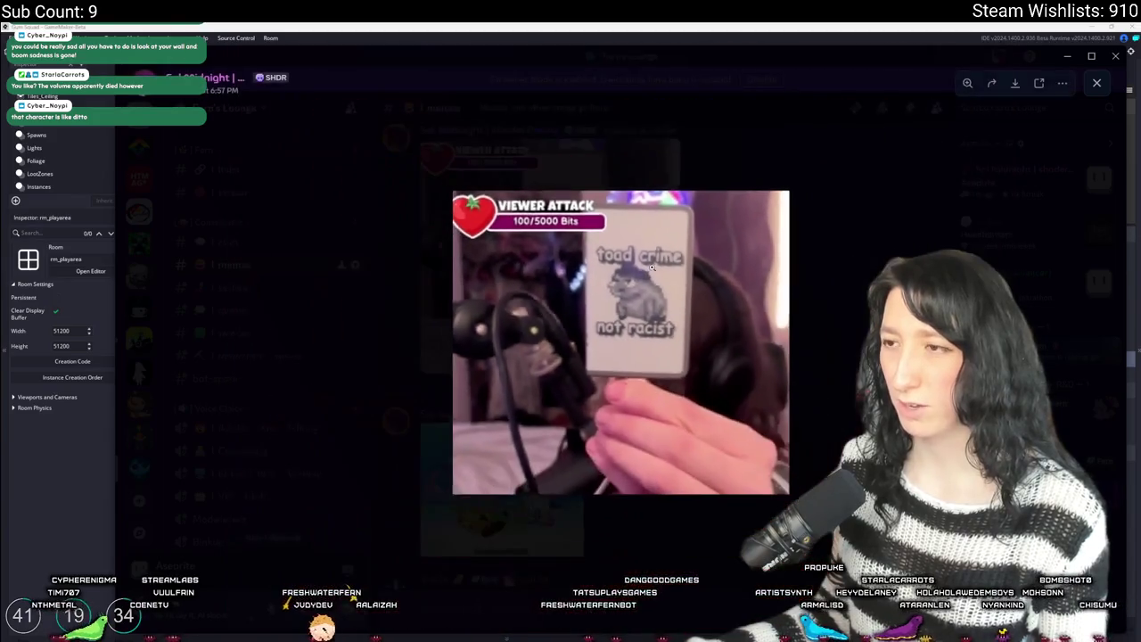
key("Escape")
scroll(539, 304, "up", 3)
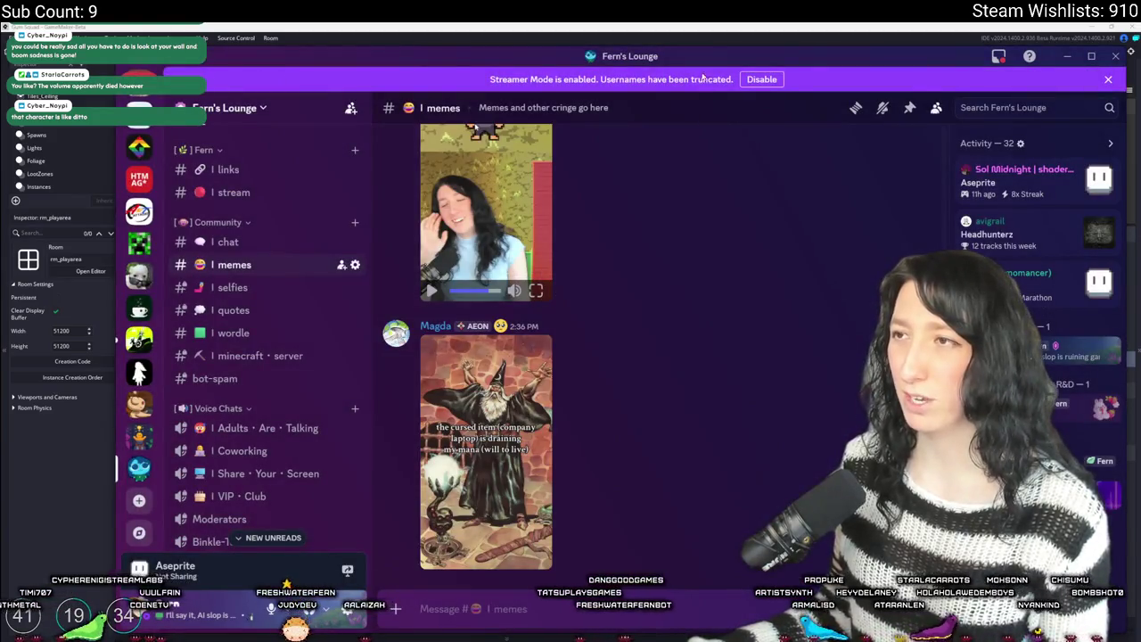
left_click(1067, 55)
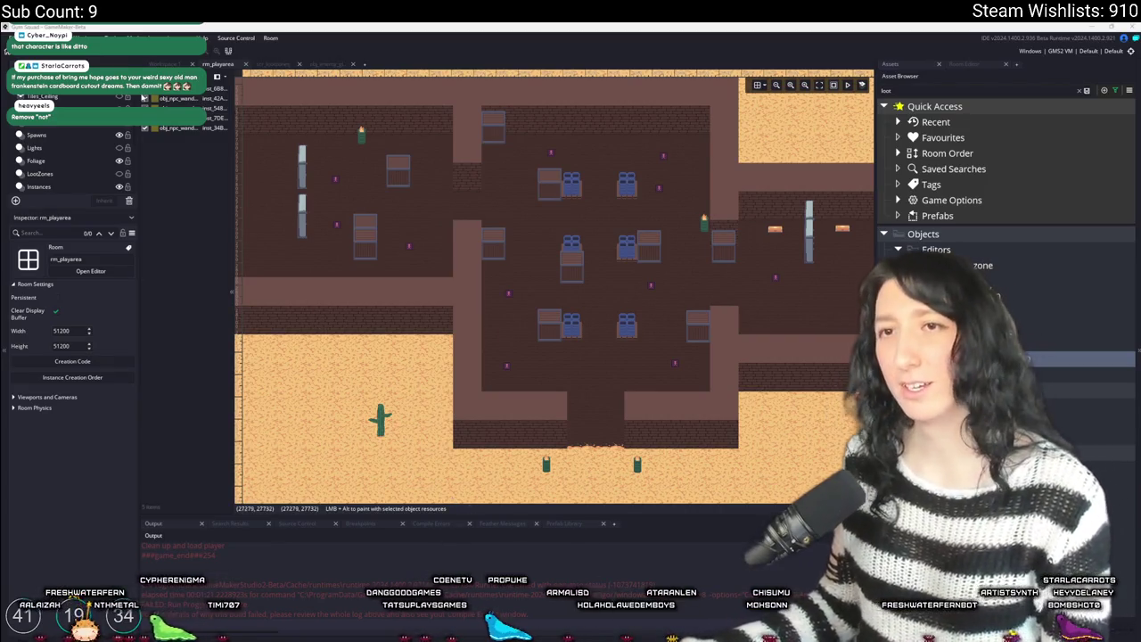
key("alt+Tab")
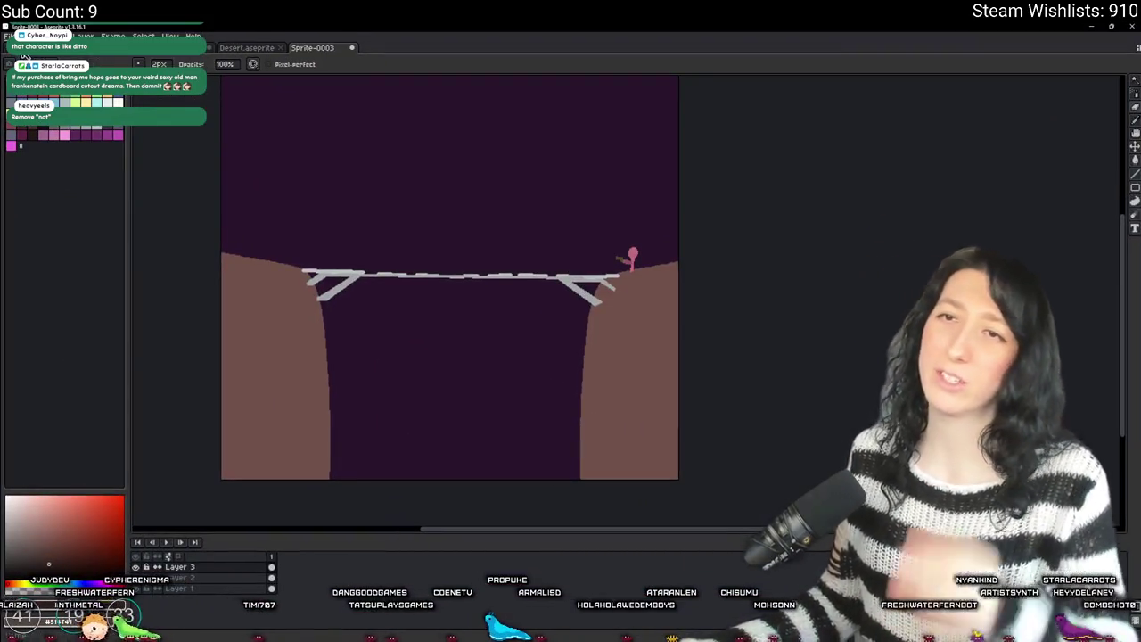
- From Aseprite's home page, bring up the Open file dialog
left_click(174, 47)
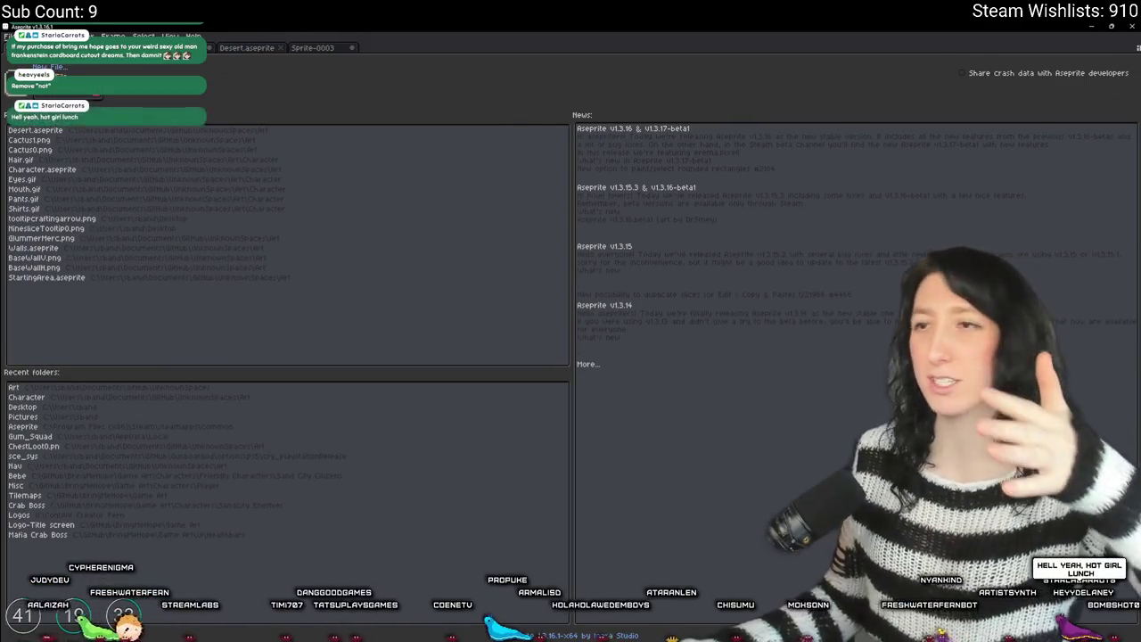
key("ctrl+o")
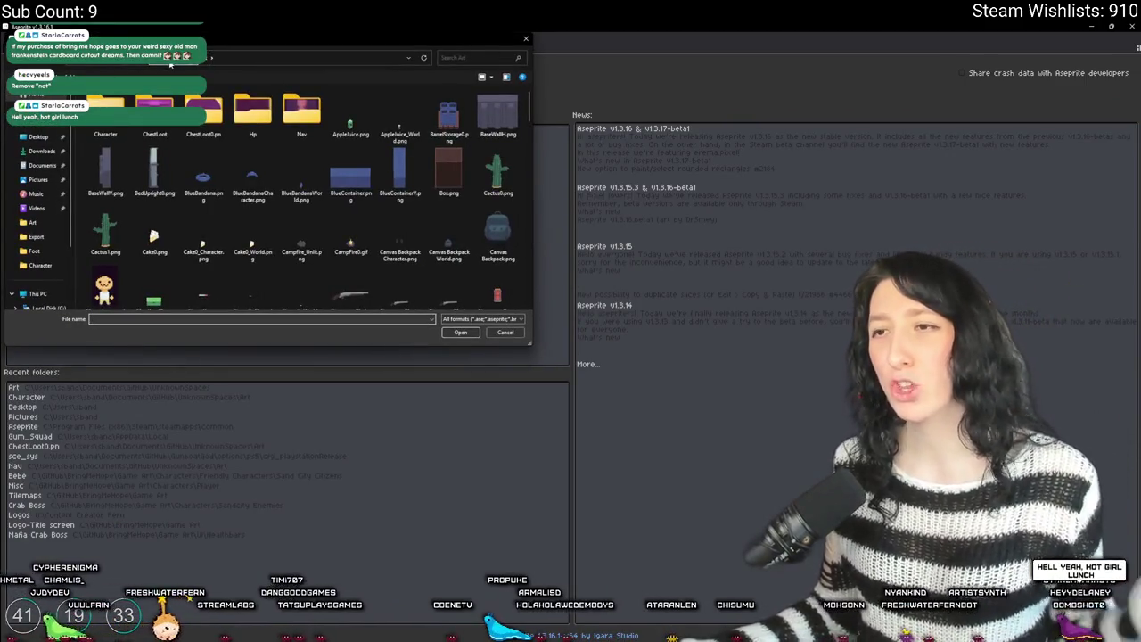
scroll(259, 236, "down", 15)
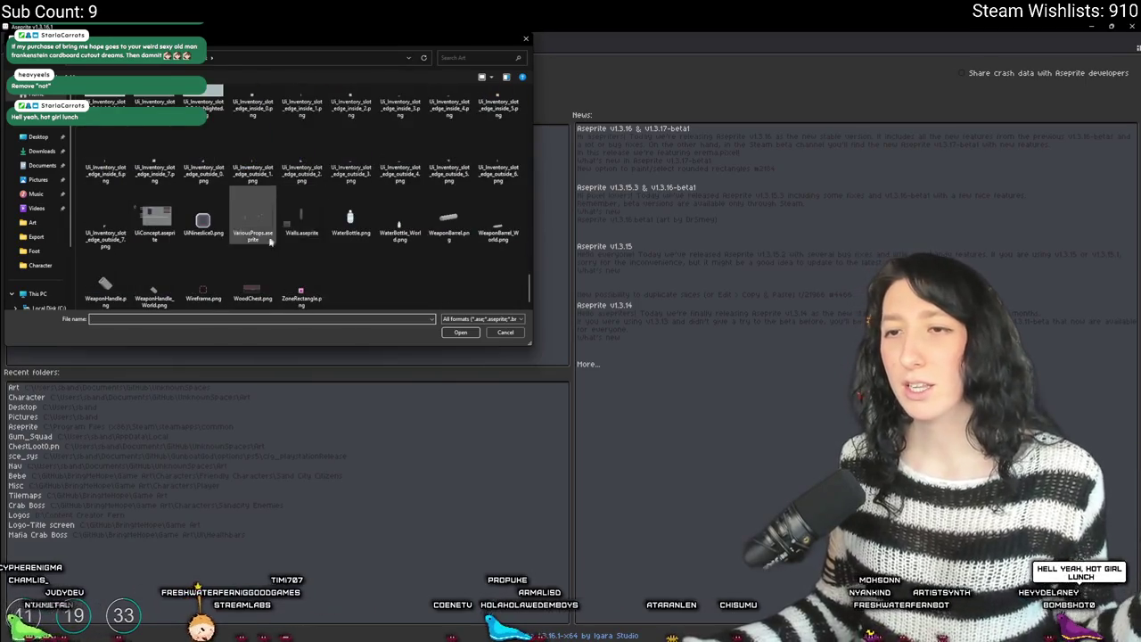
scroll(271, 234, "up", 15)
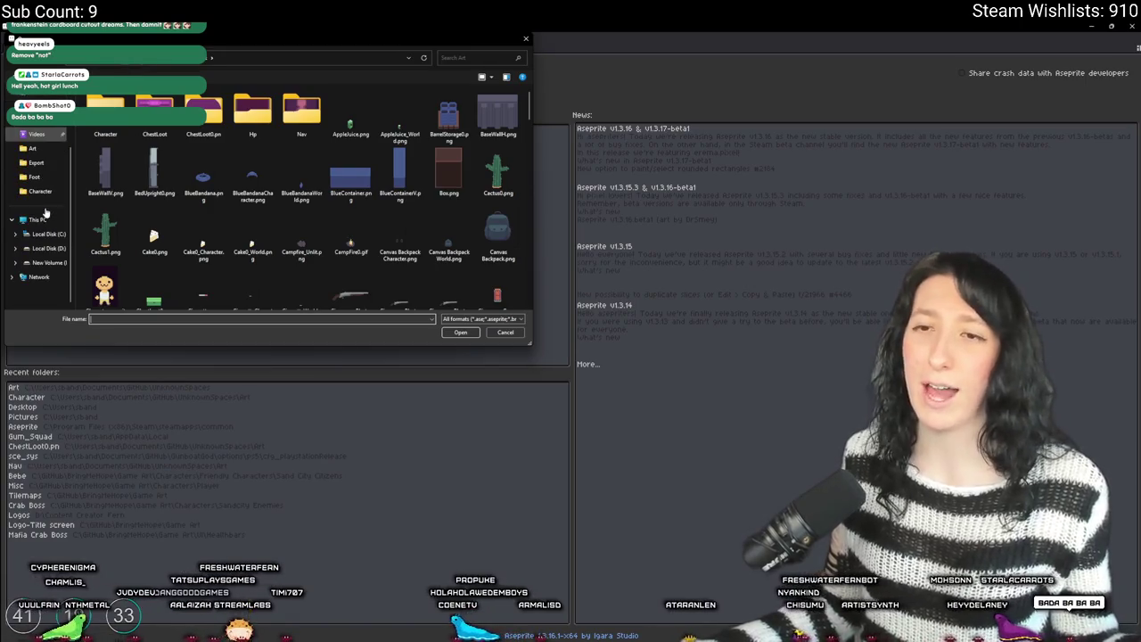
scroll(40, 214, "down", 3)
- Browse to C:\GitHub\BringMeHope\Game Art, search 'criminal' and select Criminal Toad Twitter.png
left_click(49, 233)
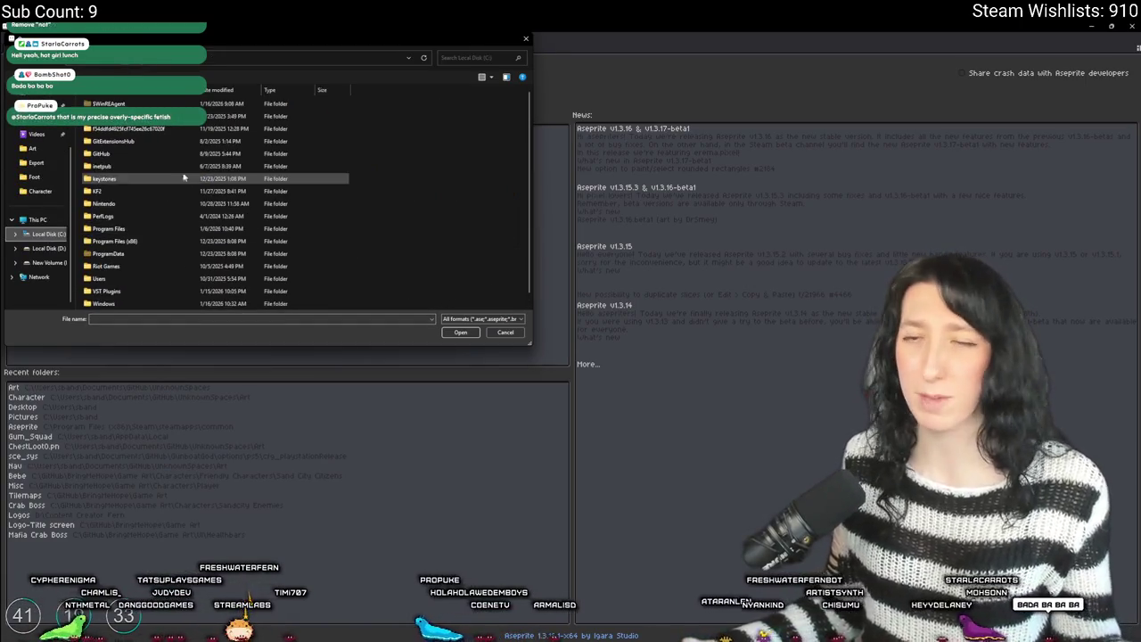
double_click(156, 143)
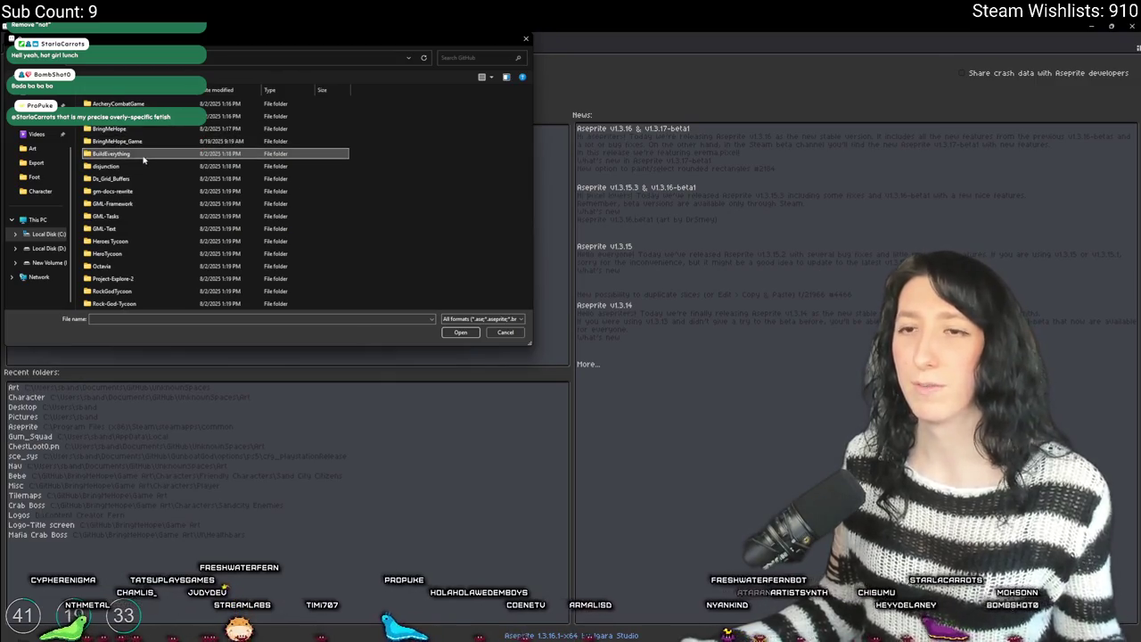
double_click(151, 129)
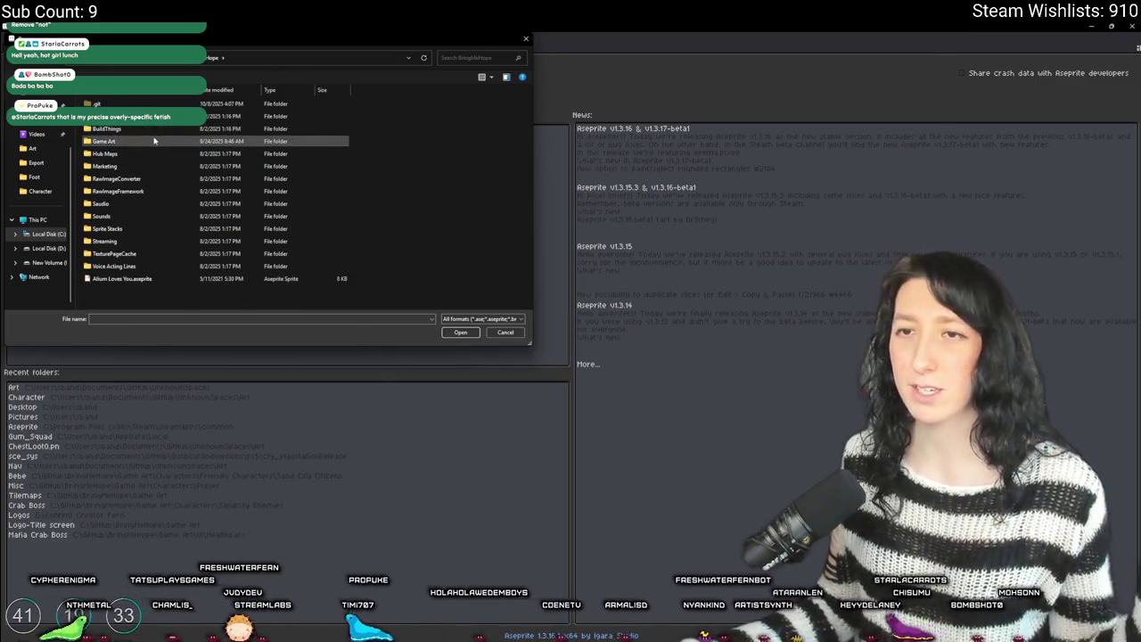
double_click(154, 141)
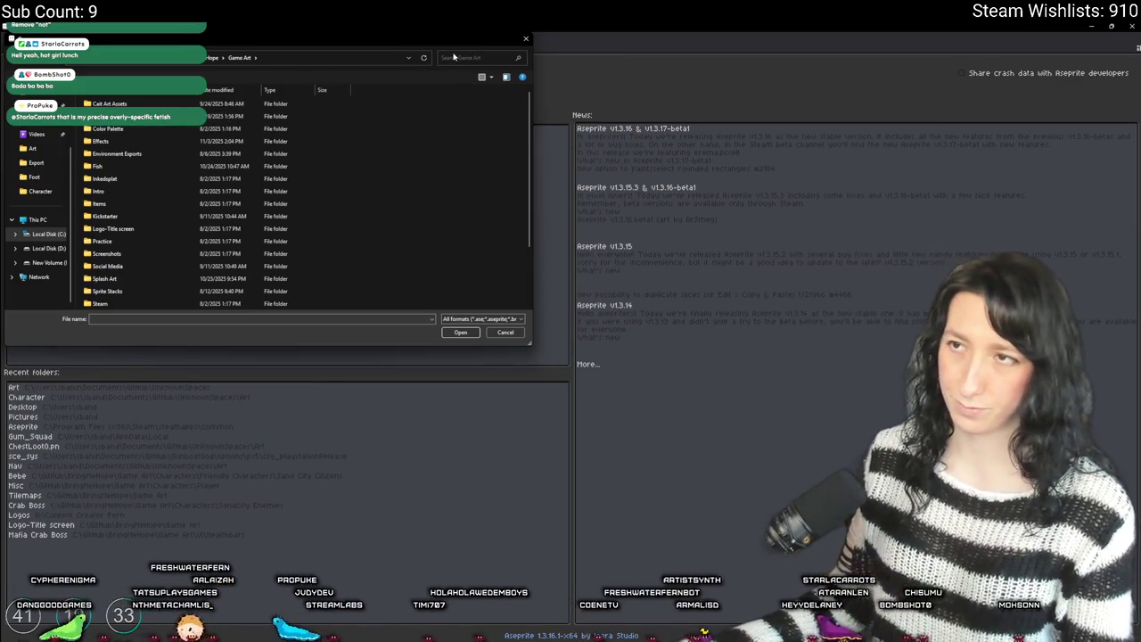
left_click(472, 57)
type("criminal")
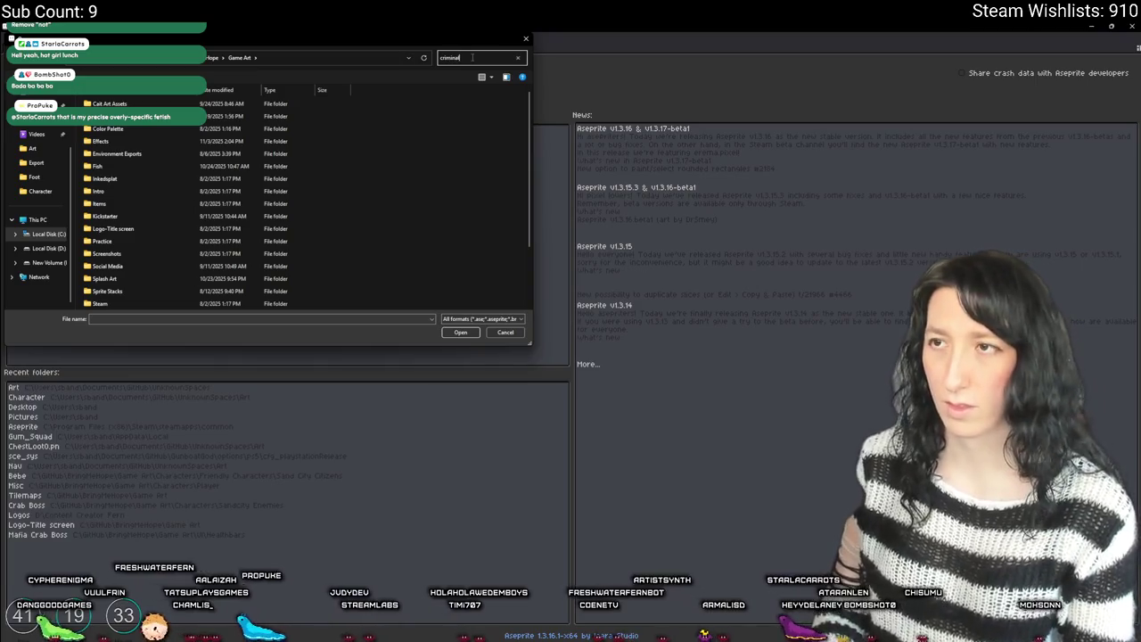
left_click(295, 119)
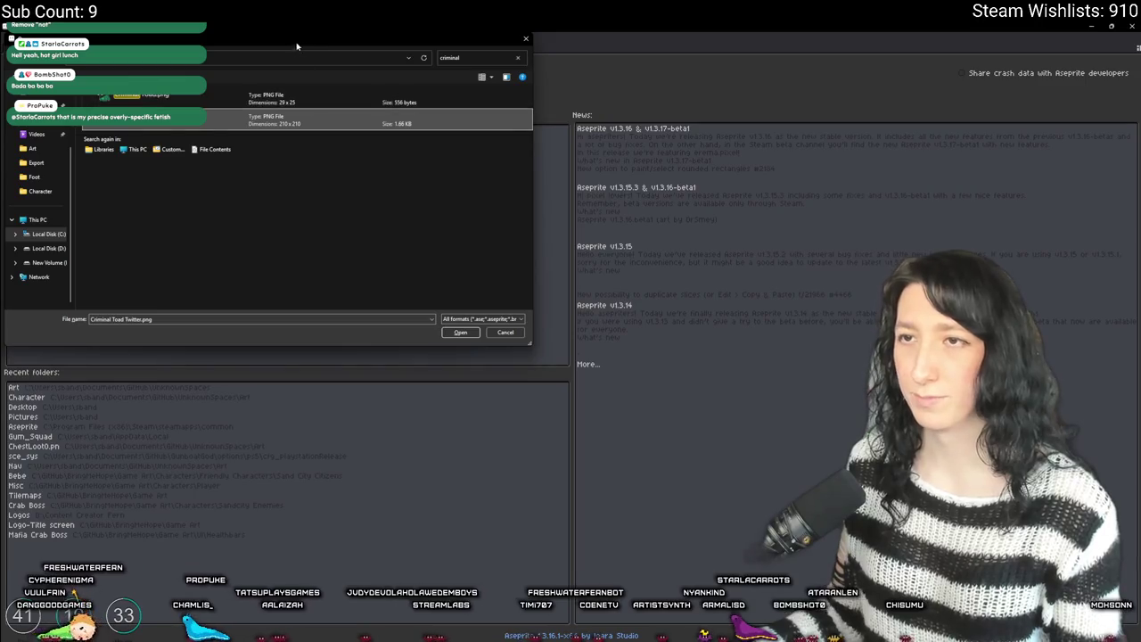
right_click(544, 156)
left_click(482, 176)
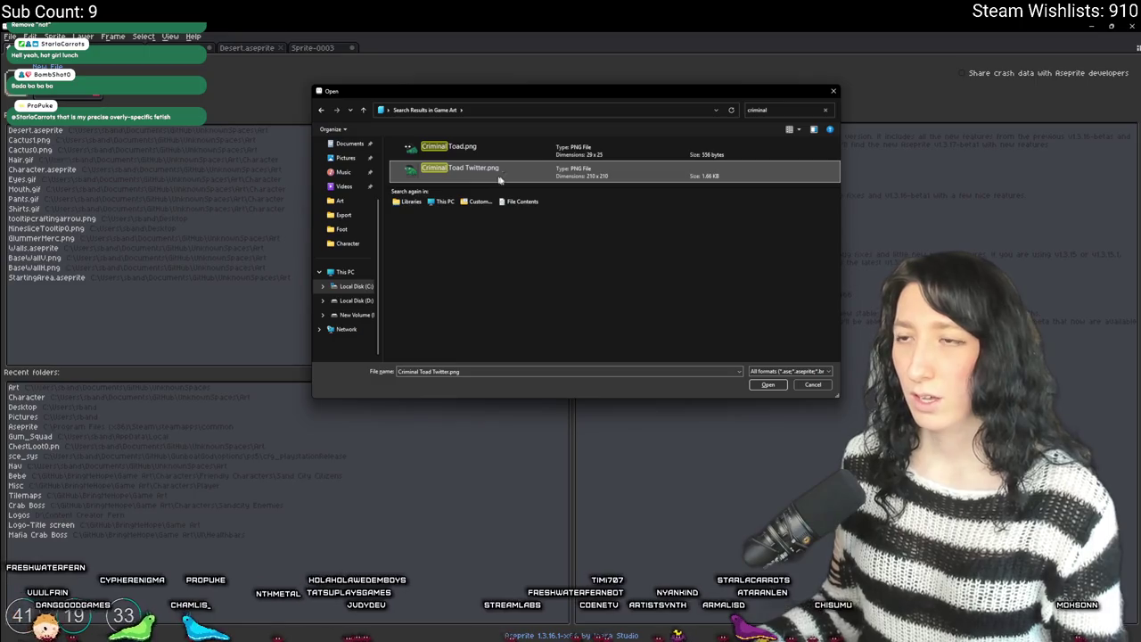
- Open Criminal Toad Twitter.png and Criminal Toad.png in the image viewer, then close the search window
right_click(536, 172)
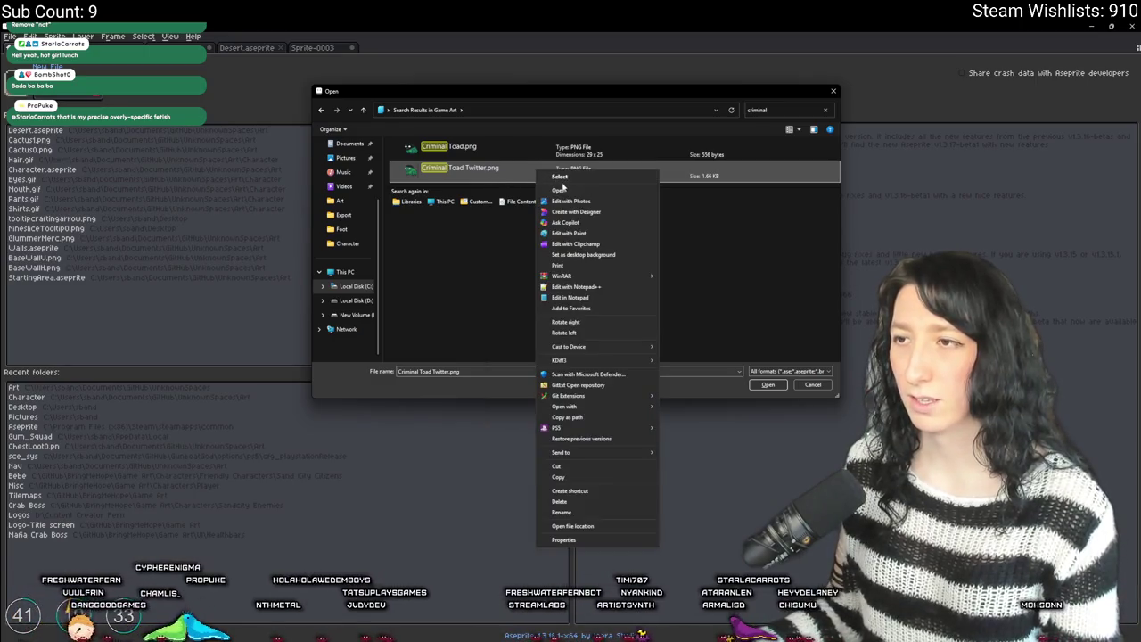
left_click(564, 190)
left_click_drag(563, 107, 563, 236)
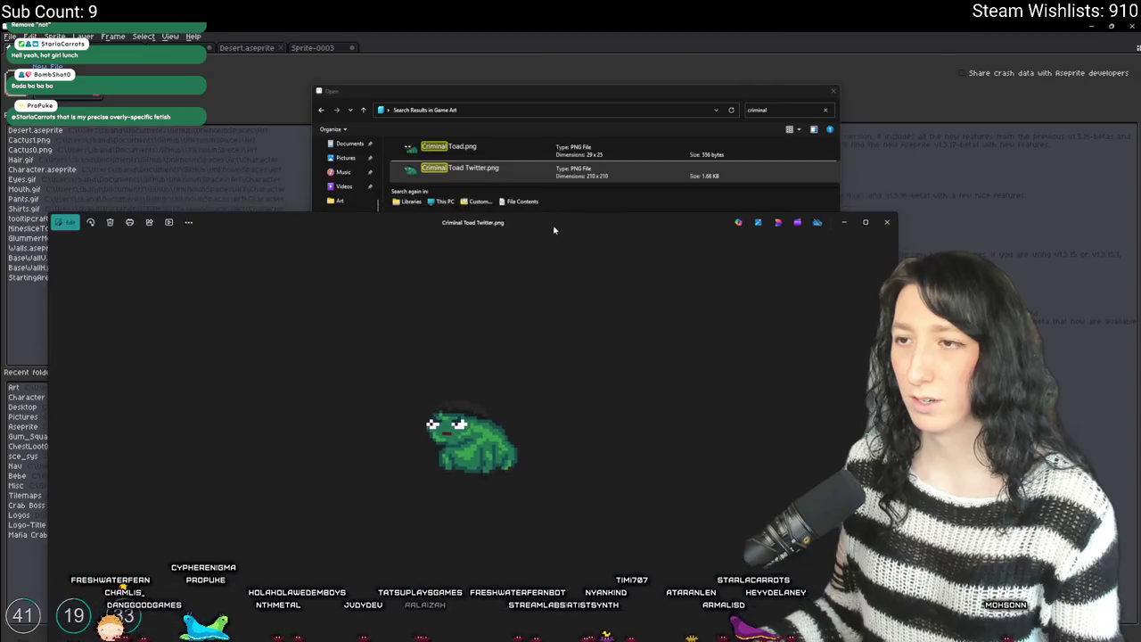
left_click(553, 147)
right_click(560, 156)
left_click(584, 174)
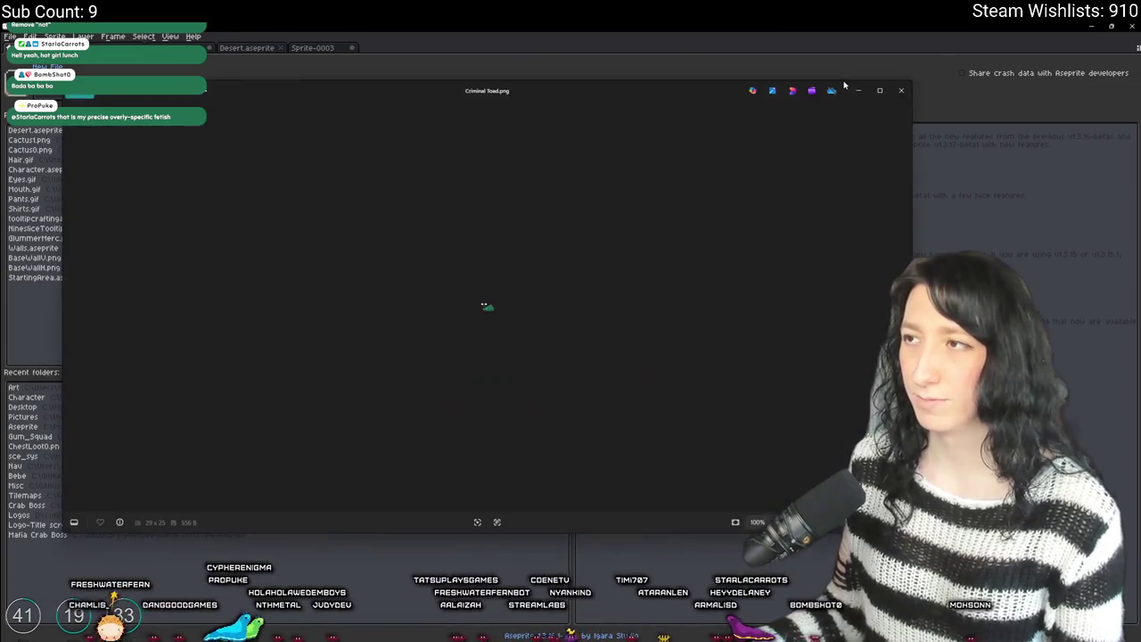
left_click(773, 90)
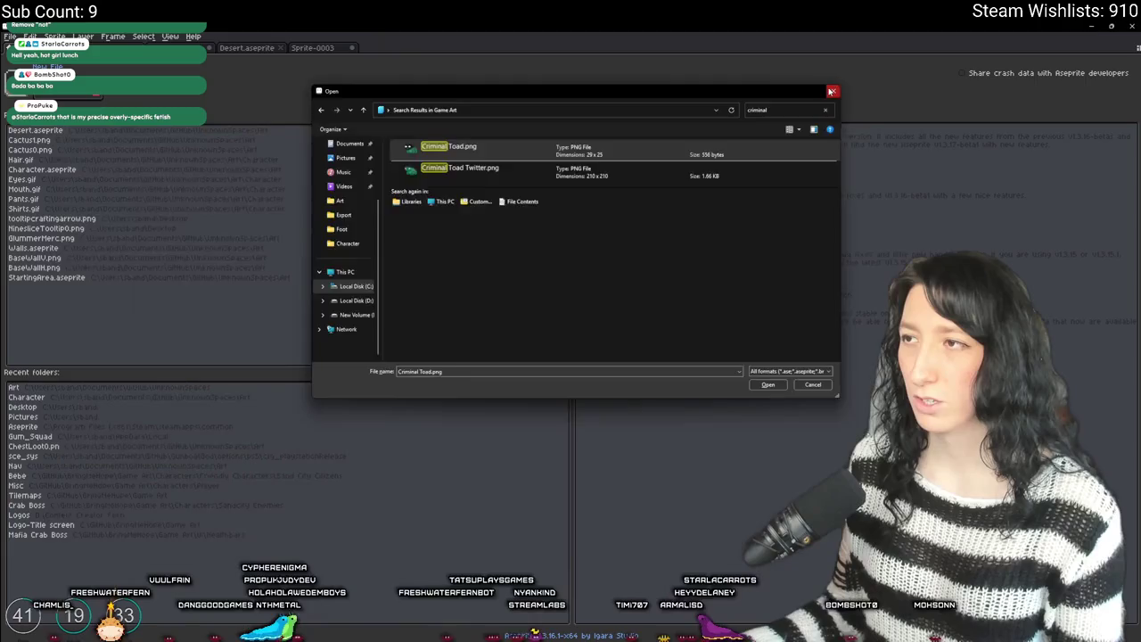
left_click(961, 144)
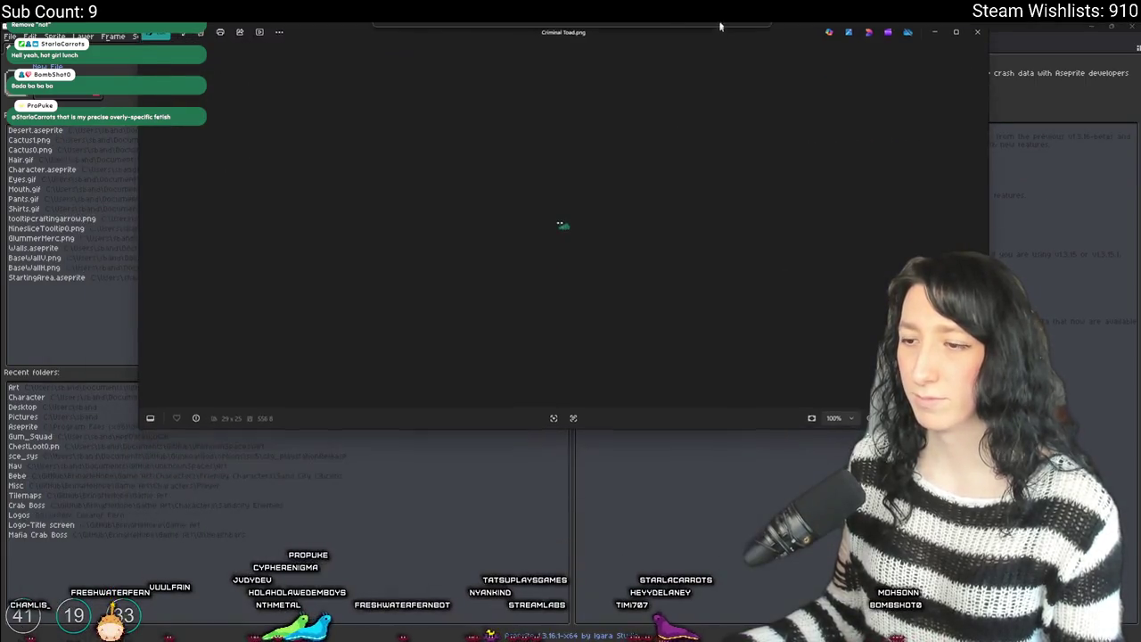
- Snap the Twitter toad viewer right, open Criminal Toad.png on the left, and copy that image
key("alt+Tab")
left_click(614, 252)
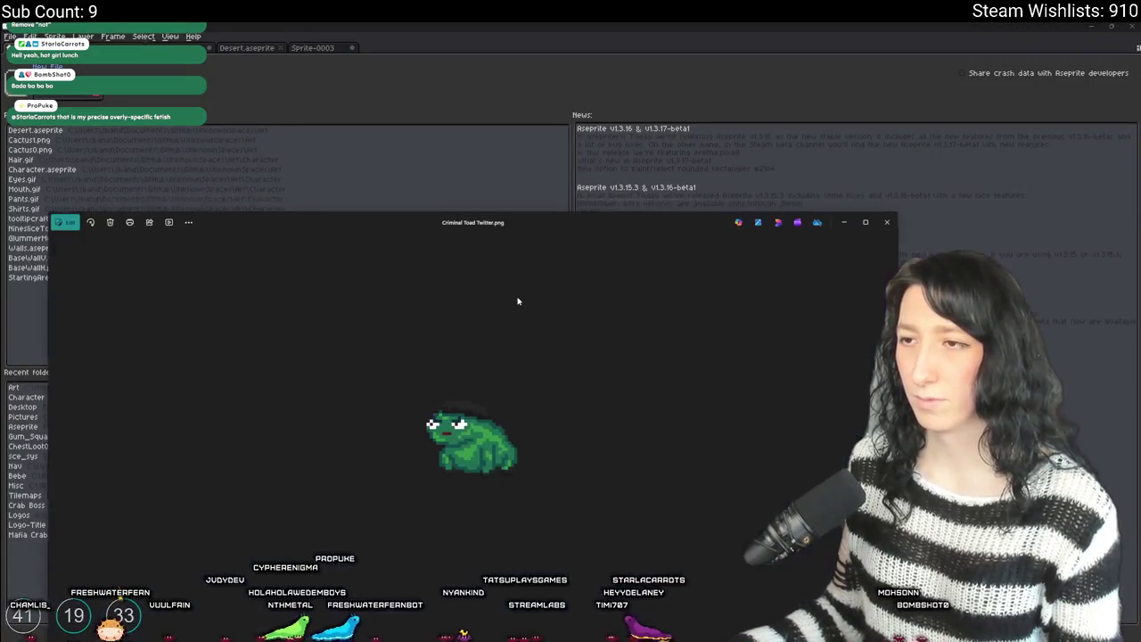
key("super+Right")
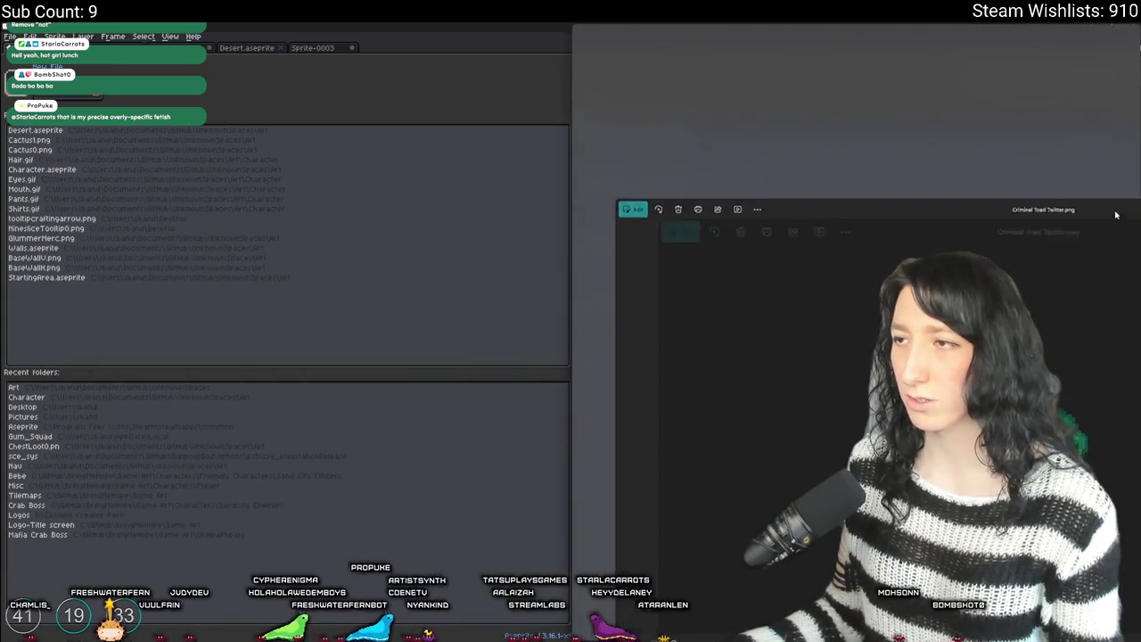
left_click(374, 120)
scroll(261, 325, "up", 5)
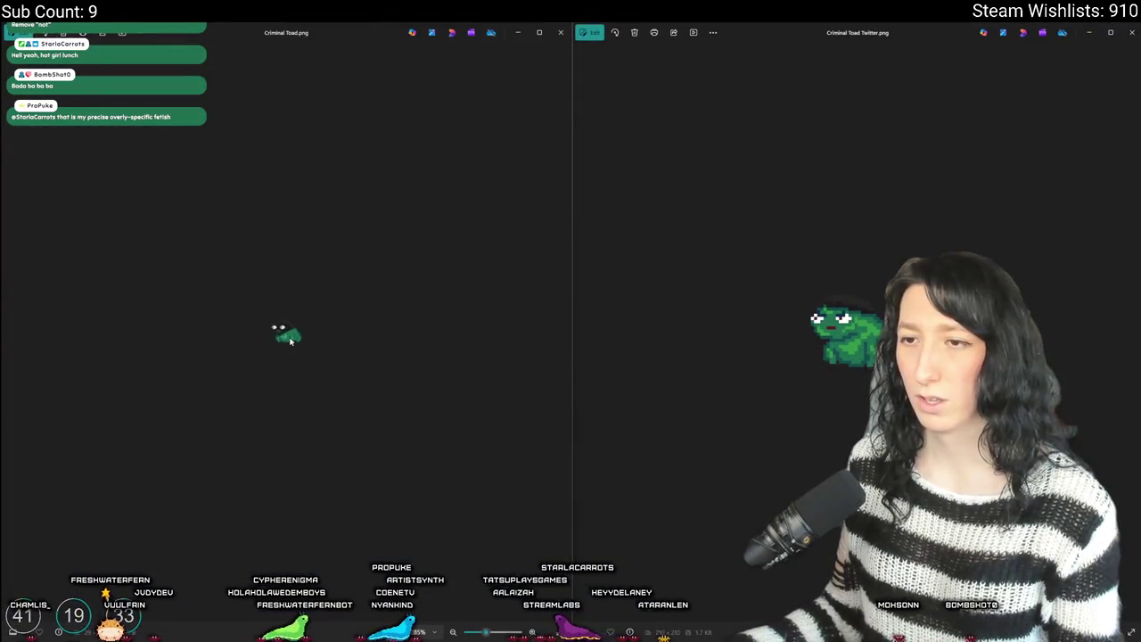
right_click(261, 331)
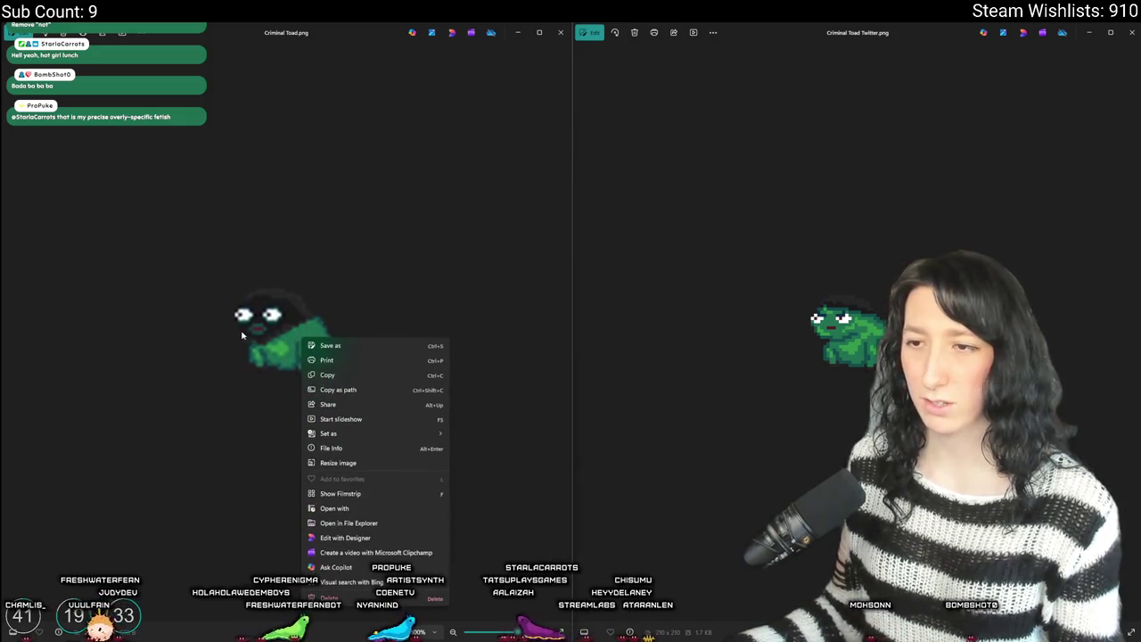
left_click(327, 375)
left_click(560, 32)
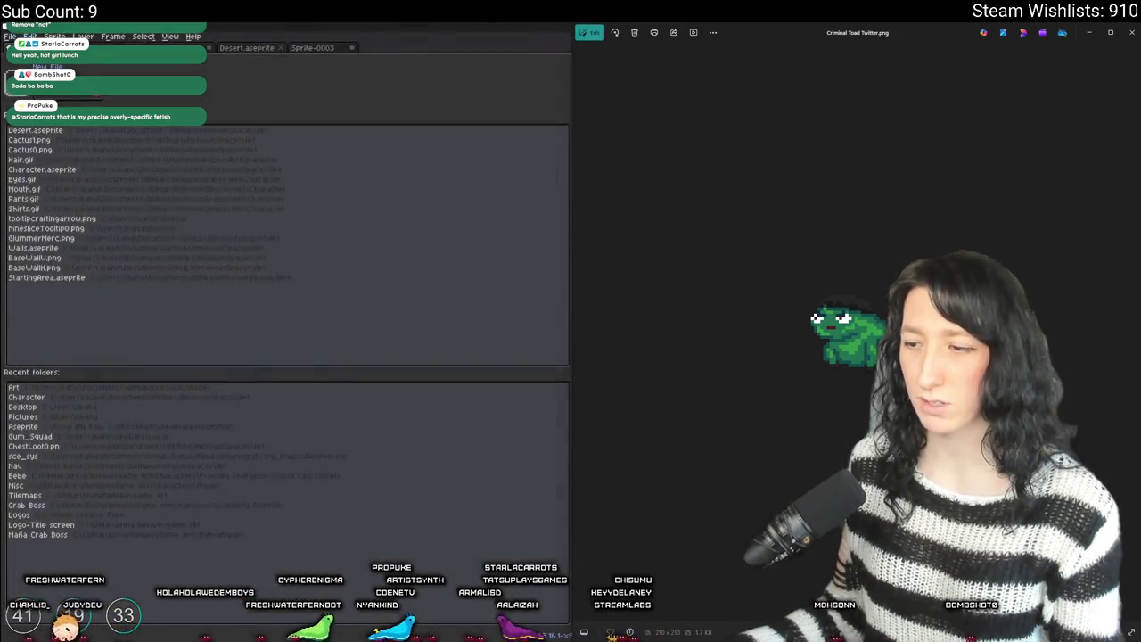
key("ctrl+n")
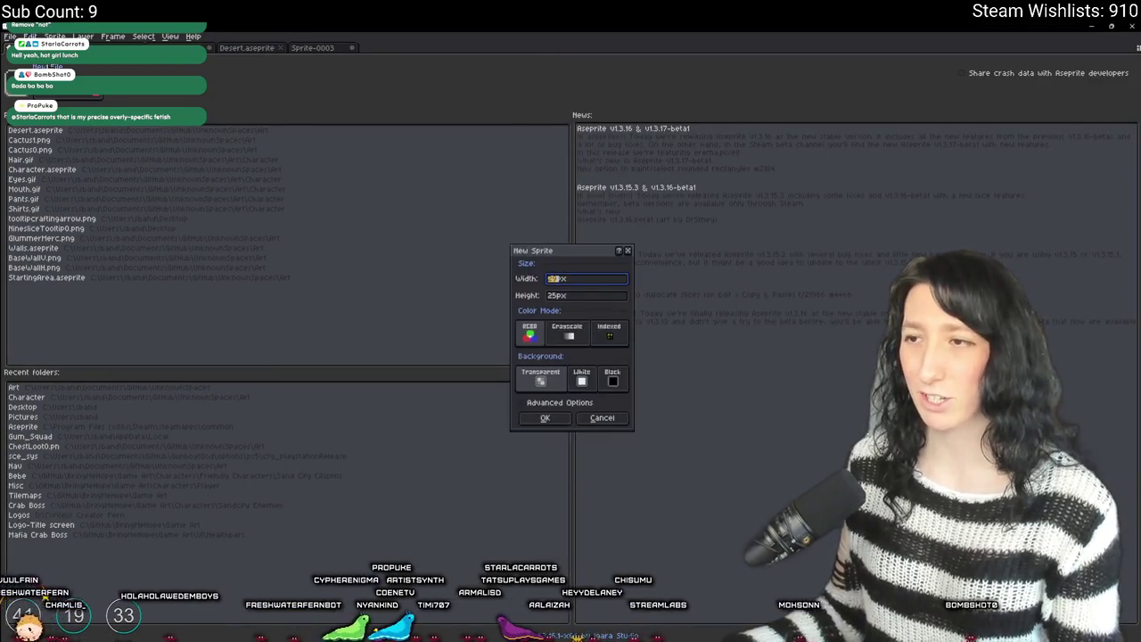
- Create a new sprite and paste the copied criminal toad into it
key("Return")
key("ctrl+v")
left_click(54, 36)
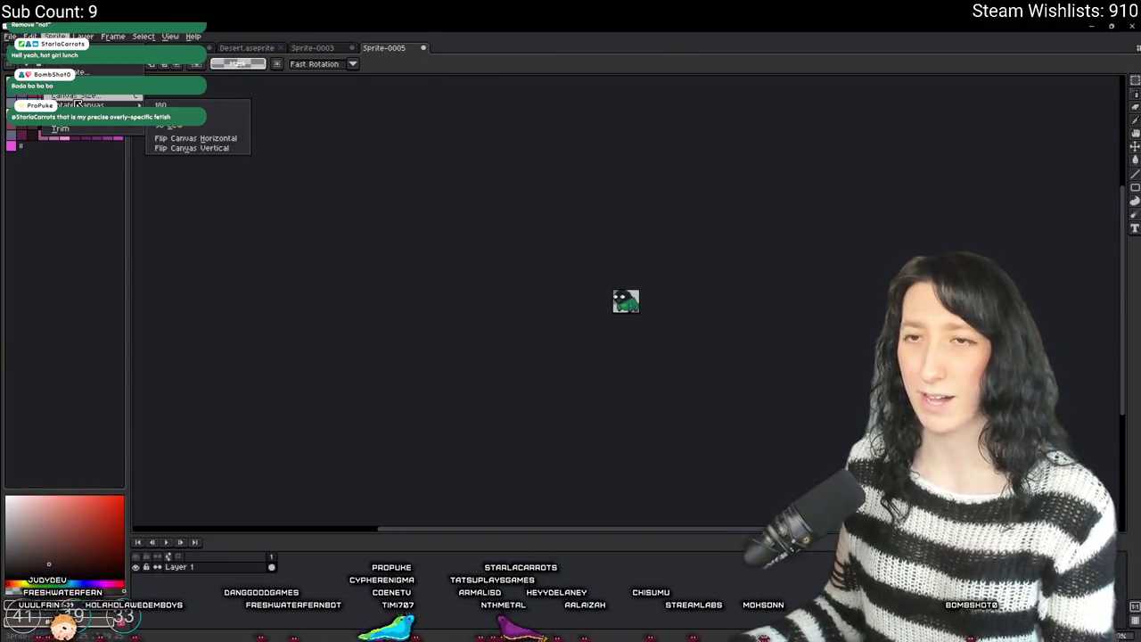
left_click(80, 96)
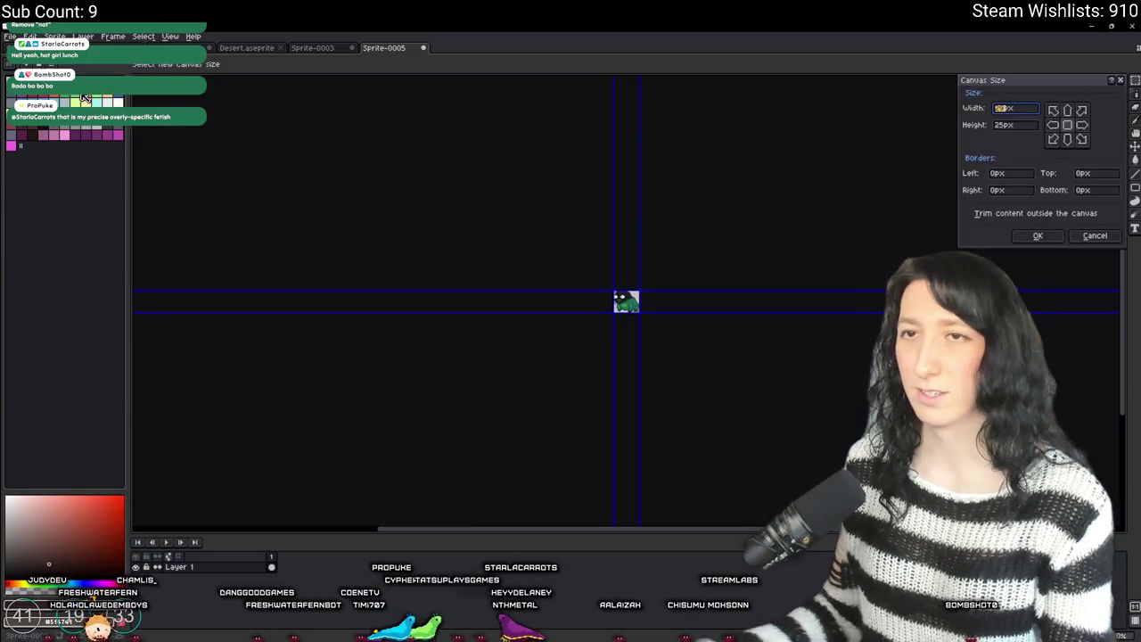
key("Escape")
- Scale the toad sprite up to about 800px and maximize the Aseprite window
key("ctrl+alt+i")
type("800")
key("Tab")
key("Tab")
type("800")
key("Return")
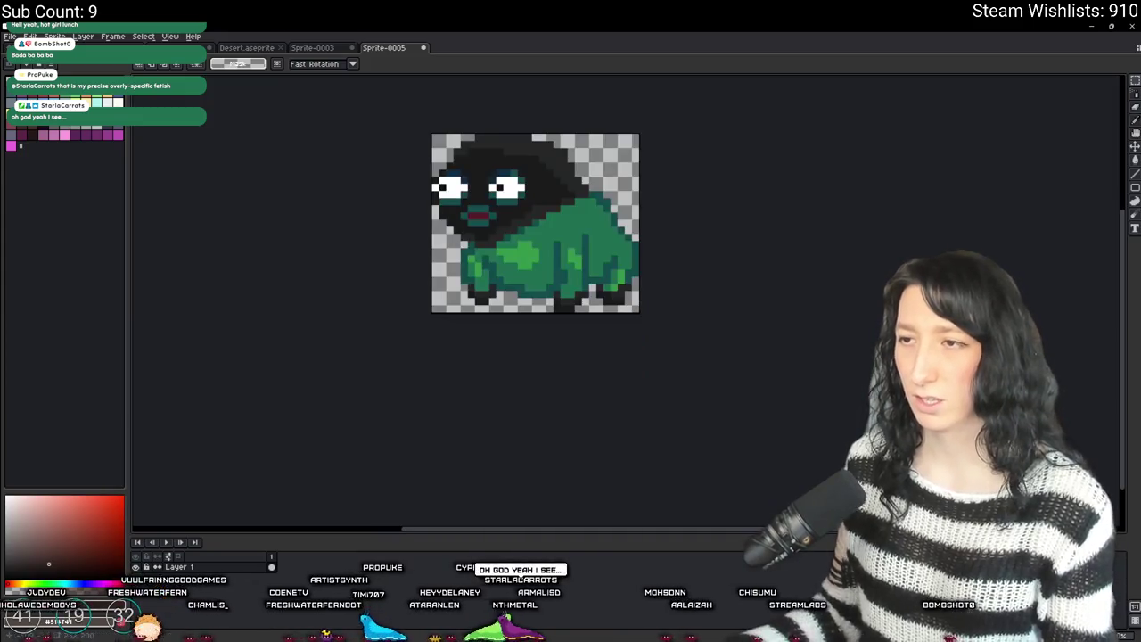
key("super+Left")
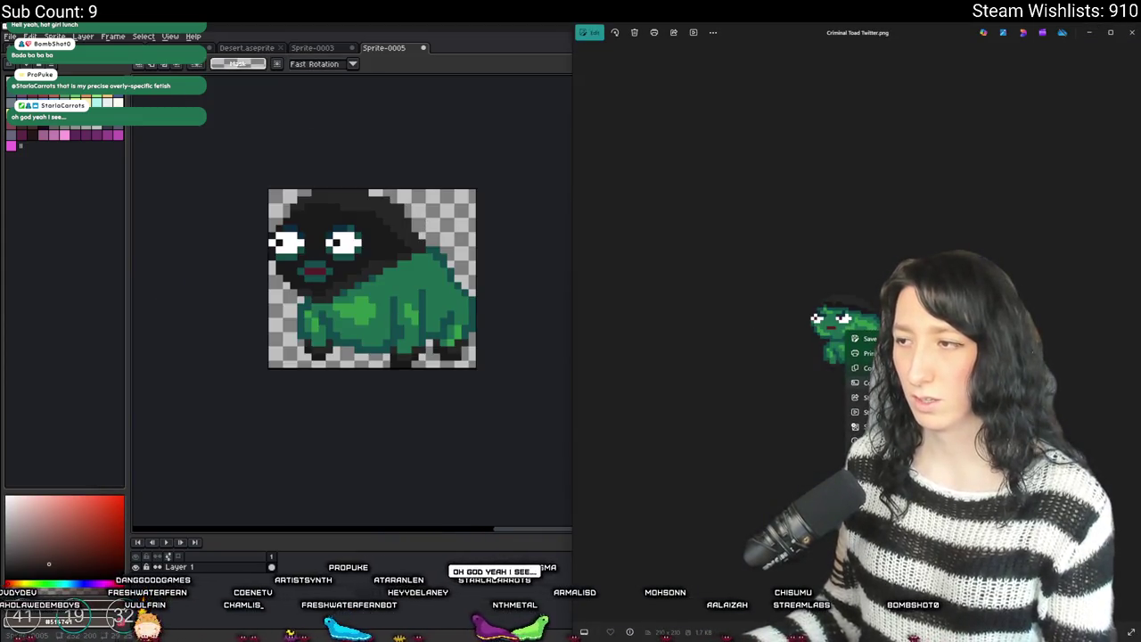
key("super+Up")
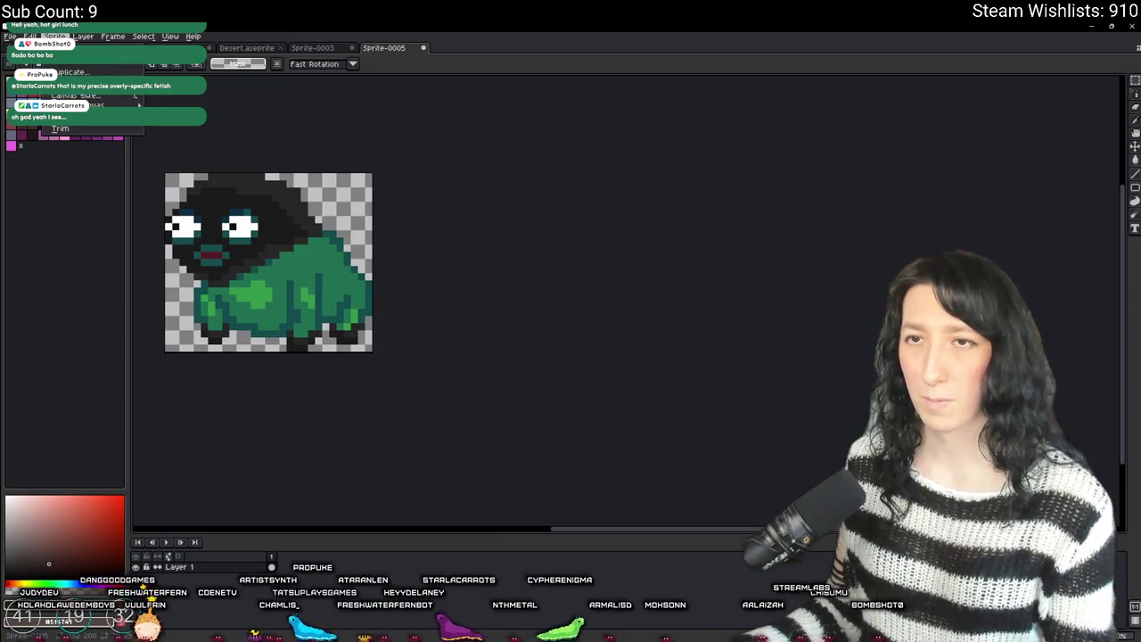
- Widen the canvas to 800 and paste the beanie frog to the right of the balaclava frog
left_click(88, 98)
type("800")
key("Return")
key("ctrl+v")
left_click_drag(392, 248, 526, 247)
key("Return")
left_click_drag(169, 199, 513, 204)
left_click_drag(311, 108, 259, 109)
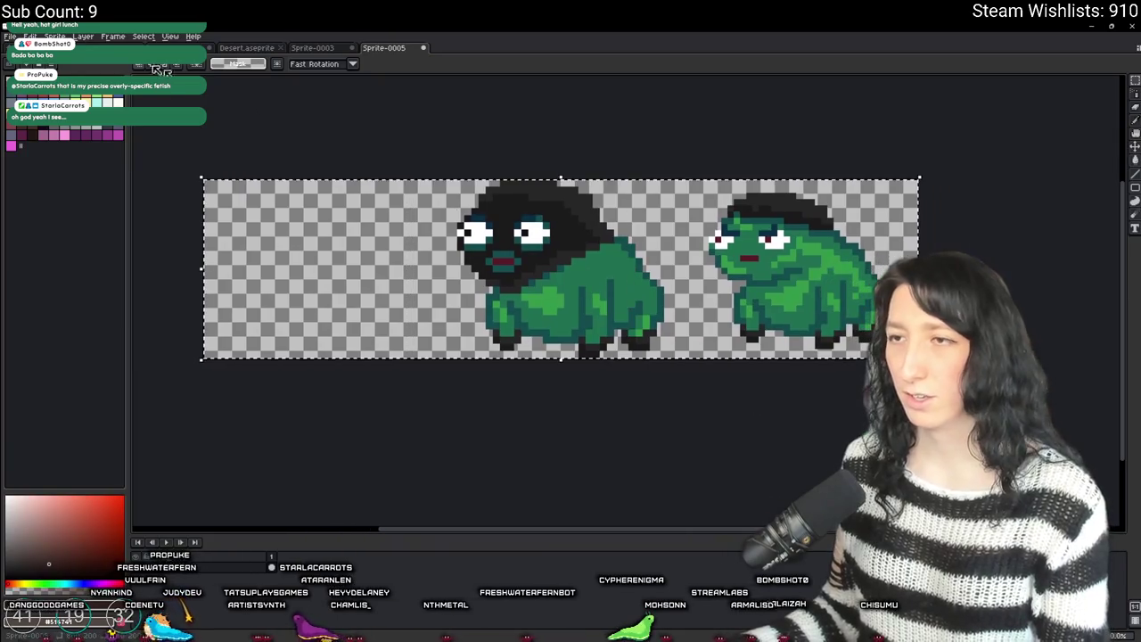
- Trim the canvas to both frogs and draw a black vertical pencil line between them
left_click(55, 35)
left_click(67, 132)
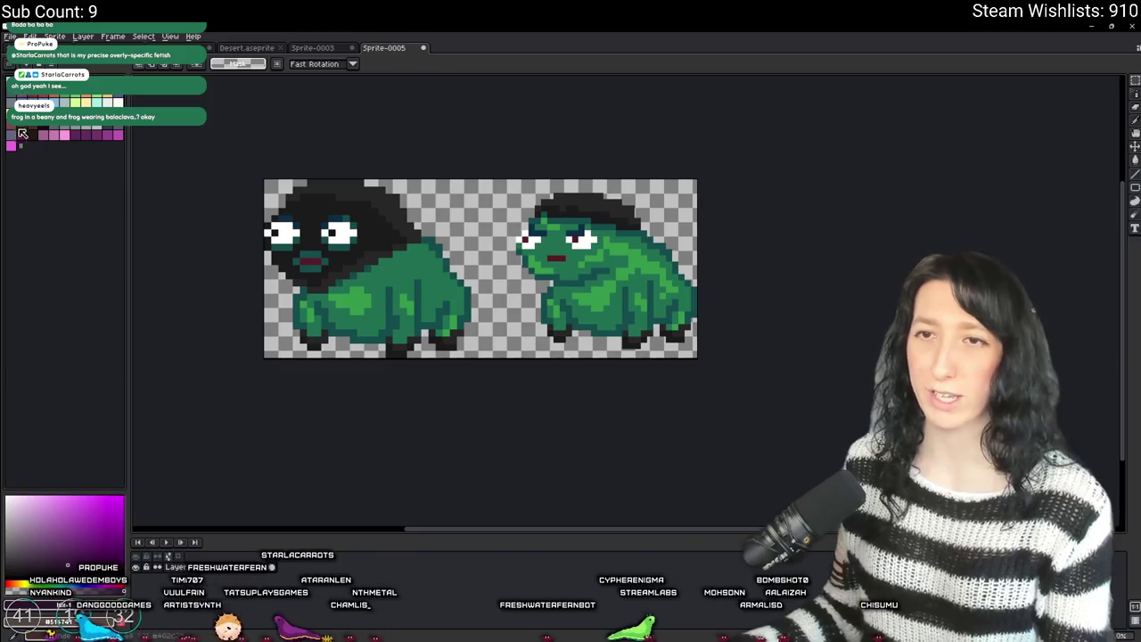
left_click(32, 134)
key("b")
left_click_drag(494, 178, 493, 337)
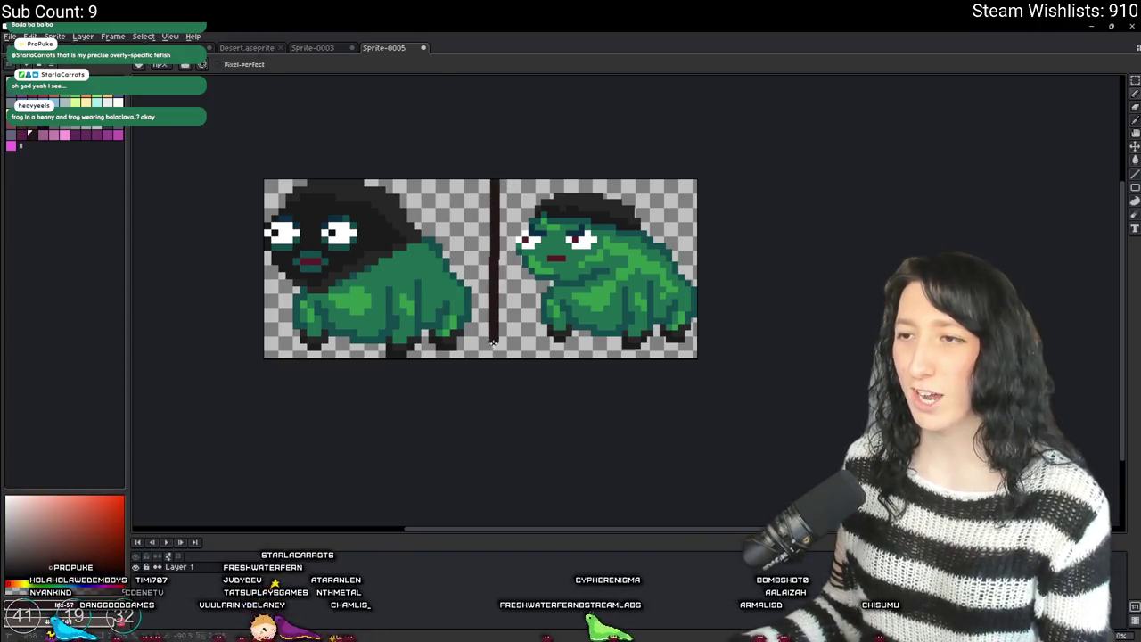
left_click_drag(493, 376, 495, 377)
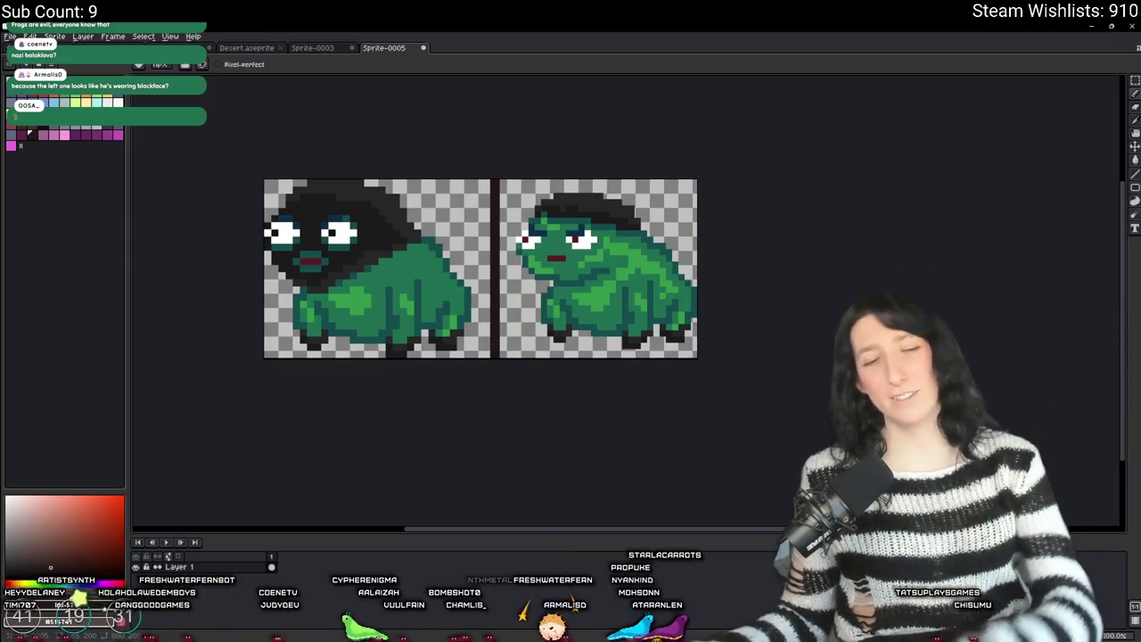
scroll(312, 234, "up", 4)
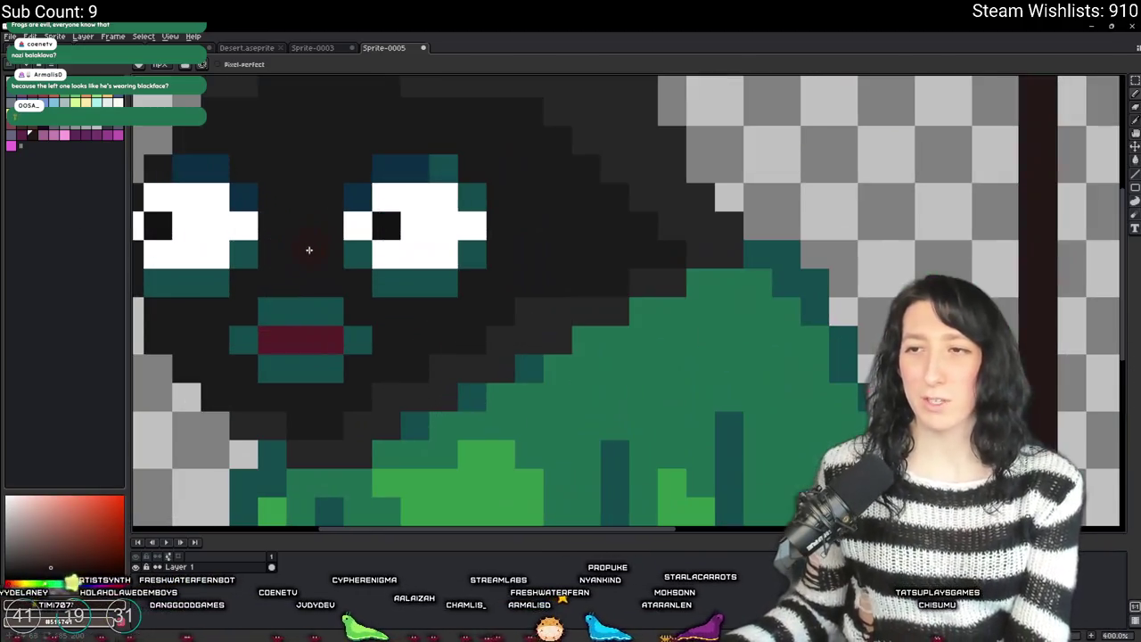
key("m")
left_click_drag(344, 335, 403, 335)
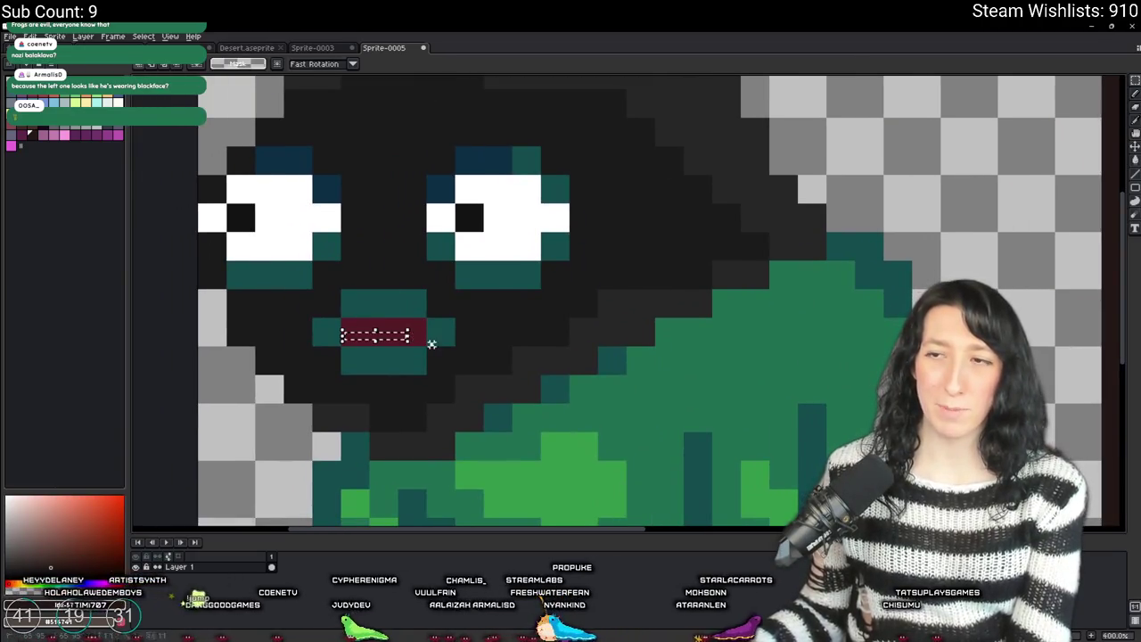
scroll(429, 316, "up", 3)
mouse_move(429, 308)
left_mouse_down()
mouse_move(313, 365)
mouse_move(262, 364)
left_mouse_up()
scroll(317, 413, "down", 3)
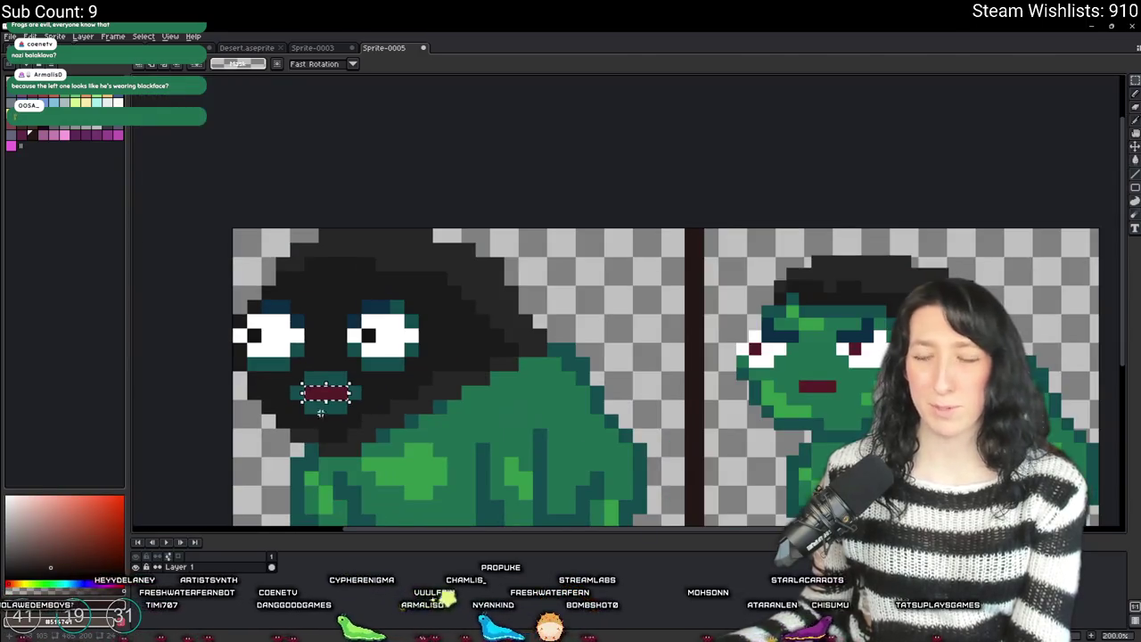
left_click(318, 413)
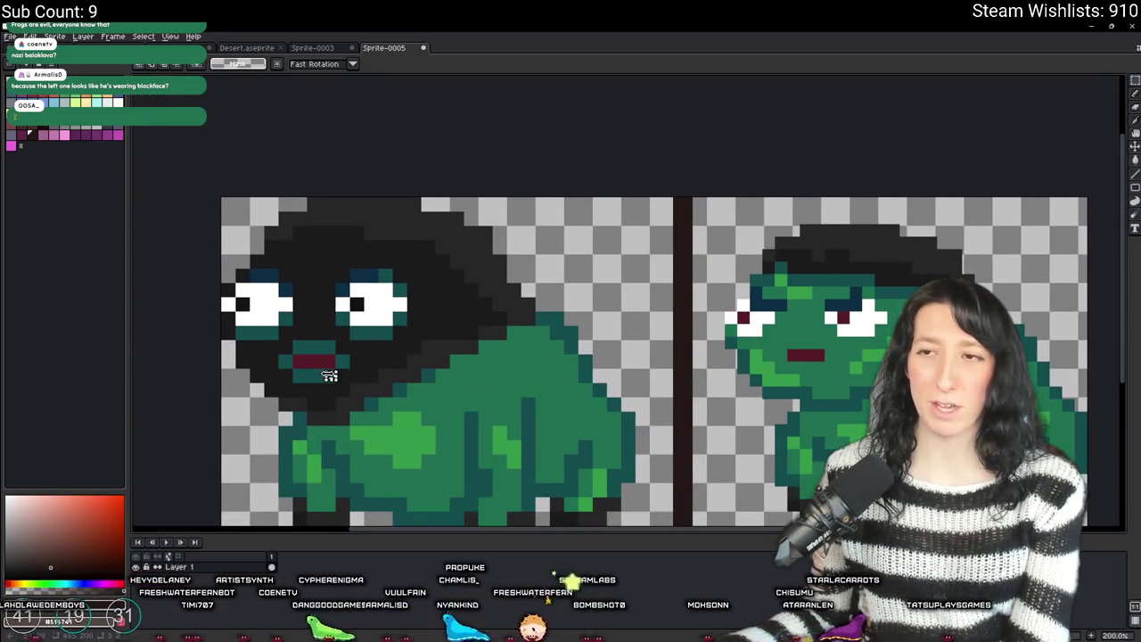
mouse_move(510, 198)
left_mouse_down()
mouse_move(387, 255)
mouse_move(179, 412)
left_mouse_up()
left_click(418, 513)
mouse_move(475, 406)
left_mouse_down()
mouse_move(438, 339)
mouse_move(404, 350)
left_mouse_up()
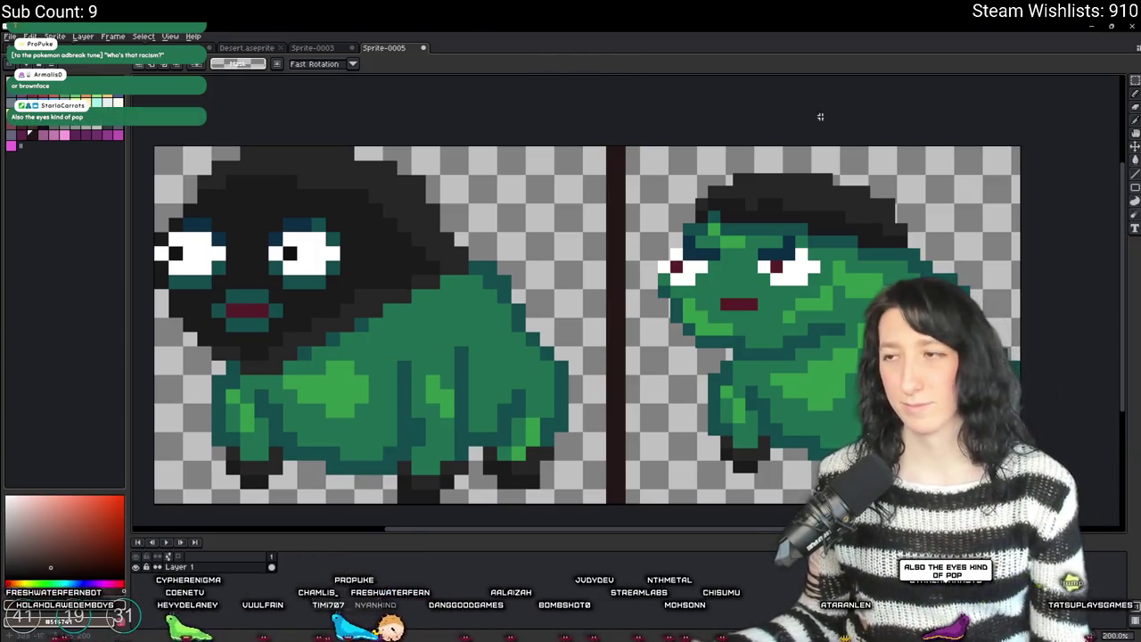
scroll(624, 259, "up", 2)
scroll(573, 243, "down", 4)
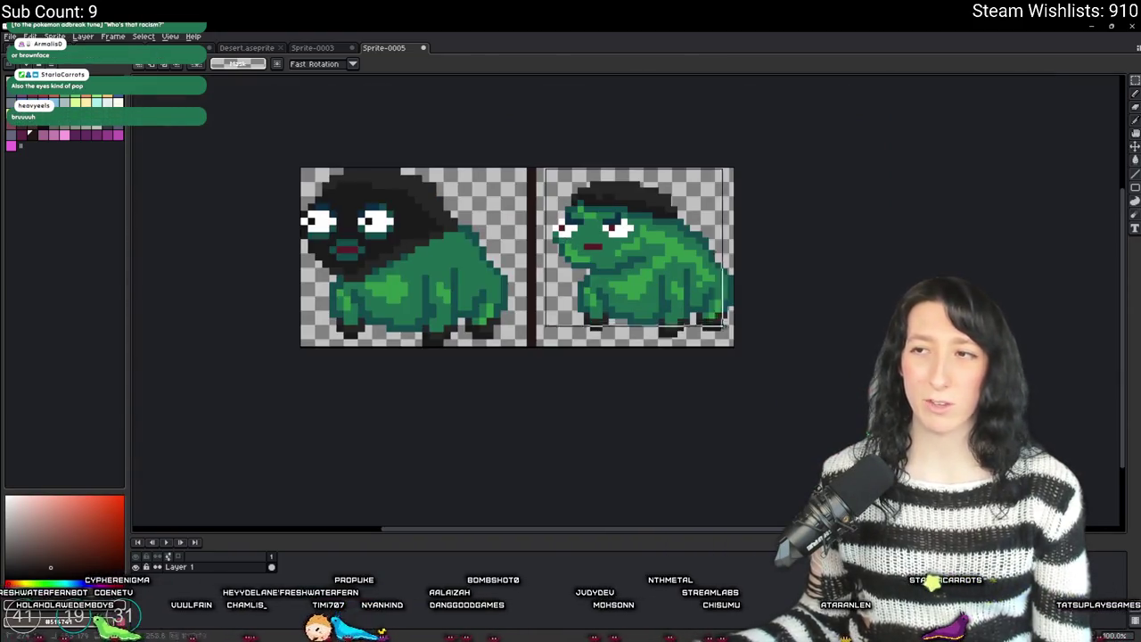
scroll(579, 240, "up", 5)
scroll(579, 241, "down", 5)
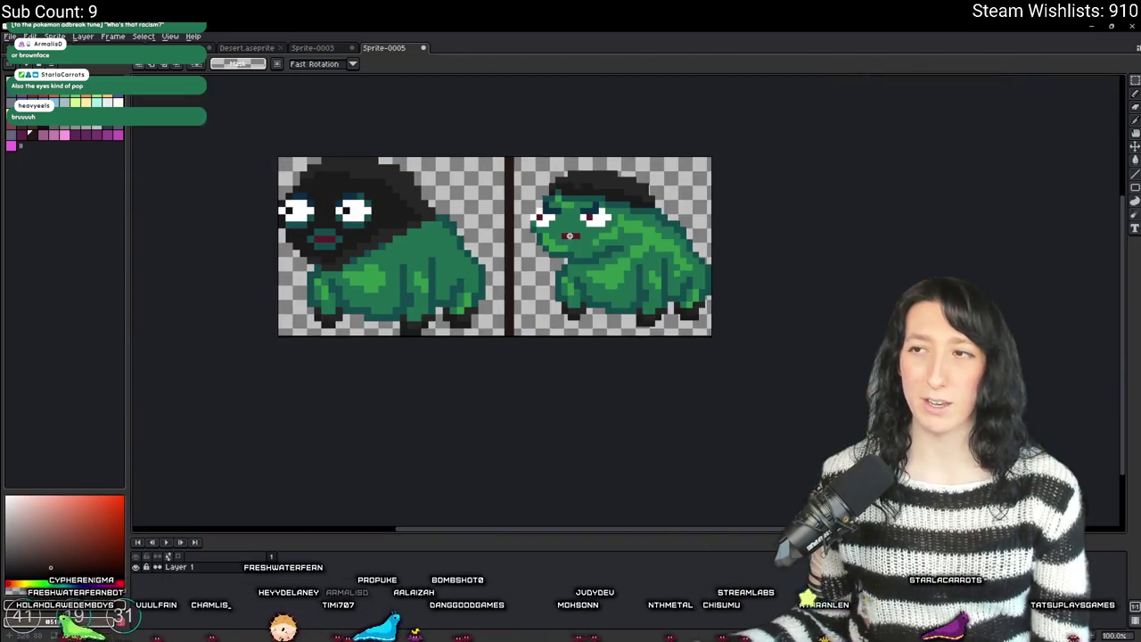
mouse_move(527, 165)
left_mouse_down()
mouse_move(650, 214)
mouse_move(674, 213)
left_mouse_up()
left_click(505, 248)
left_click_drag(417, 277, 282, 157)
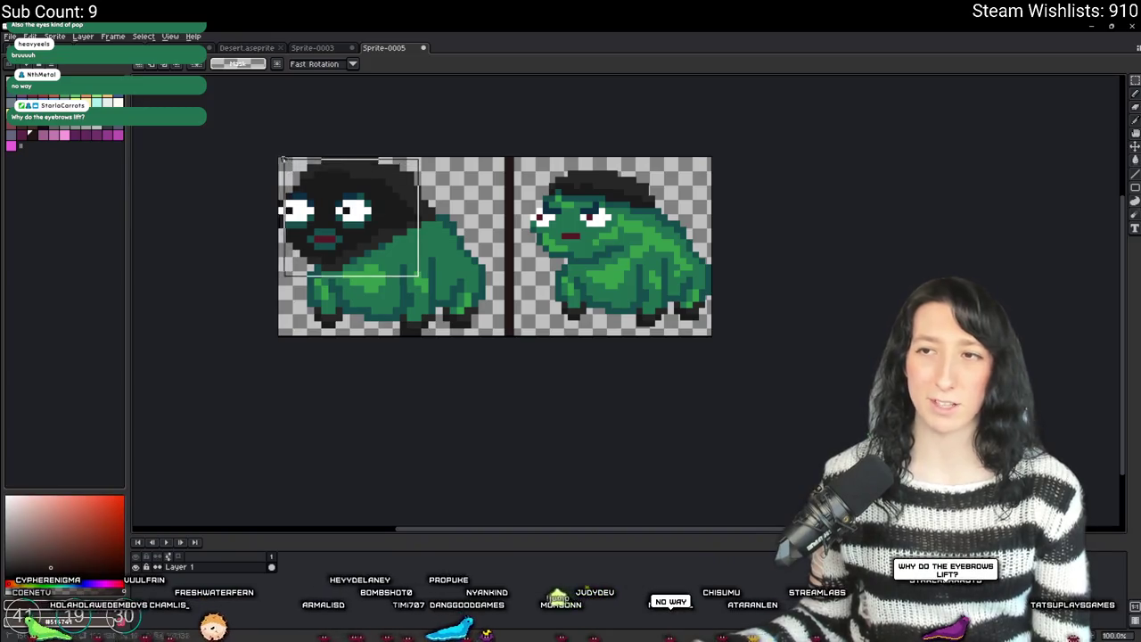
left_click(466, 232)
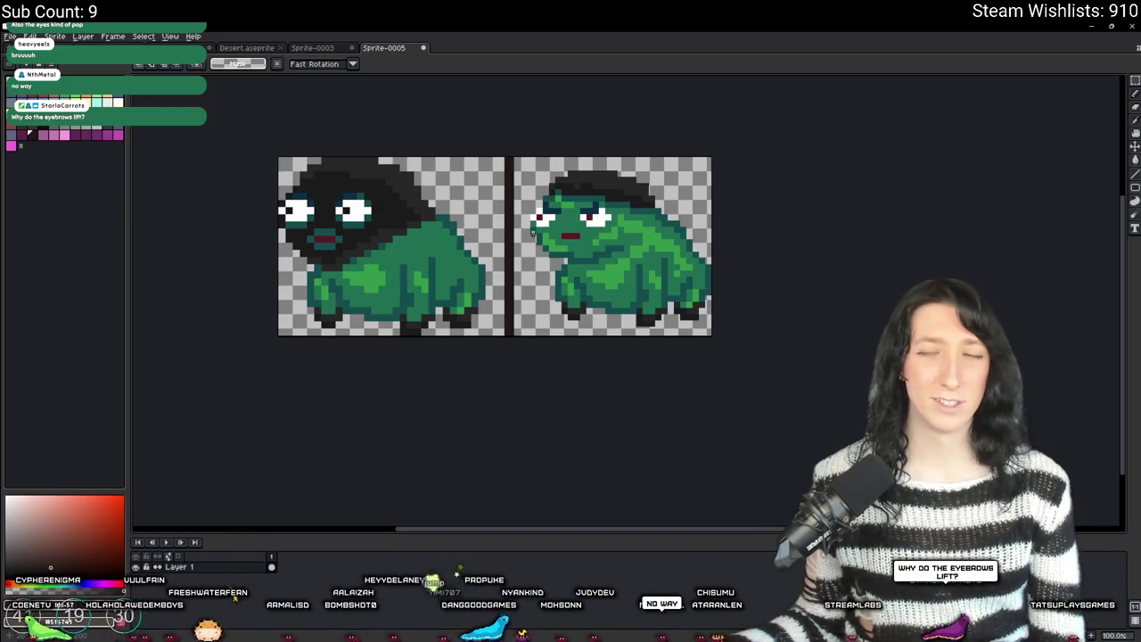
scroll(361, 197, "down", 2)
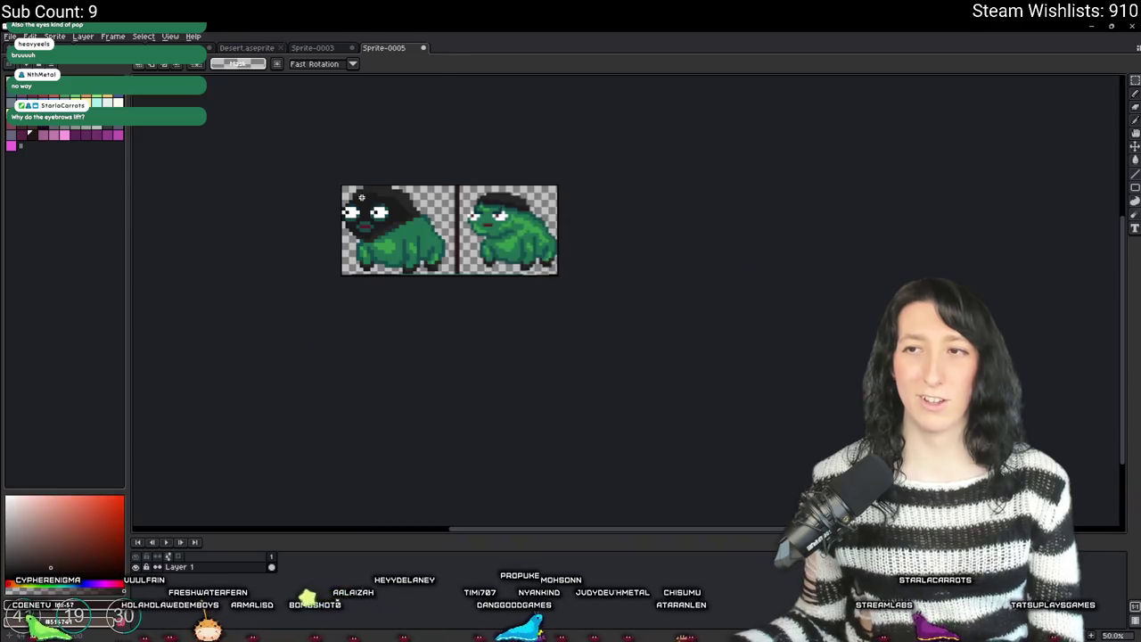
scroll(361, 197, "up", 2)
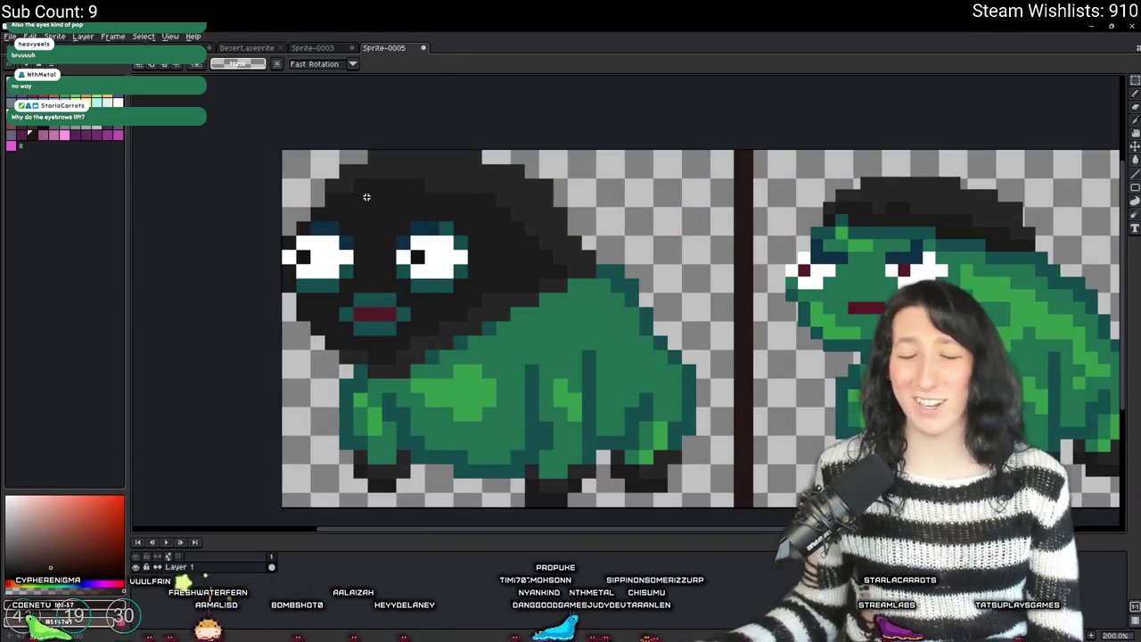
scroll(365, 197, "down", 2)
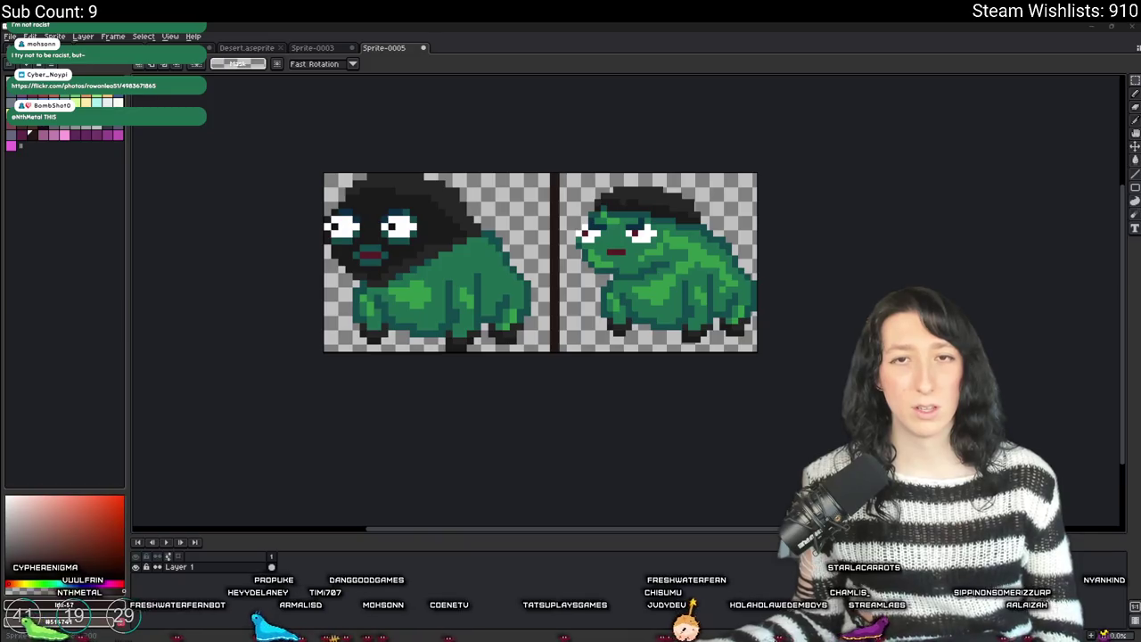
key("alt+Tab")
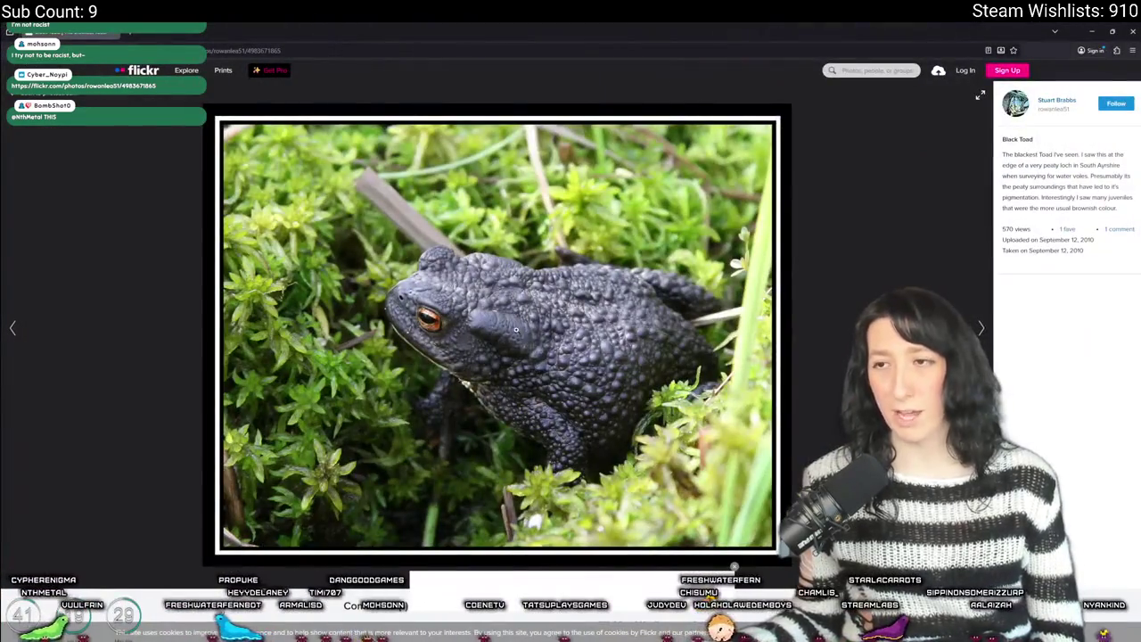
left_click(517, 331)
key("Escape")
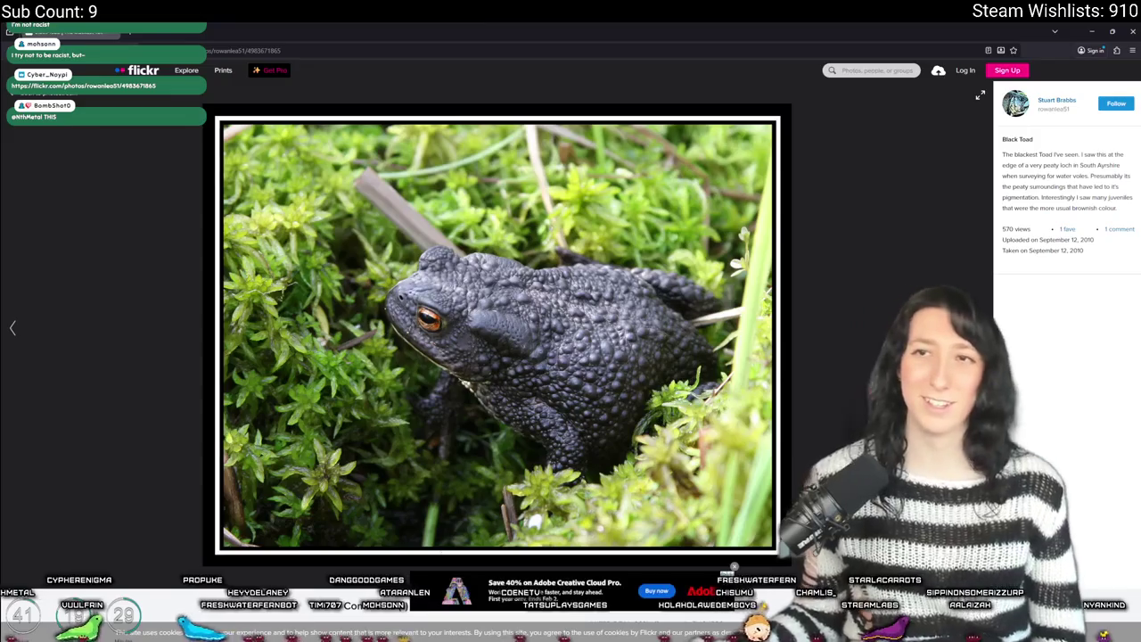
key("alt+Tab")
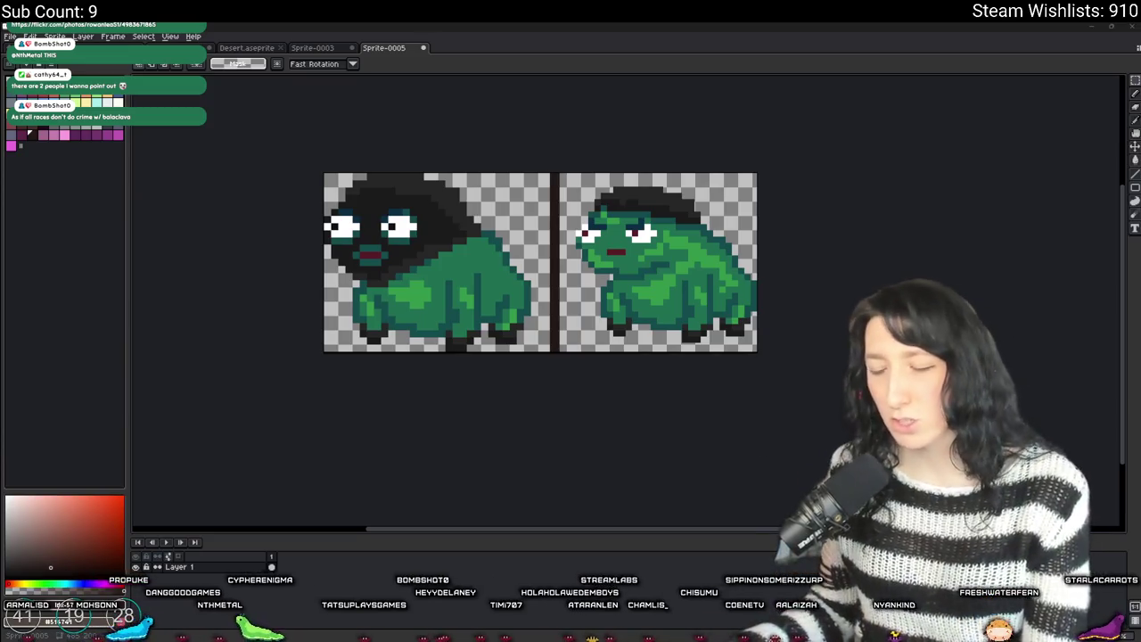
- Launch Steam and open the Bring Me Hope store page
key("super")
type("ste")
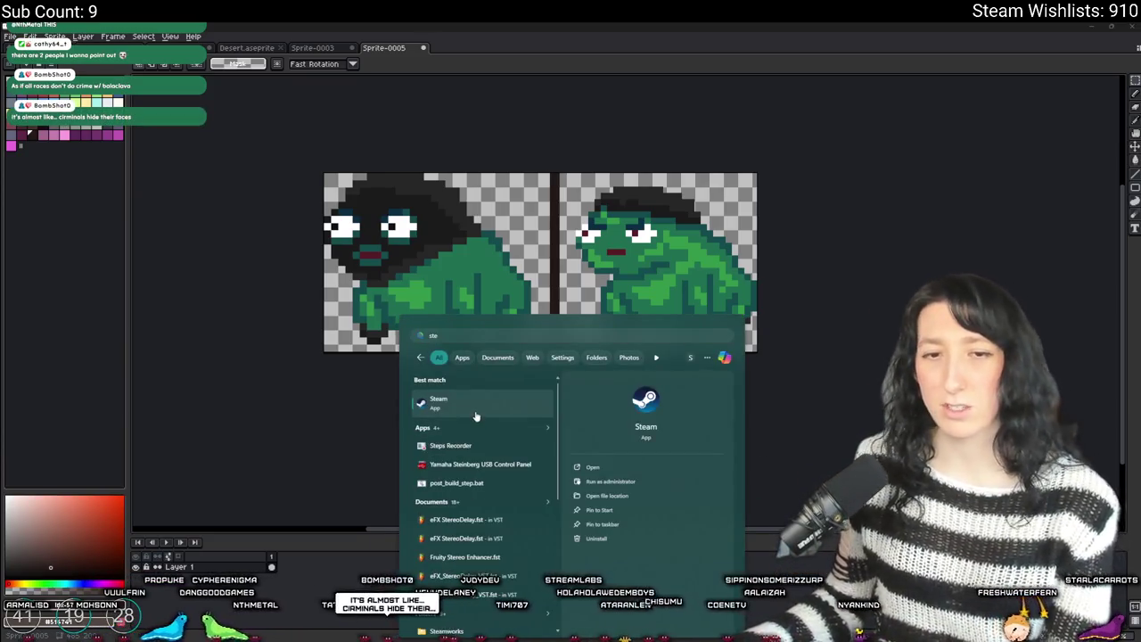
left_click(458, 406)
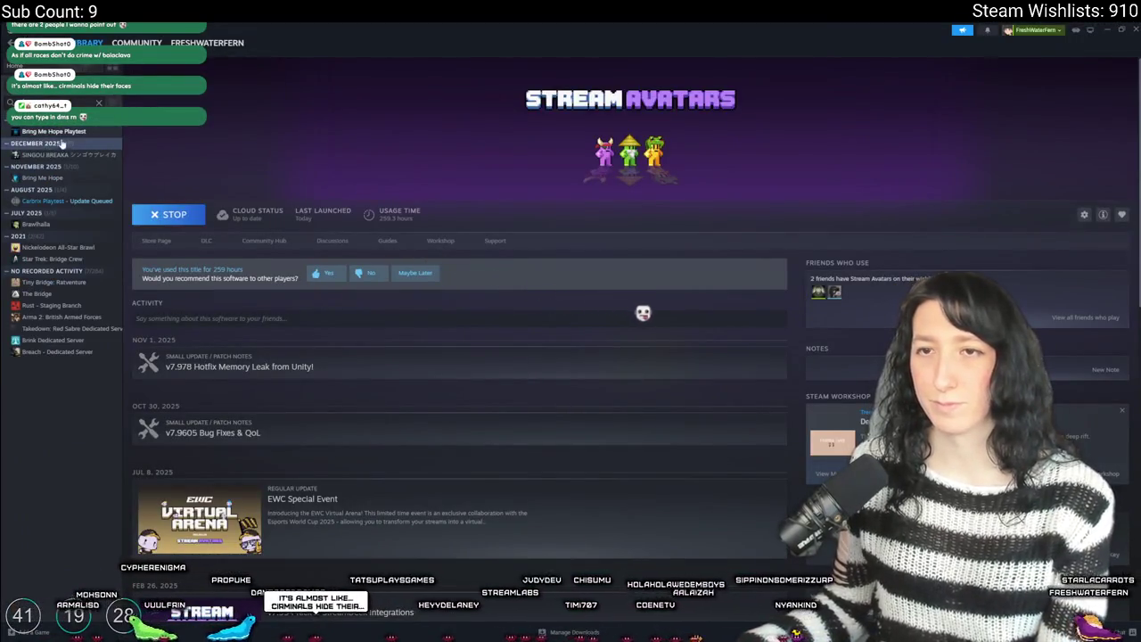
left_click(69, 134)
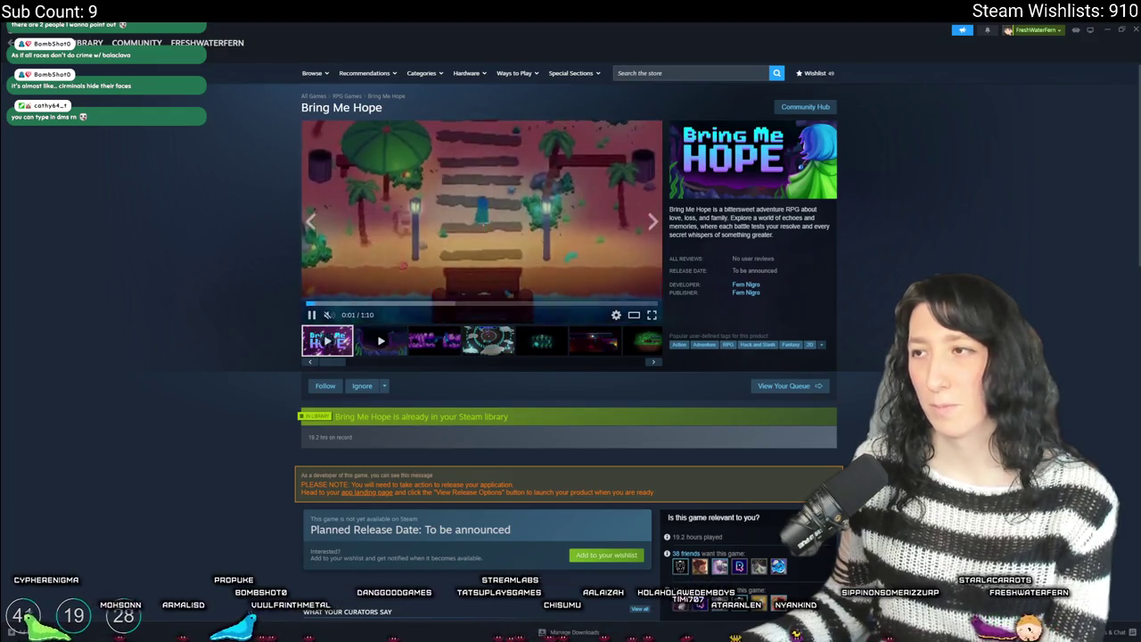
- Watch the Bring Me Hope trailer full screen, pausing and resuming, then close Steam
left_click(651, 317)
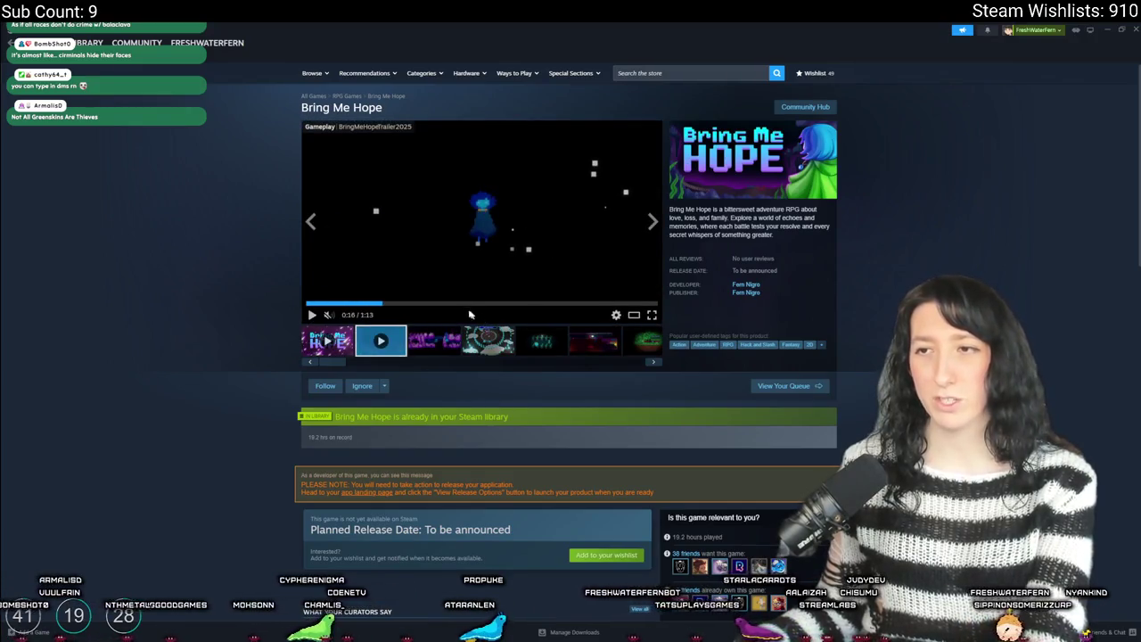
left_click(499, 250)
left_click(486, 227)
left_click(504, 268)
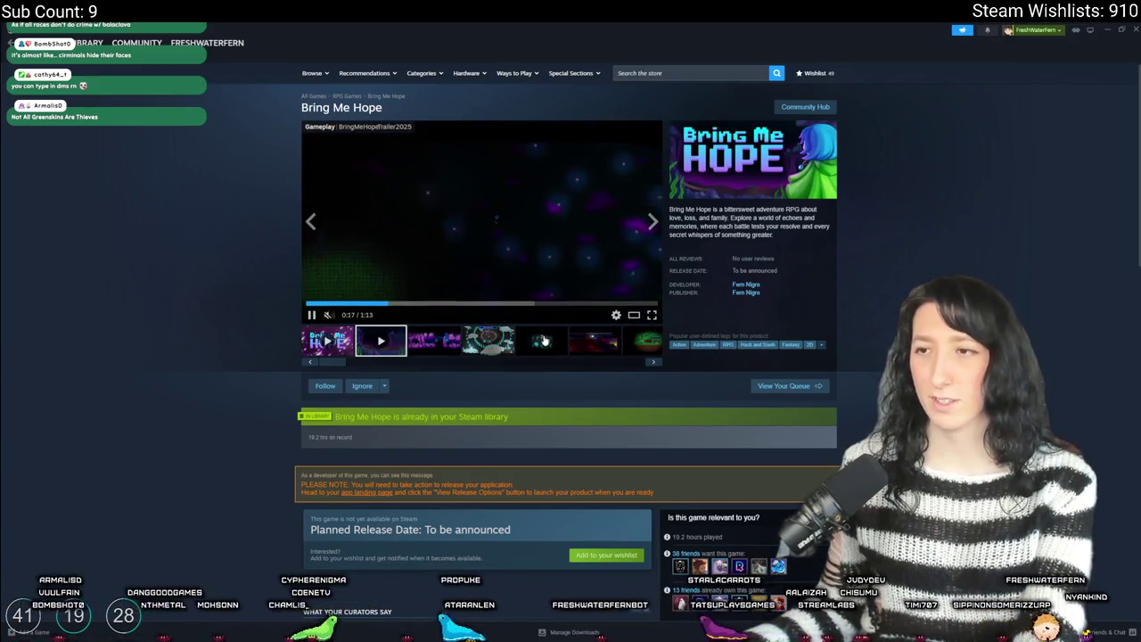
scroll(544, 341, "down", 15)
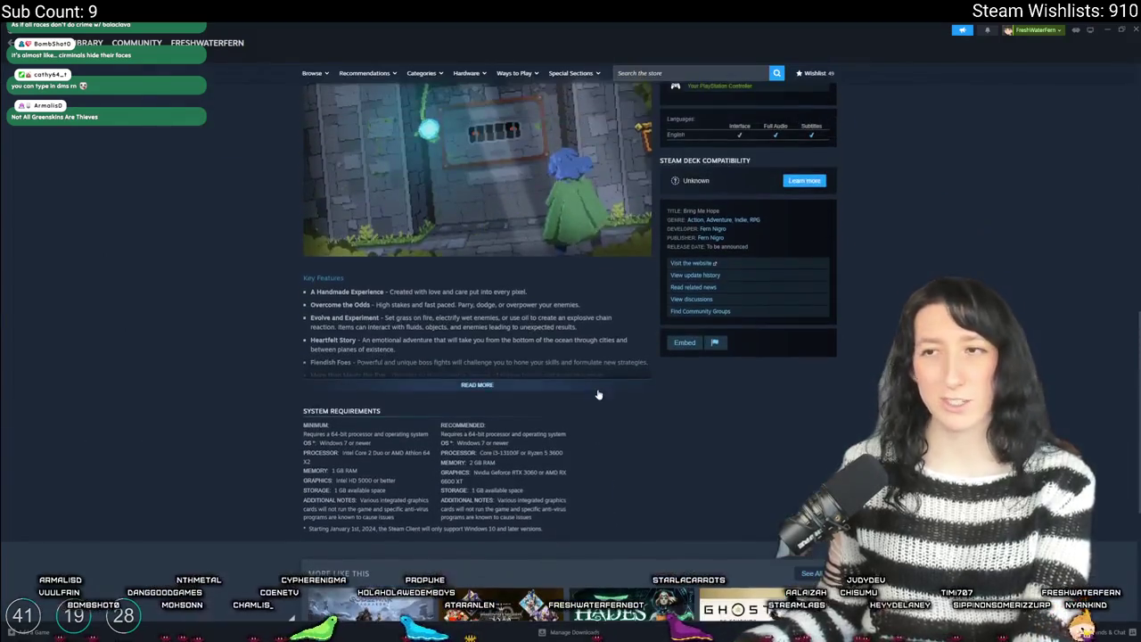
scroll(606, 374, "up", 15)
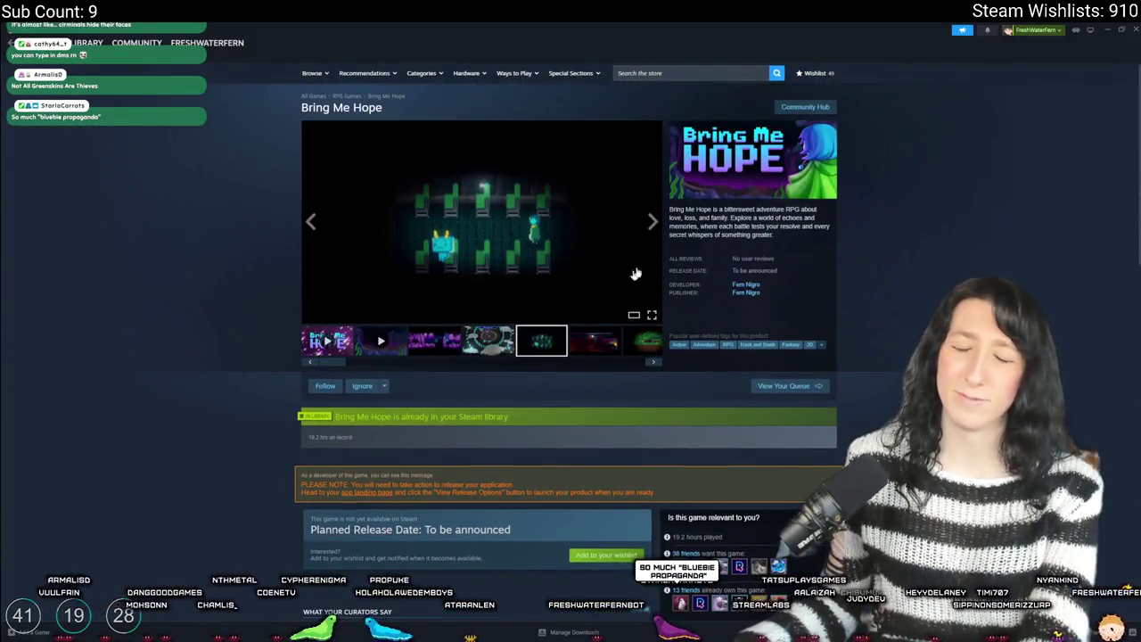
left_click(1132, 29)
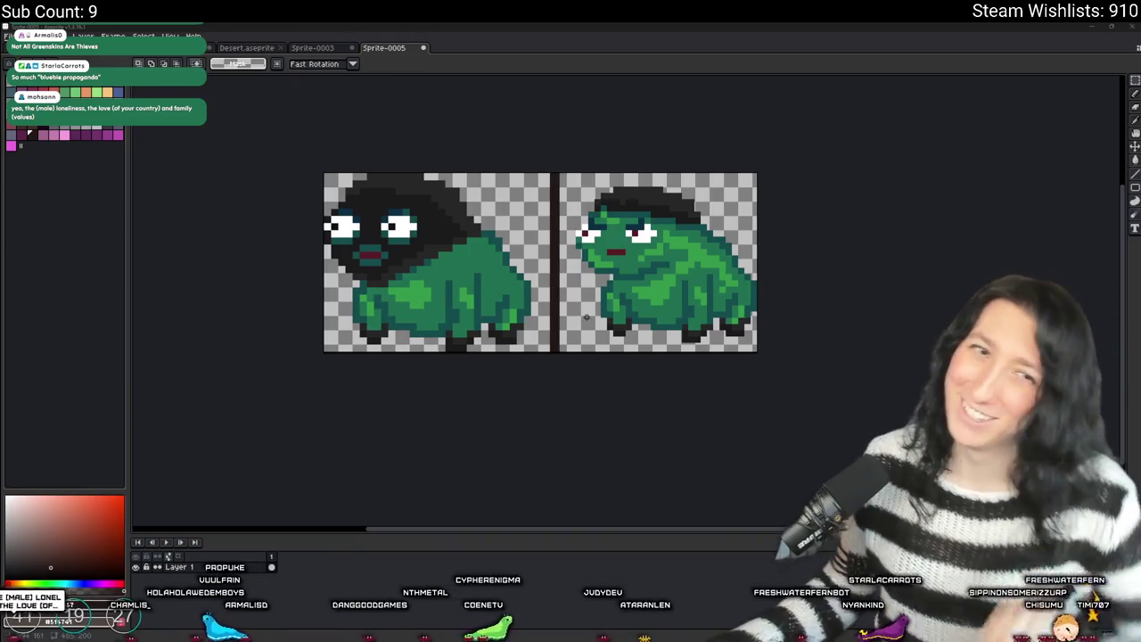
- Close the Sprite-0005 frog document without saving and switch to the Desert sprite
left_click(400, 49)
left_click(628, 357)
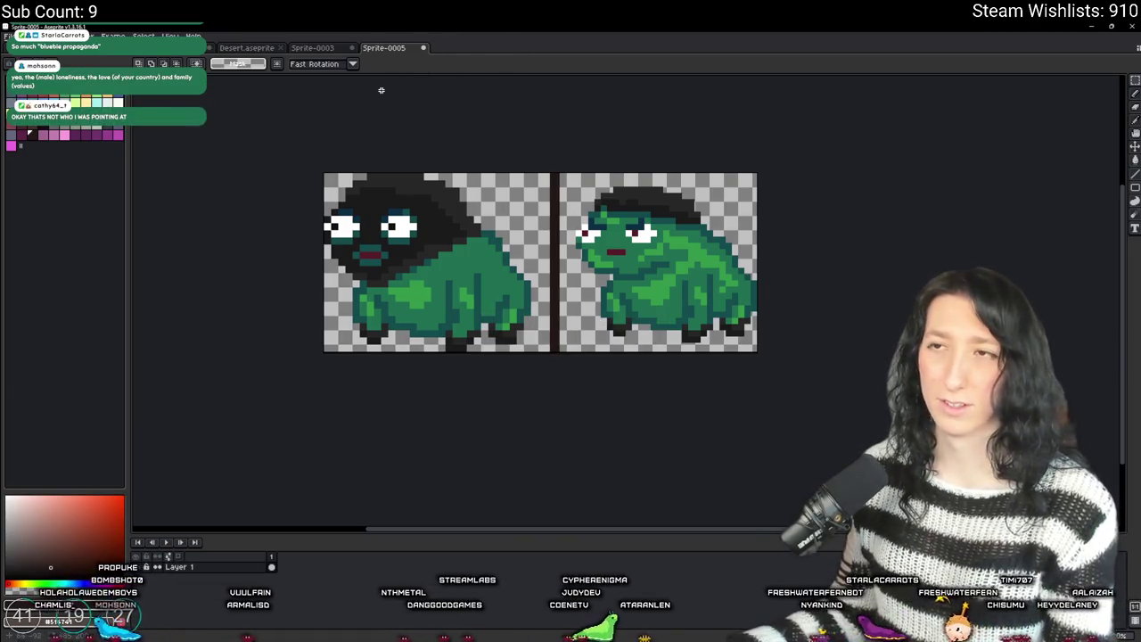
left_click(400, 49)
left_click(578, 358)
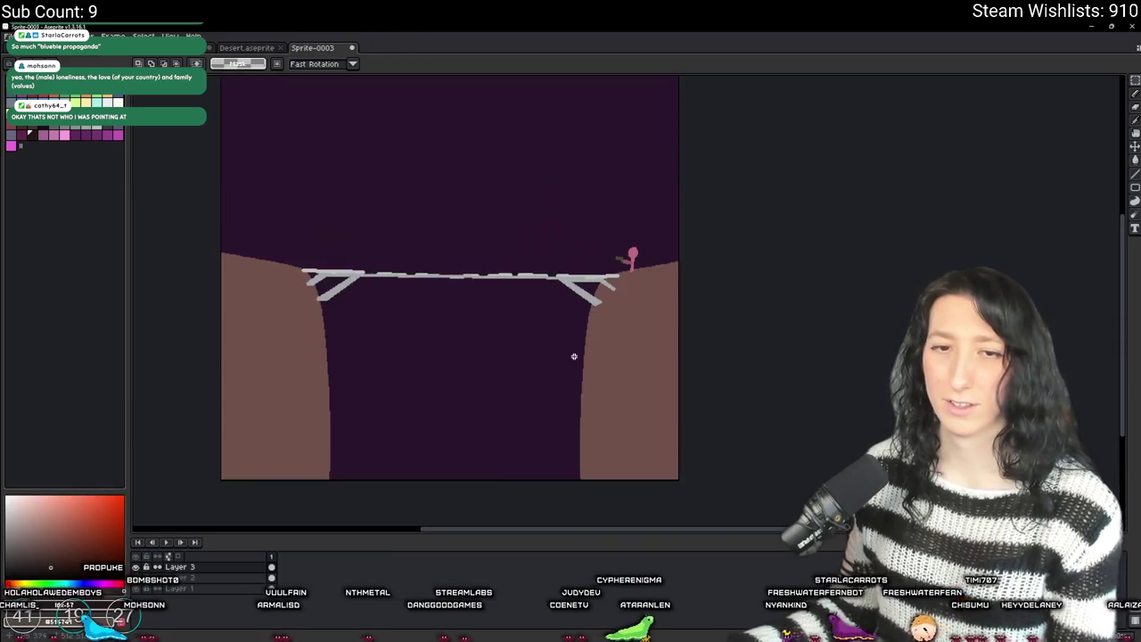
left_click(267, 47)
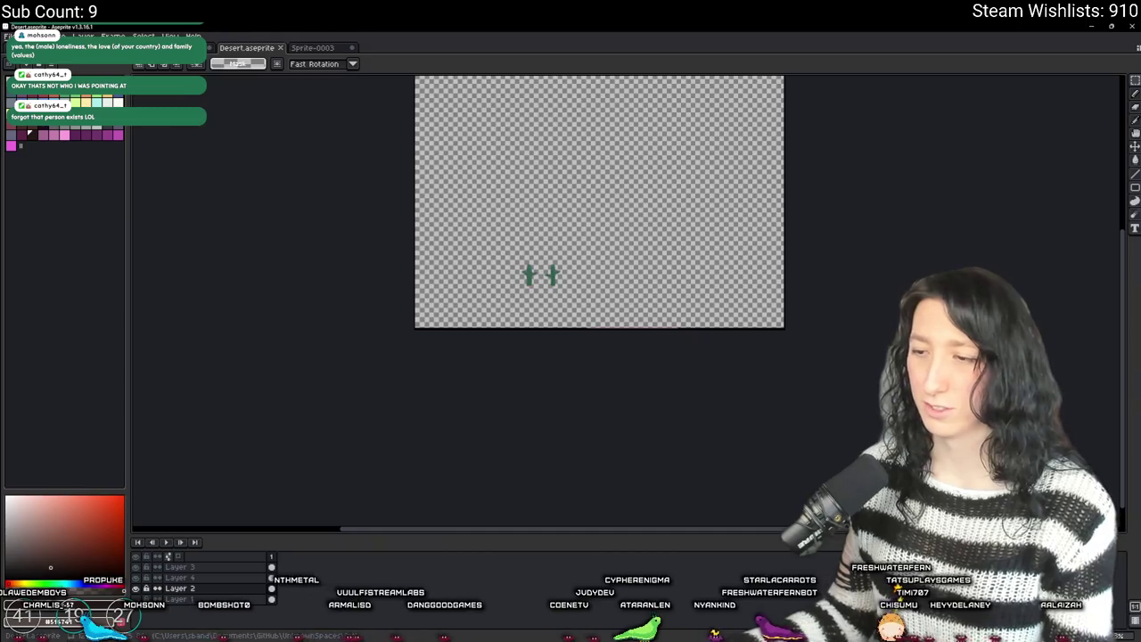
key("alt+Tab")
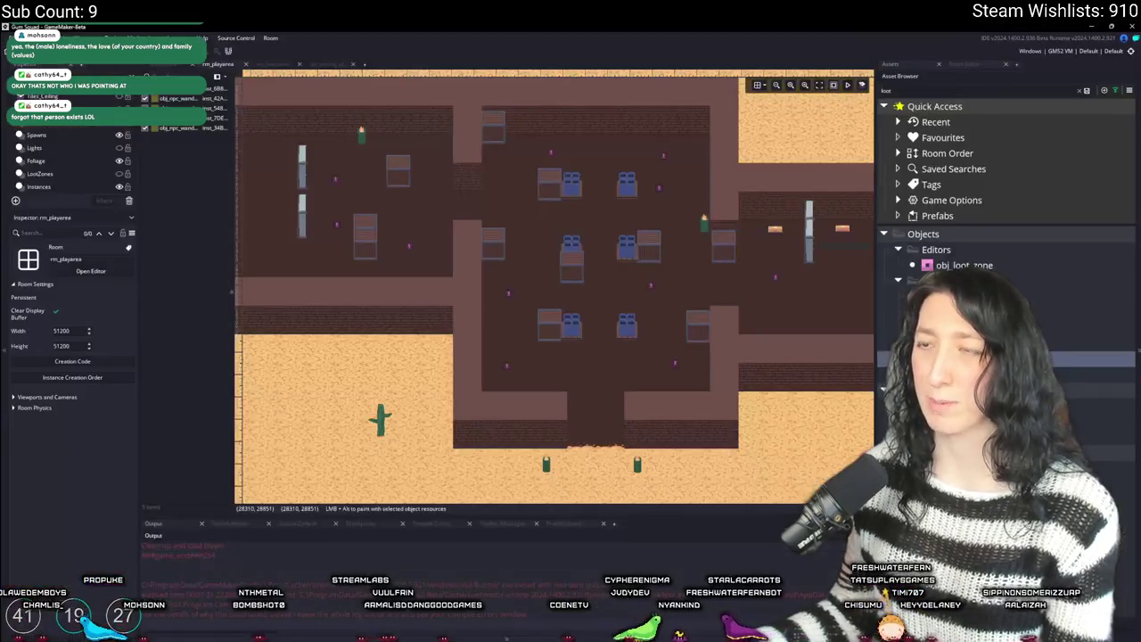
- Zoom out in the rm_playarea room editor
scroll(636, 331, "down", 3)
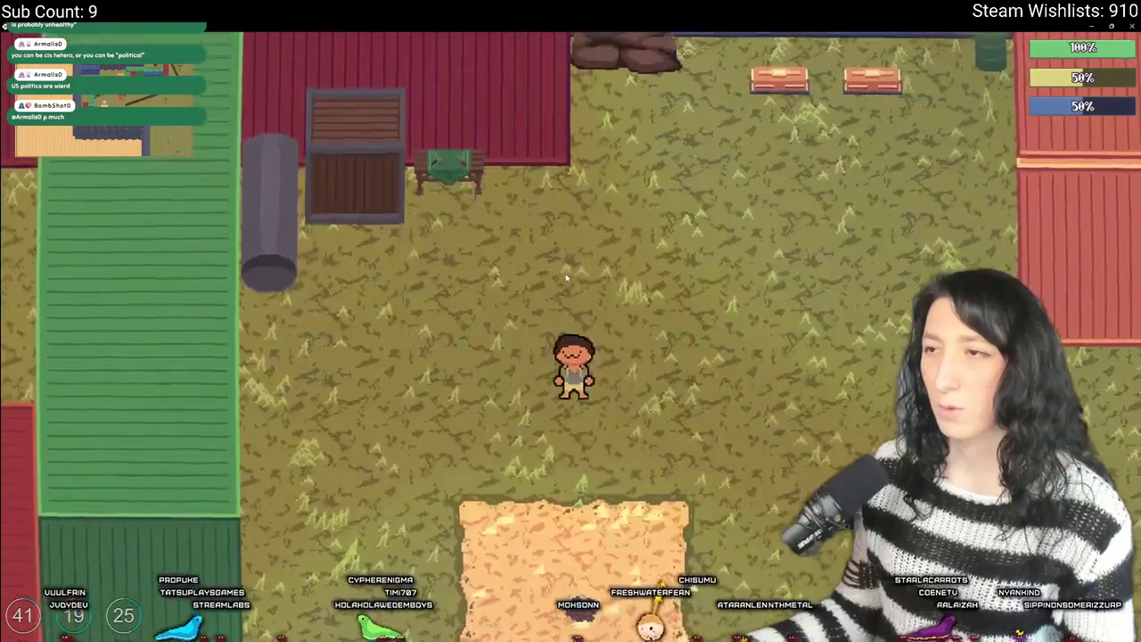
- Toggle the player's inventory in the running game, then close the game
key("i")
key("i")
key("s")
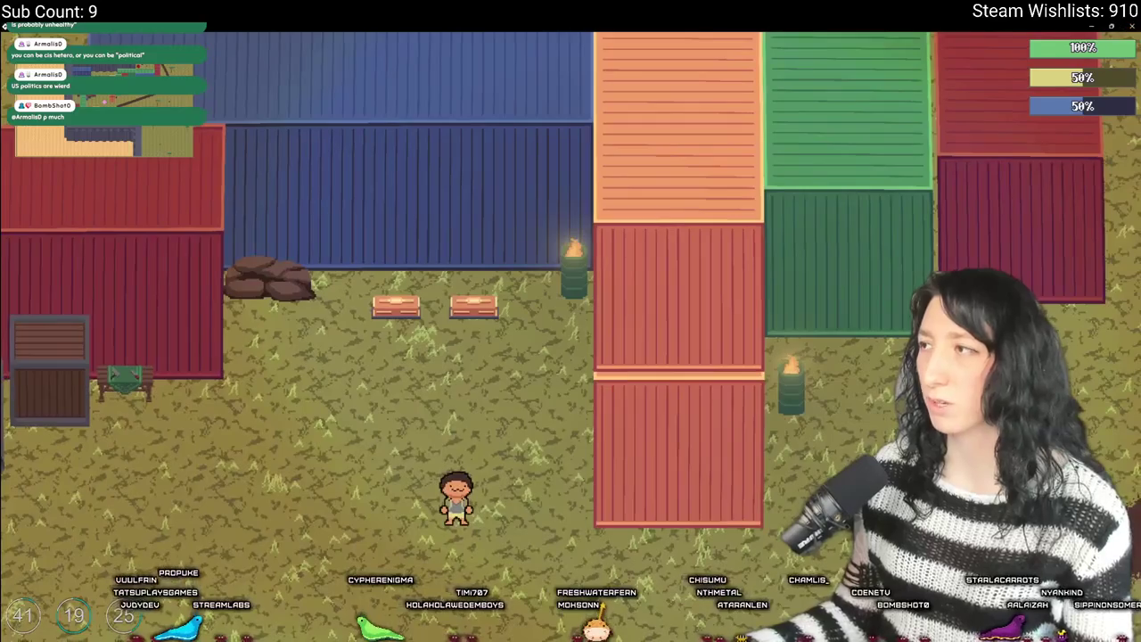
key("Escape")
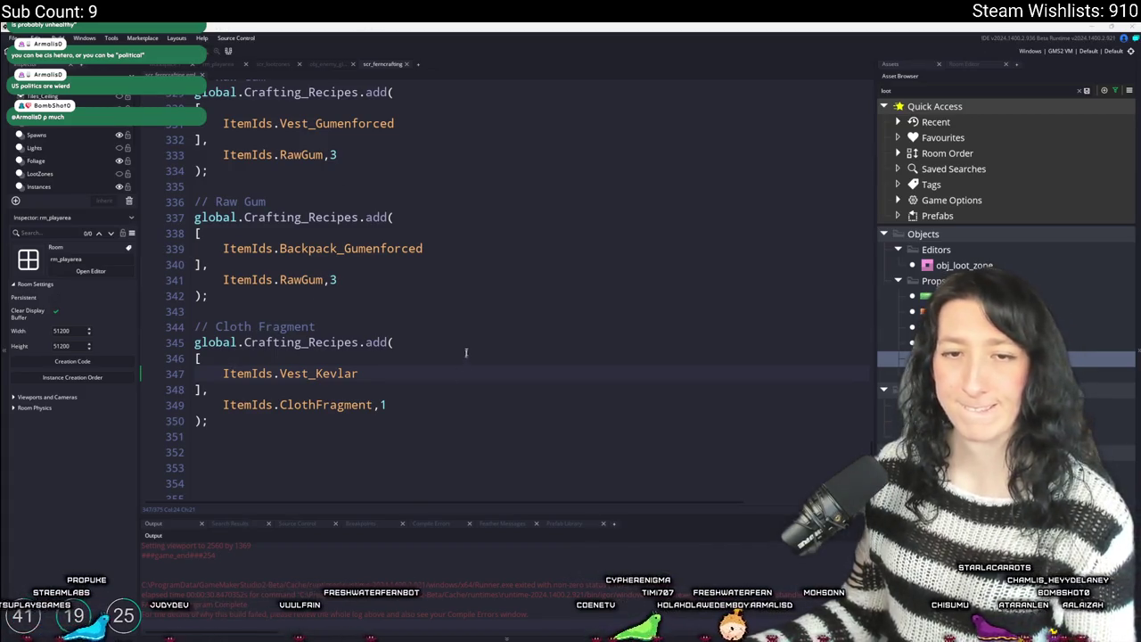
- Search the assets for obj_player and open its Create event code maximised
key("Up")
key("Up")
key("Up")
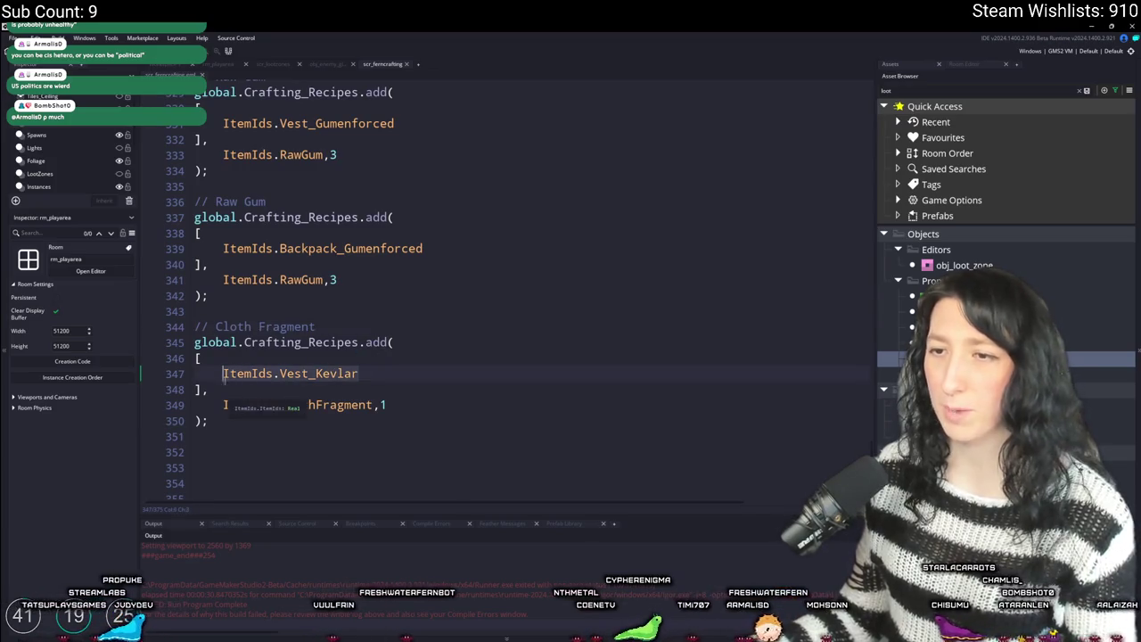
left_click(363, 376)
key("ctrl+t")
type("s")
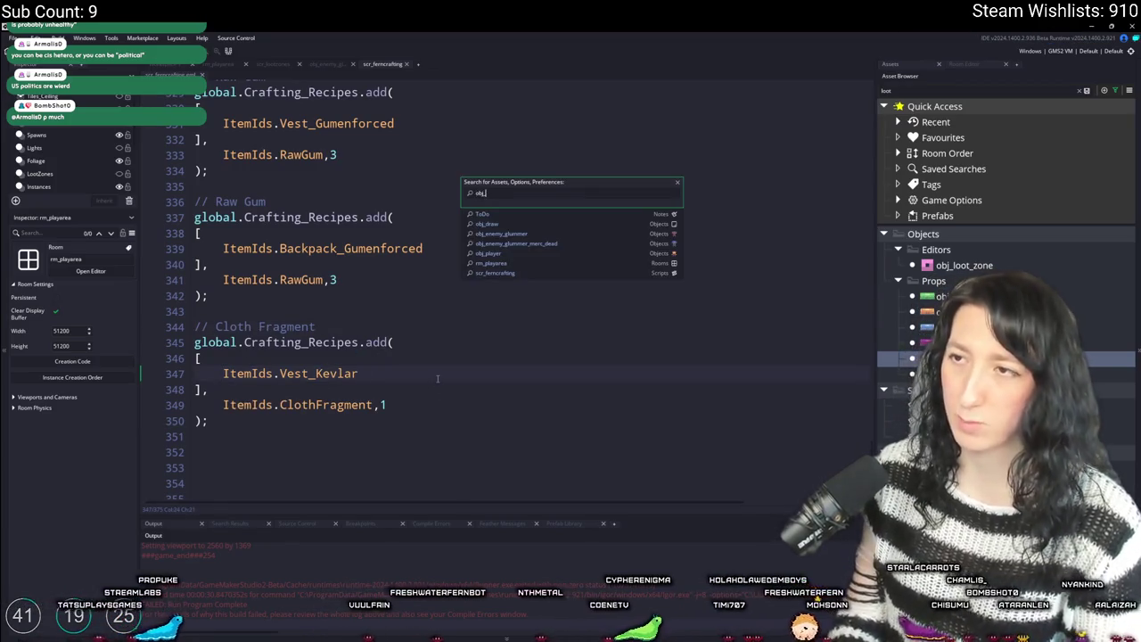
type("player")
key("Return")
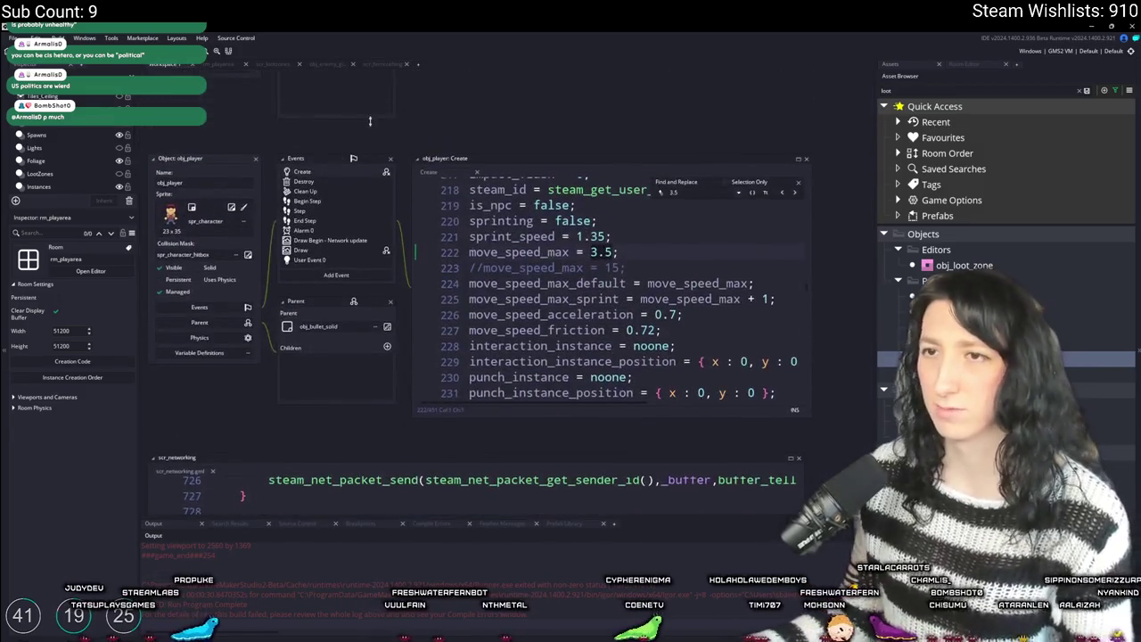
key("Escape")
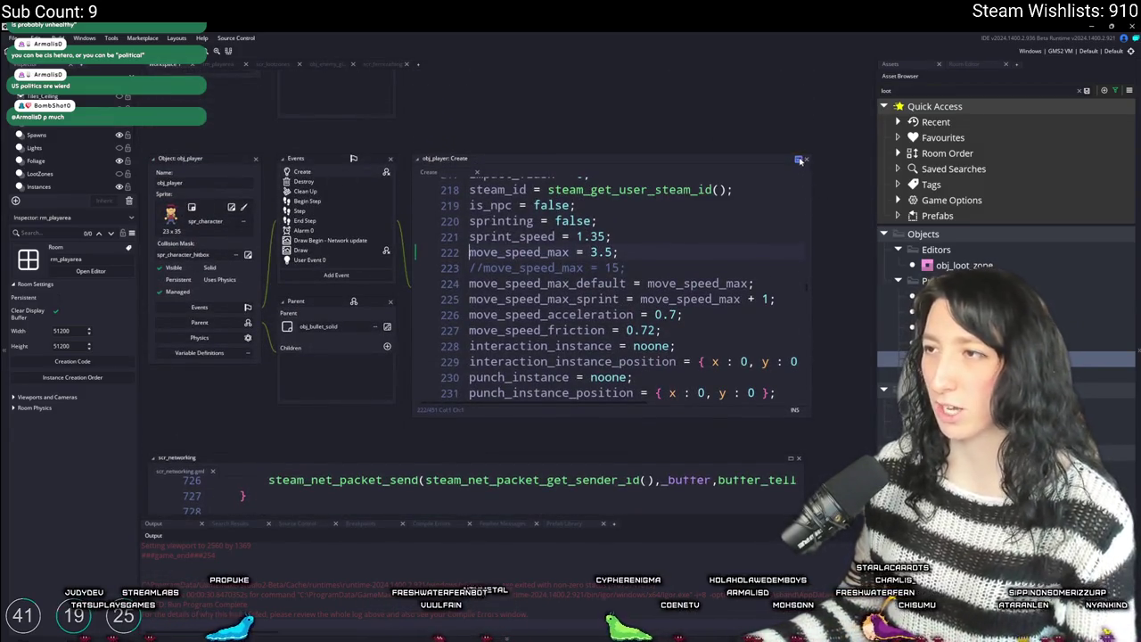
left_click(800, 160)
- Compare it with the recipes script, then scroll the Create event down to the is_owner block
left_click(395, 65)
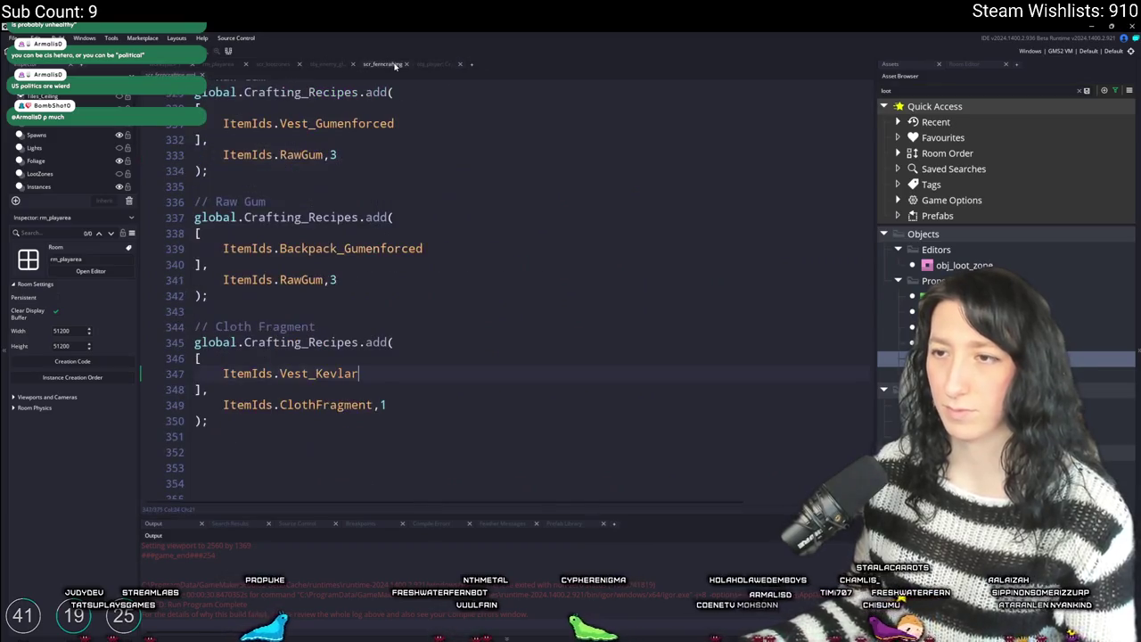
left_click(446, 69)
scroll(443, 306, "down", 7)
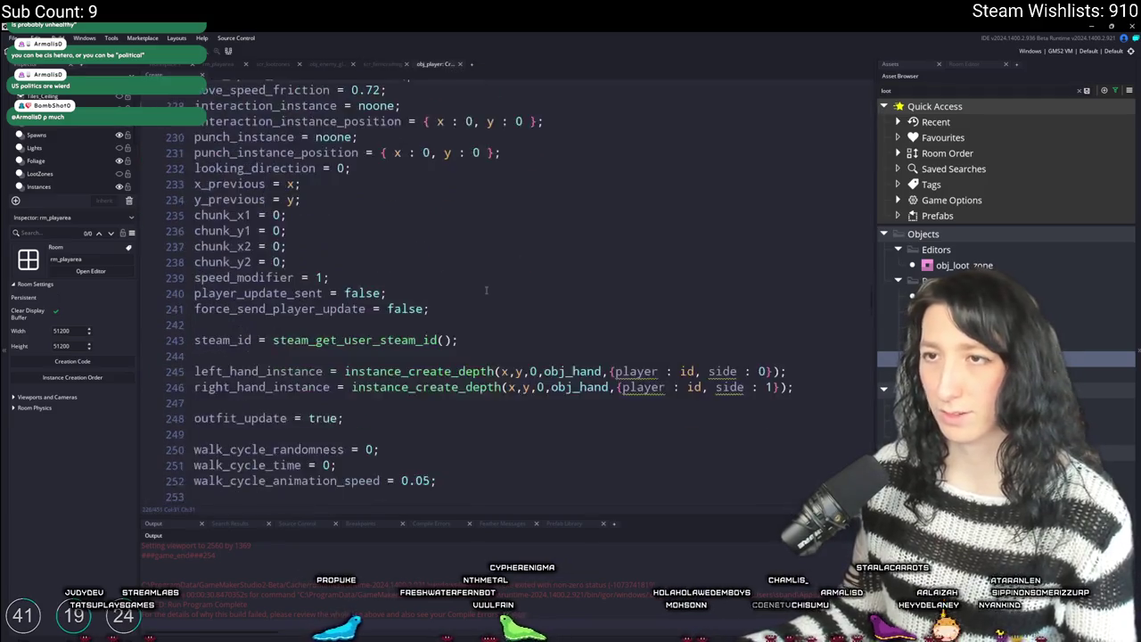
scroll(443, 306, "down", 15)
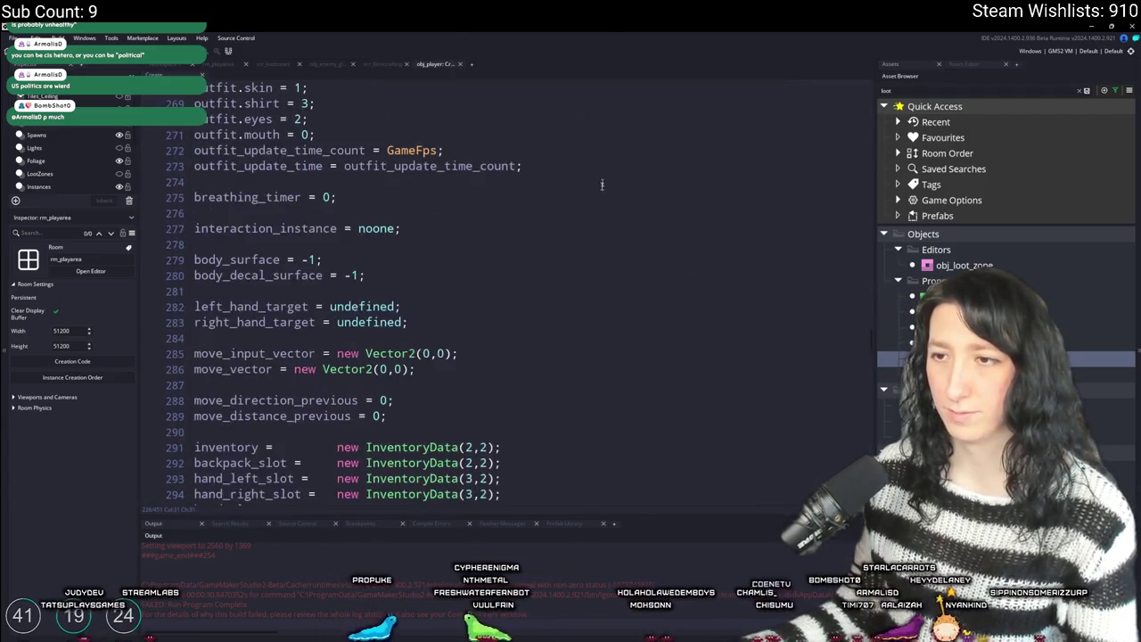
scroll(572, 314, "down", 20)
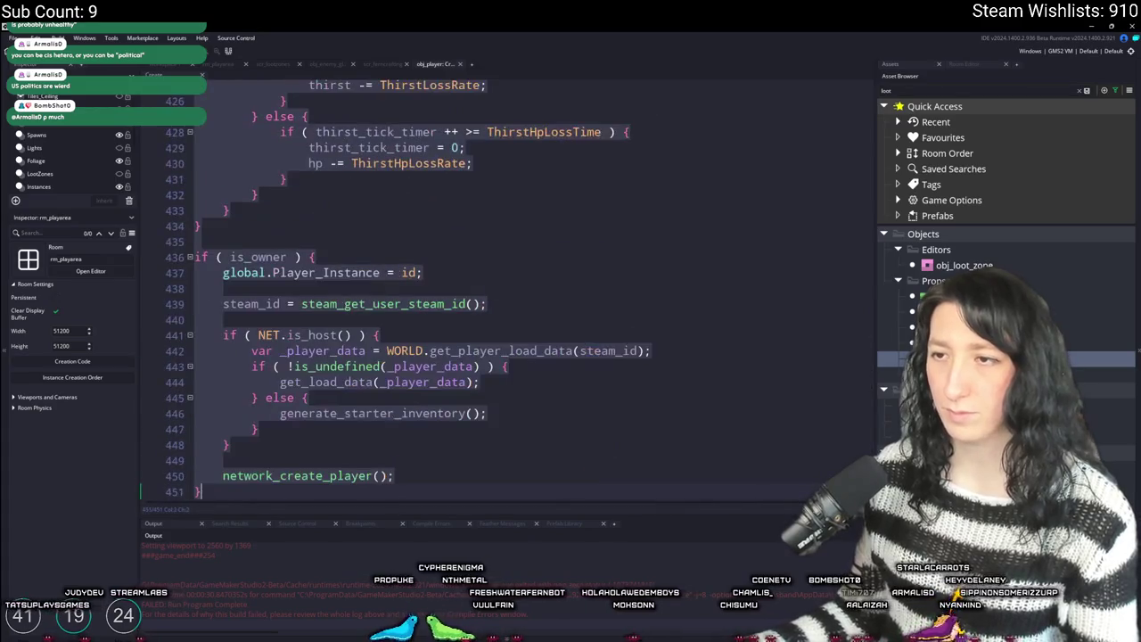
- Find the uses of generate_starter_inventory and jump to its definition
double_click(404, 414)
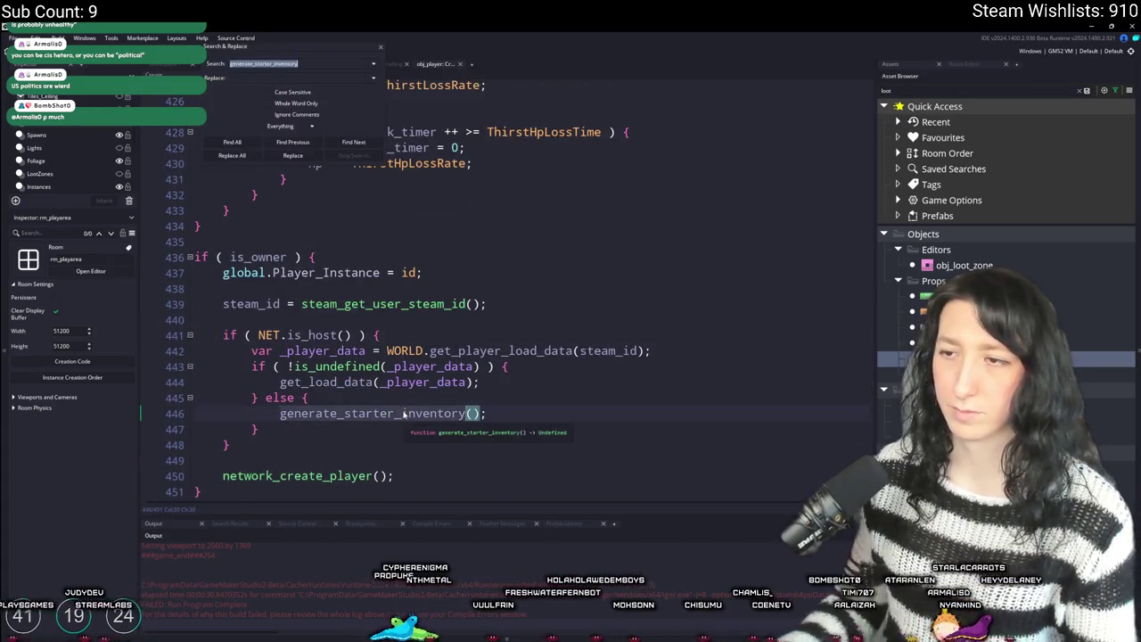
key("ctrl+shift+f")
key("Return")
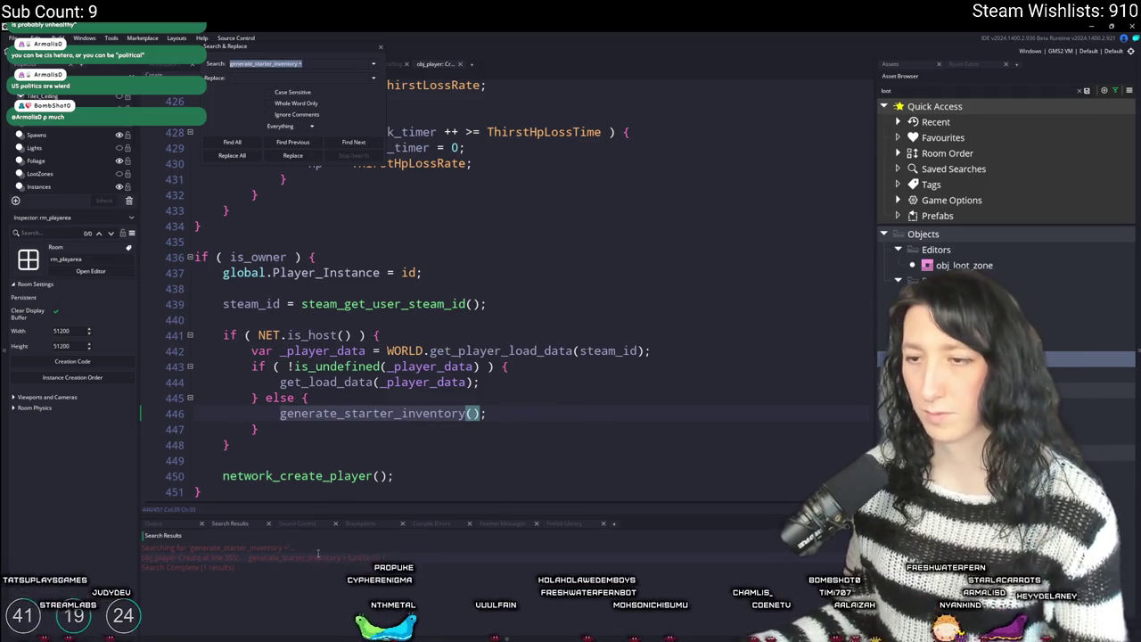
middle_click(404, 413)
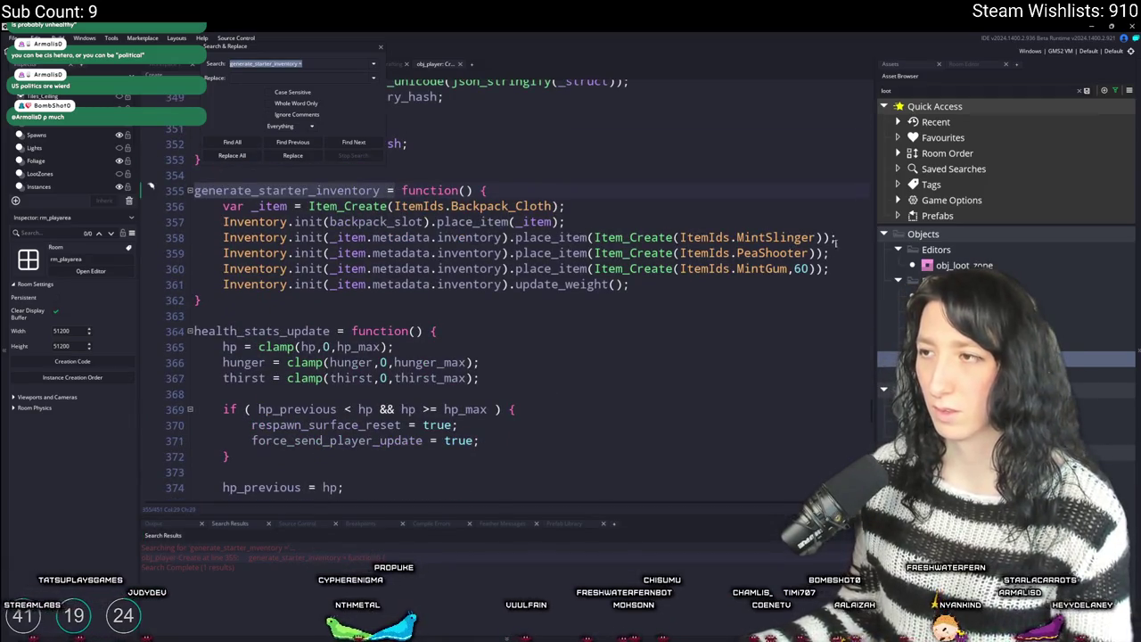
- Remove the MintSlinger line, set MintGum to 100, add a Vest_Kevlar 100 line, and run
left_click(849, 227)
key("Down")
key("ctrl+d")
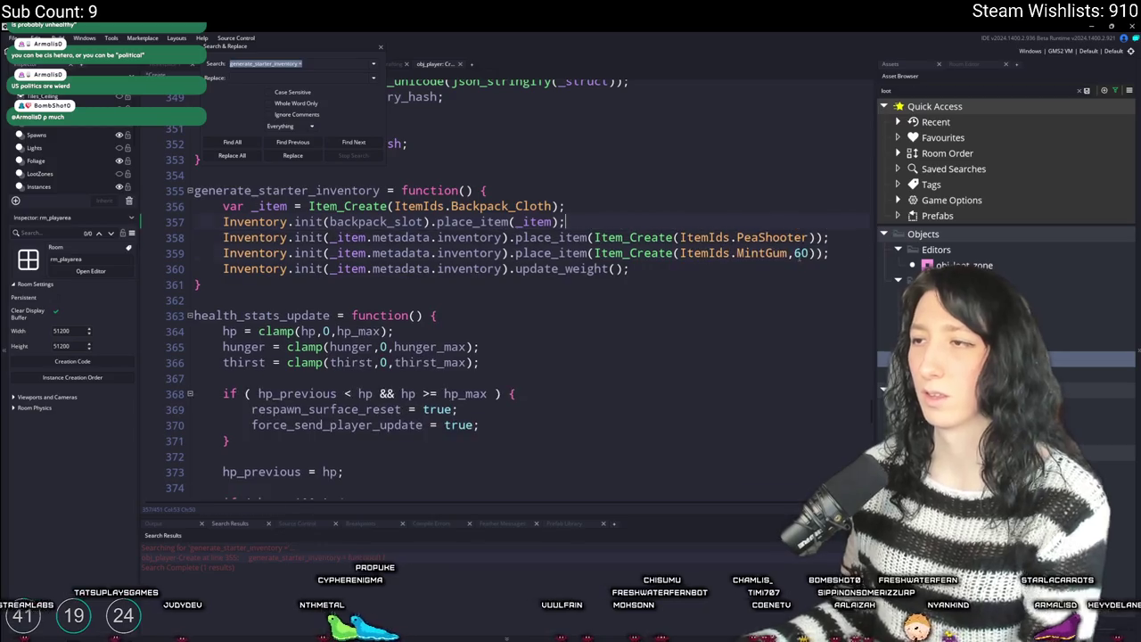
double_click(799, 253)
type("100")
key("ctrl+d")
key("Down")
double_click(756, 269)
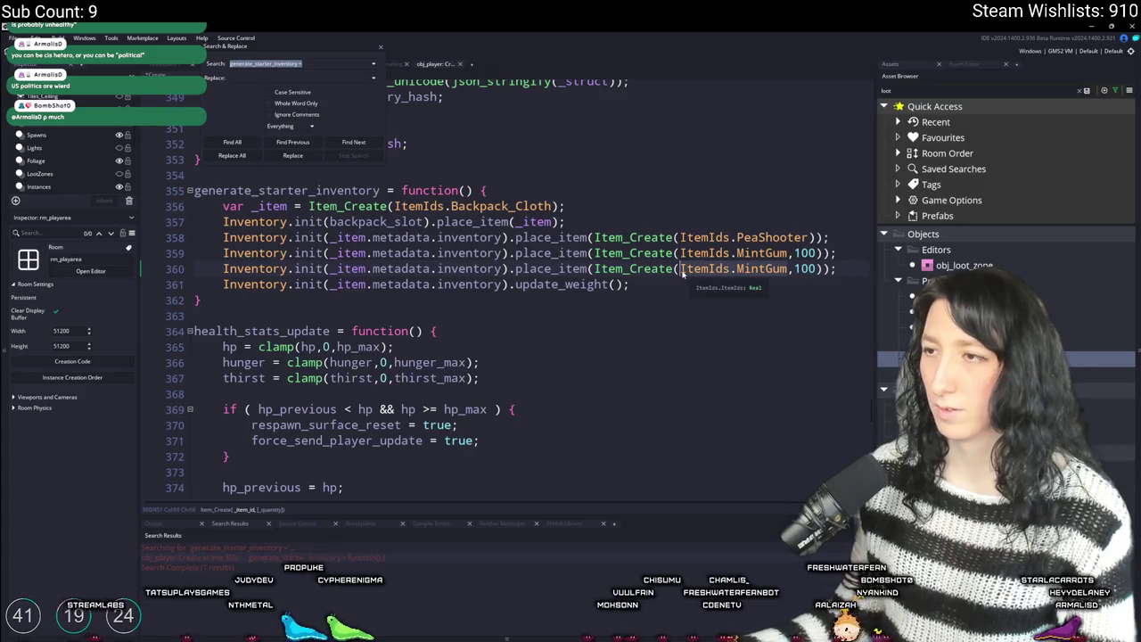
type("Vest_Kevlar")
key("F5")
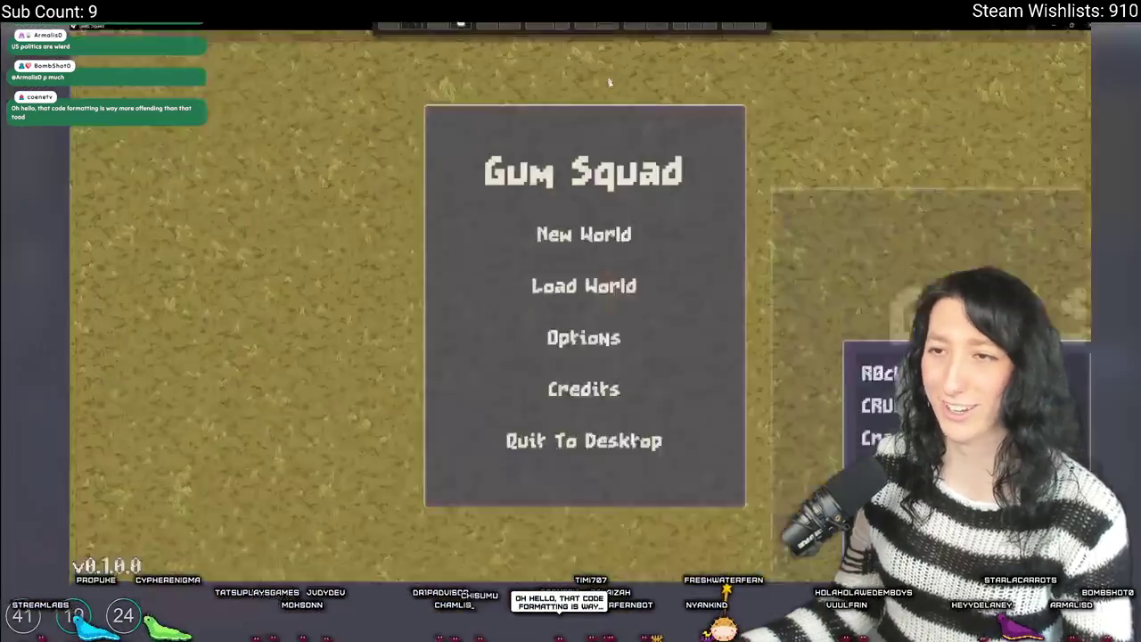
- From the title menu, check Load World, then set up and create a new world lobby
left_click(535, 314)
left_click(456, 448)
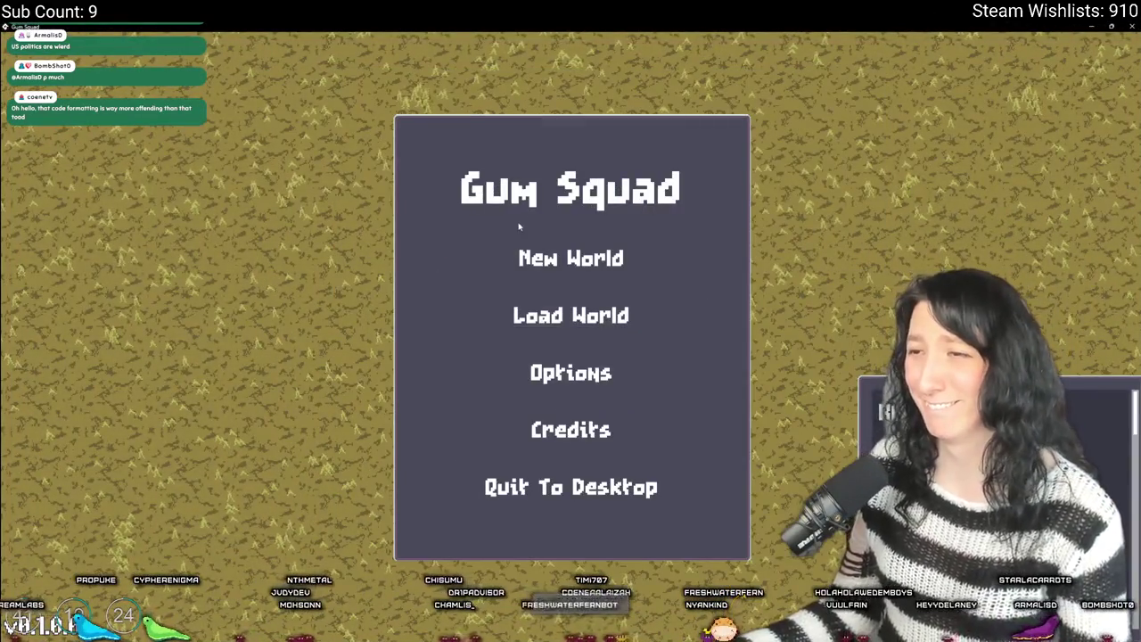
left_click(544, 259)
left_click(542, 473)
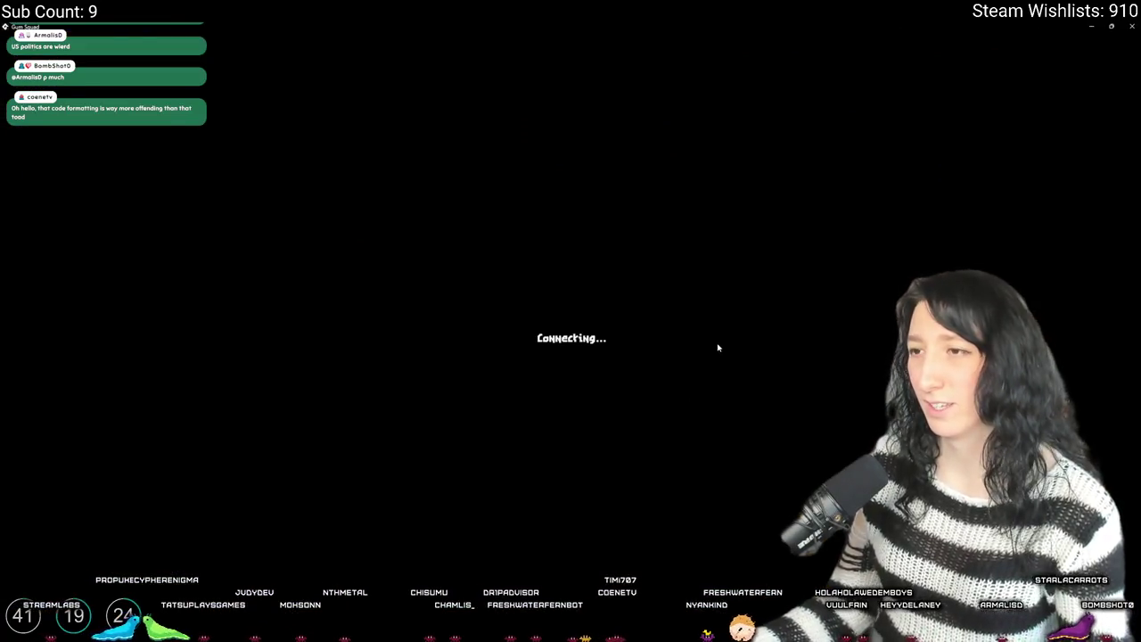
- Walk toward the buildings, open crafting, and place the Kevlar Vest in the first slot
key("s")
key("a")
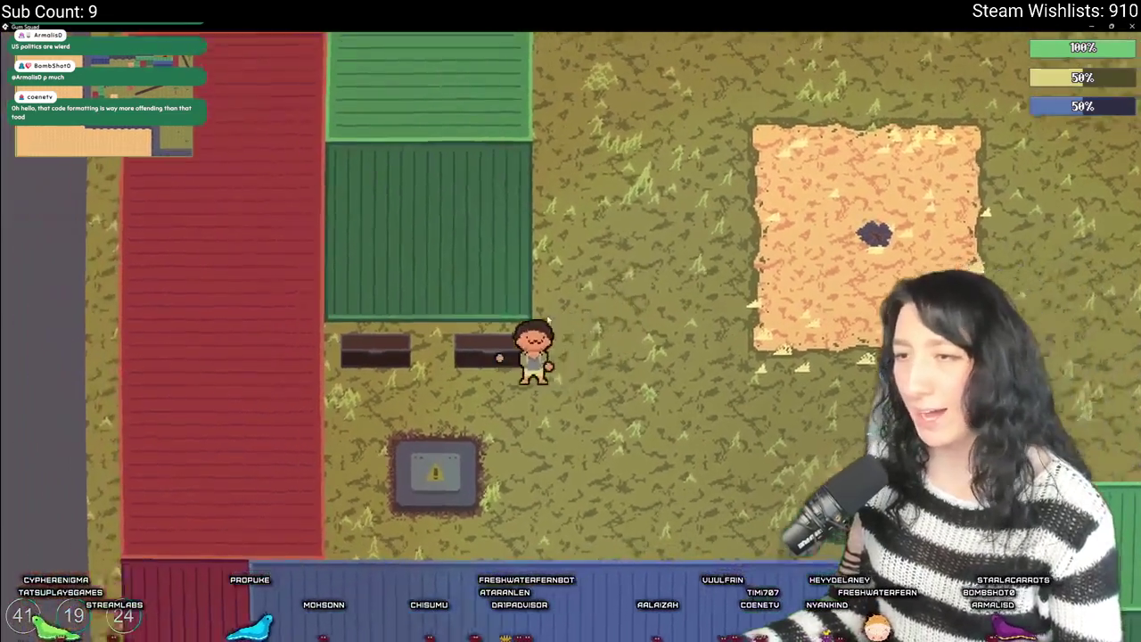
key("w")
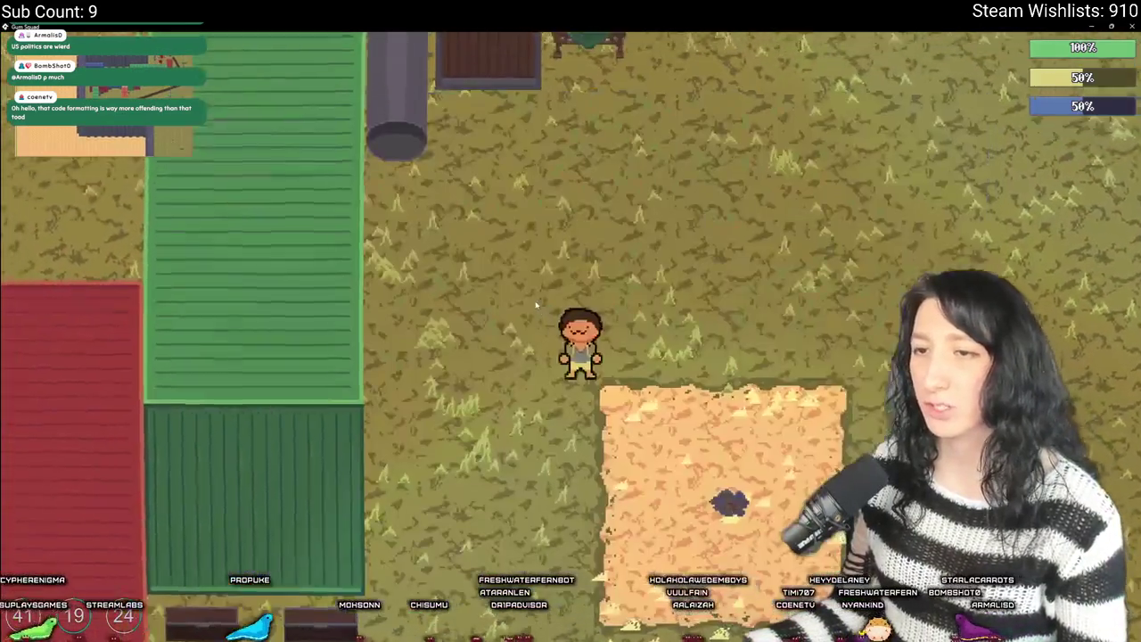
key("e")
left_click(324, 406, "shift")
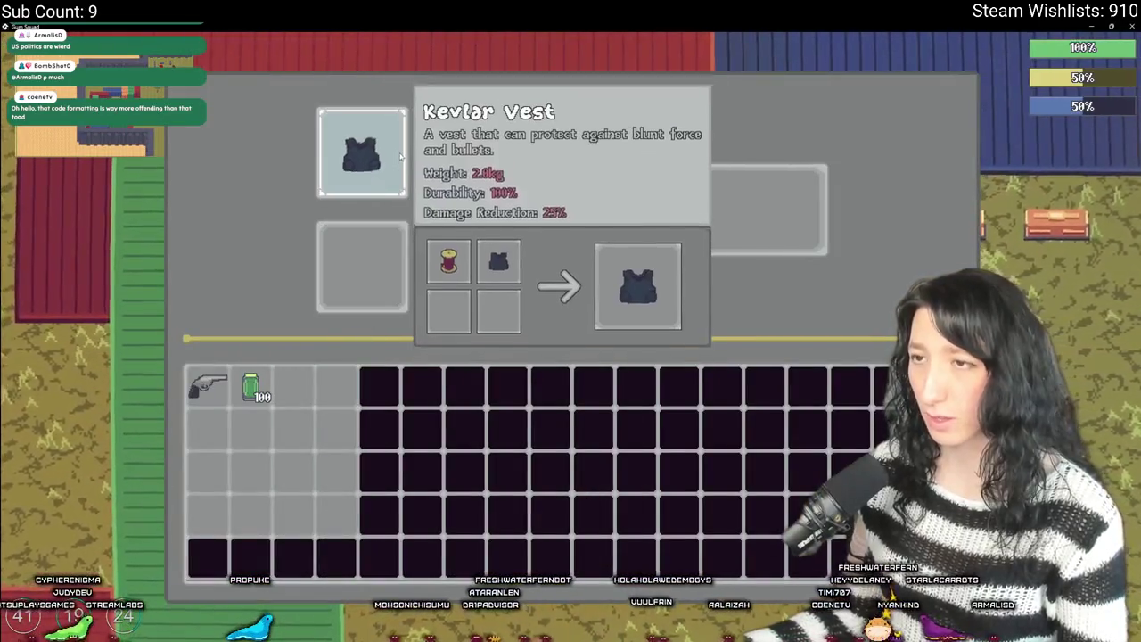
- Move the Kevlar Vest between crafting slots, return it to the inventory, and close crafting
mouse_move(362, 153)
left_mouse_down()
mouse_move(463, 163)
mouse_move(366, 152)
mouse_move(434, 157)
left_mouse_up()
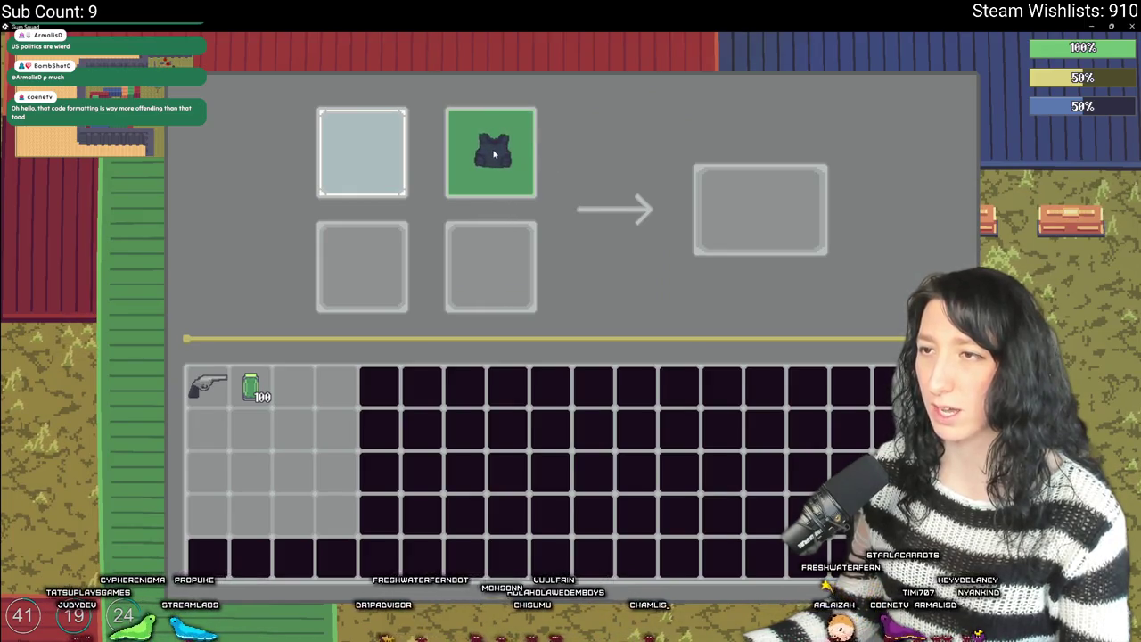
mouse_move(467, 156)
left_mouse_down()
mouse_move(476, 109)
mouse_move(487, 259)
mouse_move(358, 259)
mouse_move(375, 272)
mouse_move(362, 152)
mouse_move(487, 156)
left_mouse_up()
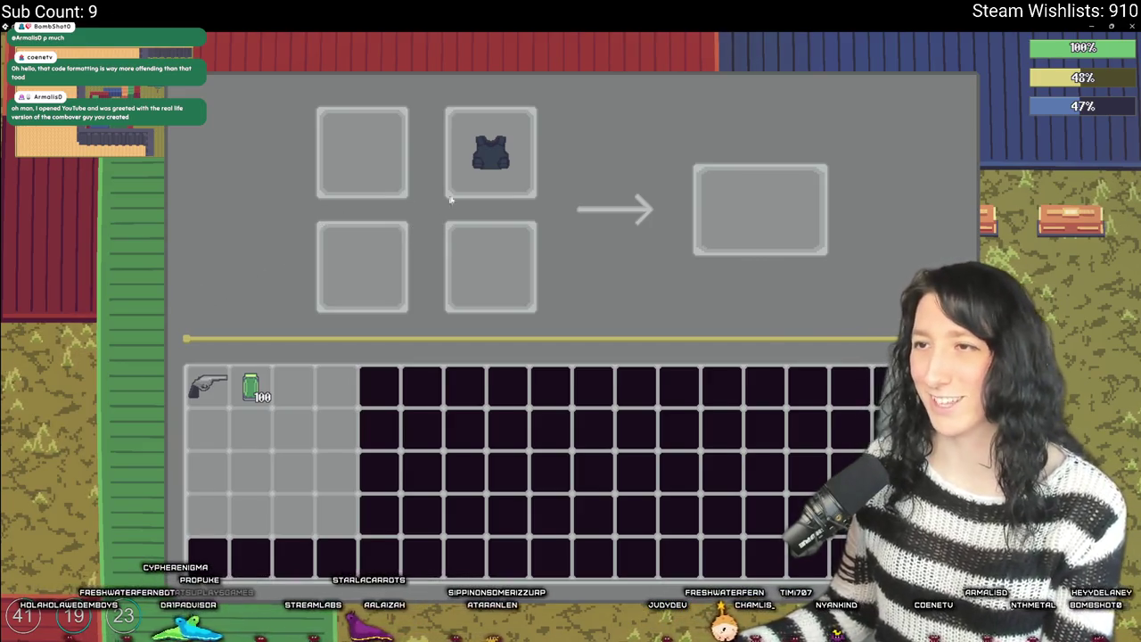
mouse_move(490, 154)
left_mouse_down()
mouse_move(323, 388)
mouse_move(312, 356)
mouse_move(306, 481)
mouse_move(330, 352)
mouse_move(326, 361)
left_mouse_up()
key("Escape")
- Check the character inventory, then Save and quit and Quit To Desktop
key("Tab")
key("Escape")
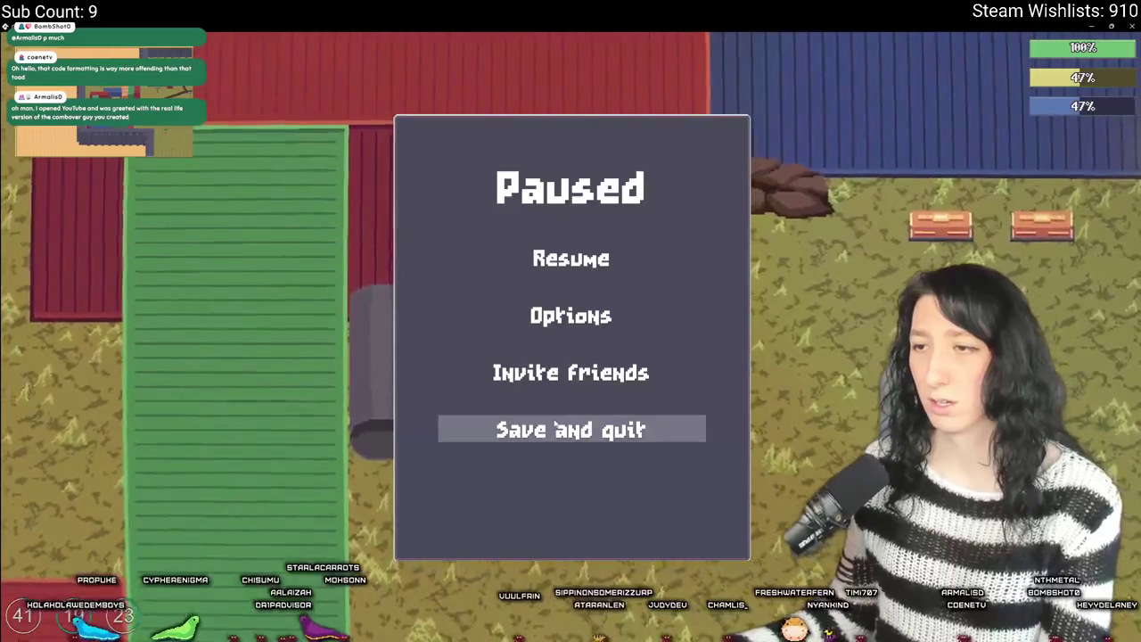
key("Escape")
key("Tab")
mouse_move(254, 392)
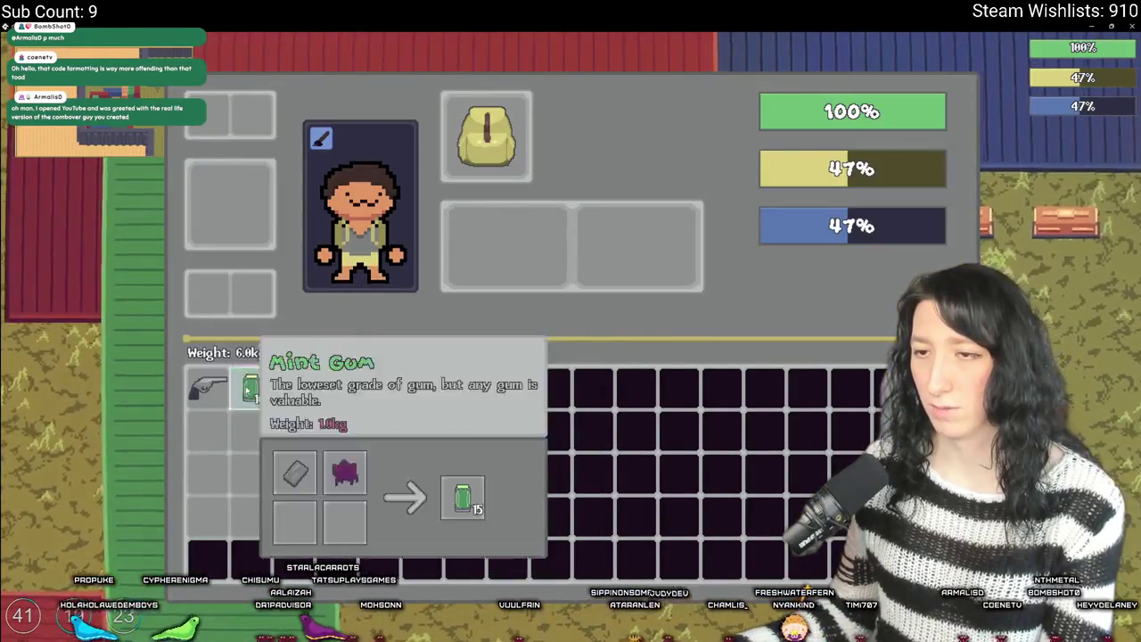
key("Escape")
left_click(522, 428)
left_click(571, 491)
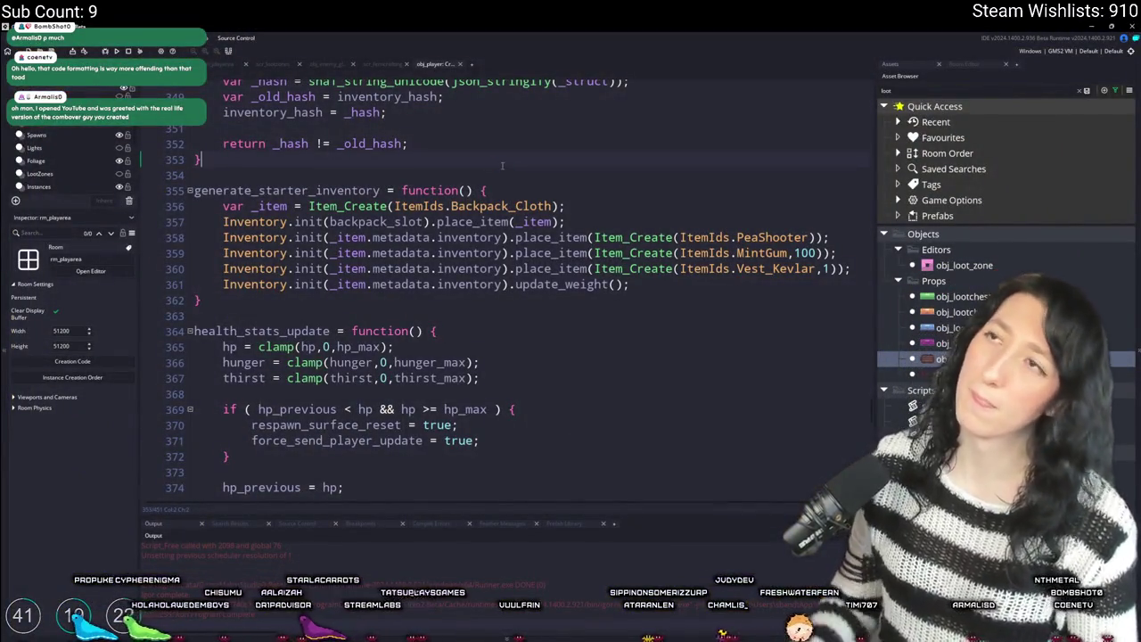
- Open the CraftingRecipes script through the asset search and go to its end
key("ctrl+t")
type("crafting")
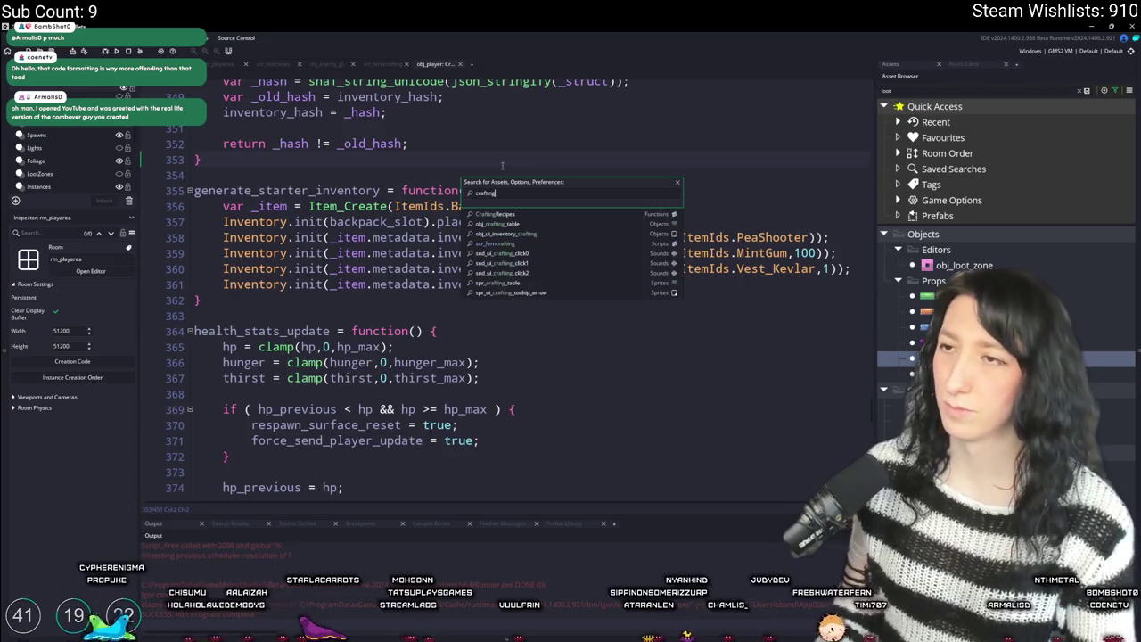
key("Return")
scroll(392, 314, "down", 6)
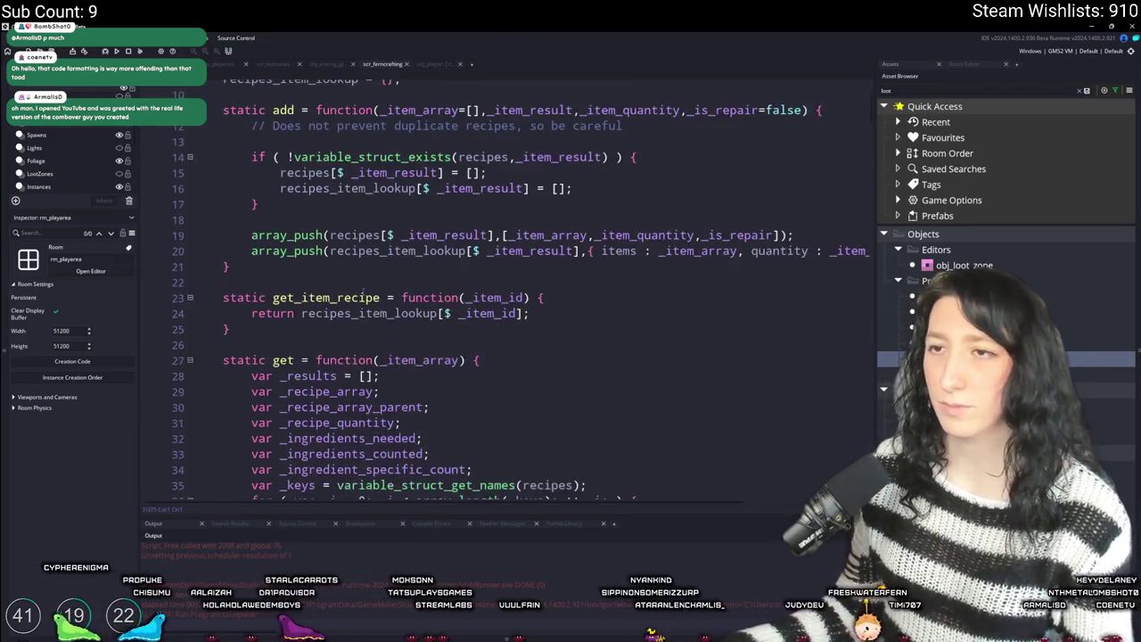
key("Page_Down")
key("Page_Down")
key("Page_Down")
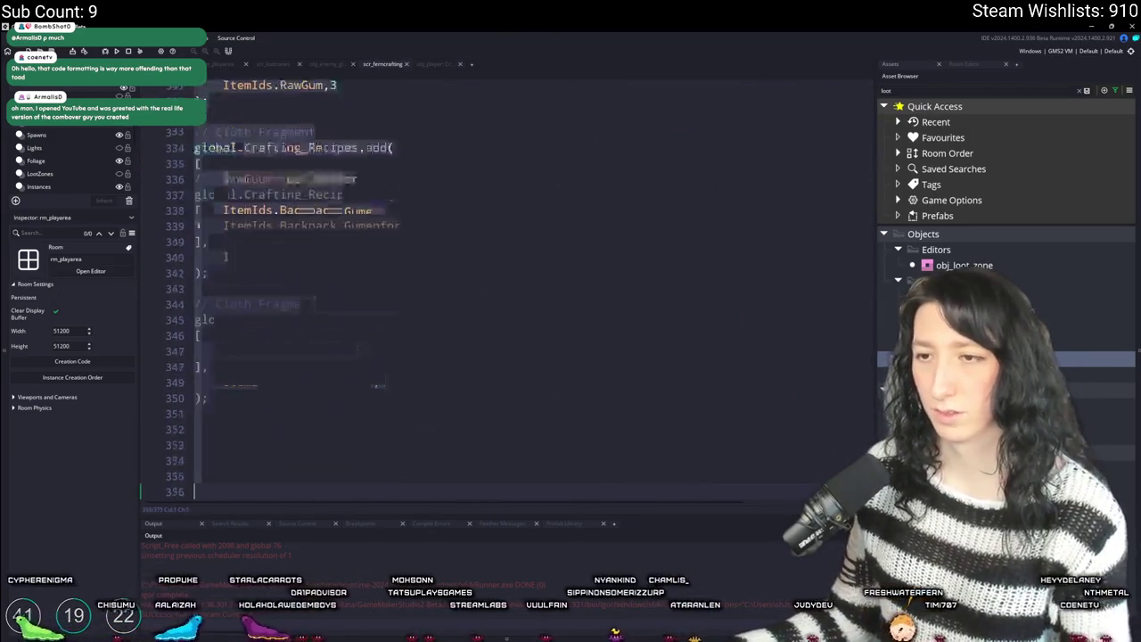
scroll(436, 322, "up", 5)
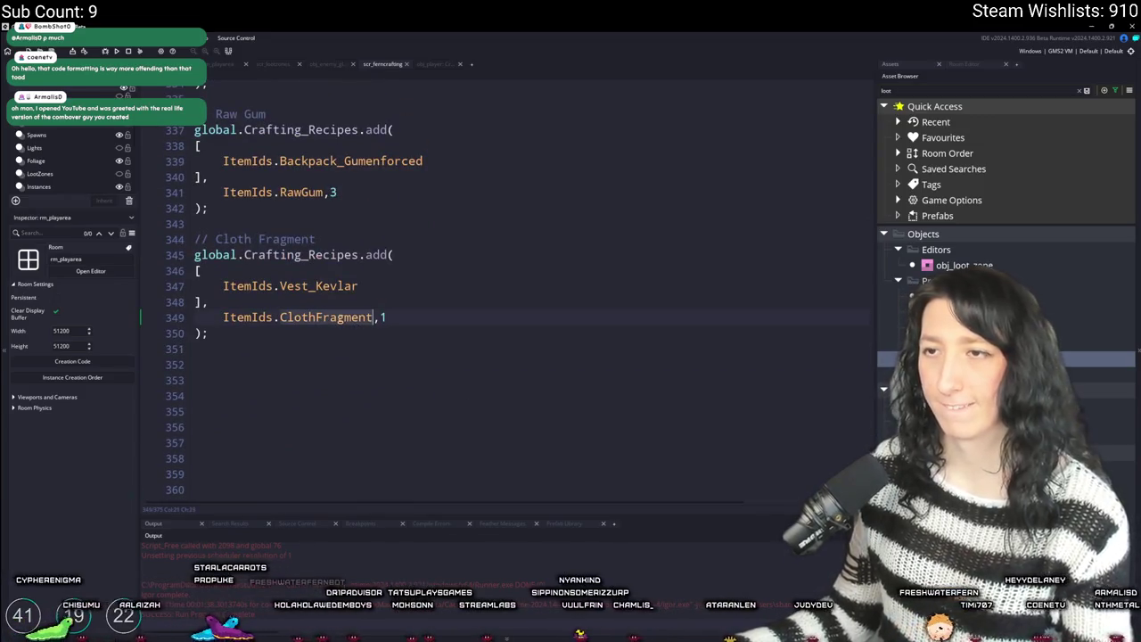
- Search the script for ClothFragment to reach the earlier Cloth Fragment recipe
double_click(346, 316)
key("ctrl+f")
left_click(846, 96)
key("Escape")
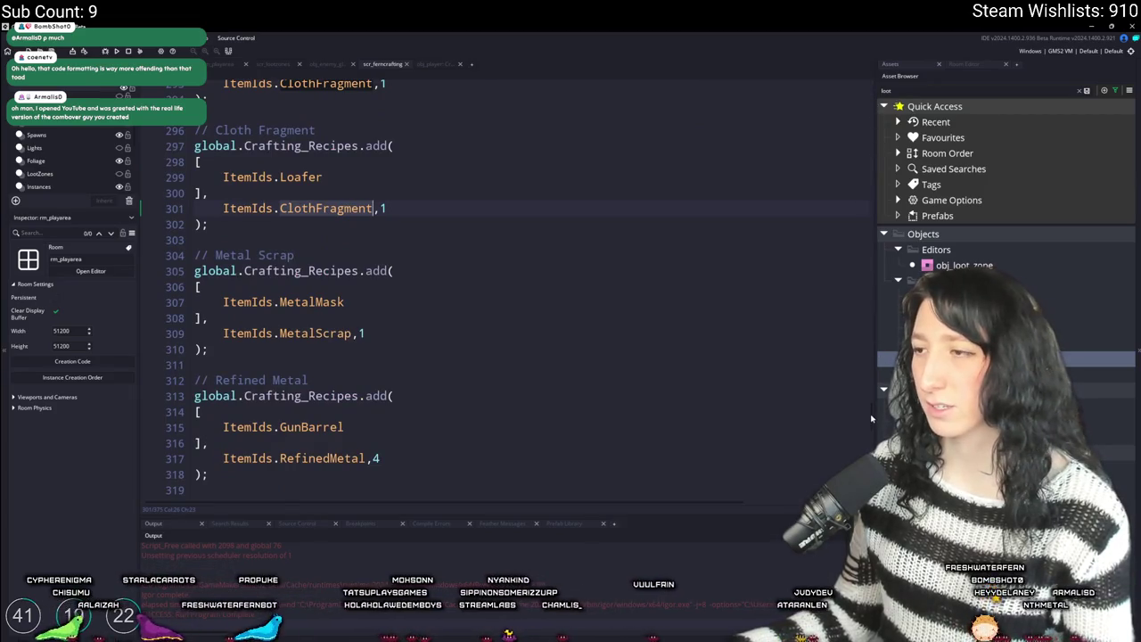
- Return to the top and inspect the get function's _item_array parameter
key("ctrl+Home")
scroll(655, 264, "down", 2)
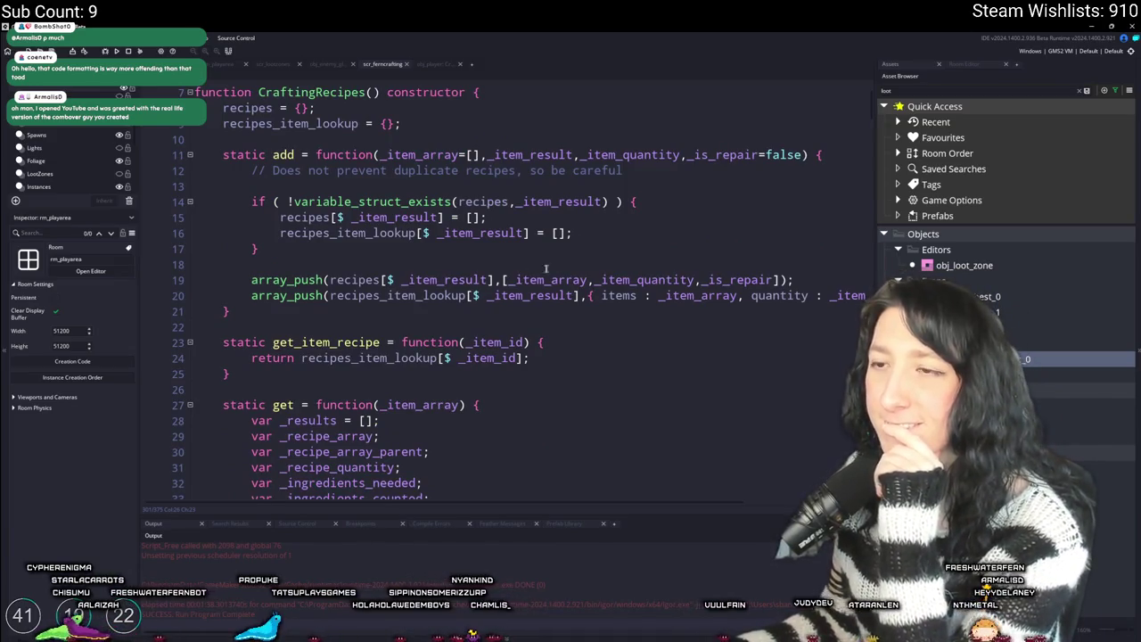
scroll(558, 264, "down", 9)
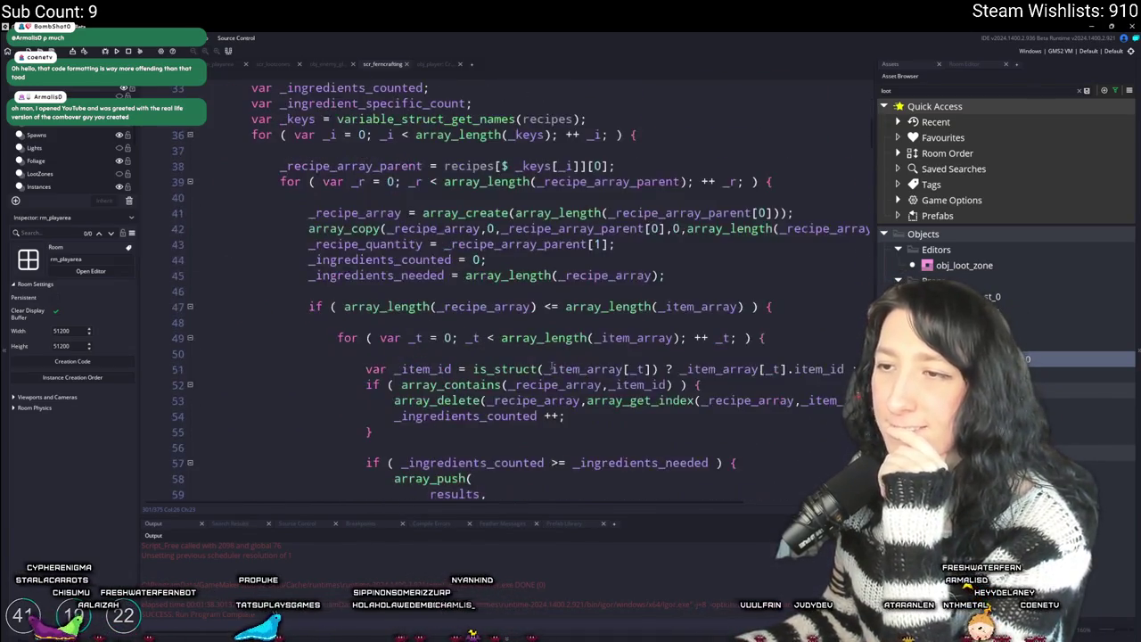
scroll(551, 368, "up", 5)
left_click(439, 208)
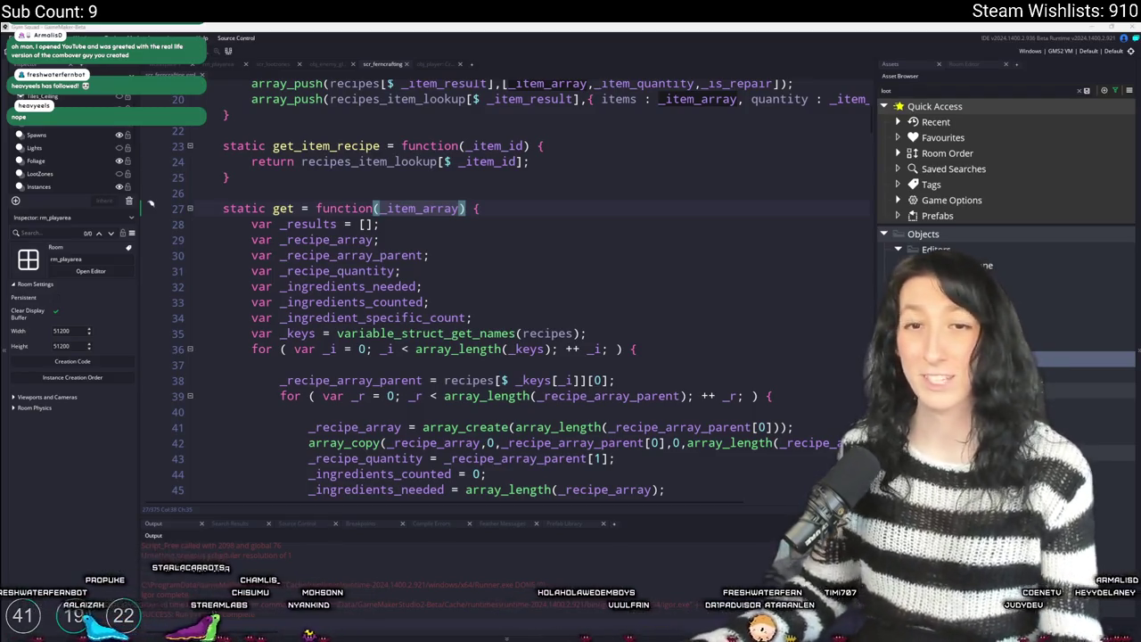
left_click(600, 222)
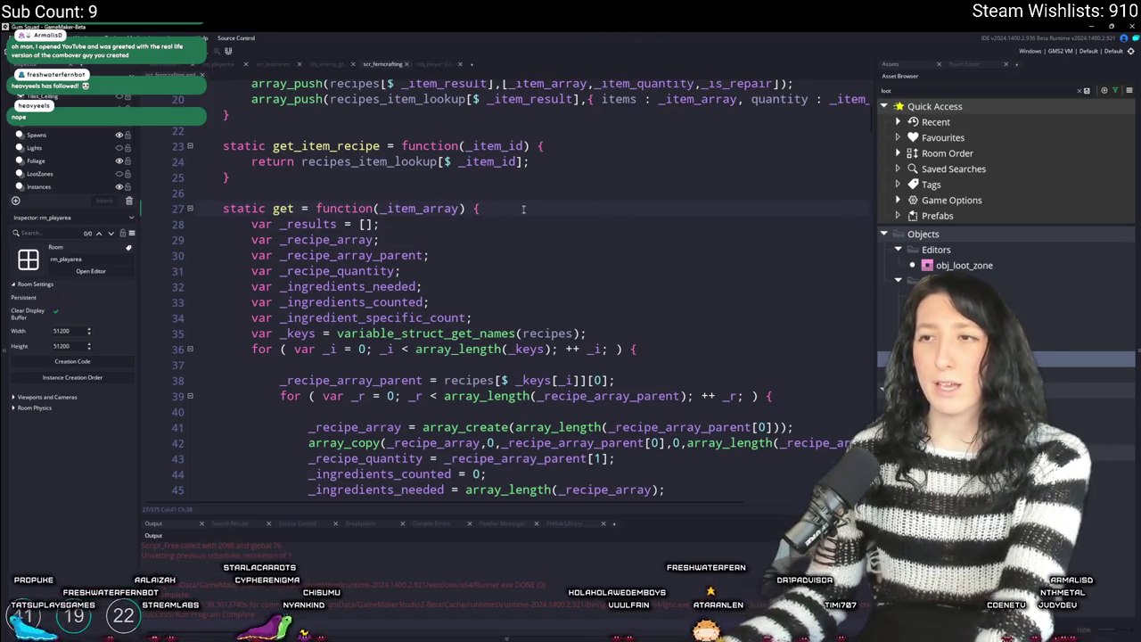
double_click(394, 208)
scroll(394, 268, "down", 5)
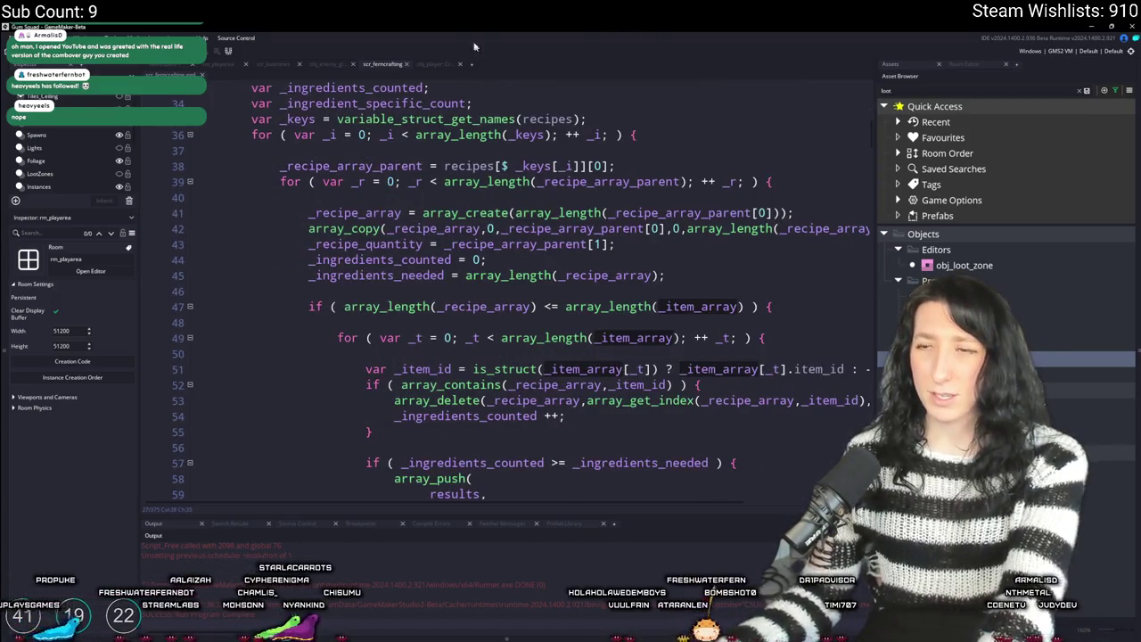
left_click(470, 306)
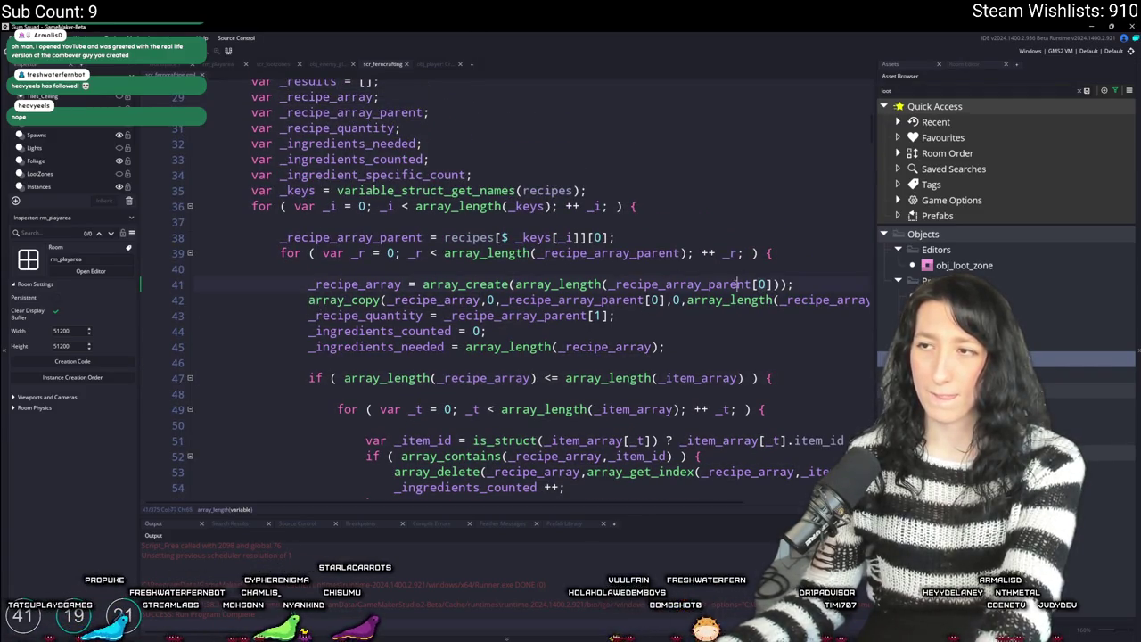
left_click(758, 284)
scroll(444, 175, "up", 2)
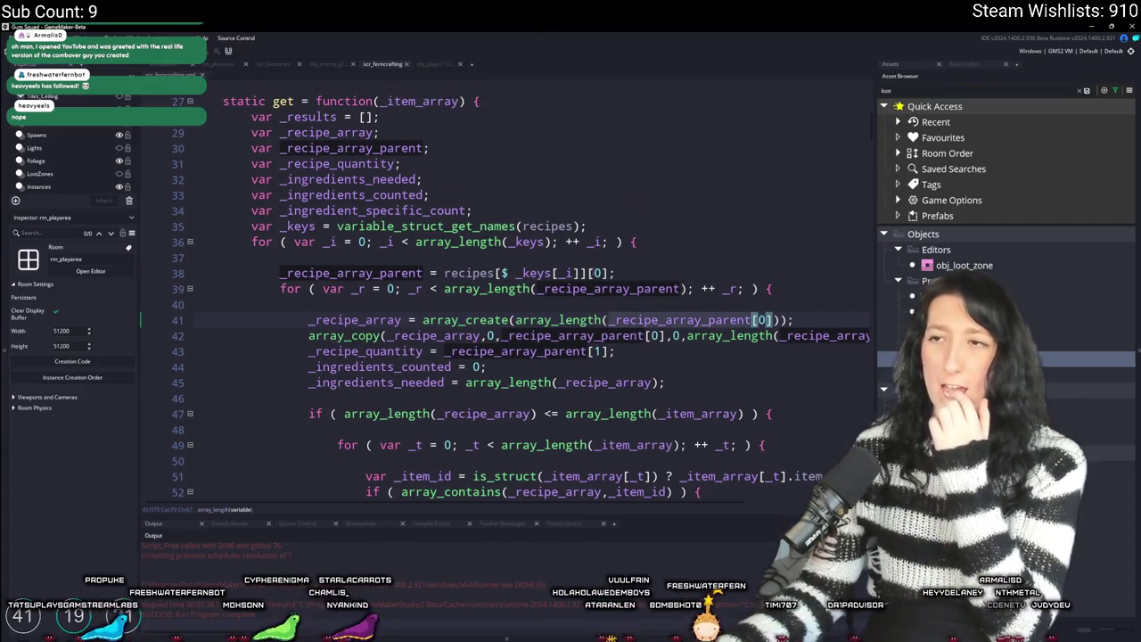
scroll(557, 277, "up", 2)
scroll(557, 278, "up", 6)
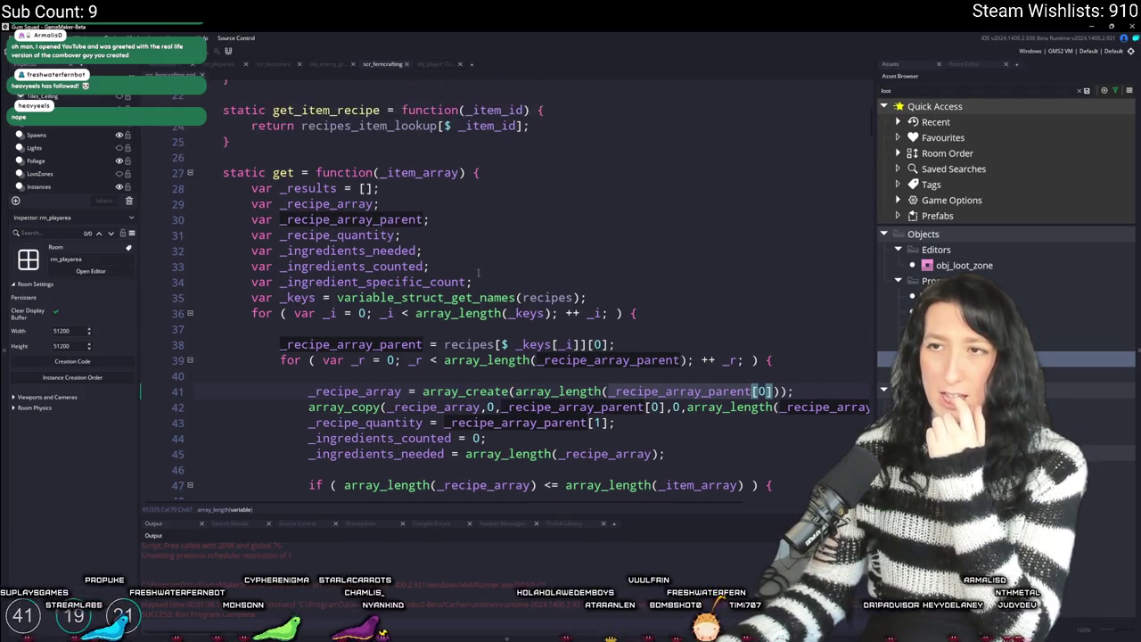
scroll(555, 314, "down", 5)
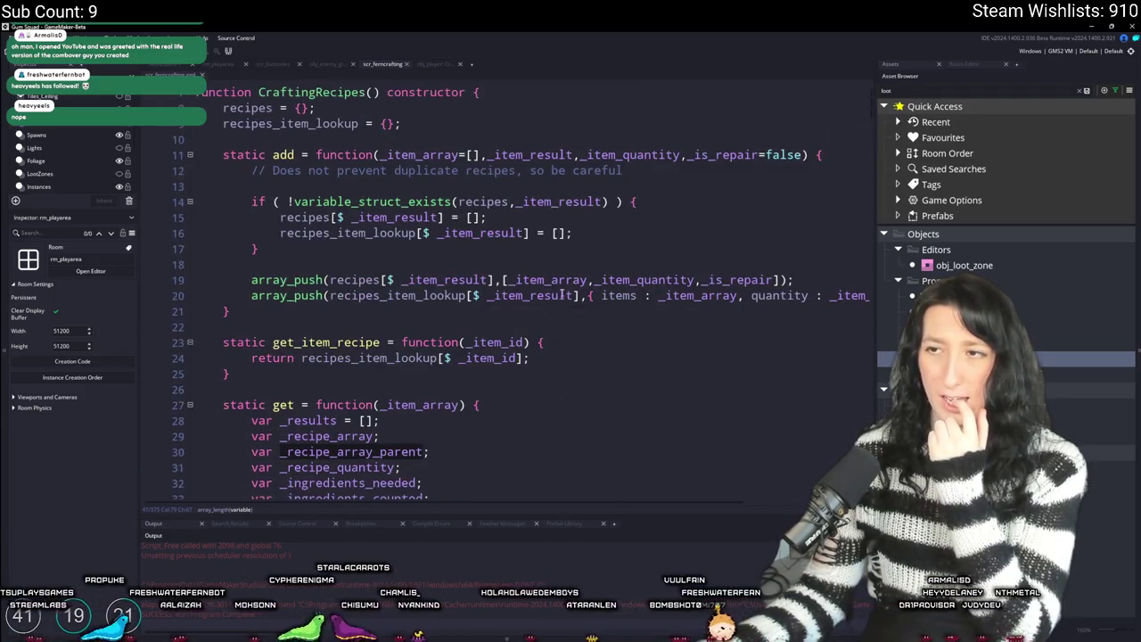
double_click(381, 344)
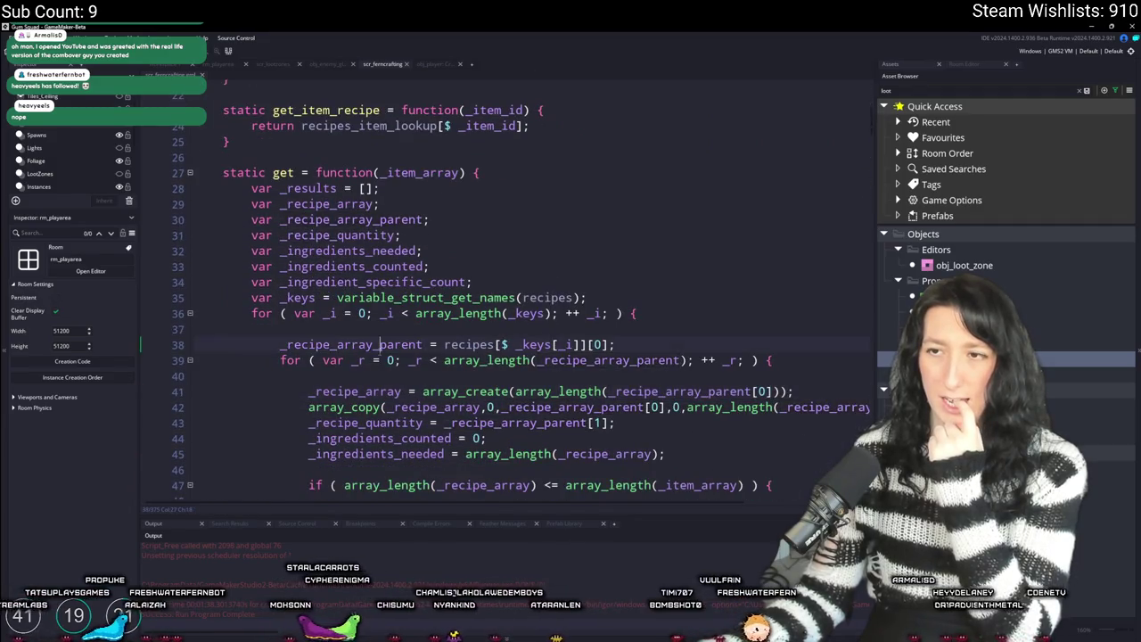
right_click(382, 345)
left_click(428, 368)
scroll(428, 368, "down", 3)
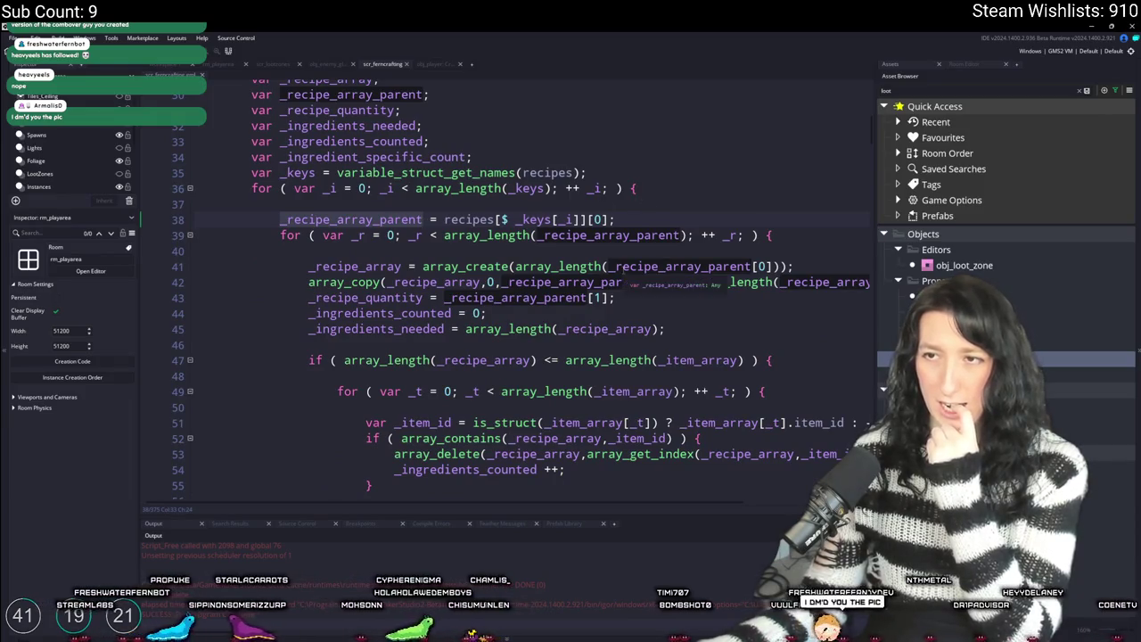
scroll(515, 244, "up", 2)
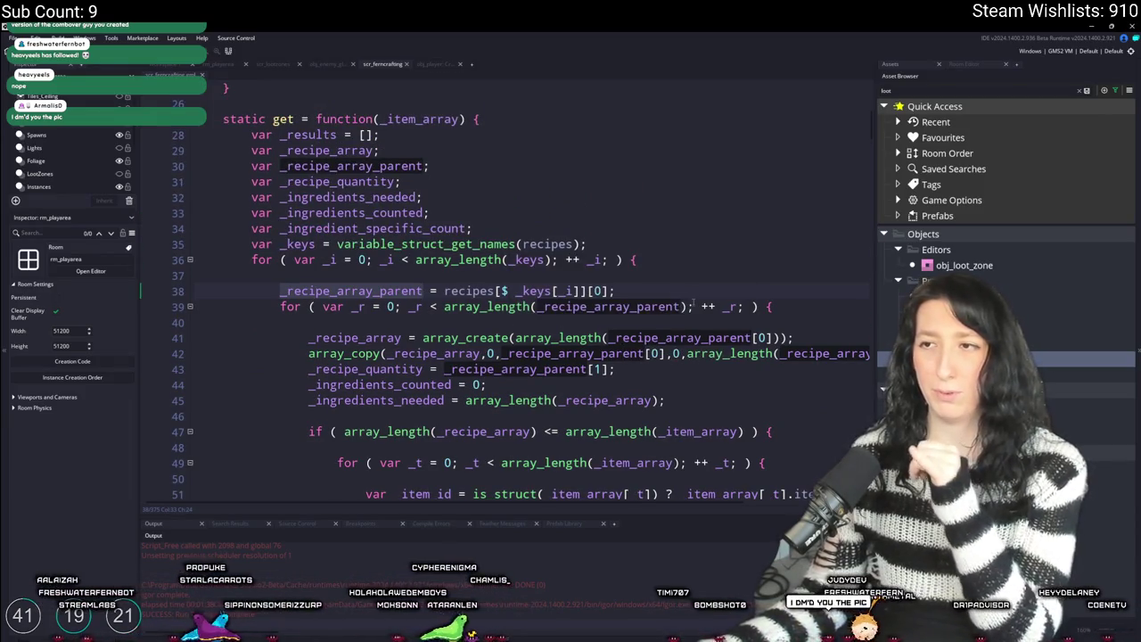
left_click(649, 290)
key("Return")
type("log")
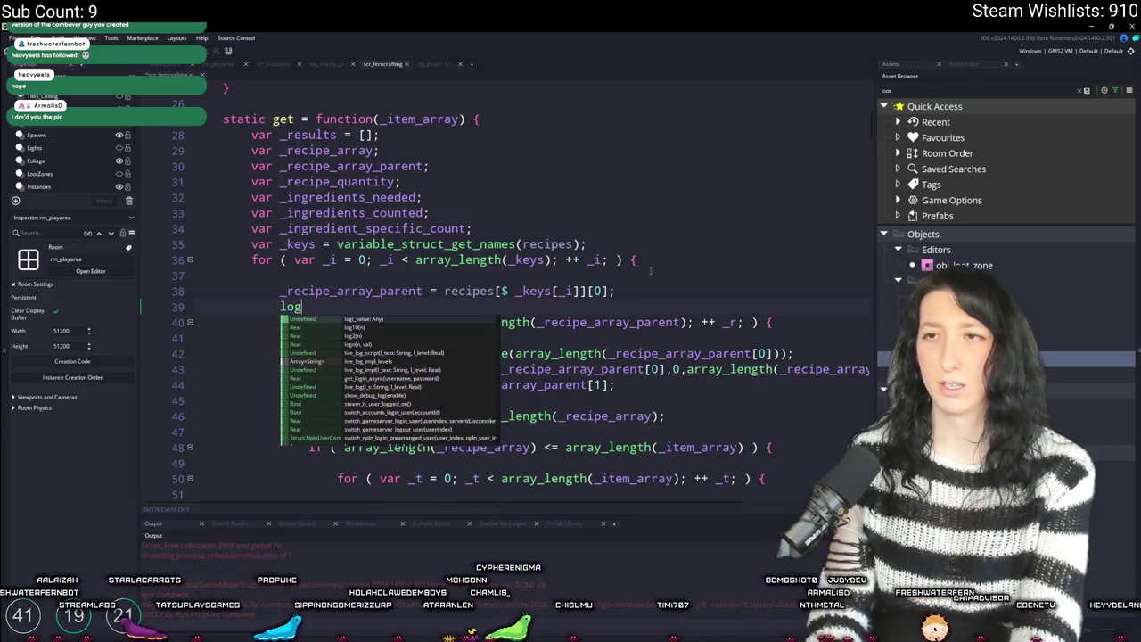
key("Escape")
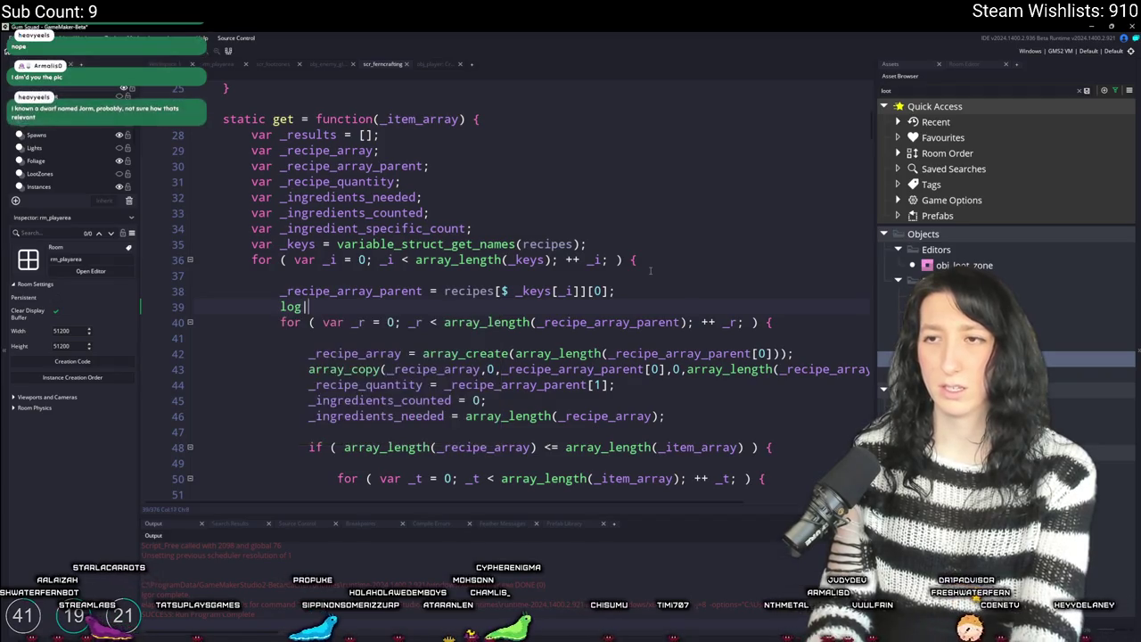
key("BackSpace")
key("BackSpace")
key("BackSpace")
key("BackSpace")
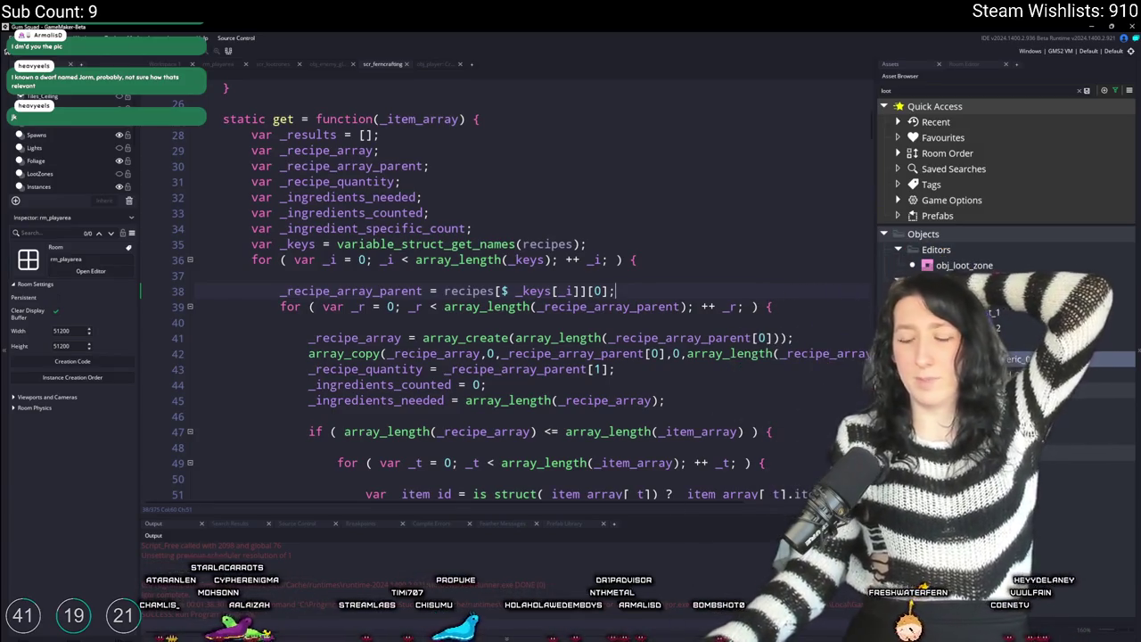
key("super")
type("d")
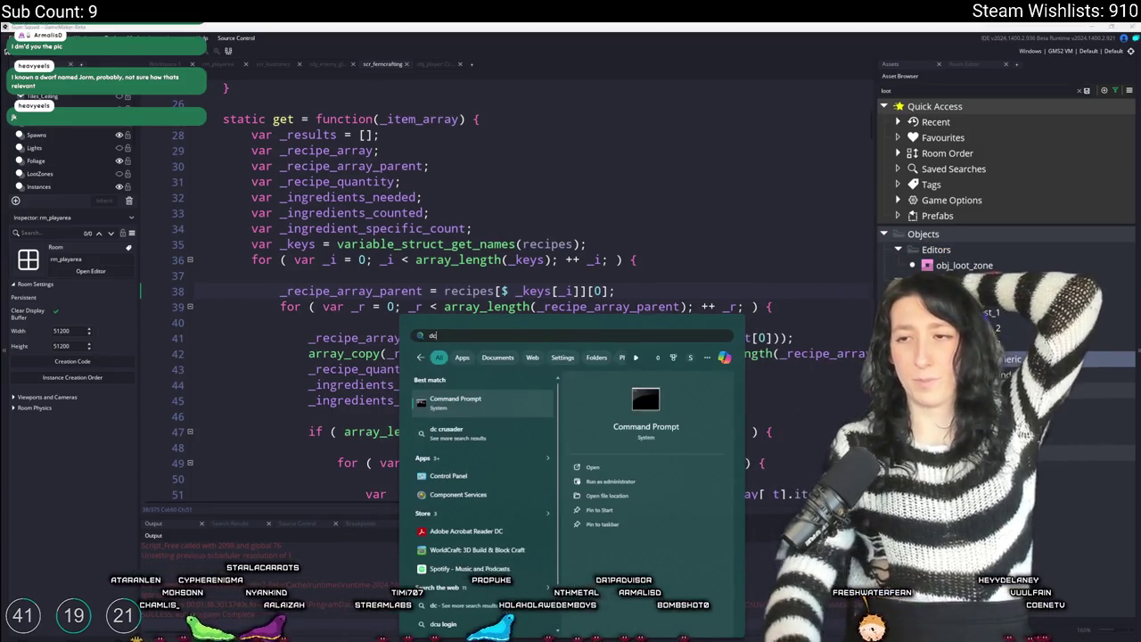
key("Return")
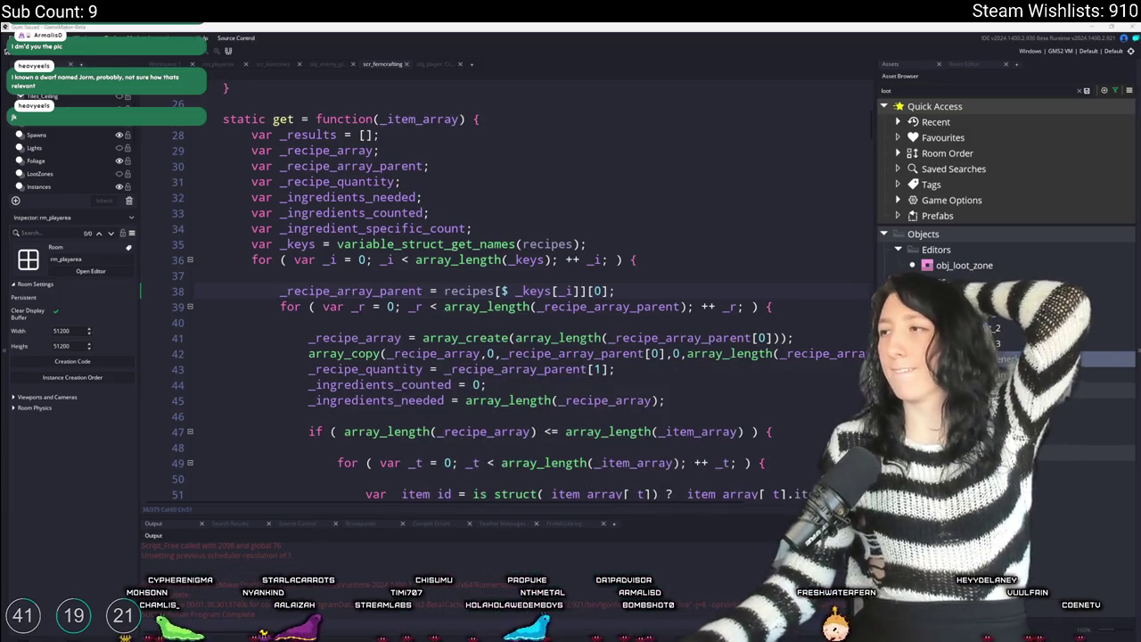
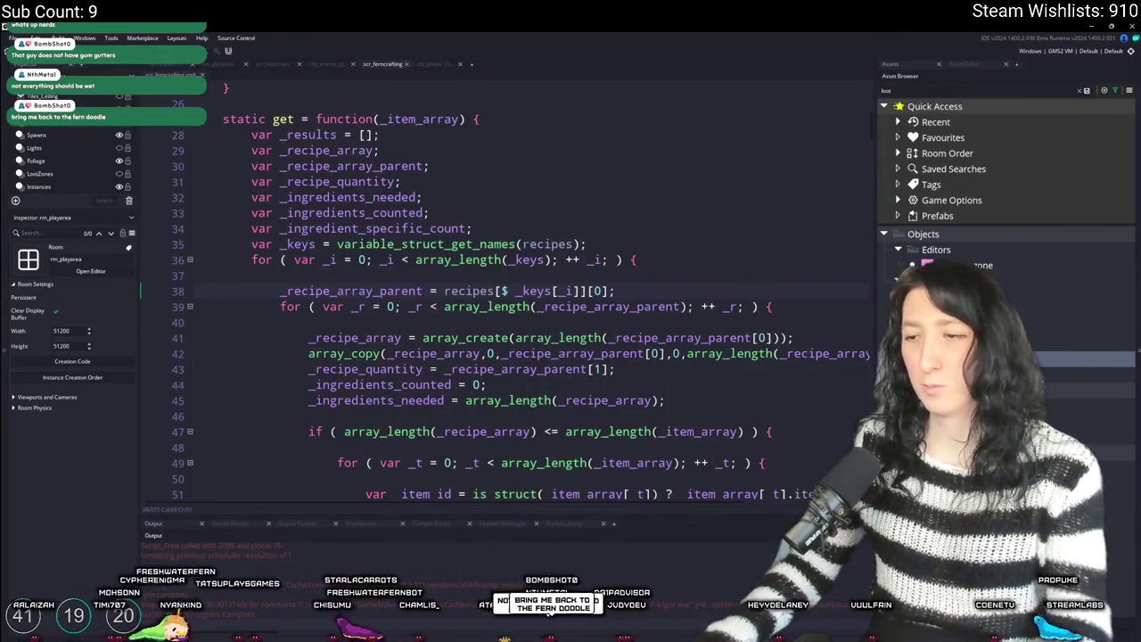
- Glance at the bridge scene sprite and other open sprites in Aseprite, then return to GameMaker
key("alt+Tab")
left_click(314, 46)
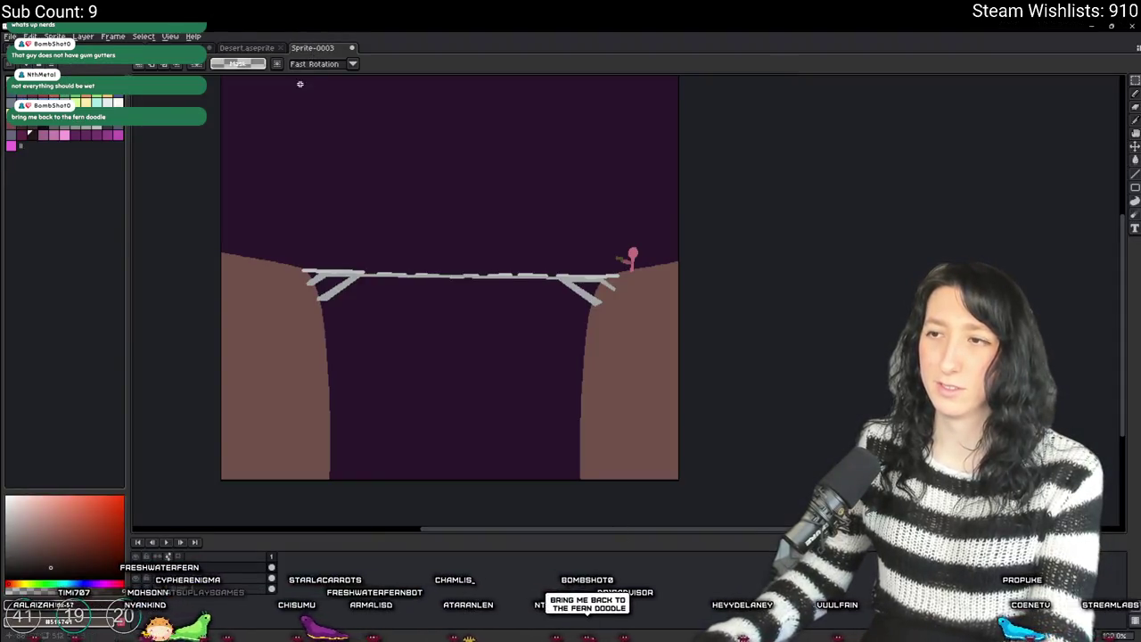
key("ctrl+Tab")
key("ctrl+Tab")
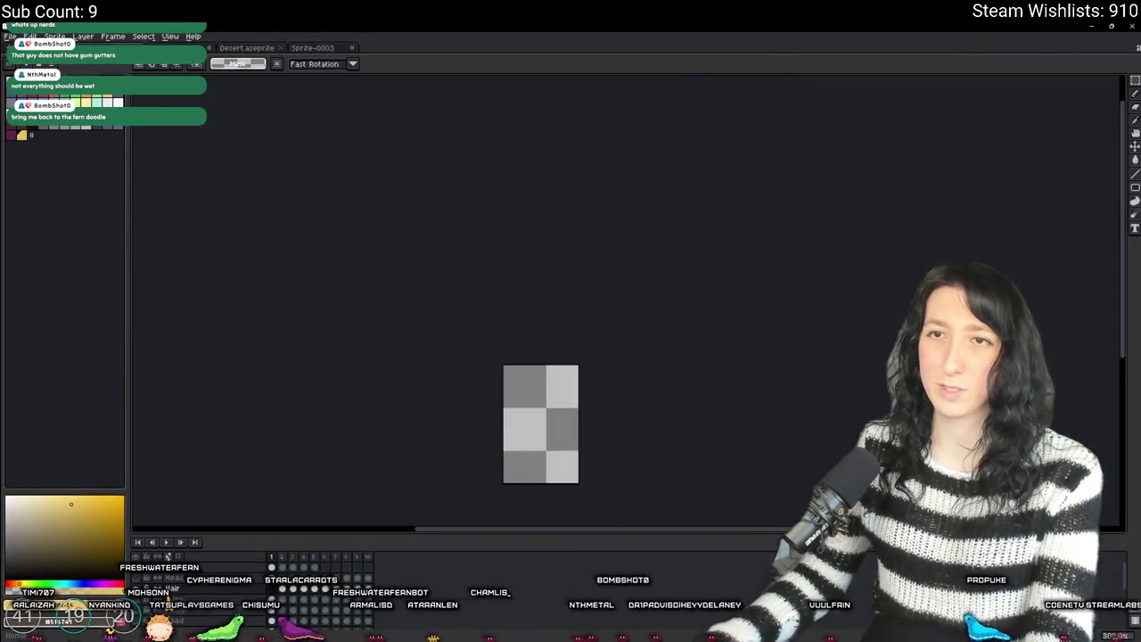
key("alt+Tab")
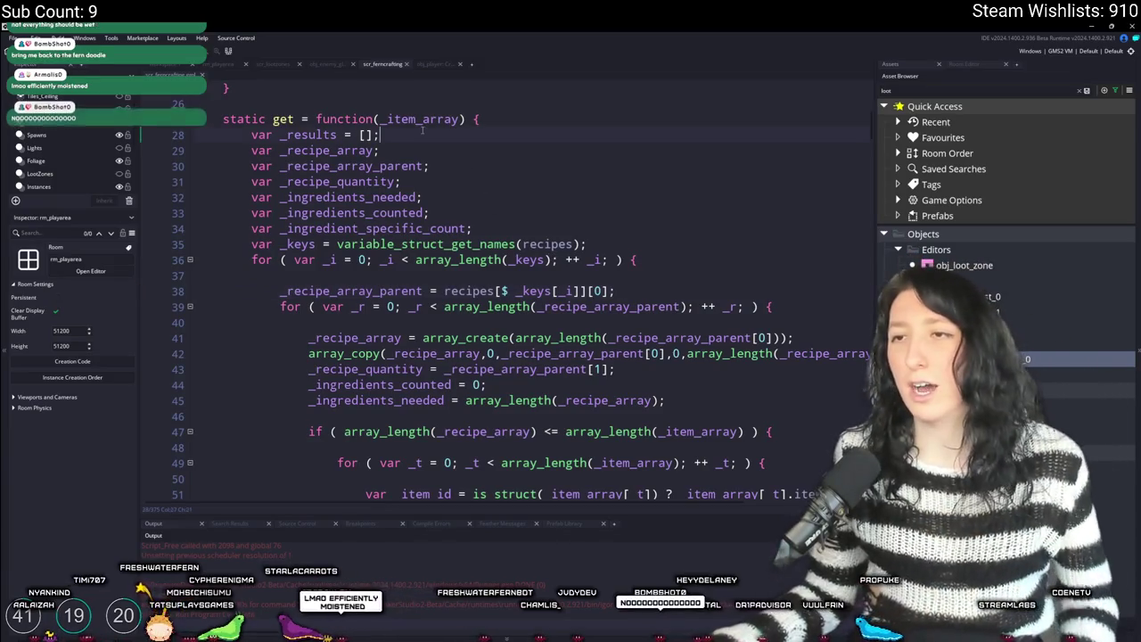
- Review get's _item_array parameter and recipes usage, then maximise the code workspace with F12
left_click(463, 118)
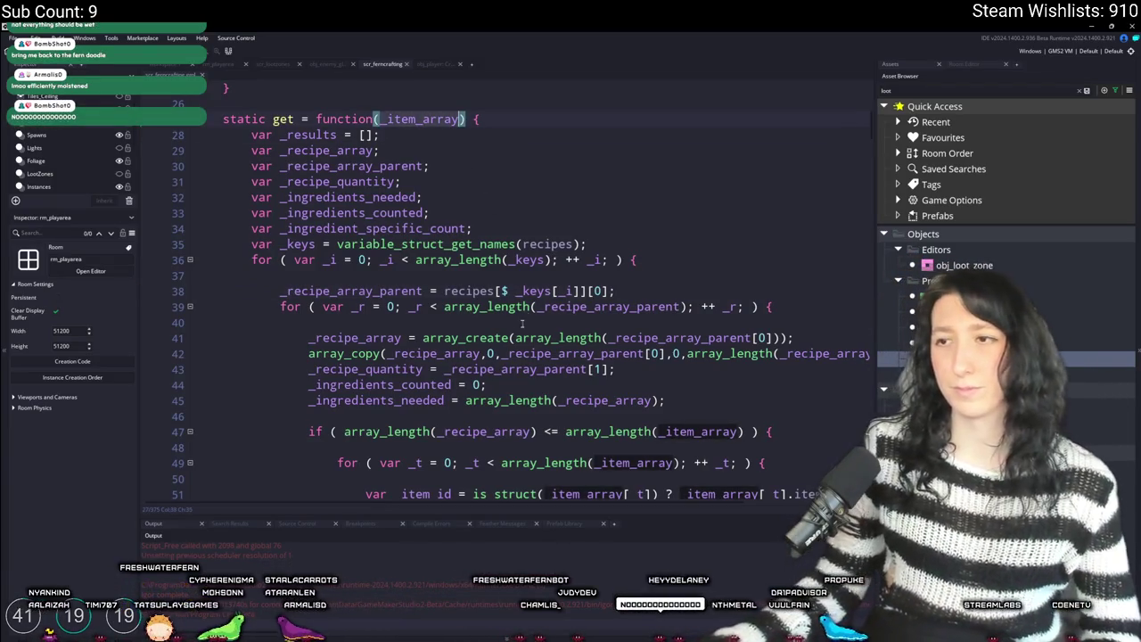
left_click(486, 304)
left_click(472, 290)
scroll(488, 356, "up", 7)
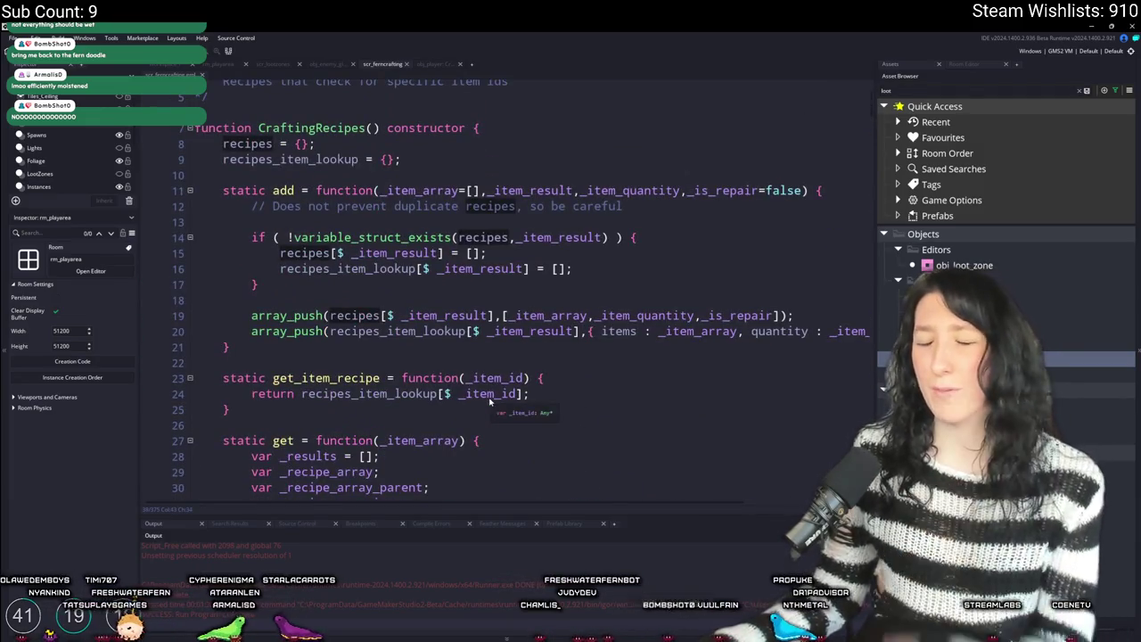
scroll(489, 403, "down", 7)
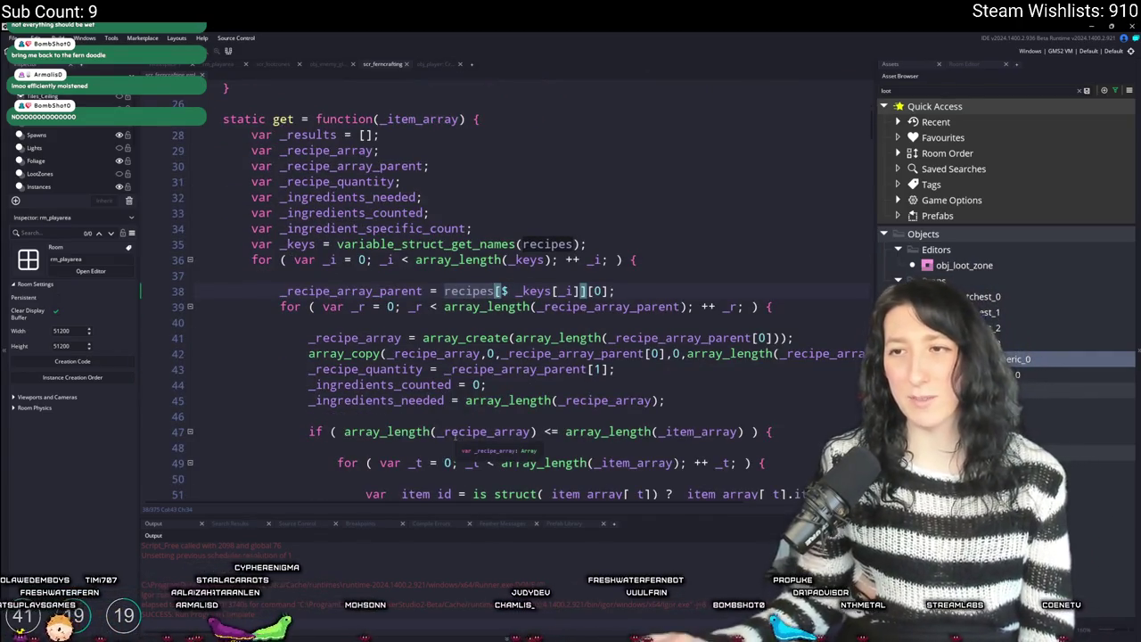
scroll(499, 279, "up", 3)
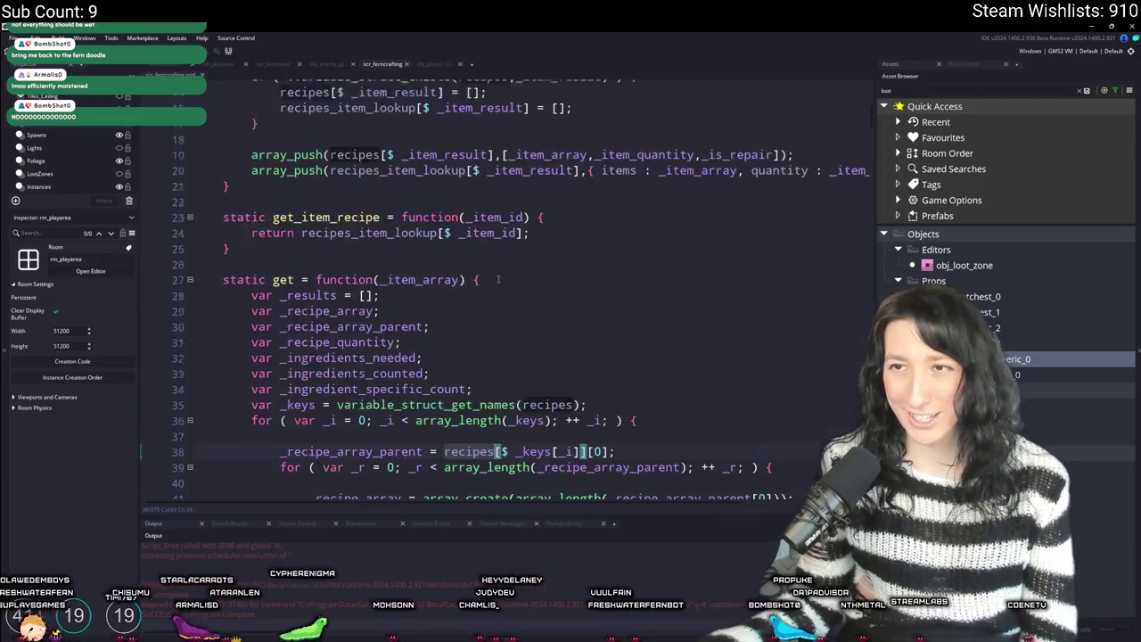
scroll(499, 279, "up", 4)
scroll(499, 280, "down", 4)
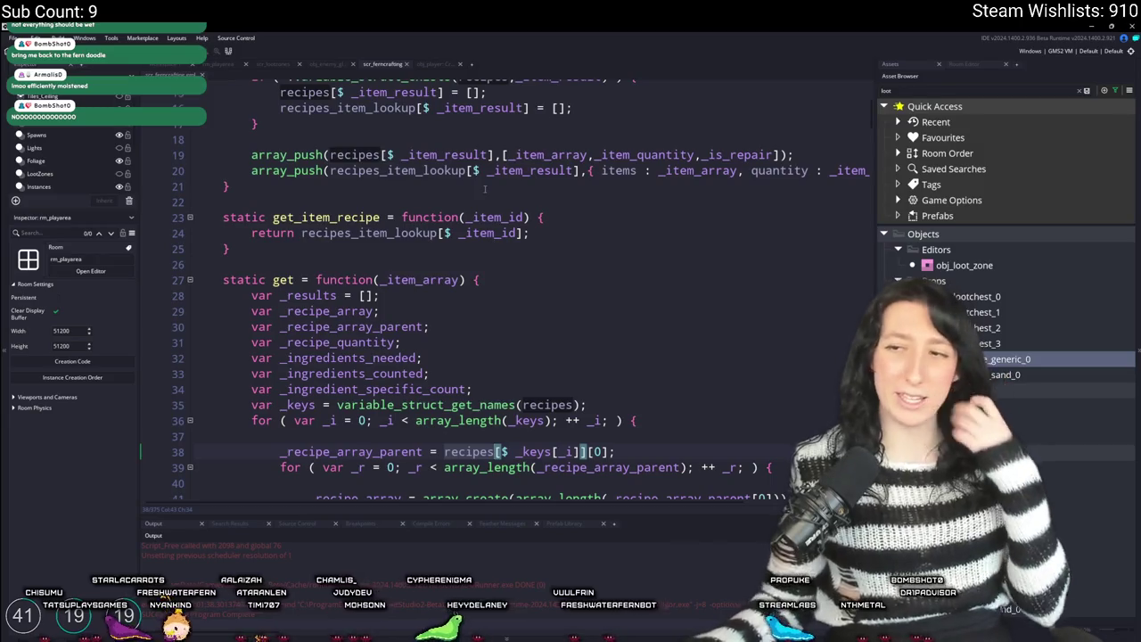
scroll(530, 243, "up", 3)
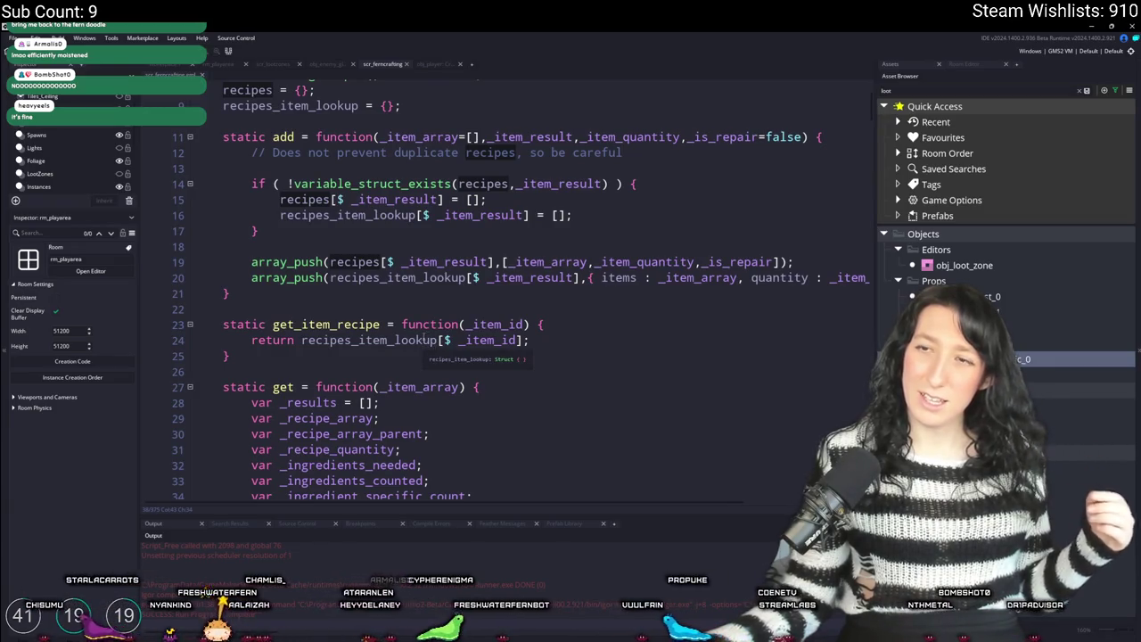
scroll(424, 337, "up", 1)
key("F12")
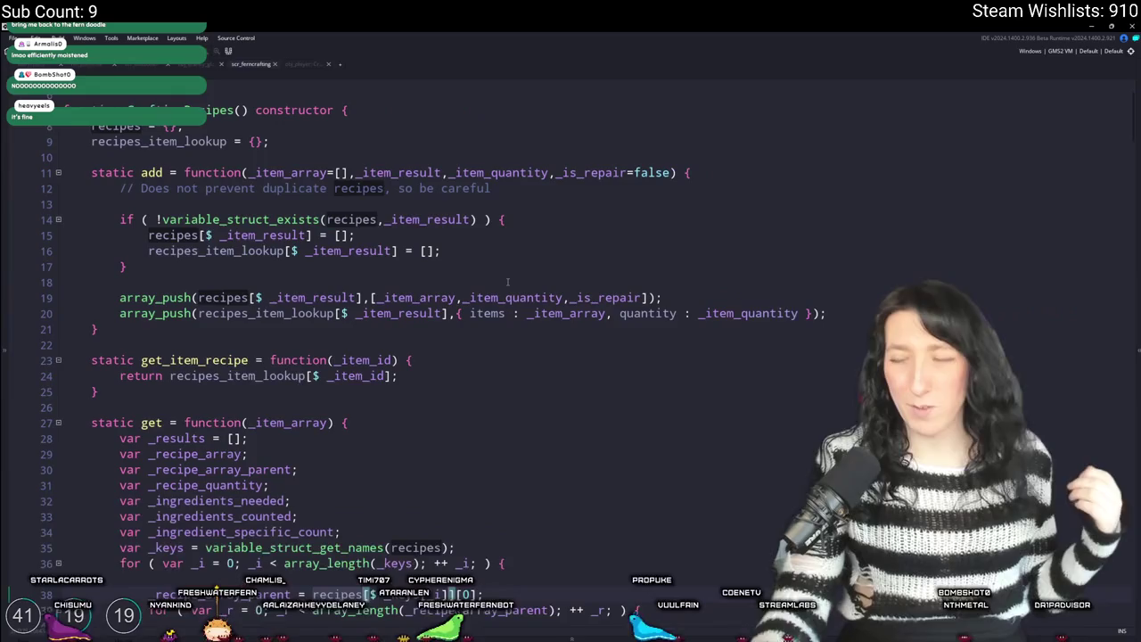
scroll(481, 330, "down", 1)
left_click(454, 385)
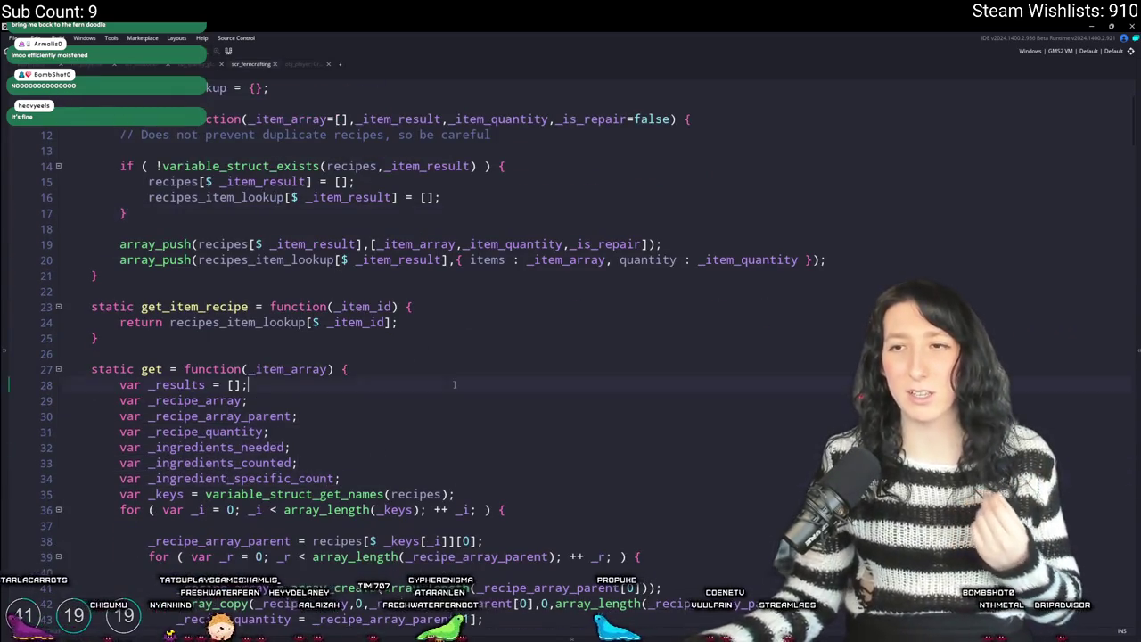
scroll(453, 385, "up", 2)
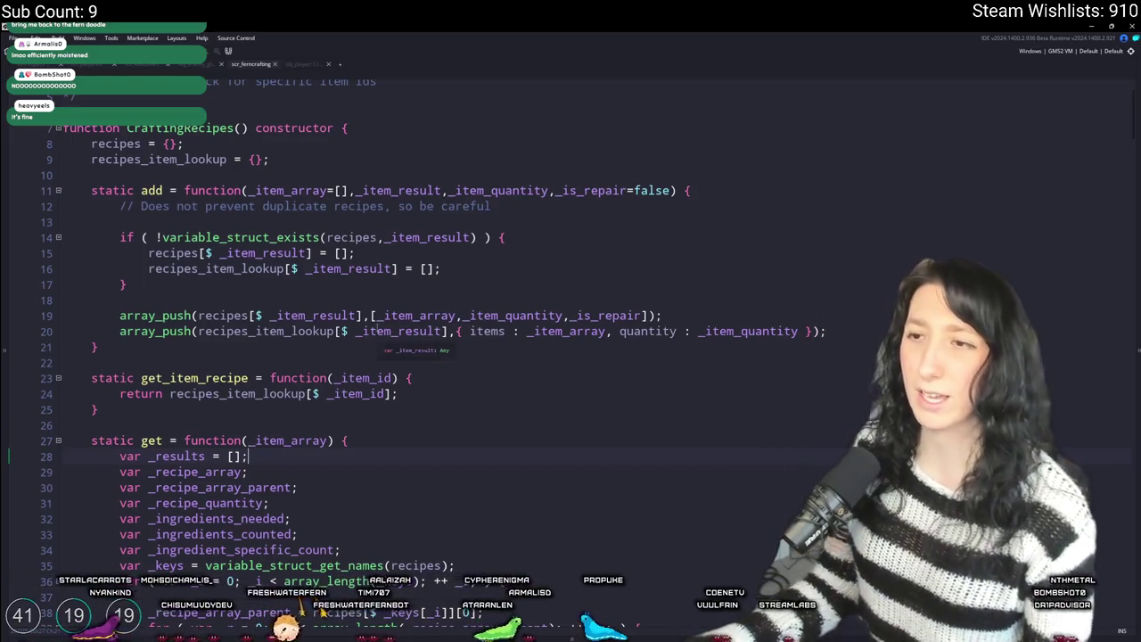
scroll(410, 356, "down", 2)
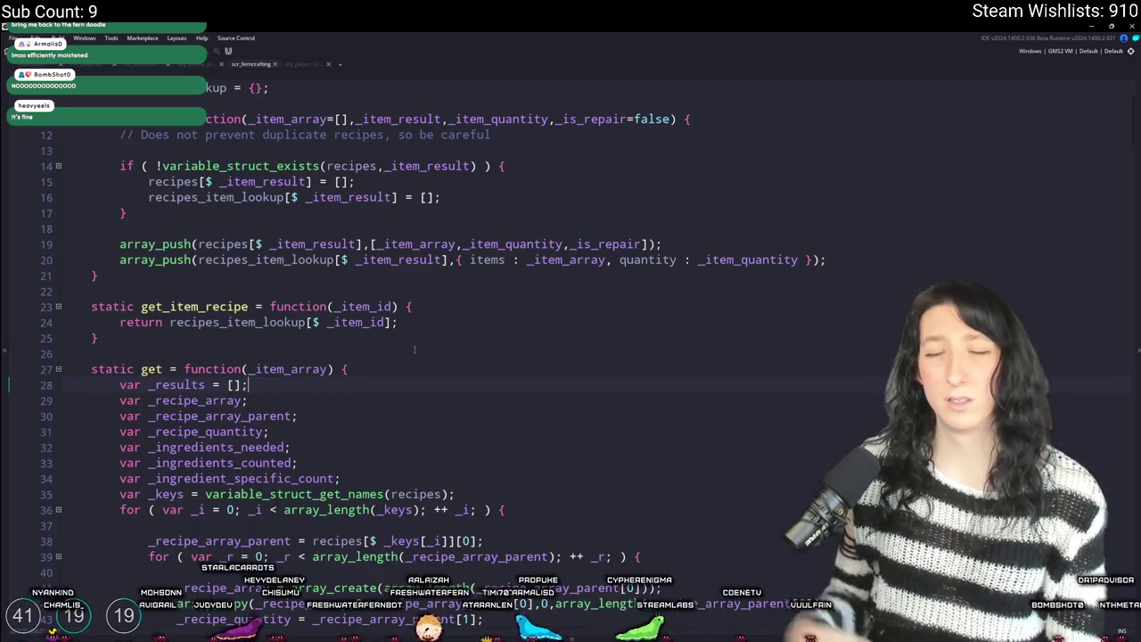
scroll(414, 350, "up", 3)
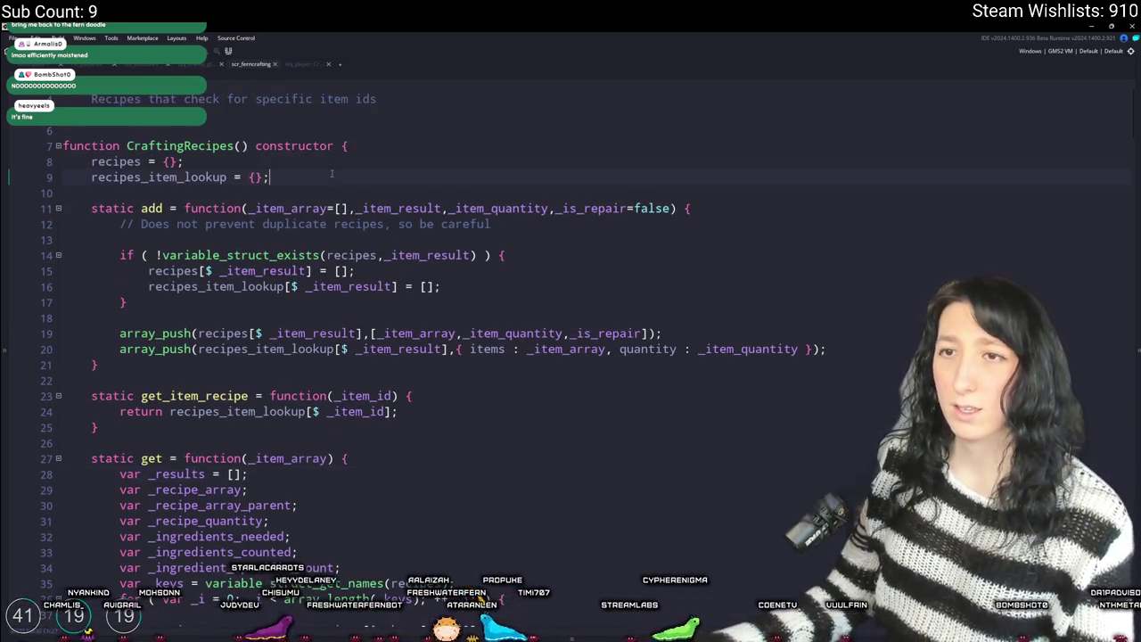
- Declare recipes_lookup = {}; below recipes_item_lookup in the CraftingRecipes constructor
left_click(328, 175)
key("Return")
type("recipeso")
key("BackSpace")
type("_ow")
key("BackSpace")
type("lookujp")
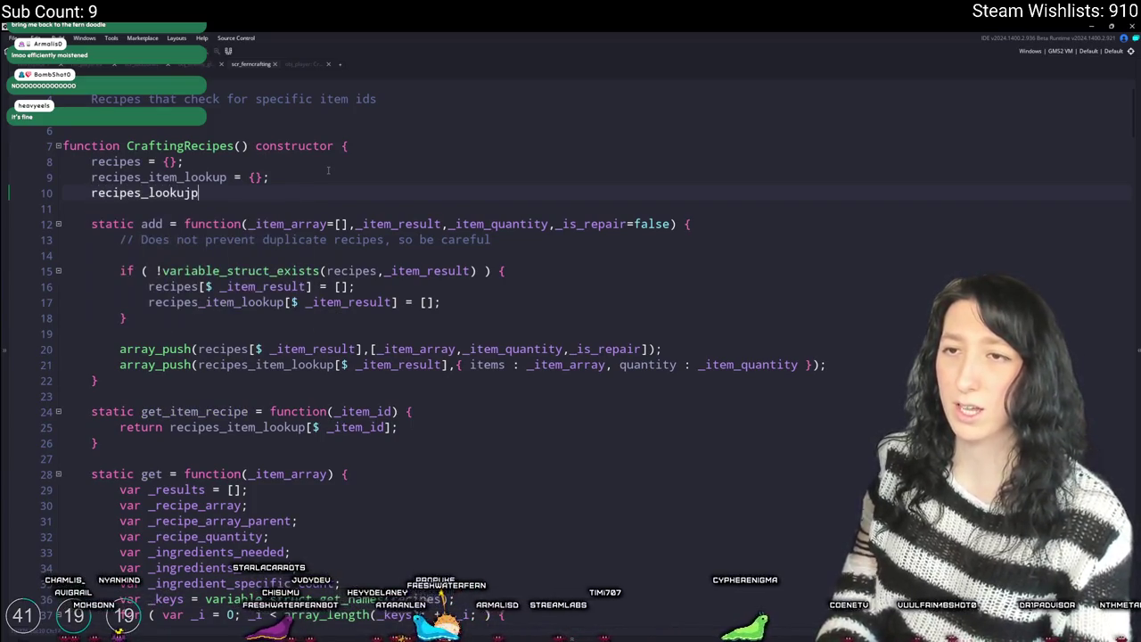
key("BackSpace")
key("BackSpace")
type("p = {};")
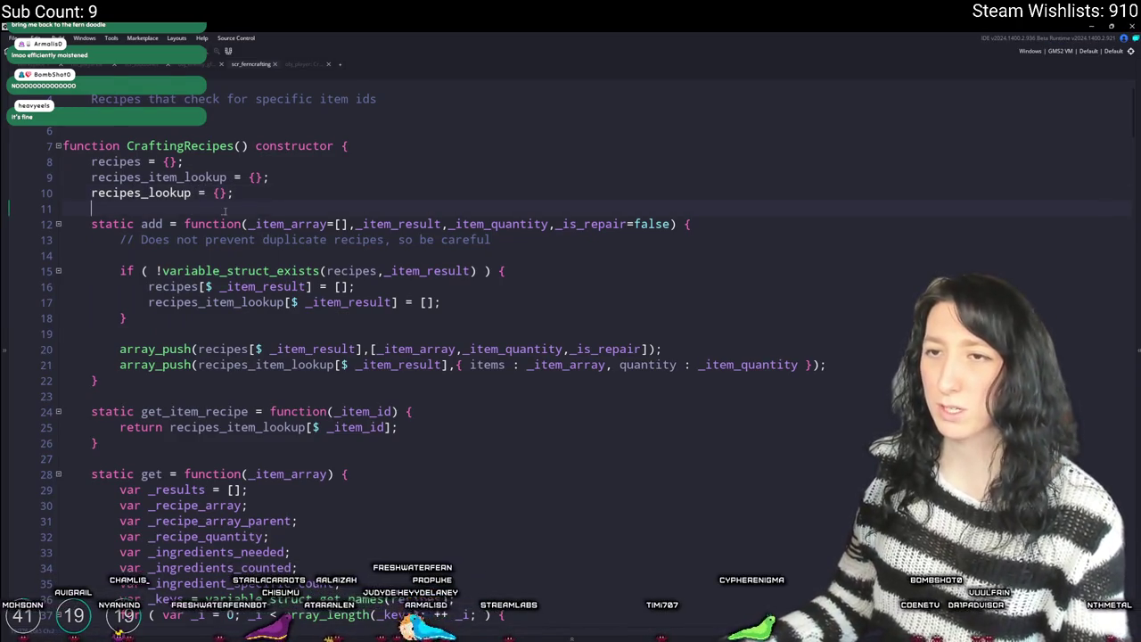
double_click(144, 193)
- In add, duplicate the recipes_item_lookup initialisation line and rename the copy to recipes_lookup
left_click(848, 368)
key("Return")
key("Return")
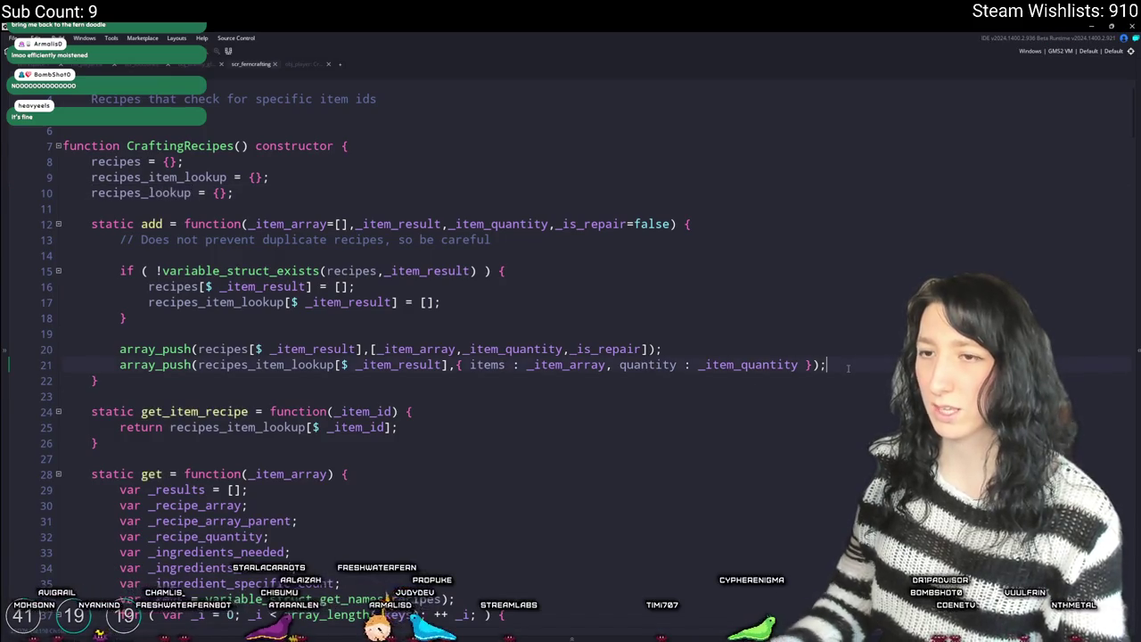
key("BackSpace")
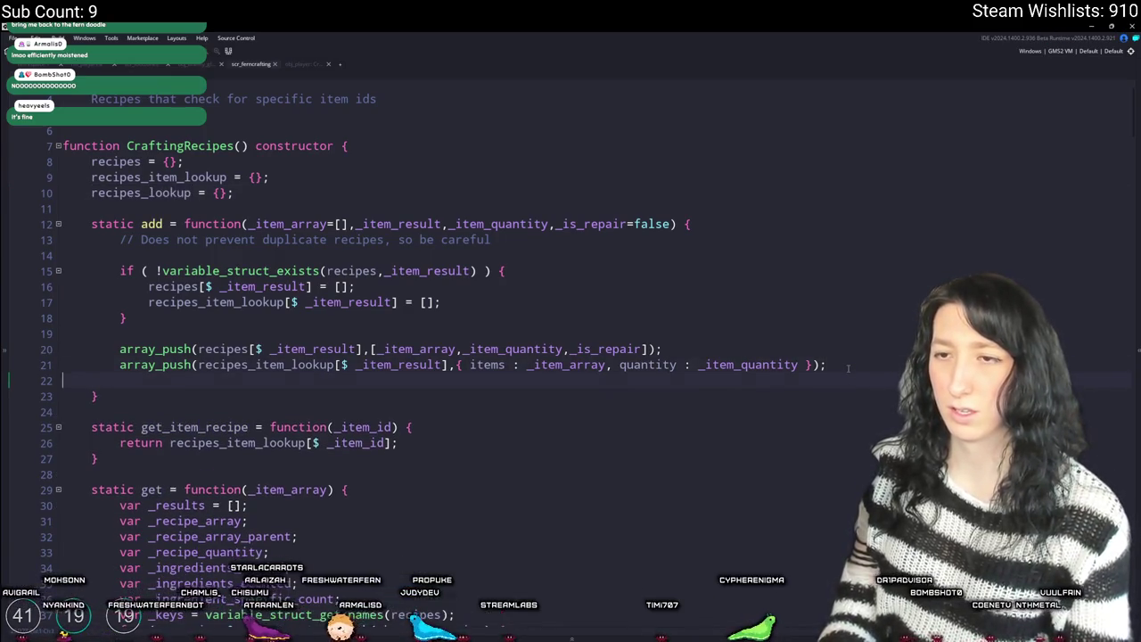
key("BackSpace")
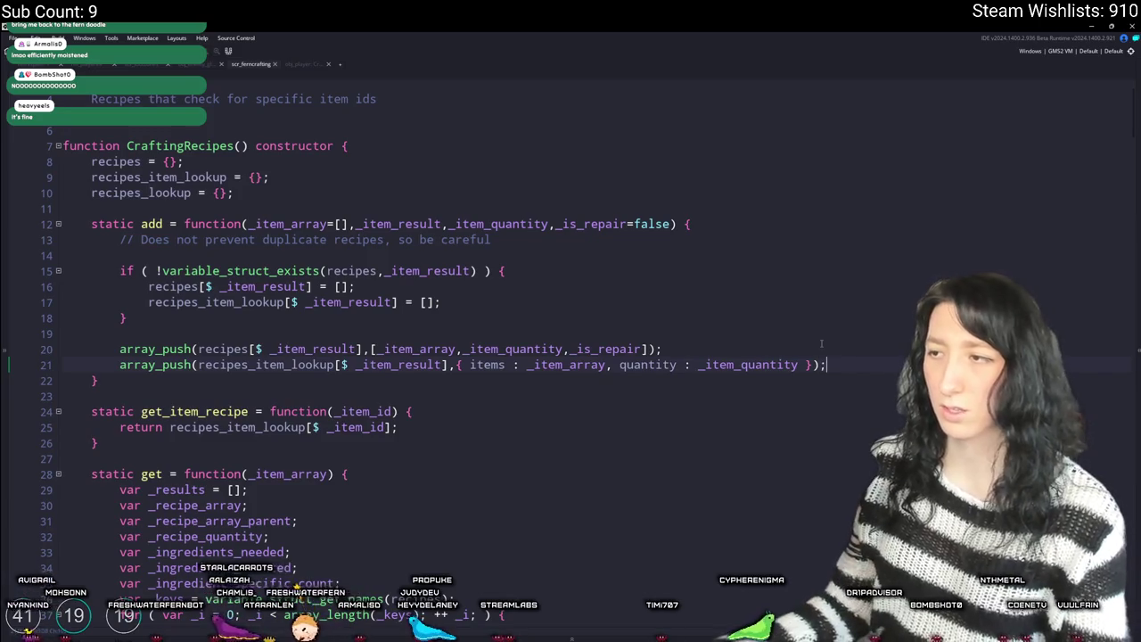
key("ctrl+d")
double_click(214, 318)
type("recipes_lookup[$ _item_result] = [];")
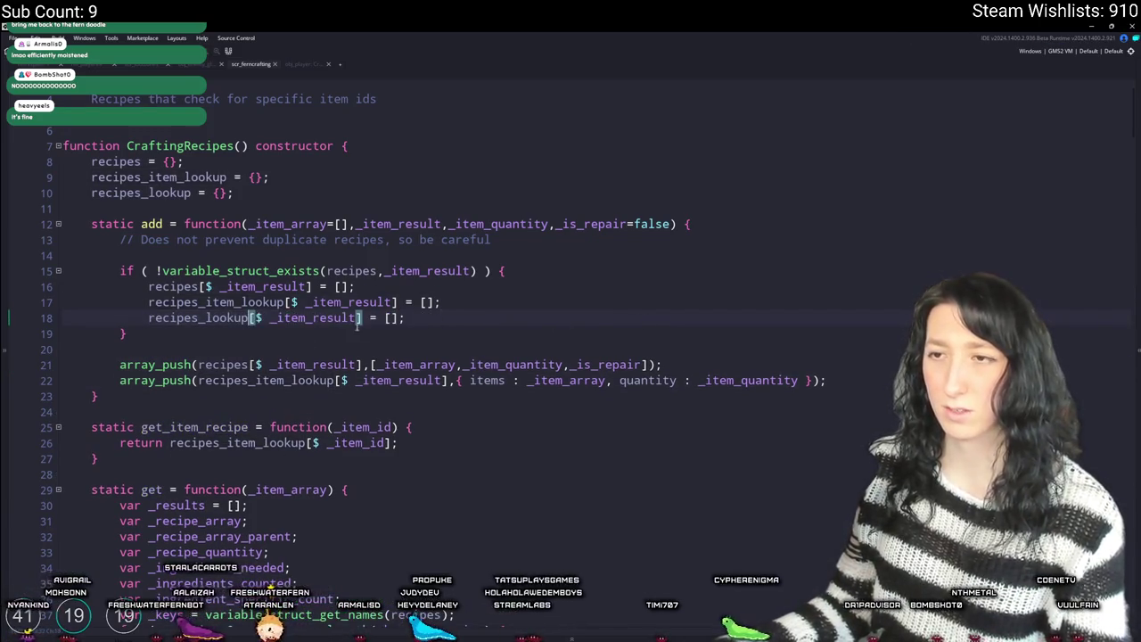
- Key the new recipes_lookup entry by _item_array[0] instead of _item_result
left_click(290, 318)
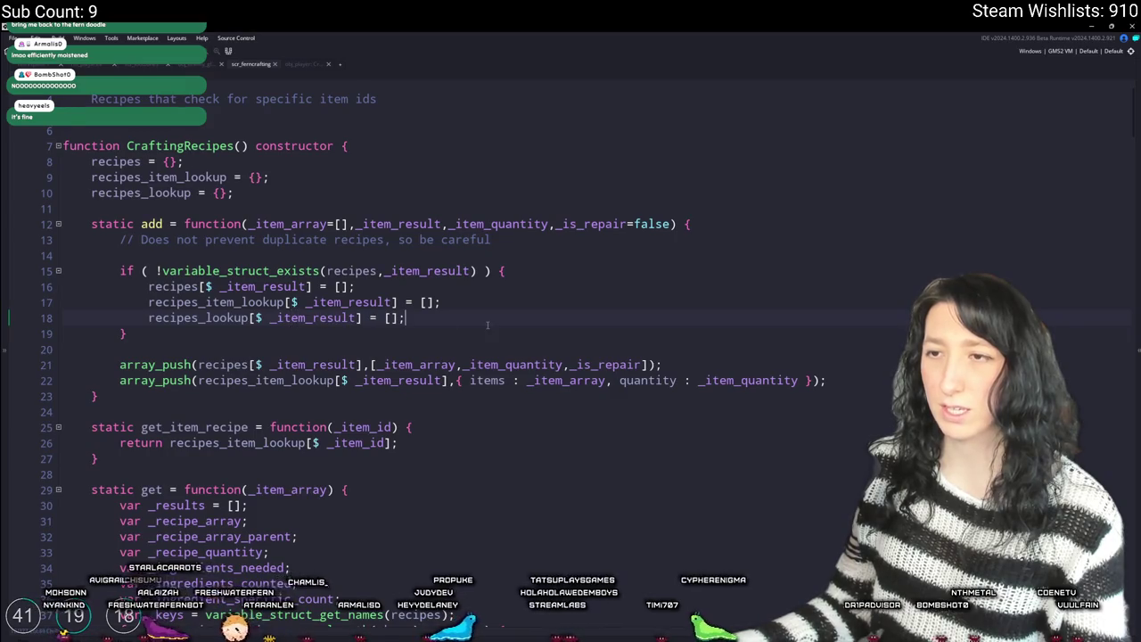
left_click(340, 336)
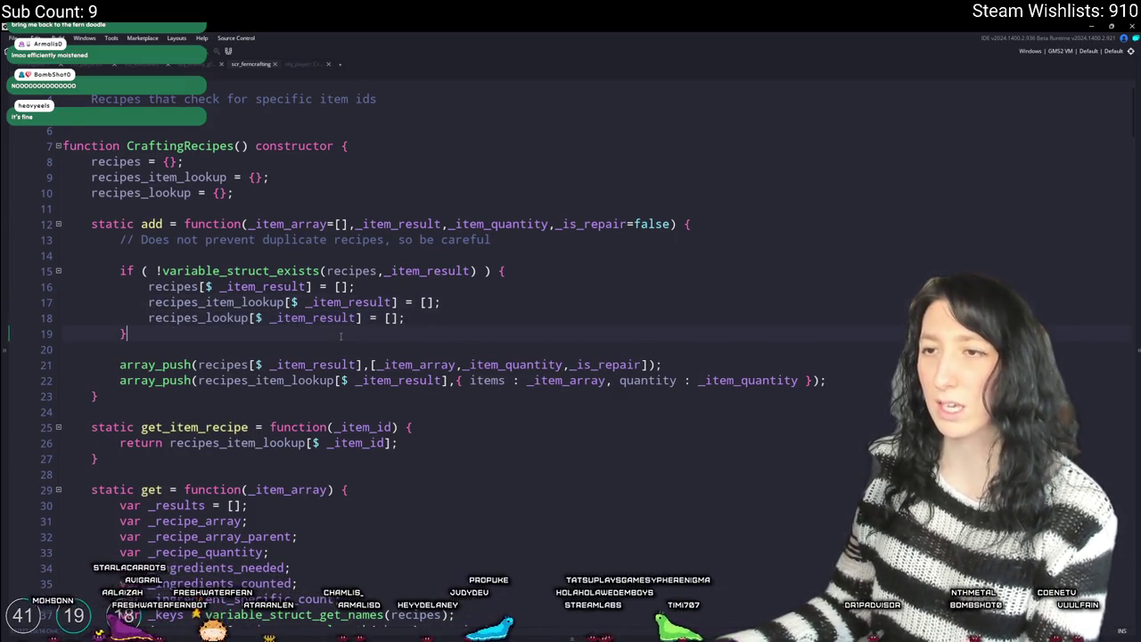
left_click(561, 381)
double_click(561, 380)
key("ctrl+c")
double_click(297, 319)
key("ctrl+v")
type("[0]")
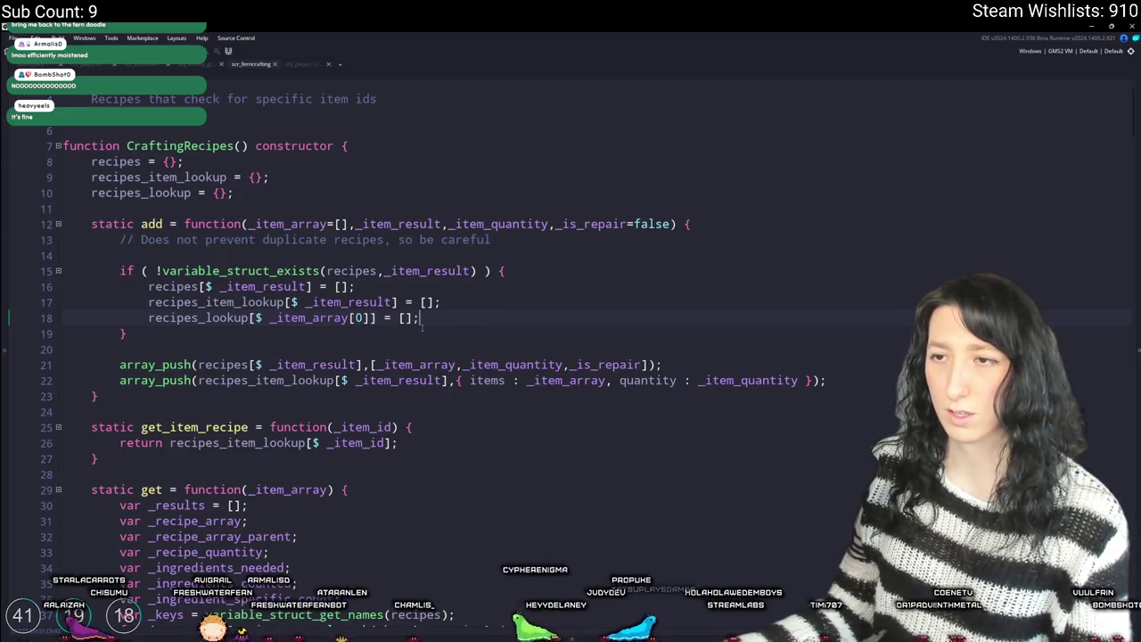
mouse_move(377, 318)
left_mouse_down()
mouse_move(133, 331)
mouse_move(138, 321)
left_mouse_up()
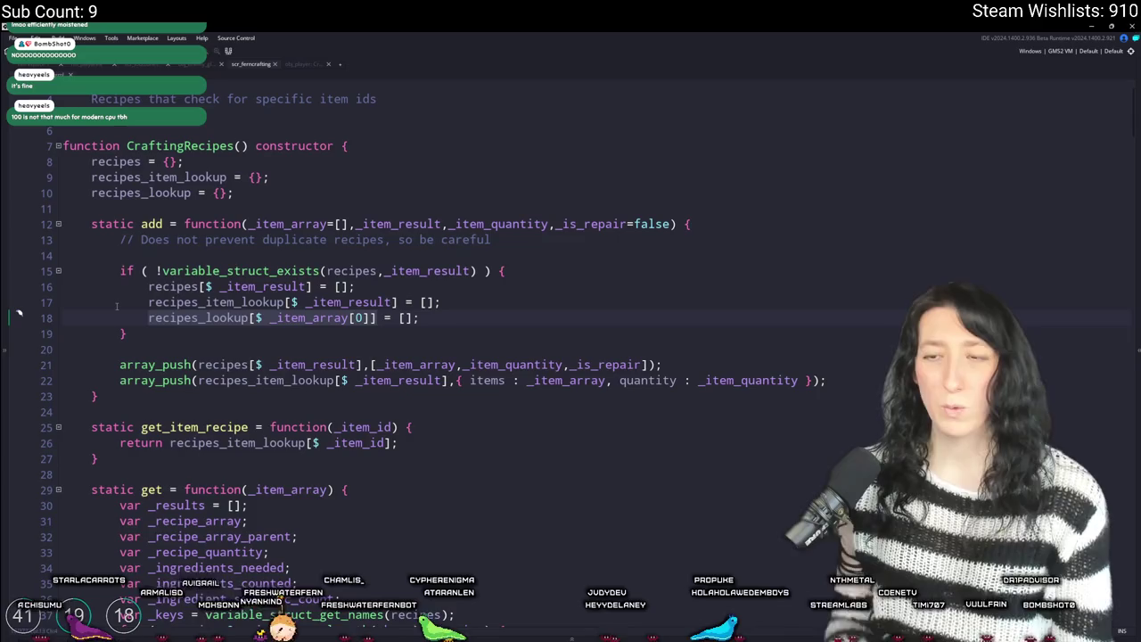
scroll(124, 302, "down", 5)
scroll(265, 271, "down", 2)
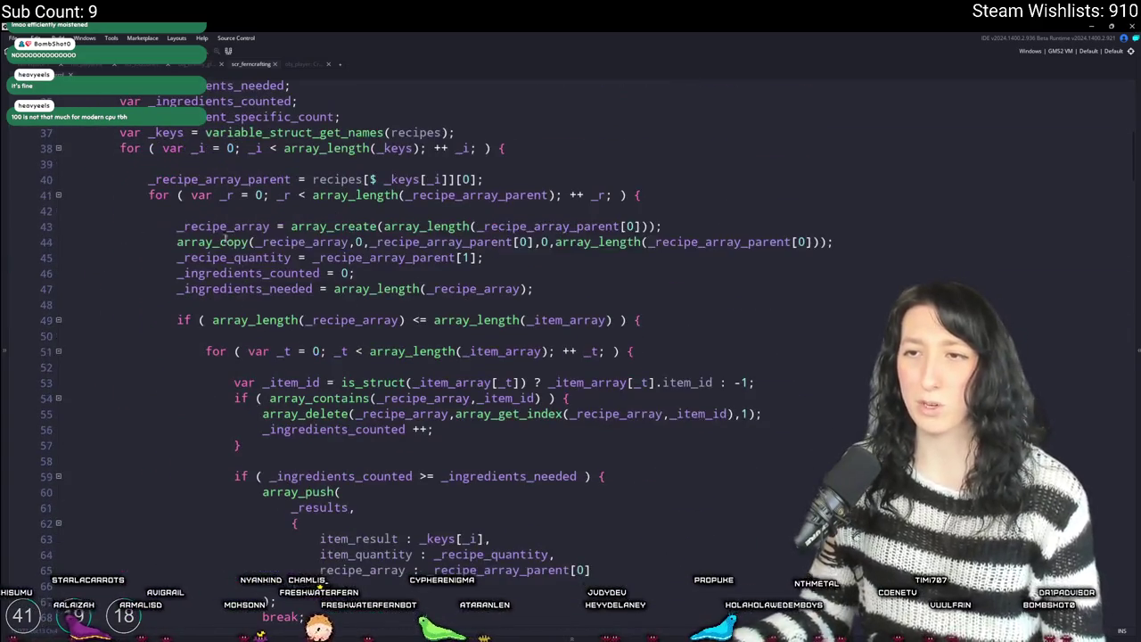
mouse_move(148, 198)
left_mouse_down()
mouse_move(178, 570)
mouse_move(183, 535)
left_mouse_up()
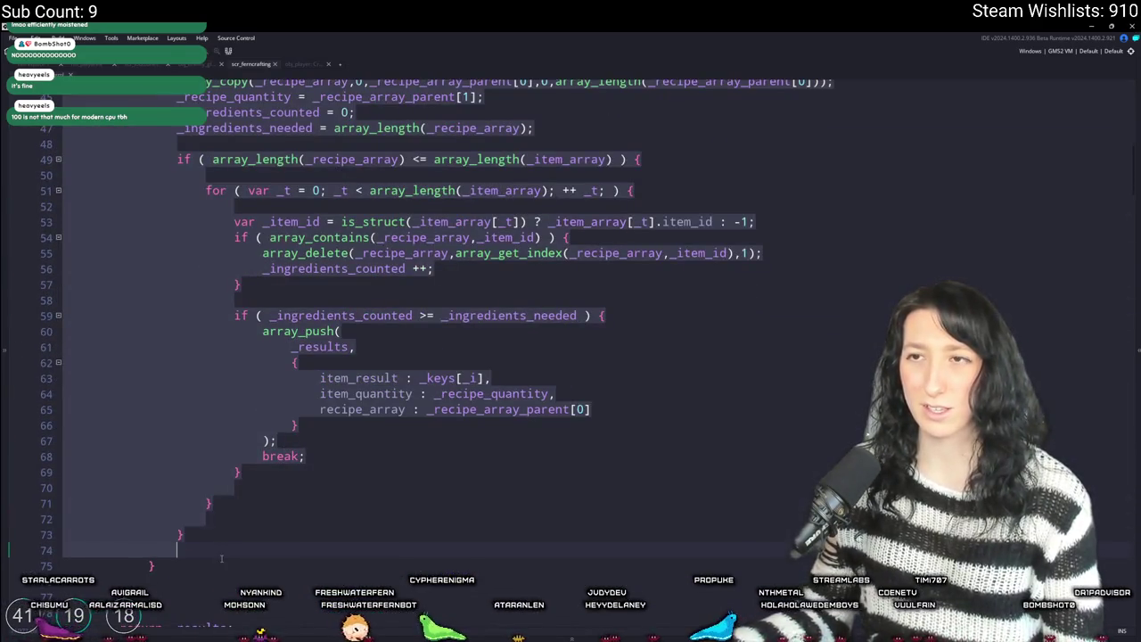
scroll(366, 413, "up", 3)
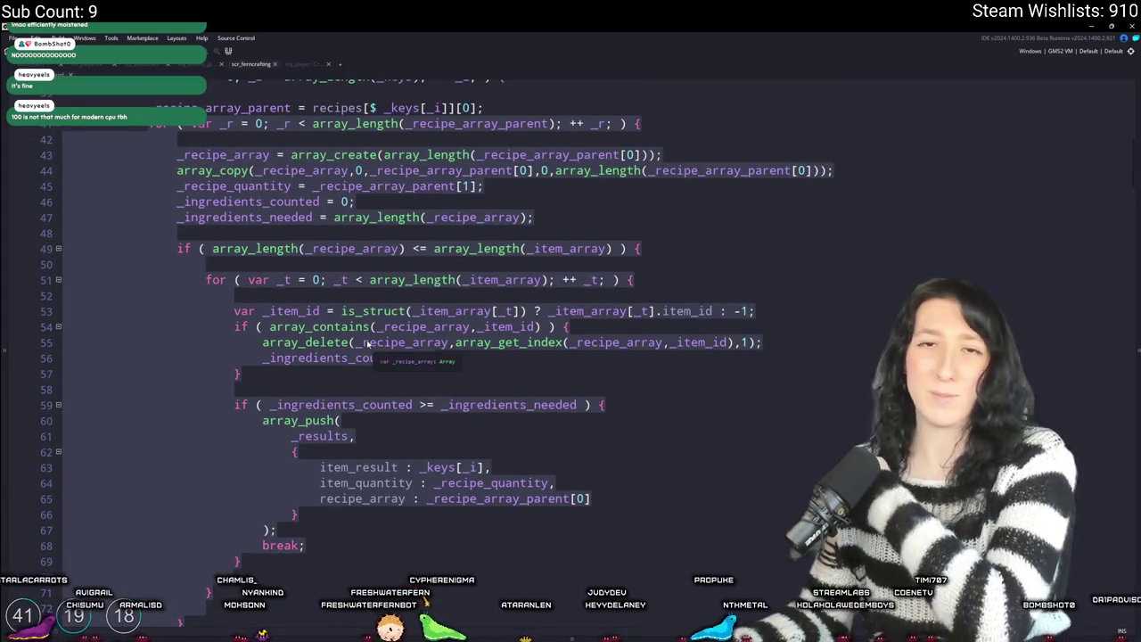
scroll(367, 343, "up", 5)
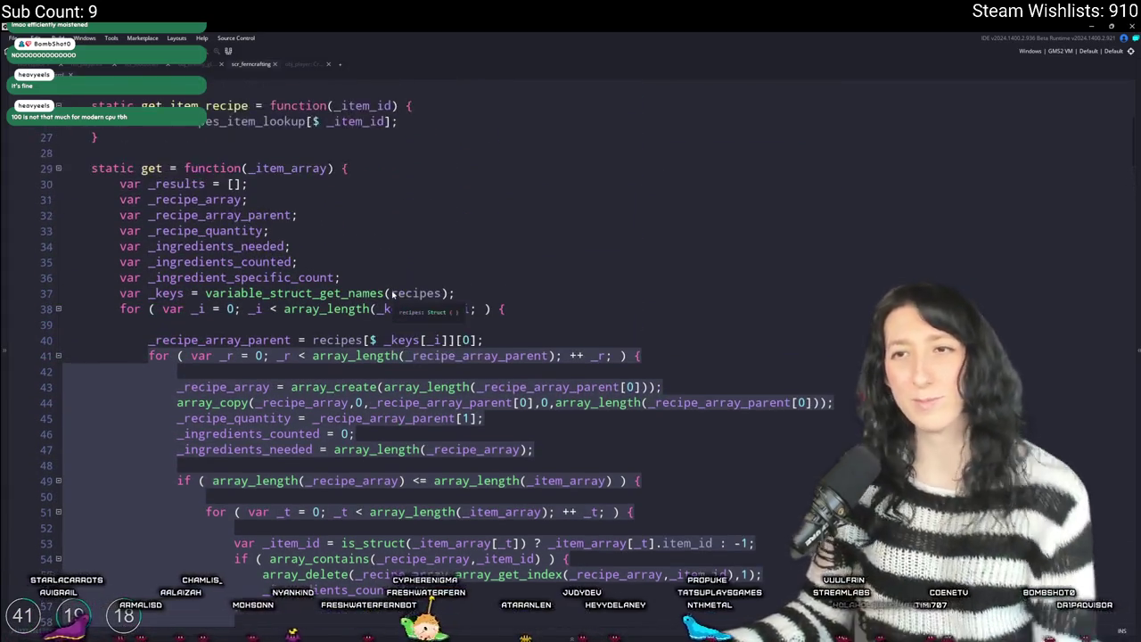
scroll(392, 294, "up", 4)
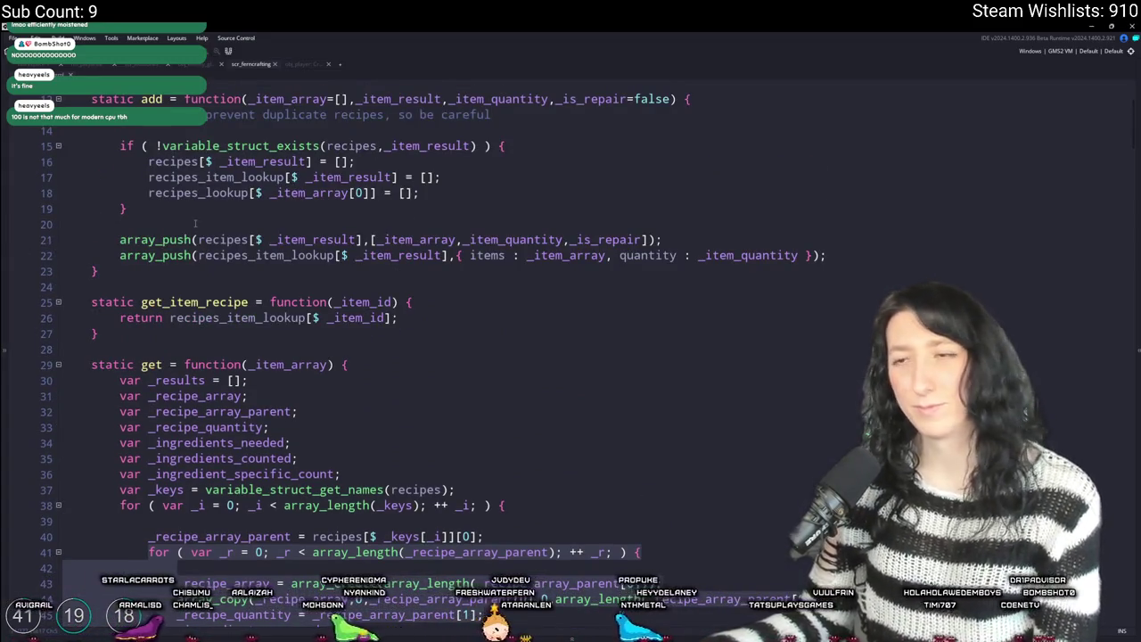
scroll(194, 223, "up", 1)
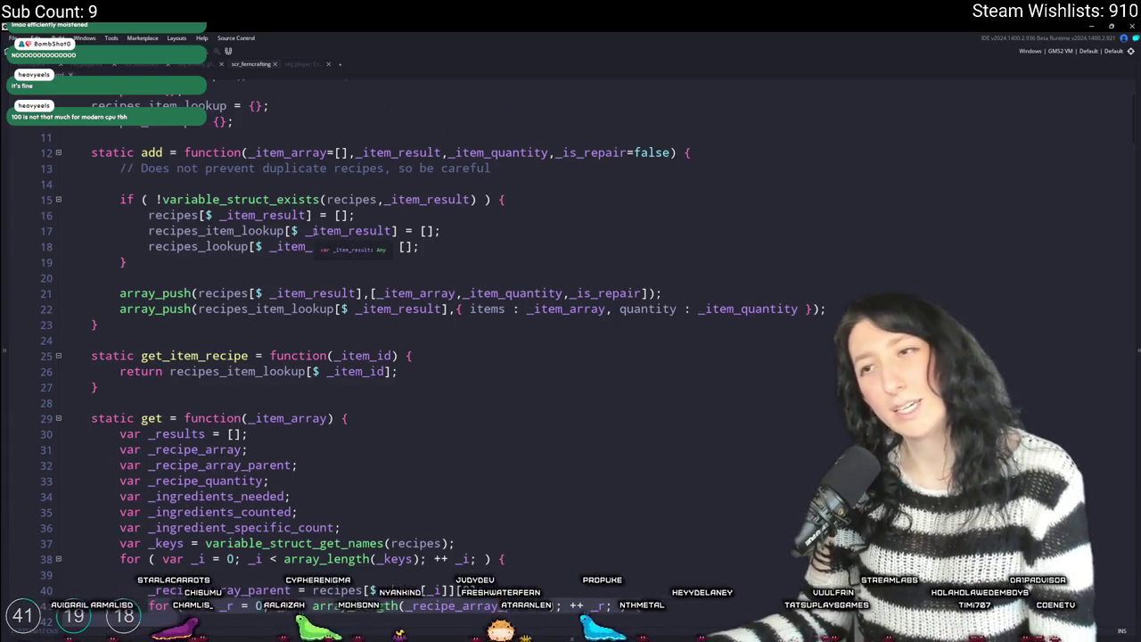
scroll(390, 194, "up", 3)
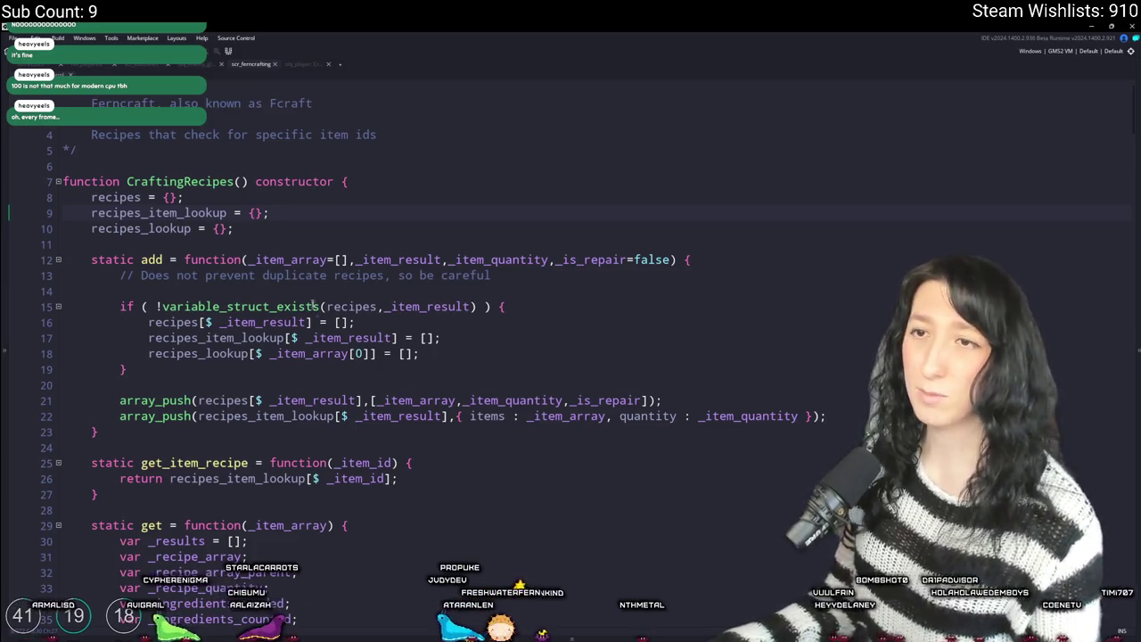
right_click(319, 214)
left_click(303, 214)
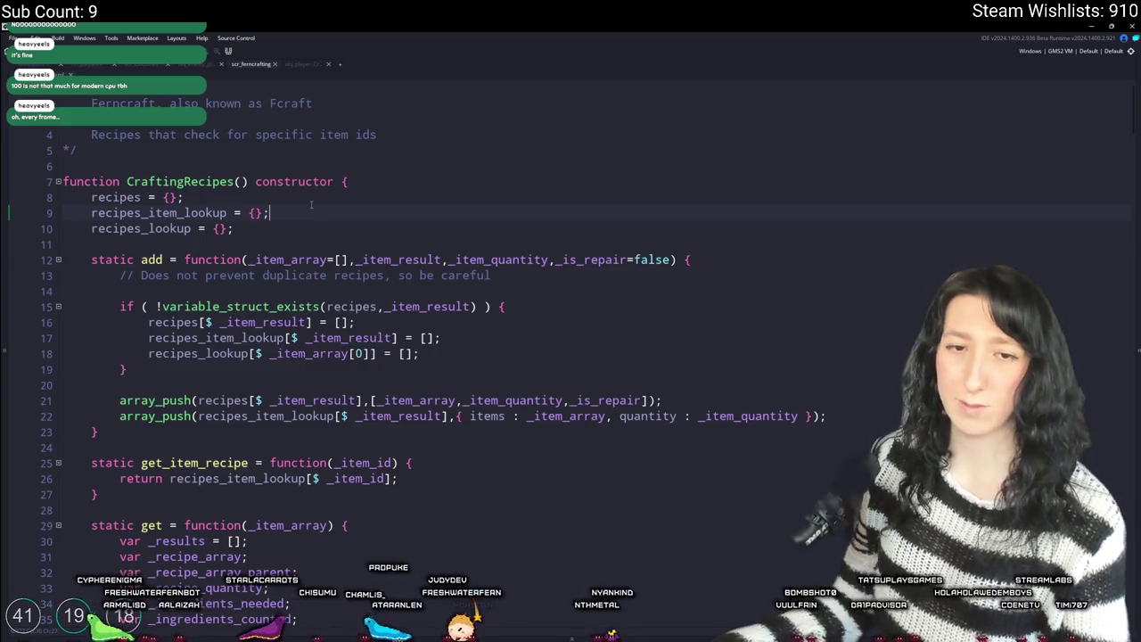
scroll(312, 205, "down", 1)
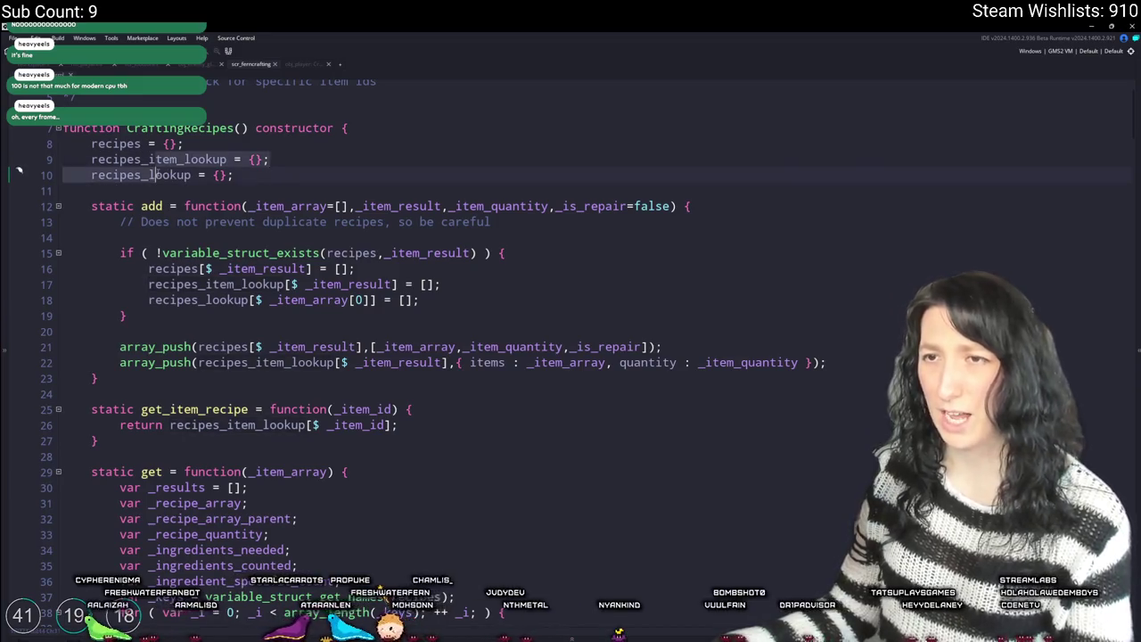
- Cut the recipes_lookup line out of the if block and paste it below the block
double_click(170, 175)
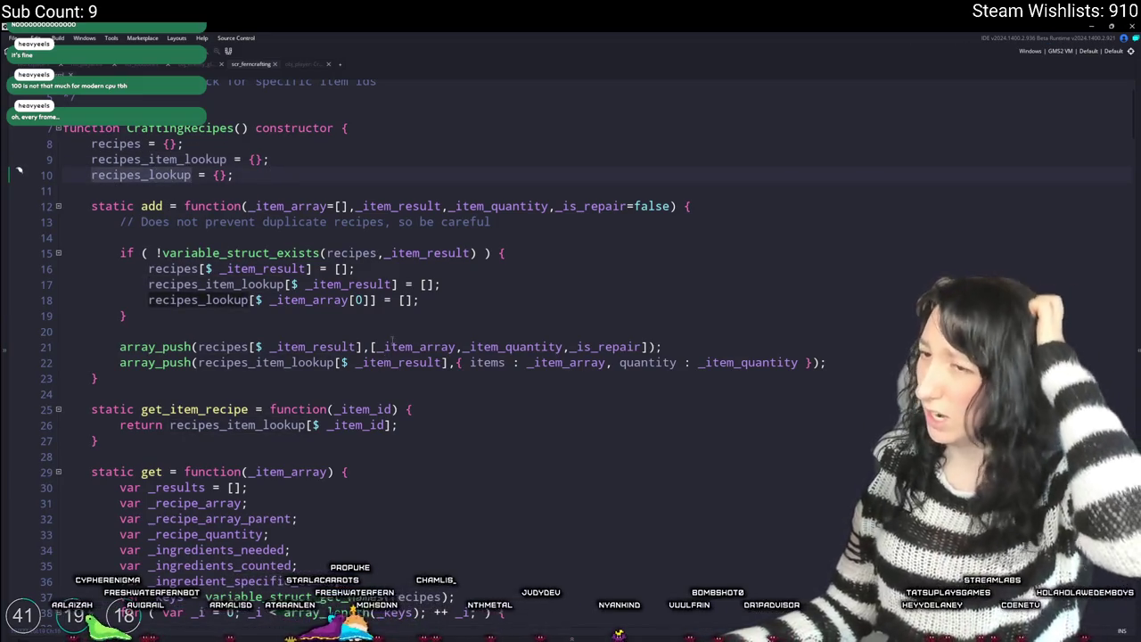
triple_click(466, 300)
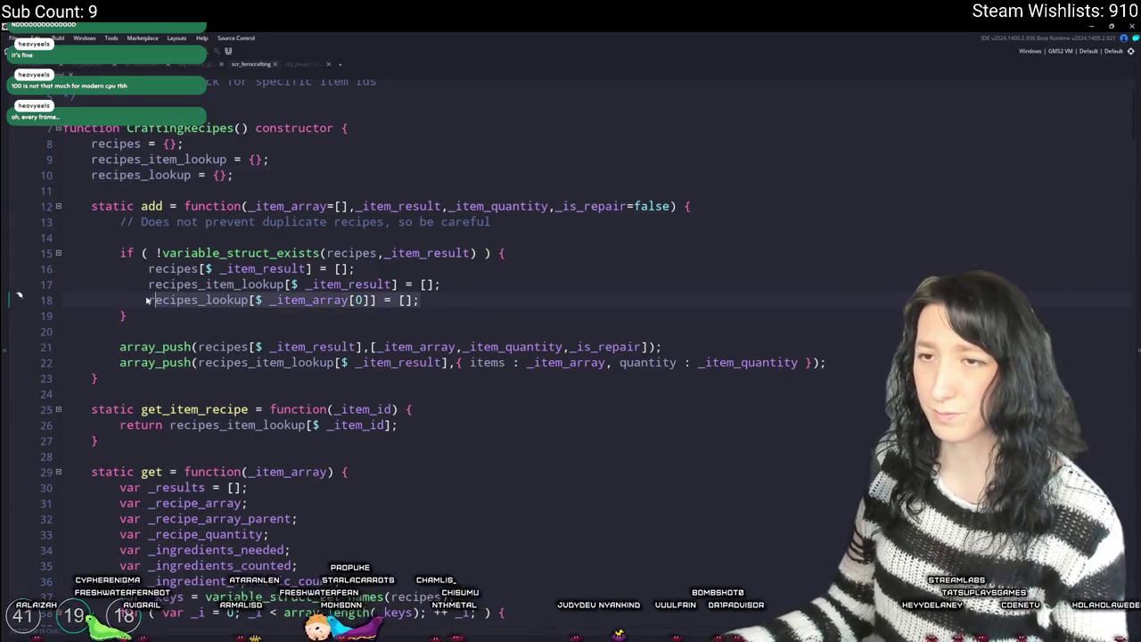
key("ctrl+x")
left_click(444, 305)
key("Return")
key("Return")
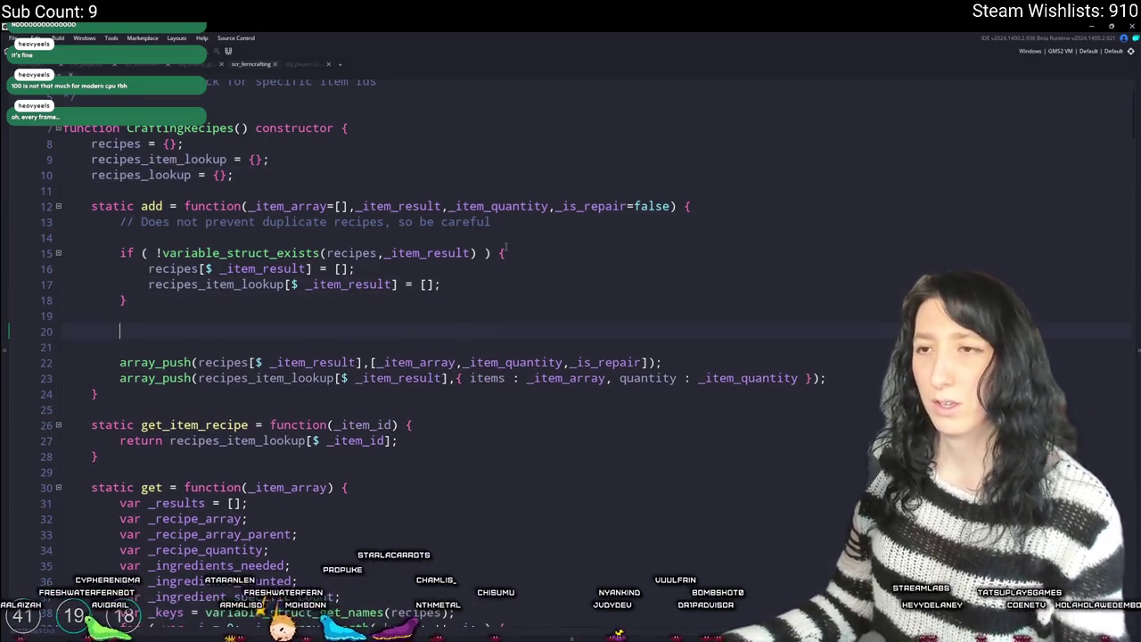
key("ctrl+v")
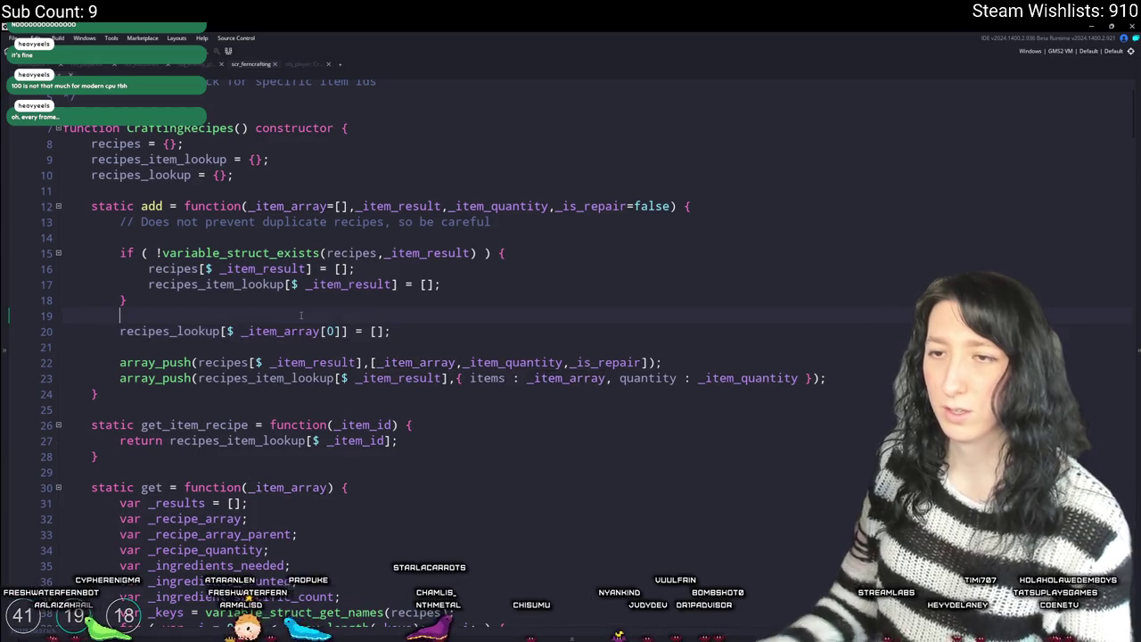
- Add a for loop header over array_length(_item_array) with counter _i above recipes_lookup
key("Home")
key("Return")
key("Up")
scroll(300, 315, "up", 3, "ctrl")
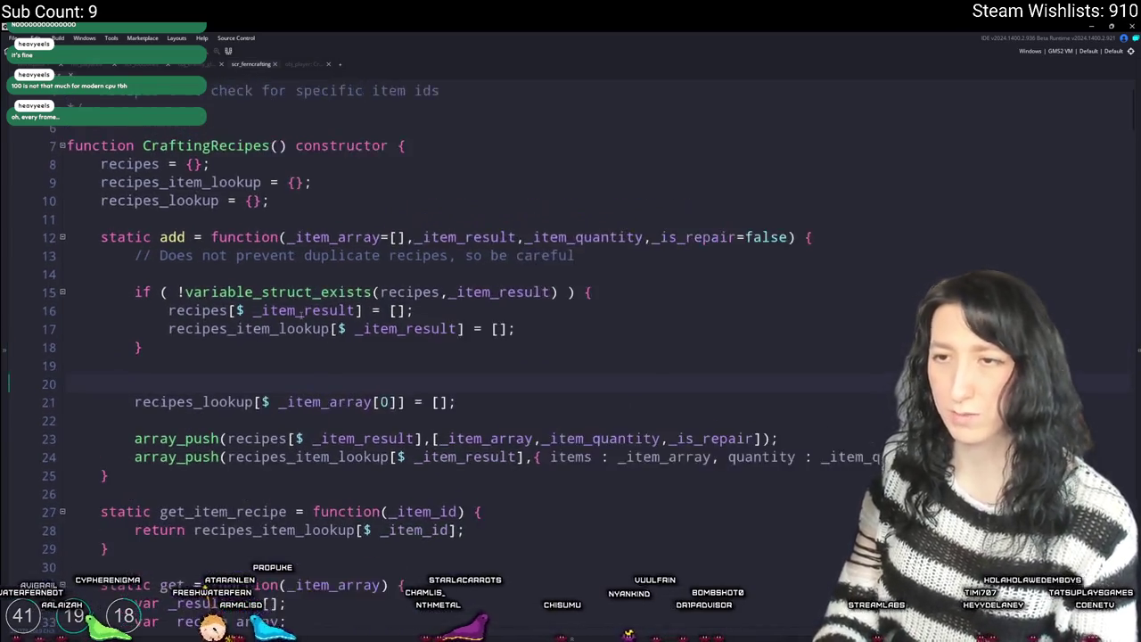
scroll(322, 329, "down", 3)
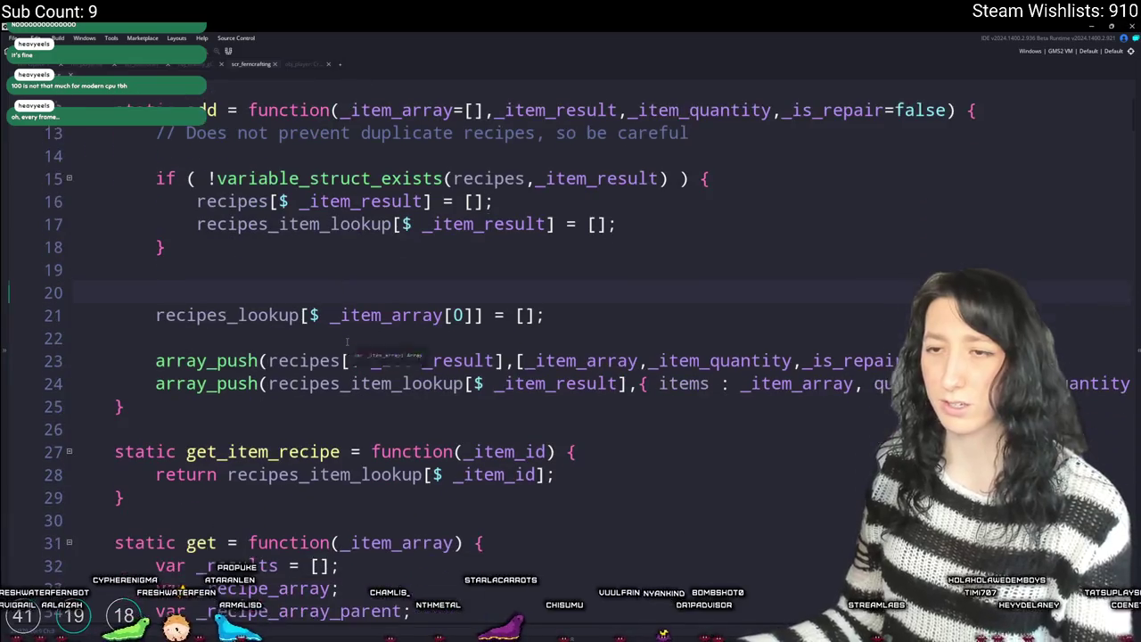
type("for ( var _ i")
key("BackSpace")
key("BackSpace")
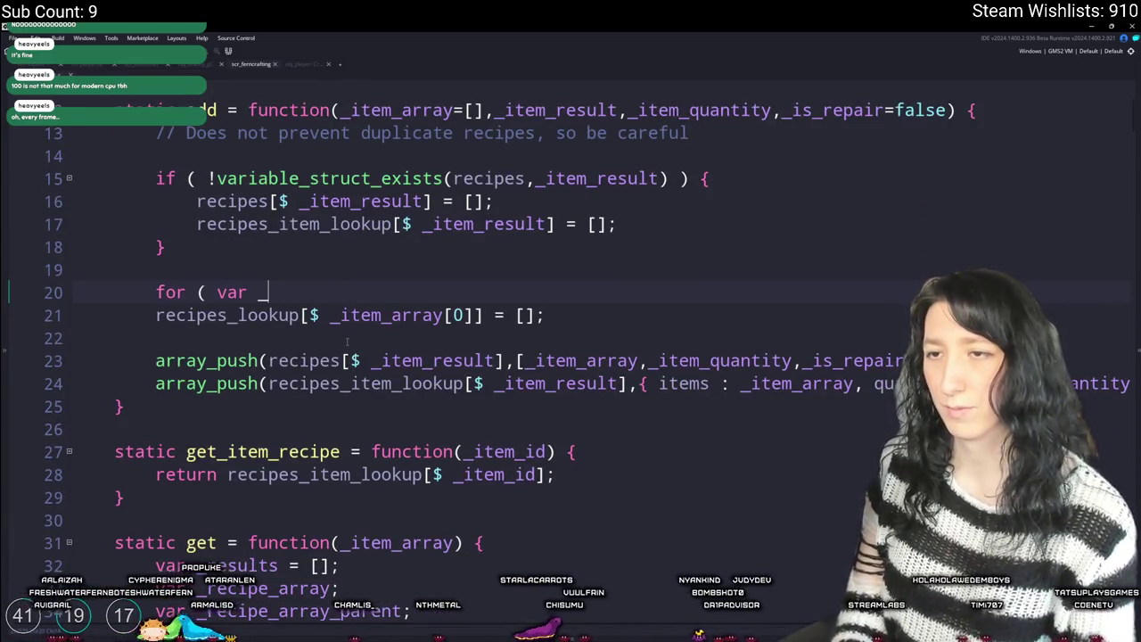
type("i = 0; _i <")
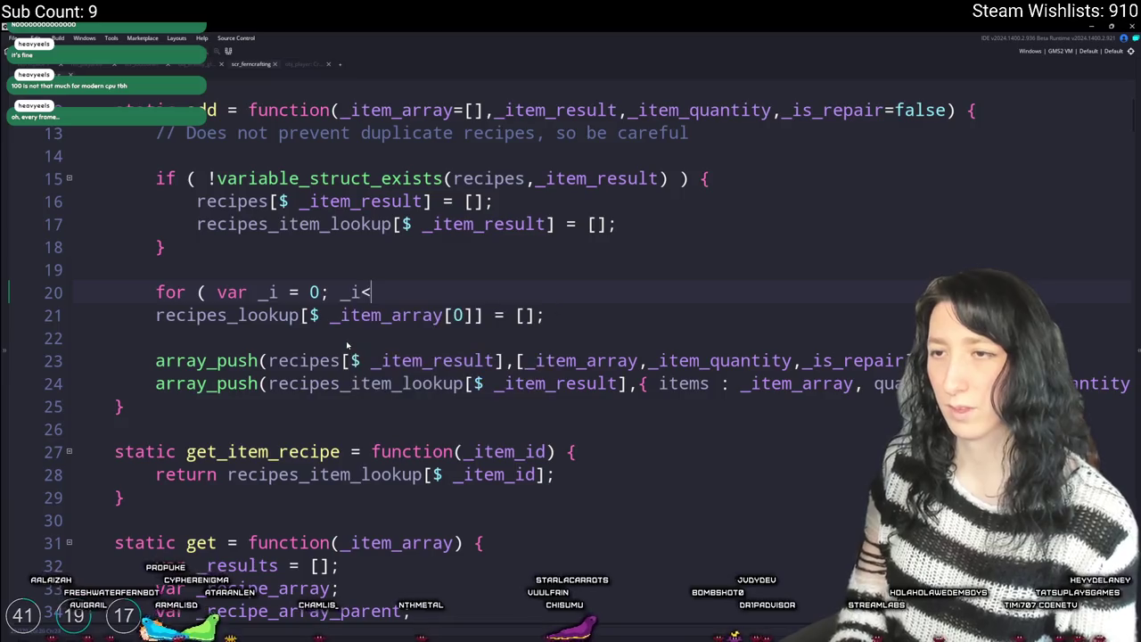
key("Home")
key("Return")
key("Up")
type("var _ie")
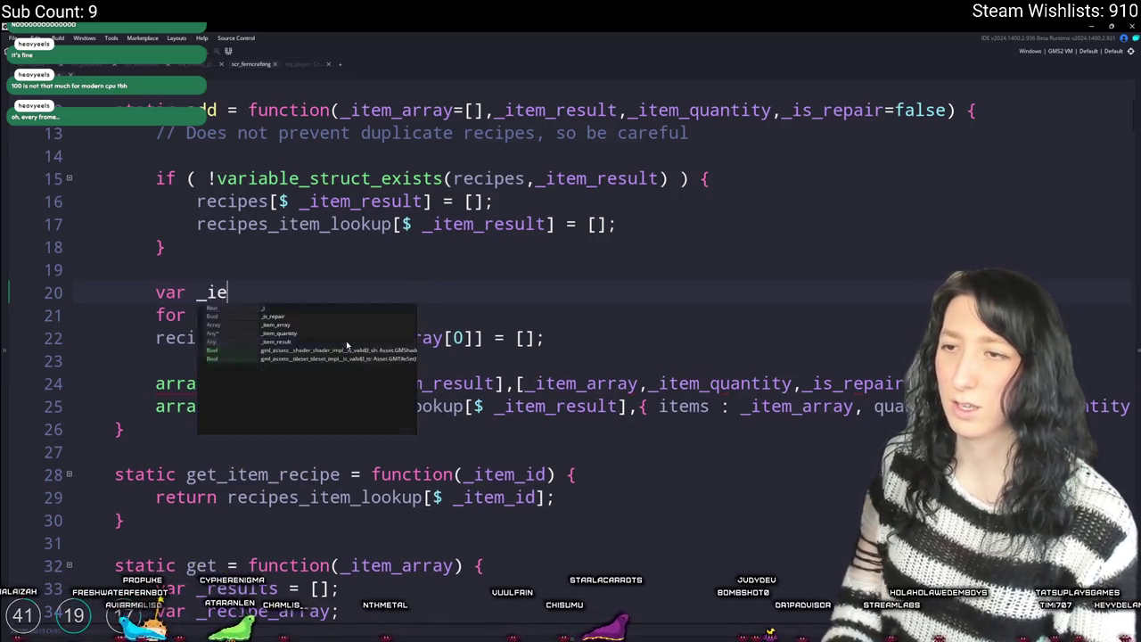
key("BackSpace")
key("BackSpace")
key("BackSpace")
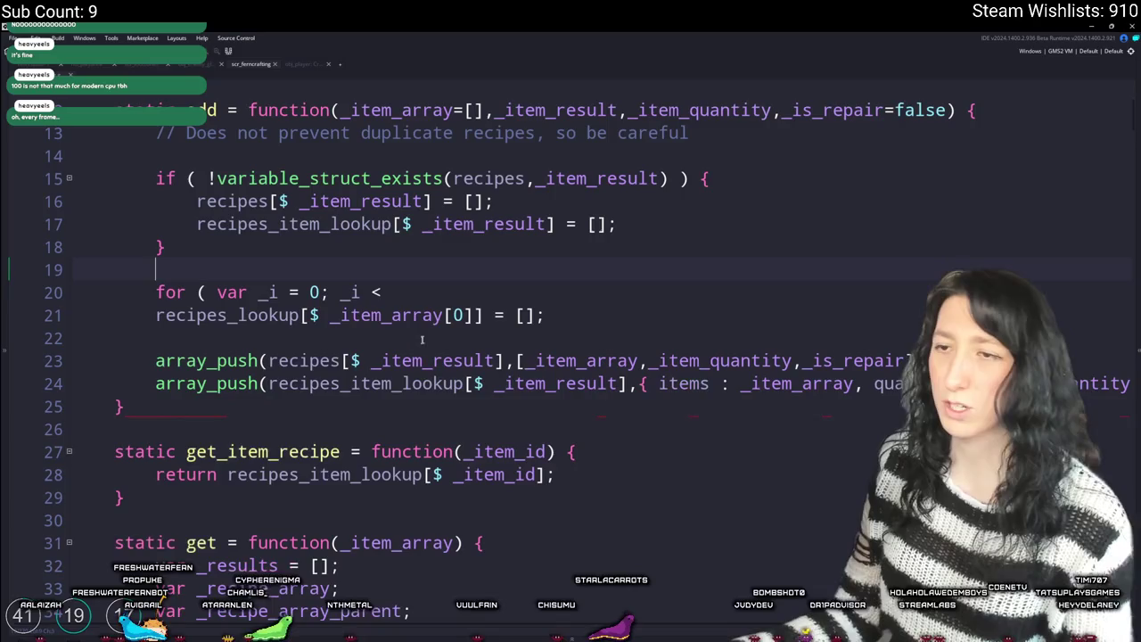
left_click(294, 293)
type("array_length(_item_a")
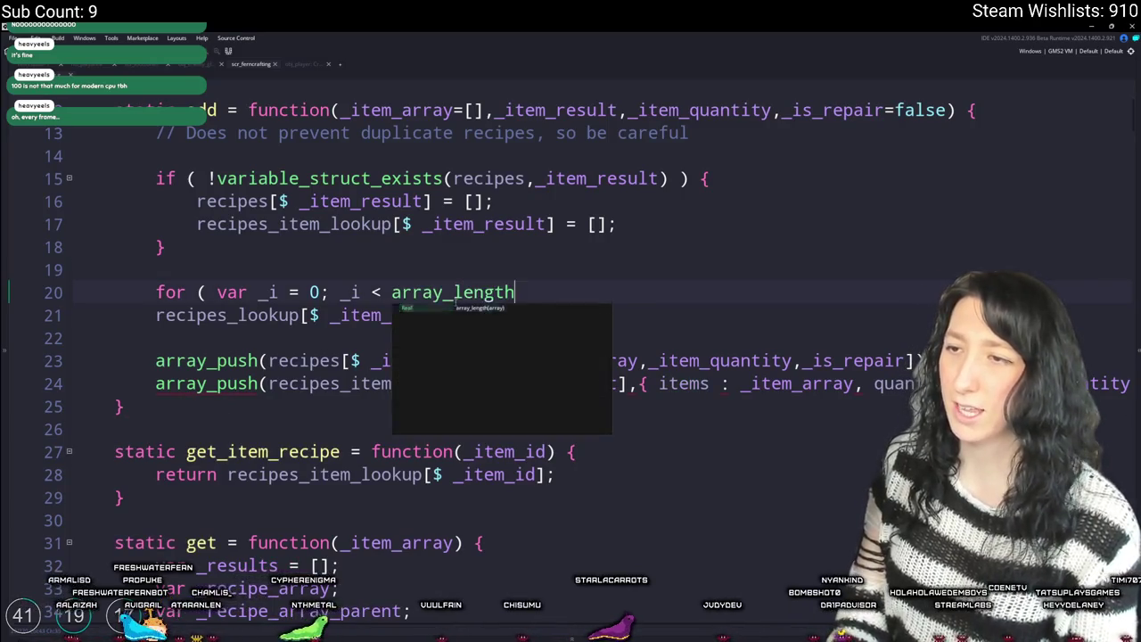
type("rray); ++ _i; ) {")
- Close the loop, indent recipes_lookup into it, and index it with _item_array[_i]
key("Down")
key("Return")
type("}")
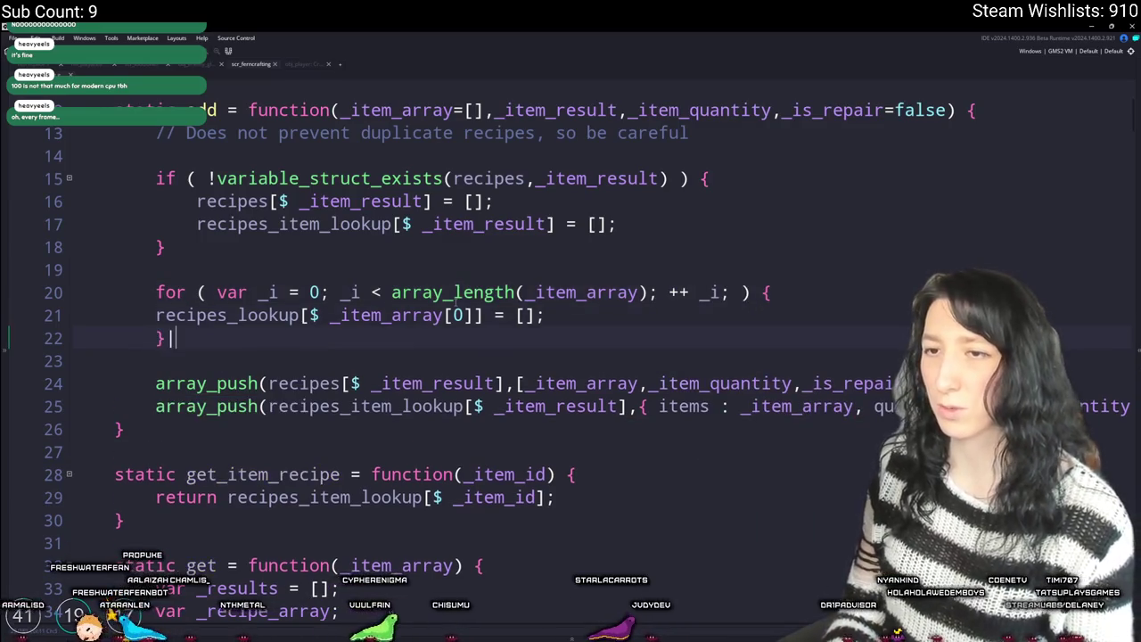
left_click(18, 309)
key("Tab")
left_click(497, 317)
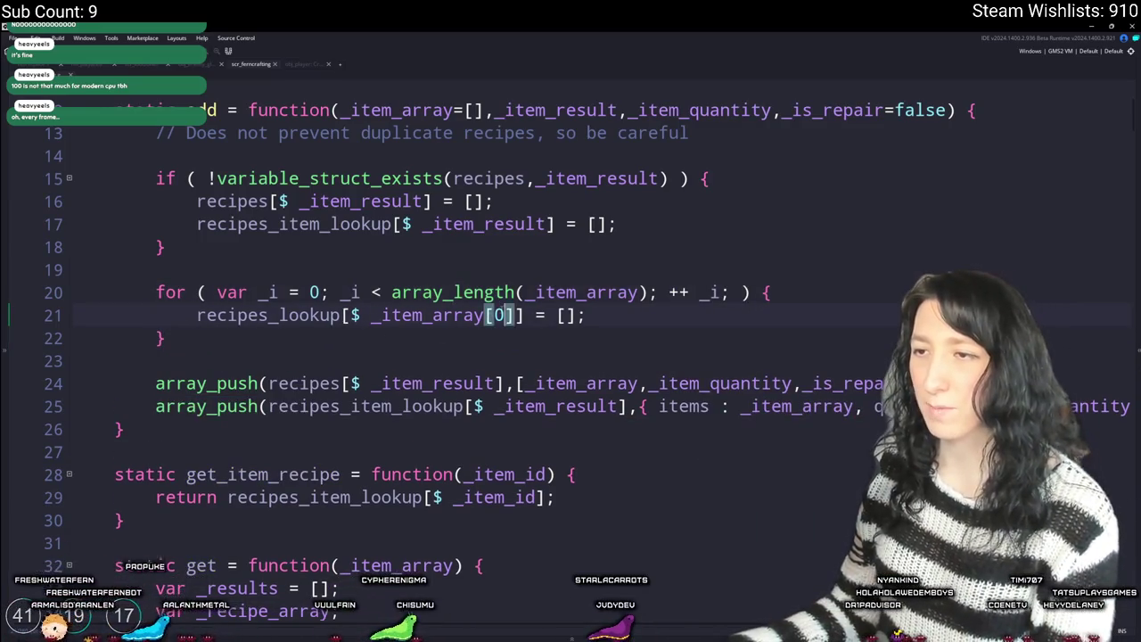
key("BackSpace")
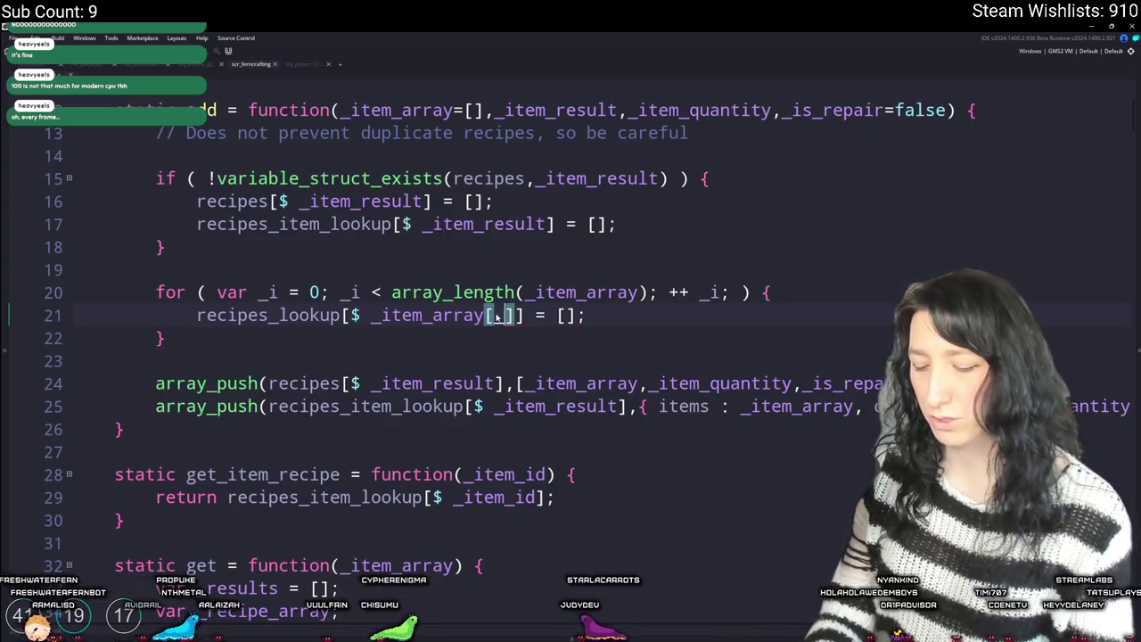
type("_i")
- Wrap the recipes_lookup line in a copy of the variable_struct_exists if check
left_click(51, 214)
left_click(125, 178)
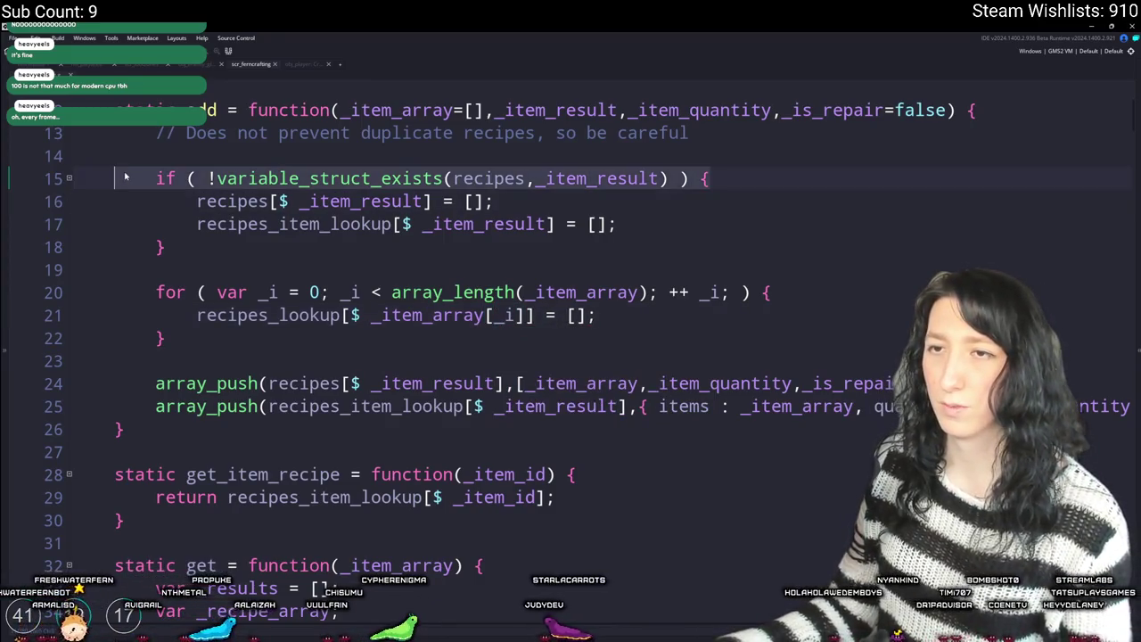
key("ctrl+c")
left_click(196, 315)
key("ctrl+v")
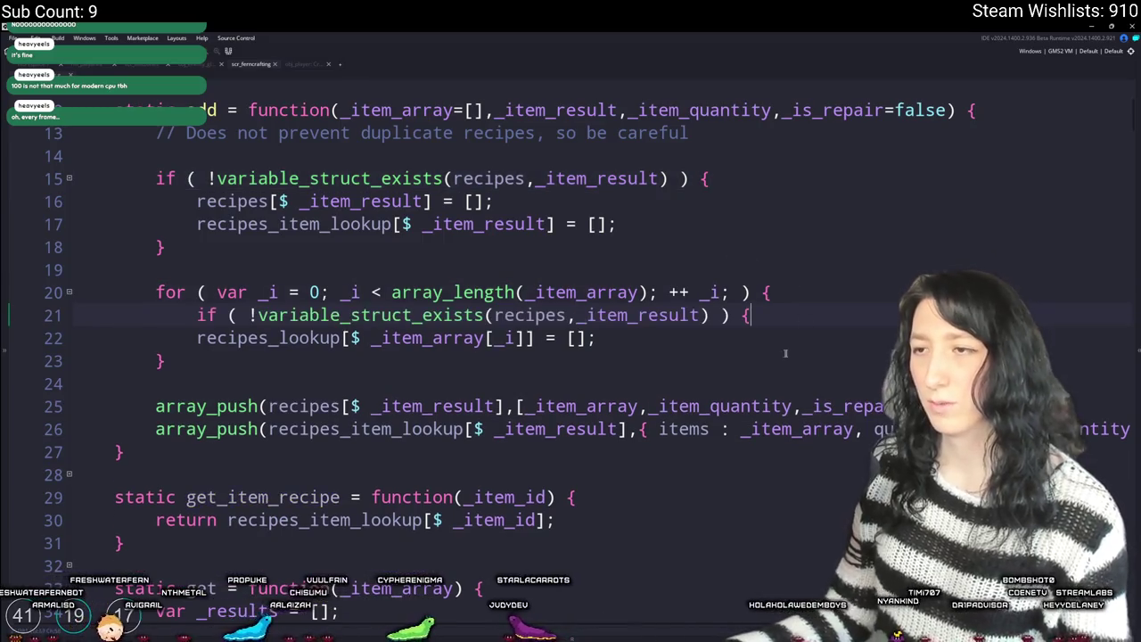
key("End")
key("Return")
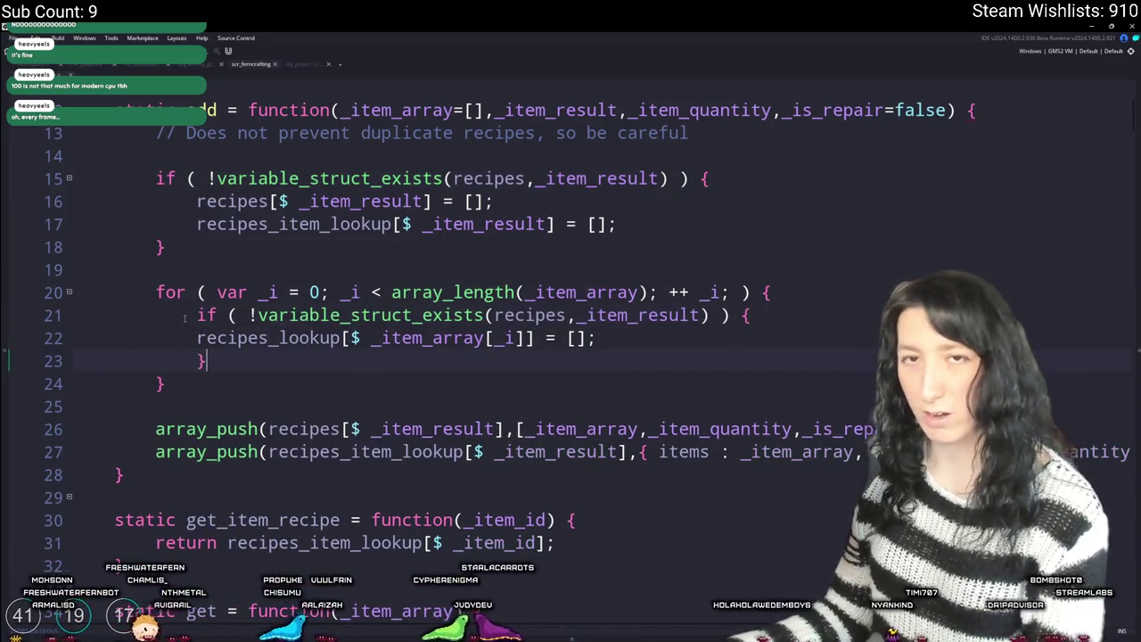
left_click(167, 338)
key("Tab")
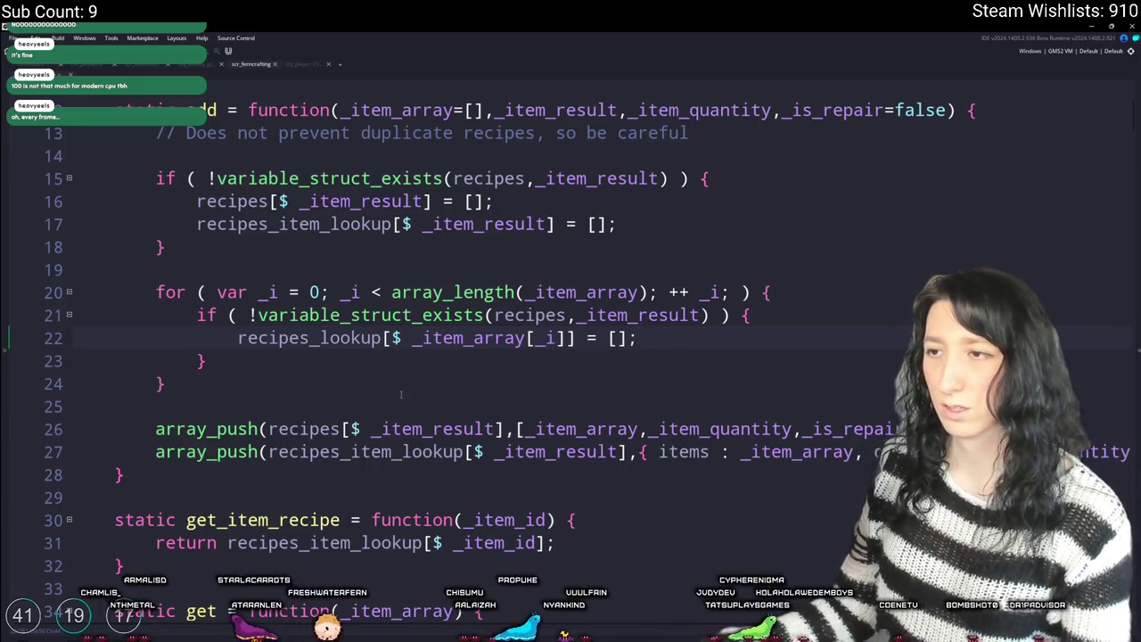
left_click(319, 361)
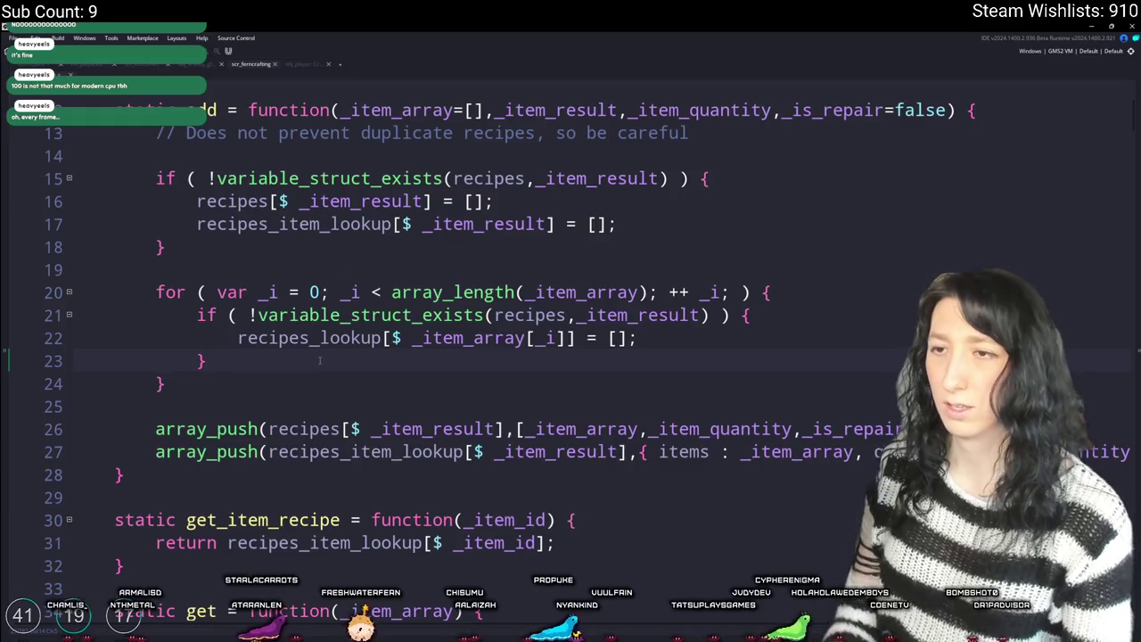
- Add array_push(recipes_lookup, _item_result); after the existence check inside the ingredient loop
key("Return")
key("Return")
type("if ( reco")
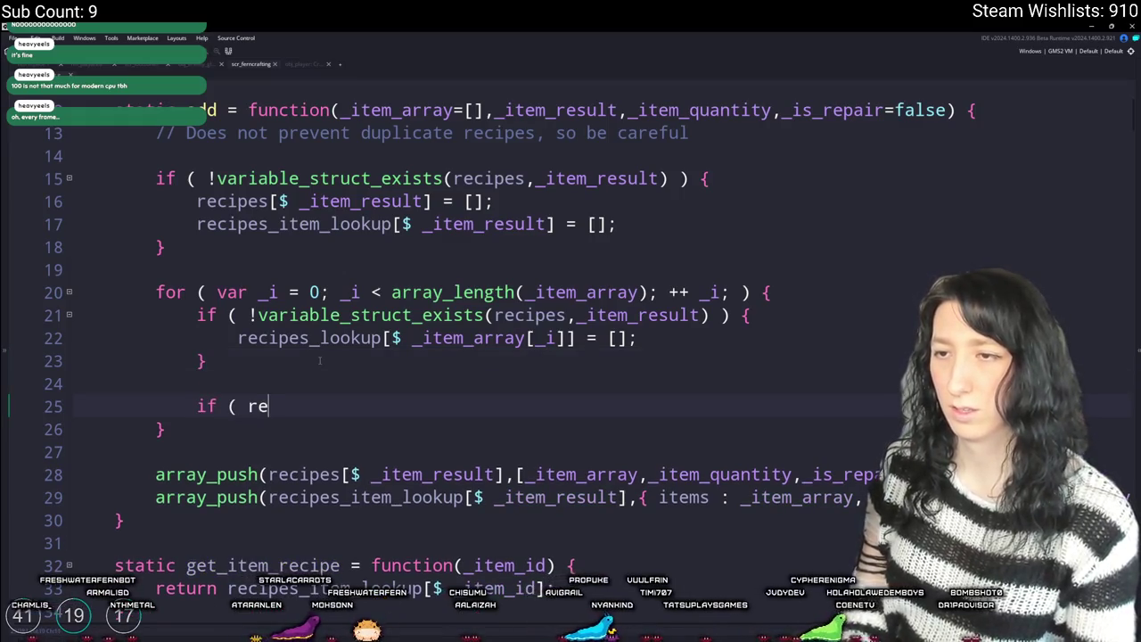
key("BackSpace")
key("BackSpace")
key("BackSpace")
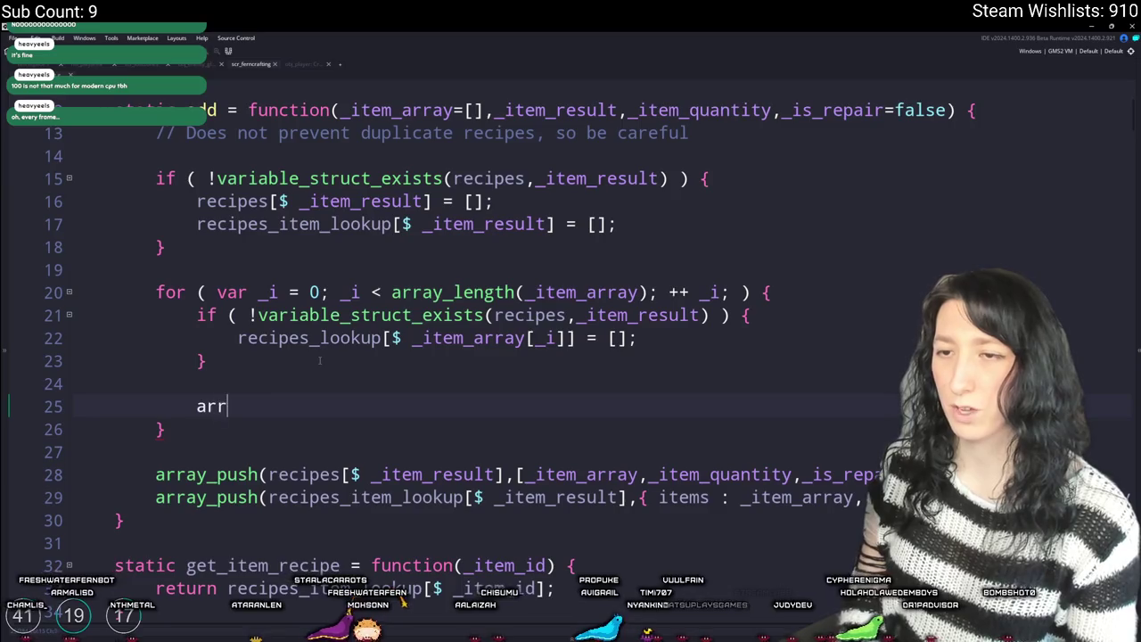
type("ray_push(recipes_lo")
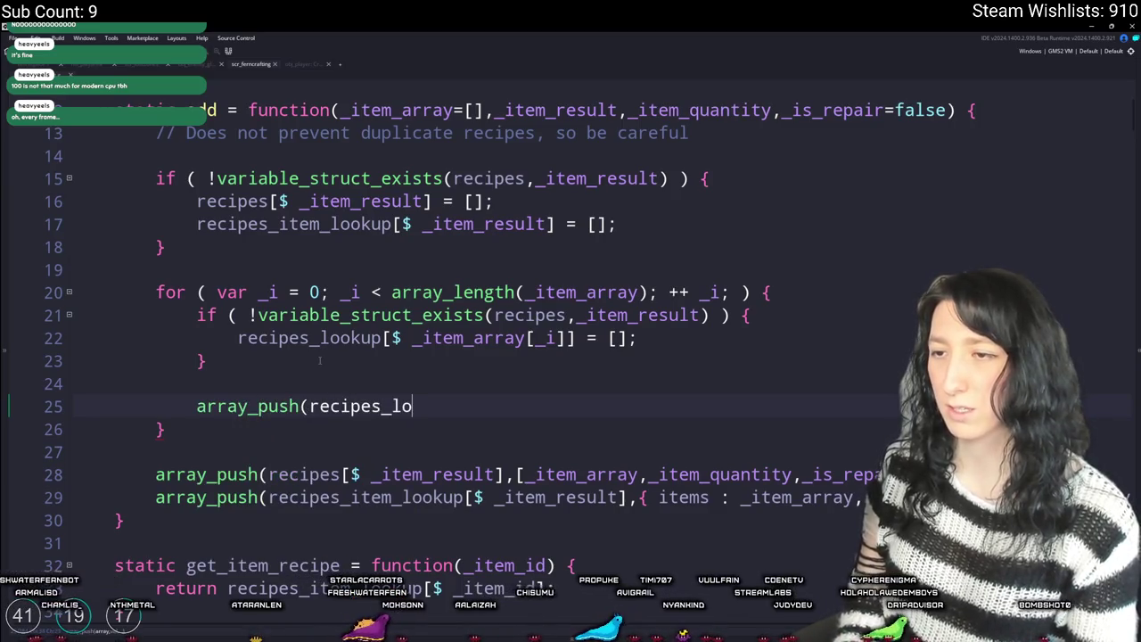
type("okup")
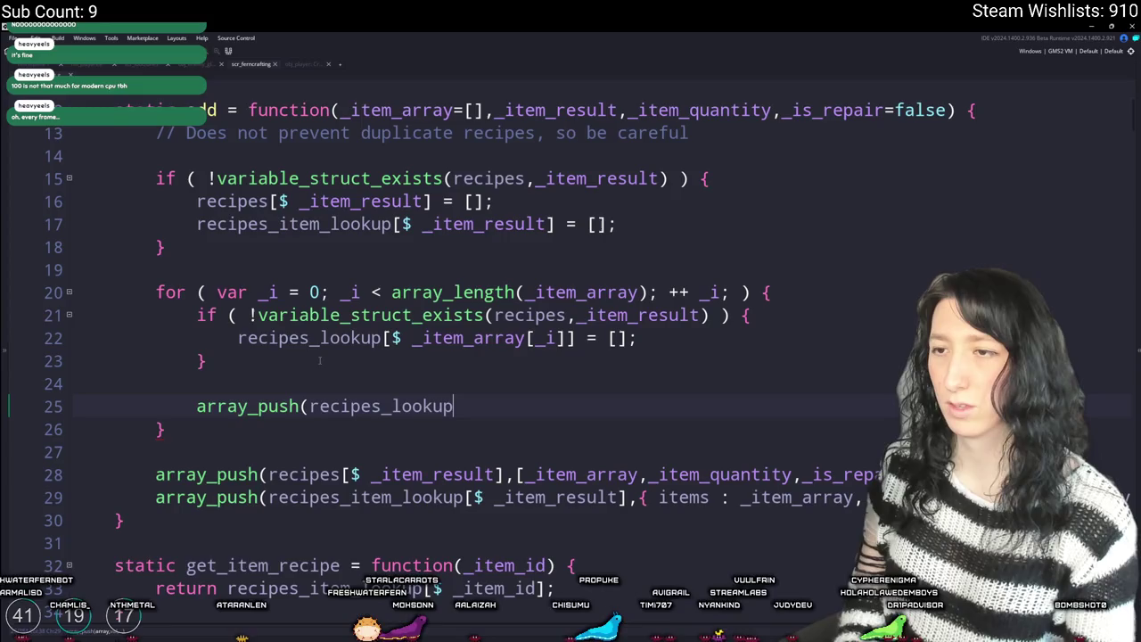
type(",_item_array")
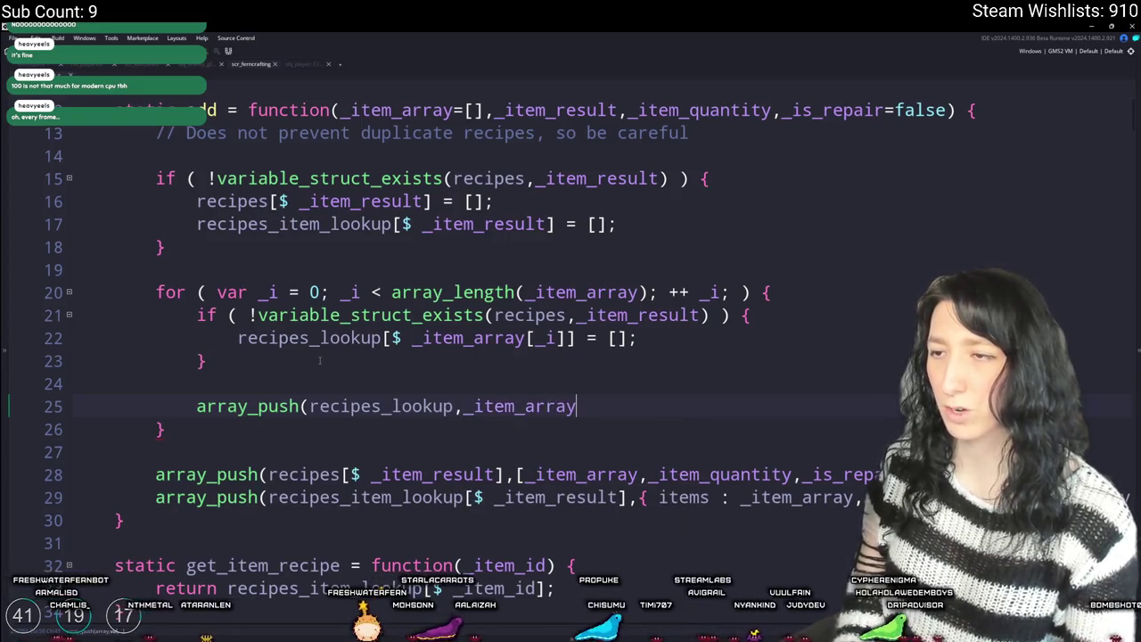
type("[_i])")
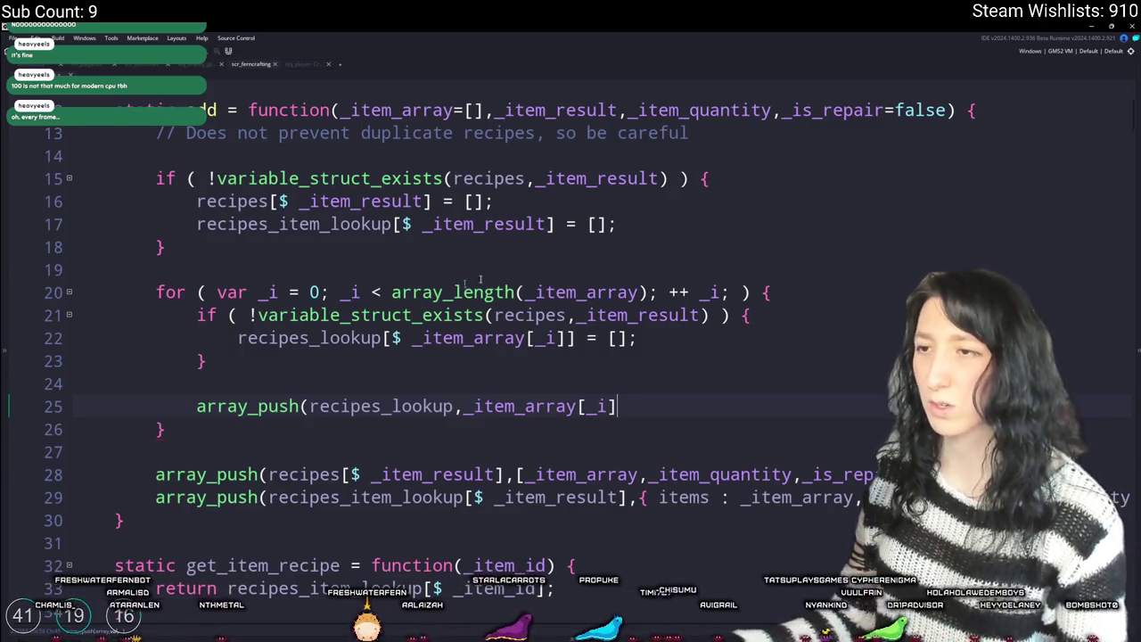
scroll(621, 358, "up", 2)
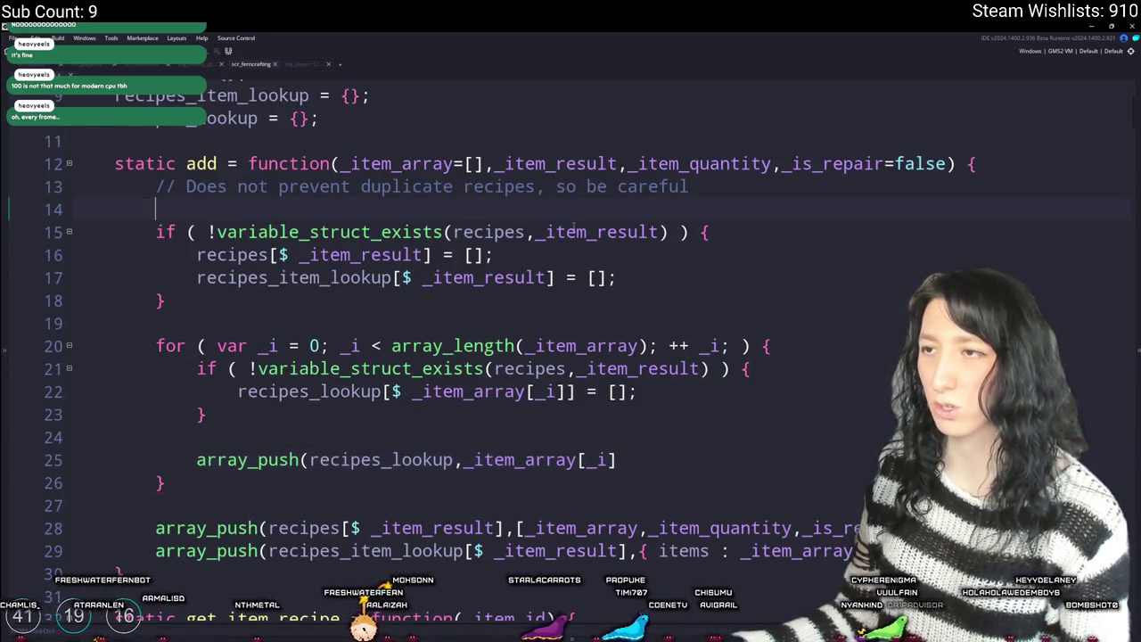
left_click(667, 196)
left_click_drag(463, 425, 682, 428)
key("ctrl+v")
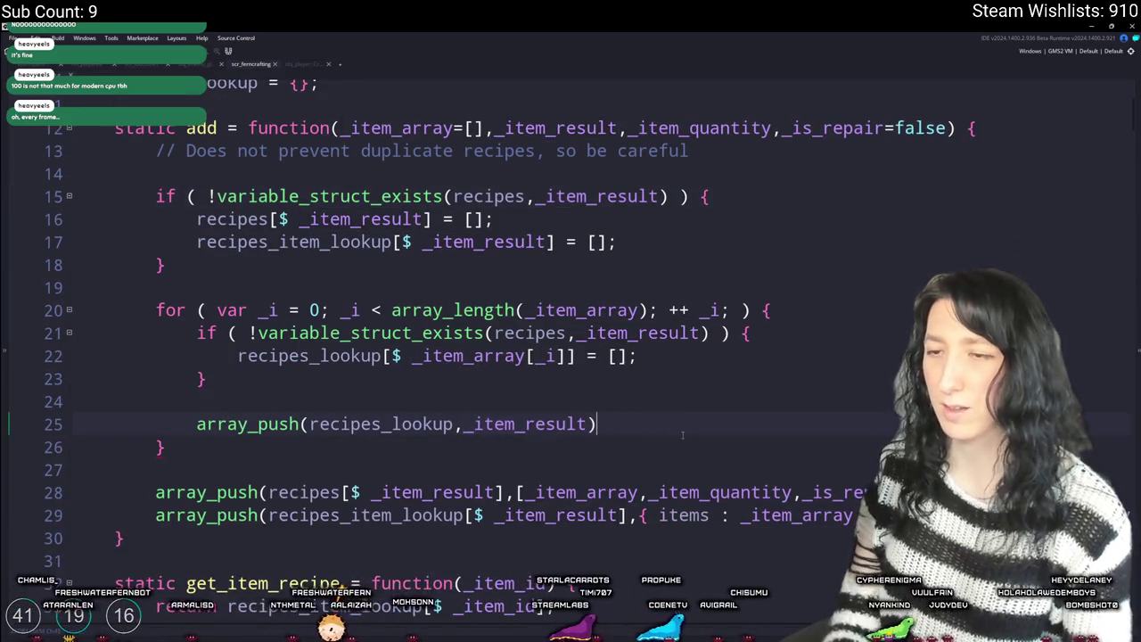
left_click(682, 432)
scroll(392, 355, "down", 2)
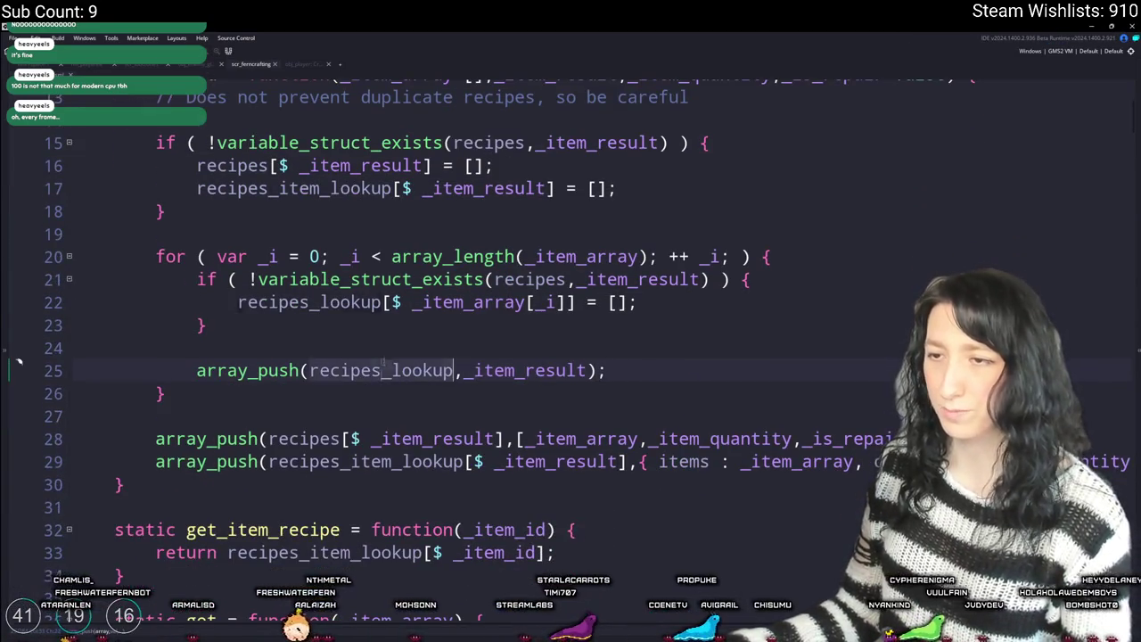
scroll(443, 293, "down", 4, "ctrl")
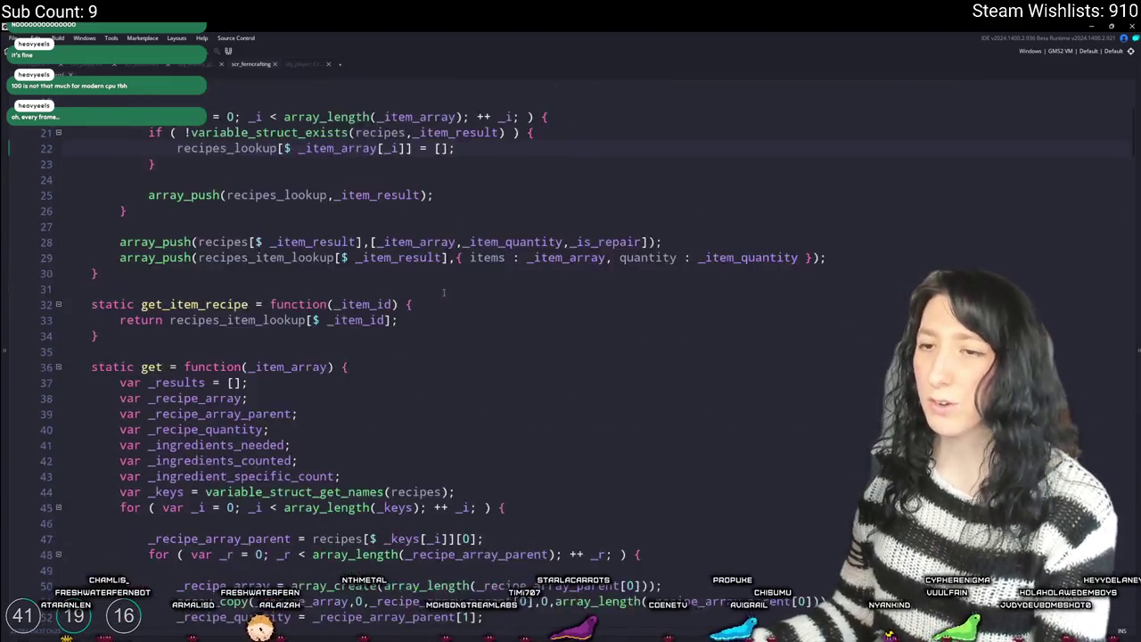
scroll(443, 293, "down", 1, "ctrl")
scroll(554, 319, "up", 3)
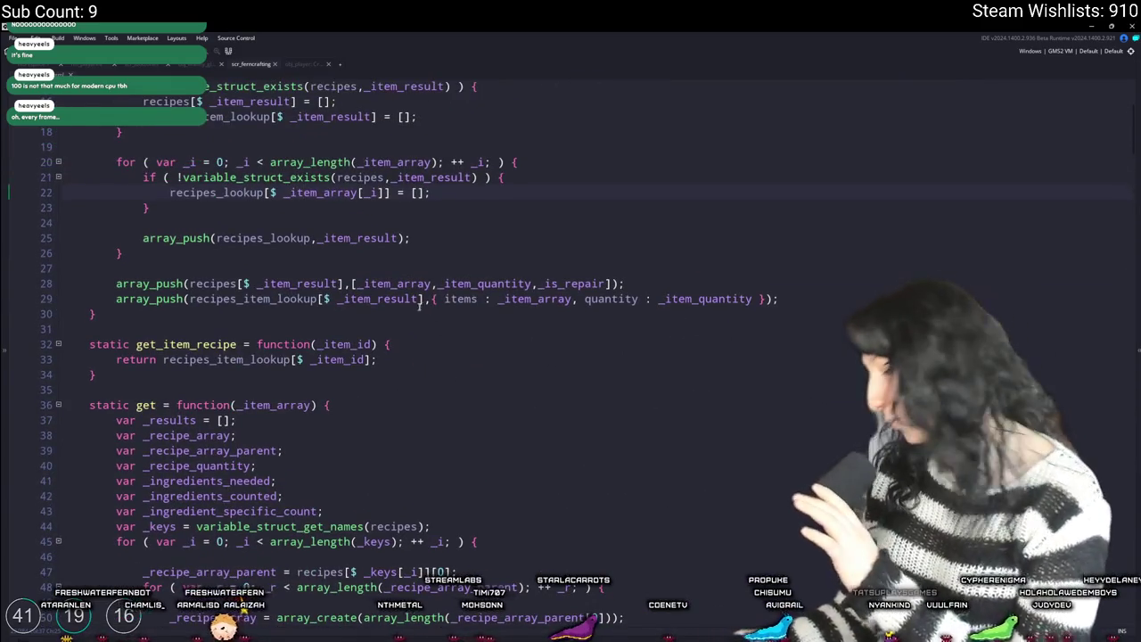
scroll(405, 314, "up", 3)
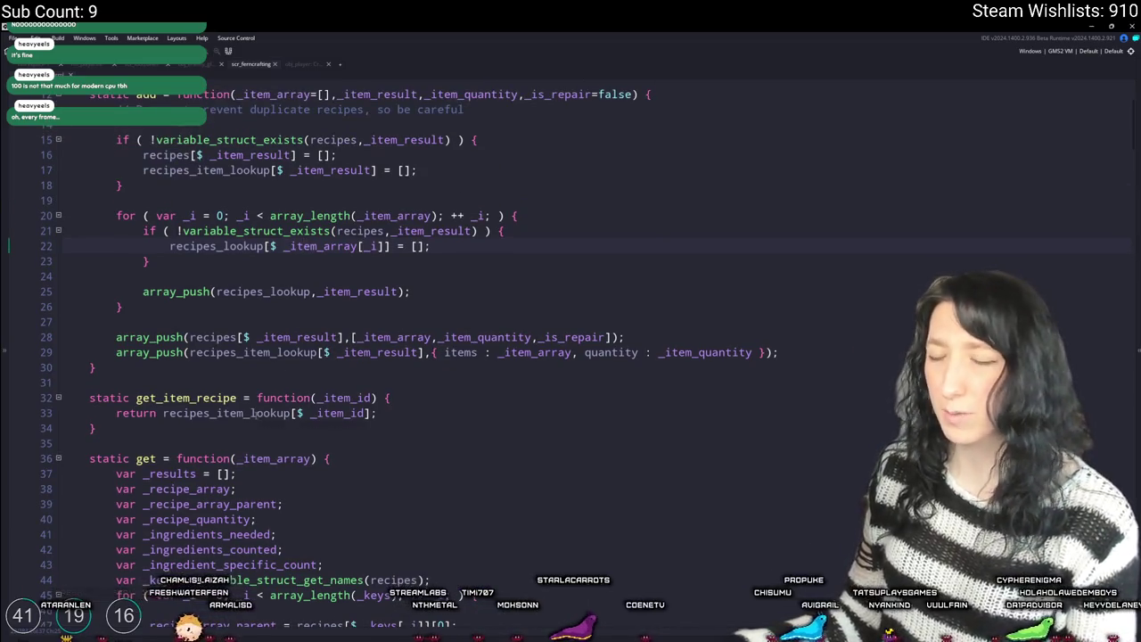
scroll(235, 431, "down", 4)
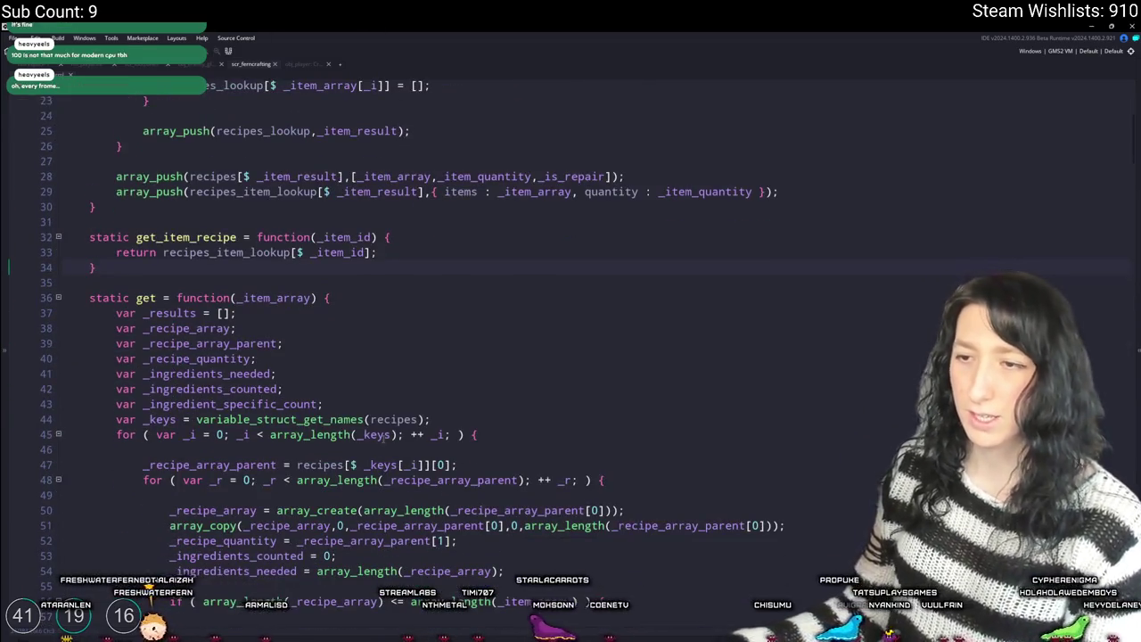
scroll(332, 344, "down", 1)
scroll(400, 227, "down", 3)
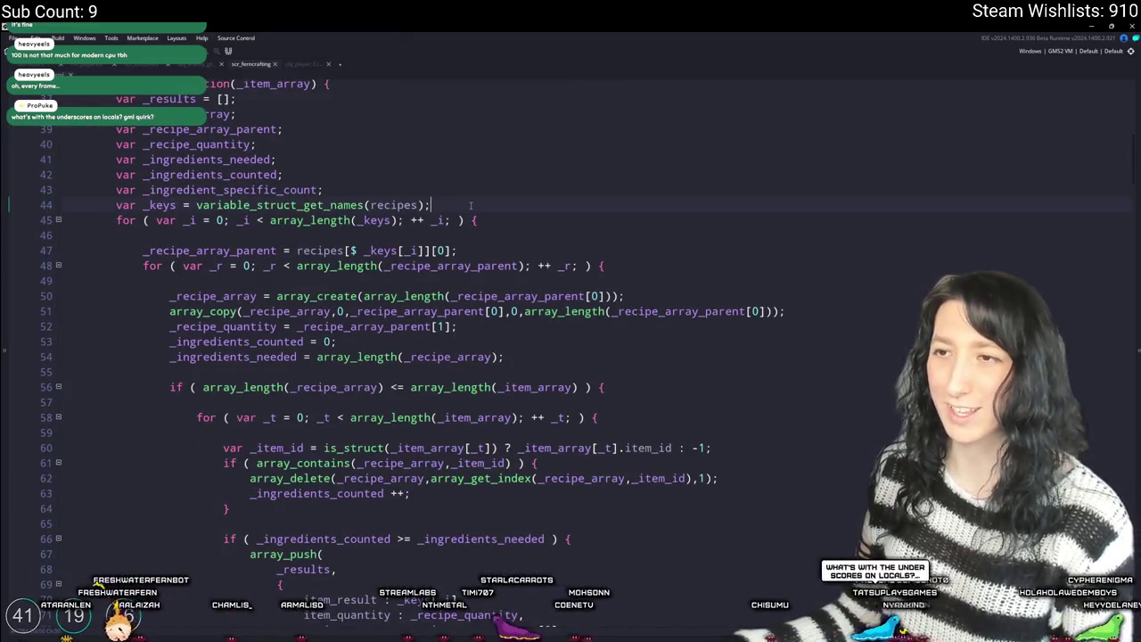
scroll(468, 198, "down", 1)
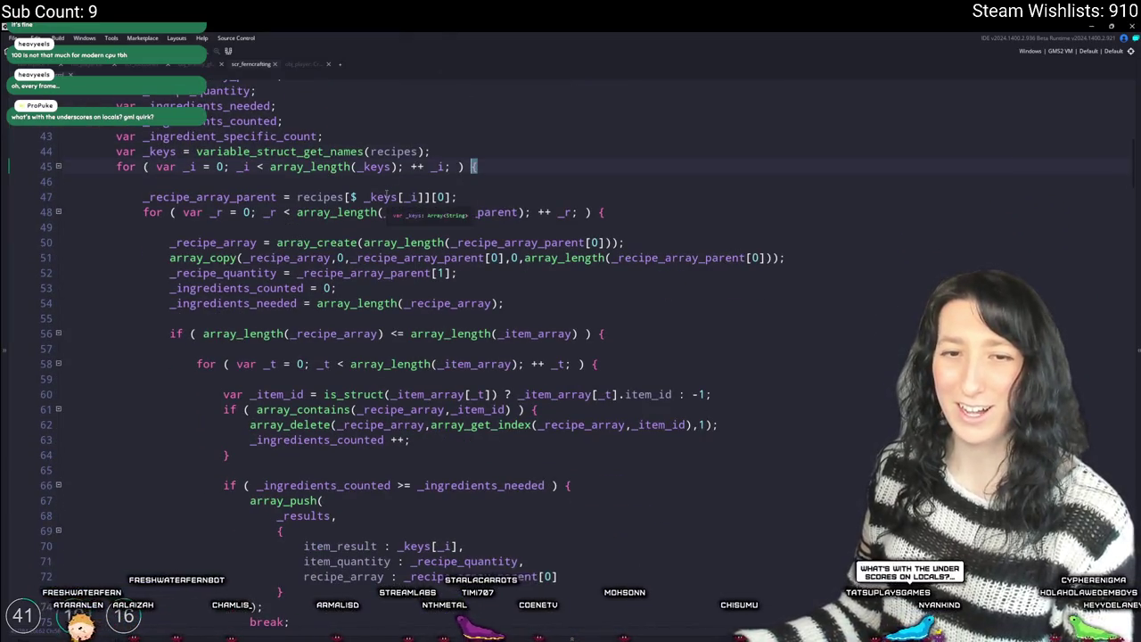
scroll(347, 307, "up", 6)
scroll(347, 307, "down", 1)
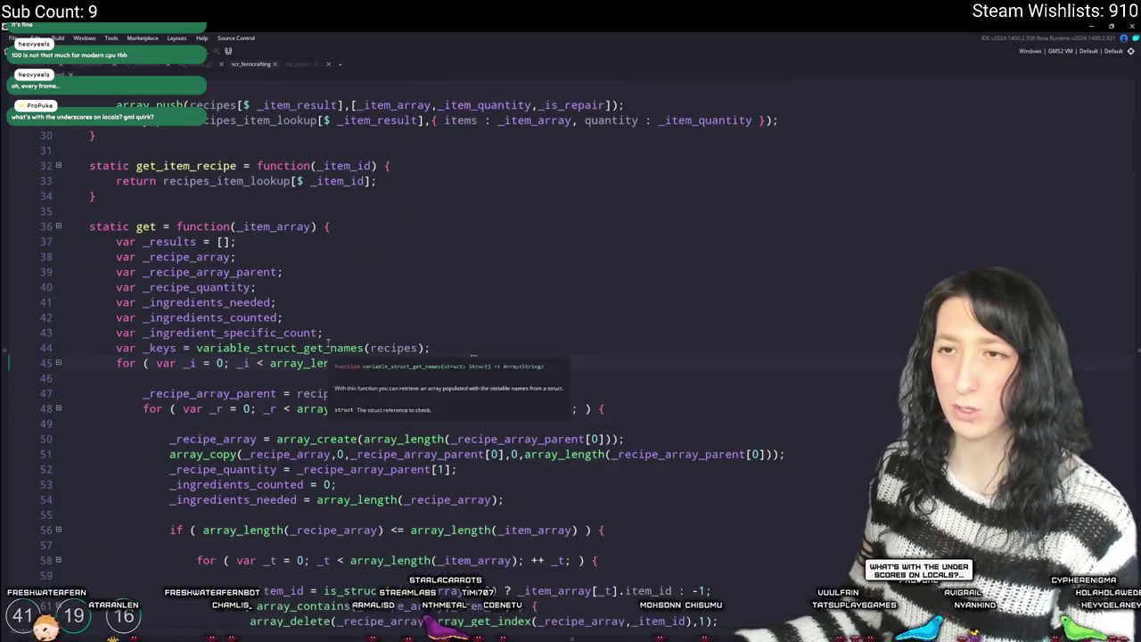
left_click(303, 332)
scroll(314, 346, "up", 1)
scroll(339, 347, "down", 1)
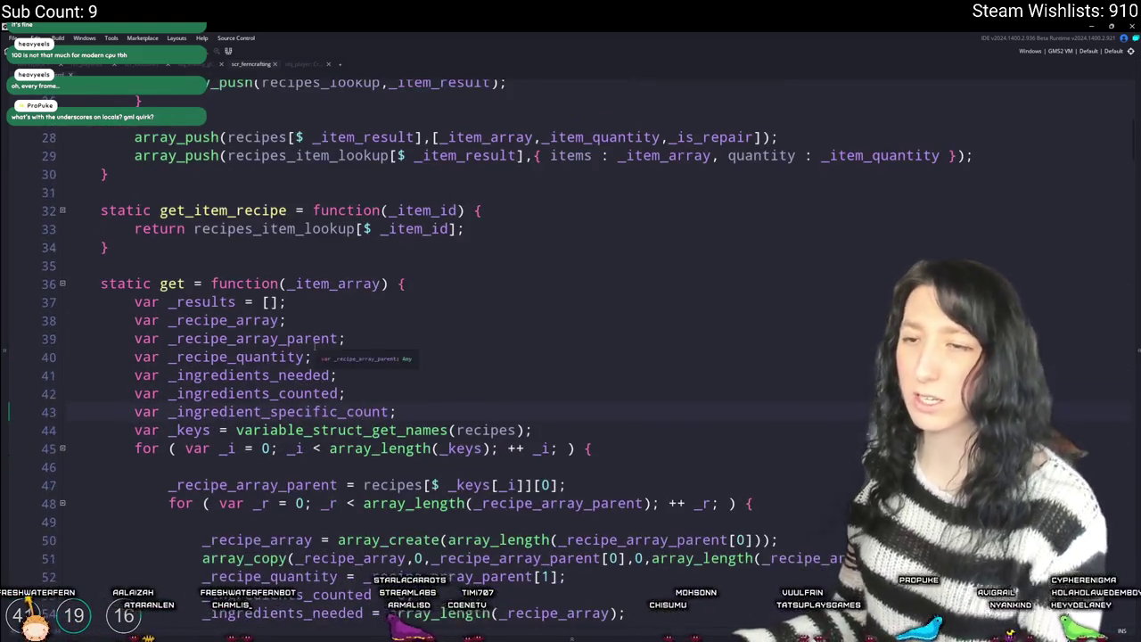
key("End")
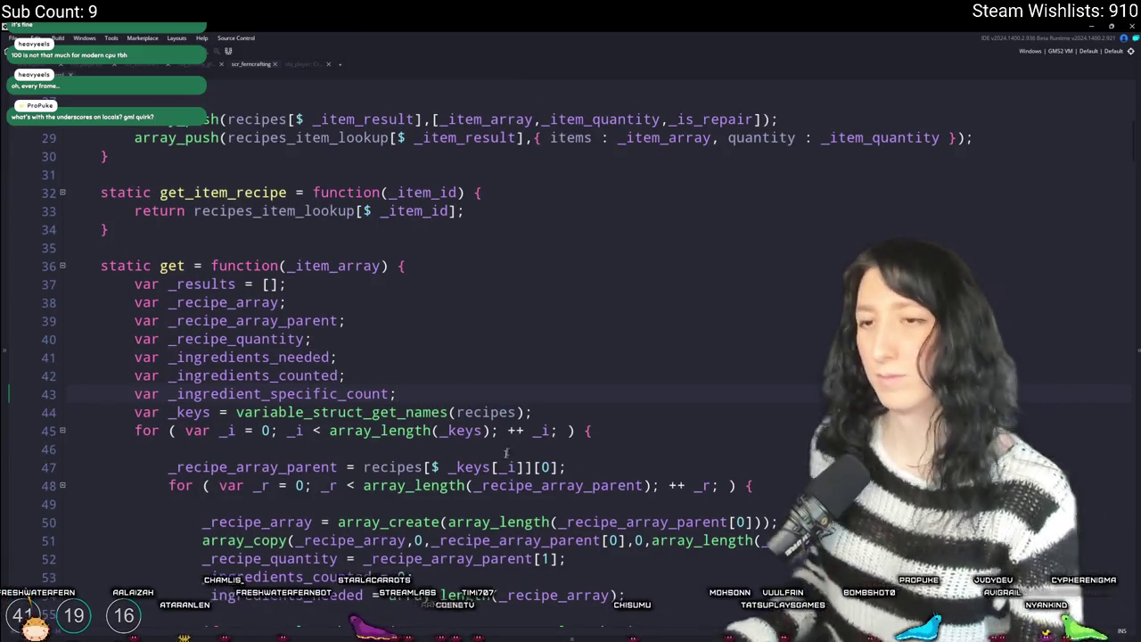
scroll(488, 477, "down", 1)
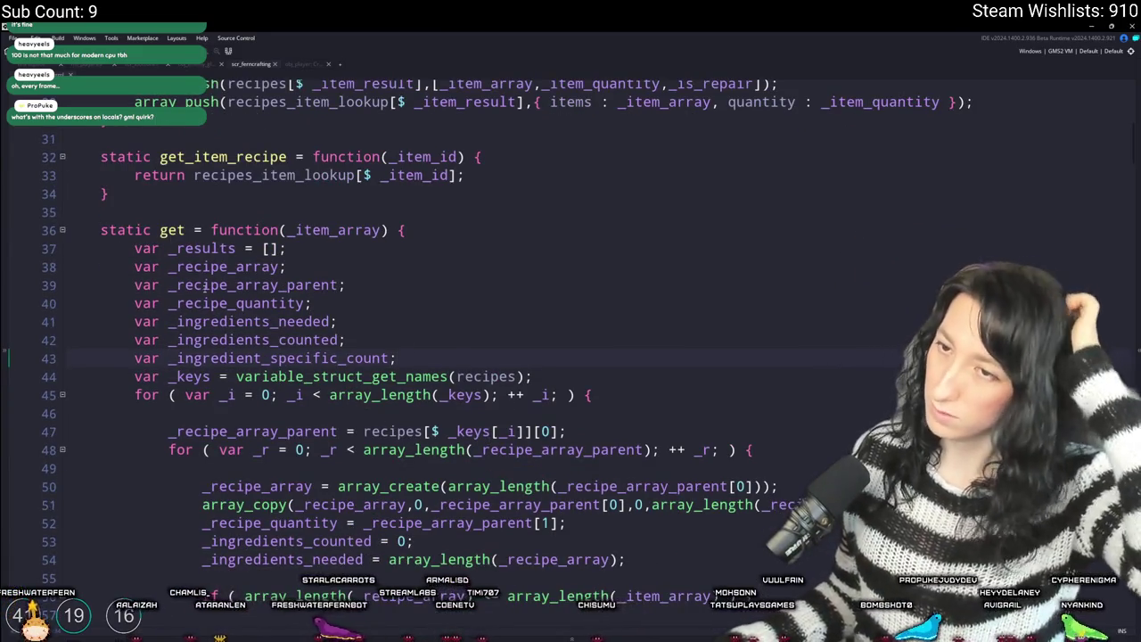
- Put _results on its own line under var and change the declarations' semicolons to commas
left_click(169, 249)
key("Return")
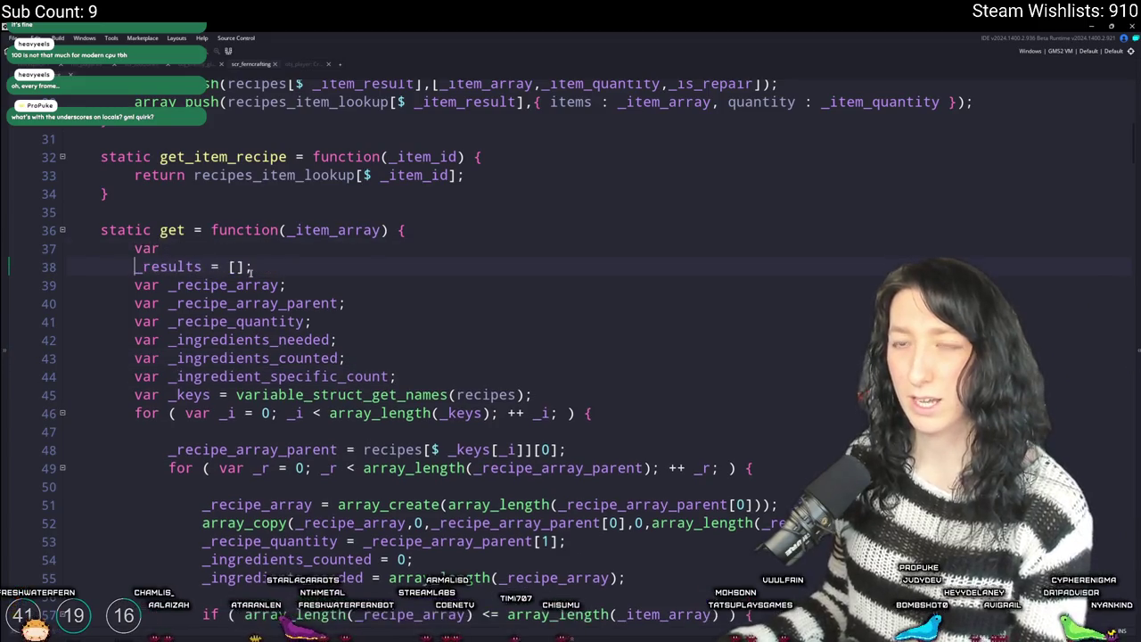
type(",")
key("BackSpace")
key("BackSpace")
key("BackSpace")
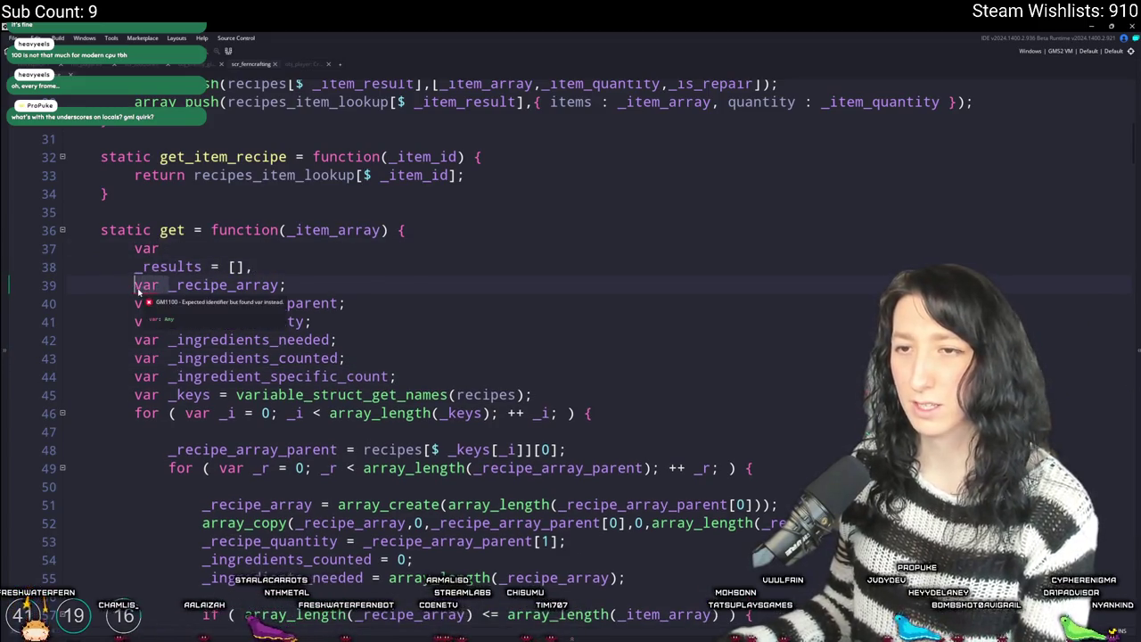
left_click(274, 284)
type(",")
left_click(359, 358)
key("BackSpace")
type(",")
key("Down")
key("End")
key("BackSpace")
type(",")
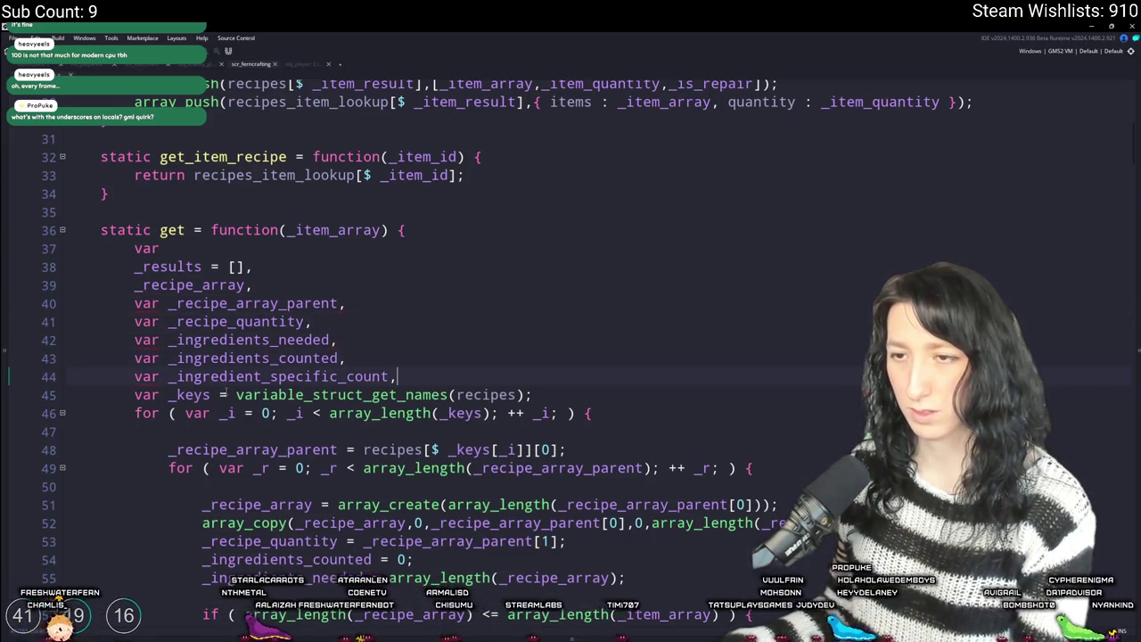
- Delete the repeated var keywords on lines 40–45 and add a blank line after _keys
left_click(135, 304)
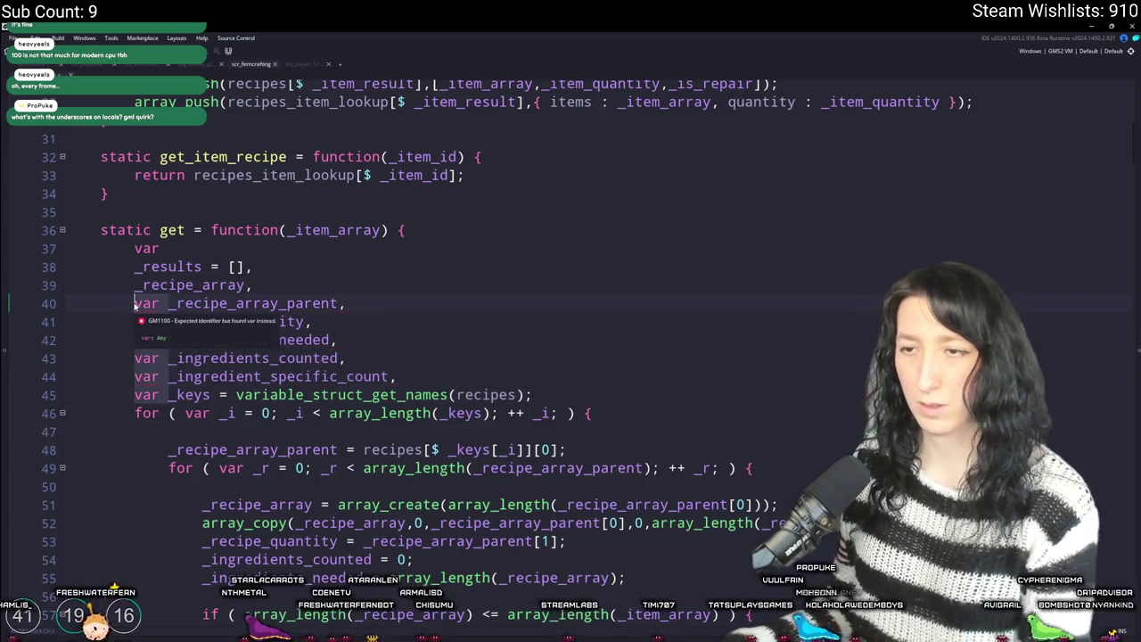
left_click_drag(135, 305, 168, 395)
key("Delete")
left_click(527, 395)
key("Return")
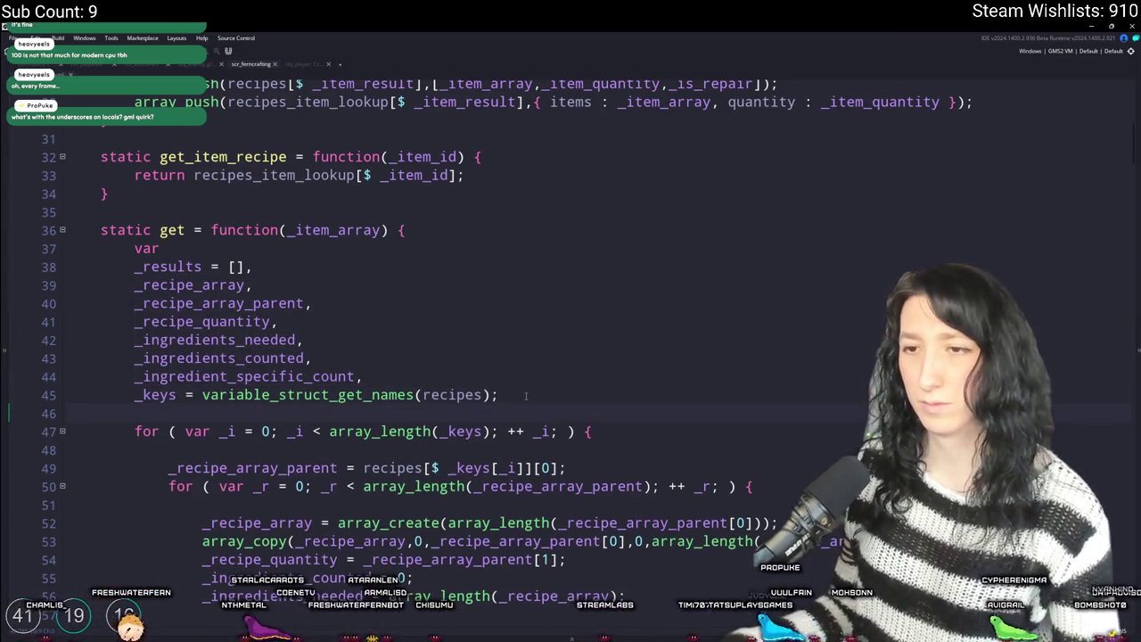
scroll(526, 395, "down", 3)
scroll(528, 335, "up", 1)
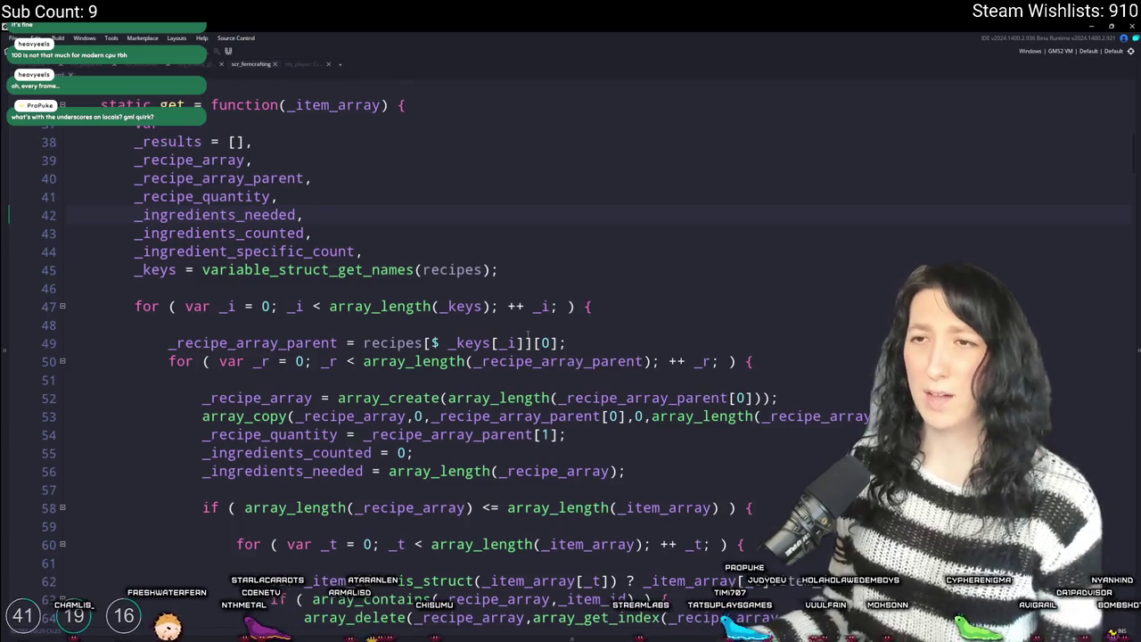
- Undo an accidental line join from removing line 40's indentation, then review how _keys is used
left_click_drag(135, 178, 63, 183)
key("BackSpace")
key("BackSpace")
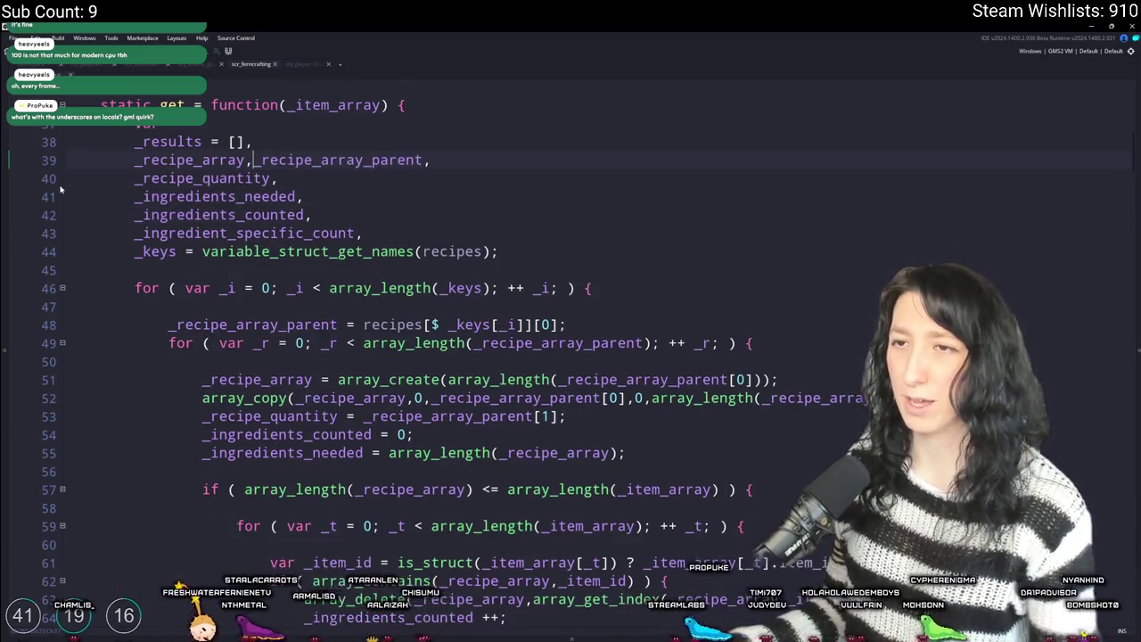
key("ctrl+z")
left_click(457, 171)
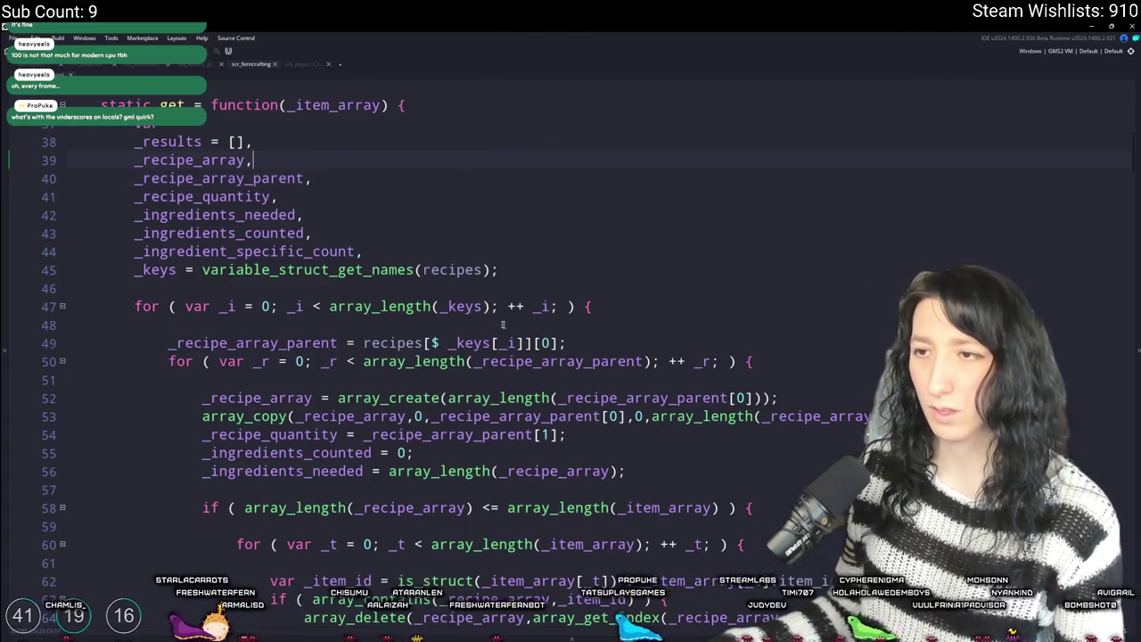
left_click(479, 307)
left_click(453, 276)
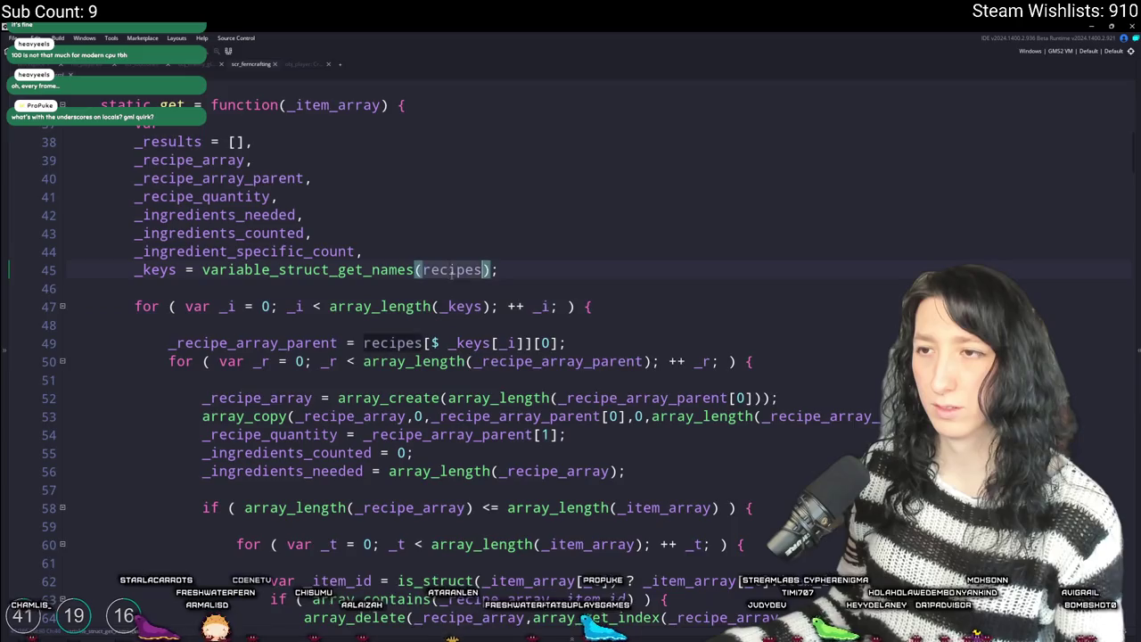
scroll(428, 290, "up", 4)
scroll(416, 296, "up", 1)
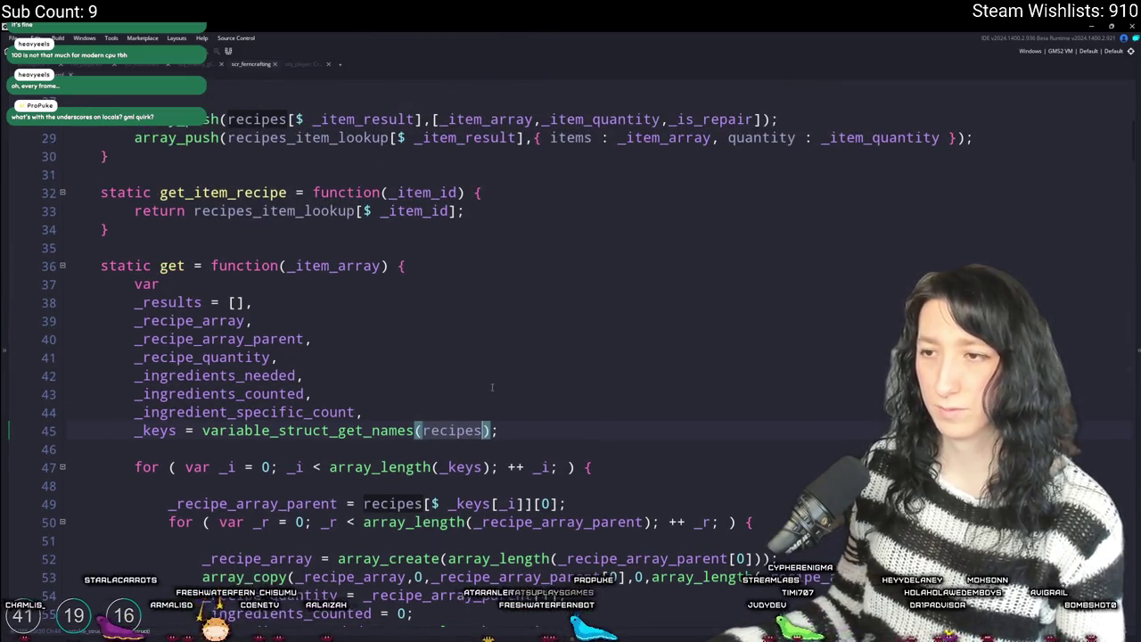
scroll(569, 280, "down", 3)
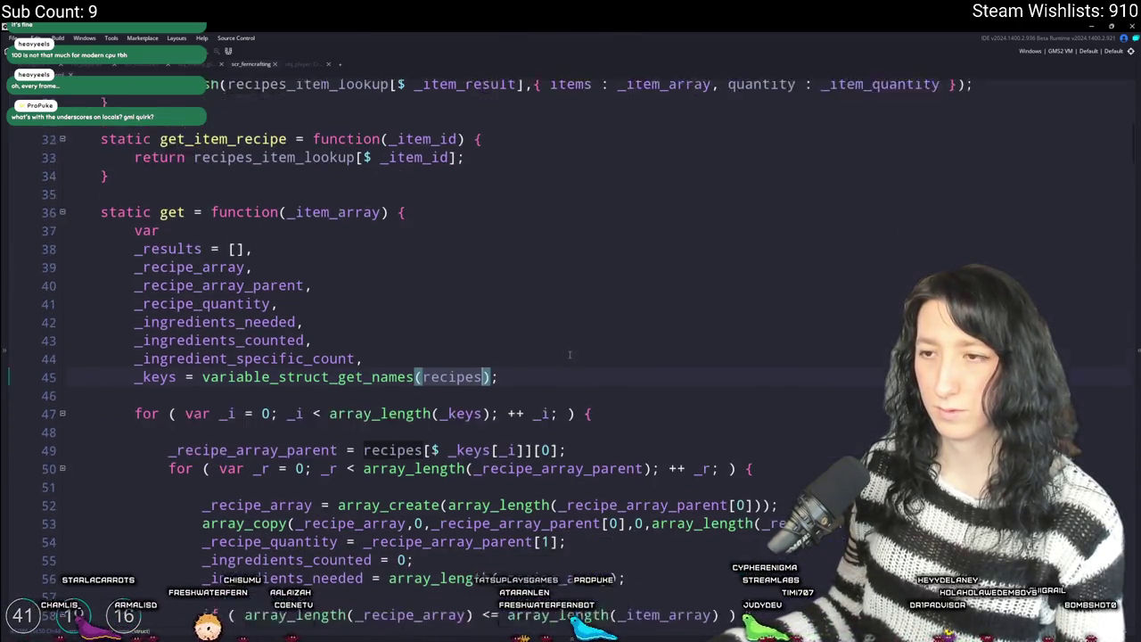
scroll(451, 363, "down", 2)
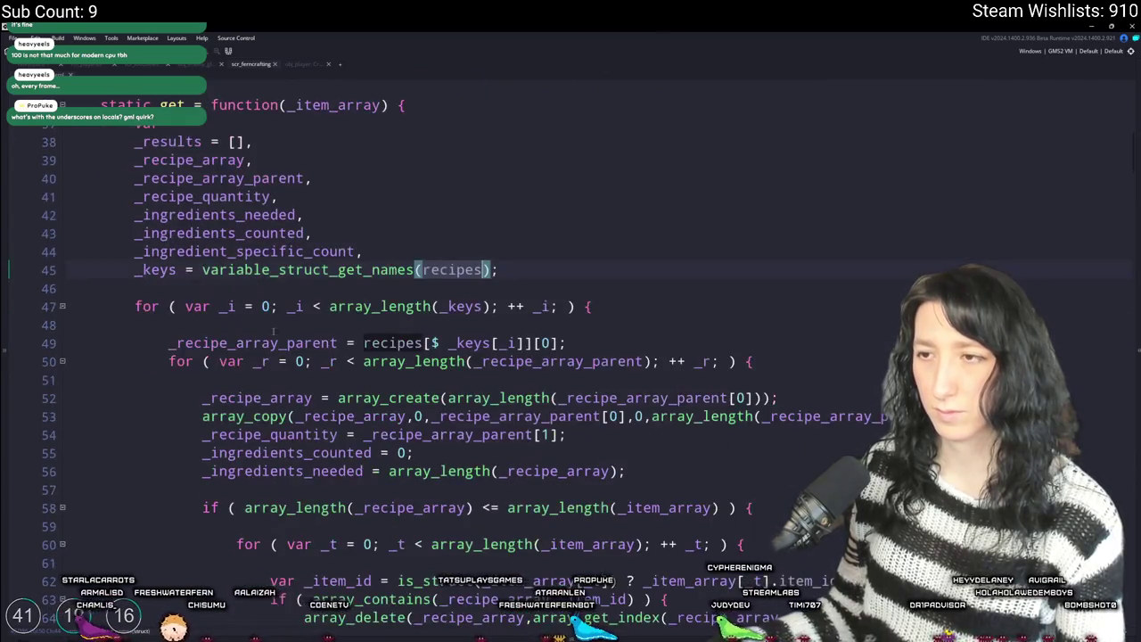
scroll(544, 306, "up", 6)
scroll(474, 405, "down", 5)
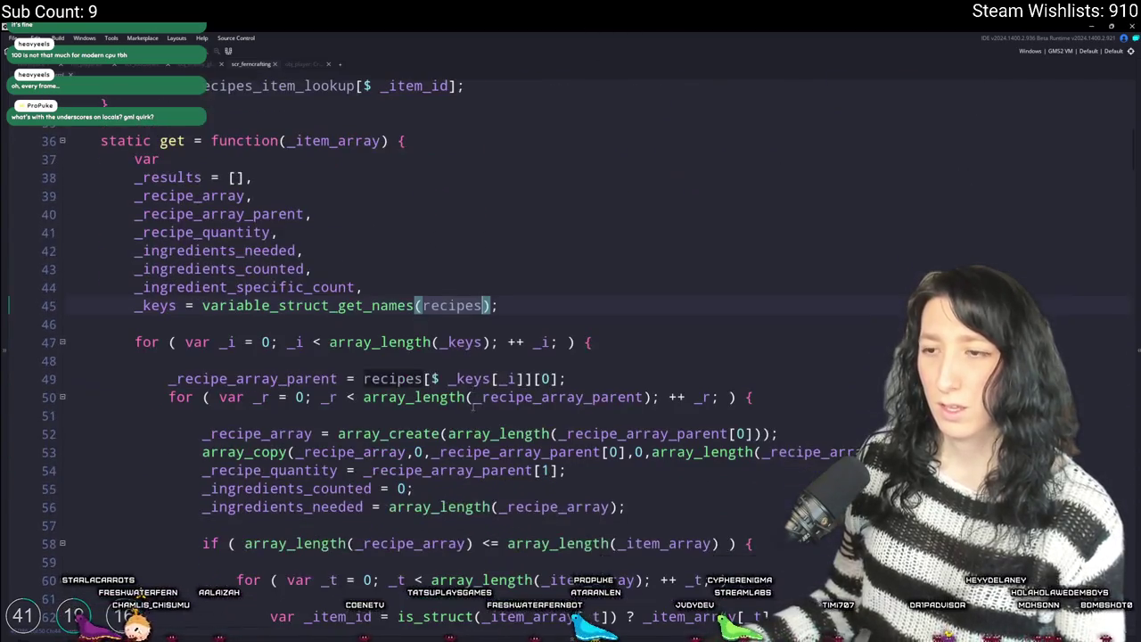
scroll(508, 296, "up", 9)
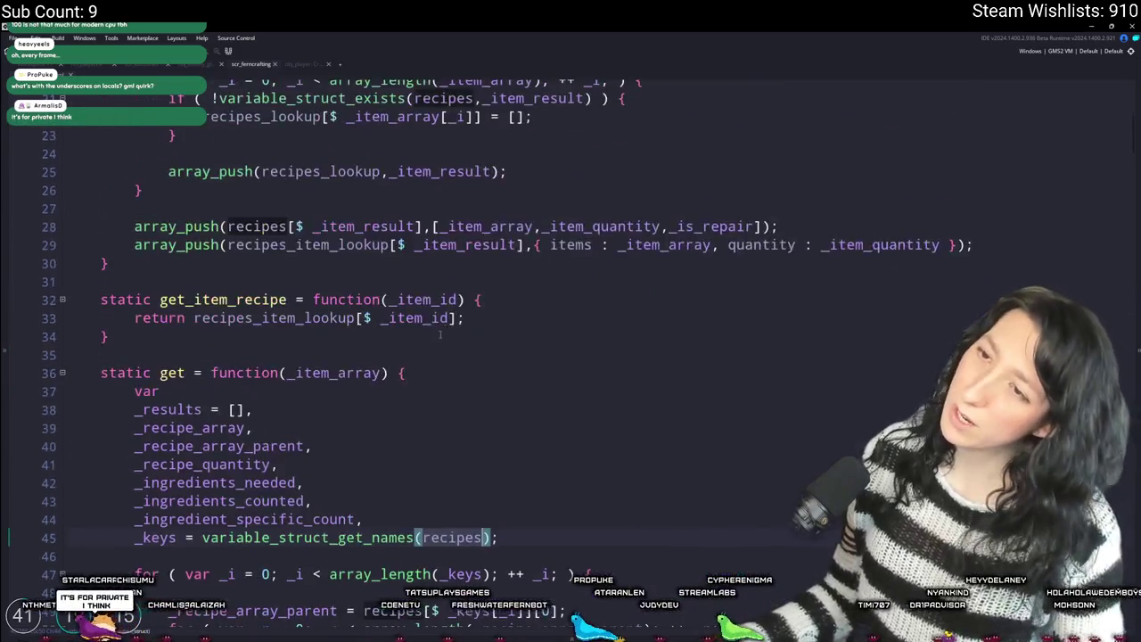
scroll(417, 423, "down", 9)
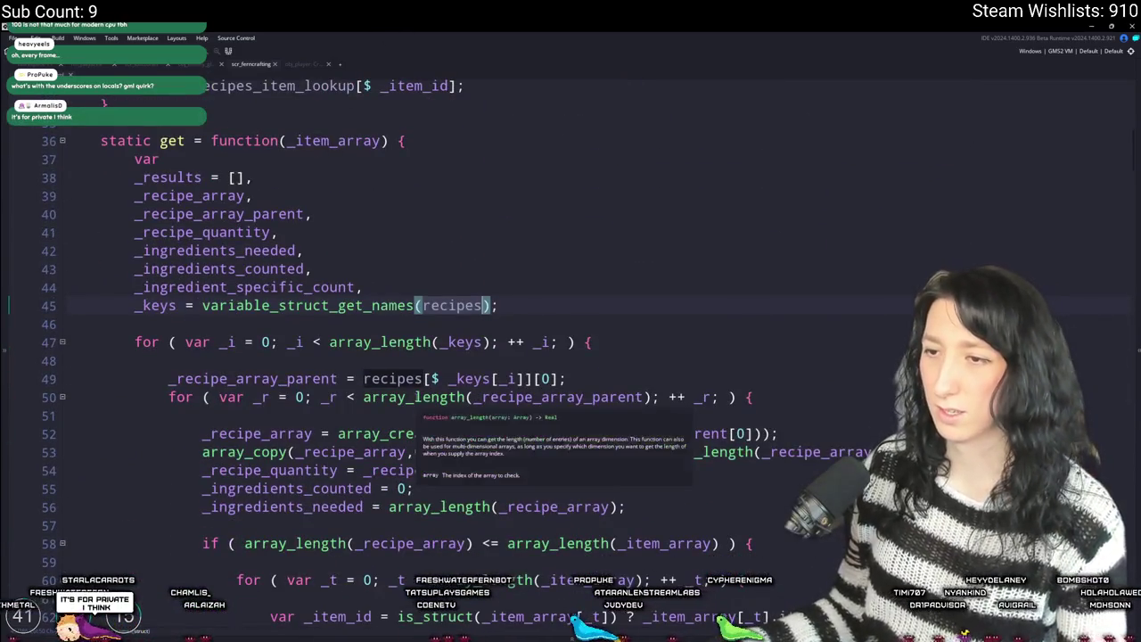
left_click(591, 307)
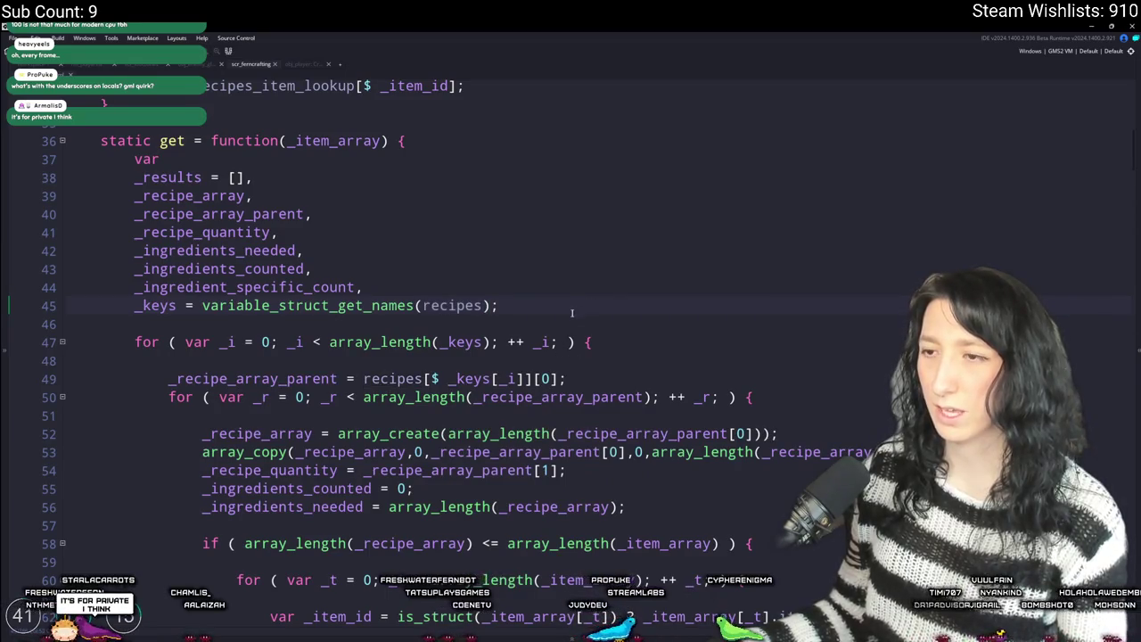
scroll(426, 328, "up", 10)
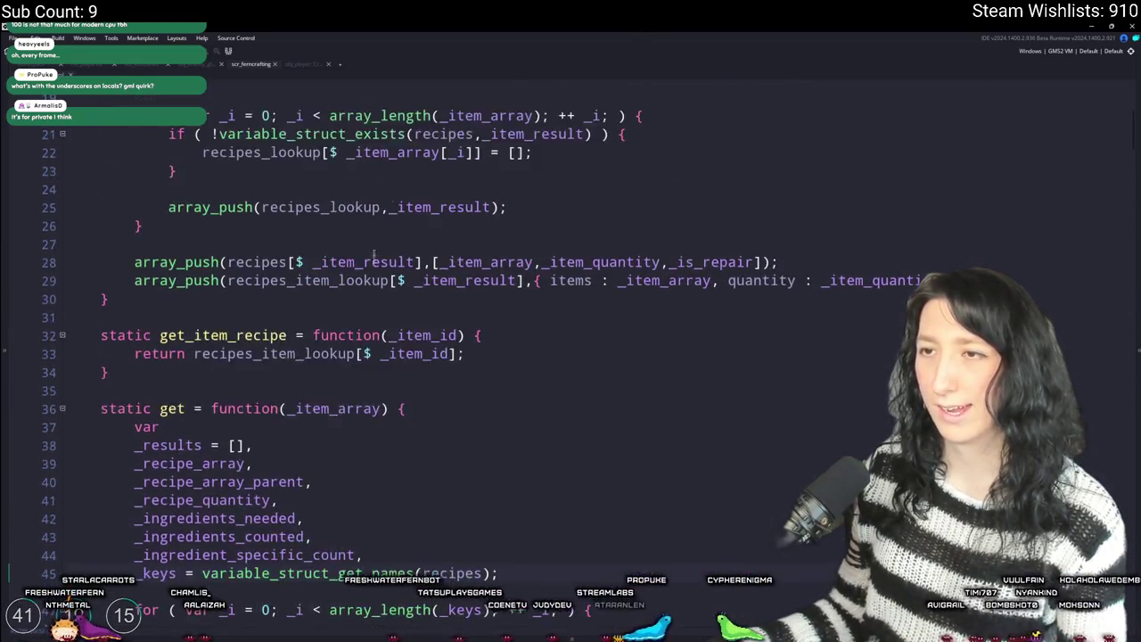
- End the shared var list at _ingredient_specific_count and declare _keys with its own var
scroll(425, 339, "down", 6)
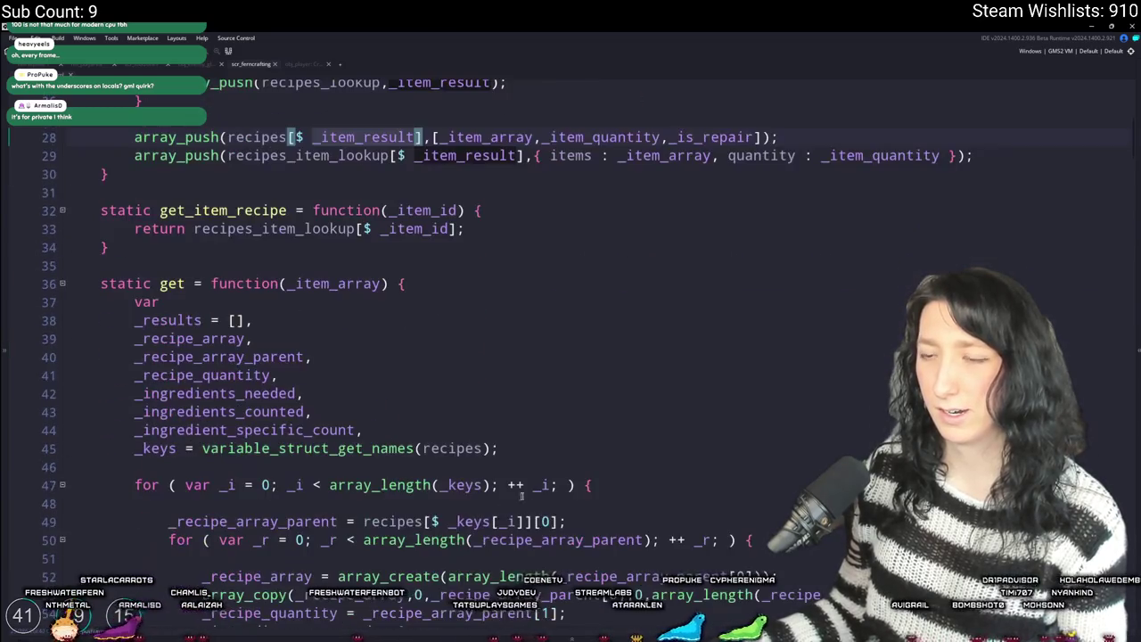
scroll(590, 446, "down", 3)
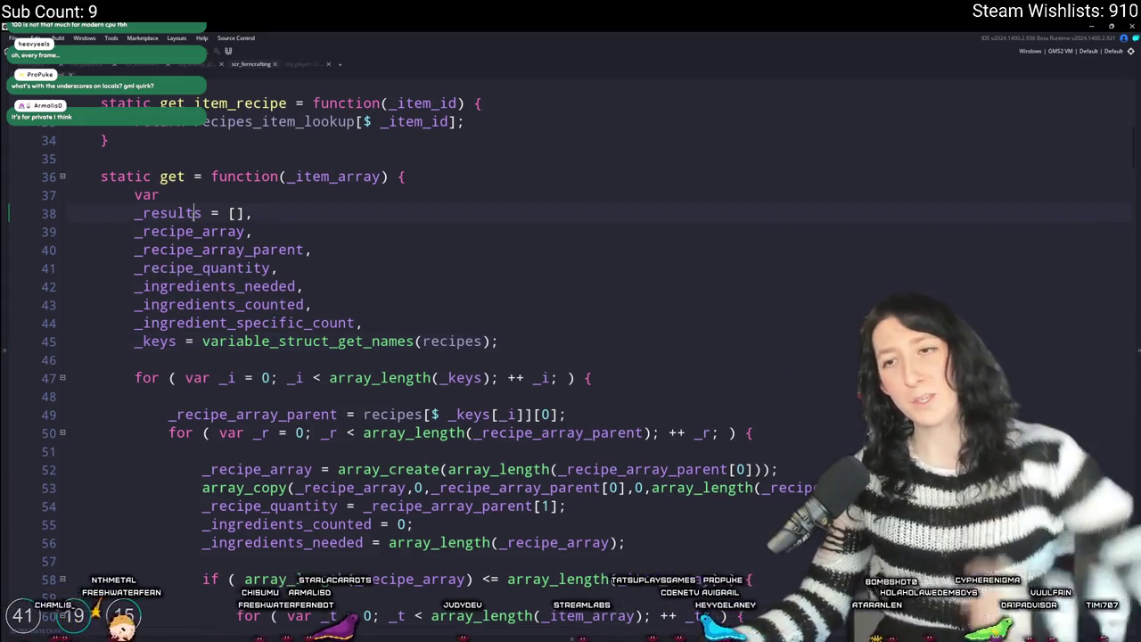
left_click(453, 330)
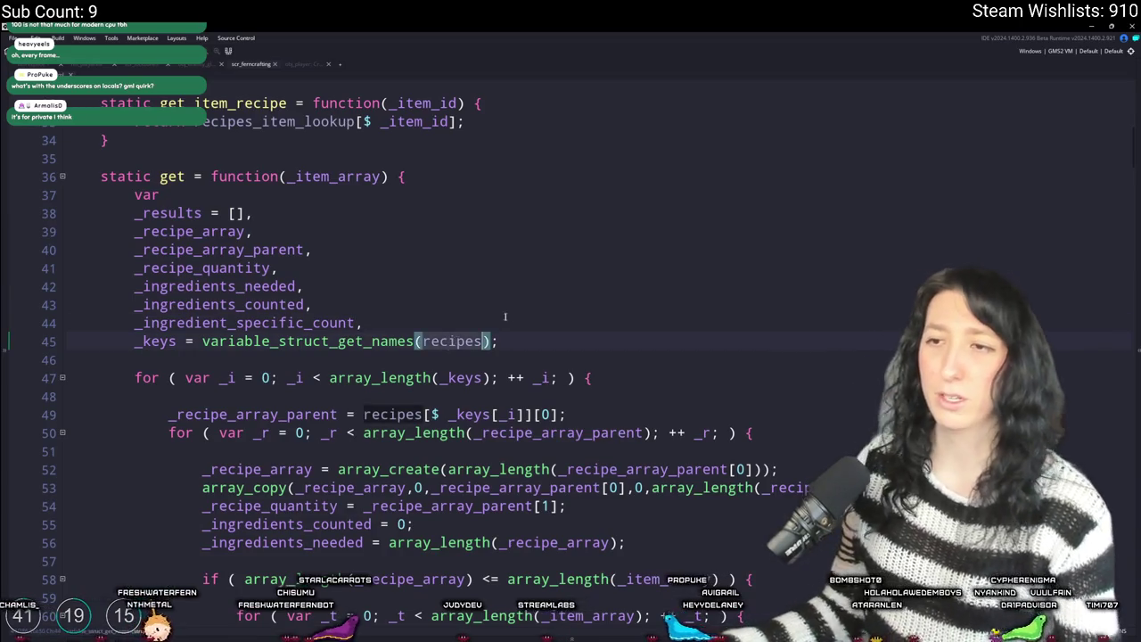
left_click(542, 342)
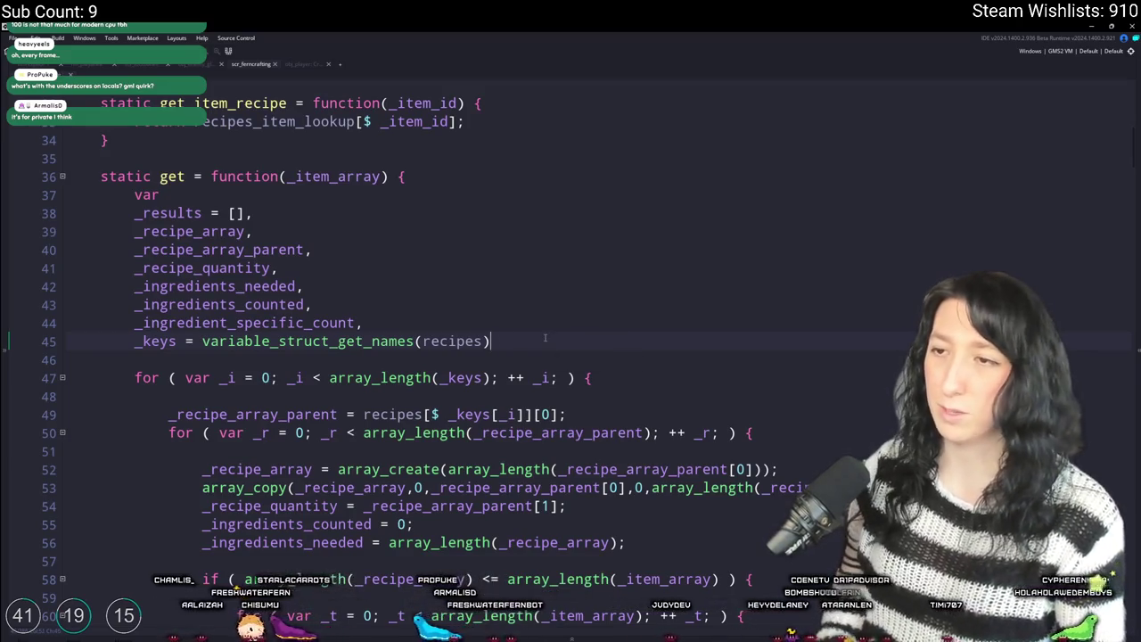
type(",")
key("Return")
key("BackSpace")
key("BackSpace")
type(";")
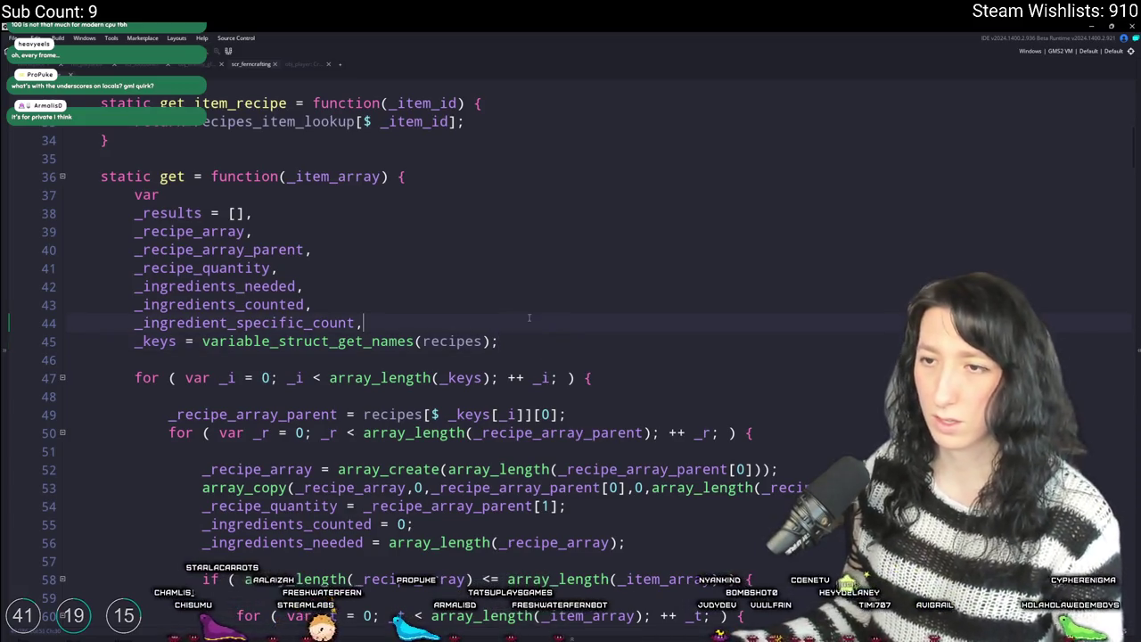
type("var")
key("Home")
key("Return")
- End the var list with a semicolon and declare var _recipes_available = []; above _keys
left_click(404, 316)
key("BackSpace")
type(";")
left_click(383, 340)
key("Return")
type("var ")
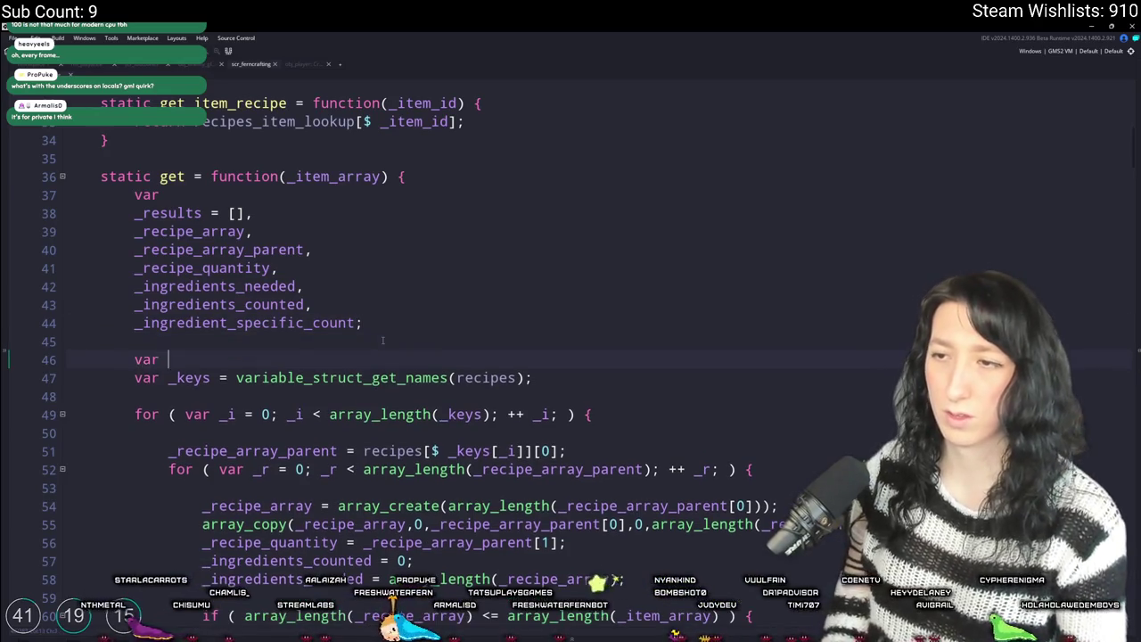
type("_recipes_vaila")
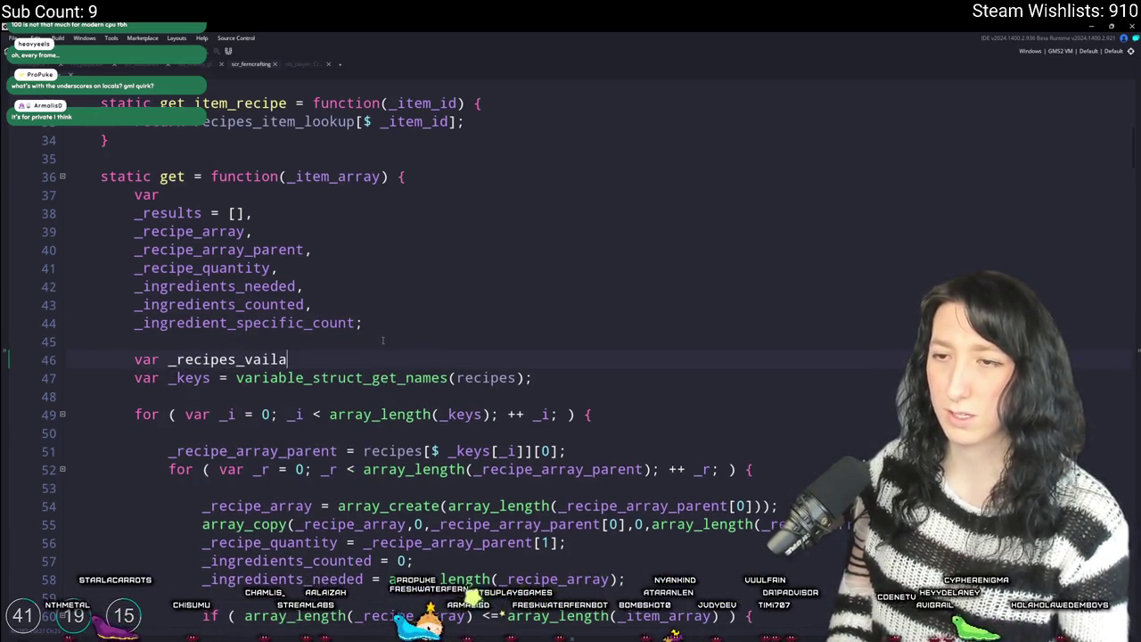
key("BackSpace")
key("BackSpace")
key("BackSpace")
type("ava")
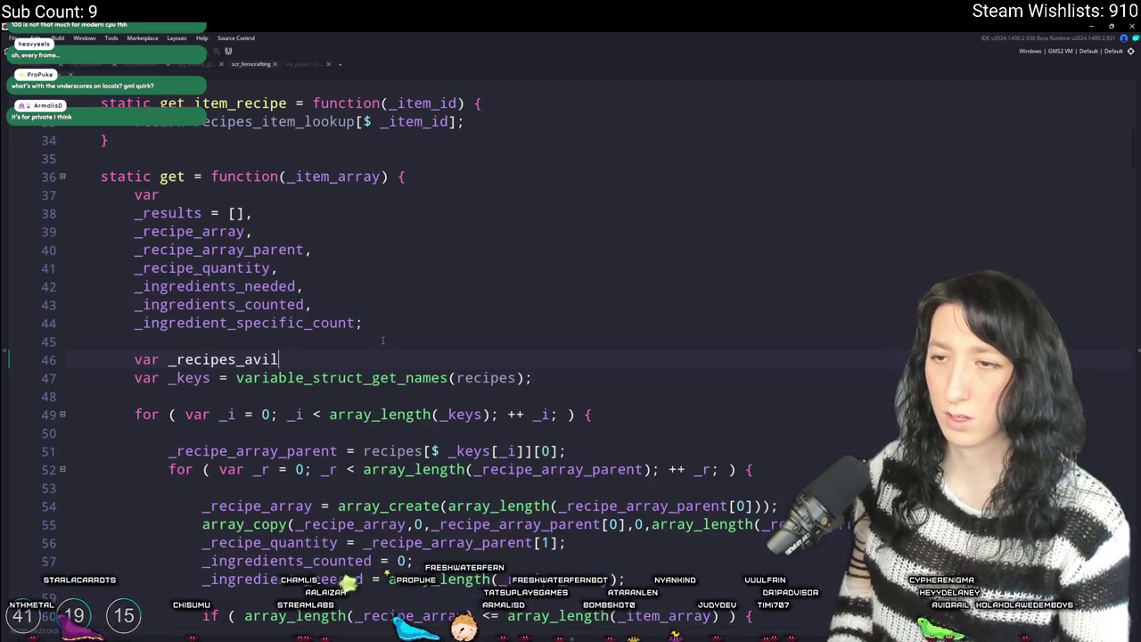
type("ilable = [];")
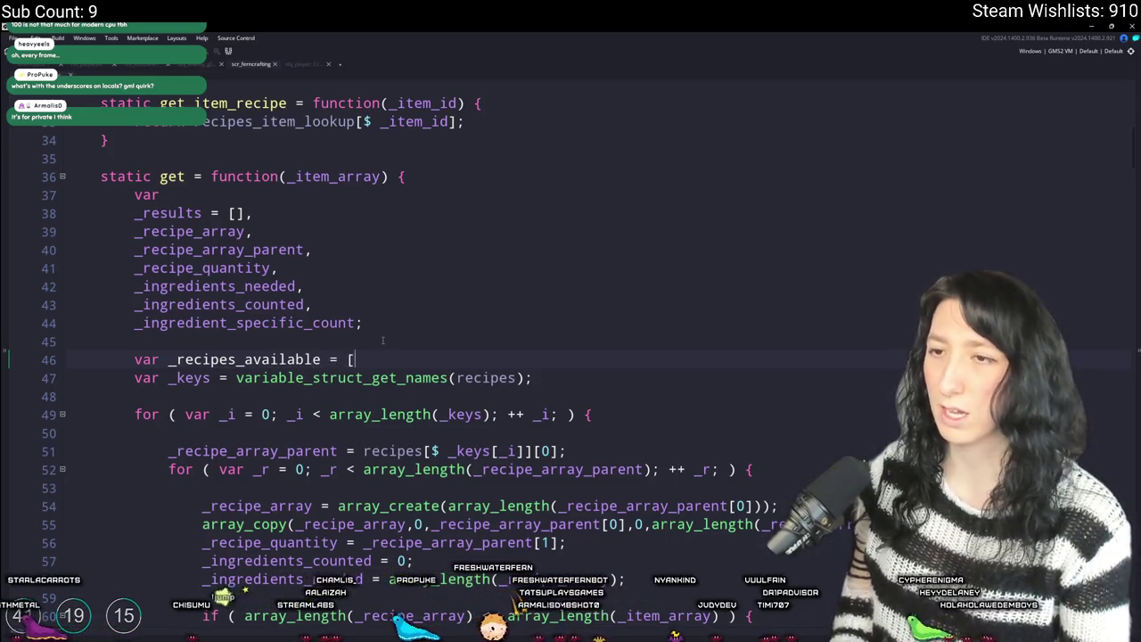
key("Return")
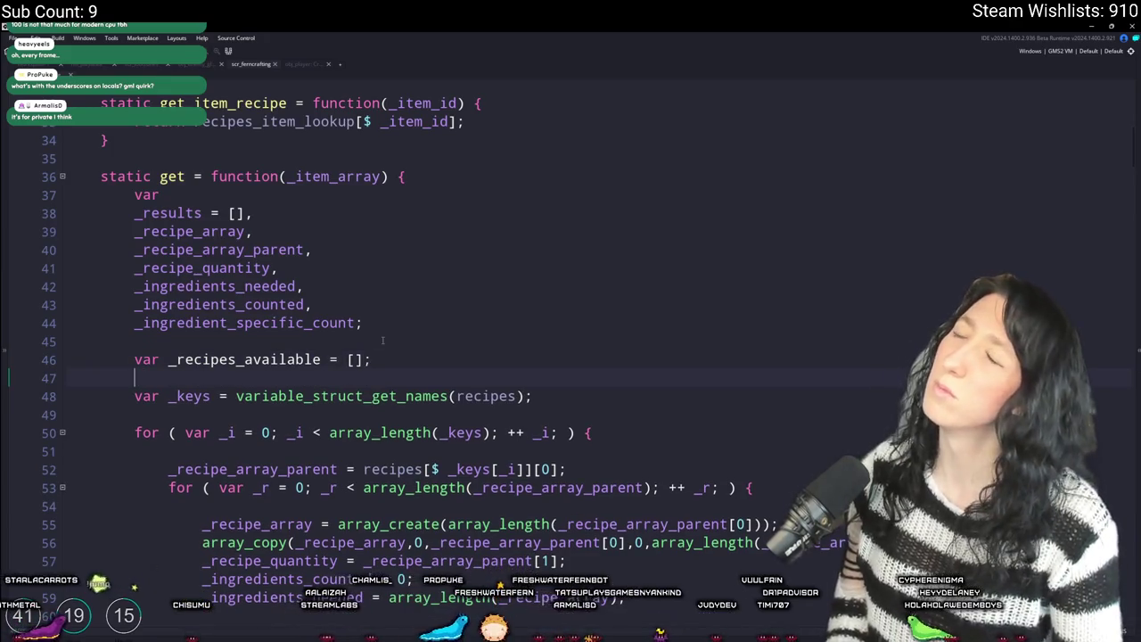
type("or ( var")
key("BackSpace")
key("BackSpace")
key("BackSpace")
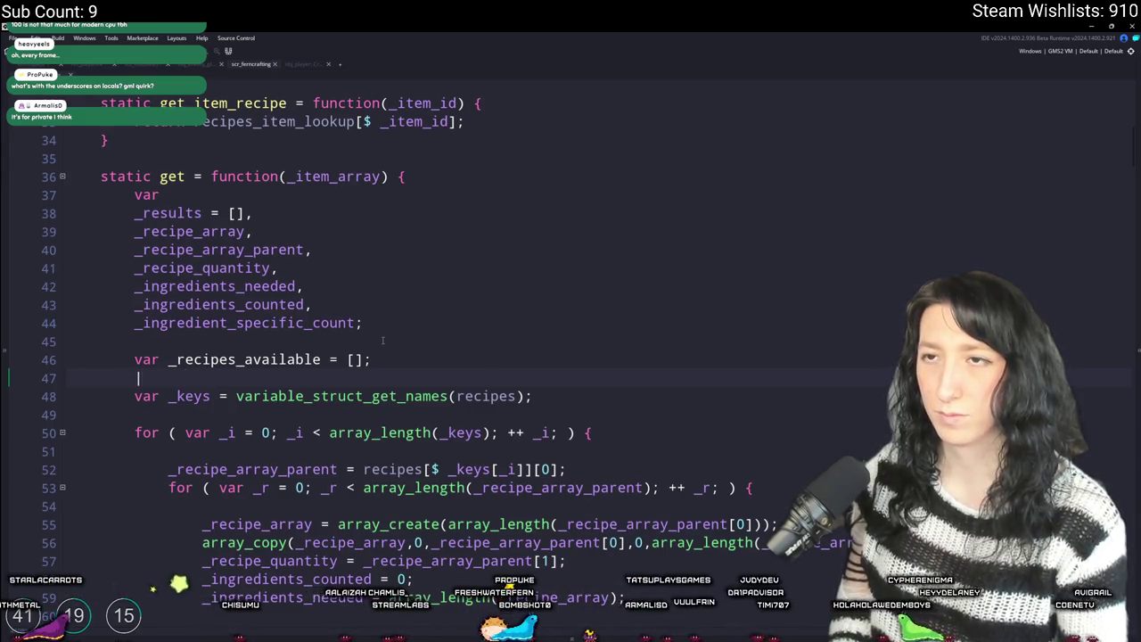
- Check where recipes_lookup is used and open blank lines below get_item_recipe for a new function
scroll(268, 348, "up", 5)
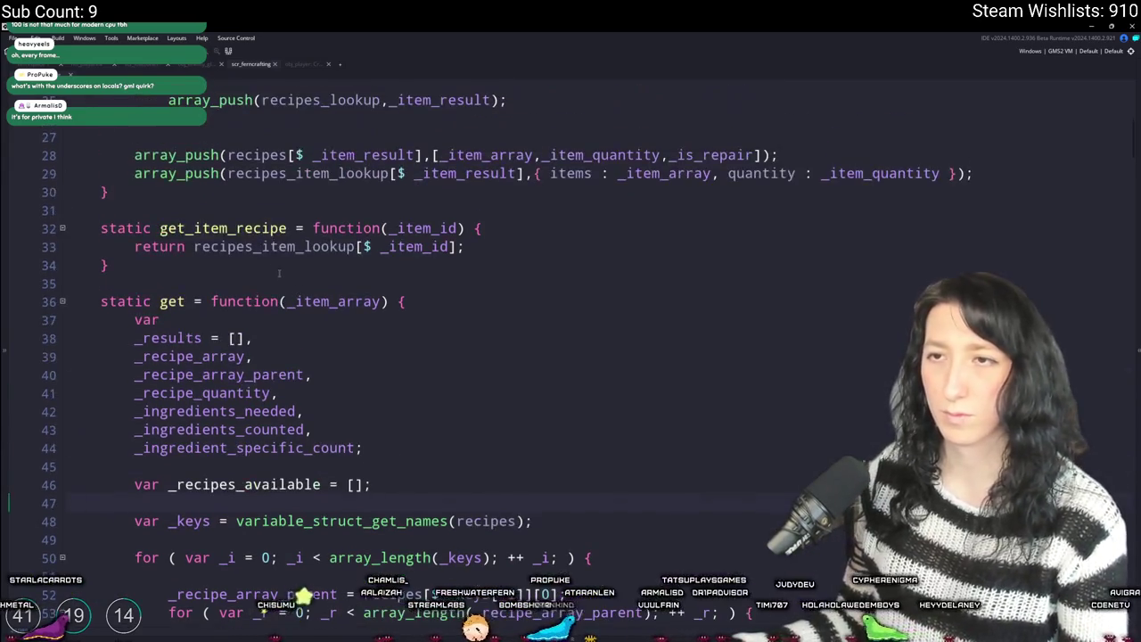
scroll(247, 353, "up", 6)
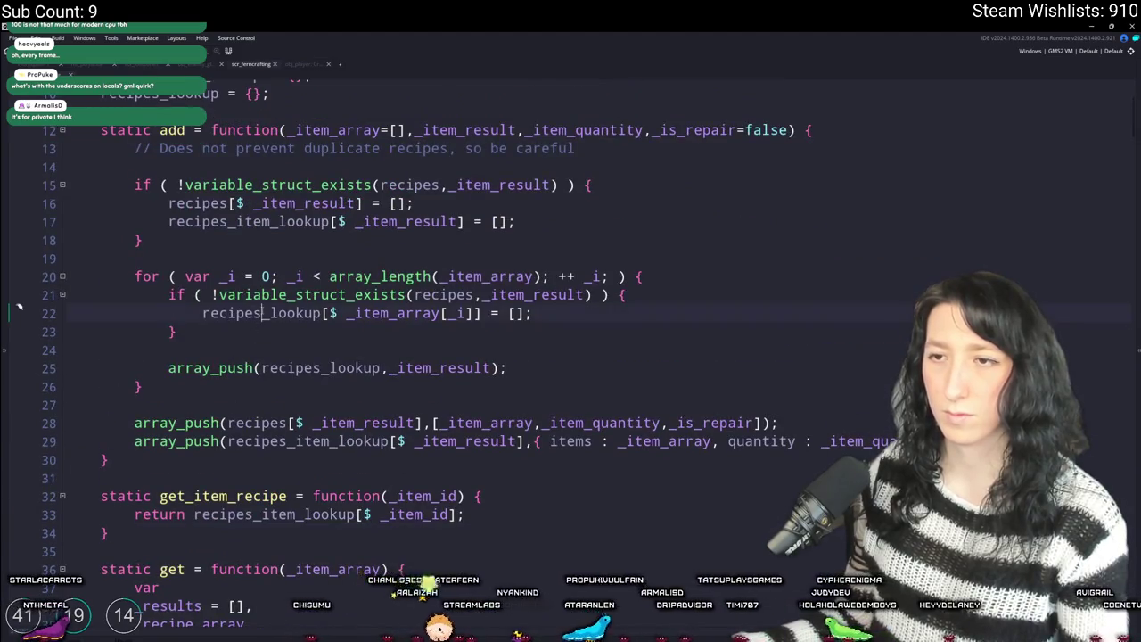
double_click(261, 313)
scroll(303, 313, "down", 3)
left_click(203, 426)
key("Return")
key("Return")
- Write the header static get_recipes_available = function(_item_array) with its opening and closing braces
type("static get_recipes")
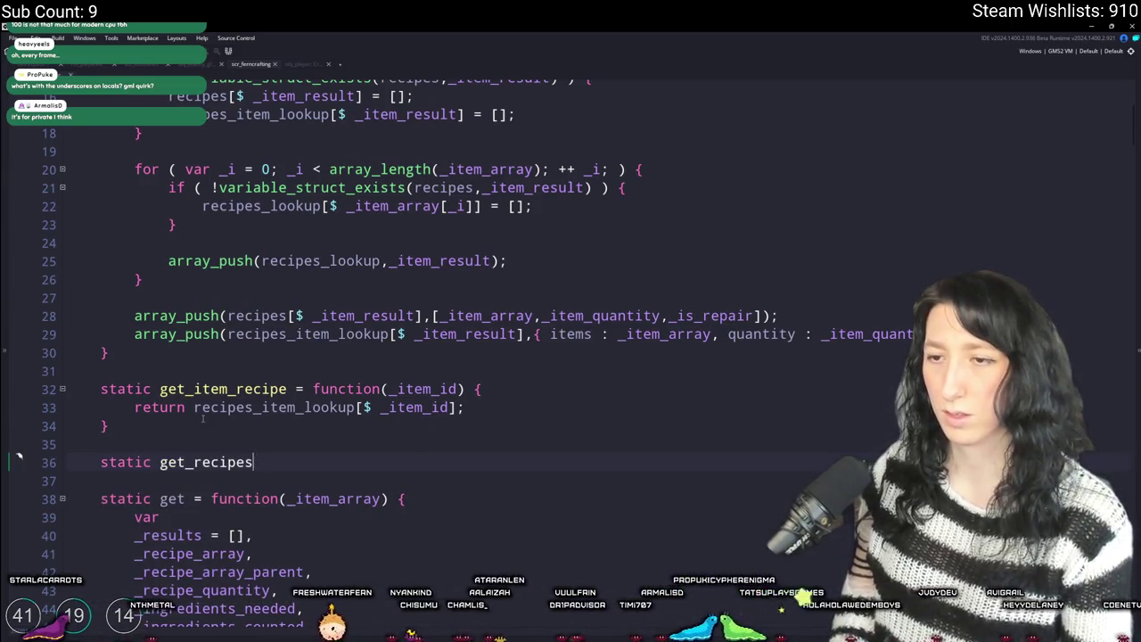
type("_av")
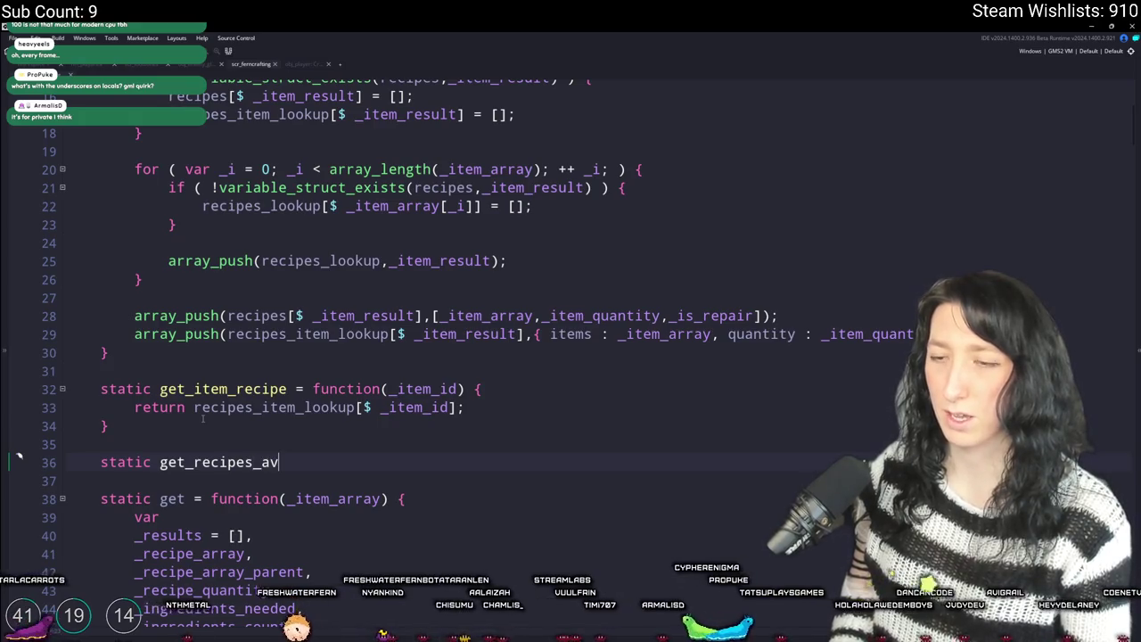
type("ailable = ")
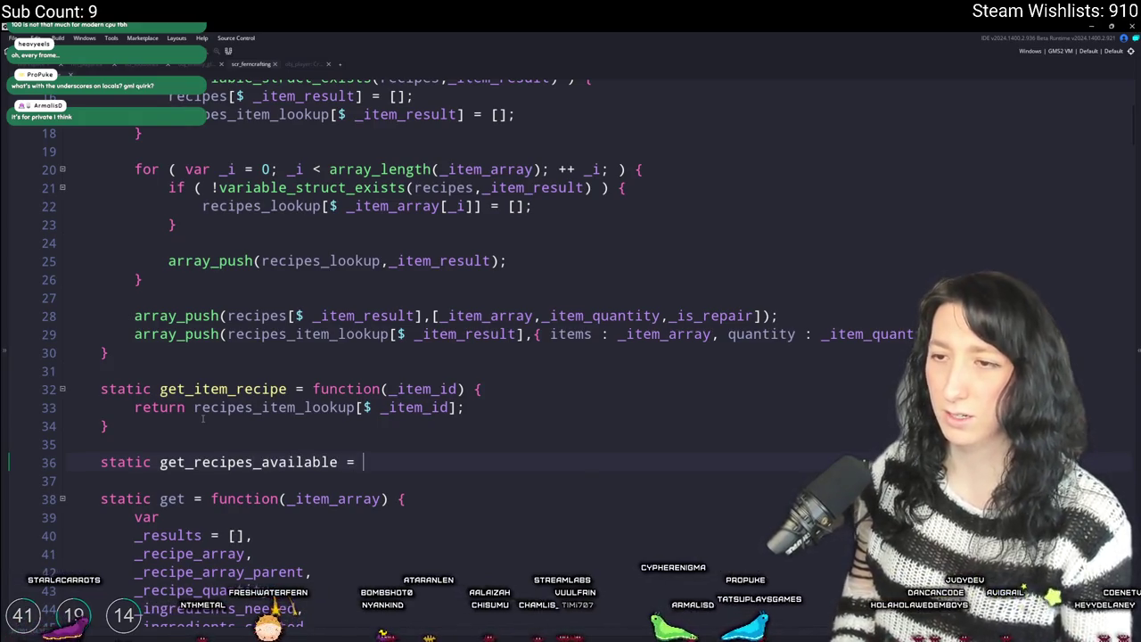
type("function(")
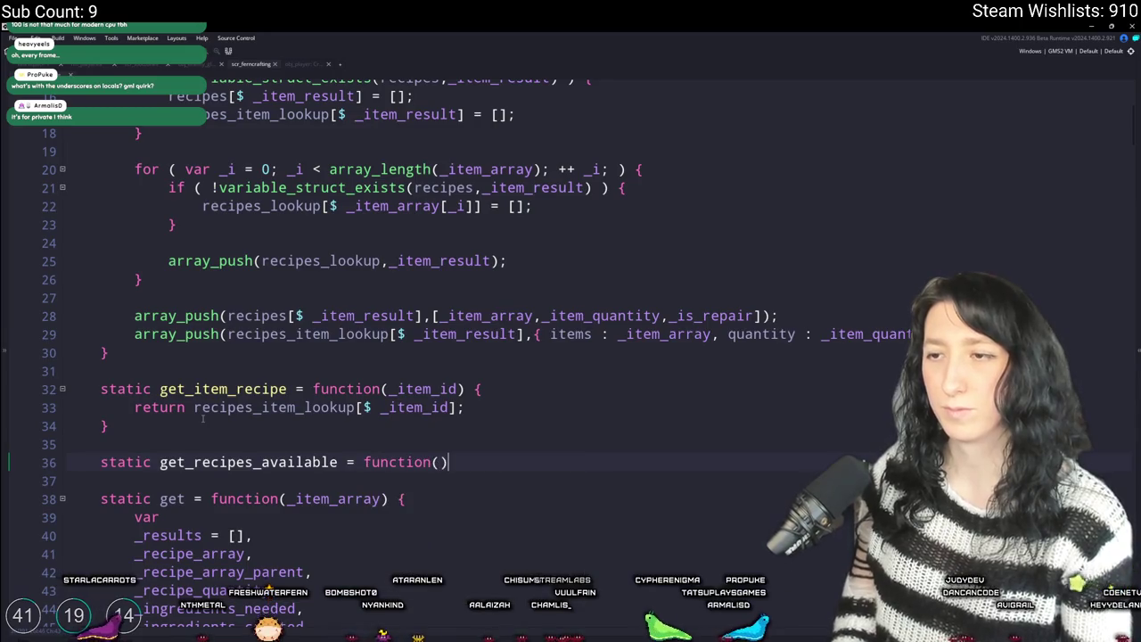
type("_item_array)")
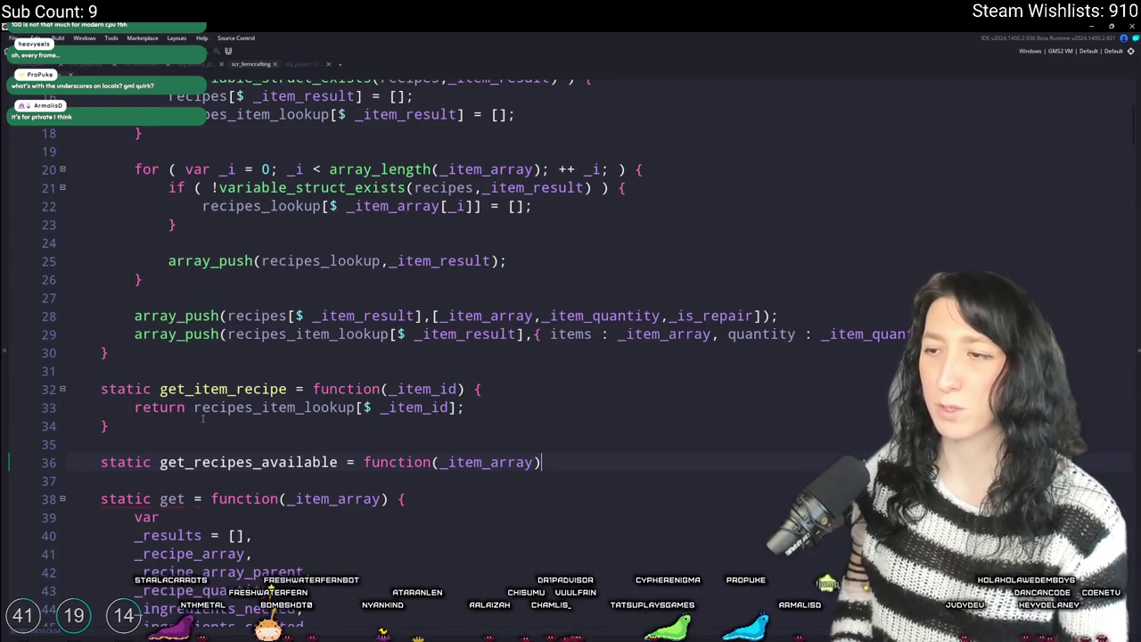
type(" {")
key("Return")
type("}{")
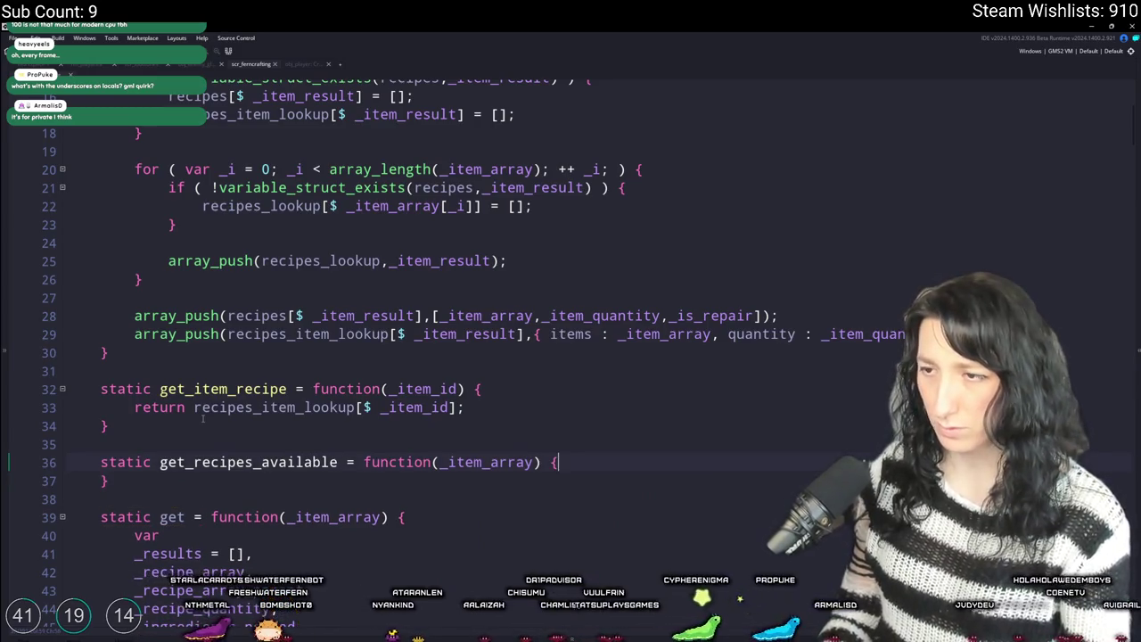
key("Return")
- Declare var _recipes_available = []; inside the new function, fixing the name and stray apostrophe
scroll(203, 419, "down", 3)
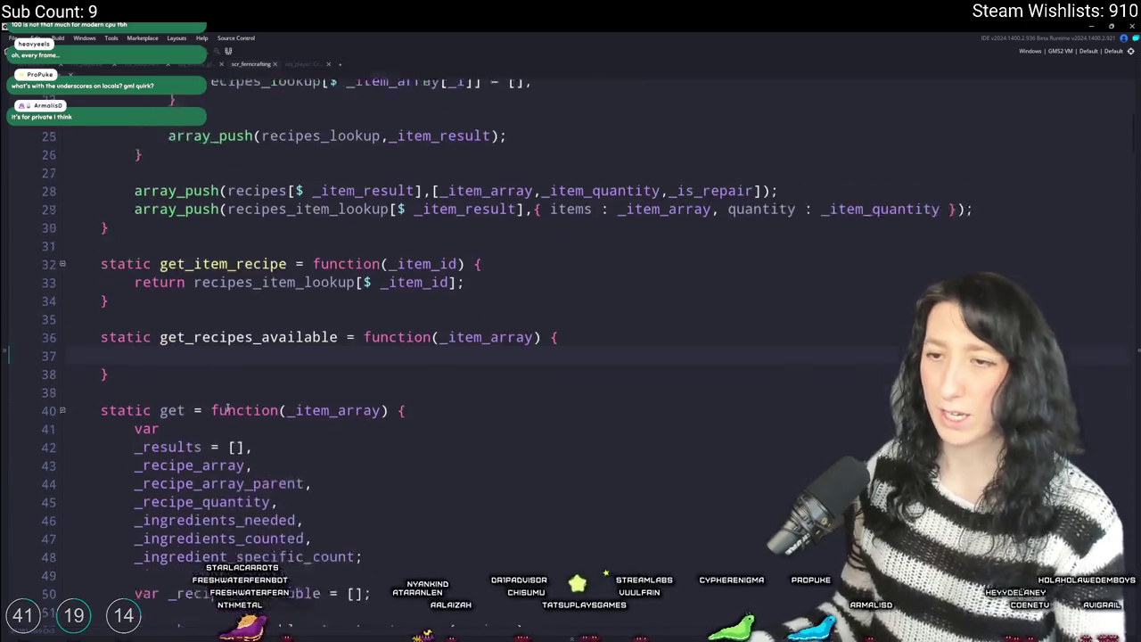
type("var recipes_lookup")
key("ctrl+BackSpace")
type("_recipes_lookup")
key("BackSpace")
key("BackSpace")
key("BackSpace")
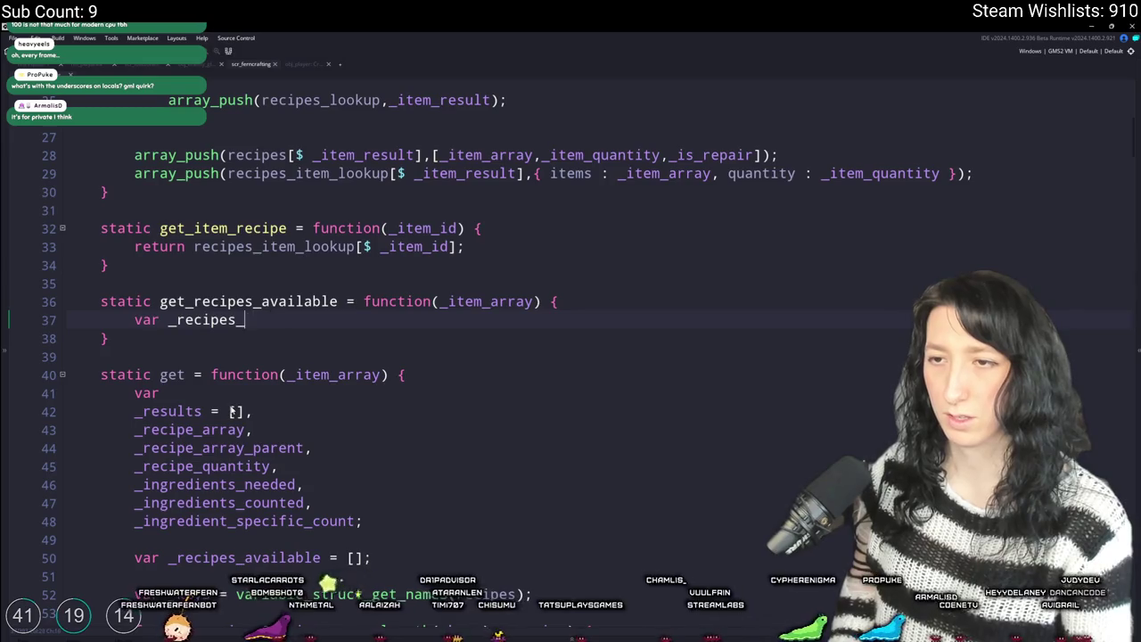
key("BackSpace")
key("BackSpace")
type("ail")
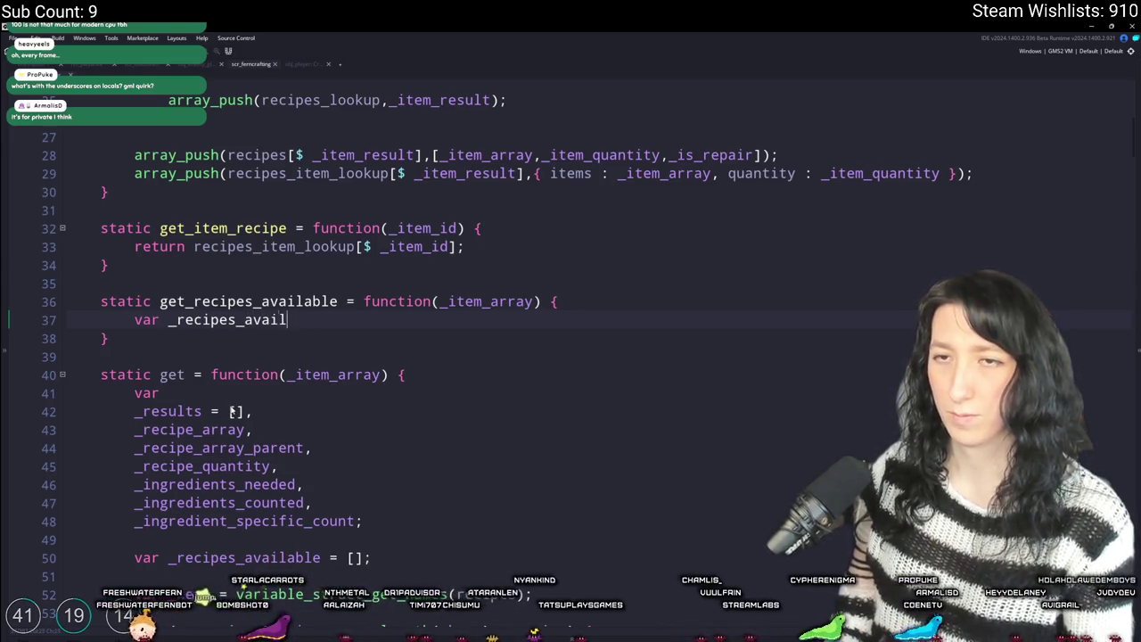
type("able = []';")
key("Return")
key("Up")
key("End")
key("Left")
key("BackSpace")
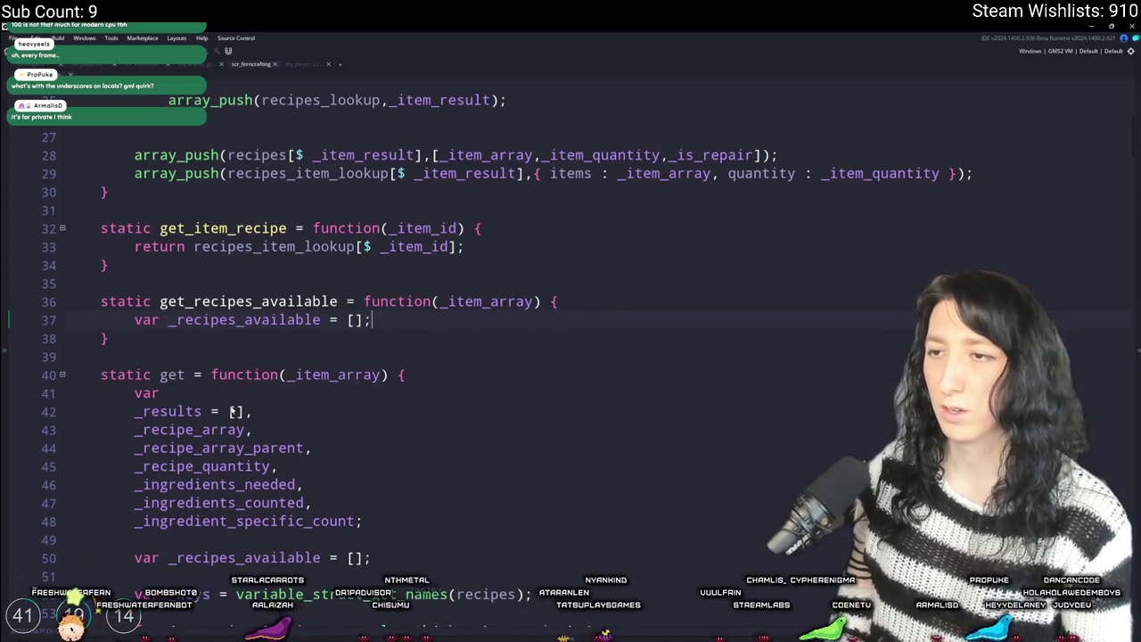
key("Down")
key("End")
- Add a for loop from _i = 0 to array_length(_item_array) with ++_i
type("for ( var _")
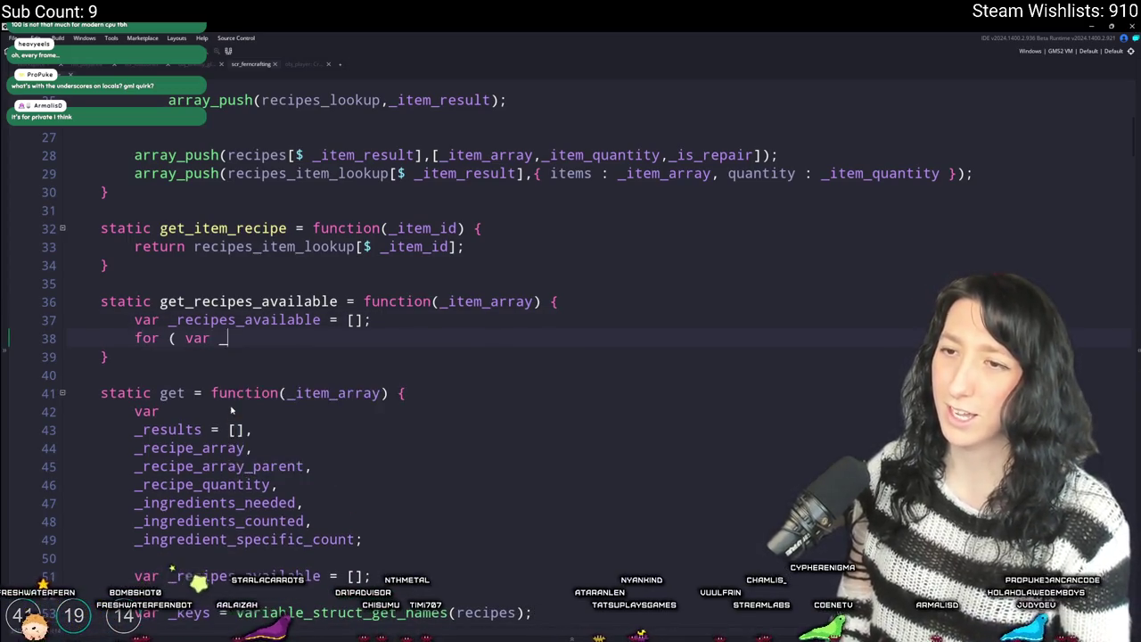
type("i = 0; _i < array_length(_iteM")
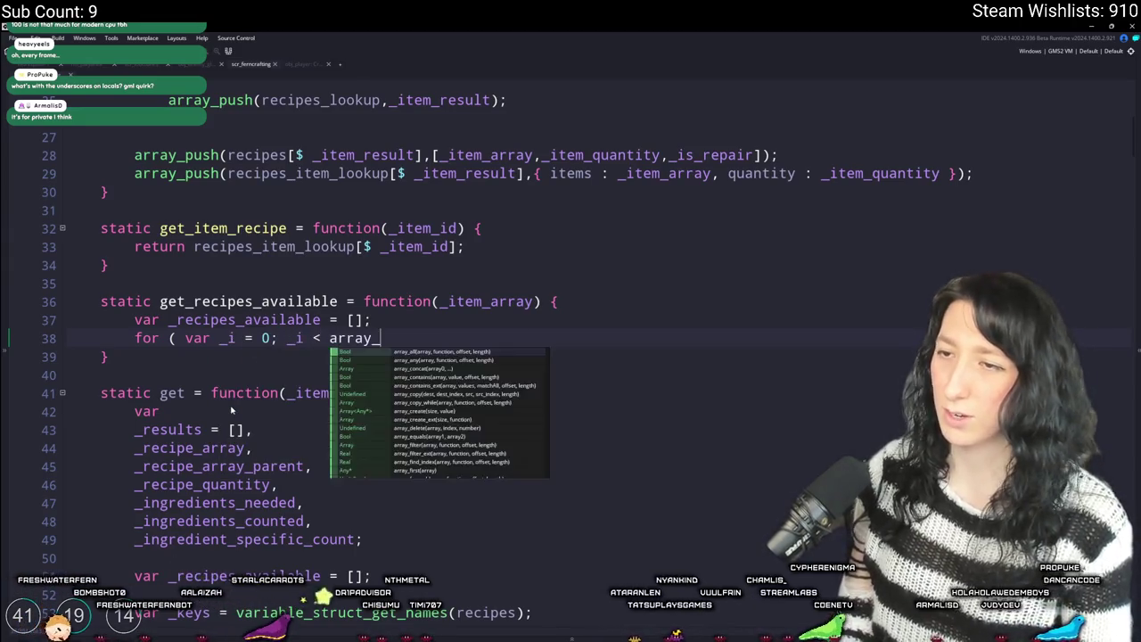
key("BackSpace")
type("m_array); ++ _i; ) {")
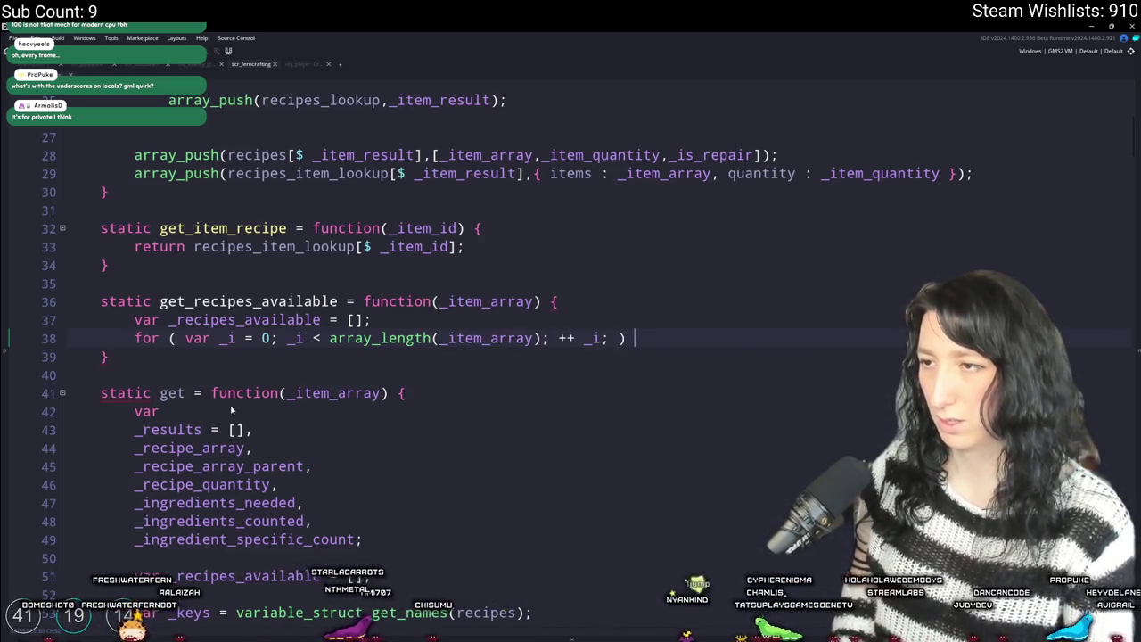
key("Return")
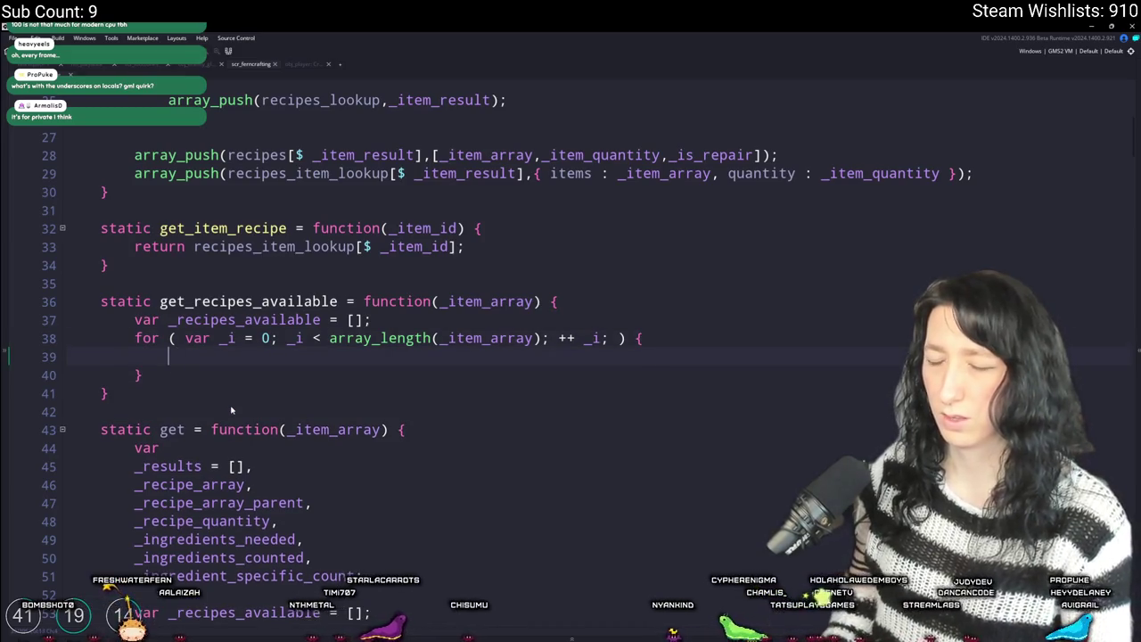
scroll(231, 410, "down", 1)
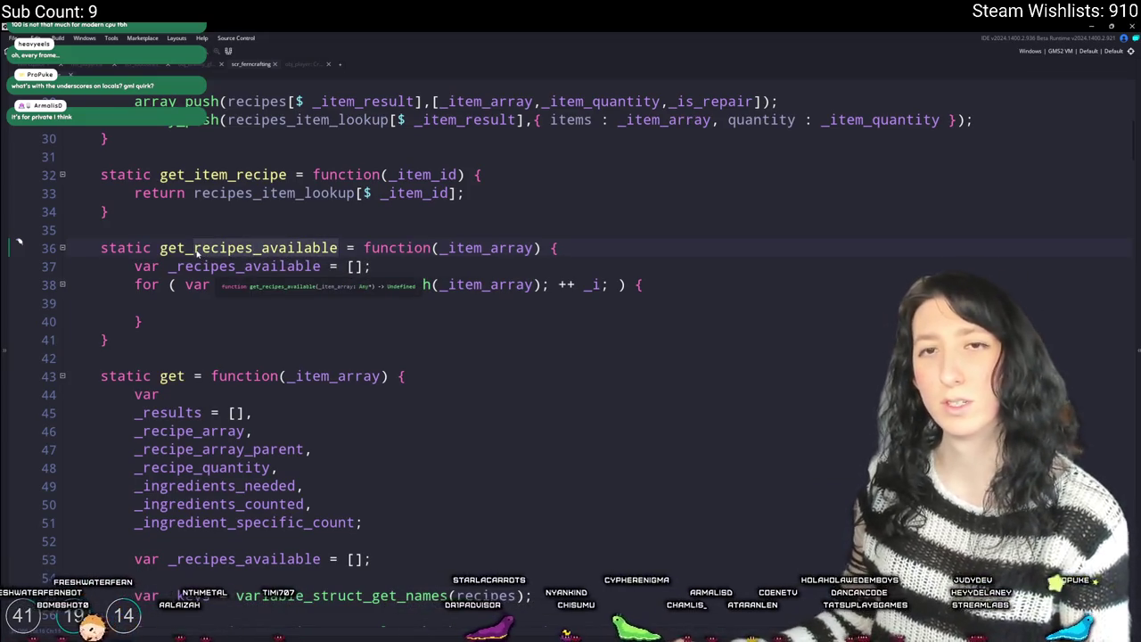
- Rename the function to get_potential_recipes and begin array_push(_recipes_available in the loop body
type("potential_recipes")
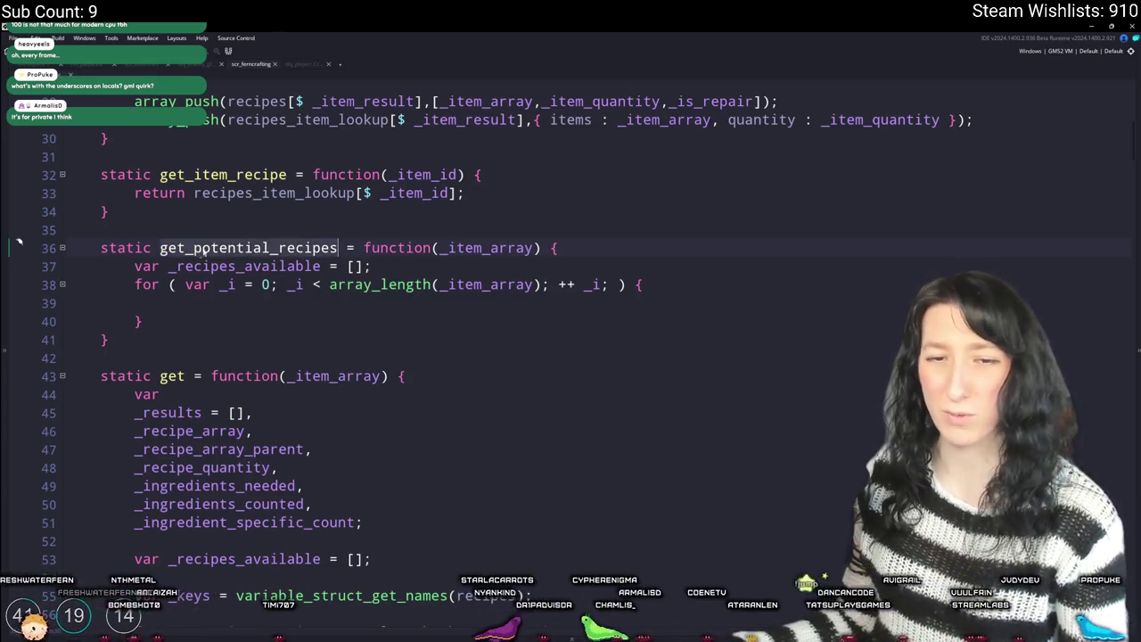
left_click(568, 304)
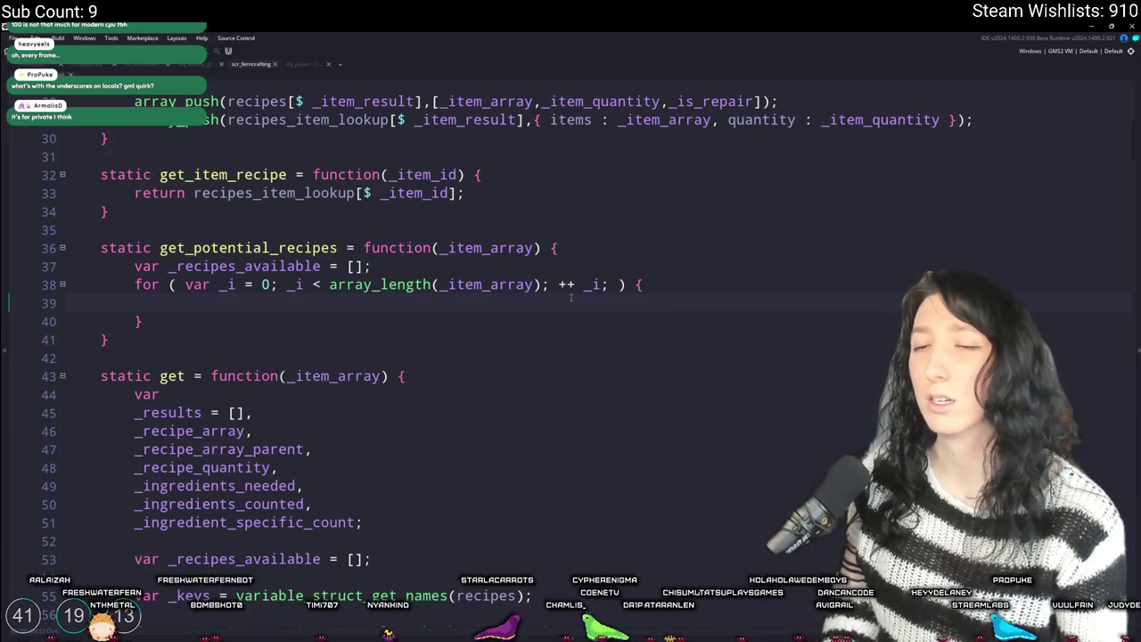
type("array_p")
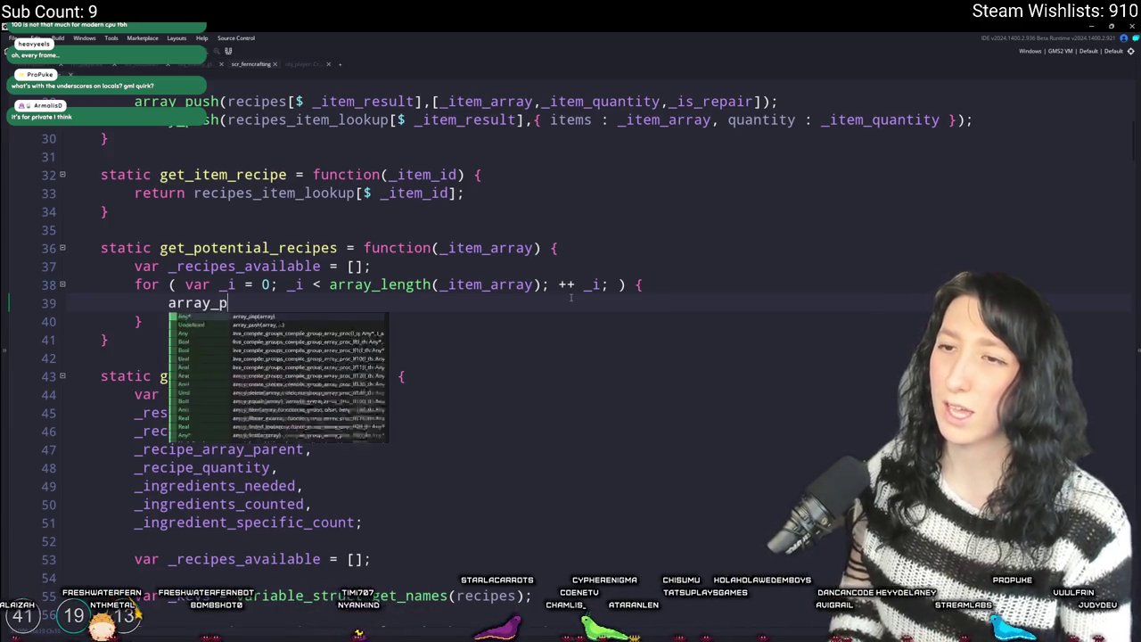
type("ush(_recipes_availableo")
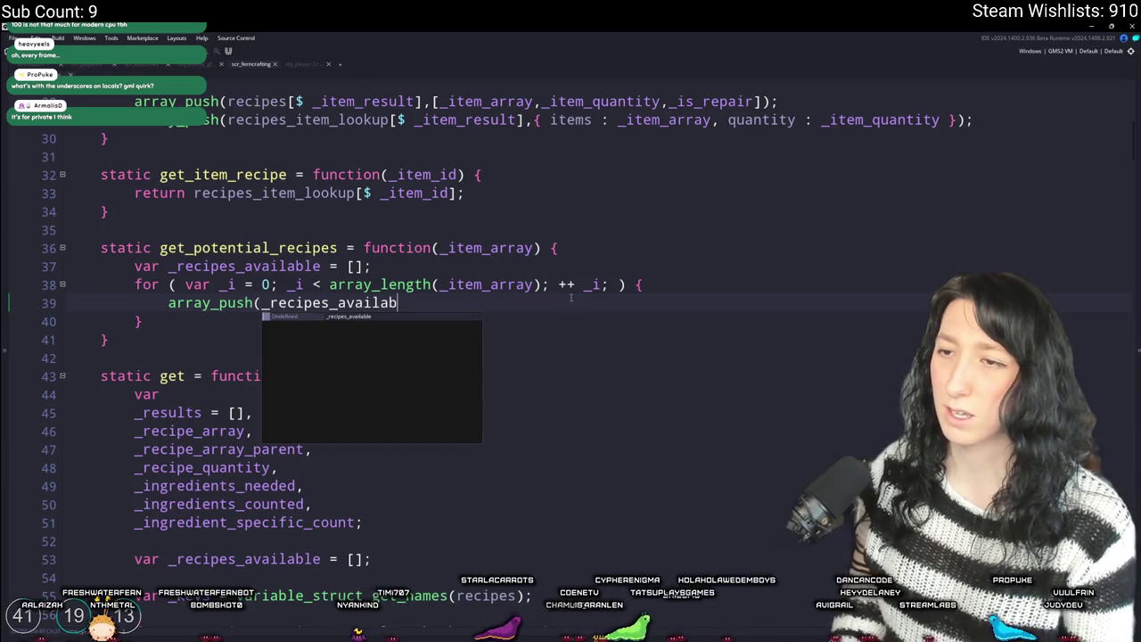
key("BackSpace")
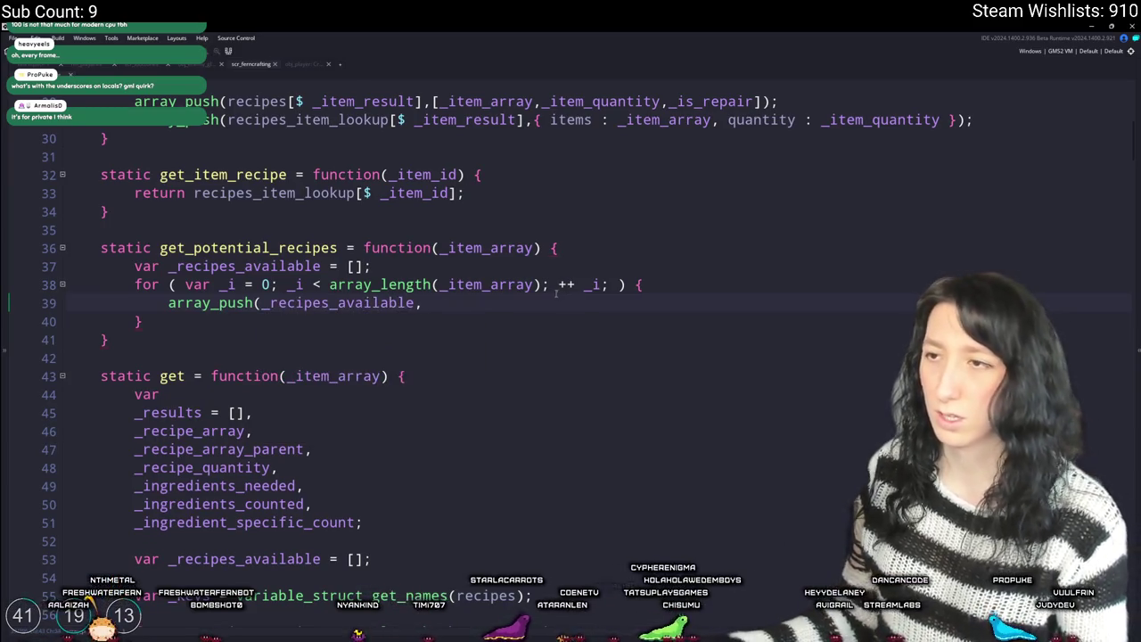
- Make the push add recipes_lookup[$ _item_array[_i]] to _recipes_available
scroll(325, 214, "up", 3)
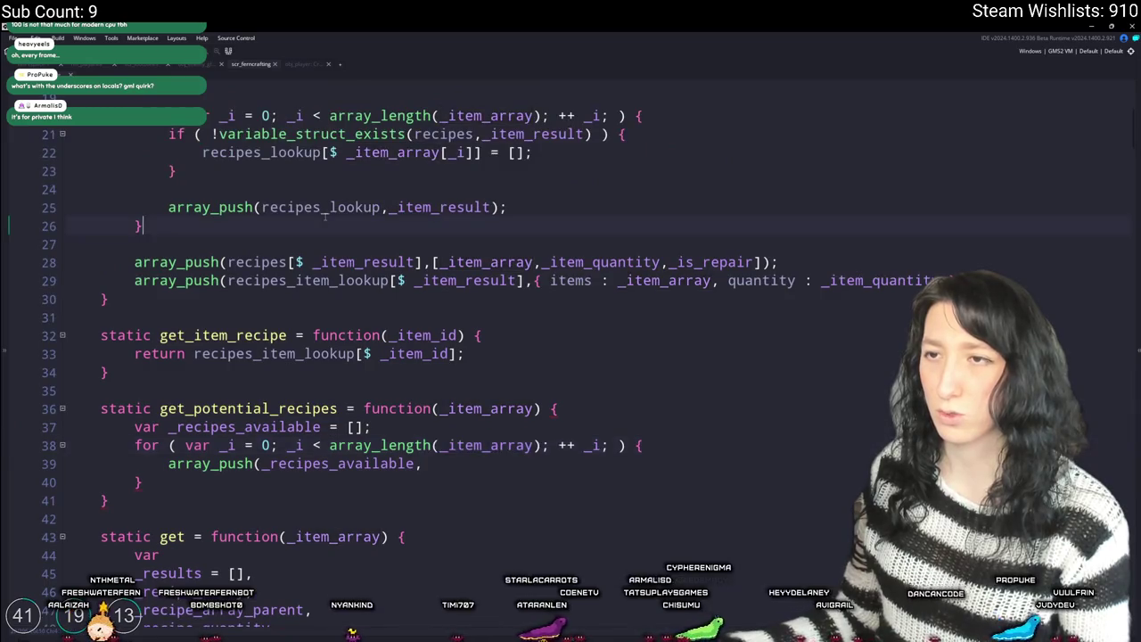
double_click(326, 207)
key("ctrl+c")
left_click(467, 463)
scroll(467, 463, "up", 1)
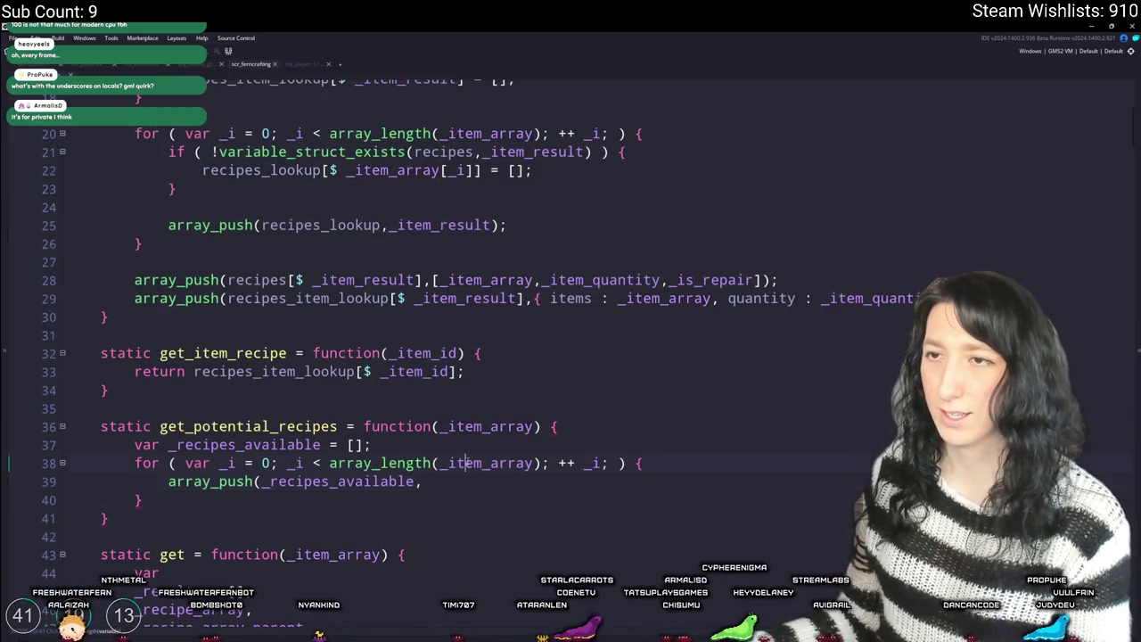
key("ctrl+v")
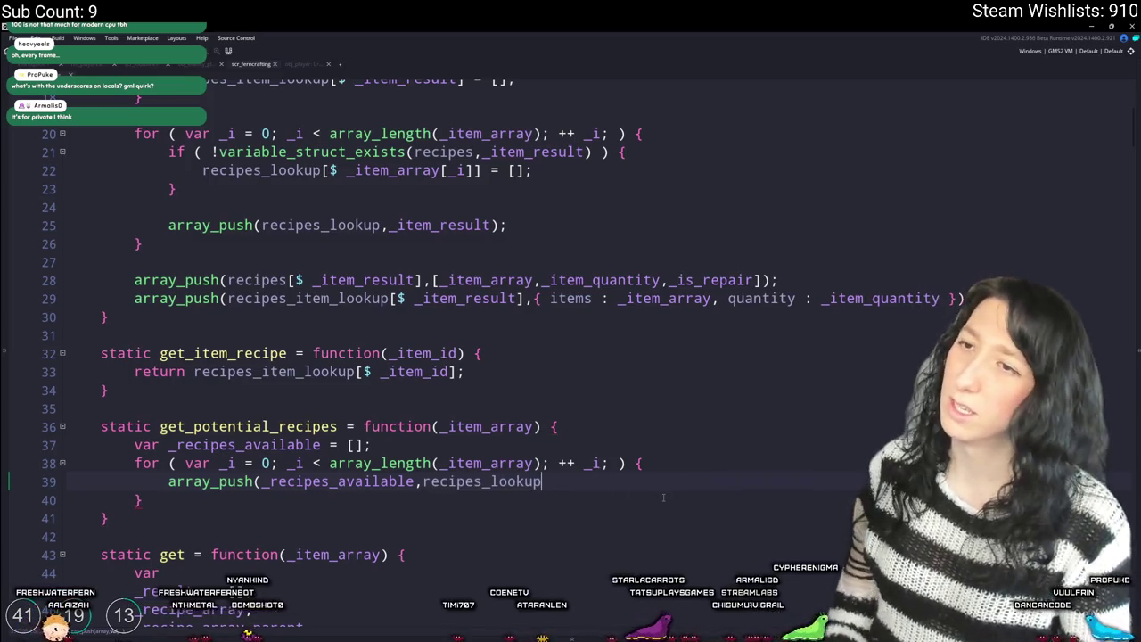
type("[$")
double_click(526, 463)
left_click(593, 463)
type("_item_array[_i]")
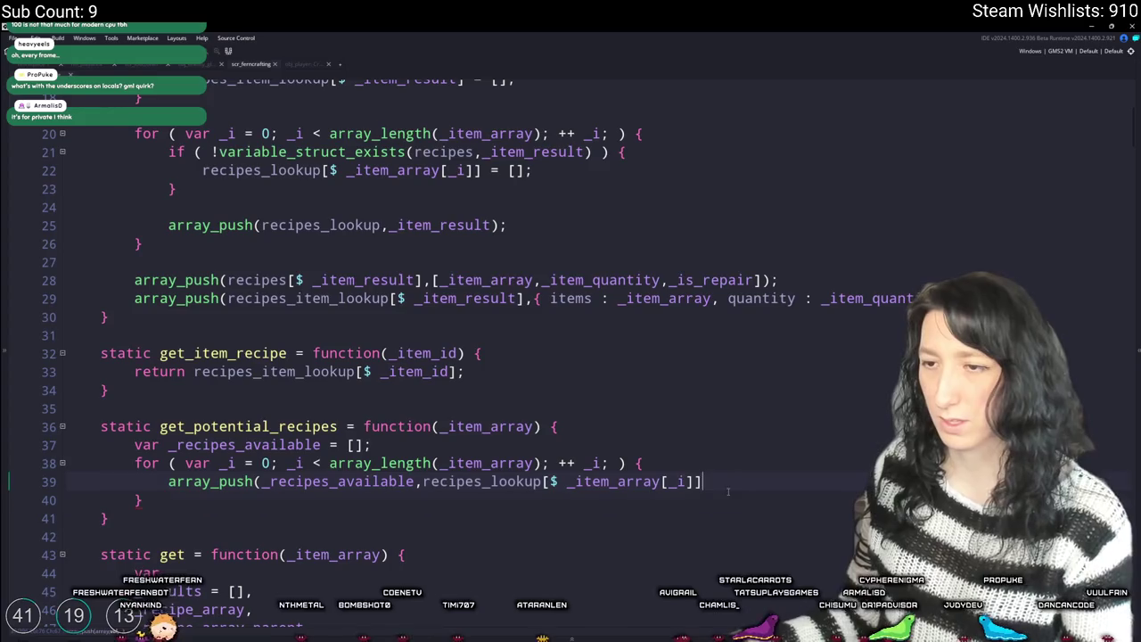
left_click(522, 482)
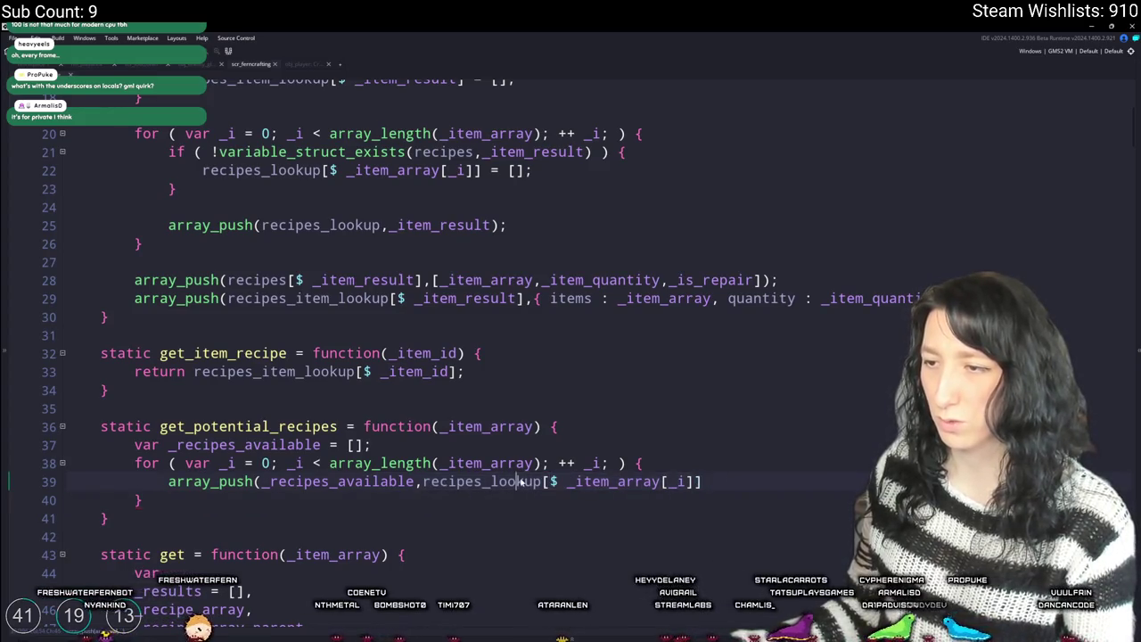
- Start an 'if ( variable_struct_exists(recipes_lookup,' check on a new line inside the loop
left_click(644, 463)
key("Return")
type("if ( varaible_s")
key("BackSpace")
key("BackSpace")
key("BackSpace")
type("iable_struct_exists(recipes_lookup,")
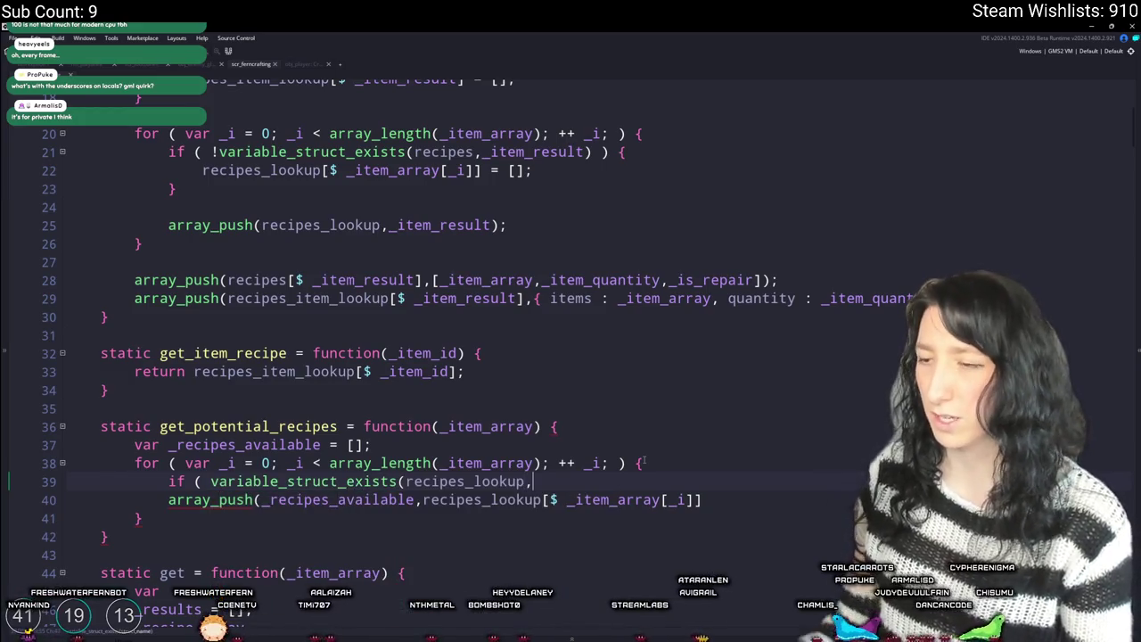
- Complete the check with _item_array[_i], close the if block, and indent the push inside it
scroll(547, 446, "down", 1)
left_click_drag(701, 446, 567, 446)
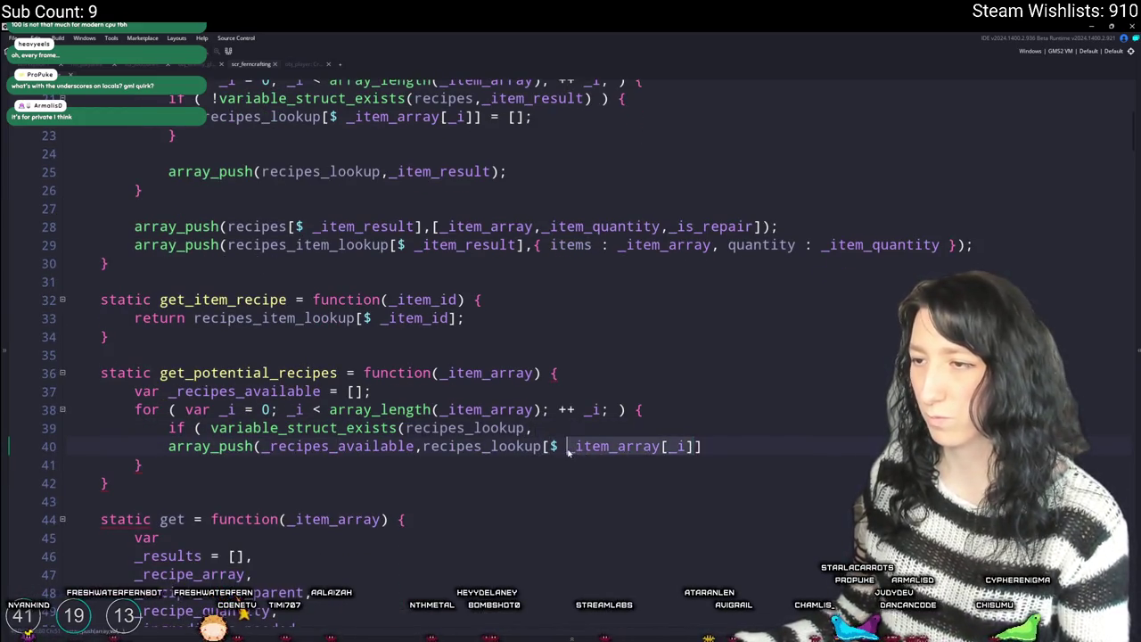
key("ctrl+c")
left_click(578, 428)
key("ctrl+v")
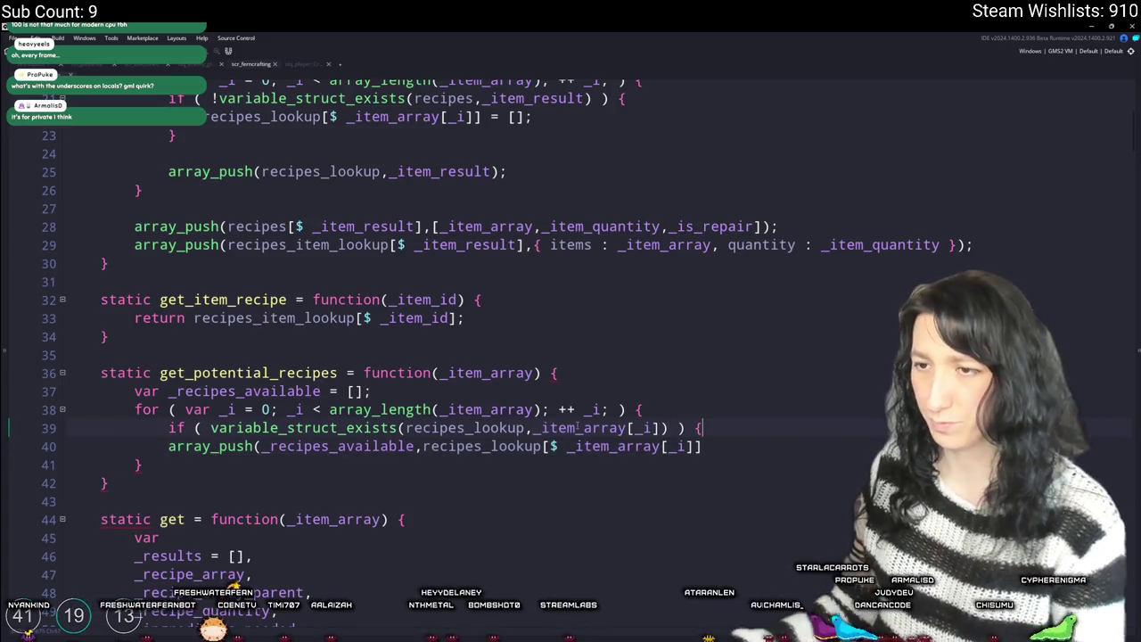
key("Down")
key("Return")
left_click(166, 446)
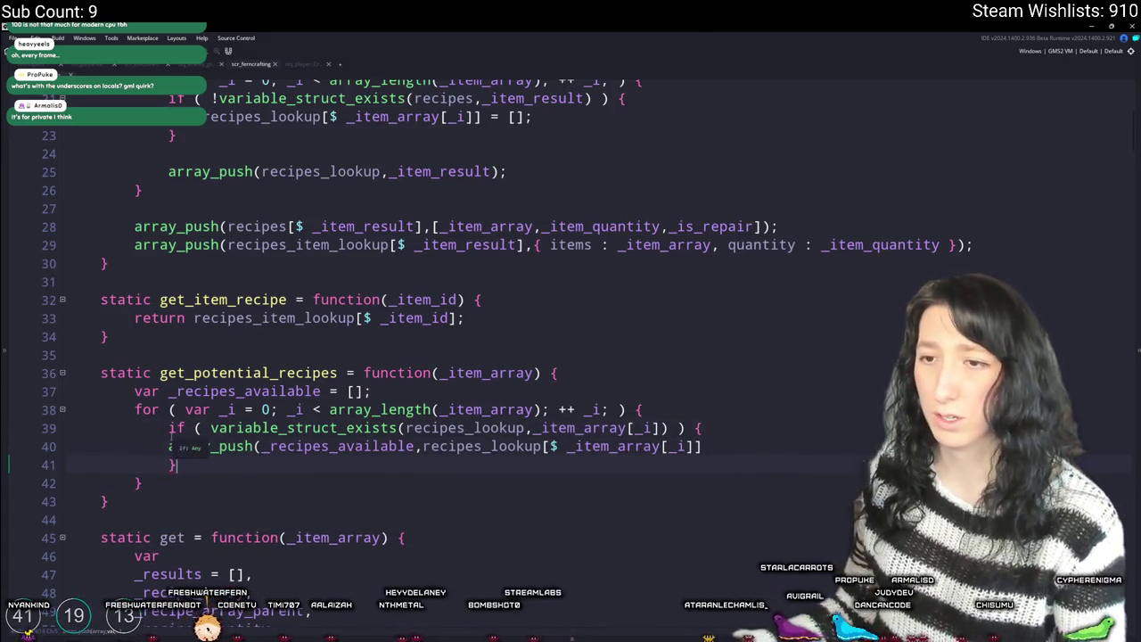
key("Tab")
- Highlight uses of _recipes_available and inspect how recipes_lookup gets filled
double_click(378, 446)
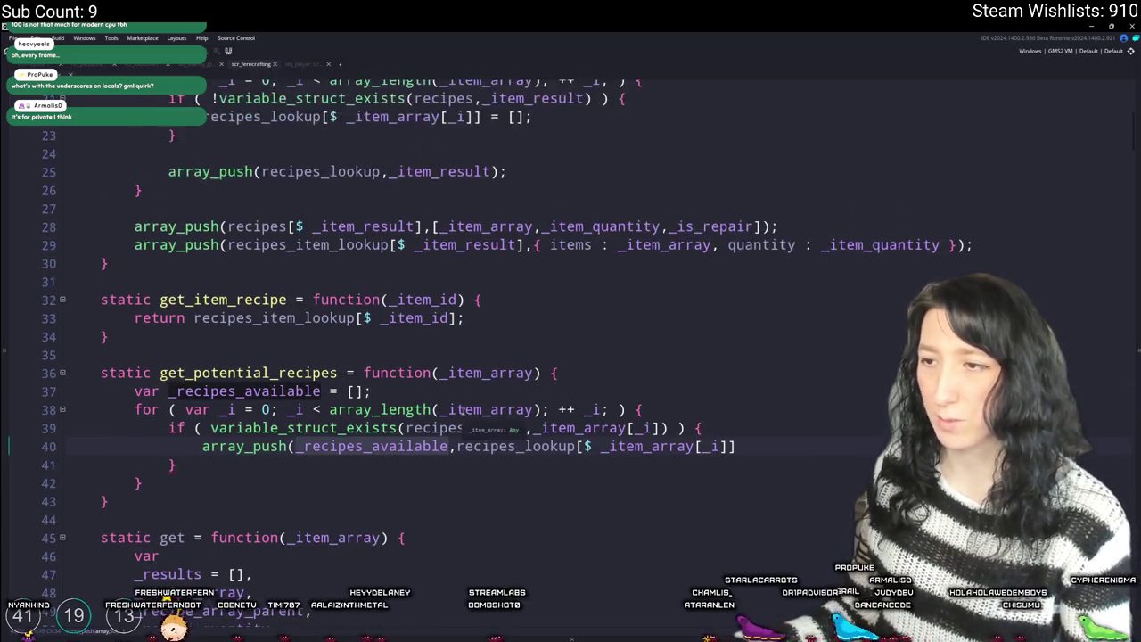
scroll(379, 446, "up", 2)
double_click(337, 261)
left_click(495, 260)
scroll(534, 590, "down", 1)
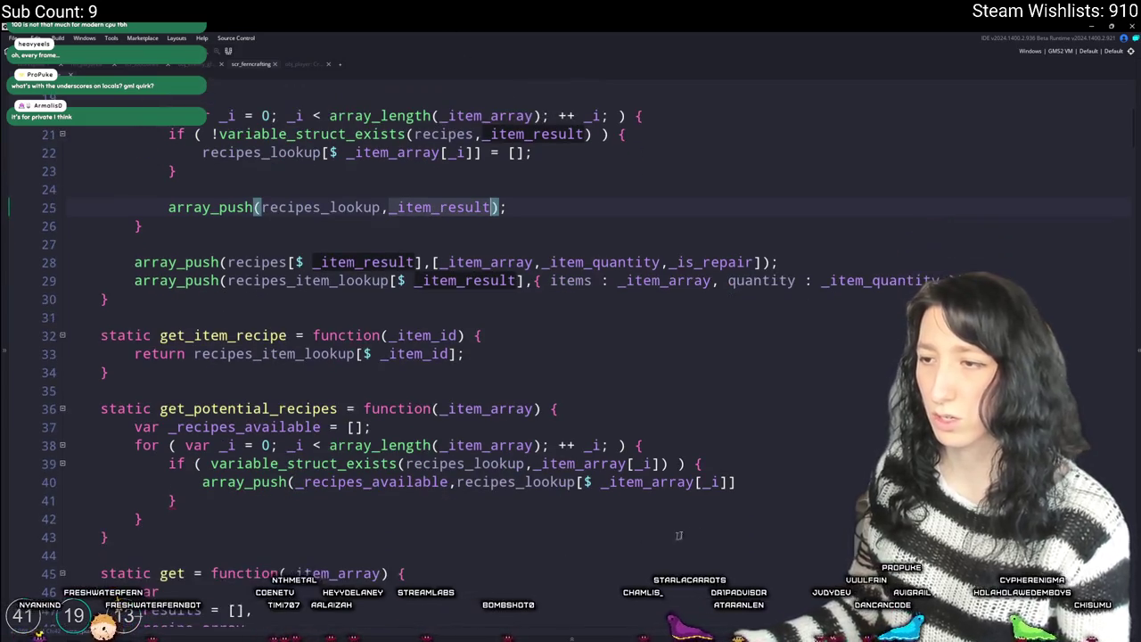
left_click(768, 489)
scroll(513, 349, "down", 7)
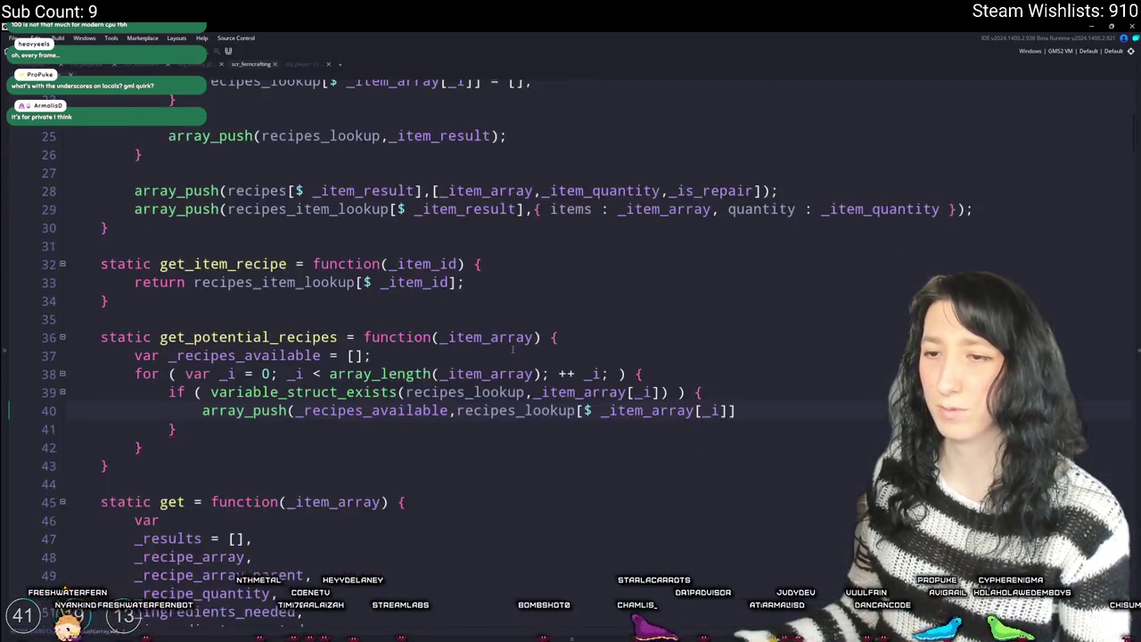
scroll(610, 475, "up", 2)
scroll(610, 475, "down", 1)
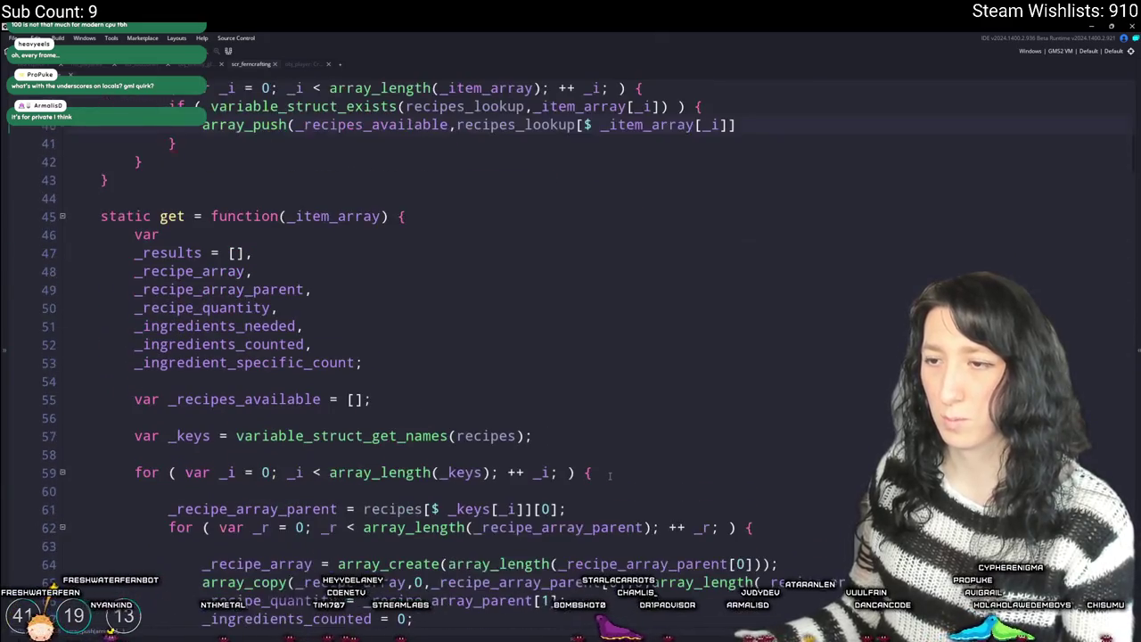
scroll(610, 475, "down", 1)
scroll(580, 471, "up", 3)
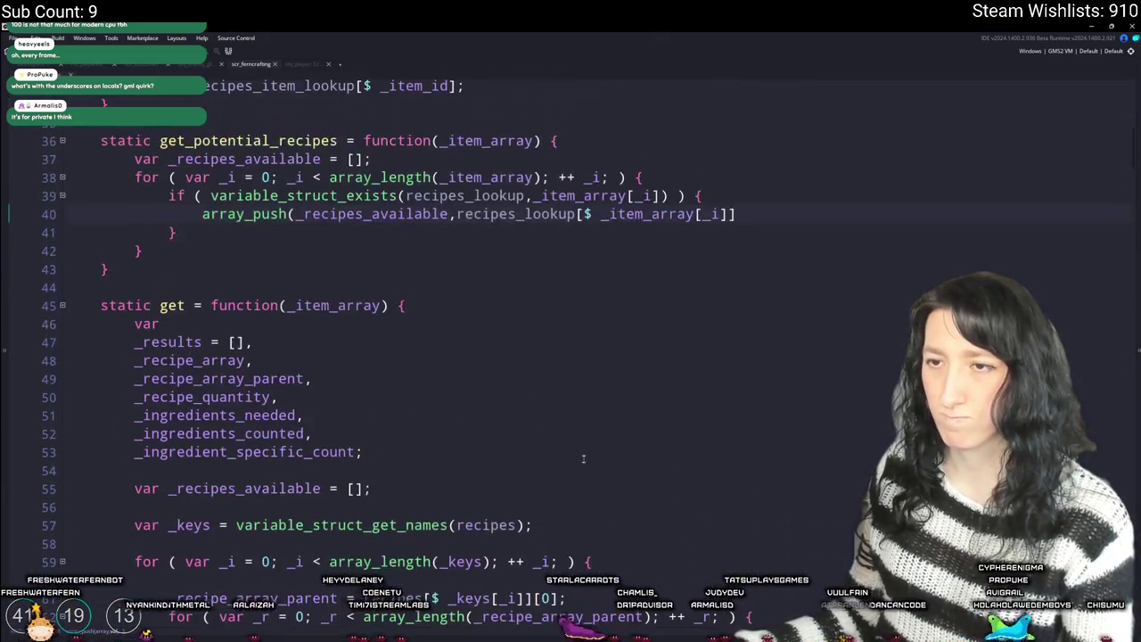
scroll(518, 463, "down", 7)
scroll(561, 464, "up", 12)
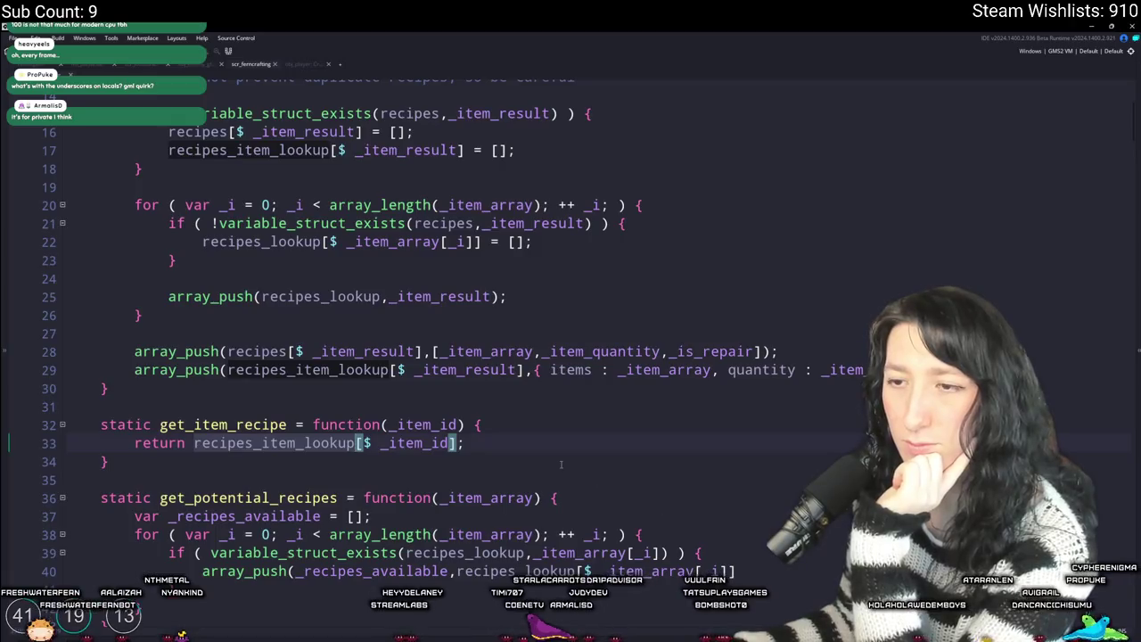
scroll(499, 441, "down", 2)
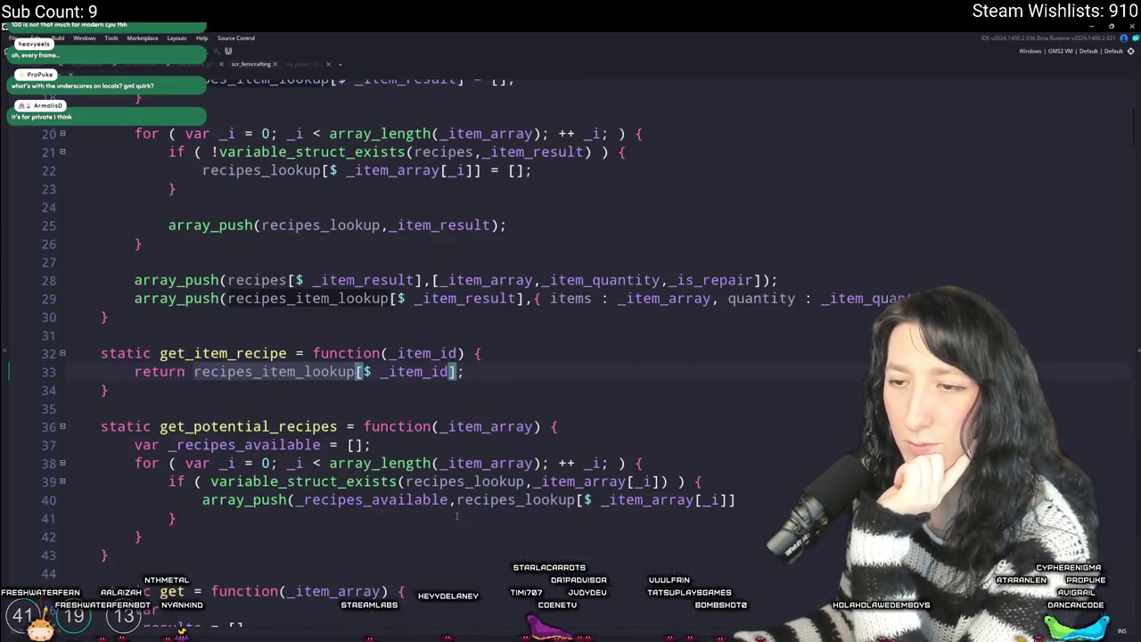
scroll(489, 511, "up", 1)
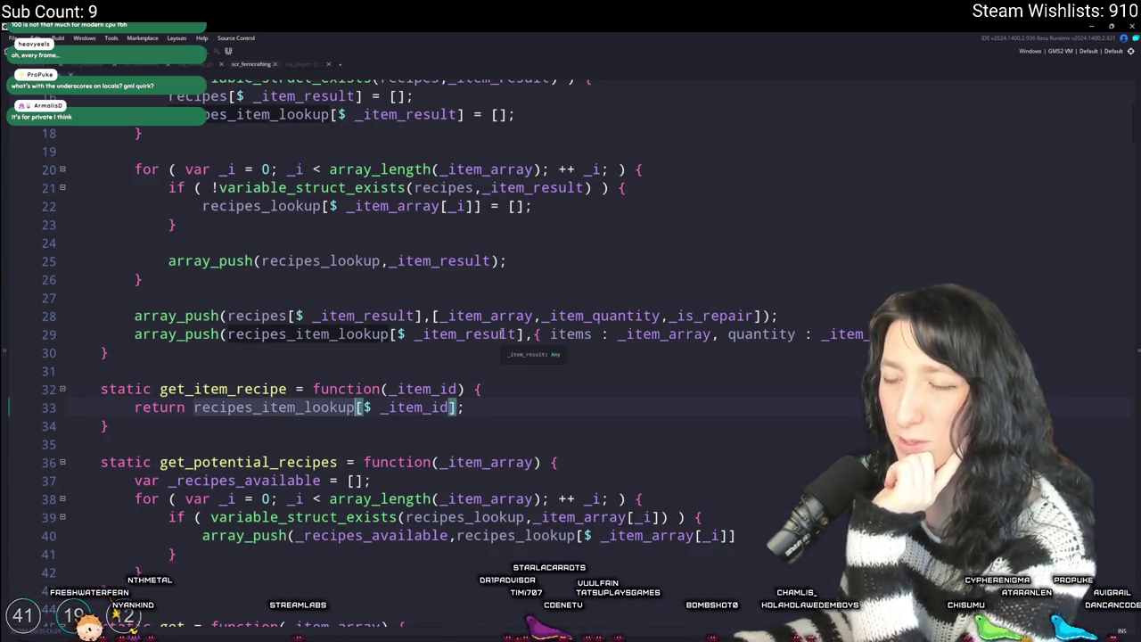
- Examine the recipes_item_lookup push on line 29 and get_item_recipe's lookup, returning to the push line
left_click(357, 333)
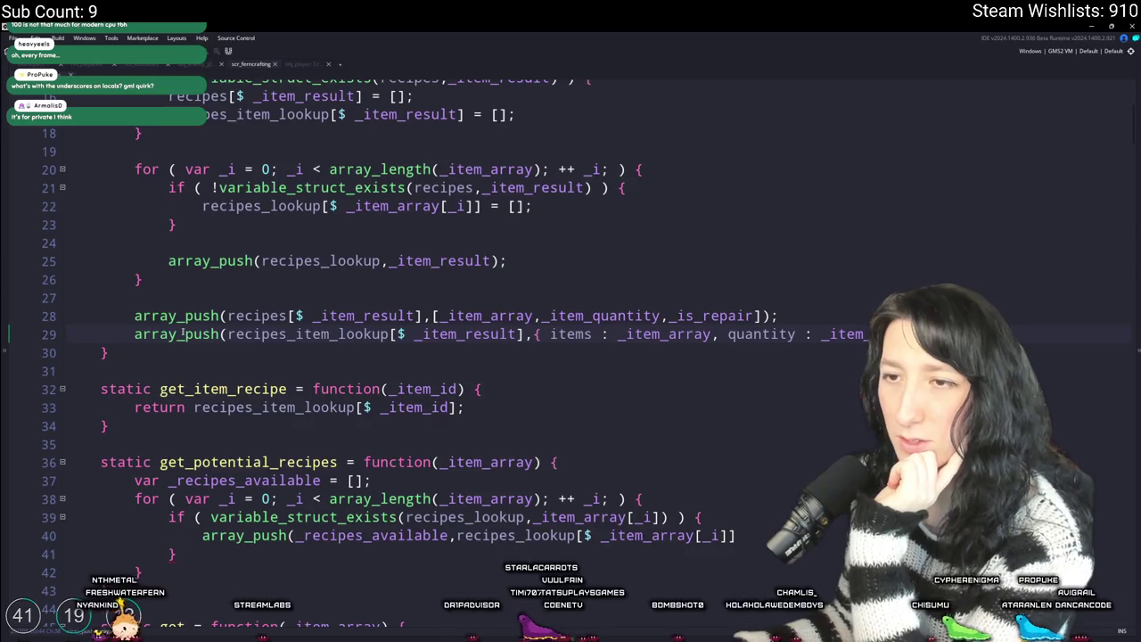
scroll(284, 330, "down", 10)
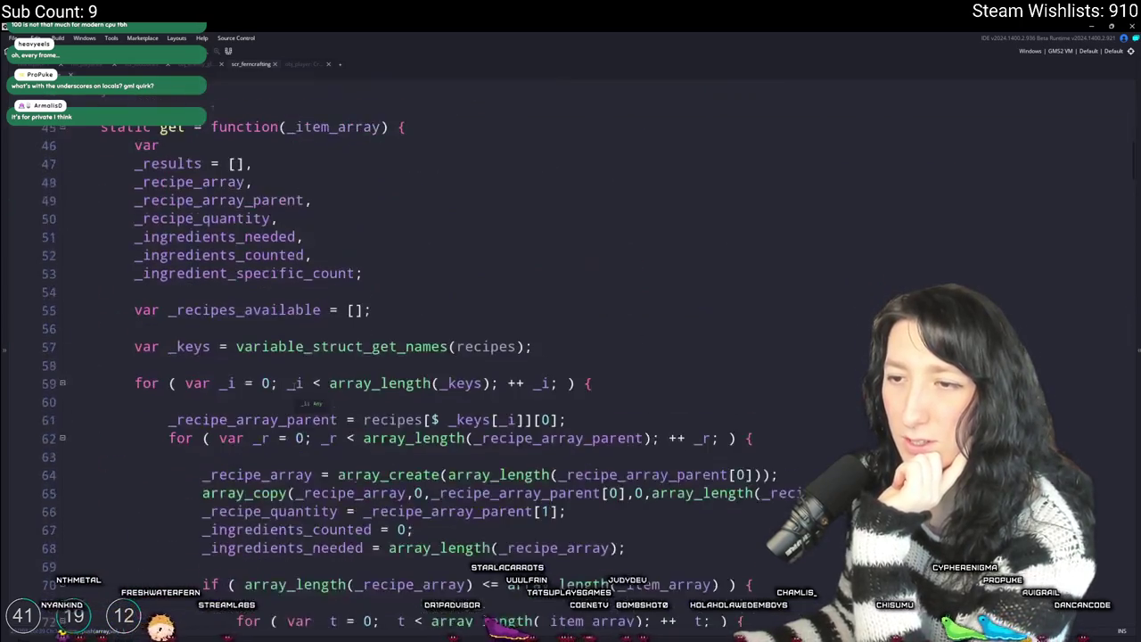
scroll(313, 386, "up", 4)
scroll(313, 386, "up", 5)
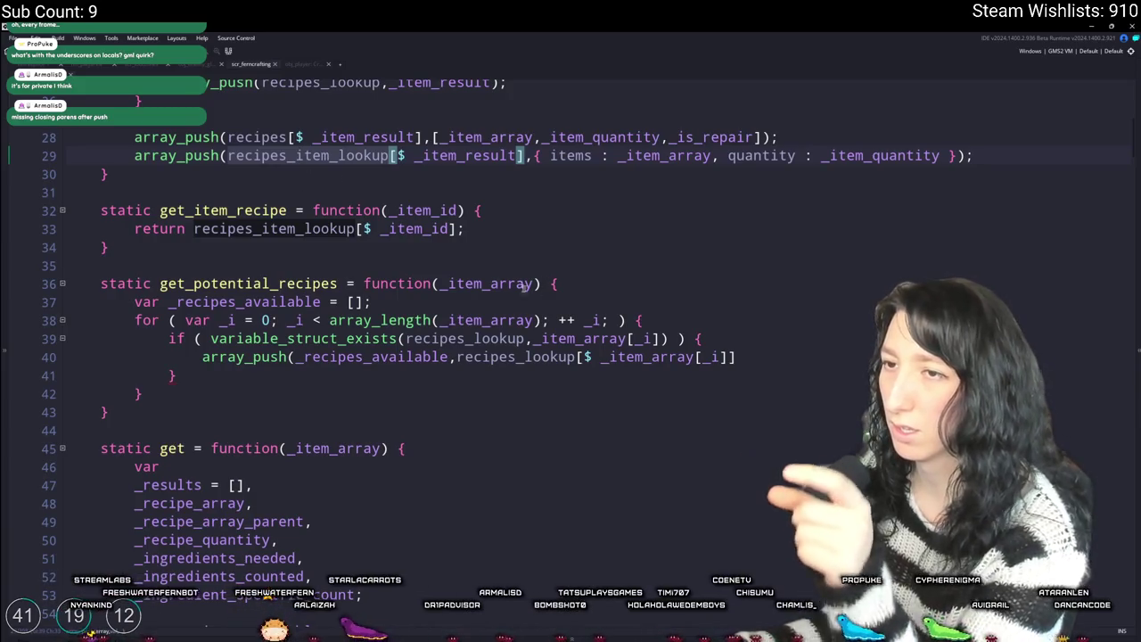
left_click(346, 231)
left_click(448, 229)
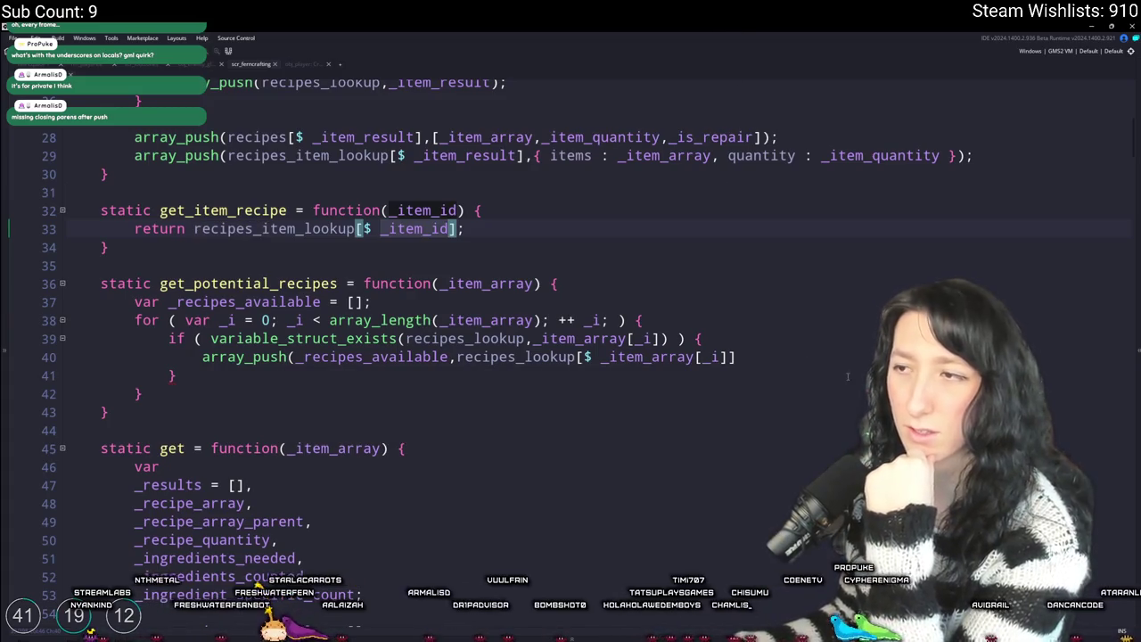
left_click(741, 358)
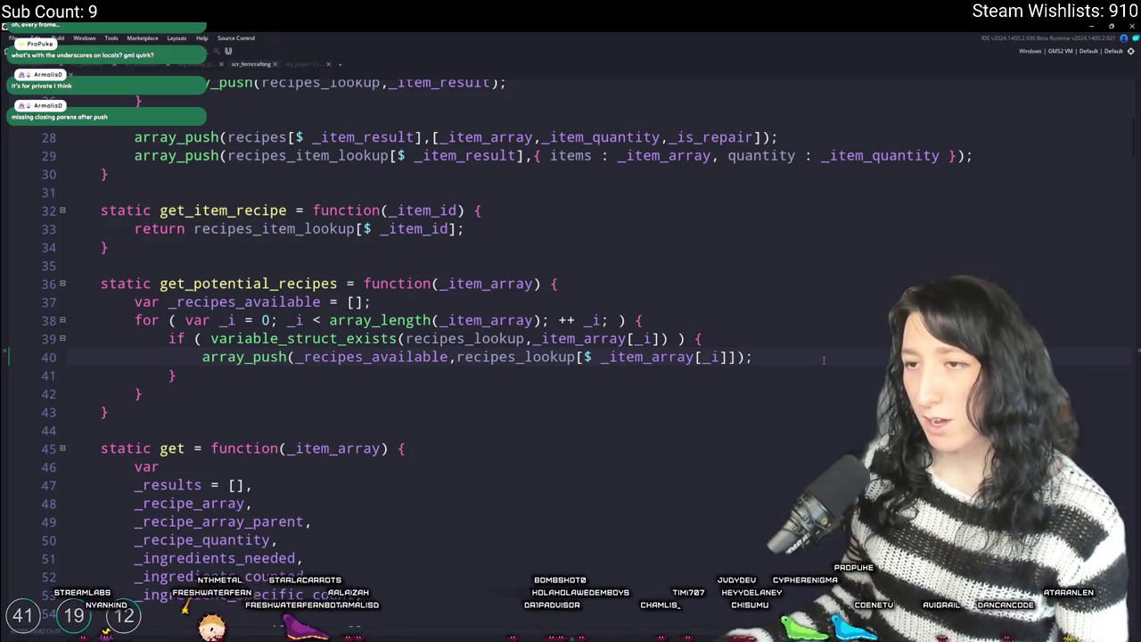
double_click(407, 357)
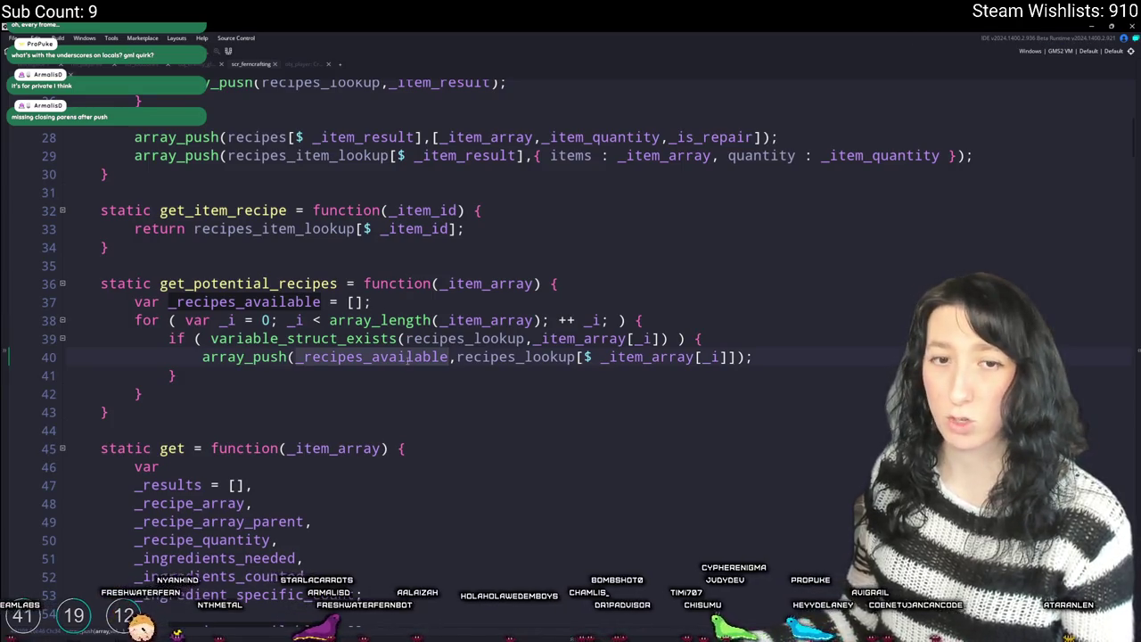
left_click(774, 356)
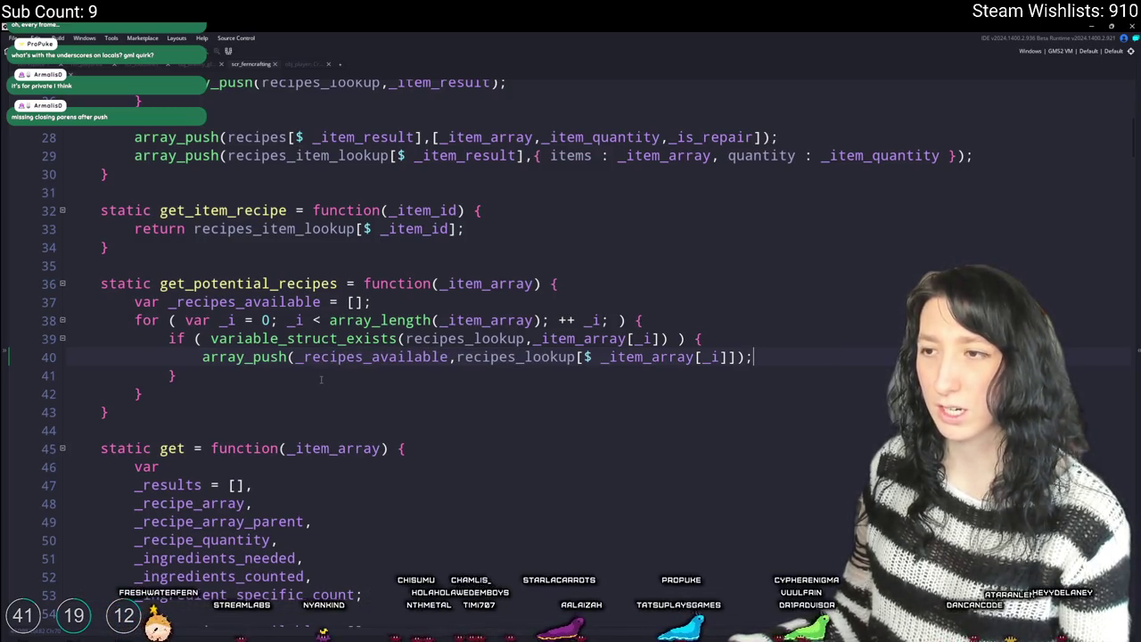
scroll(765, 354, "down", 1)
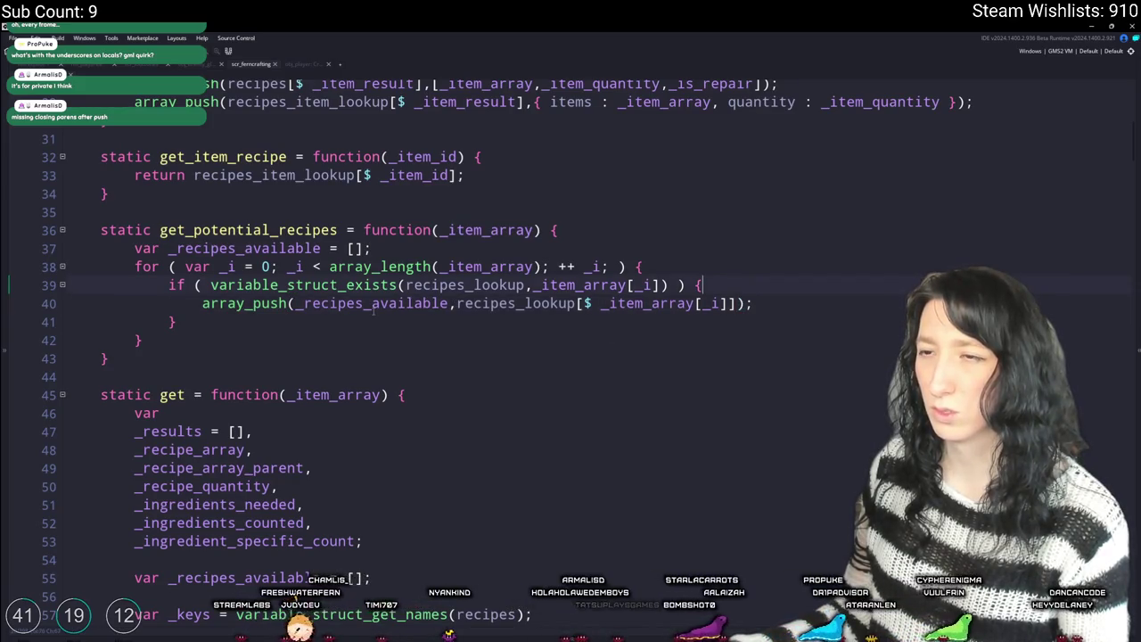
left_click(252, 304)
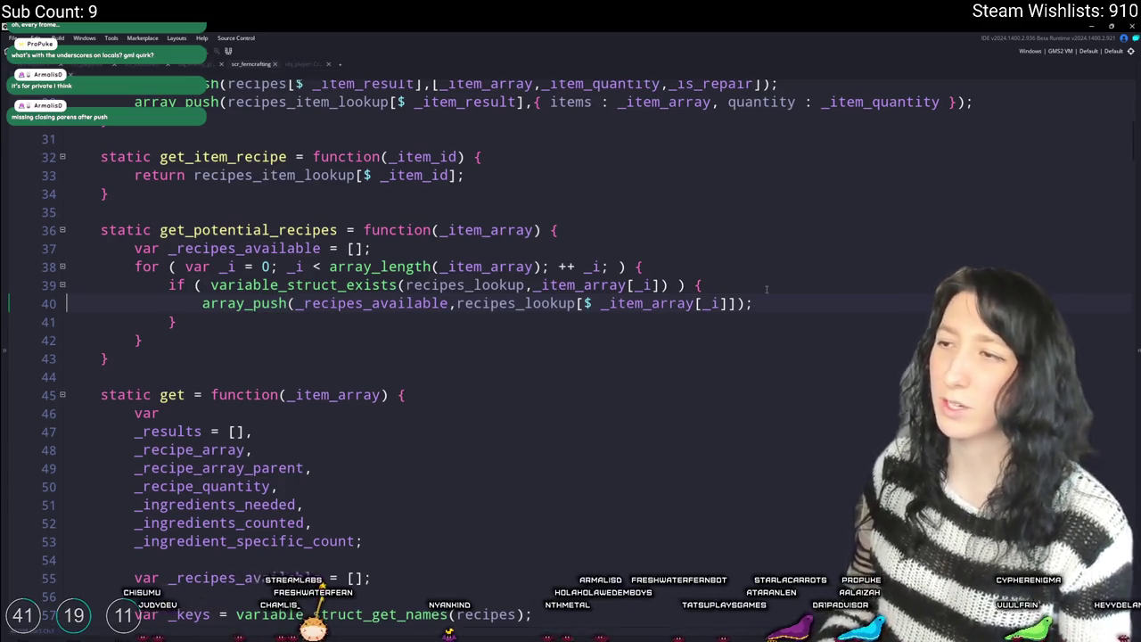
- Begin an inner for loop inside the if block: var _r = 0; _r < array_length(
key("Up")
key("Home")
key("Return")
key("ctrl+z")
key("End")
key("Return")
type("for ( var _")
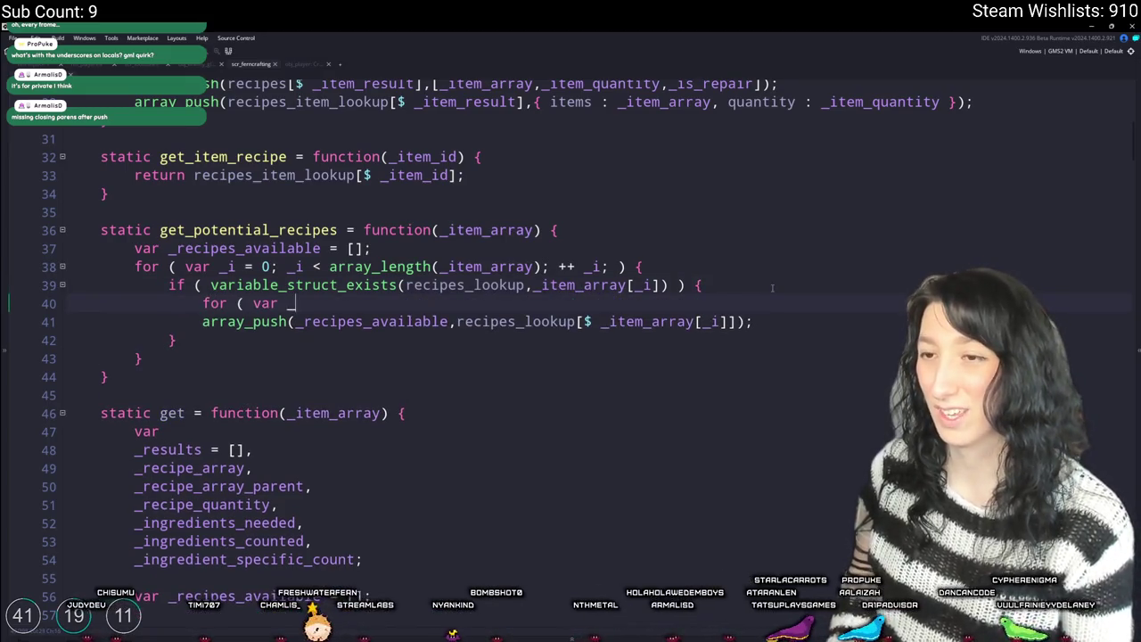
type("r = 0; _r < array_legnt")
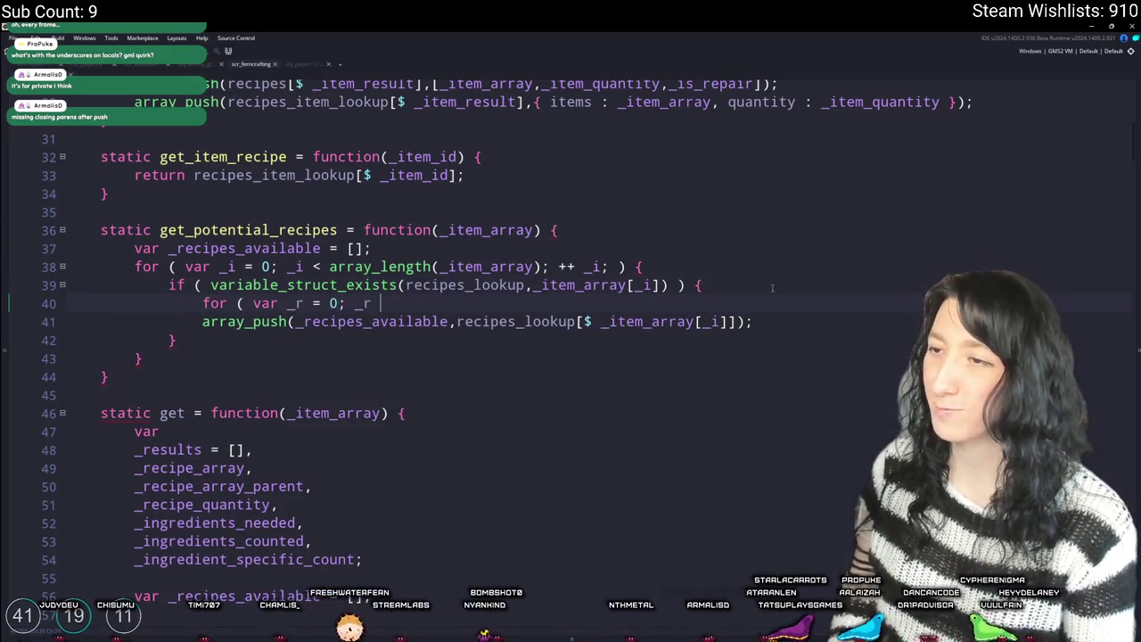
key("BackSpace")
key("BackSpace")
key("BackSpace")
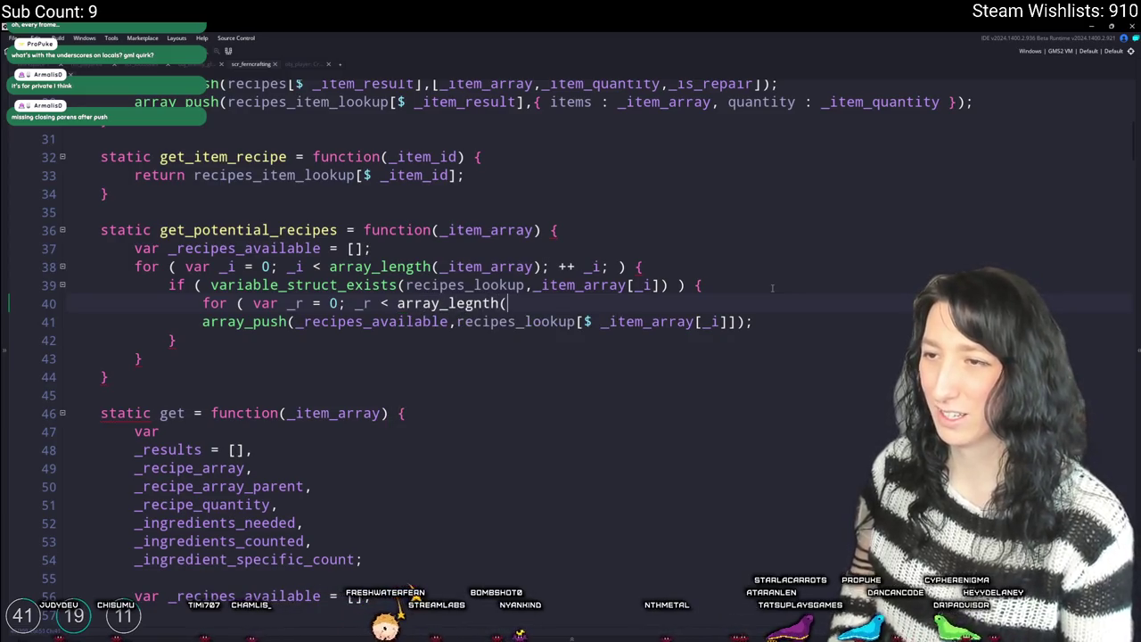
type("ngth")
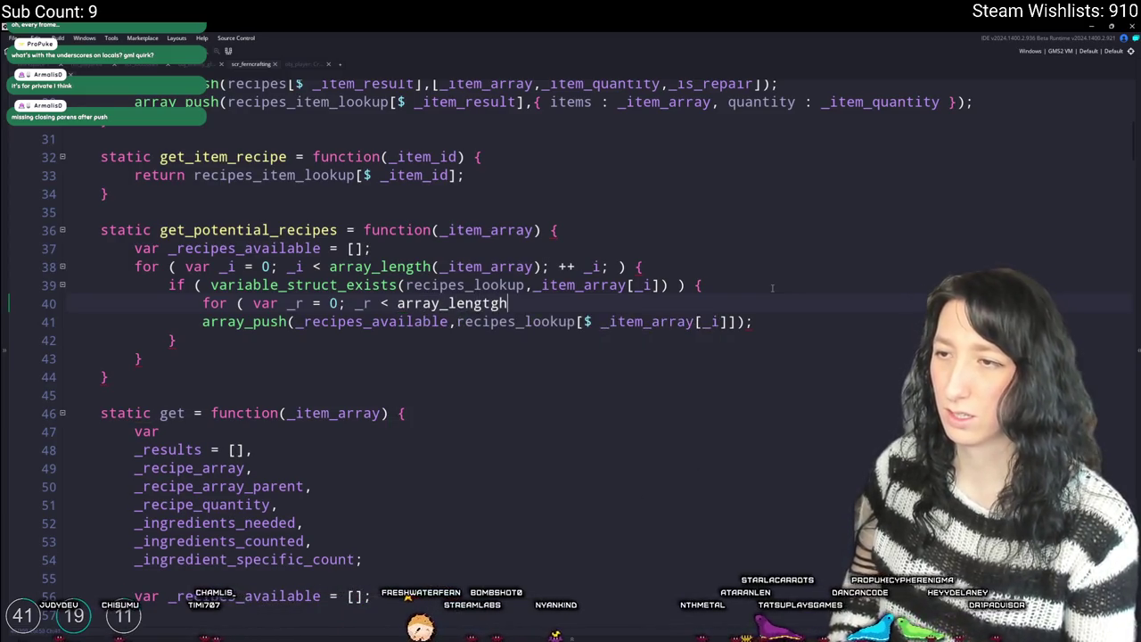
type("(")
left_click(645, 286)
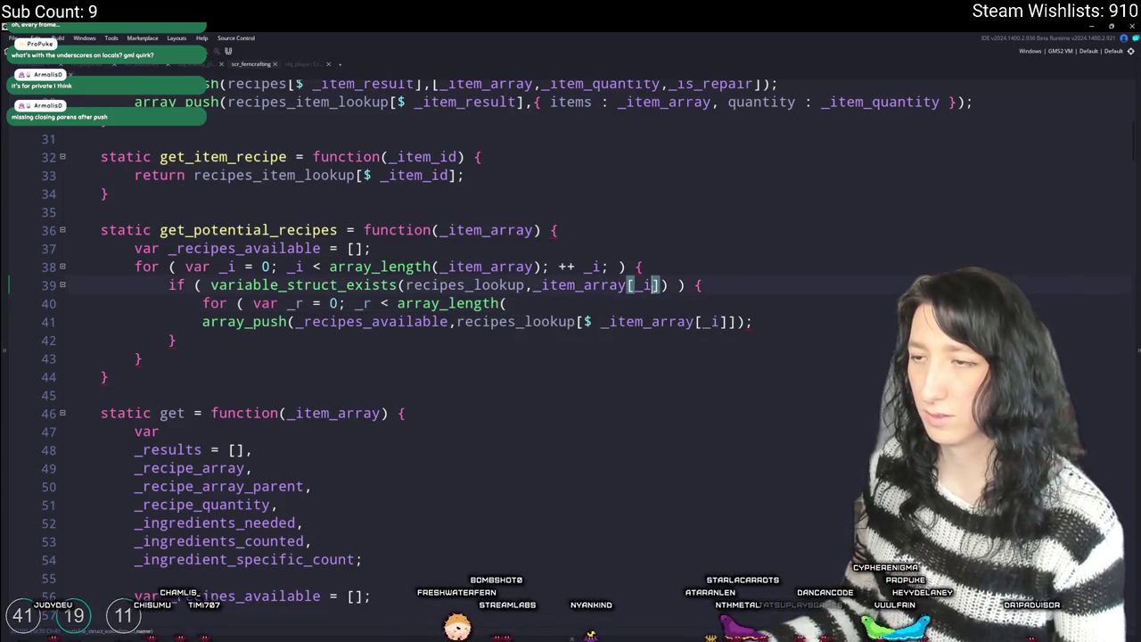
- Loop over array_length(recipes_lookup[$ _item_array[_i]]) and finish the header with ++_r
left_click(323, 340)
left_click_drag(748, 321, 457, 321)
key("ctrl+c")
left_click(588, 303)
key("ctrl+v")
type(") ; ")
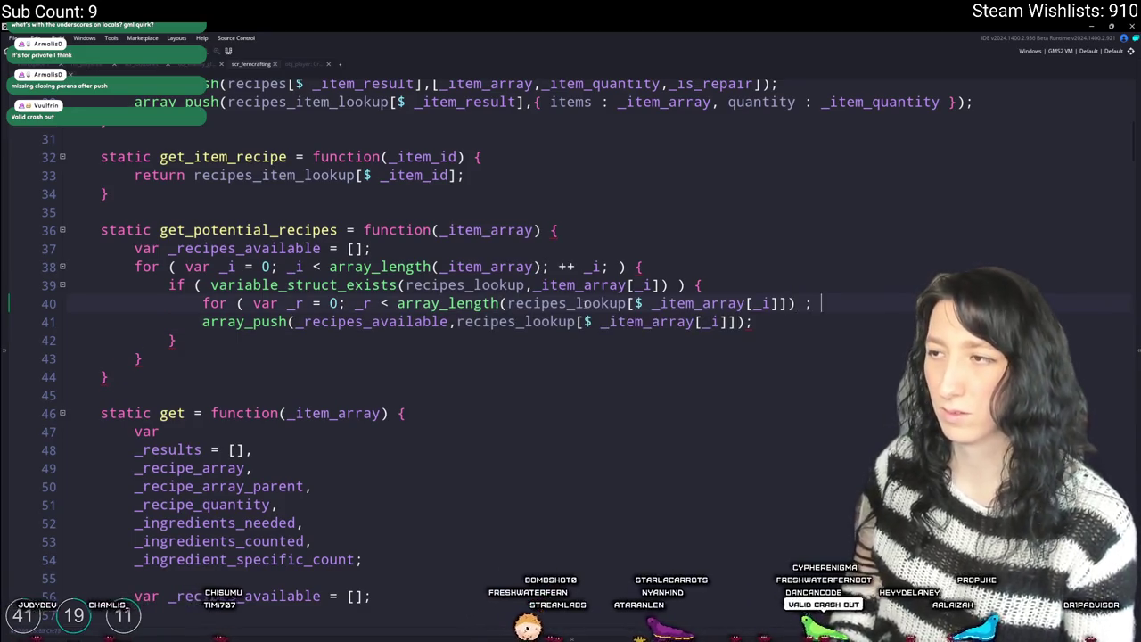
type("++ _r; ) {")
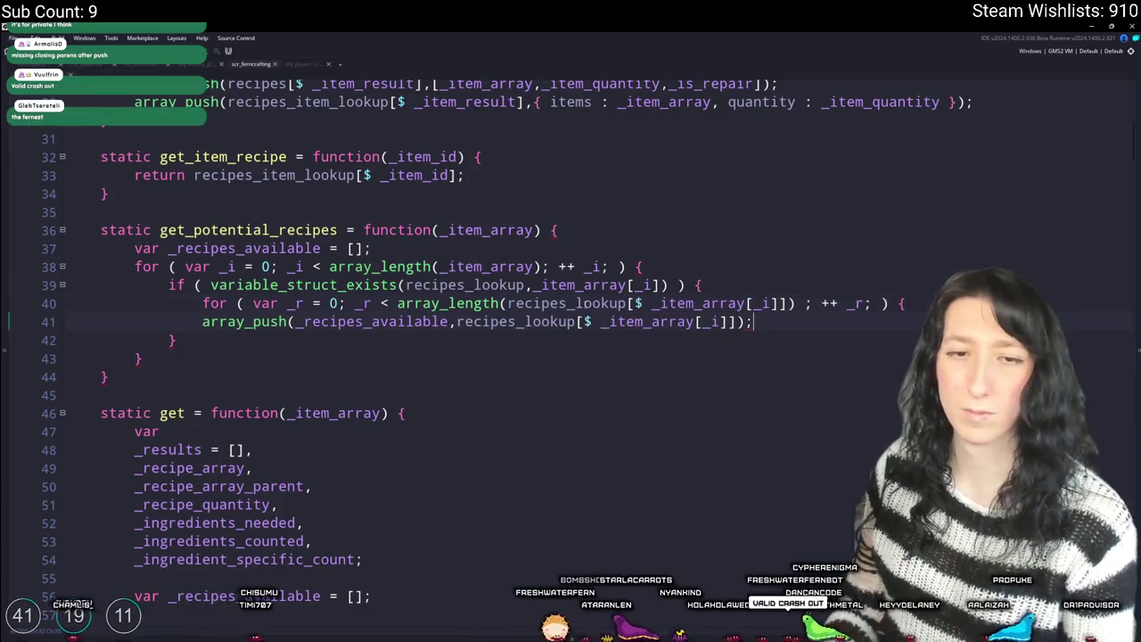
- Close the inner loop with a brace, indent array_push inside it, and index the pushed lookup with [_r]
key("Down")
key("End")
key("Return")
type("}")
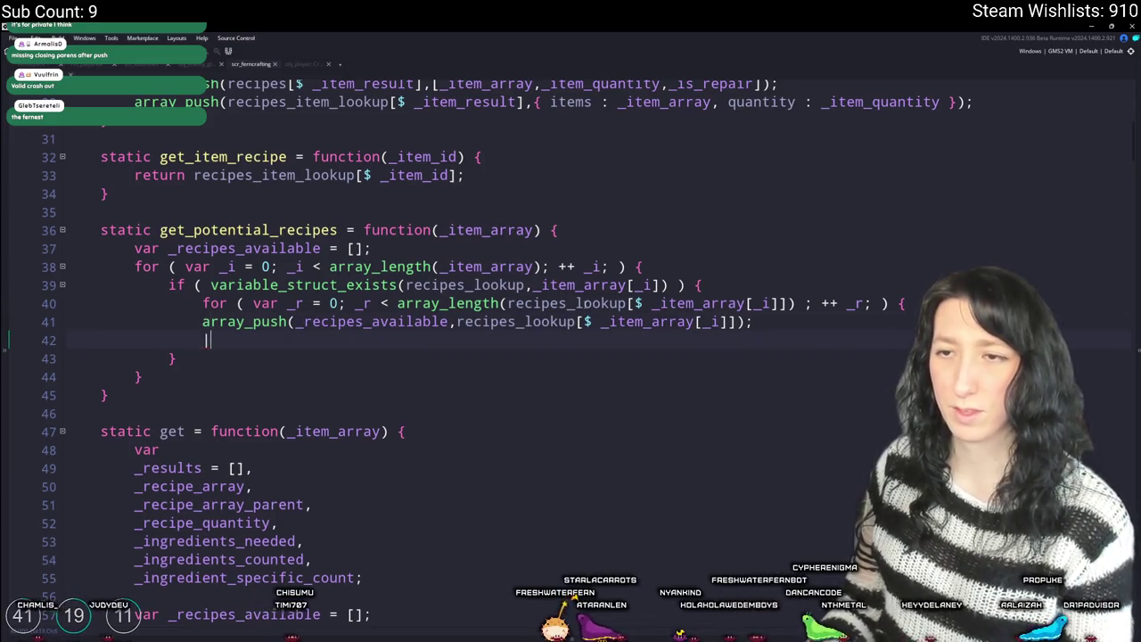
key("Up")
key("Home")
key("Tab")
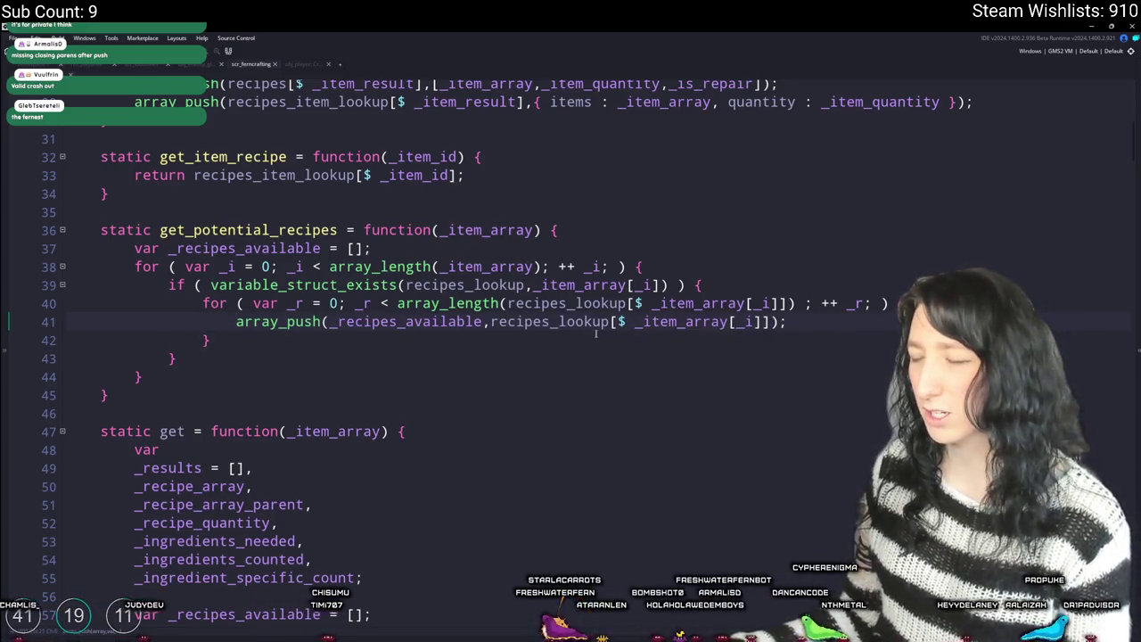
left_click(787, 322)
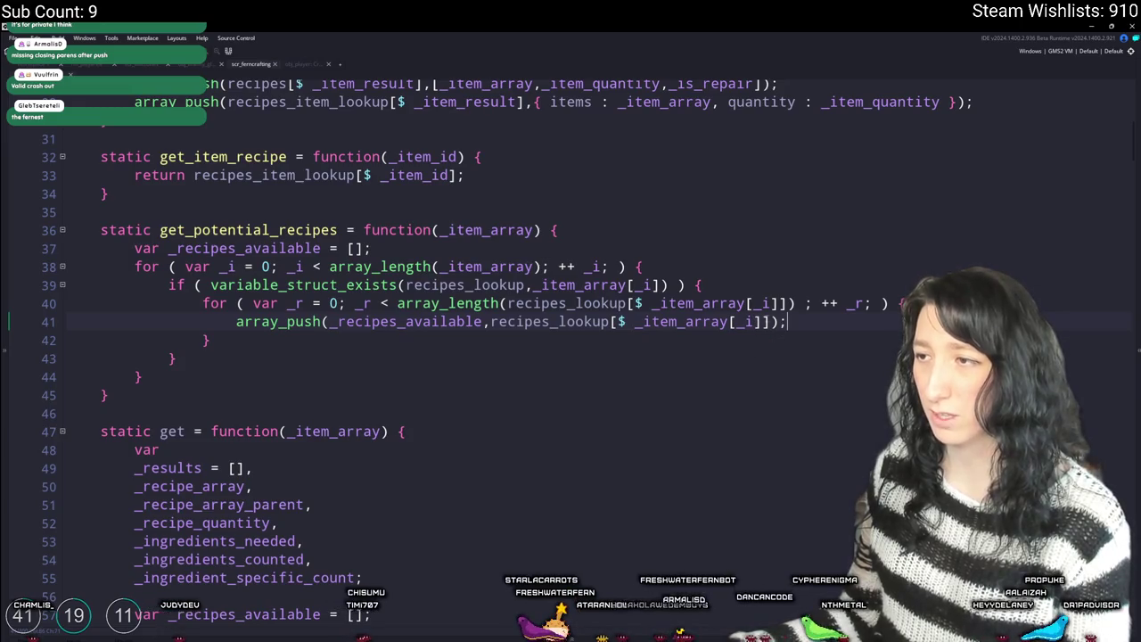
left_click(773, 322)
type("[_r]")
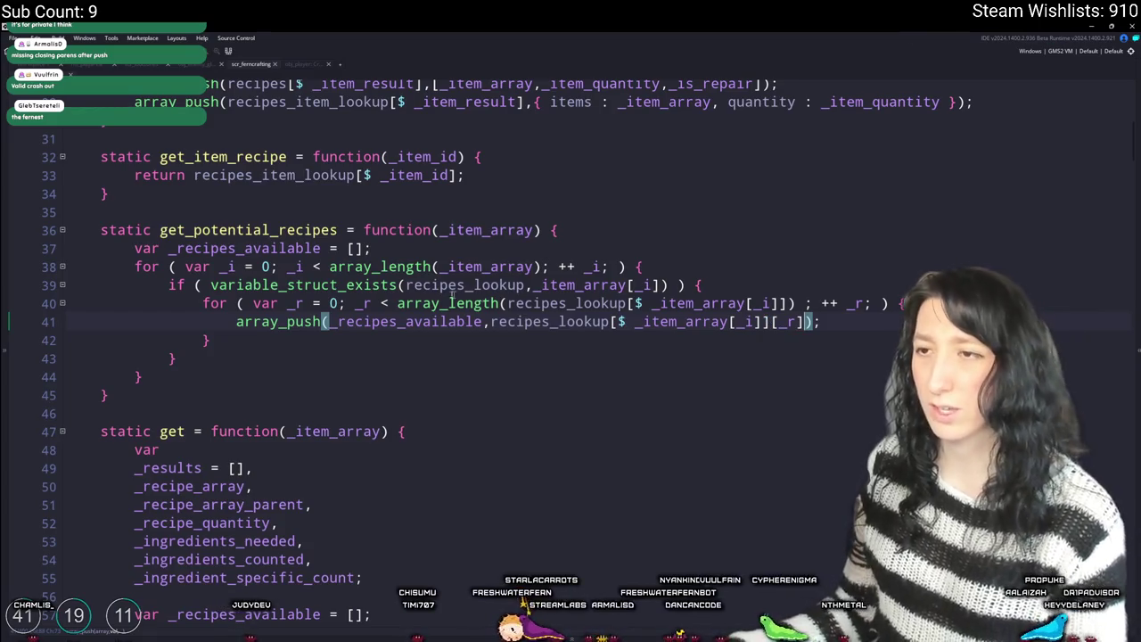
- Look over the get_potential_recipes name and the get function header
left_click(338, 230)
scroll(378, 416, "down", 2)
left_click(463, 354)
scroll(464, 354, "down", 3)
scroll(460, 375, "up", 3)
scroll(458, 390, "down", 3)
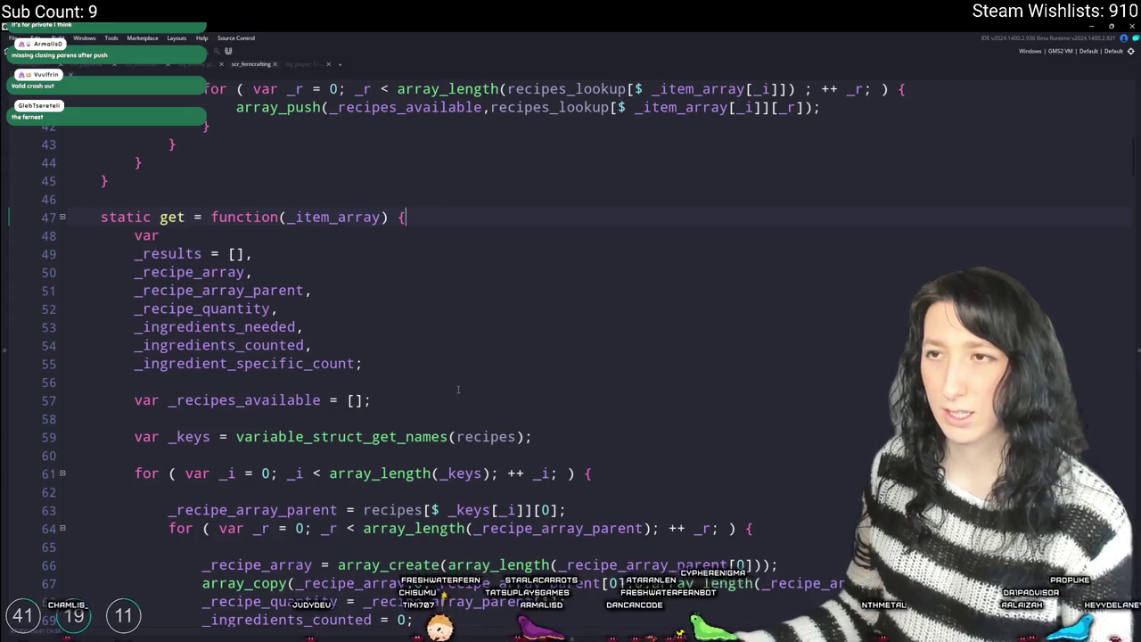
scroll(459, 390, "up", 3)
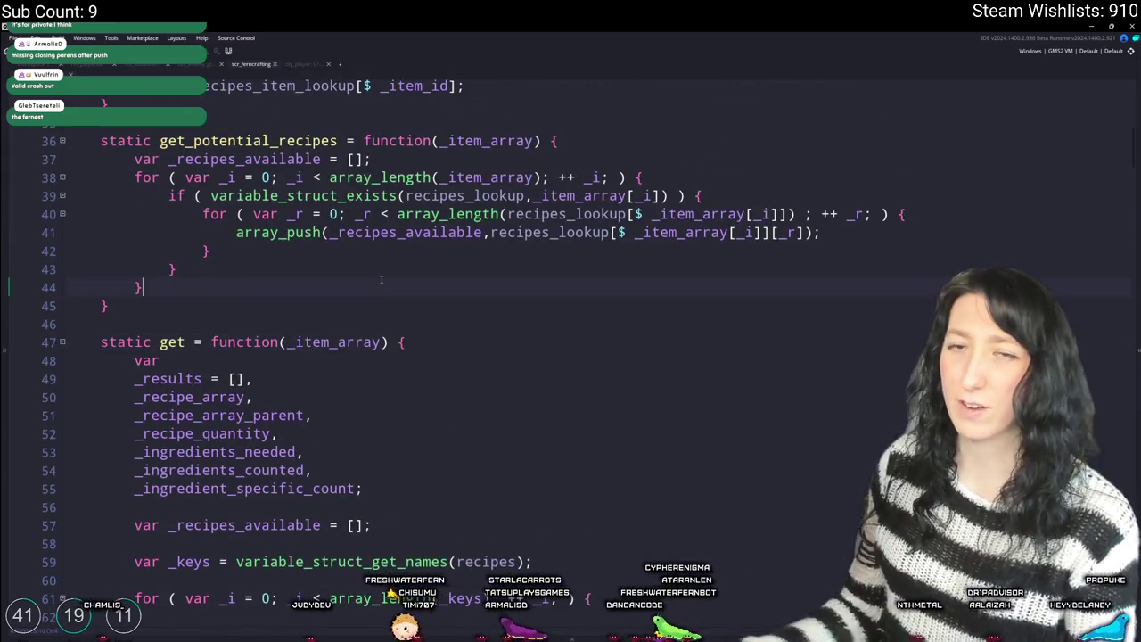
- Add return _recipes_available; after the loop's closing brace, then go to get's empty array on line 59
key("Return")
key("Return")
type("return _recipes_avail")
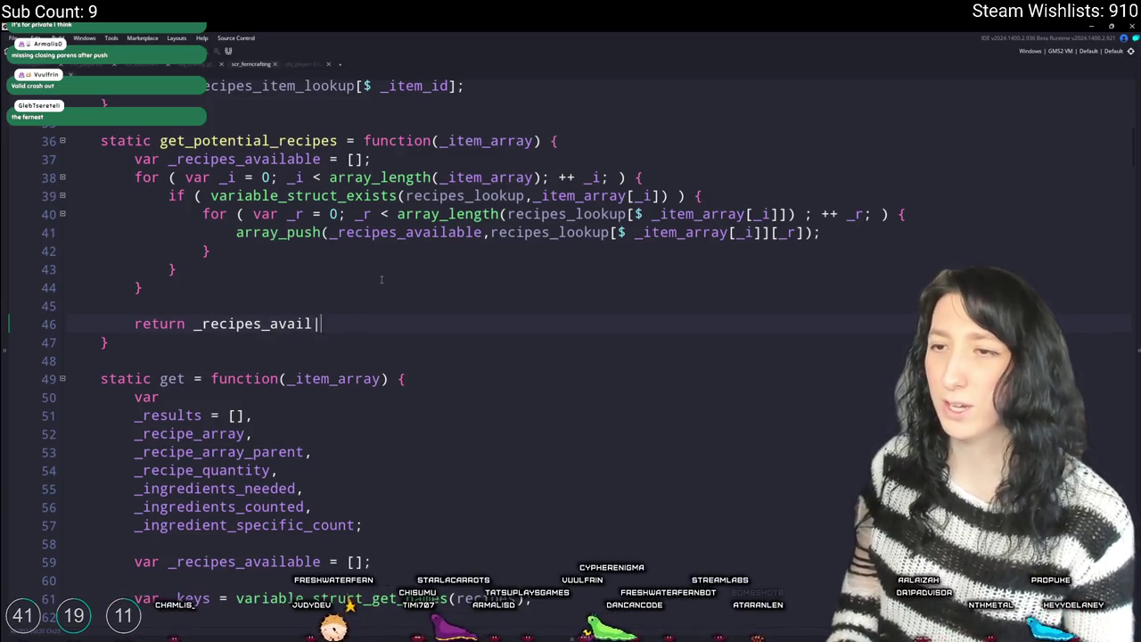
type("able;")
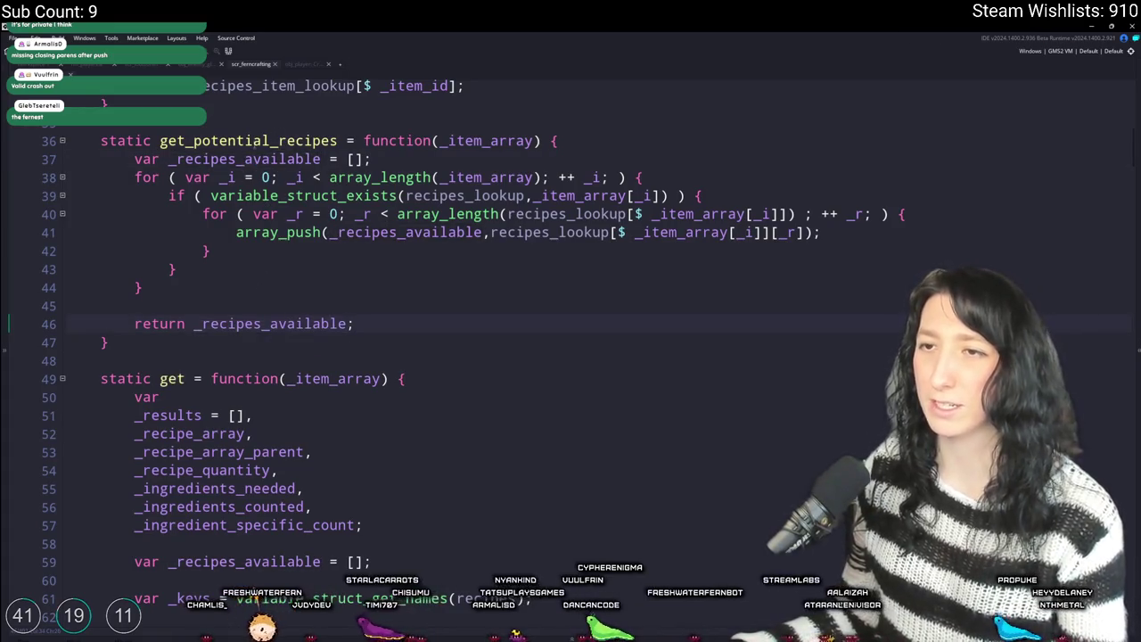
left_click(339, 141)
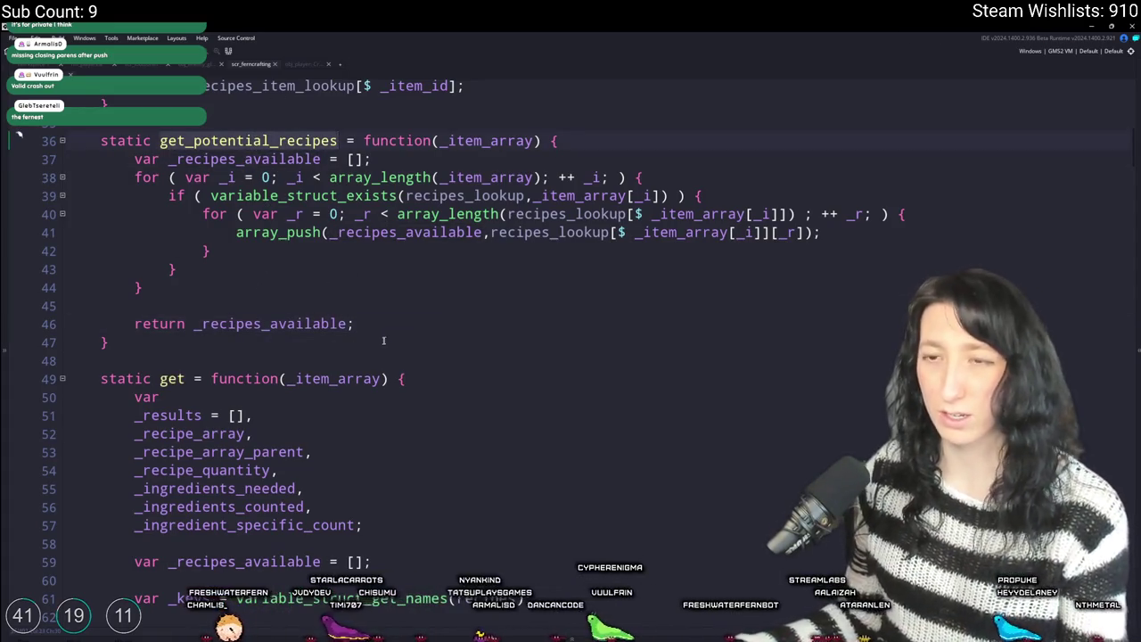
left_click(344, 342)
scroll(348, 374, "down", 3)
scroll(375, 296, "down", 2)
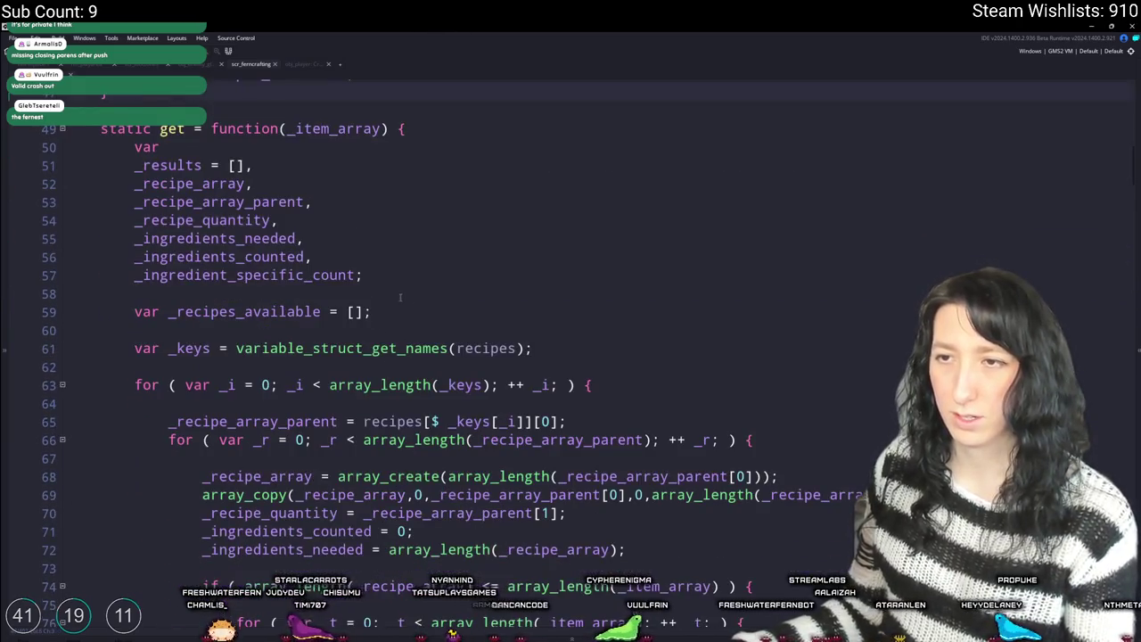
left_click(259, 312)
- Replace the empty array on line 59 with get_potential_recipes(_item_array)
left_click_drag(369, 312, 346, 314)
key("ctrl+v")
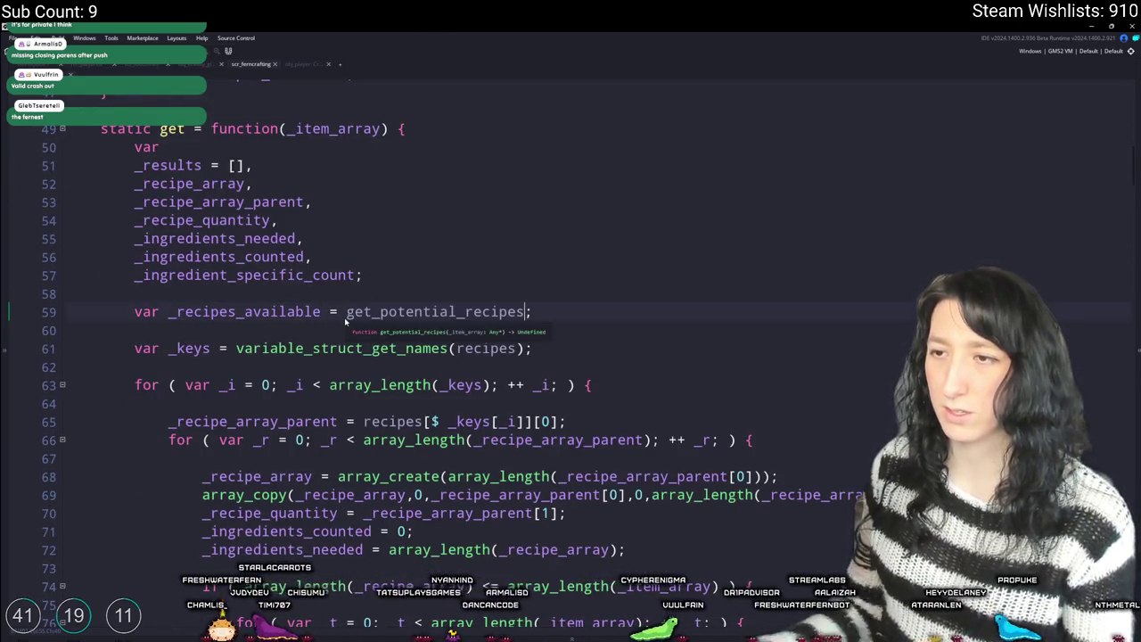
type("()")
scroll(344, 320, "up", 2)
double_click(355, 199)
key("ctrl+c")
left_click(532, 383)
key("ctrl+v")
- Review where recipes is used in get(), then return to the end of line 59
scroll(529, 385, "up", 5)
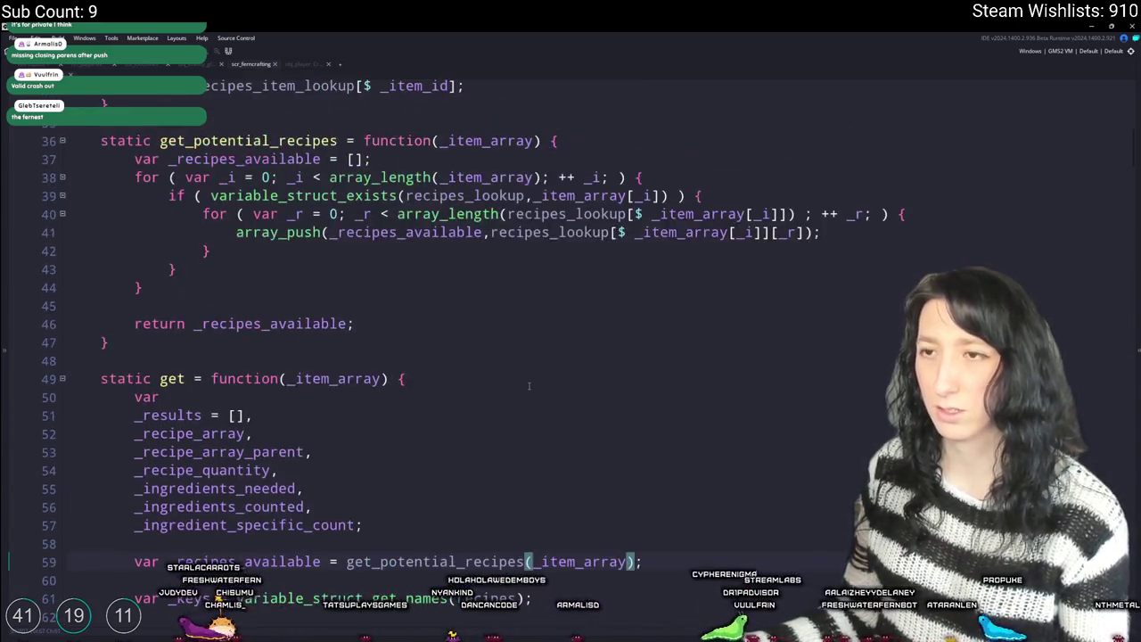
scroll(529, 385, "down", 4)
left_click(265, 347)
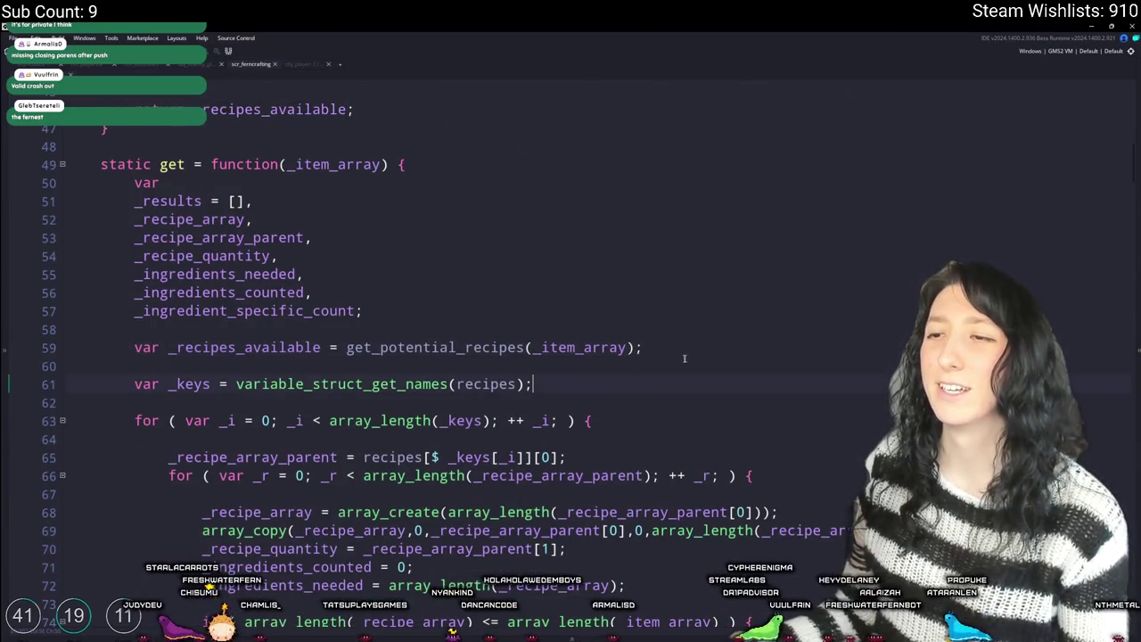
key("End")
scroll(252, 305, "up", 5)
scroll(253, 304, "up", 1)
scroll(246, 386, "down", 7)
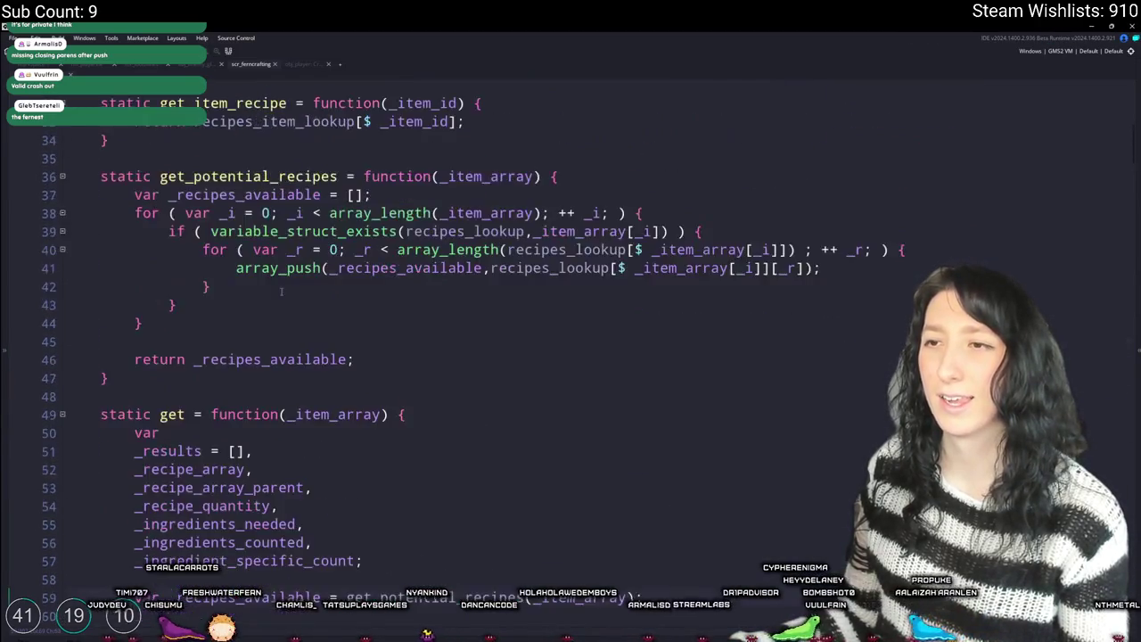
left_click(491, 294)
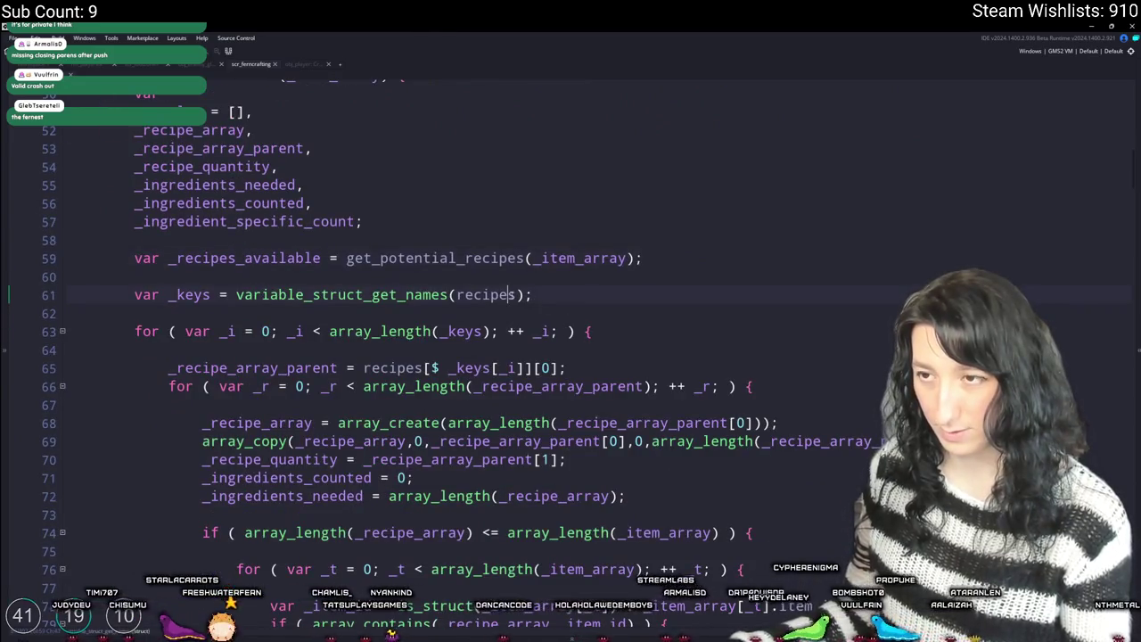
scroll(491, 275, "up", 1)
scroll(491, 276, "up", 1)
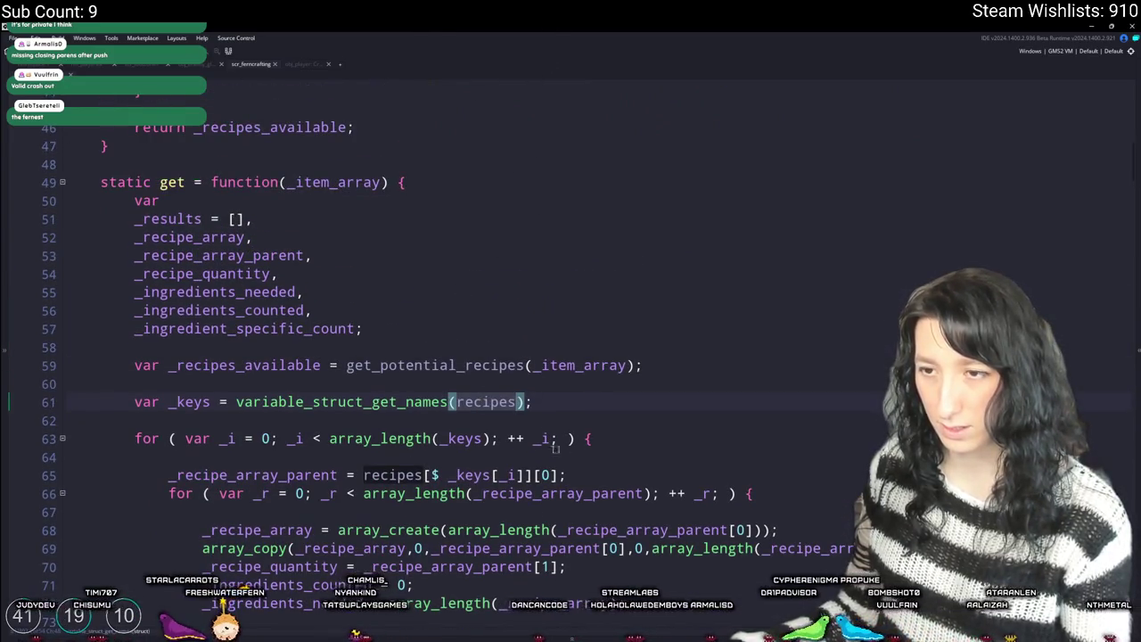
scroll(324, 408, "down", 1)
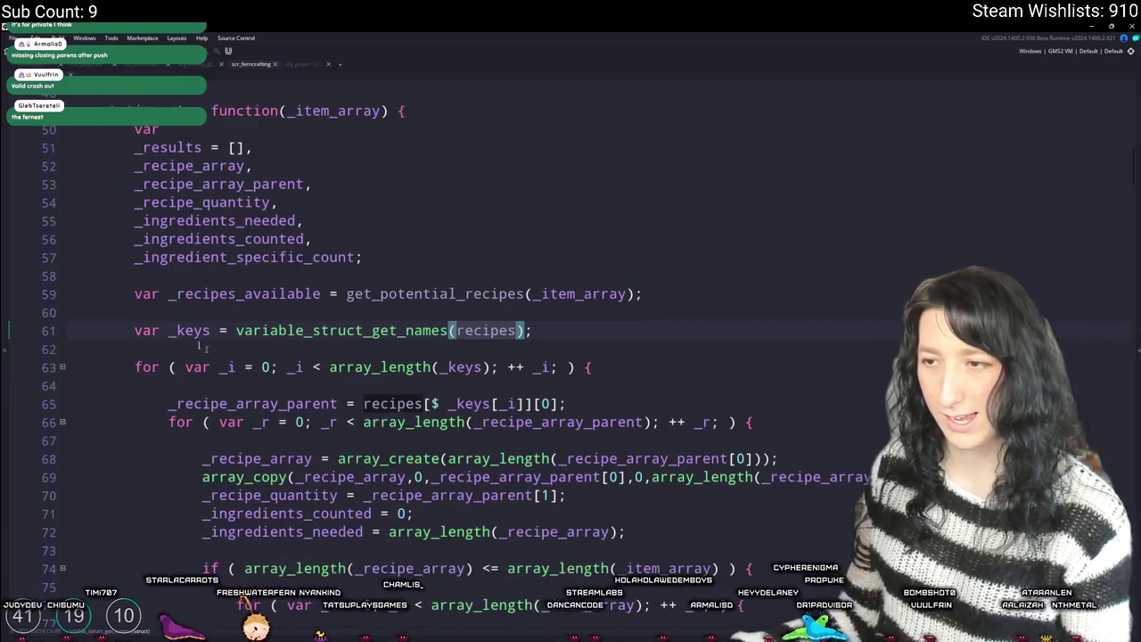
scroll(549, 424, "up", 7)
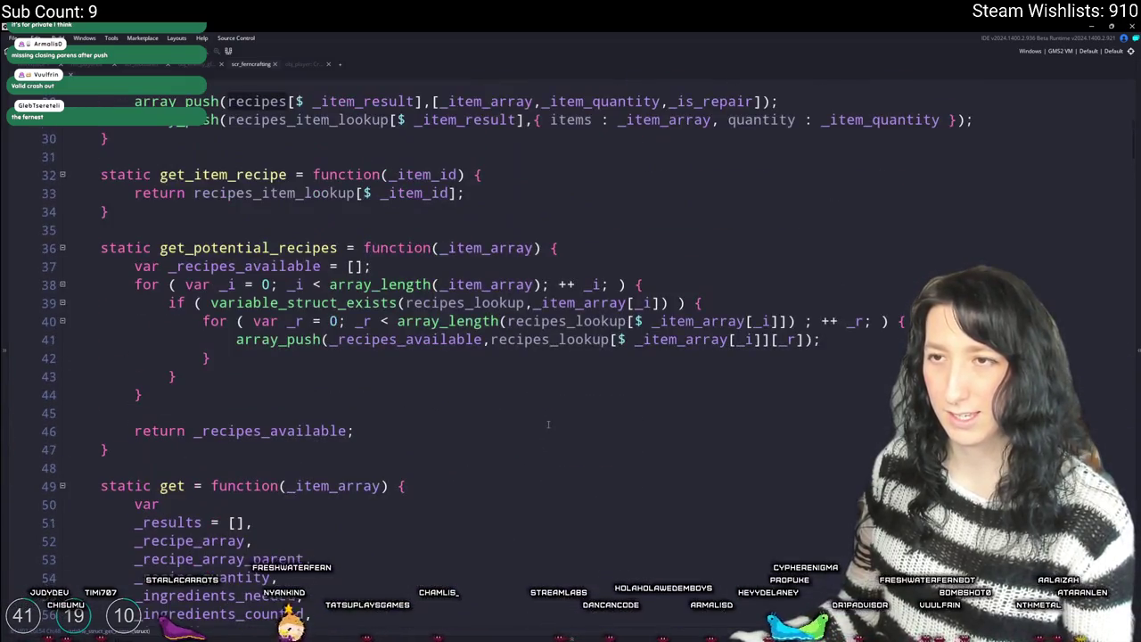
scroll(549, 424, "down", 7)
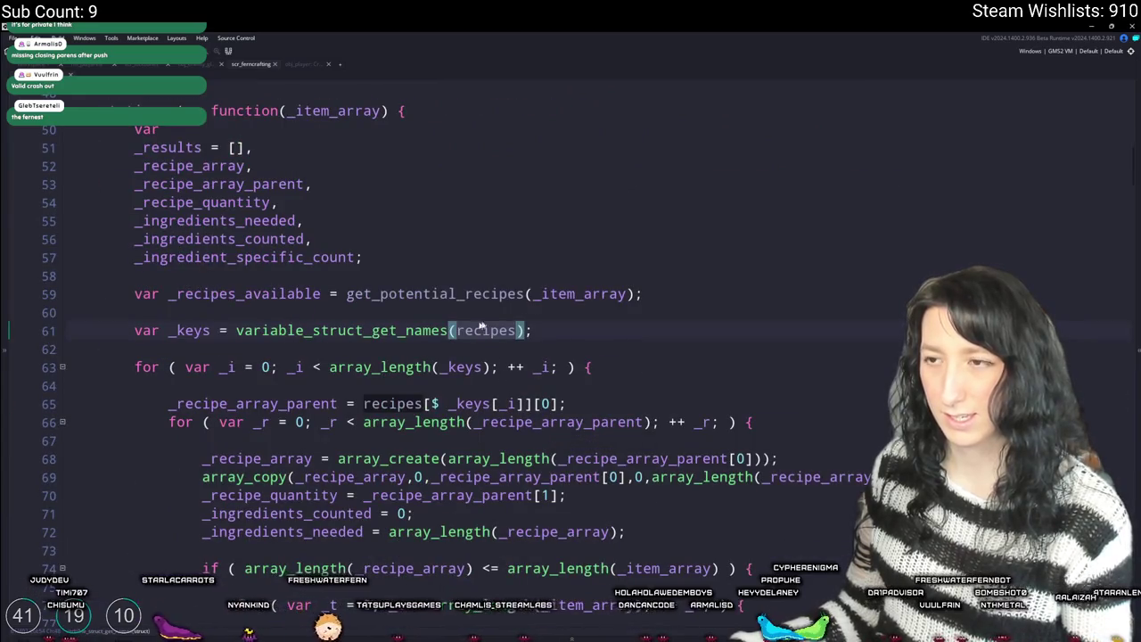
left_click(702, 299)
- Start a new 'var _recipes' line with get_item_recipe above var _keys
key("Return")
key("Up")
type("var _recipes")
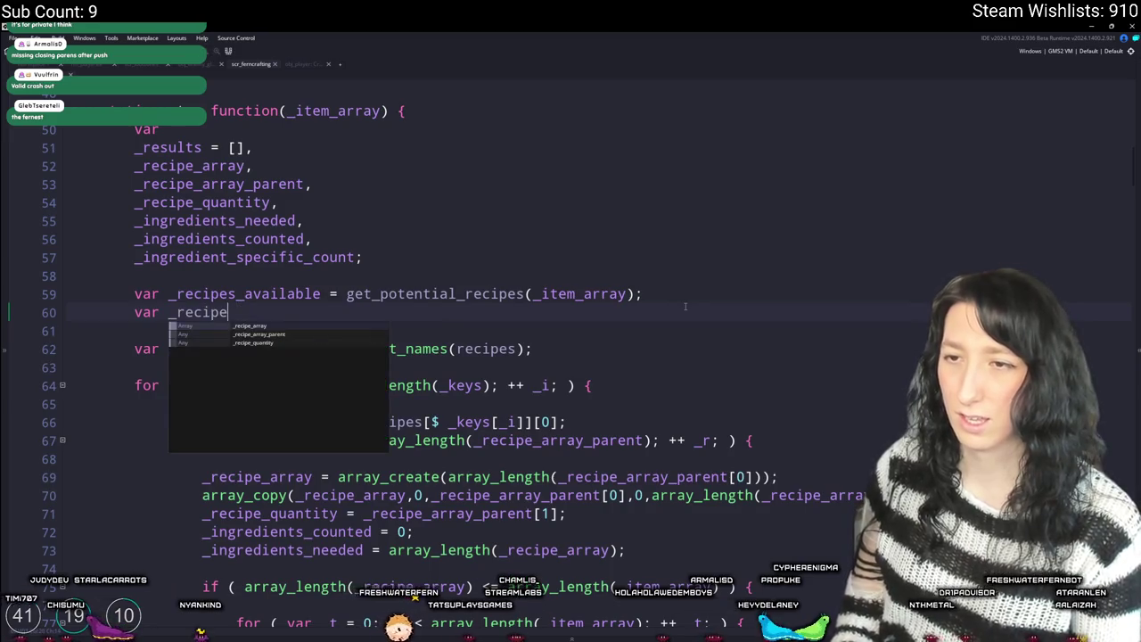
scroll(684, 306, "up", 7)
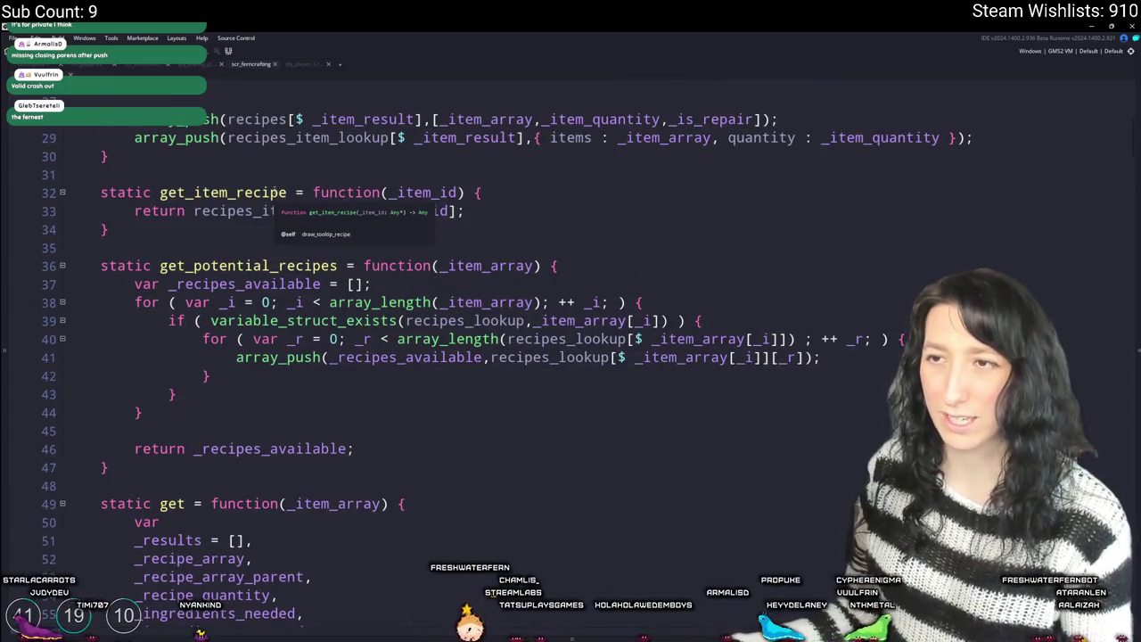
scroll(260, 499, "down", 6)
type("get_item_recipe")
scroll(288, 396, "up", 4)
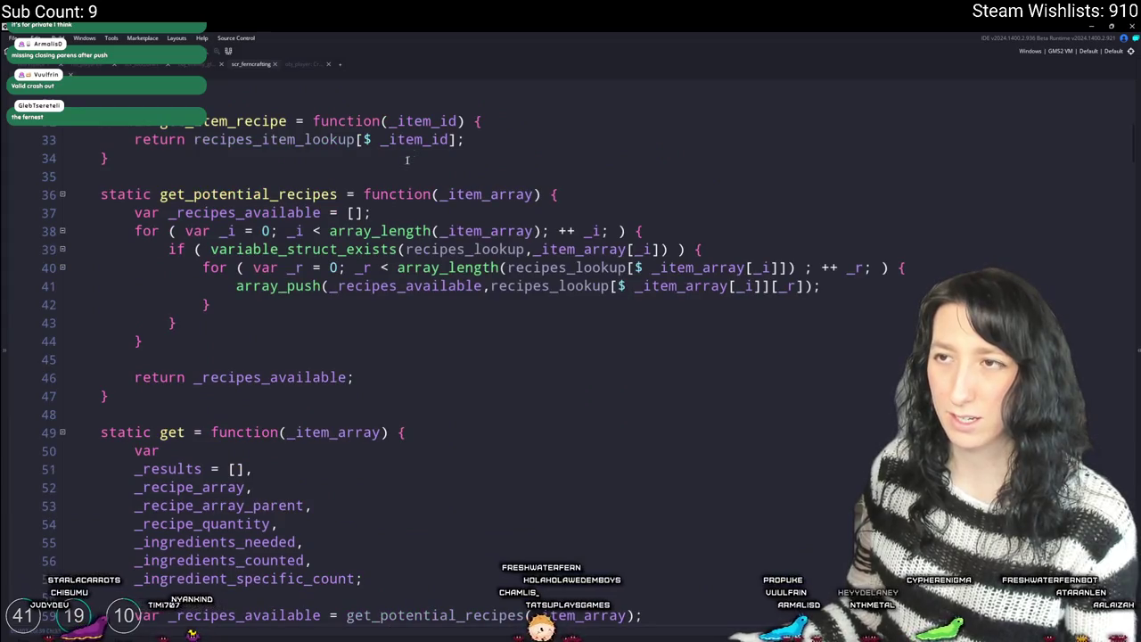
scroll(397, 371, "up", 5)
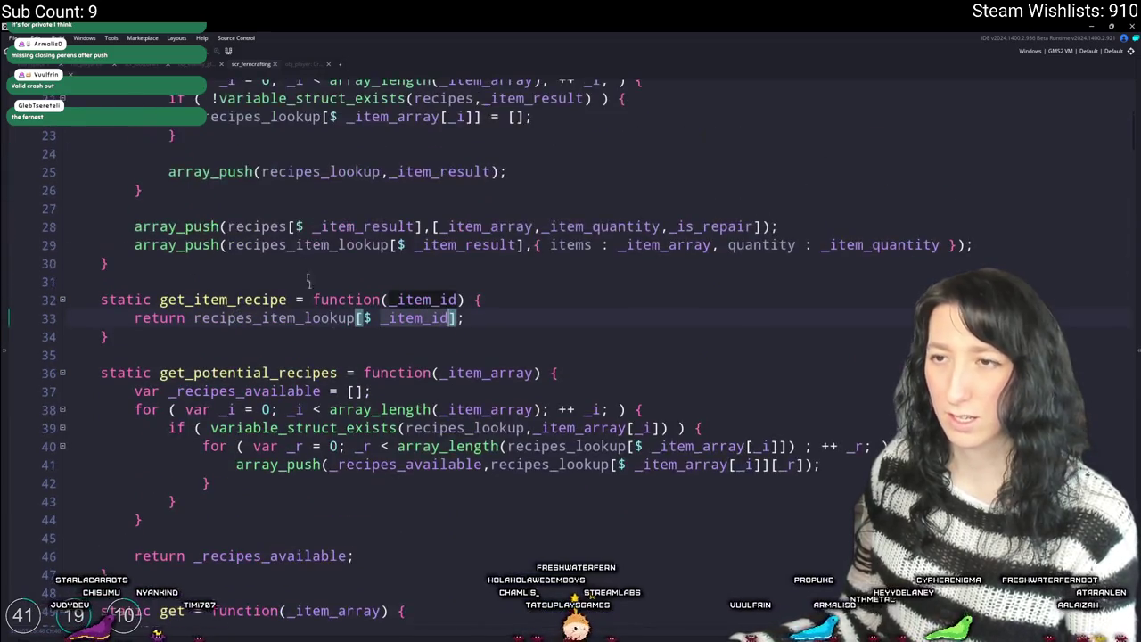
scroll(397, 371, "up", 3)
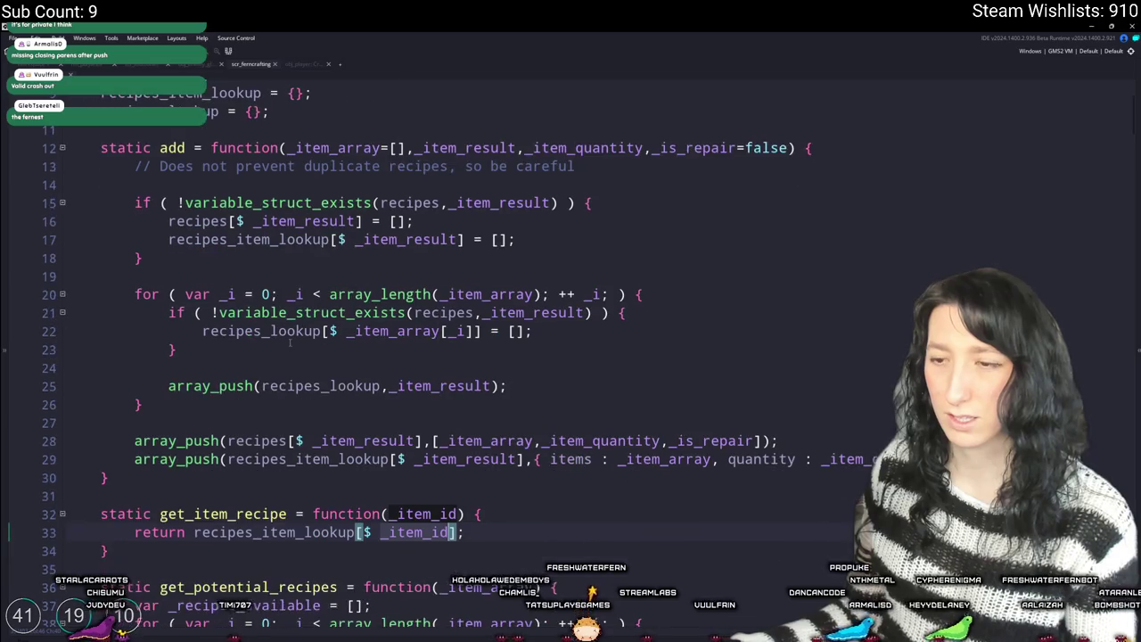
- Look up where recipes_item_lookup is used in the script
left_click(263, 533)
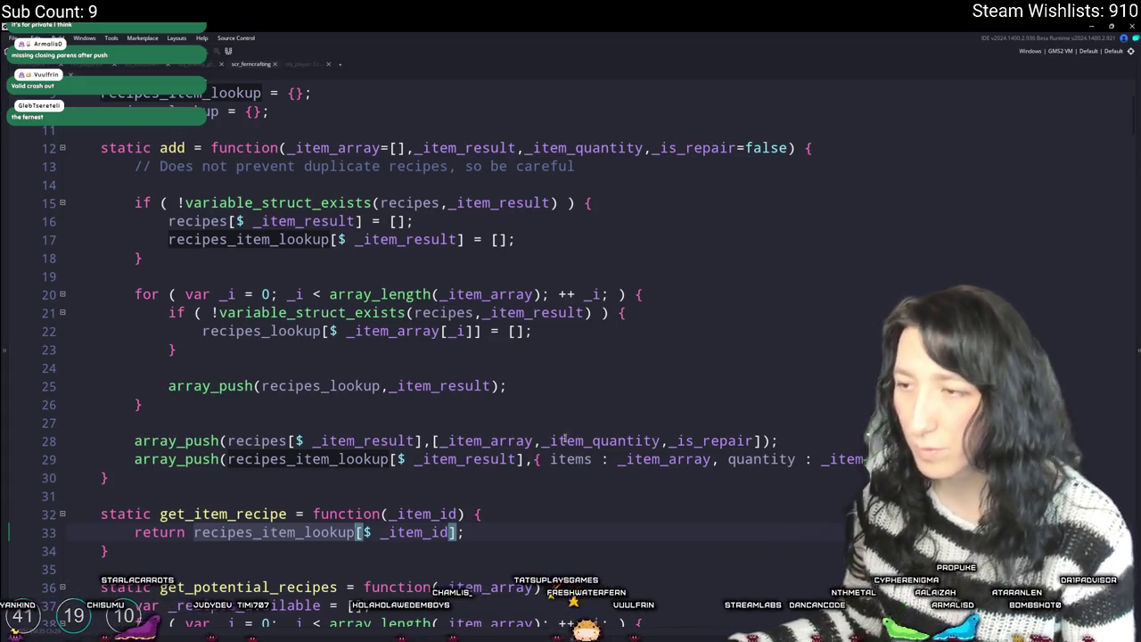
scroll(633, 441, "down", 12)
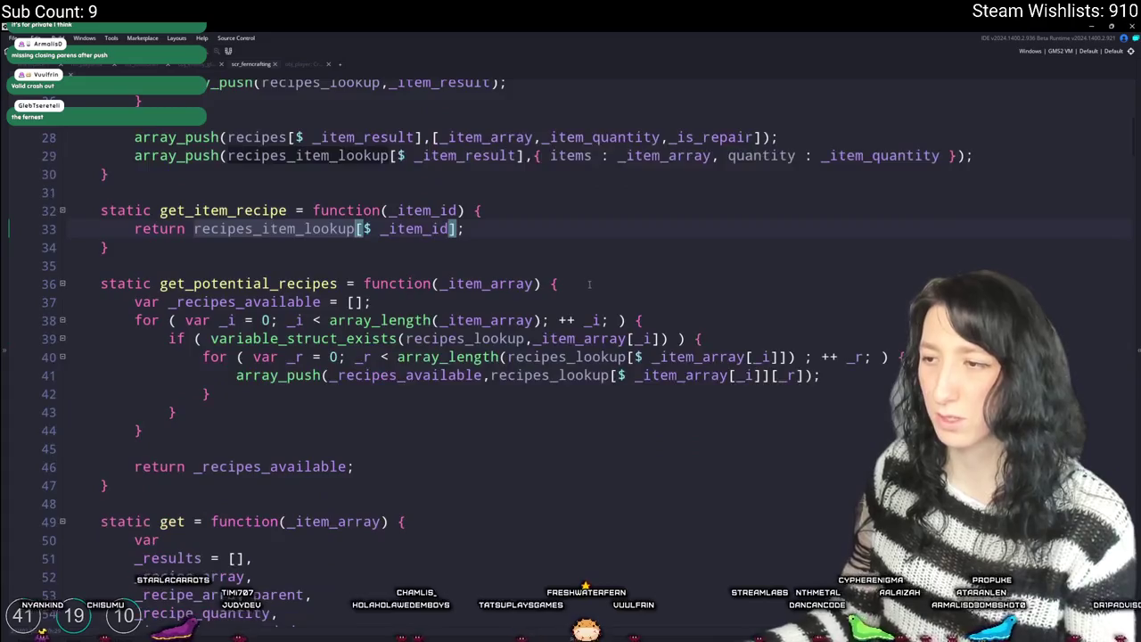
scroll(710, 436, "down", 4)
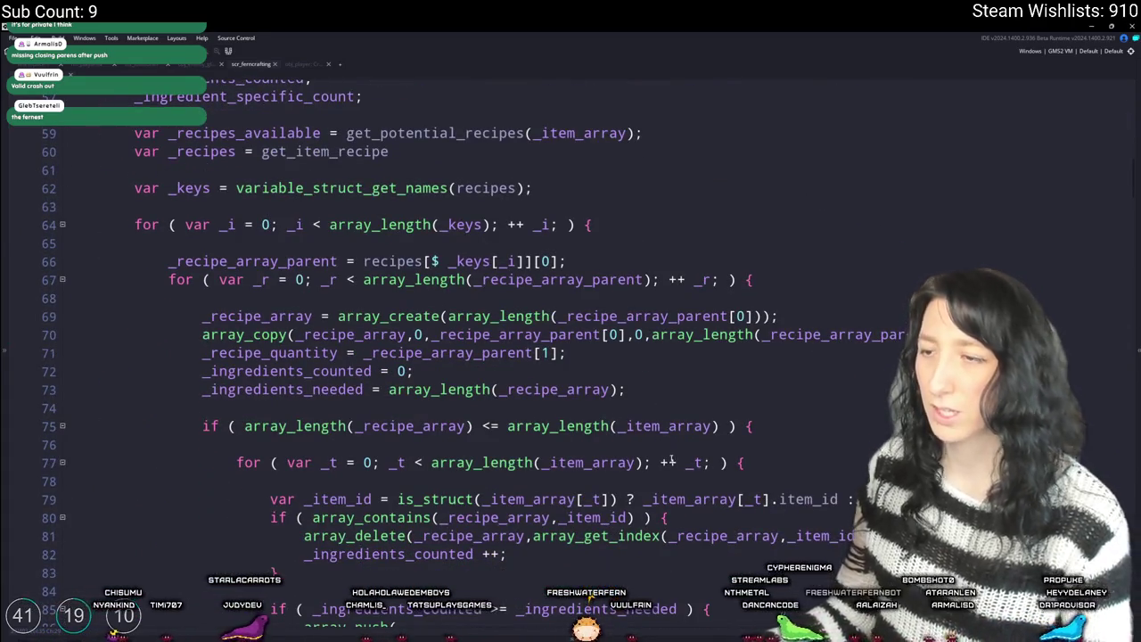
scroll(671, 457, "down", 5)
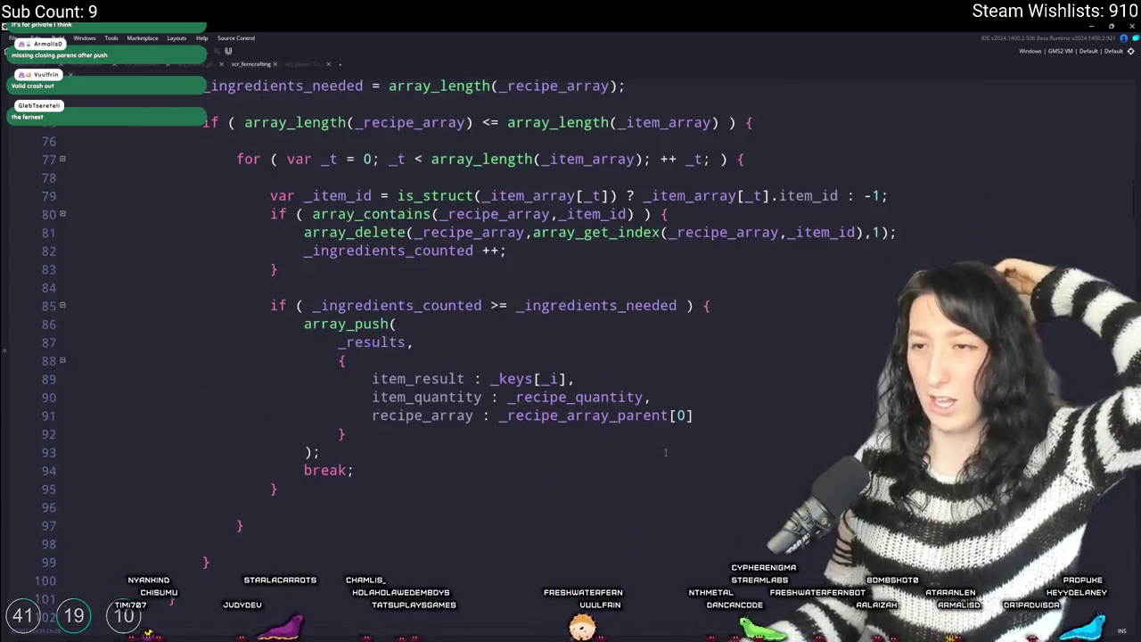
scroll(666, 452, "up", 10)
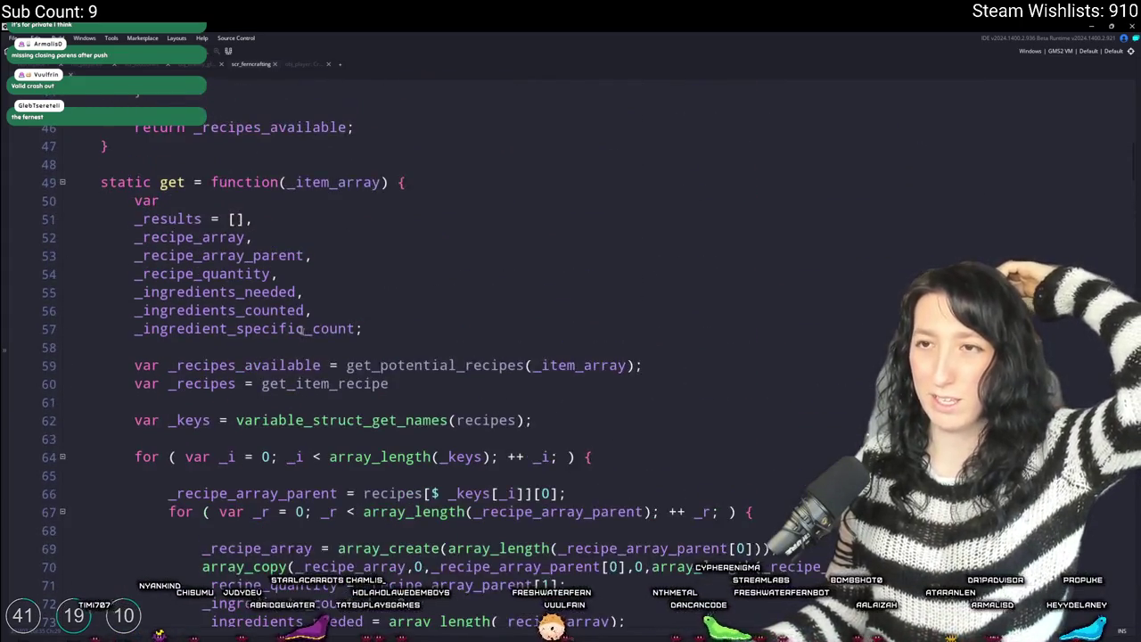
scroll(307, 330, "down", 3)
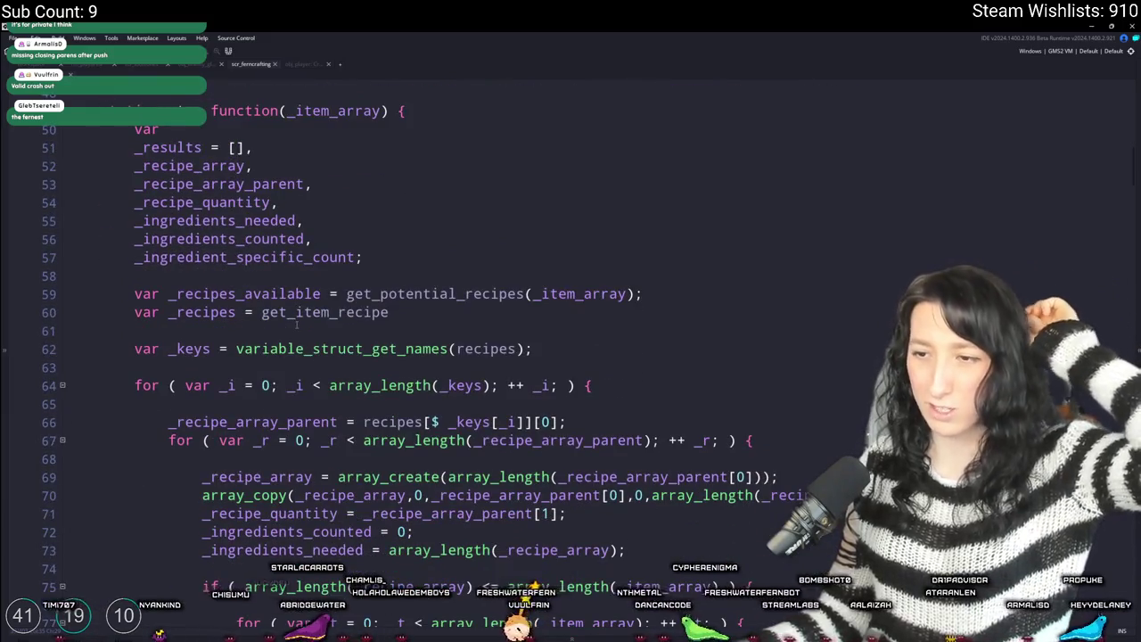
scroll(297, 326, "down", 5)
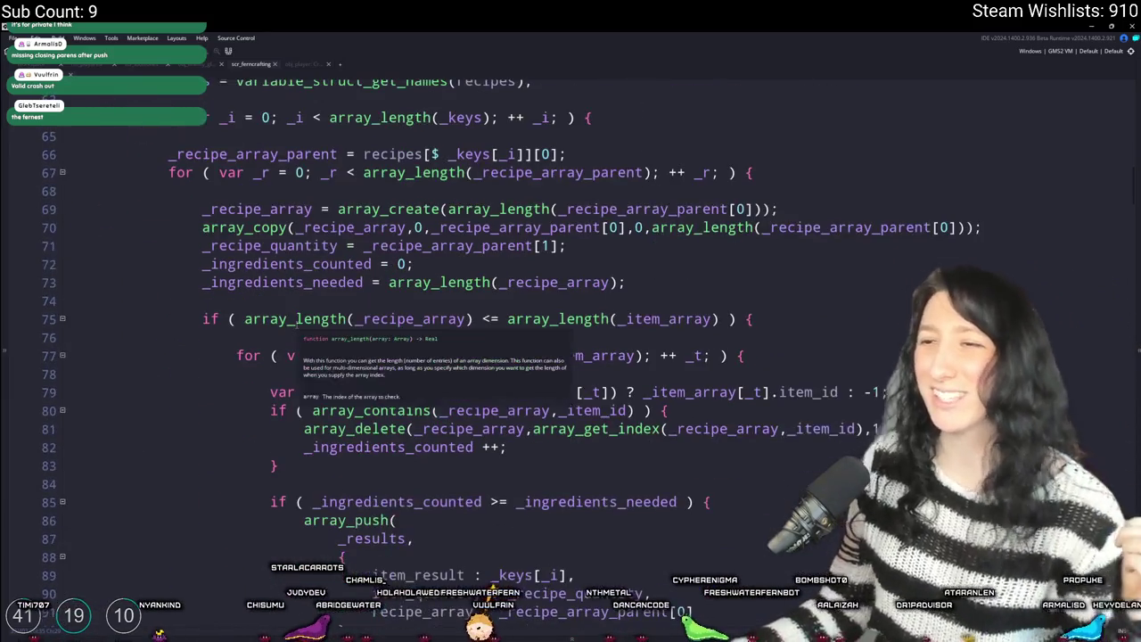
scroll(297, 322, "up", 4)
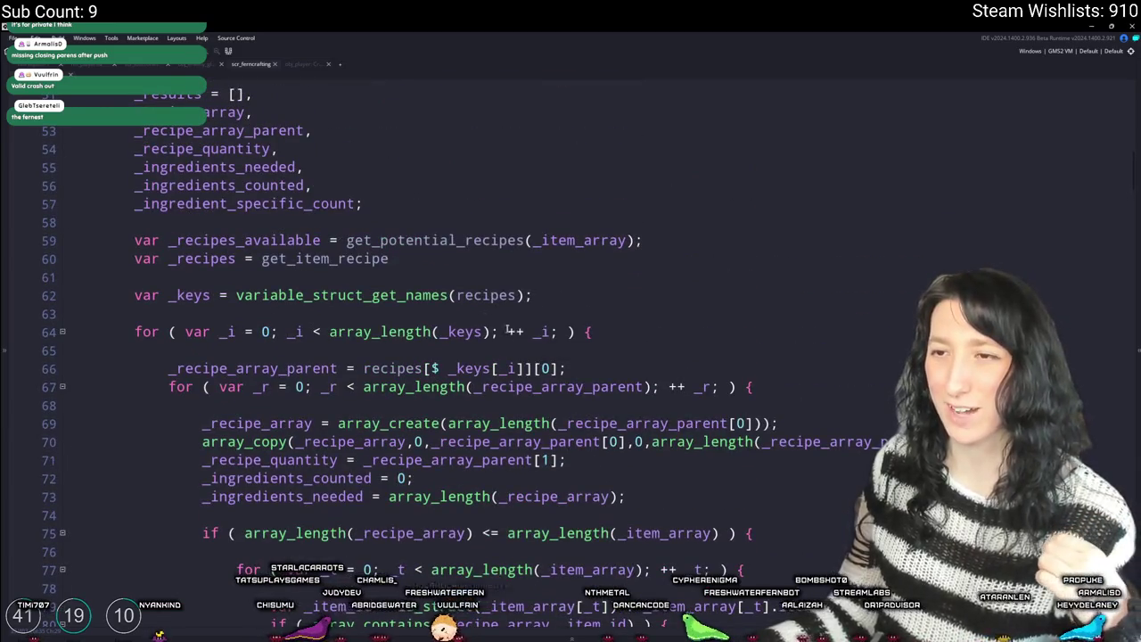
scroll(514, 331, "down", 3)
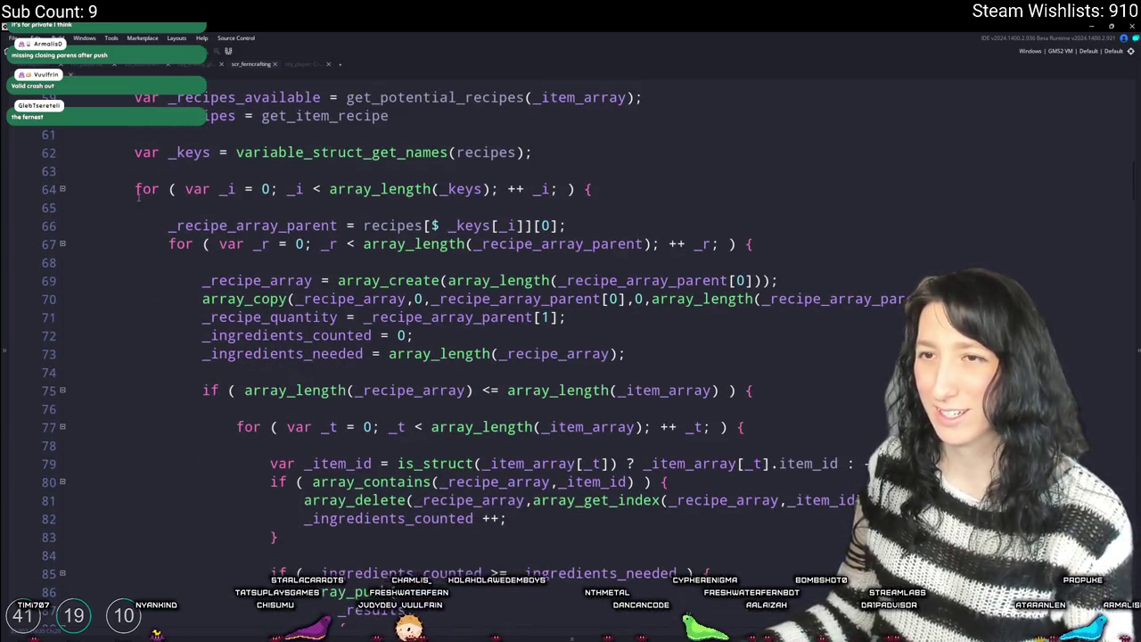
scroll(131, 217, "down", 7)
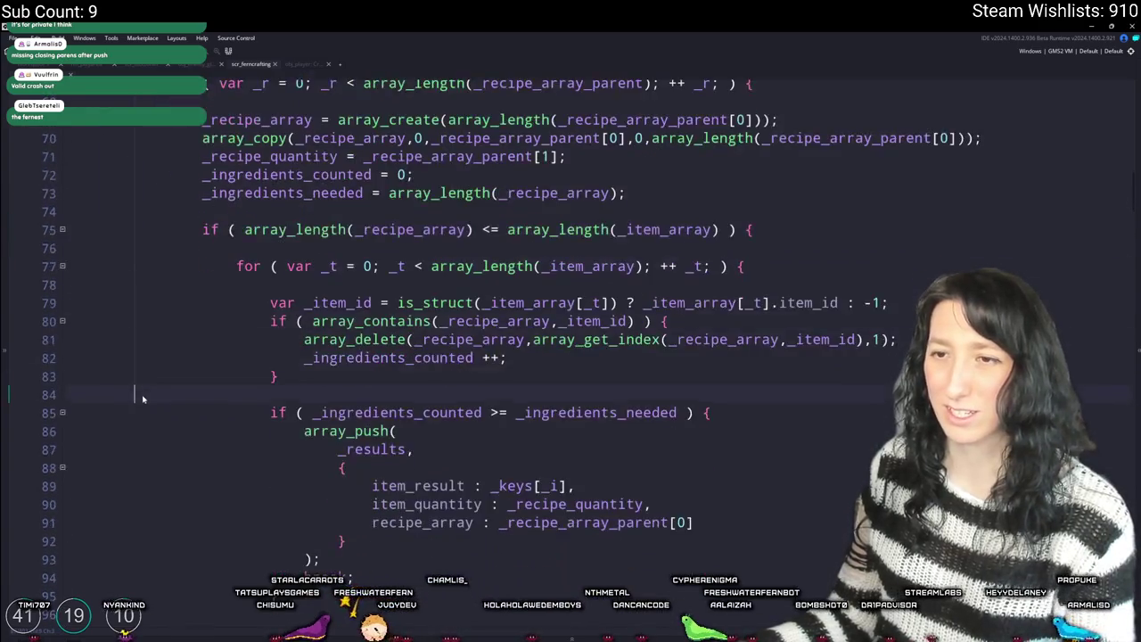
- Comment out the old recipe-matching loop on lines 64–103
left_click(126, 566)
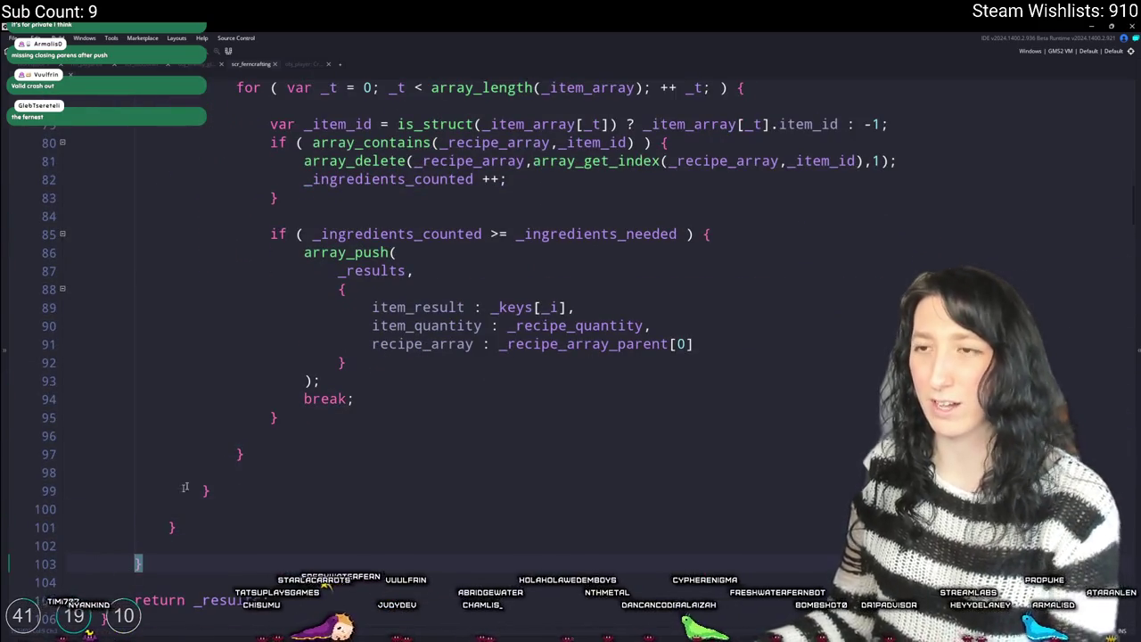
key("ctrl+k")
scroll(175, 494, "up", 6)
scroll(175, 494, "down", 2)
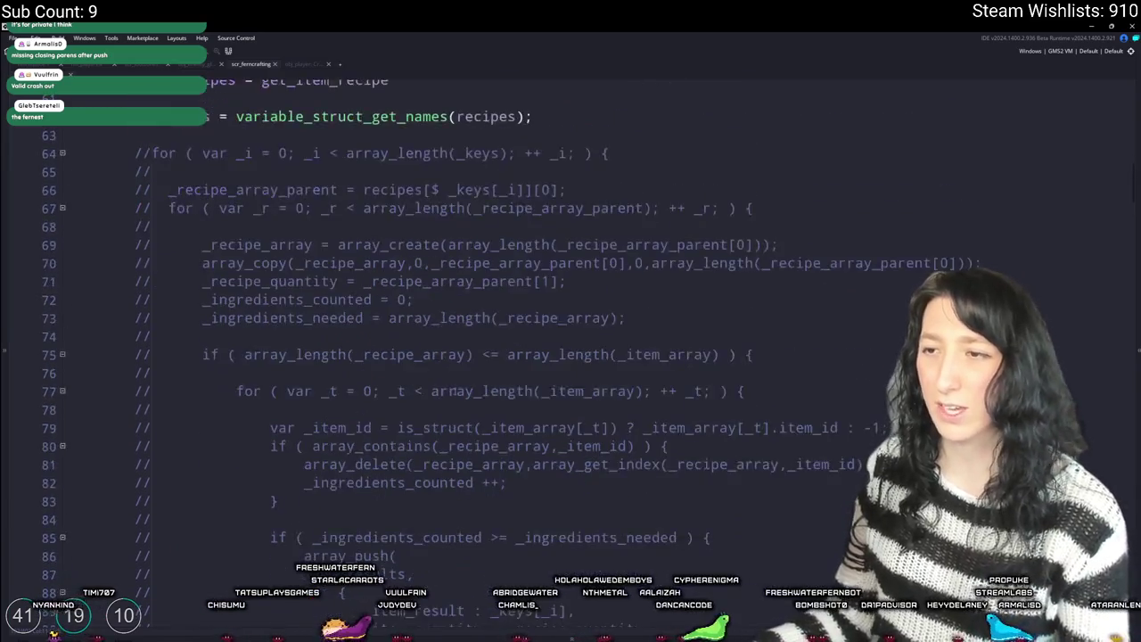
scroll(453, 390, "up", 6)
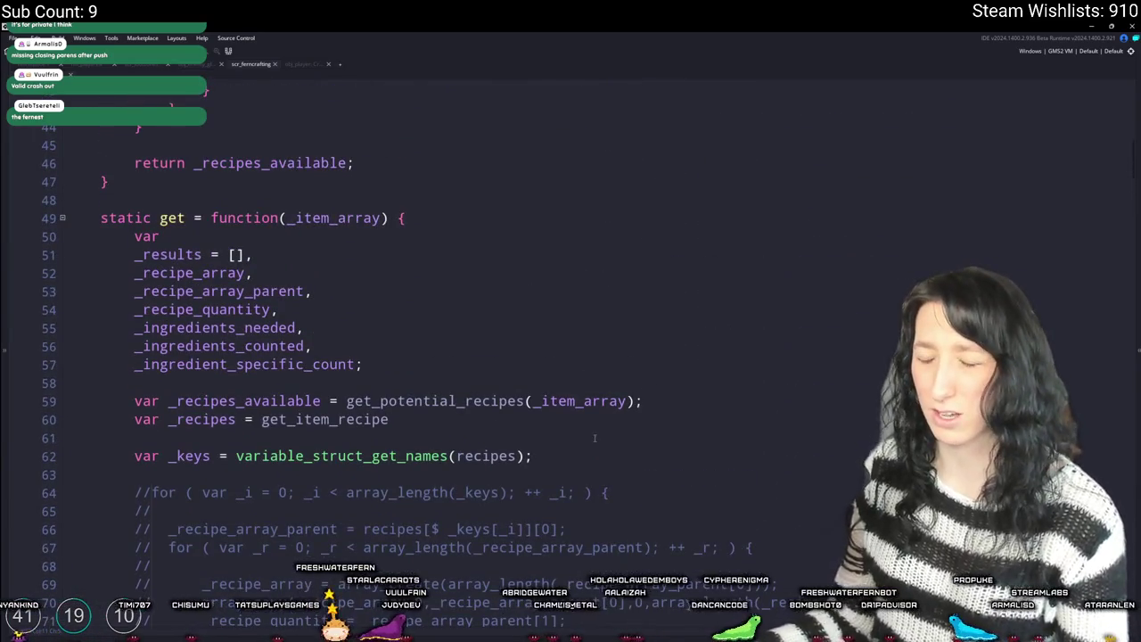
scroll(575, 460, "up", 1)
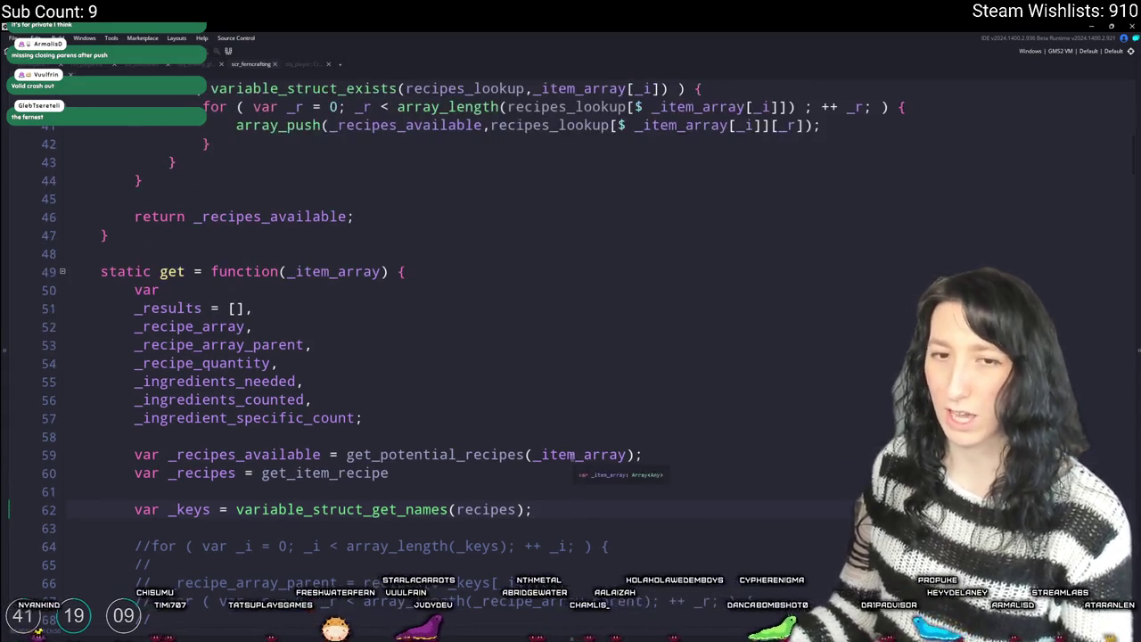
scroll(548, 437, "up", 1)
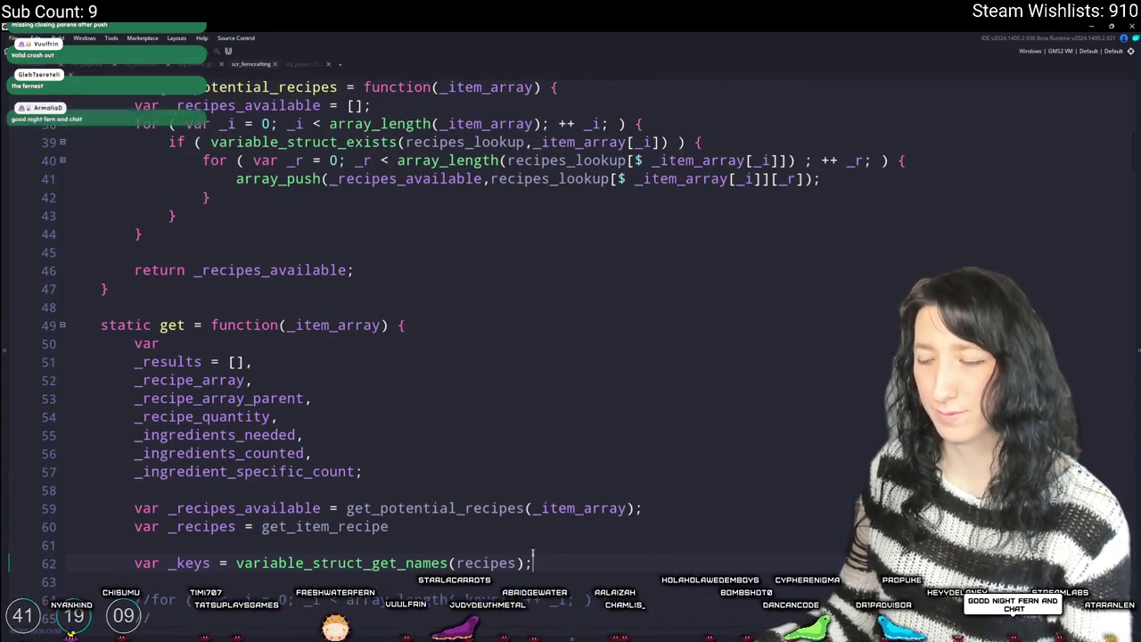
scroll(446, 356, "up", 2)
scroll(445, 357, "down", 2)
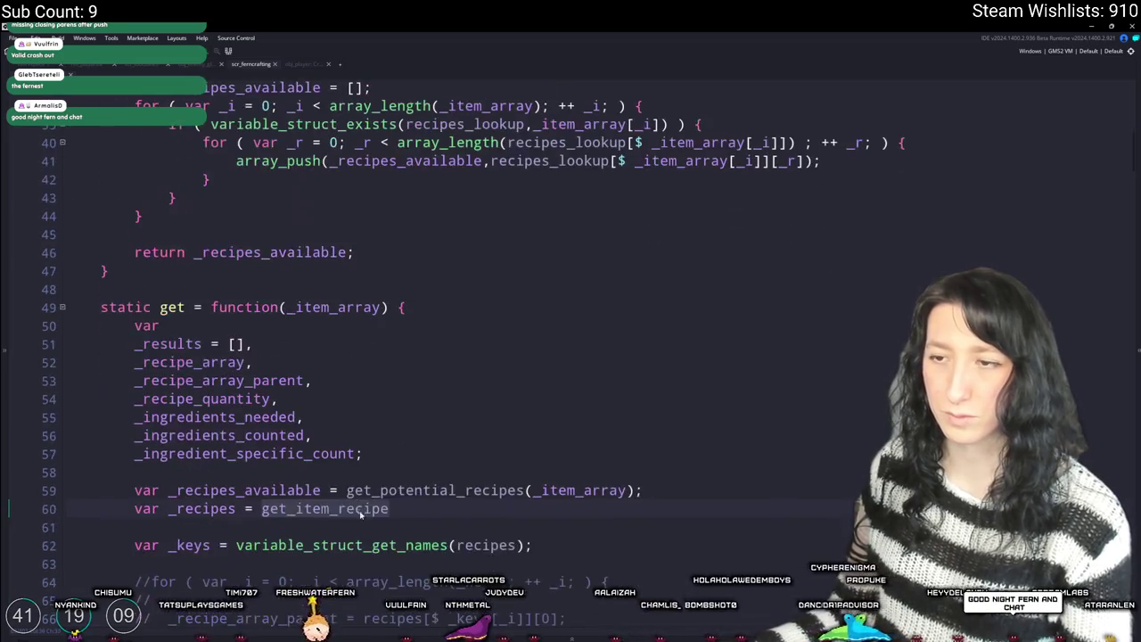
double_click(219, 490)
left_click(415, 510)
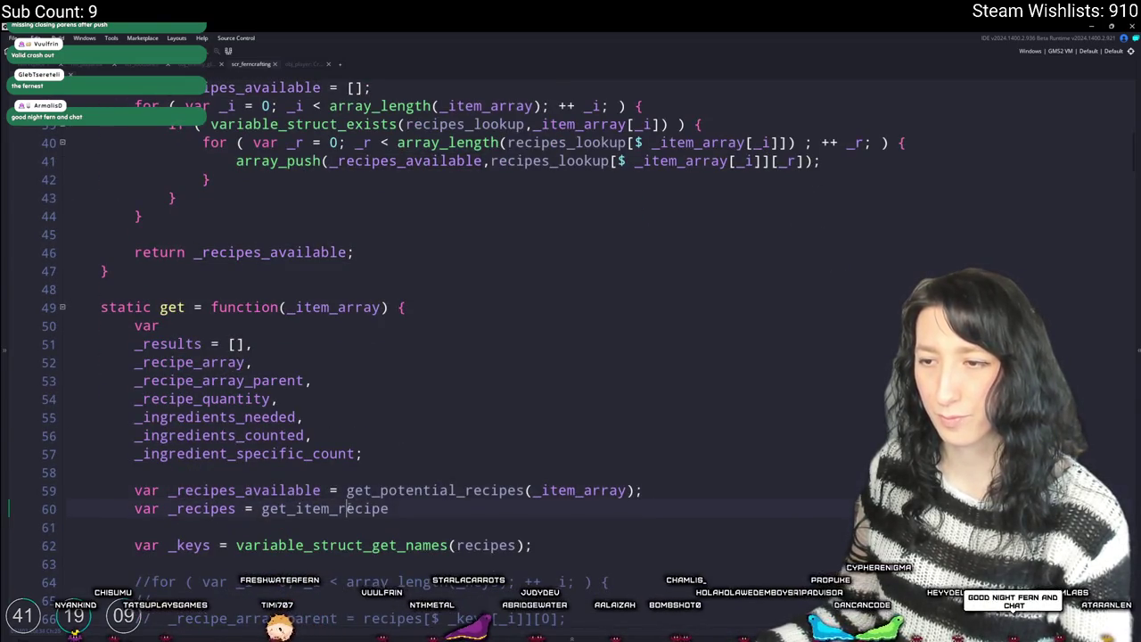
scroll(380, 493, "up", 2)
scroll(380, 493, "up", 4)
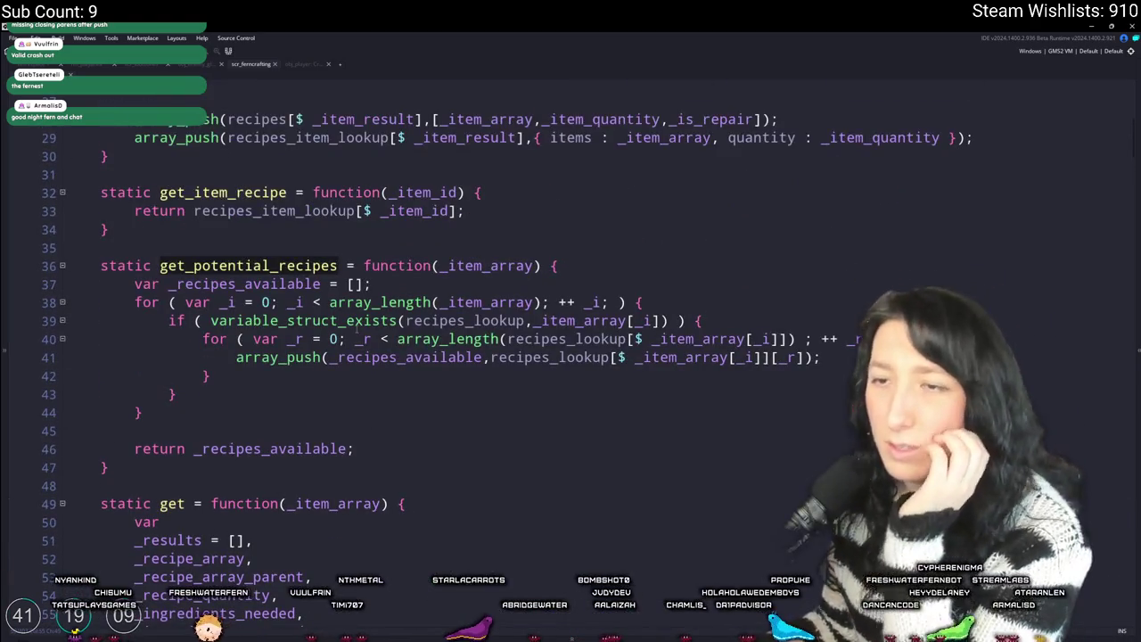
double_click(549, 358)
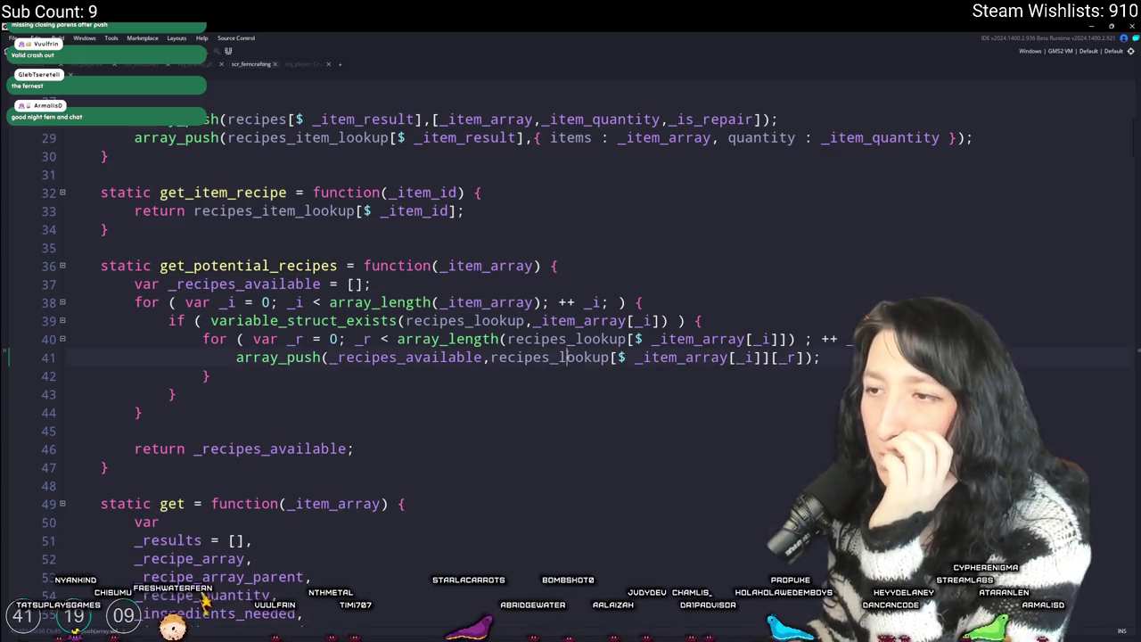
scroll(548, 358, "up", 3)
left_click(434, 225)
double_click(434, 225)
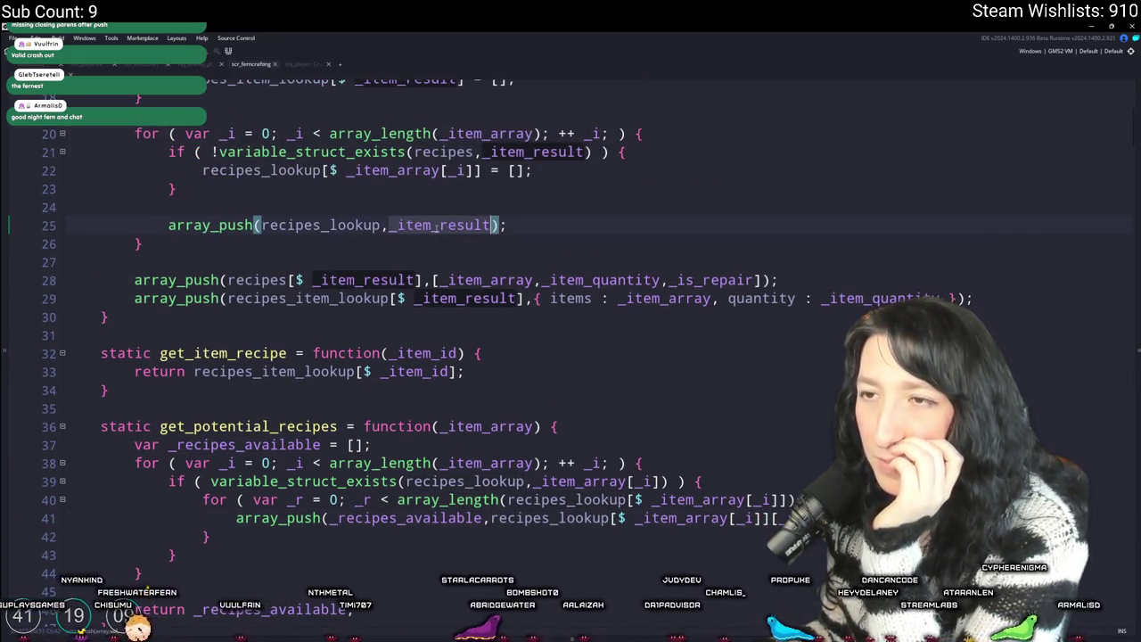
scroll(435, 227, "up", 1)
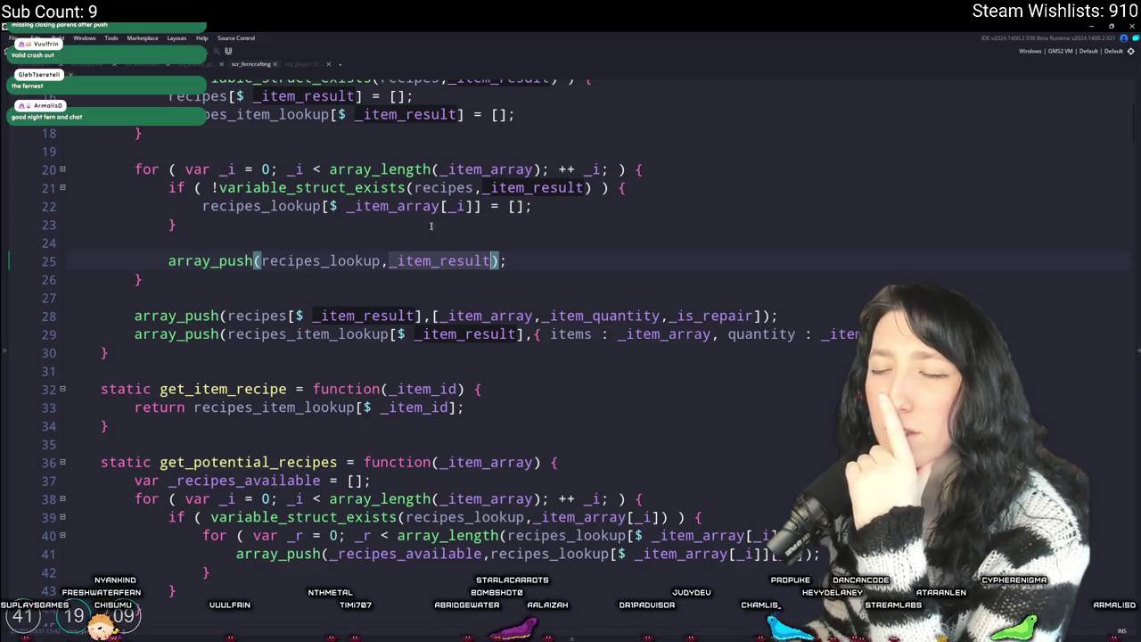
double_click(352, 260)
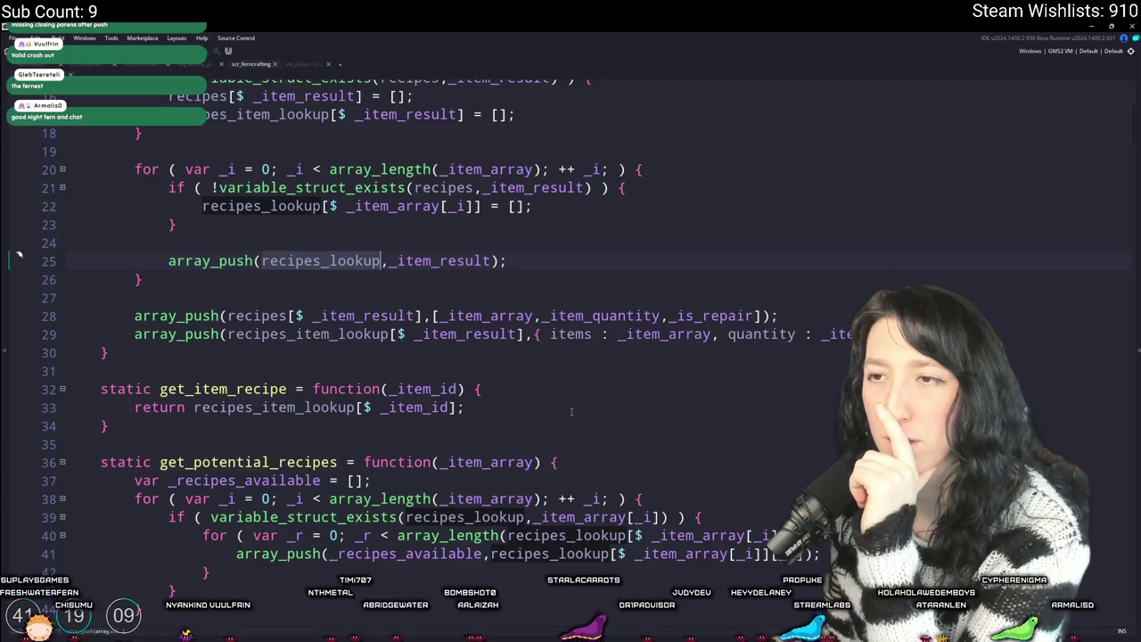
double_click(437, 261)
scroll(437, 261, "down", 2)
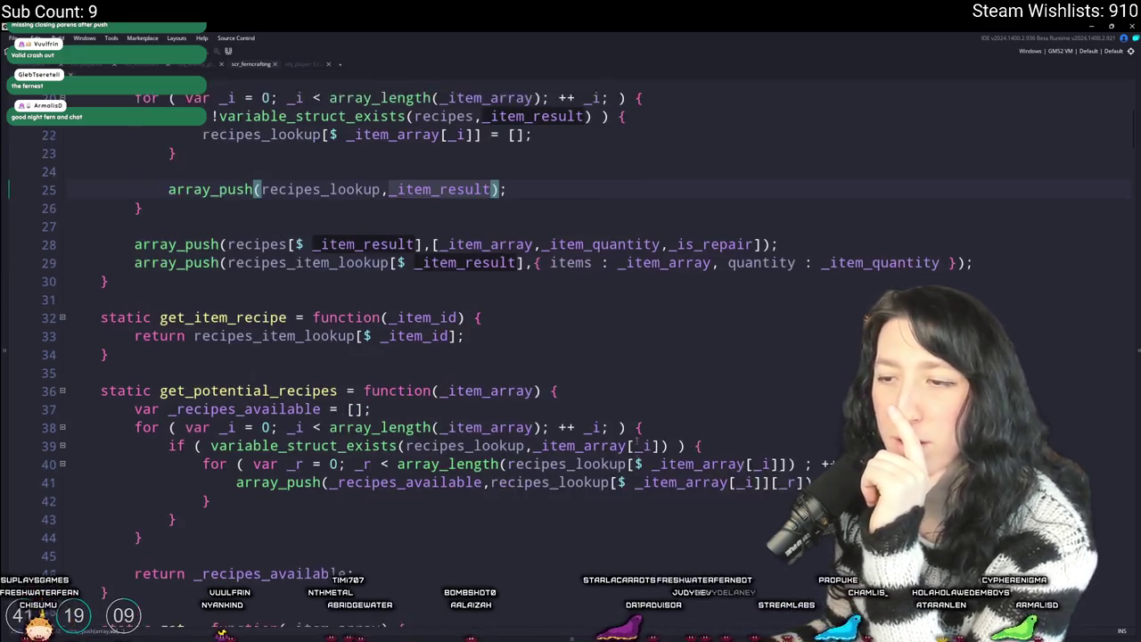
left_click(390, 465)
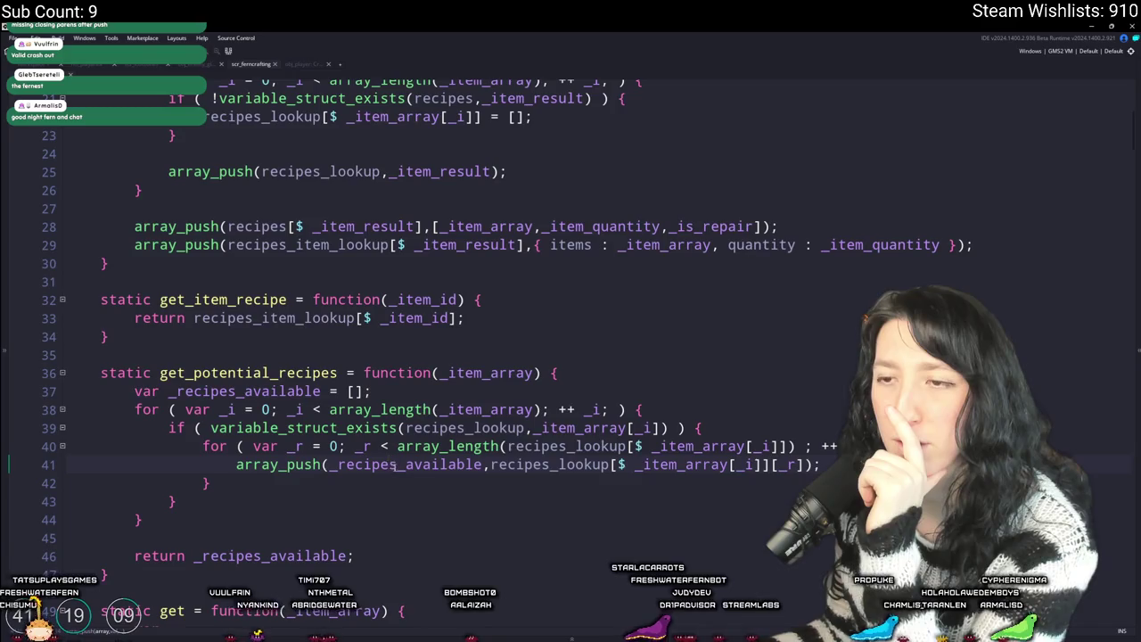
scroll(341, 266, "down", 2)
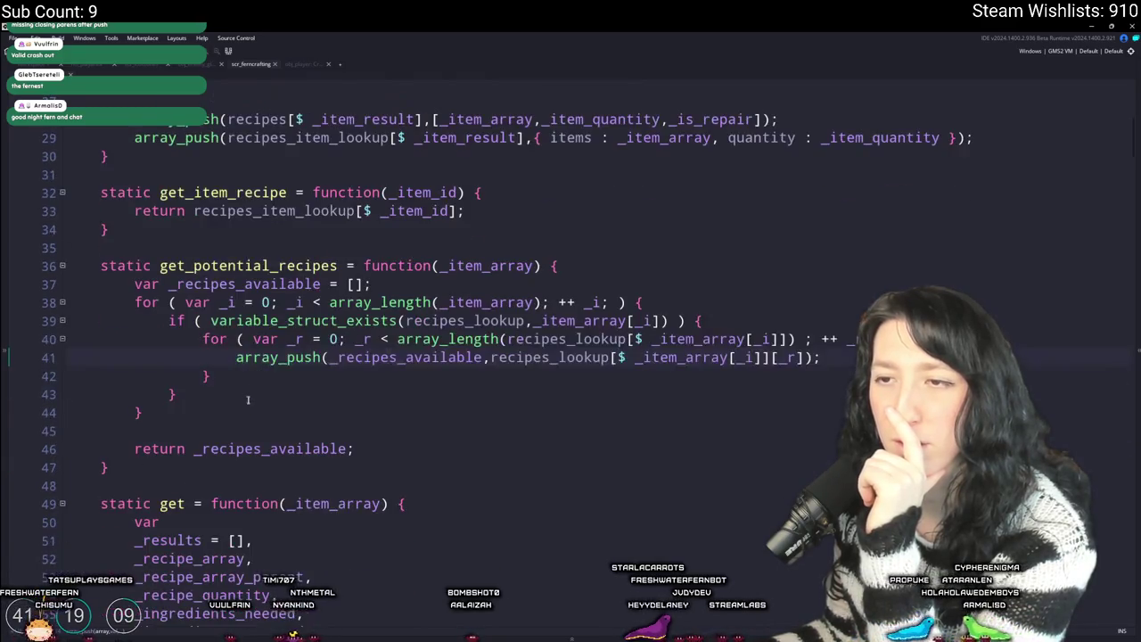
left_click(338, 266)
- Rename the function to get_potential_results and its returned variable to _results_available
key("BackSpace")
key("BackSpace")
key("BackSpace")
type("ults")
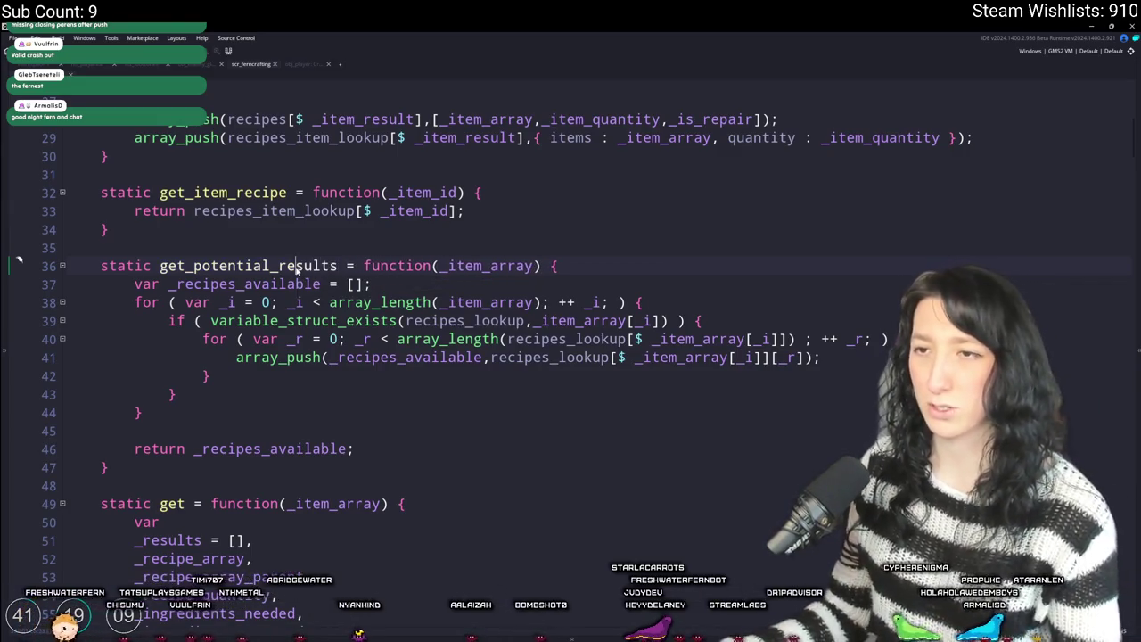
double_click(332, 265)
left_click(355, 449)
left_click_drag(265, 450, 219, 450)
type("sults_")
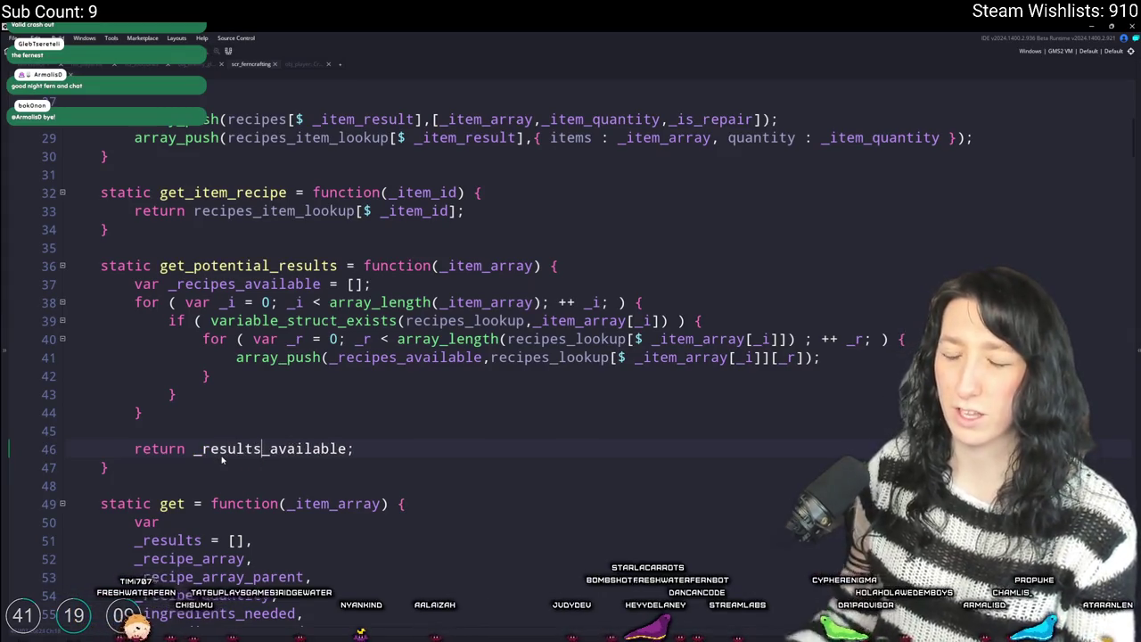
key("ctrl+Right")
- Replace _recipes_available with _results_available on lines 37 and 41
key("ctrl+c")
double_click(243, 283)
key("ctrl+v")
double_click(406, 356)
key("ctrl+v")
scroll(424, 395, "down", 2)
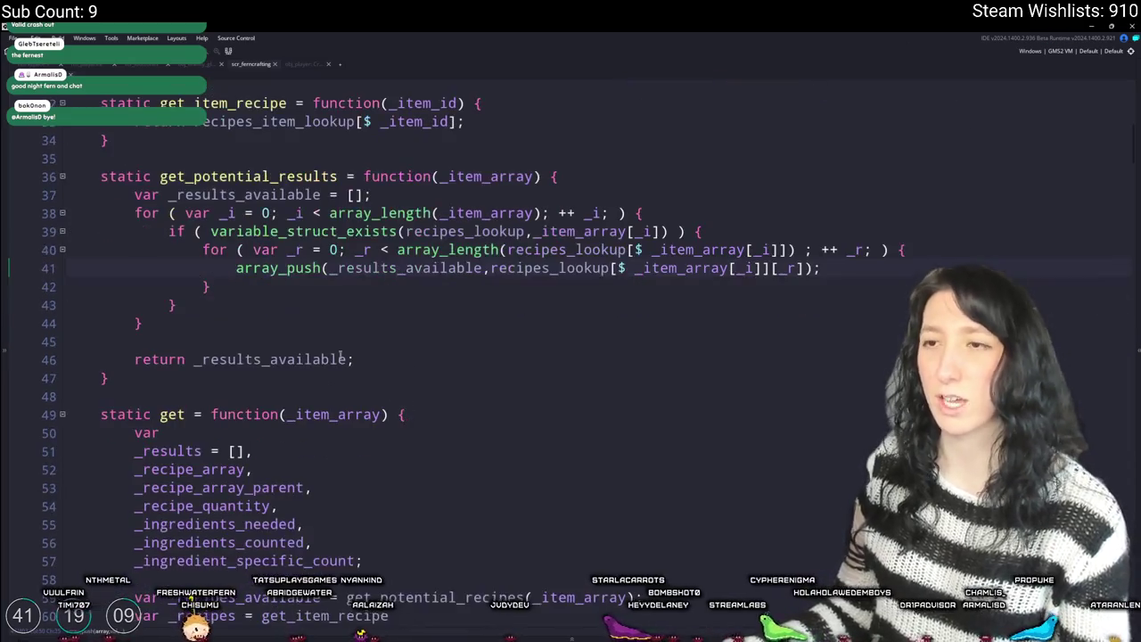
left_click(287, 359)
scroll(379, 355, "down", 4)
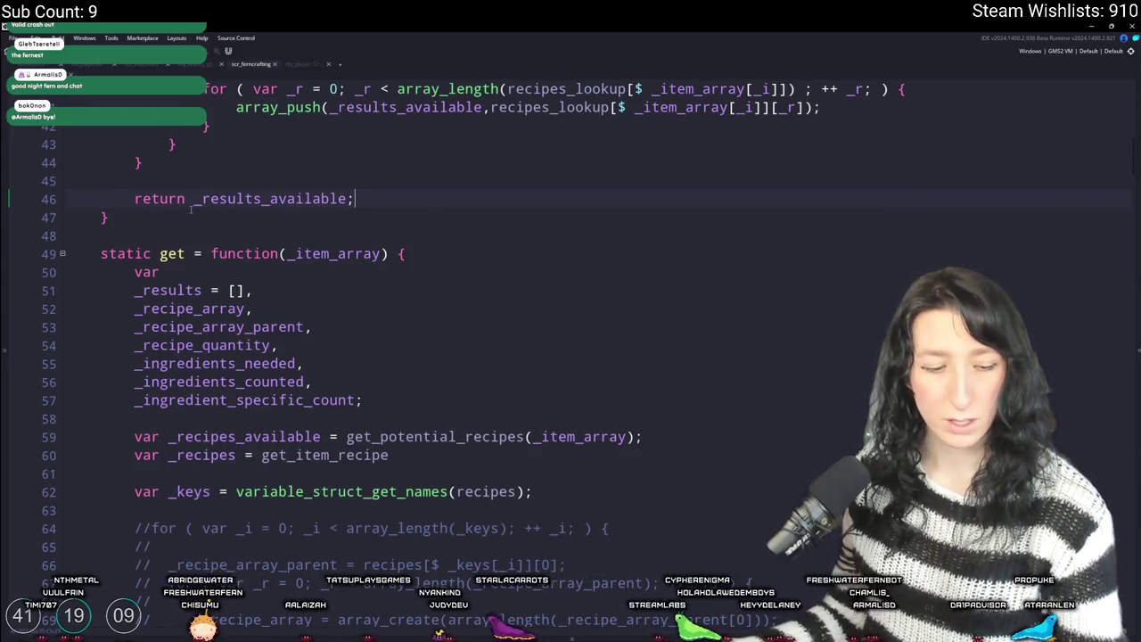
scroll(336, 301, "down", 1)
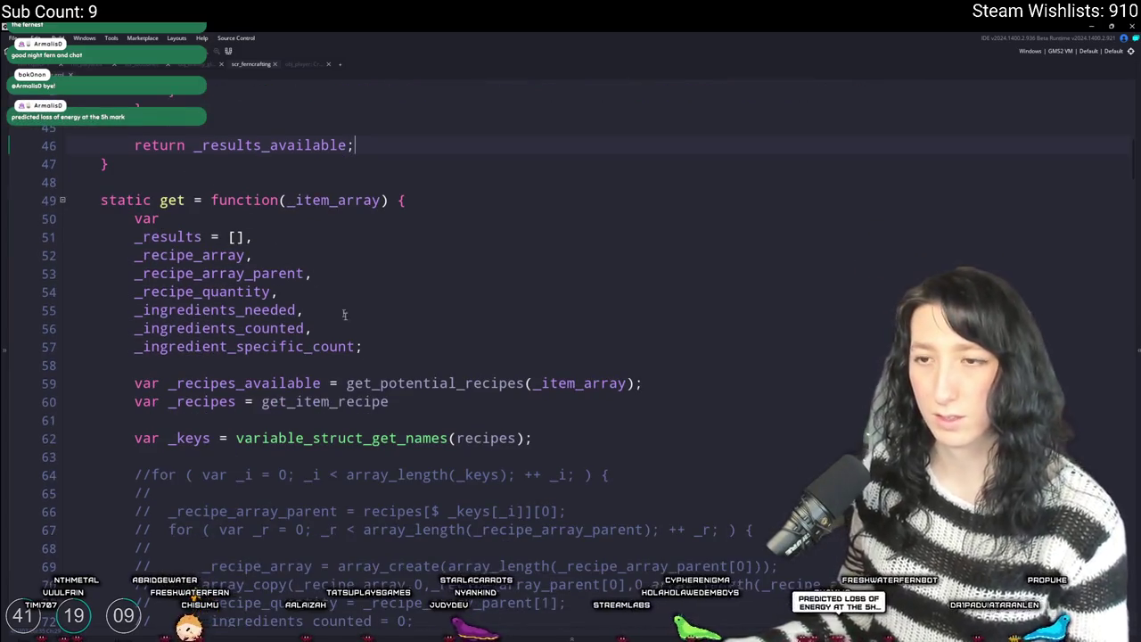
- Change line 59 to assign get_potential_results(_item_array) to _results_available
left_click(483, 382)
scroll(359, 259, "up", 5)
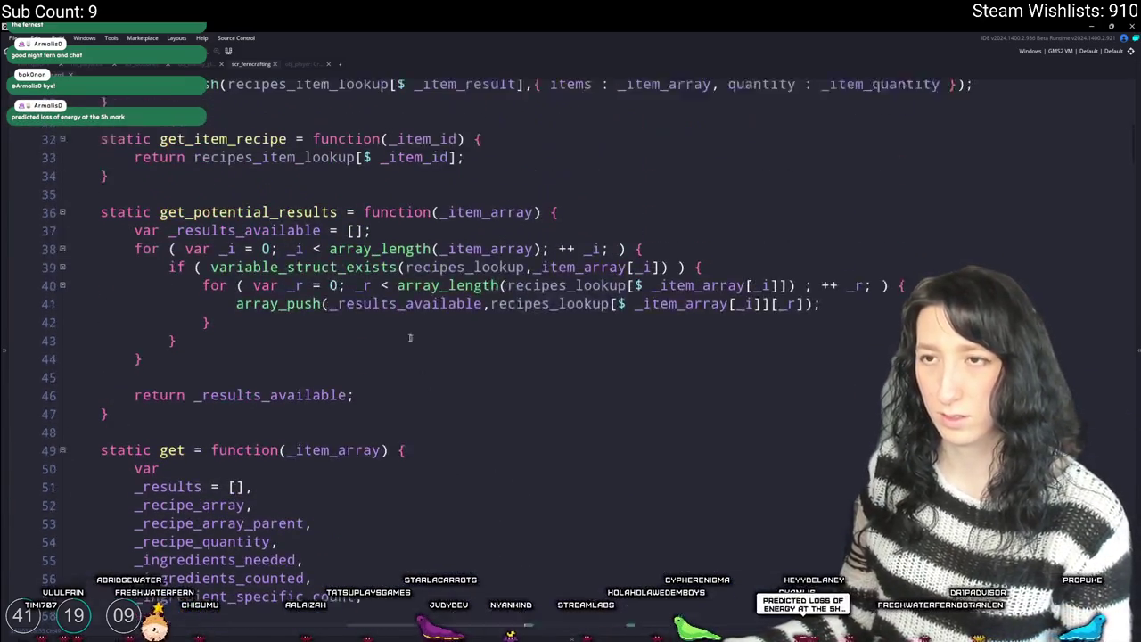
scroll(445, 456, "down", 4)
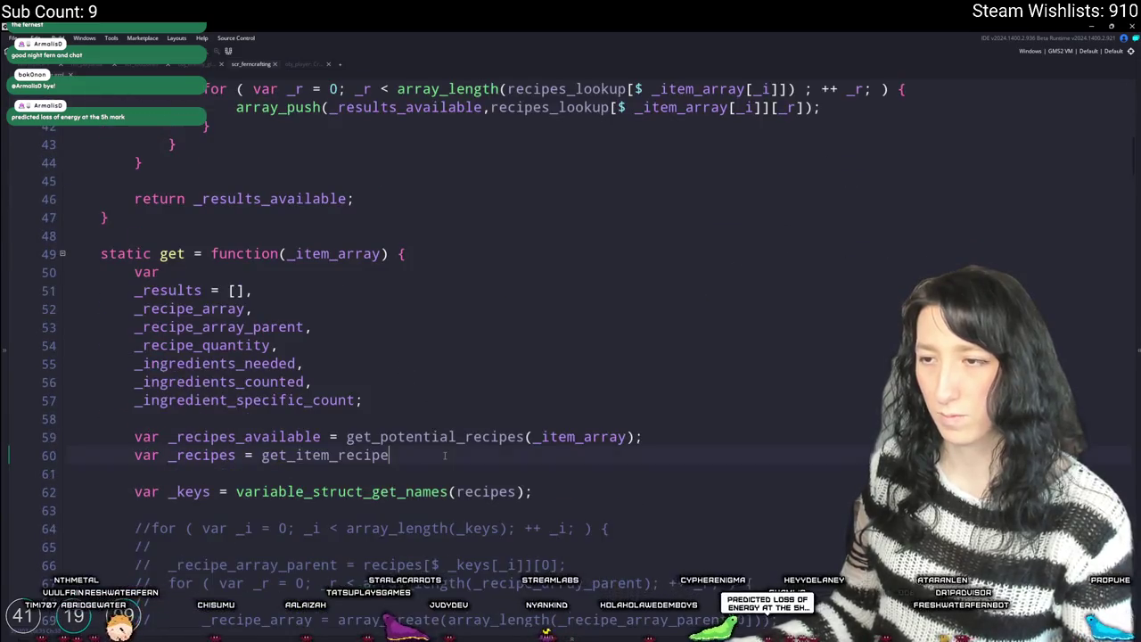
key("ctrl+shift+Right")
type("results")
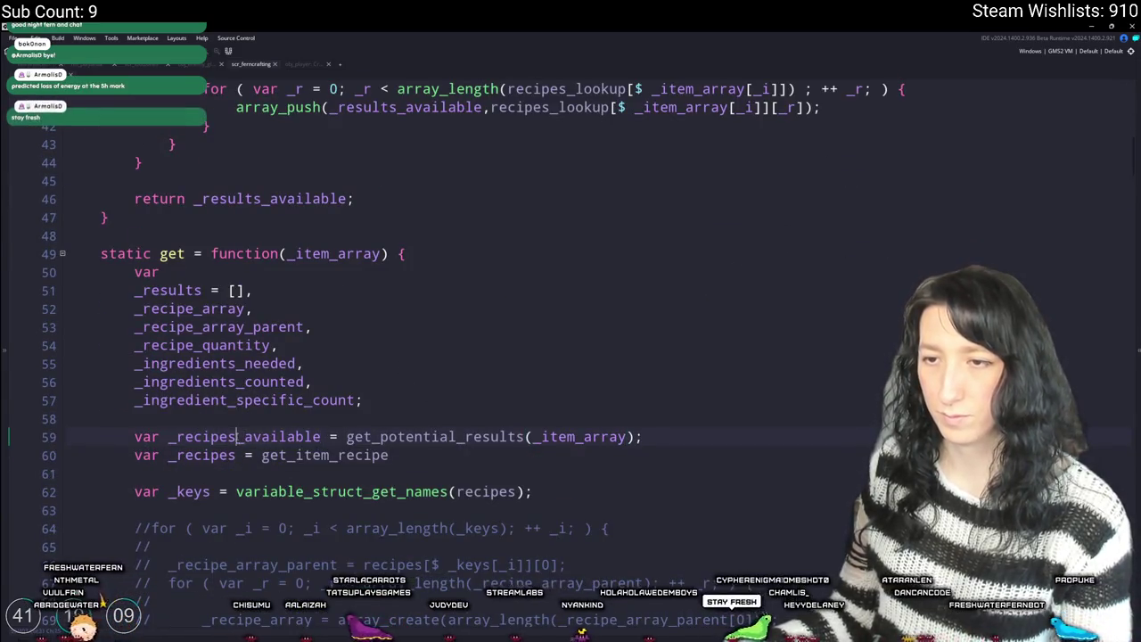
left_click_drag(243, 437, 194, 439)
type("results")
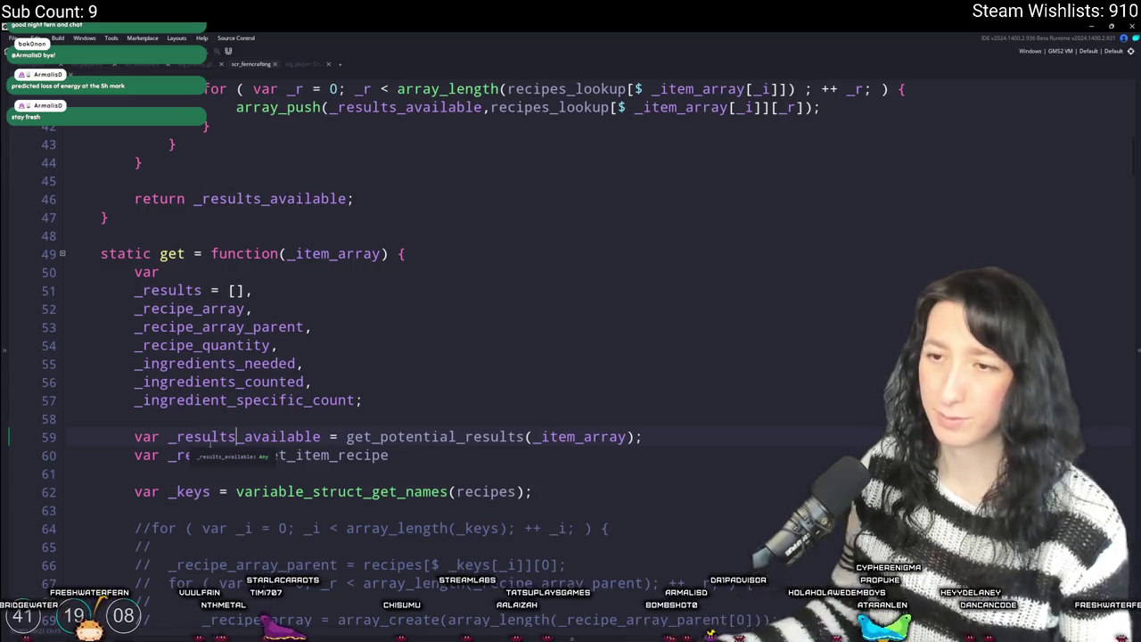
- Switch to Aseprite and back, then add a blank line above line 59
key("End")
scroll(570, 255, "down", 2)
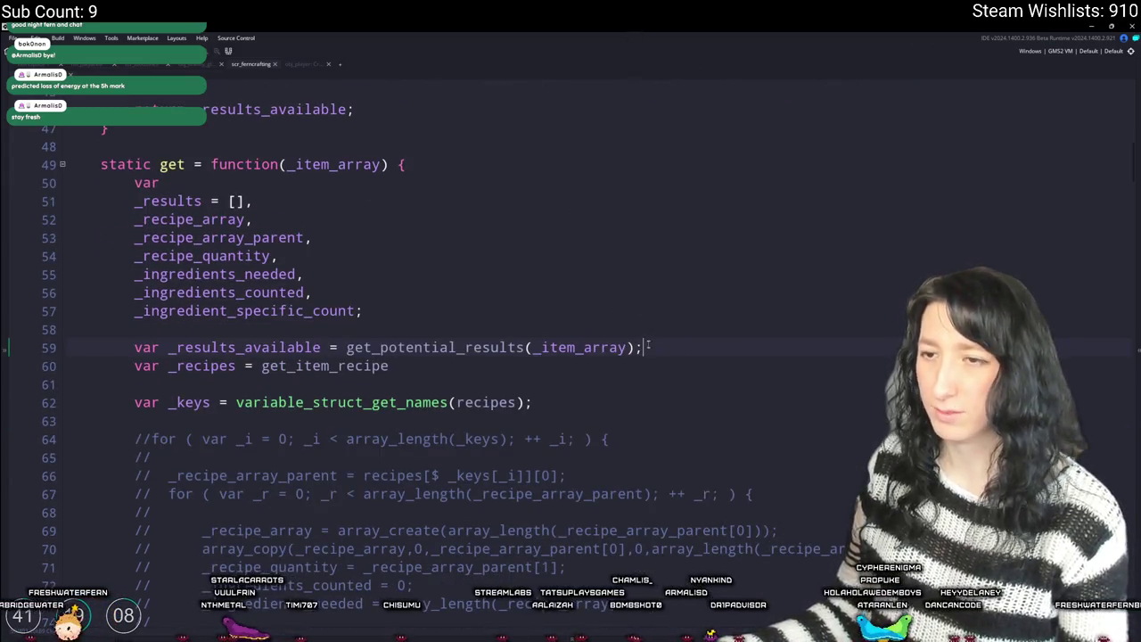
scroll(678, 268, "down", 2)
scroll(697, 175, "up", 2)
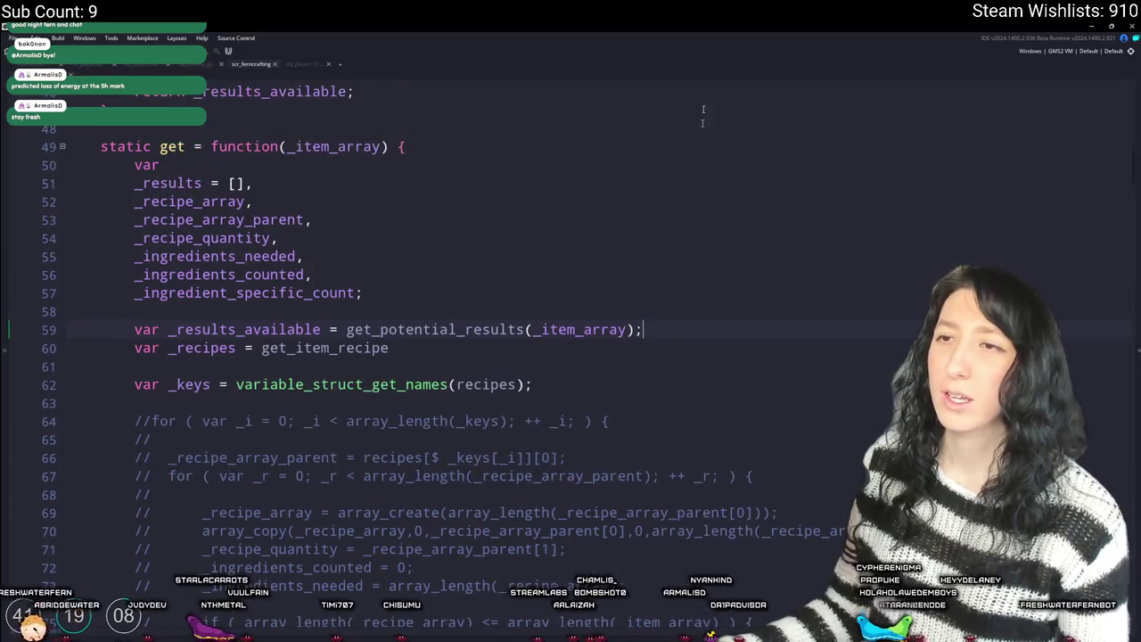
scroll(626, 259, "up", 3)
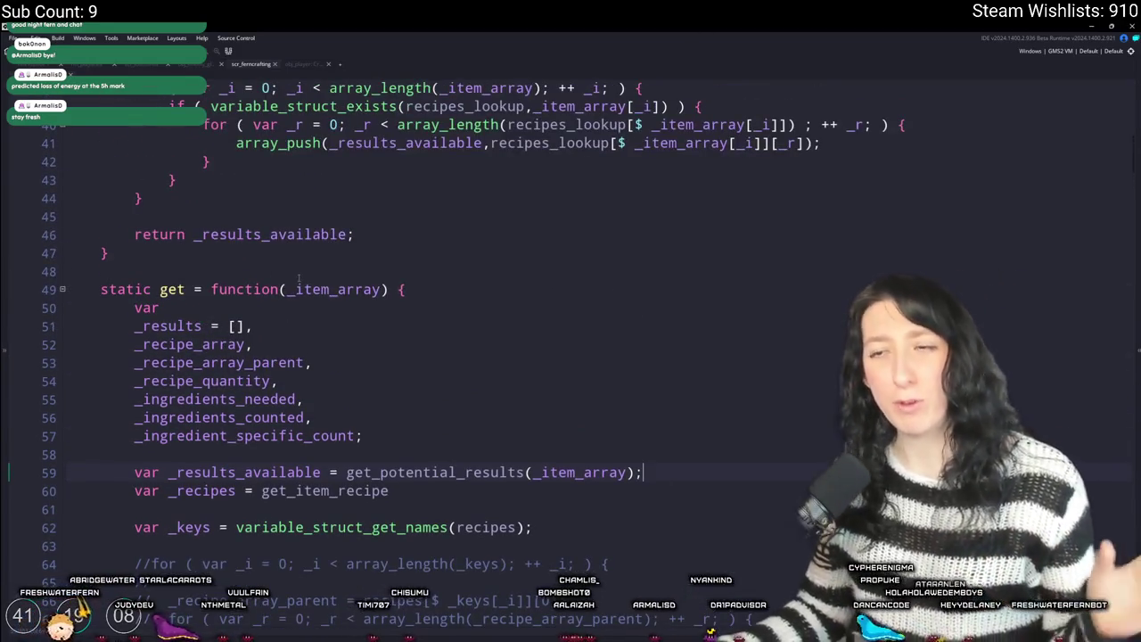
scroll(299, 274, "down", 2)
key("alt+Tab")
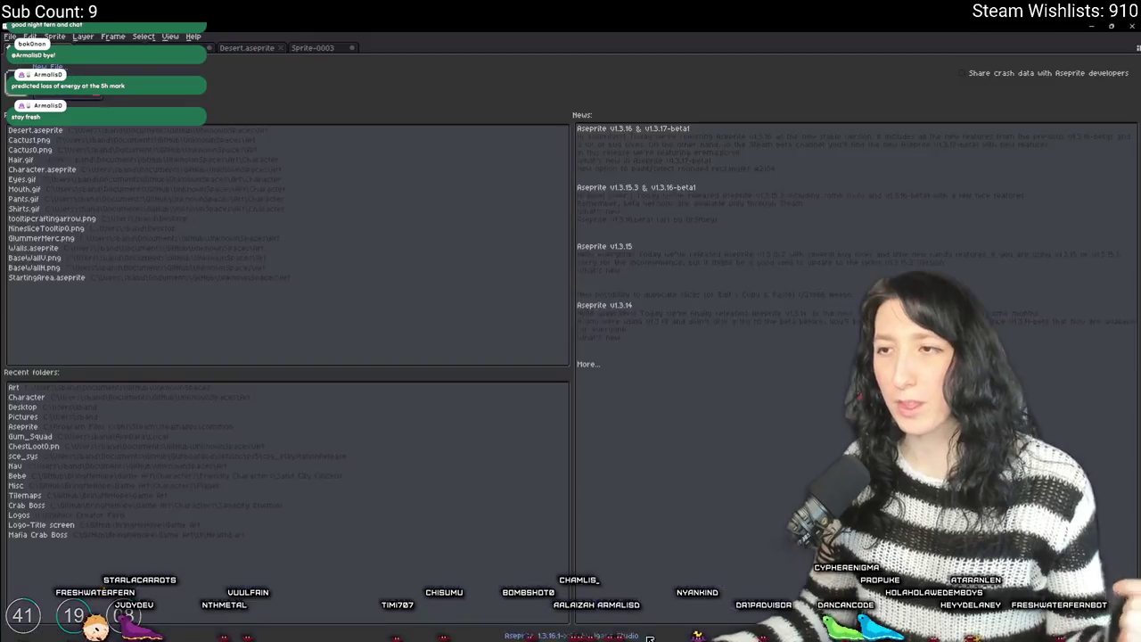
key("alt+Tab")
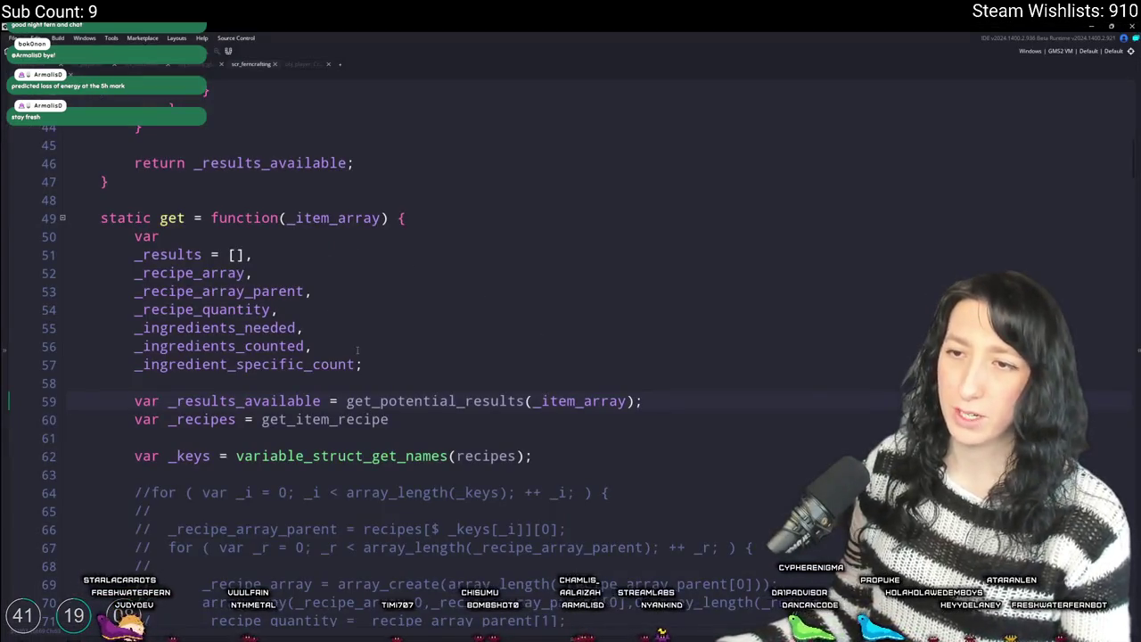
key("Return")
key("Return")
key("Return")
- Write a comment about looping through all recipes to find which are ready
key("Up")
key("Up")
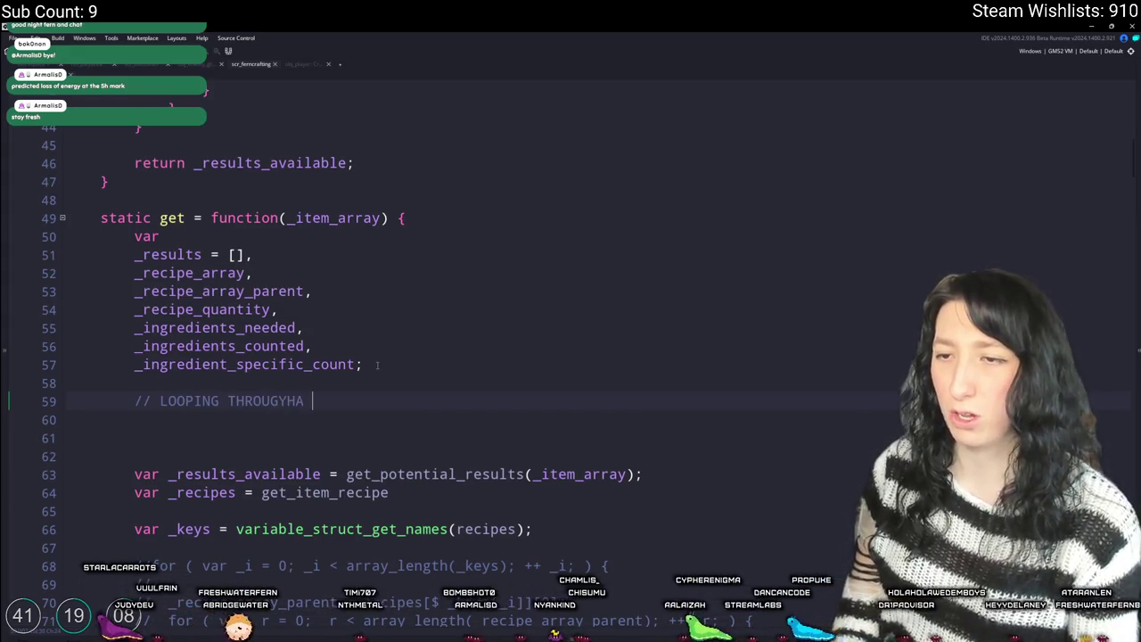
type("ECIP")
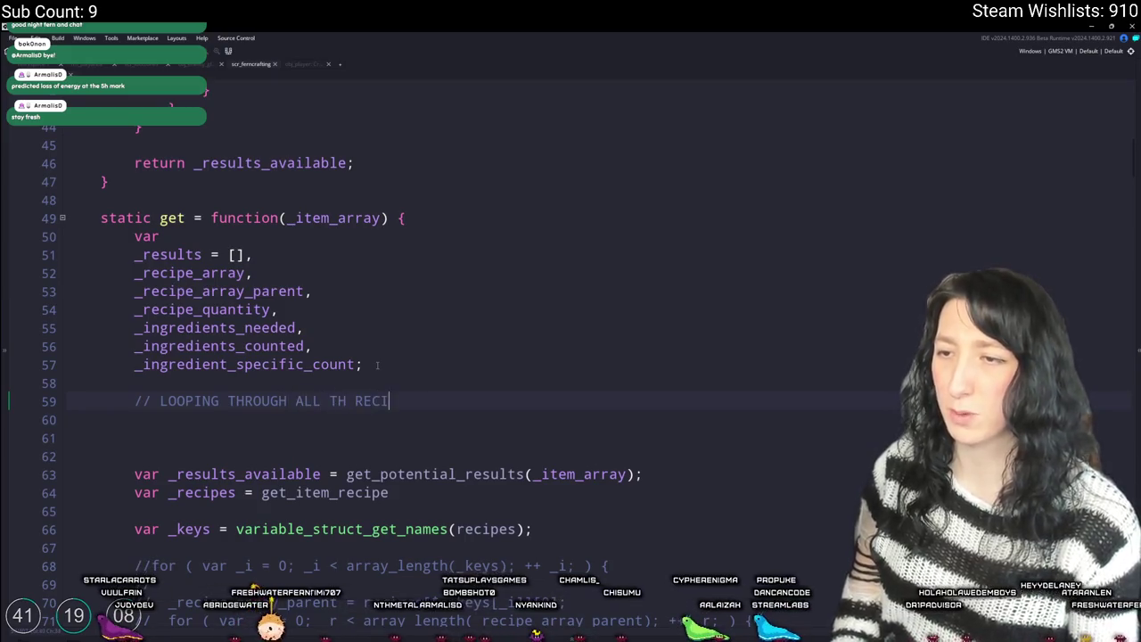
key("BackSpace")
key("BackSpace")
key("BackSpace")
key("BackSpace")
key("BackSpace")
type("E RECIPES")
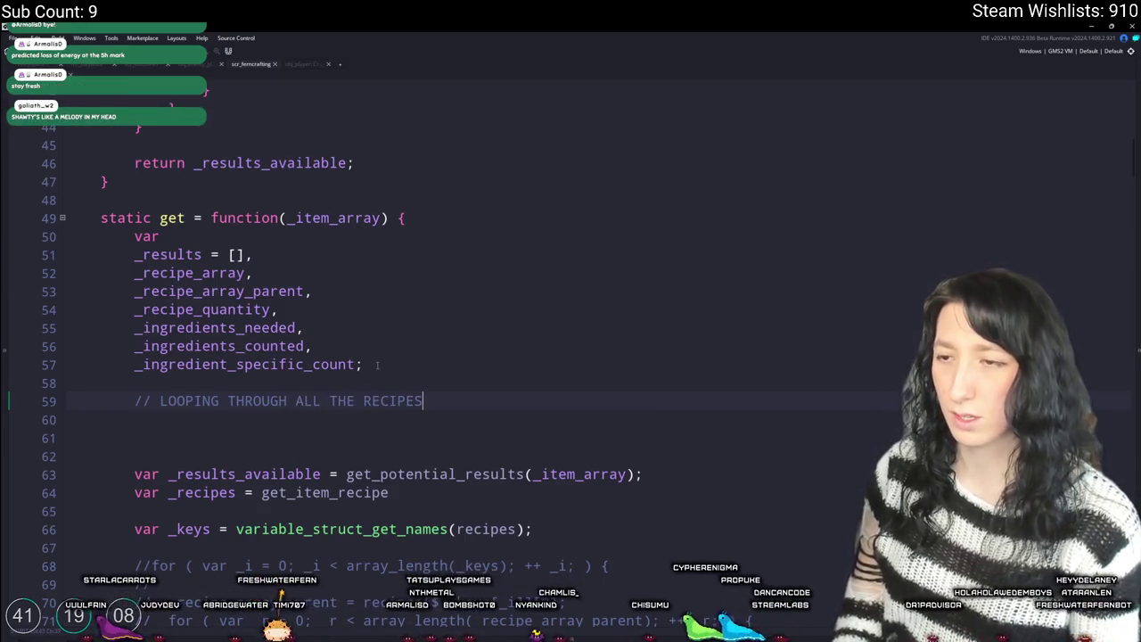
type(" TO DETERMINE IF")
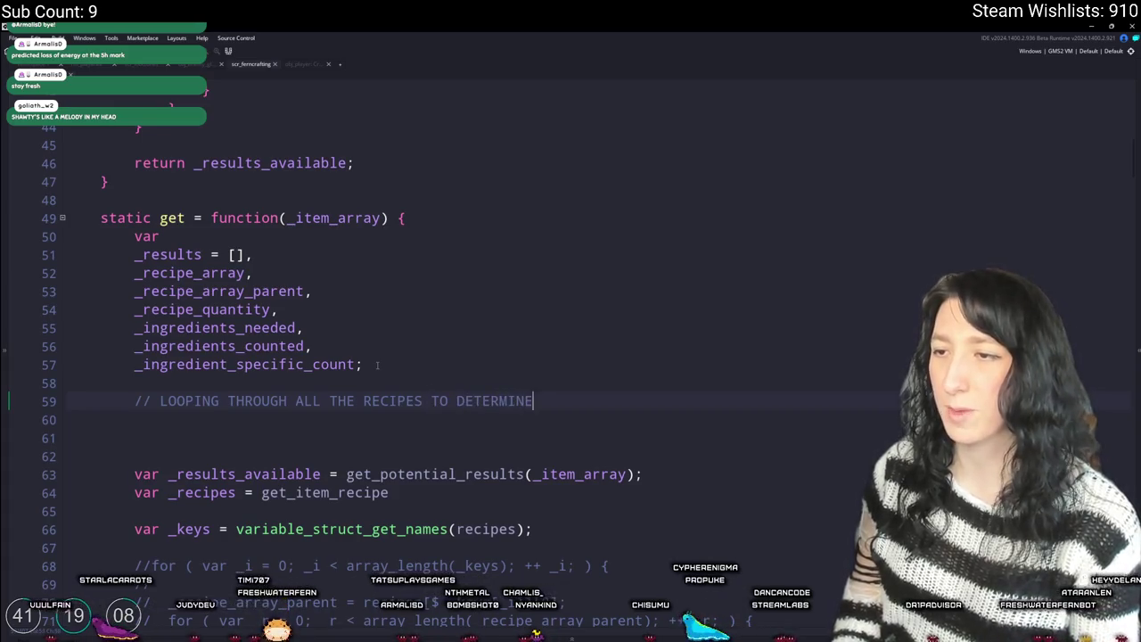
key("BackSpace")
key("BackSpace")
type("WHAT RE")
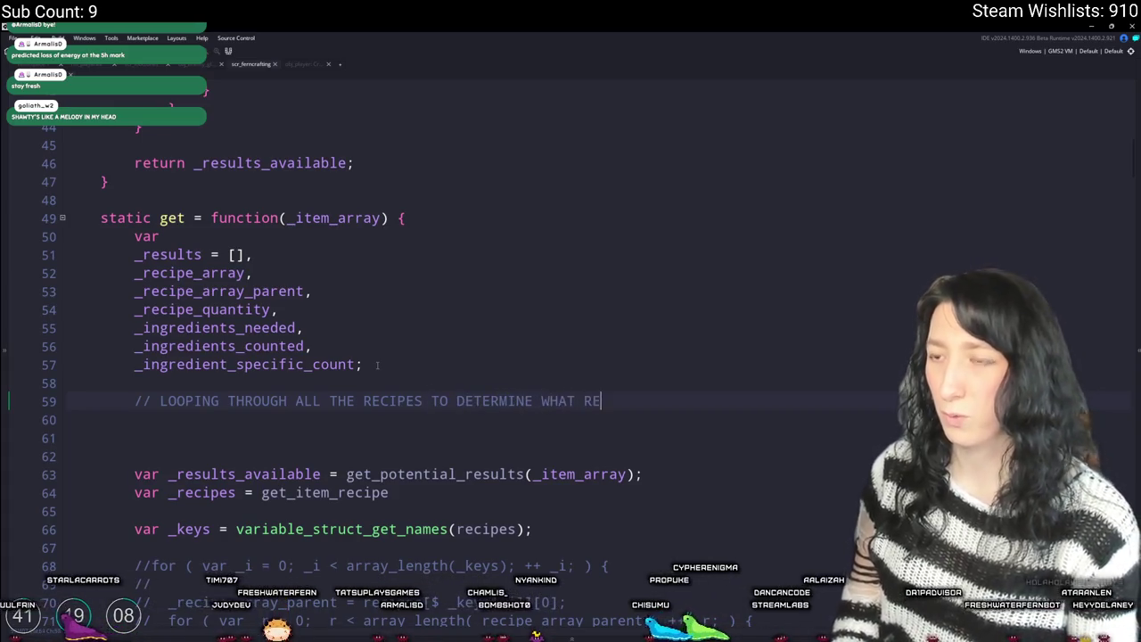
type("CIPES  WE MAY")
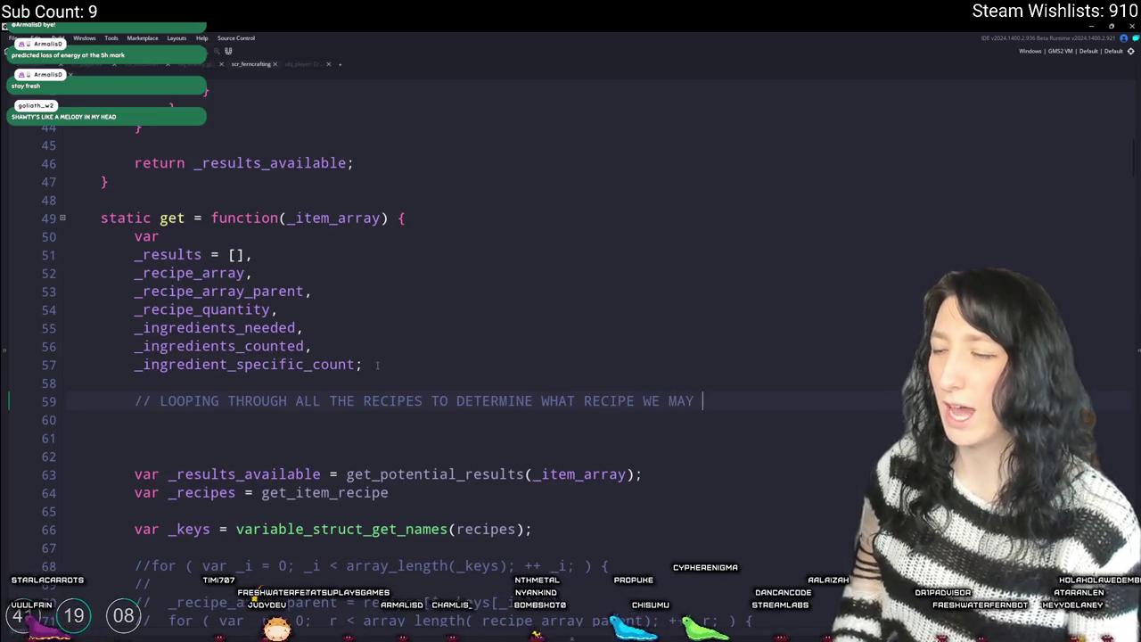
type("HAVE ")
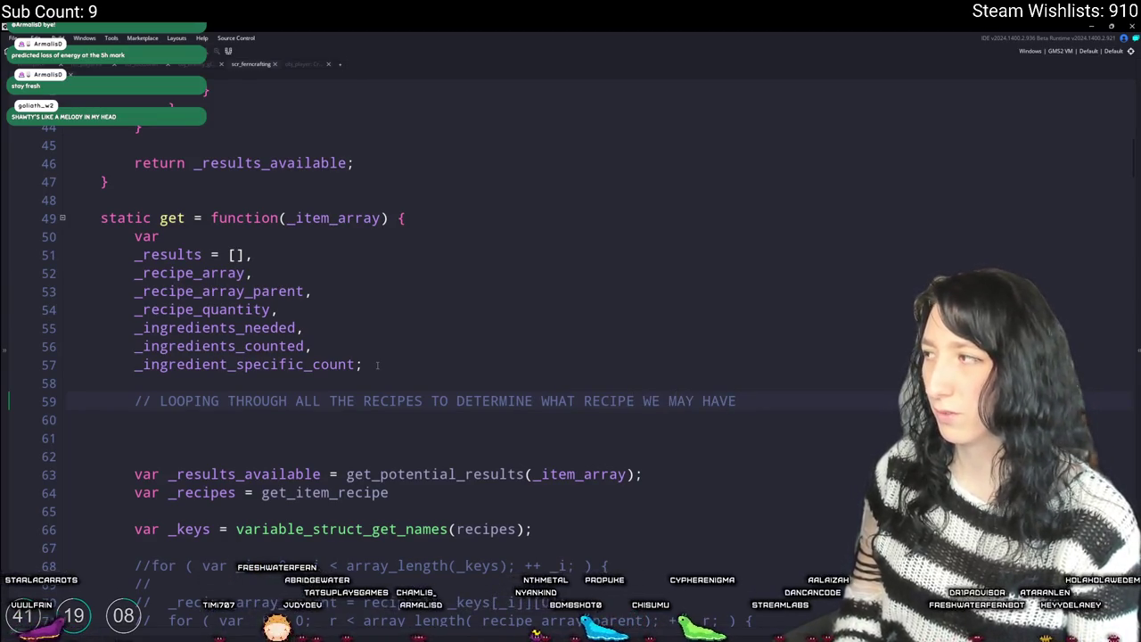
type("READY TO CRAFT")
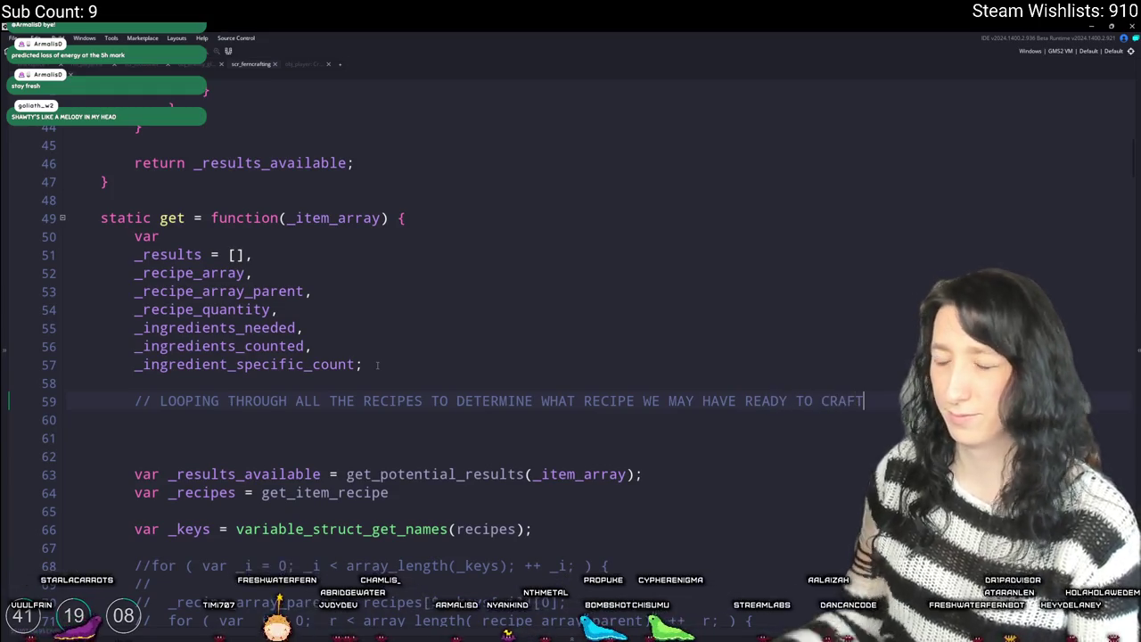
scroll(383, 357, "down", 2)
- Continue the comment on new // lines and add an 'INSTEAD' comment line
key("Return")
type("//")
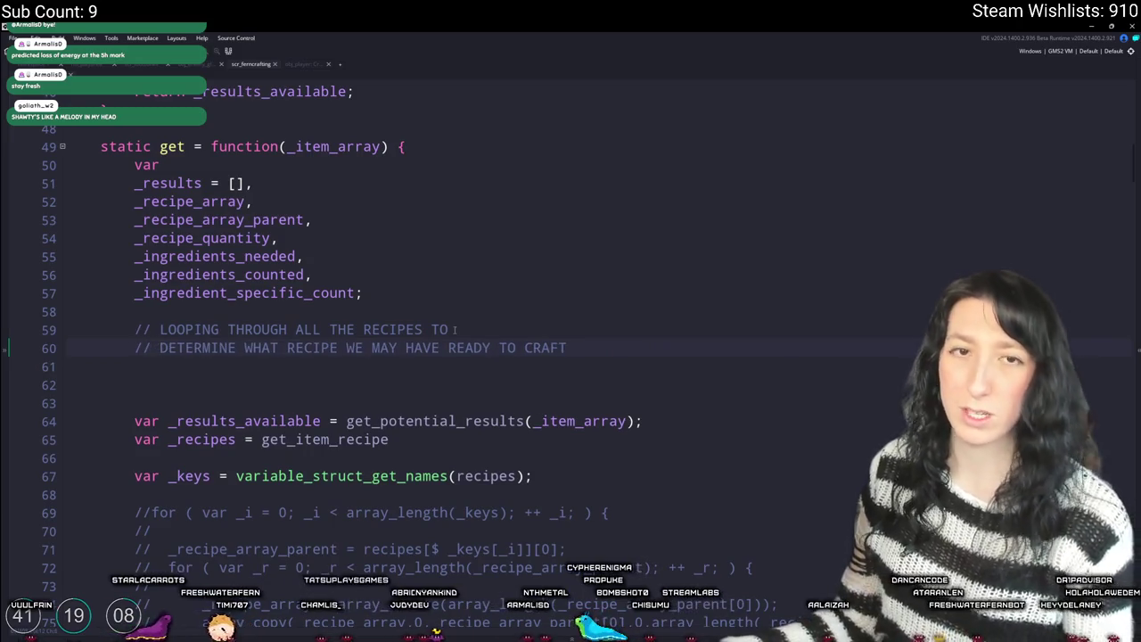
scroll(403, 152, "down", 3)
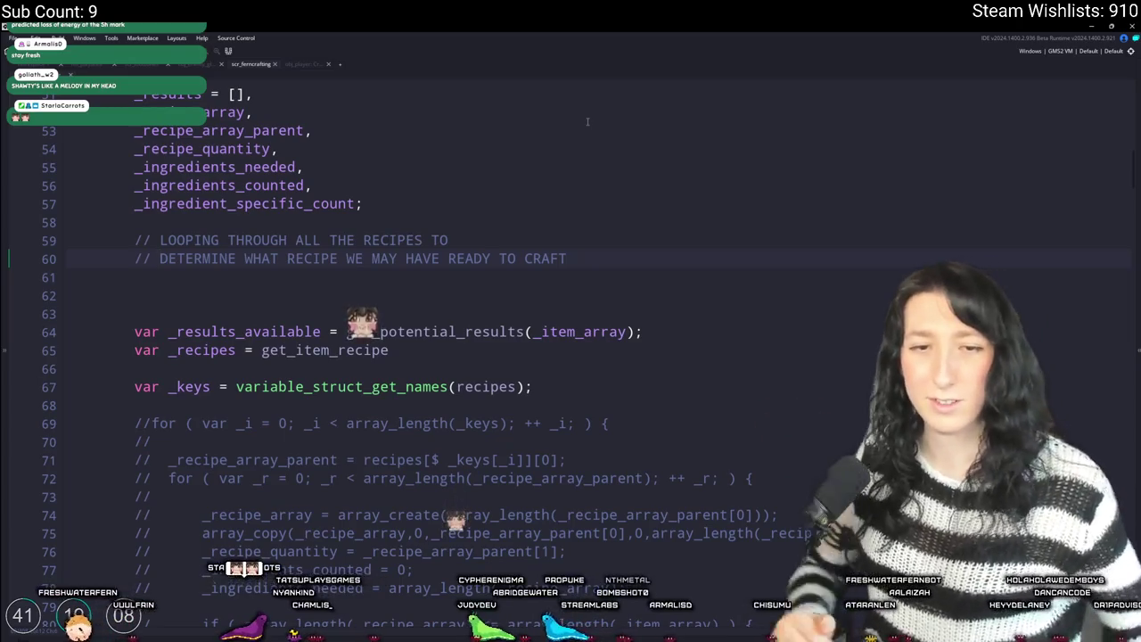
left_click(589, 270)
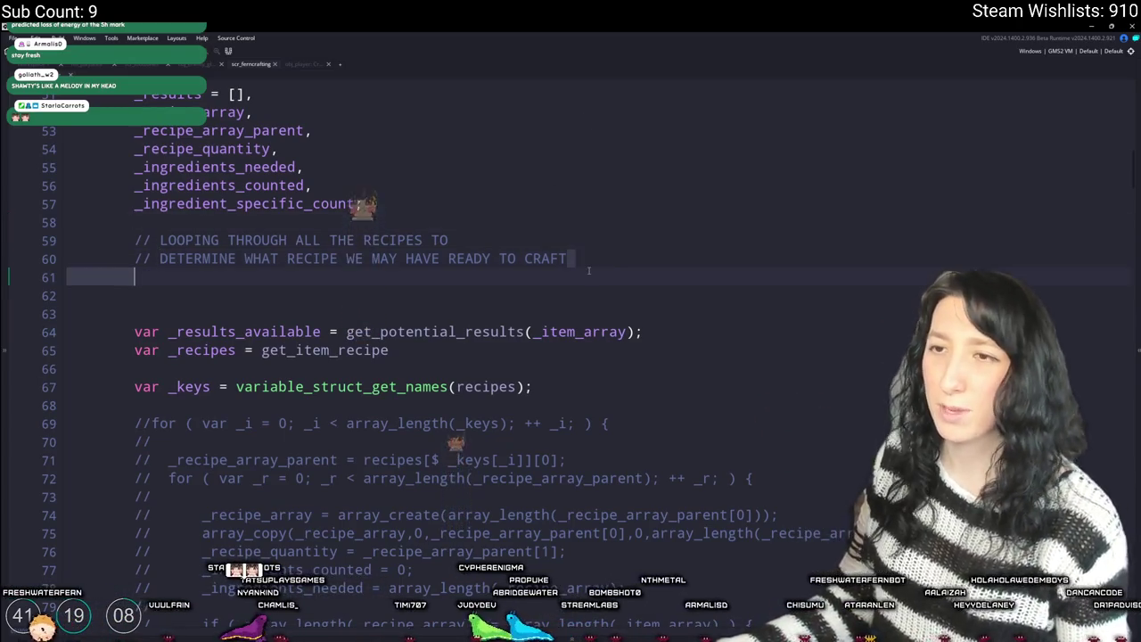
type("/")
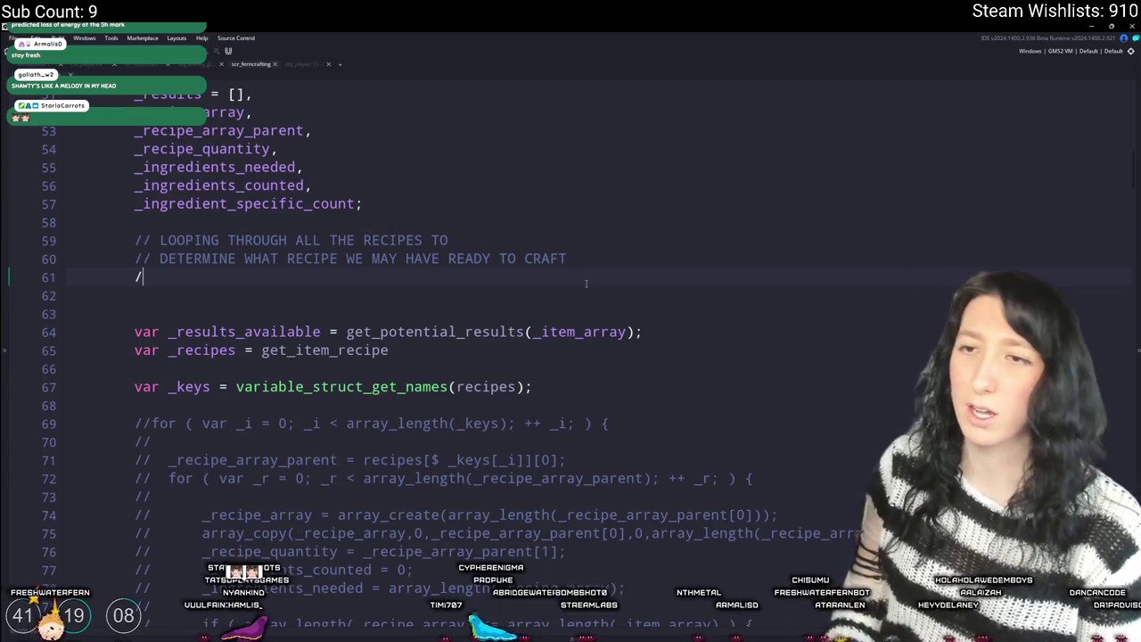
key("Return")
type("// INST")
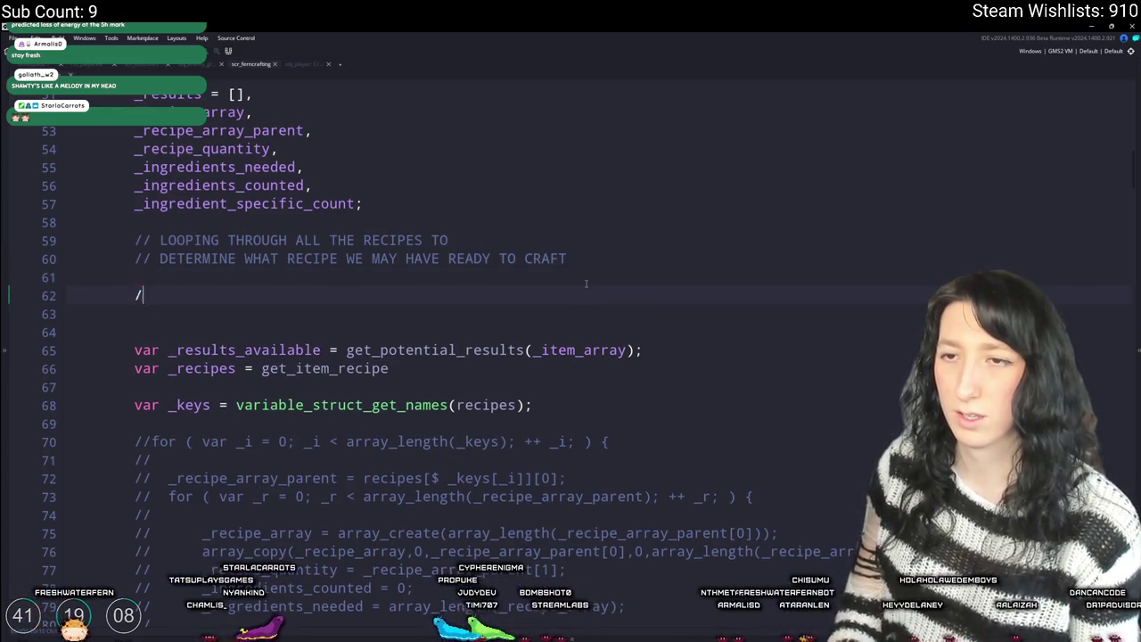
- Add the comment 'LOOPING THROUGH THE RECIPES OF ALL POTENTIAL RESULTS BASED ON THE ITEMS WE HAVE'
key("Return")
key("Return")
type("// LOOPING THROUHG")
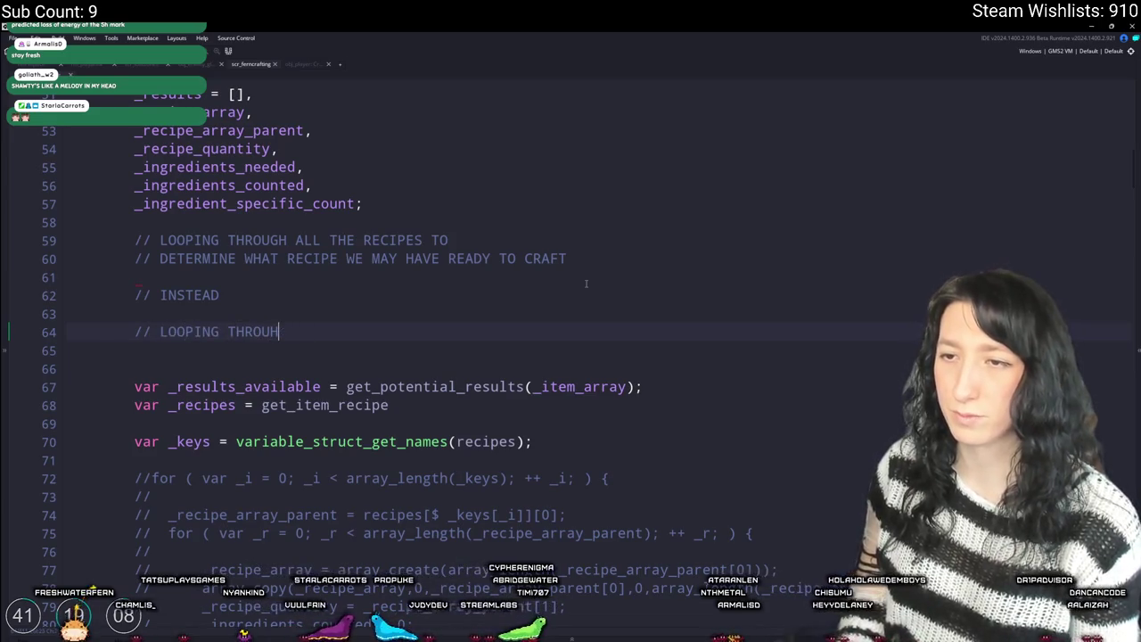
type("GH THE RECIPES OF")
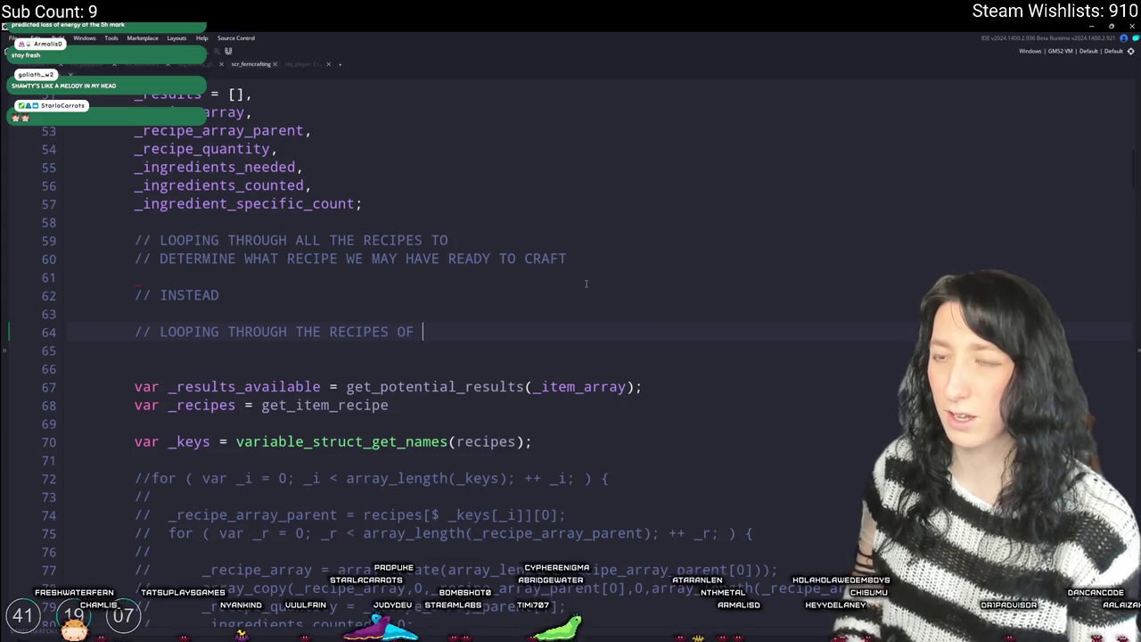
type("OTENTIAL RESULTS")
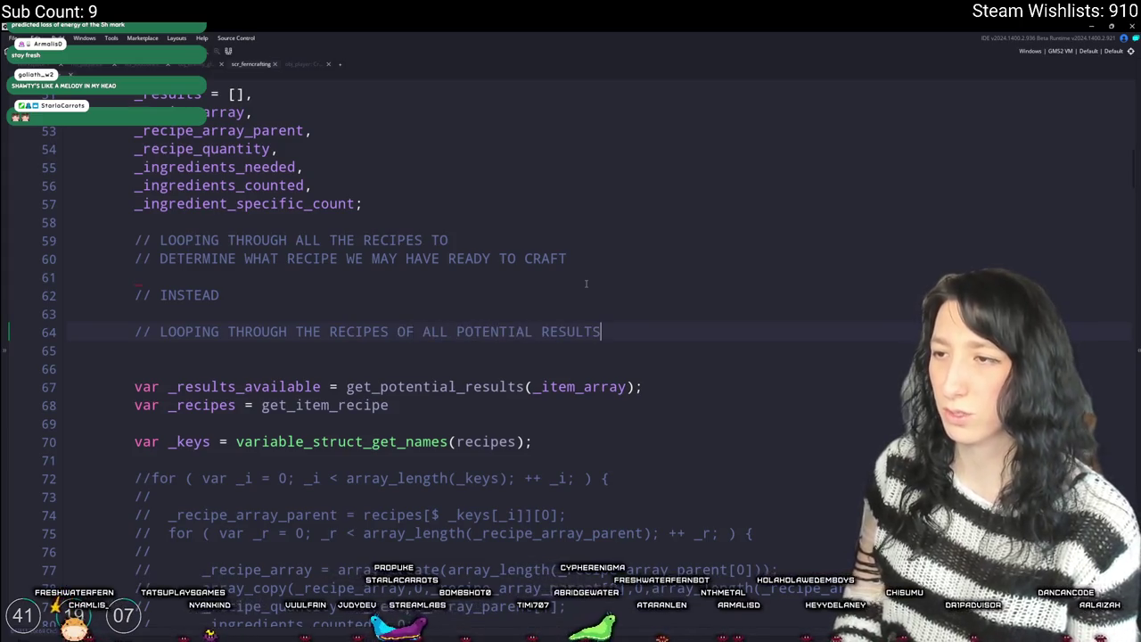
key("Return")
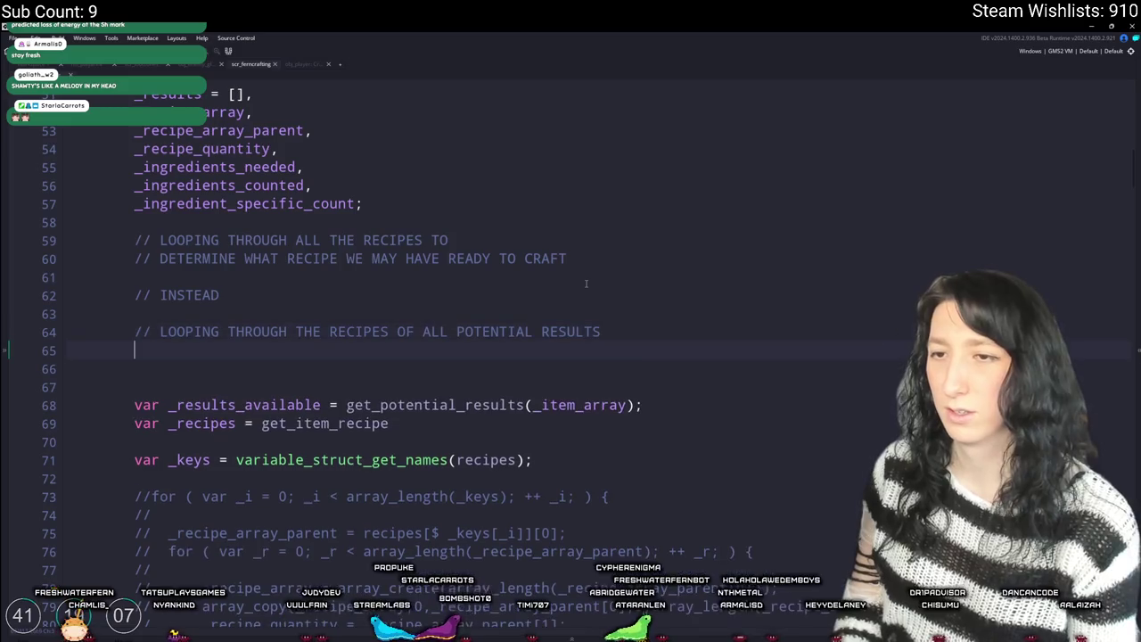
type("// BASED ONTHE ITEMS WE HAVE")
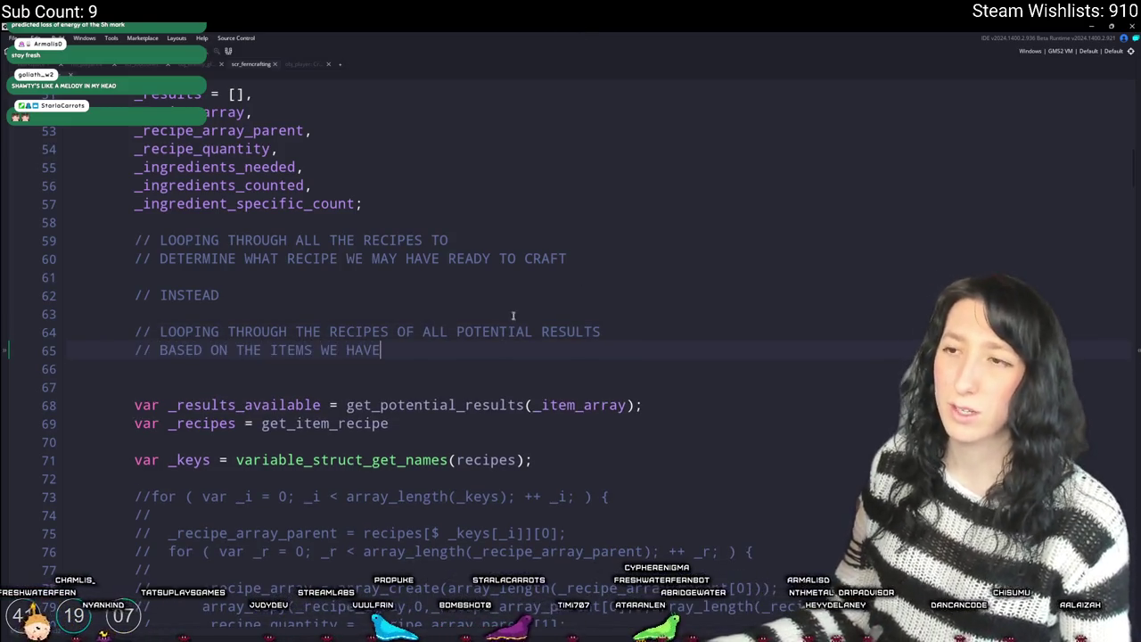
left_click_drag(602, 330, 458, 330)
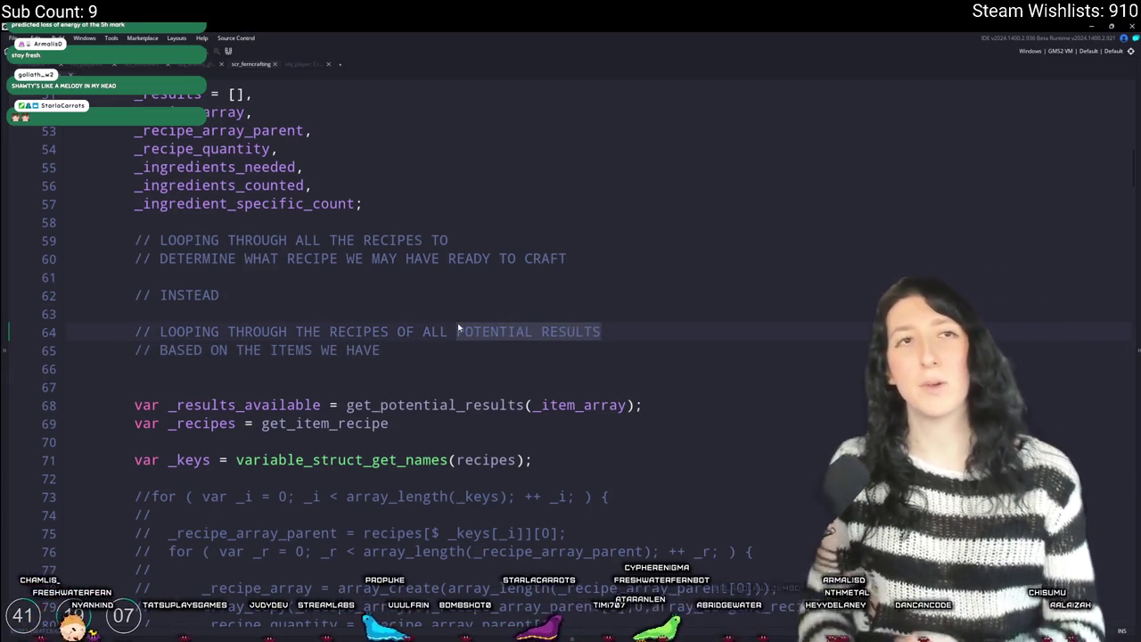
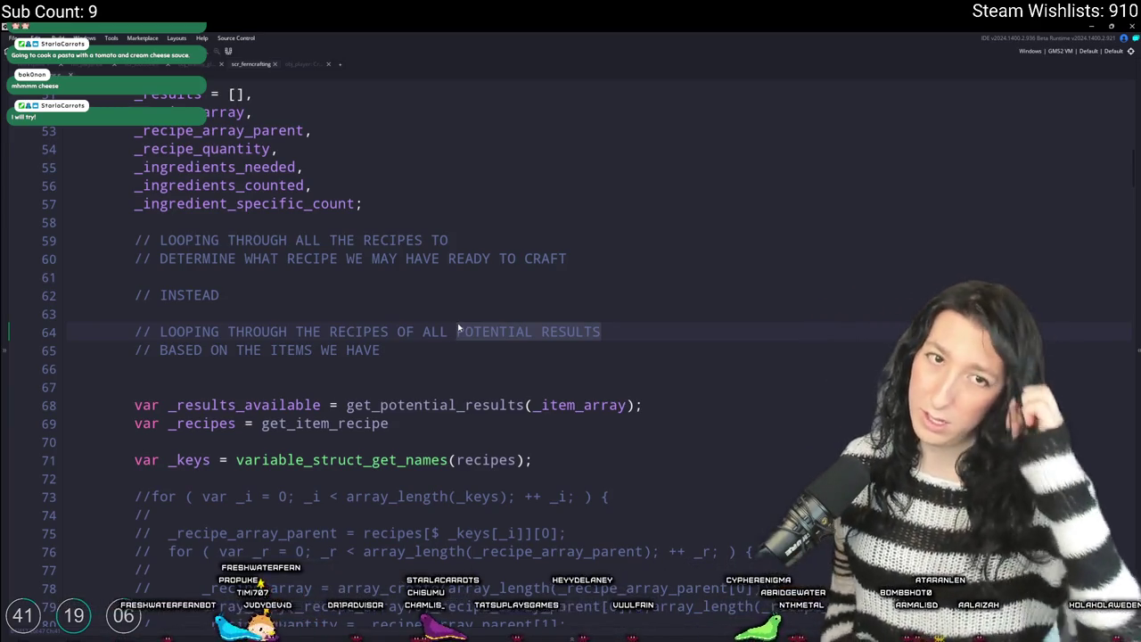
- Rename the helper function get_item_recipe to get_item_recipes on line 32
scroll(458, 330, "up", 7)
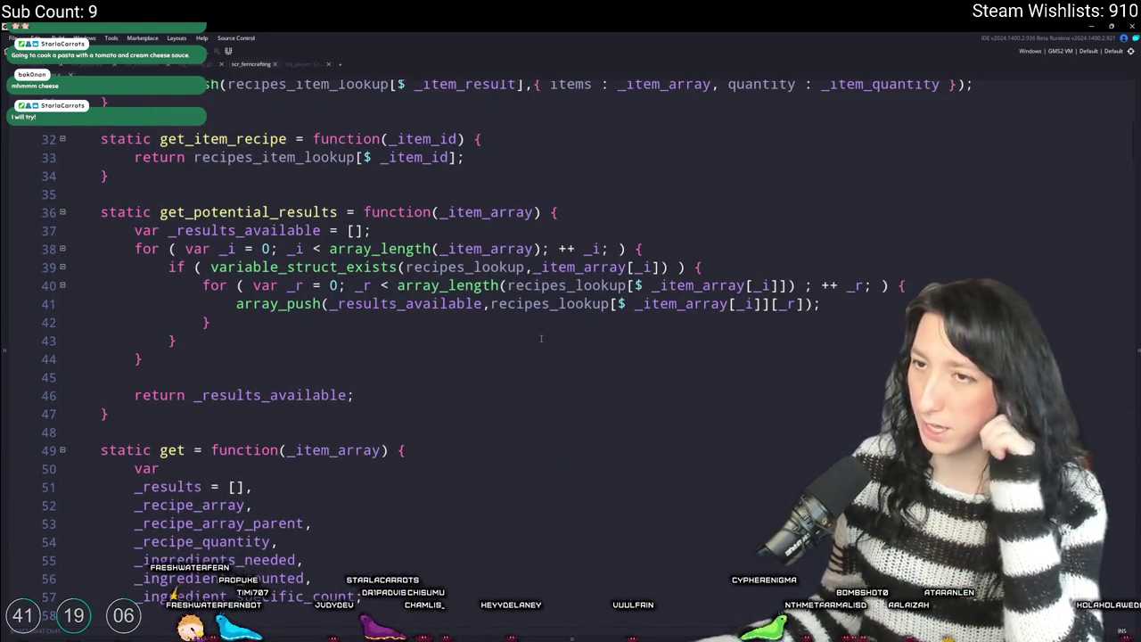
scroll(540, 339, "up", 9)
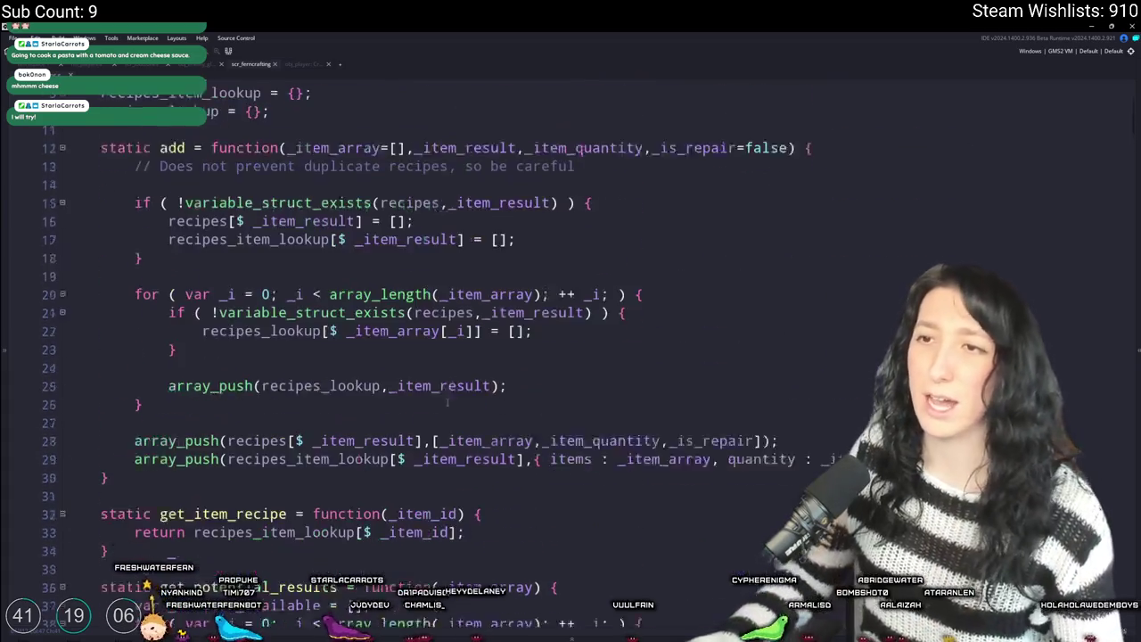
scroll(384, 421, "down", 10)
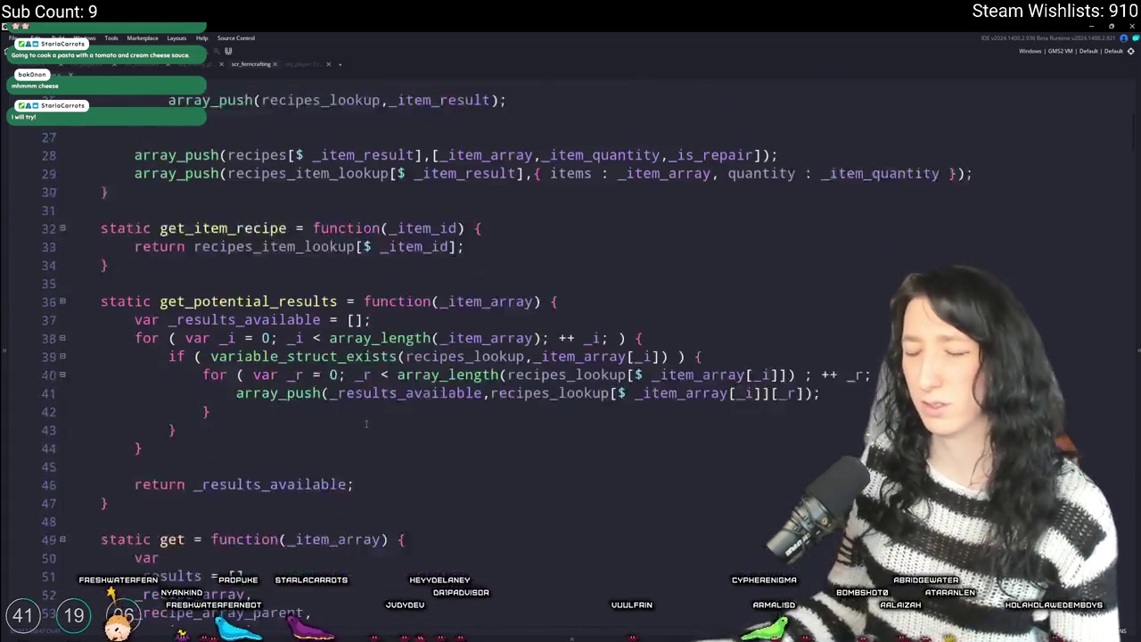
scroll(356, 418, "down", 6)
scroll(583, 354, "up", 6)
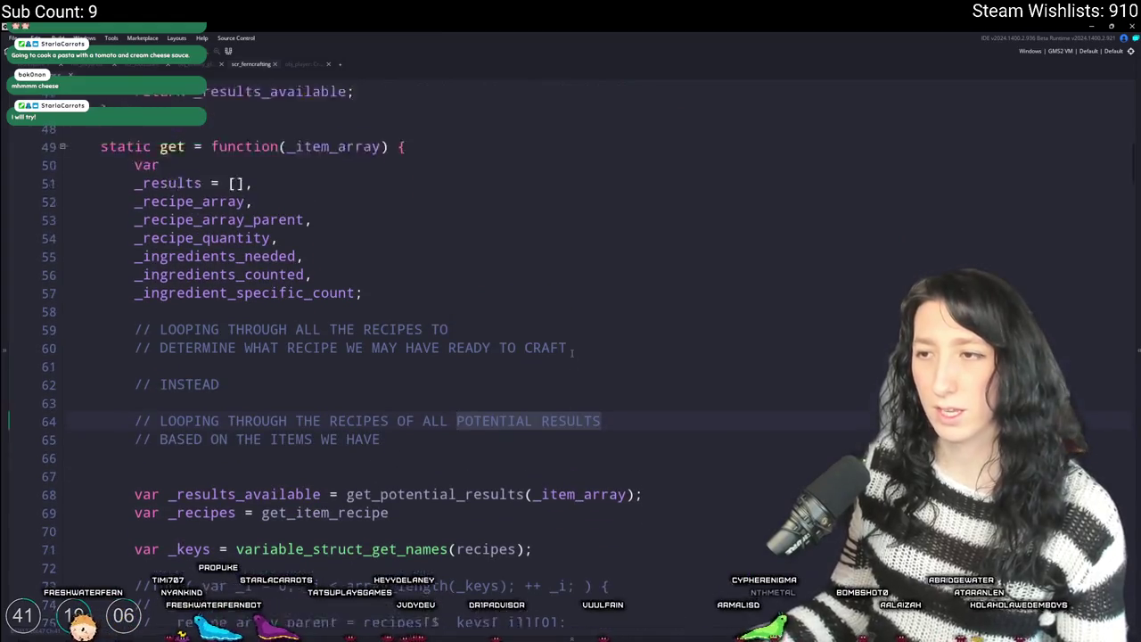
scroll(337, 492, "down", 8)
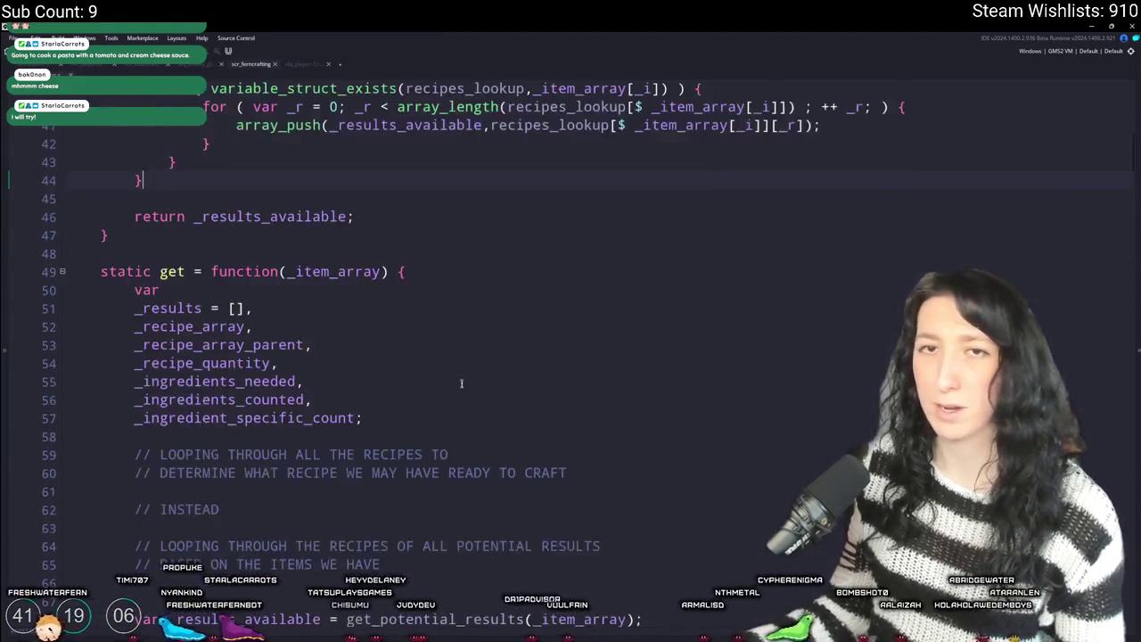
scroll(502, 287, "down", 2)
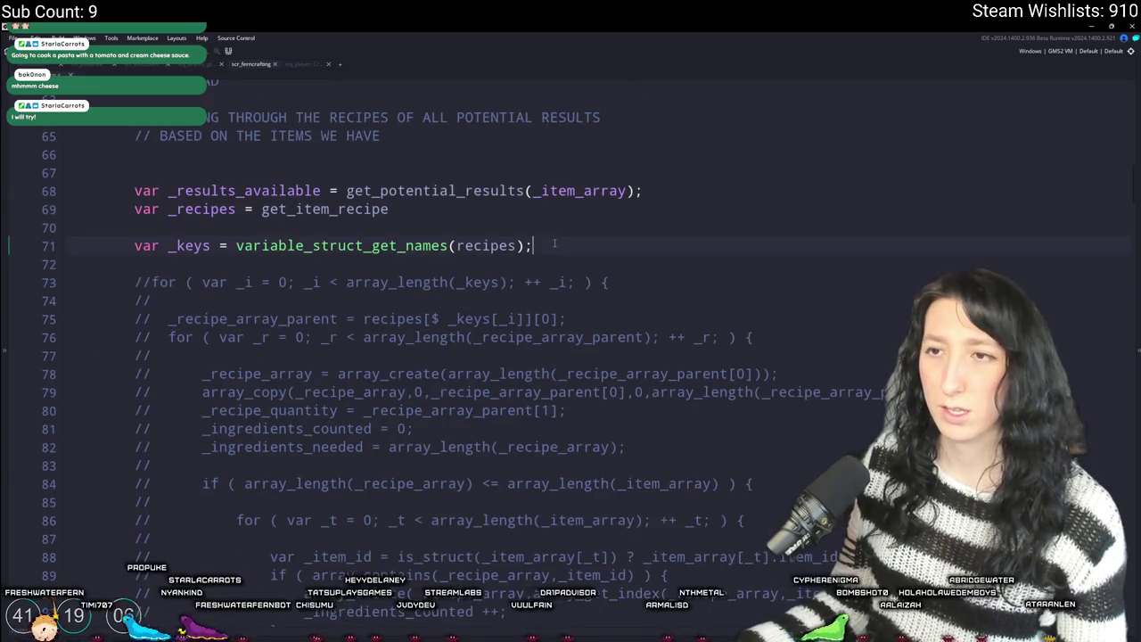
scroll(548, 244, "up", 1)
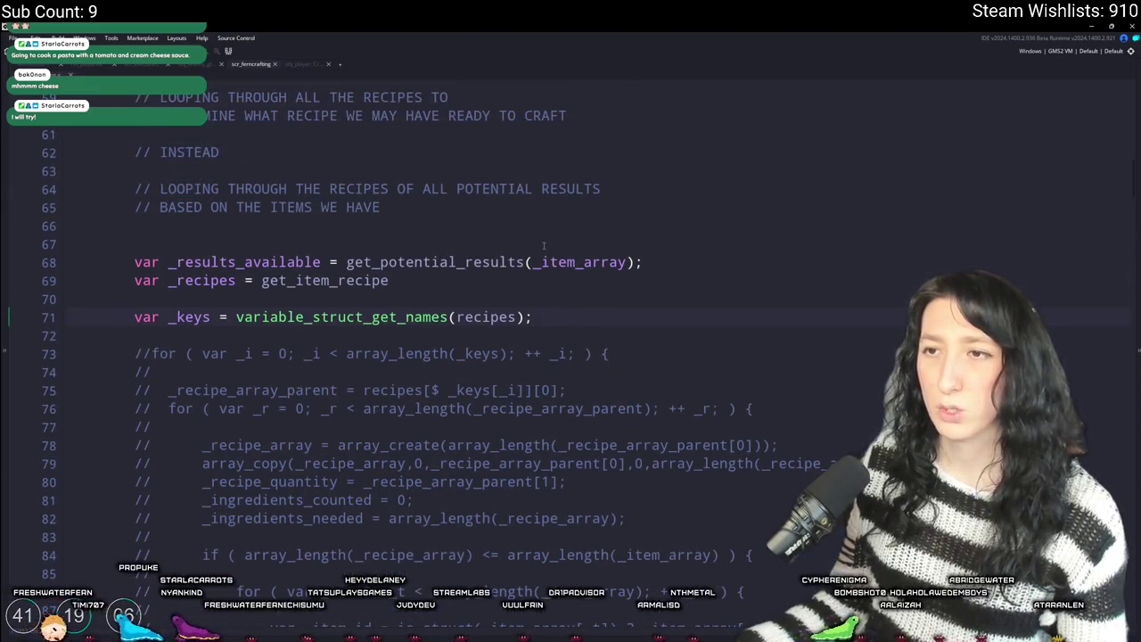
double_click(198, 280)
scroll(352, 385, "up", 4)
scroll(352, 386, "up", 5)
double_click(228, 264)
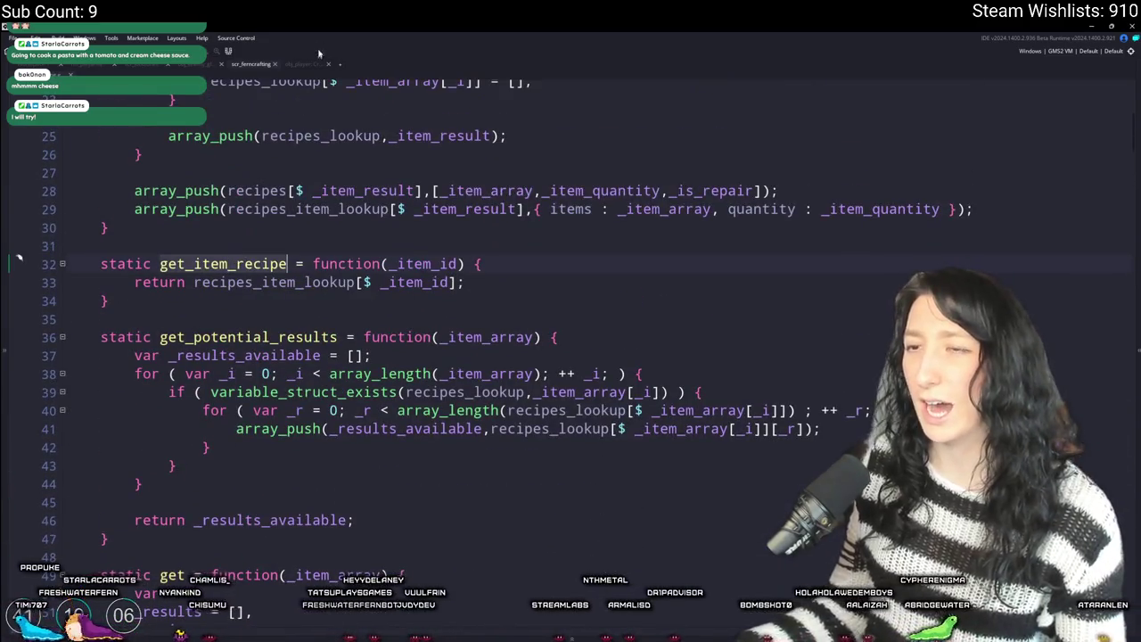
left_click(453, 281)
scroll(390, 429, "down", 2)
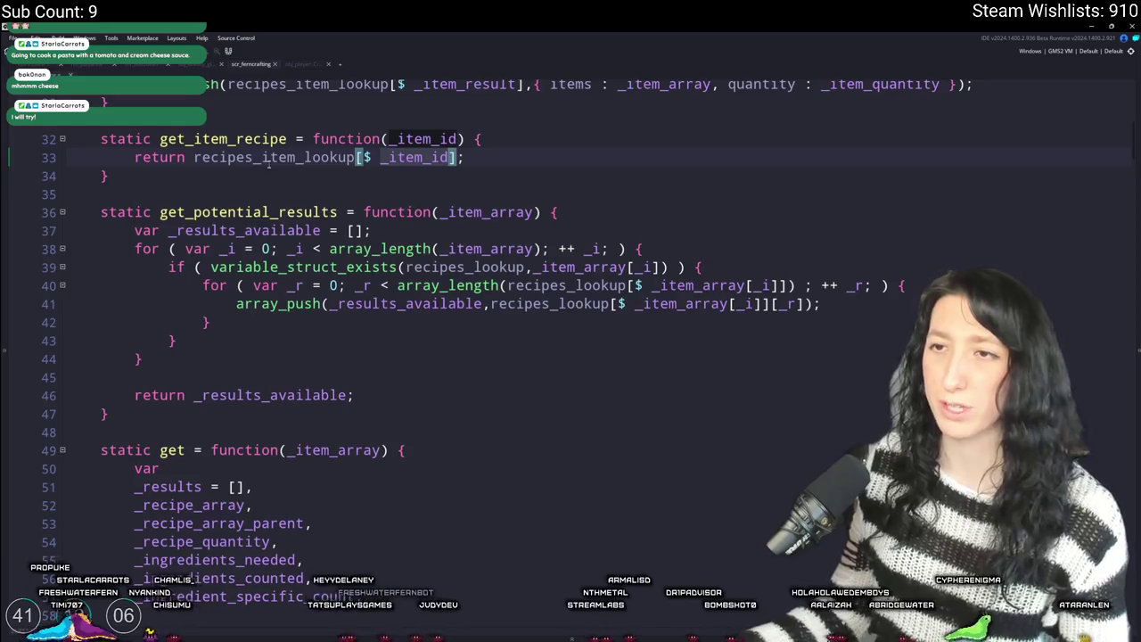
scroll(387, 202, "up", 2)
scroll(387, 201, "up", 4)
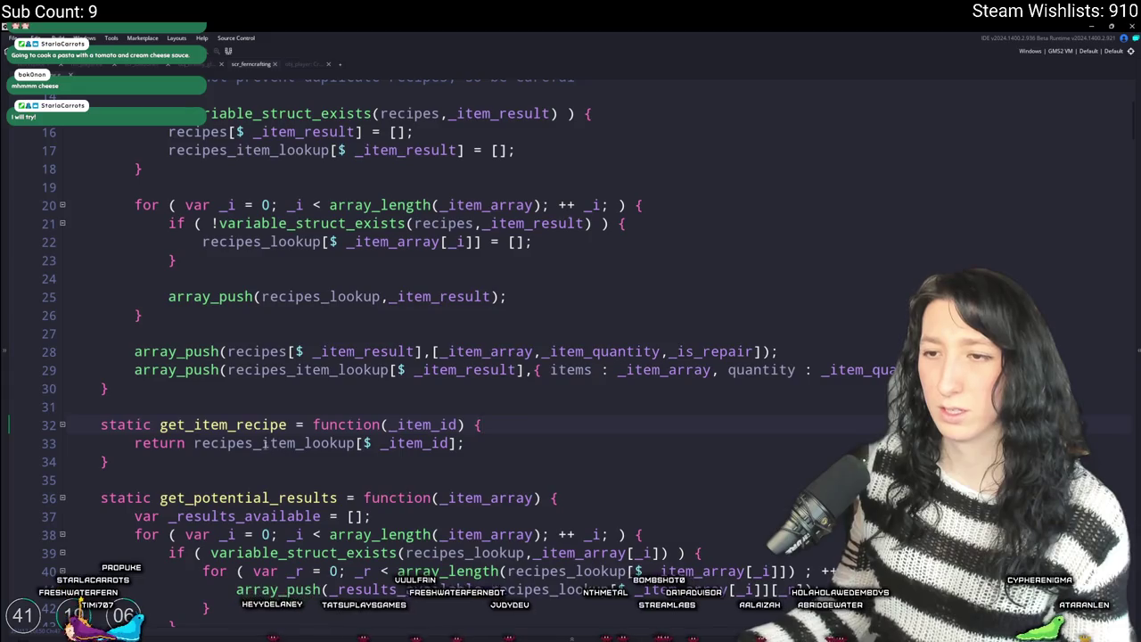
left_click(286, 425)
type("s")
- Add the missing semicolon on line 37, after the recipes_item_lookup return
scroll(18, 294, "down", 2)
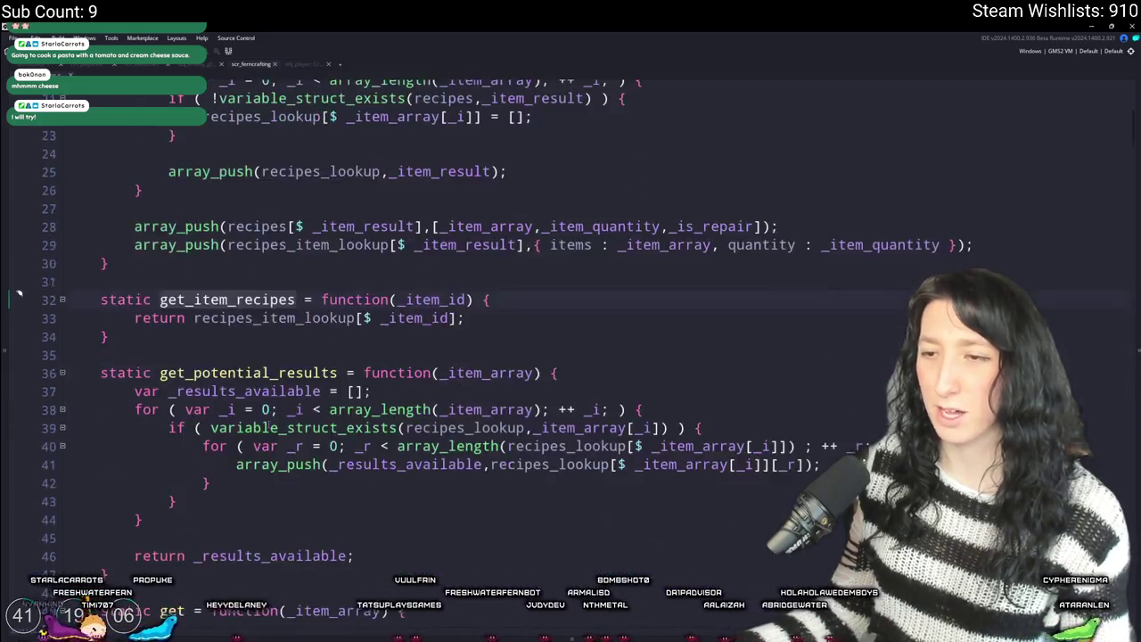
scroll(270, 432, "down", 4)
scroll(279, 403, "down", 2)
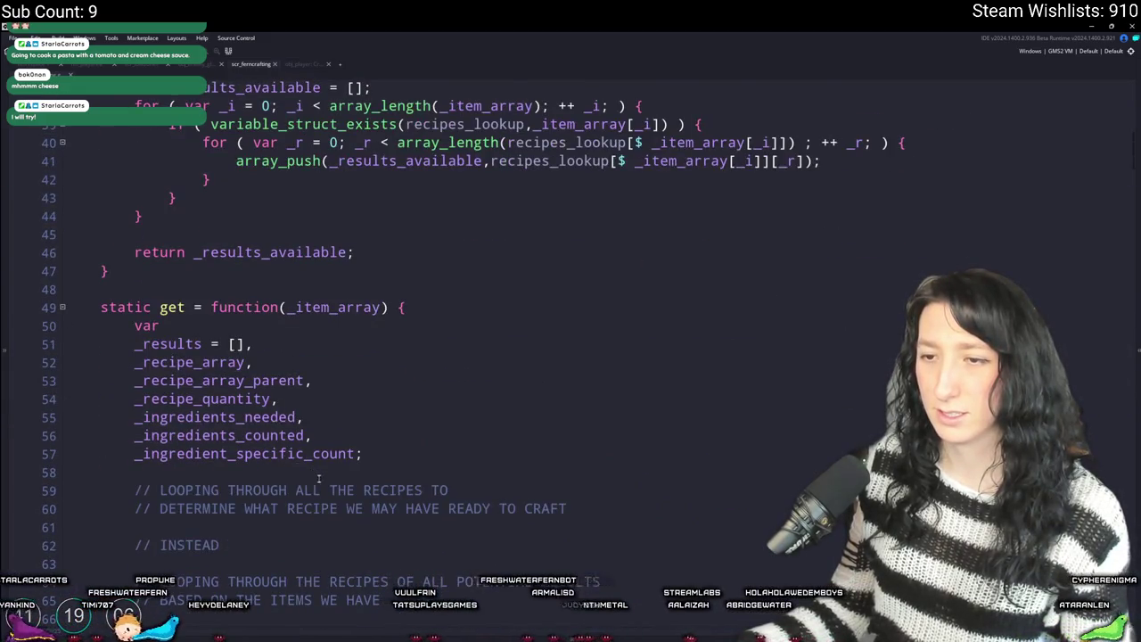
scroll(318, 478, "down", 3)
scroll(571, 339, "up", 9)
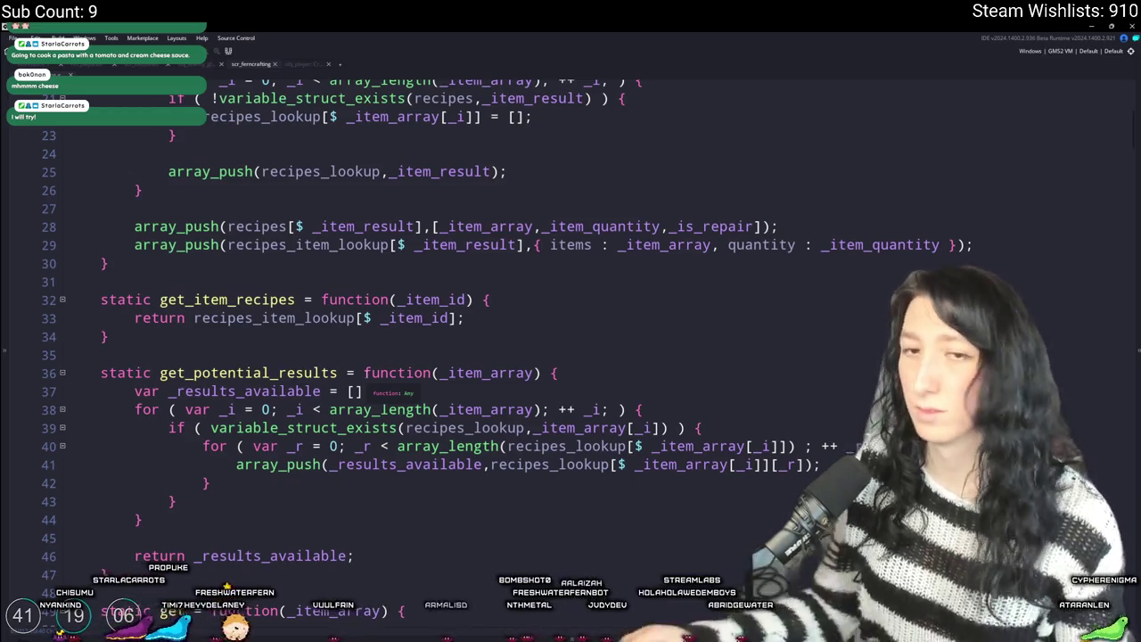
type(";")
scroll(365, 375, "up", 1)
scroll(365, 370, "up", 4)
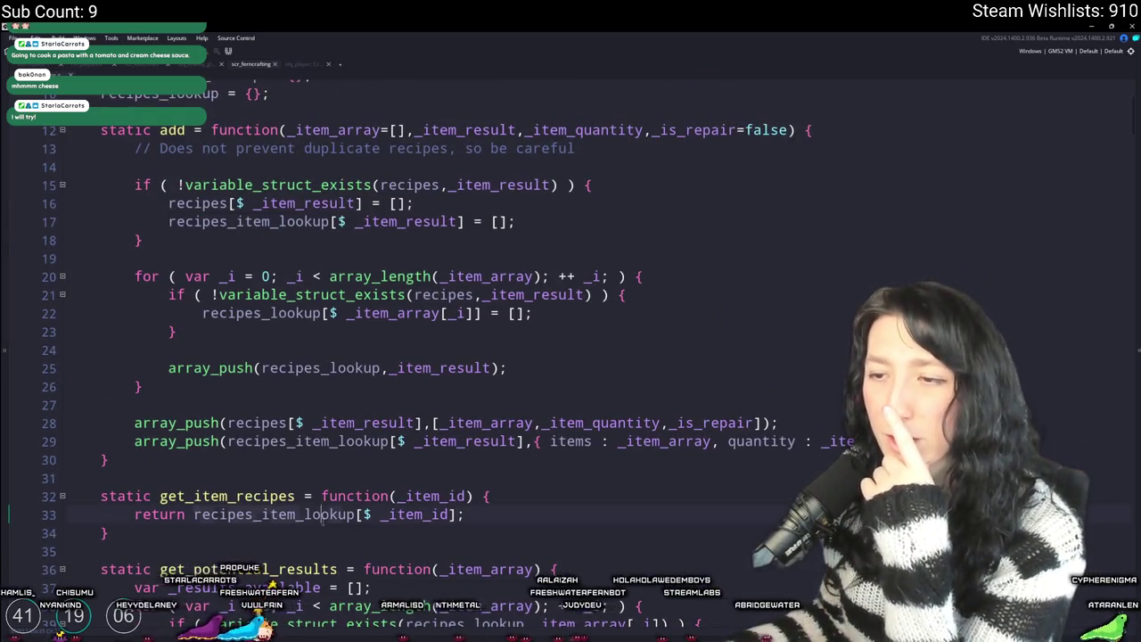
left_click(457, 514)
scroll(559, 446, "down", 1)
scroll(559, 447, "down", 7)
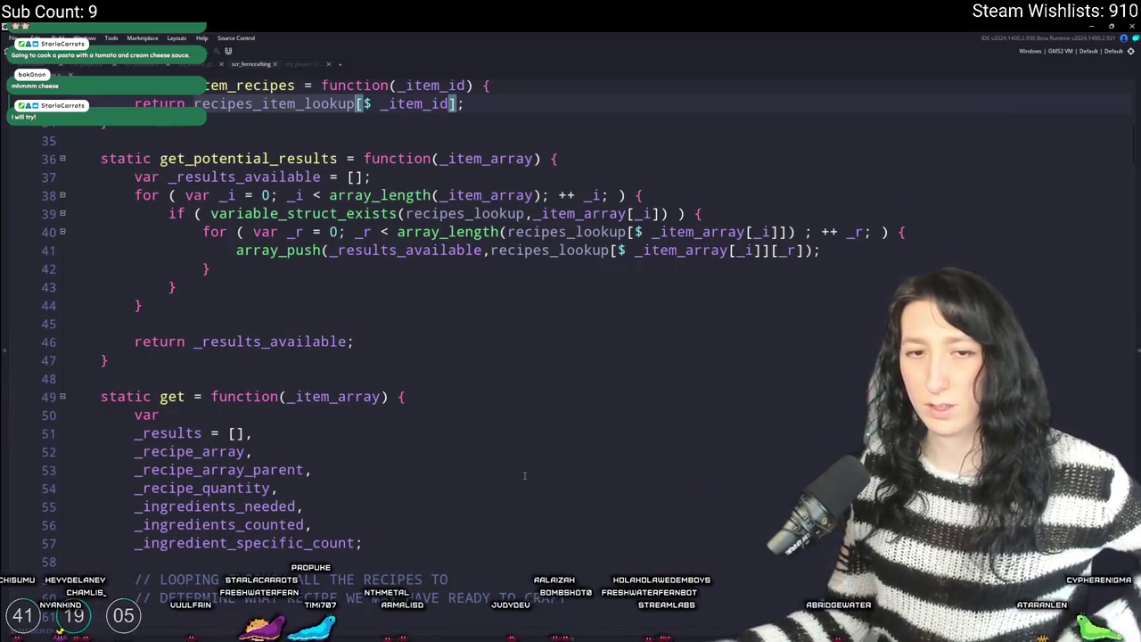
scroll(508, 485, "down", 7)
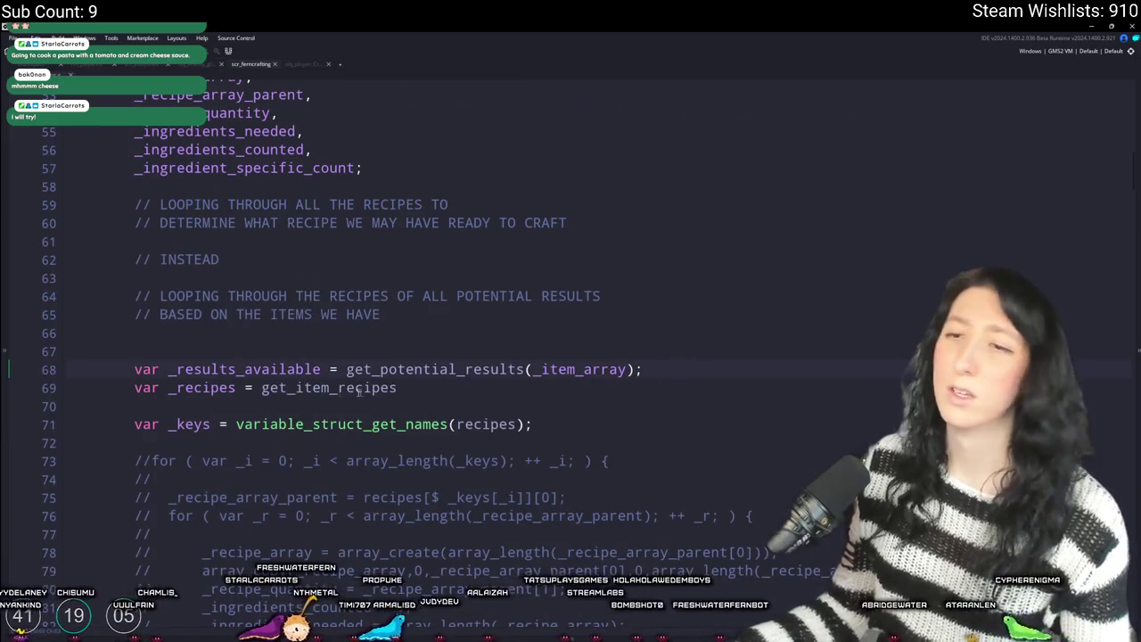
- Initialize _recipes on line 69 as an empty array [];
left_click_drag(261, 388, 421, 392)
key("ctrl+c")
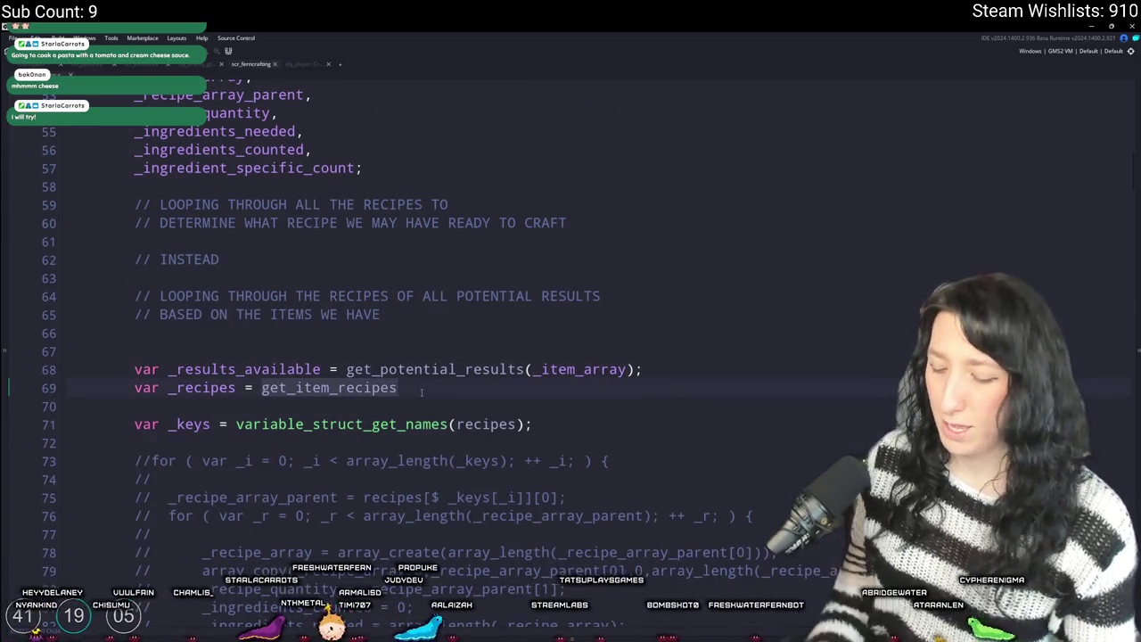
type("[];")
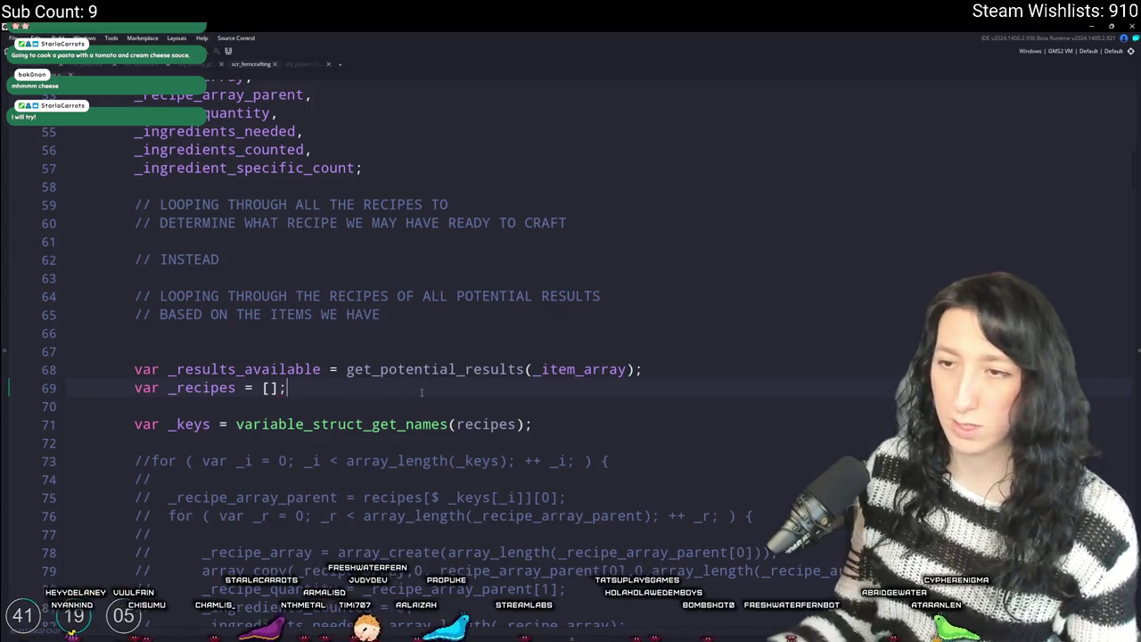
scroll(422, 392, "down", 1)
key("Return")
key("Return")
- Start a get_item_recipes( call on line 71 inside get
type("for (")
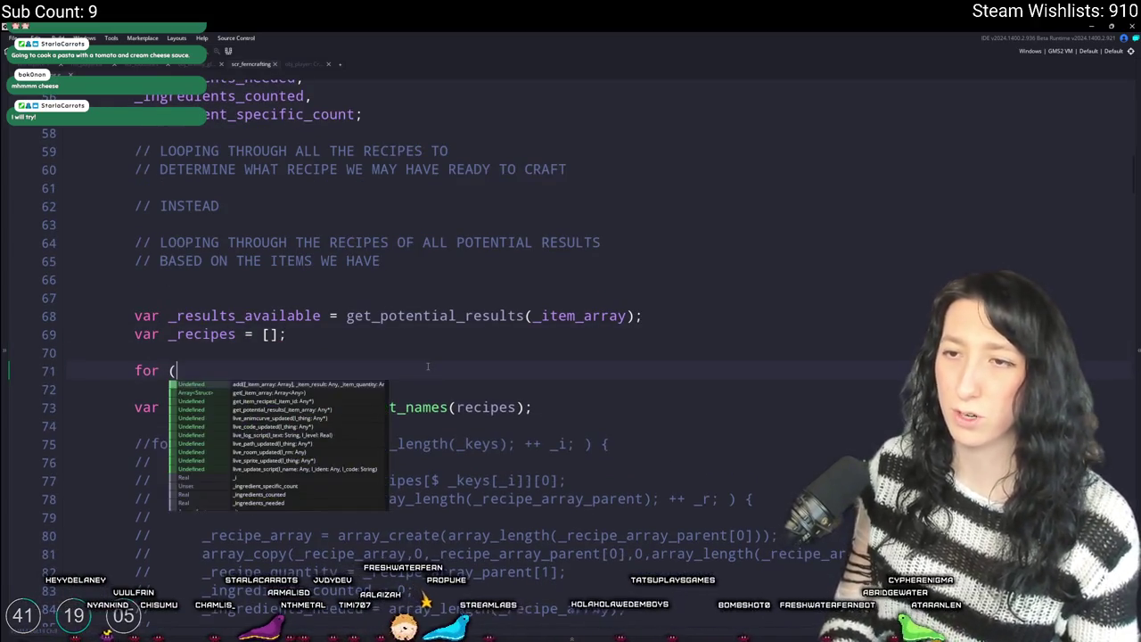
key("BackSpace")
key("BackSpace")
key("BackSpace")
key("ctrl+v")
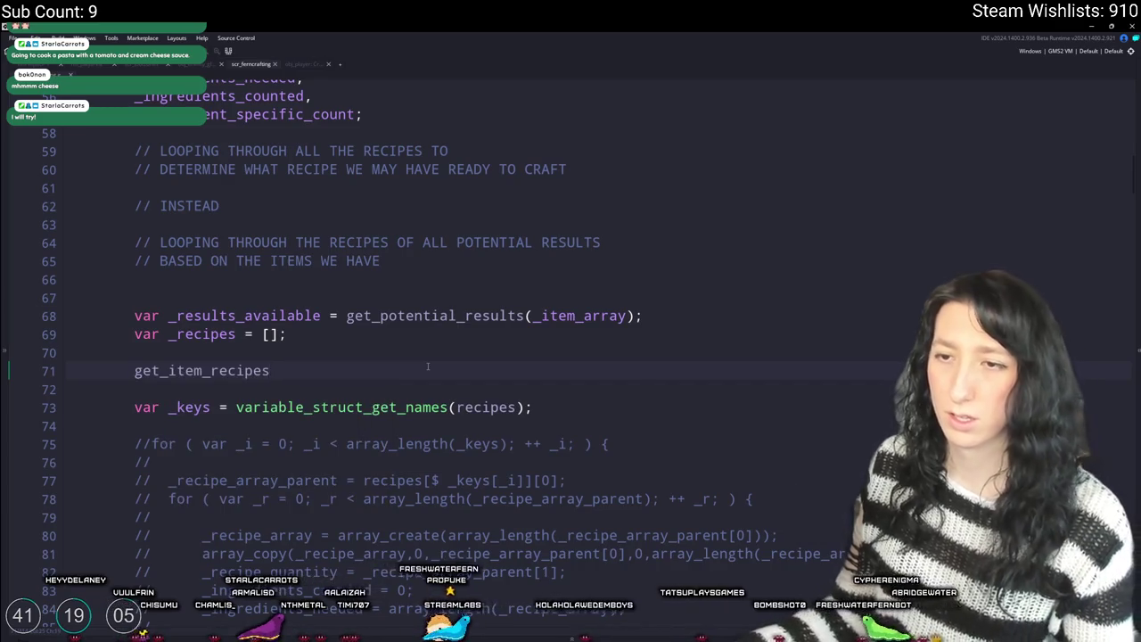
key("ctrl+z")
scroll(427, 366, "up", 3)
type("for (")
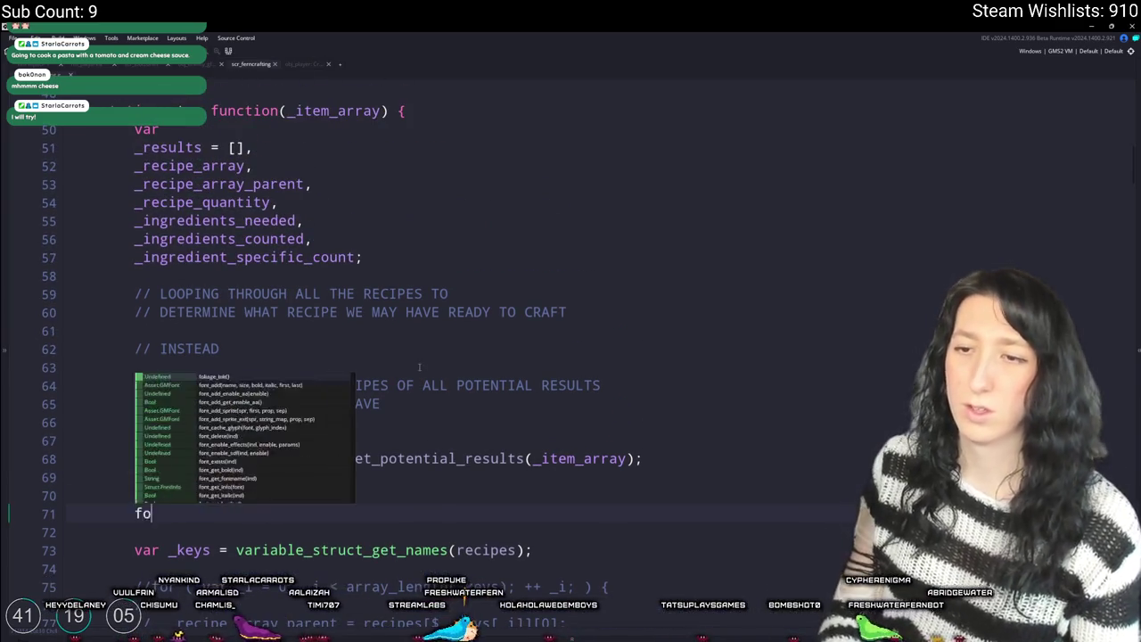
key("BackSpace")
key("BackSpace")
key("BackSpace")
key("ctrl+v")
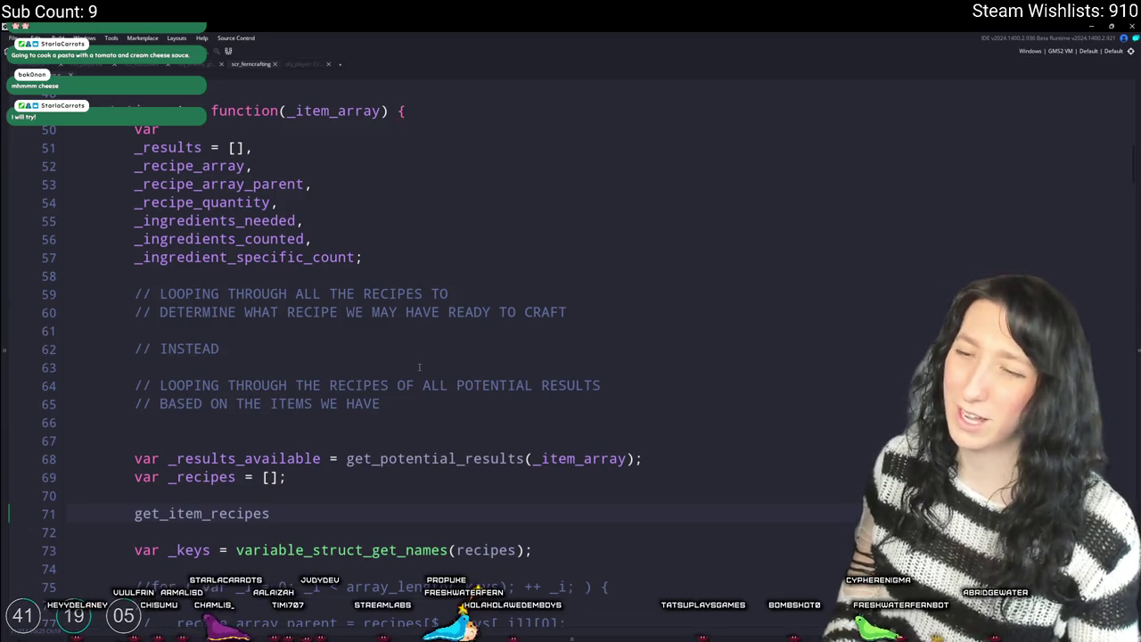
key("BackSpace")
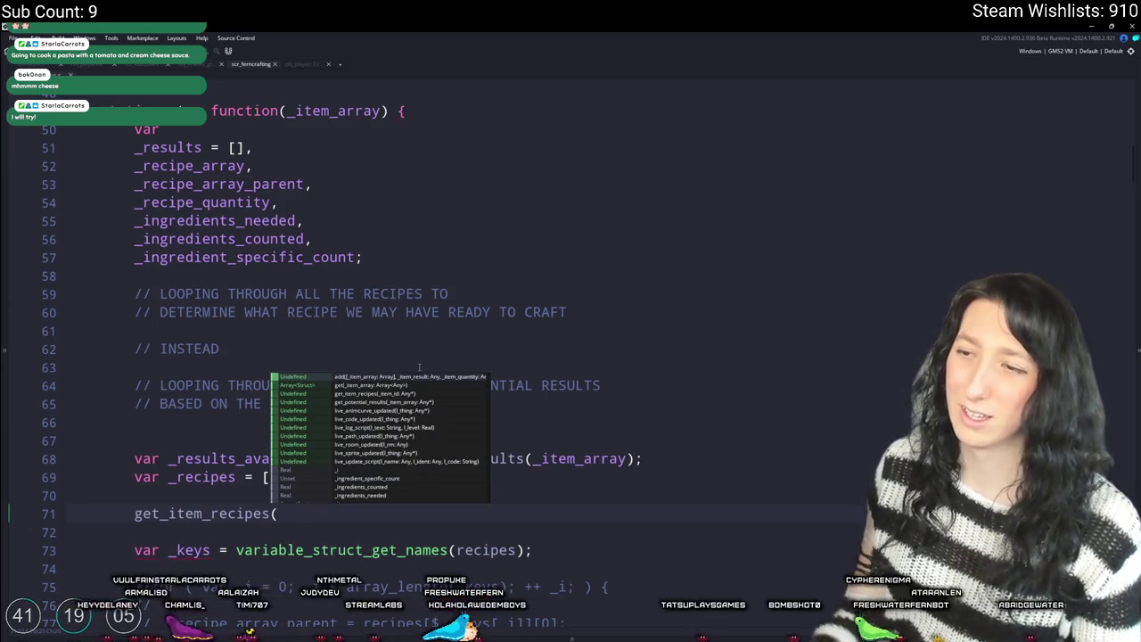
left_click(486, 340)
scroll(486, 340, "down", 2)
left_click(315, 437)
scroll(278, 387, "up", 10)
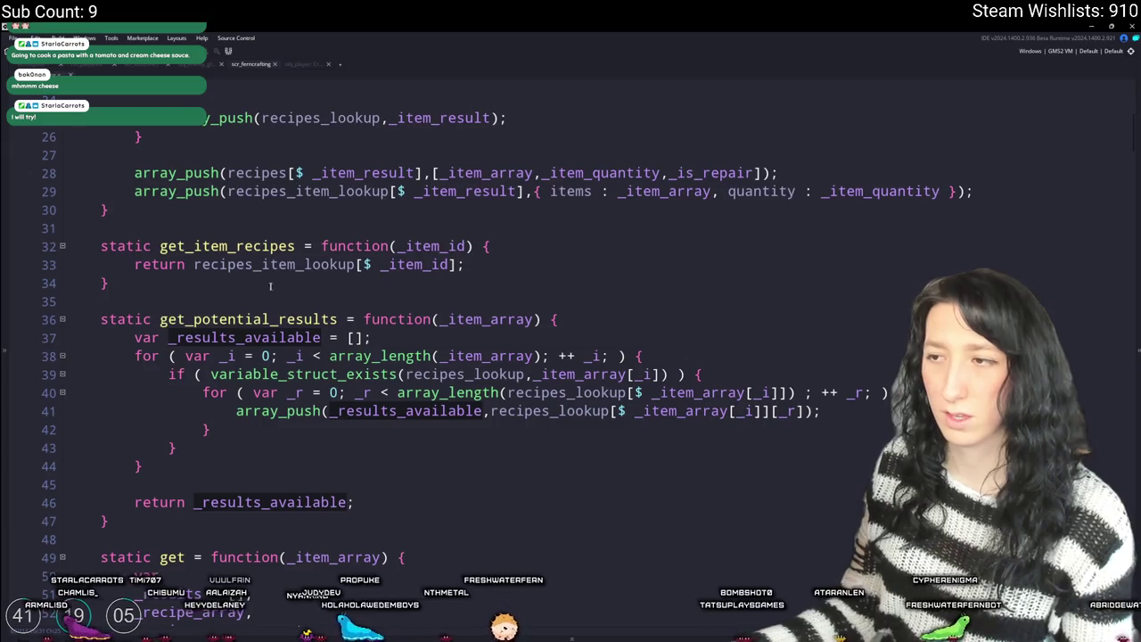
left_click(275, 468)
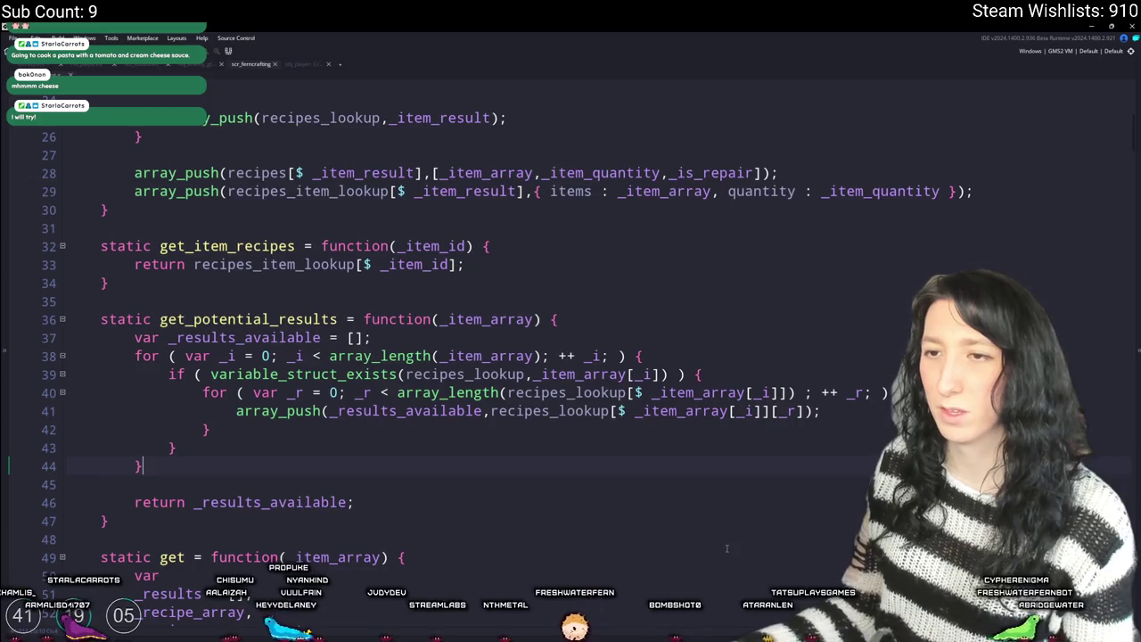
- Add an array_unique call on a new line before the return in get_potential_results
key("Return")
key("Return")
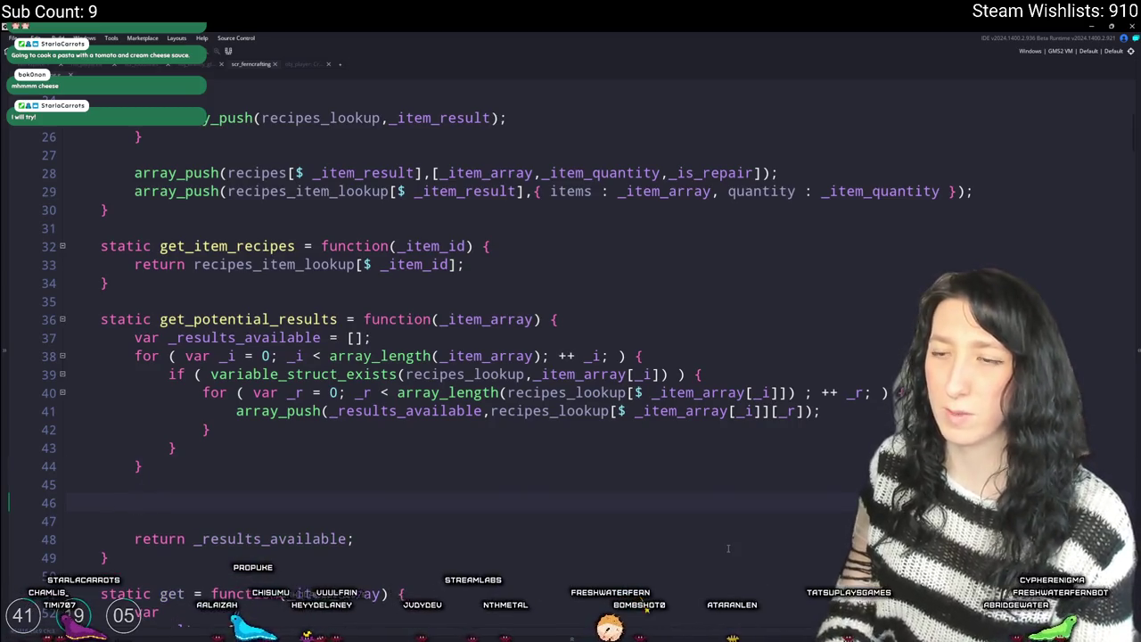
type("array_un")
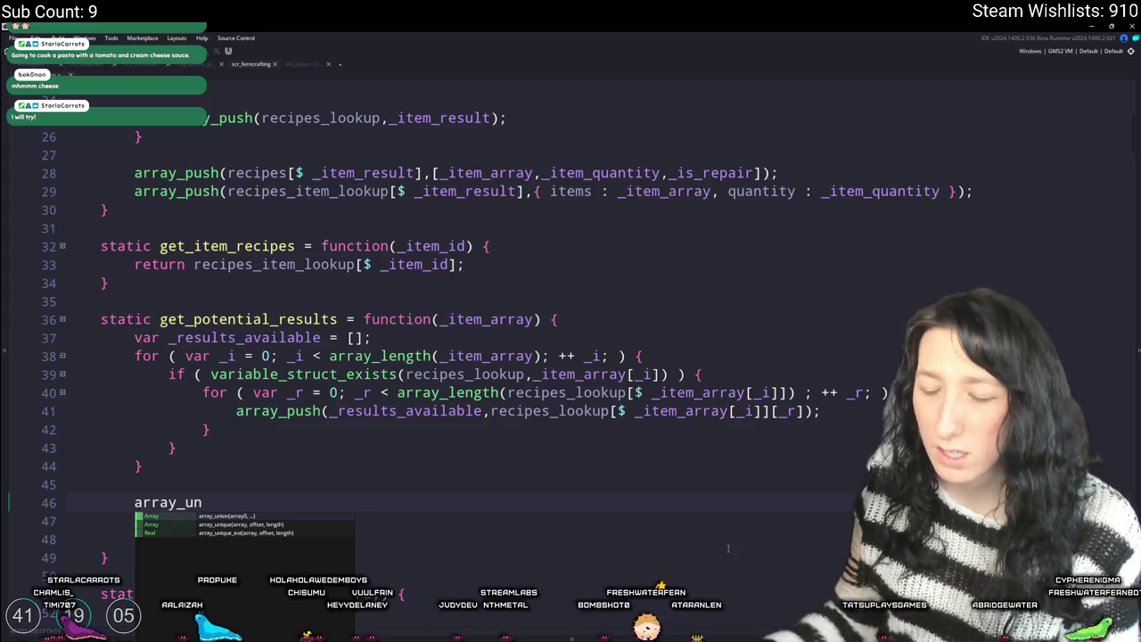
key("Down")
key("Return")
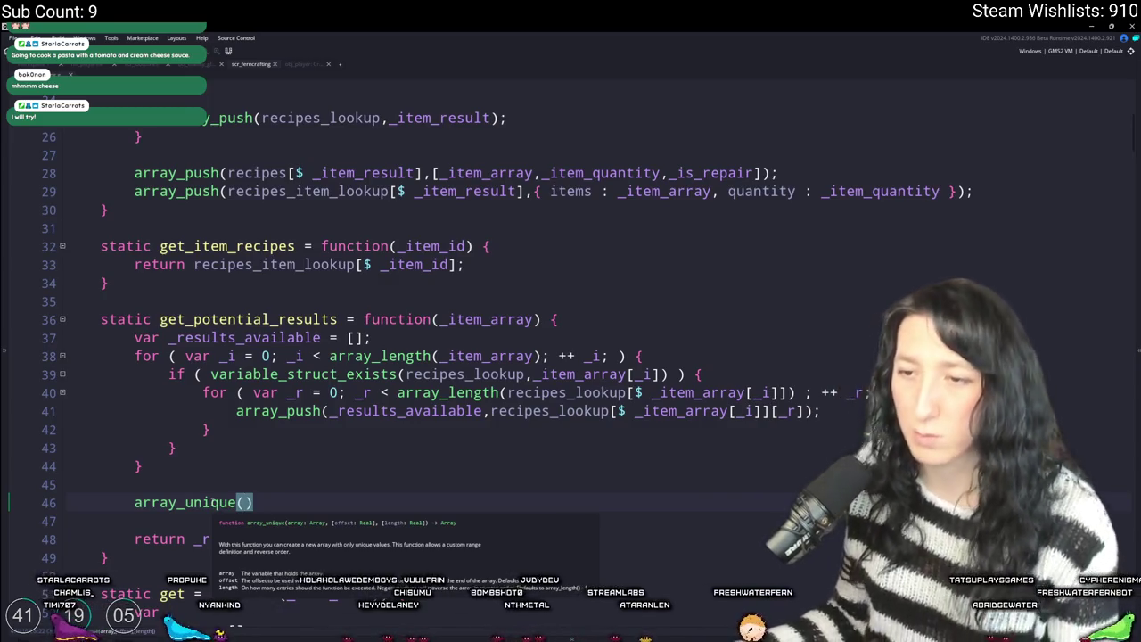
left_click(612, 411)
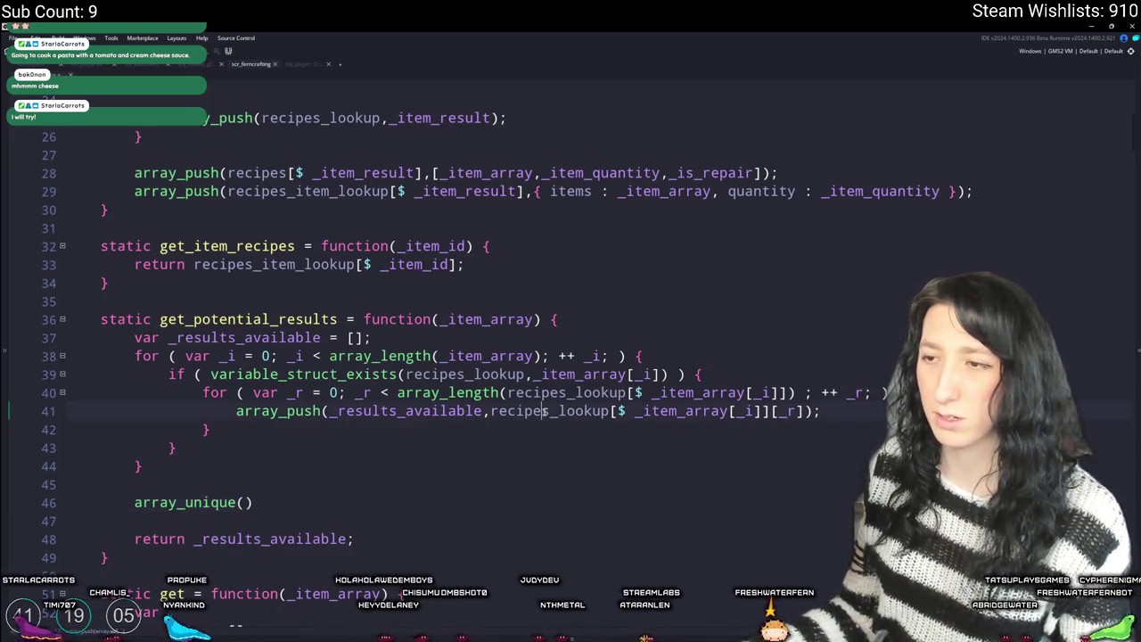
left_click(157, 503)
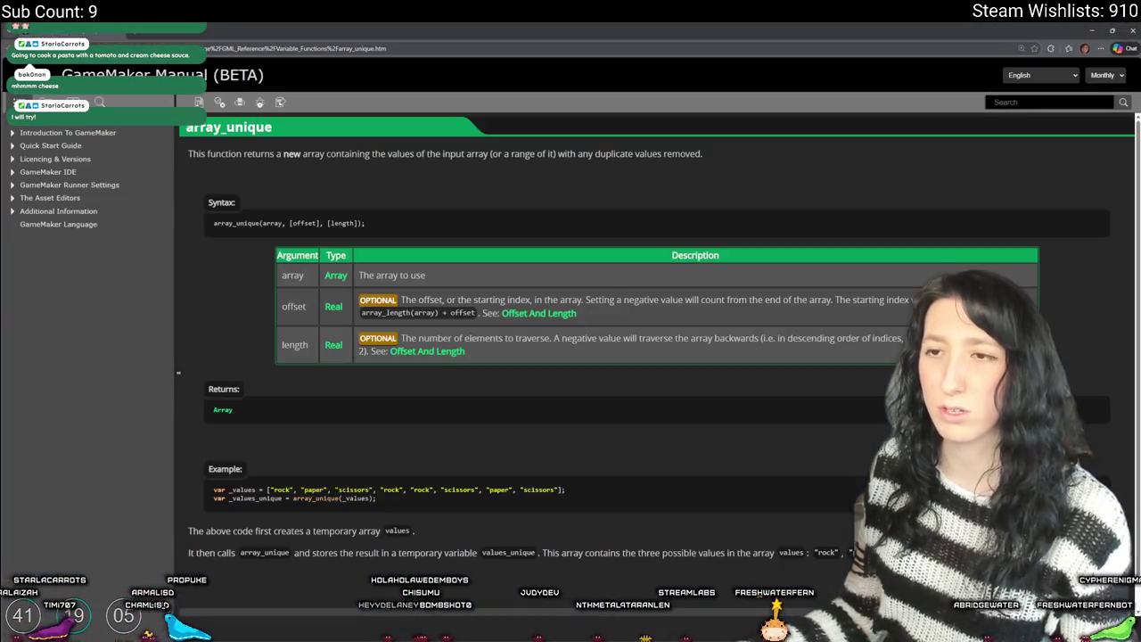
key("alt+Tab")
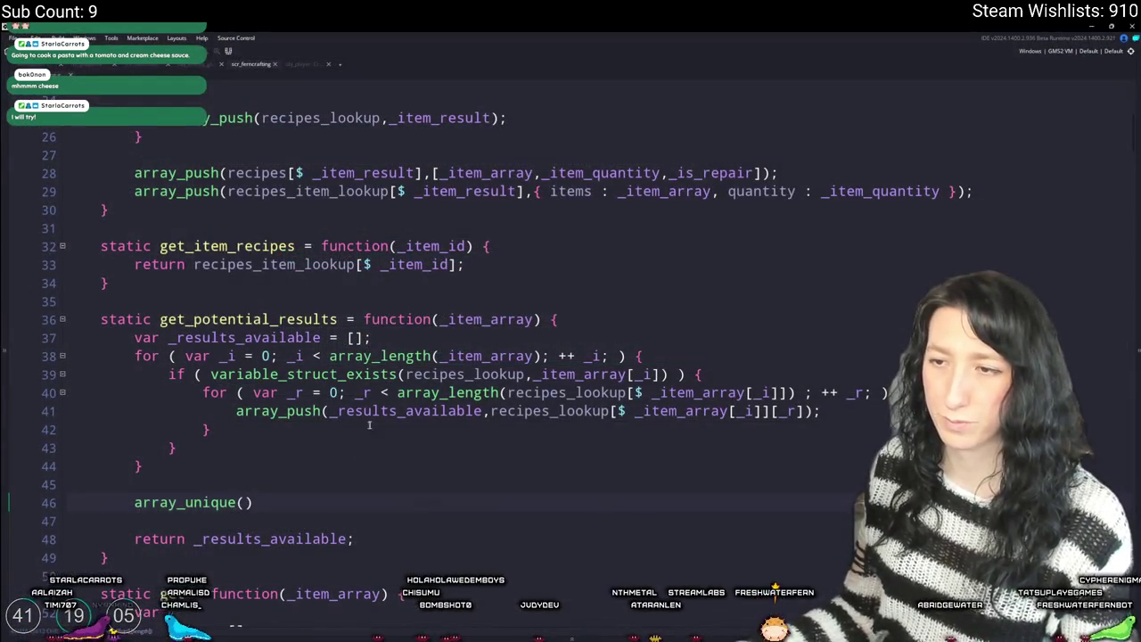
- Make the line read _results_available = array_unique(_results_available)
double_click(399, 411)
key("ctrl+c")
left_click(134, 502)
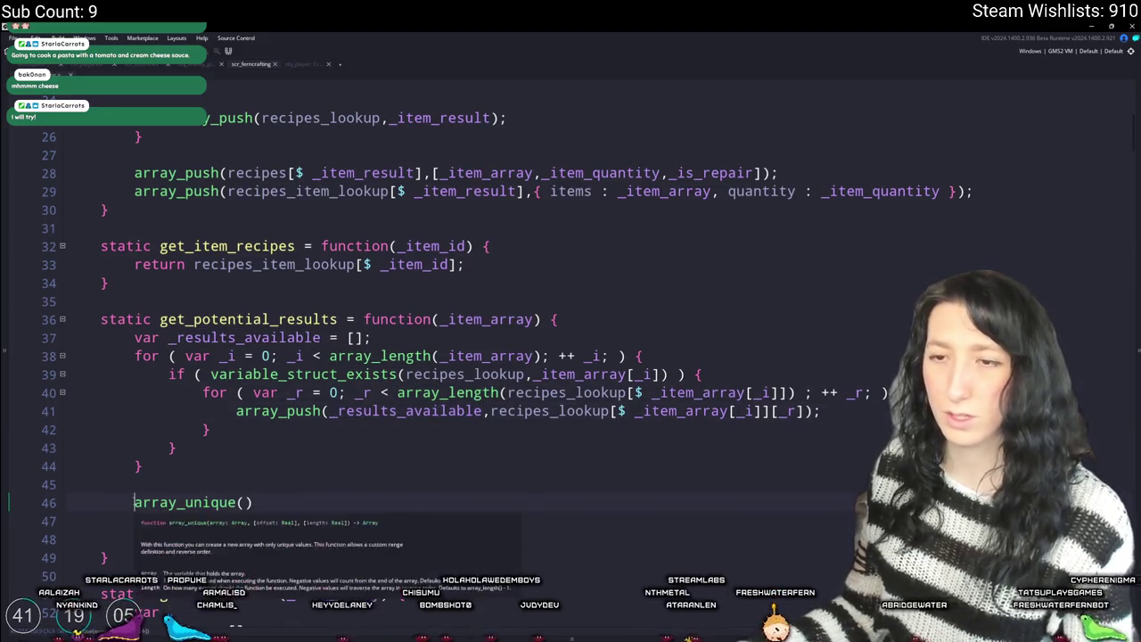
key("ctrl+v")
type("=")
left_click(436, 503)
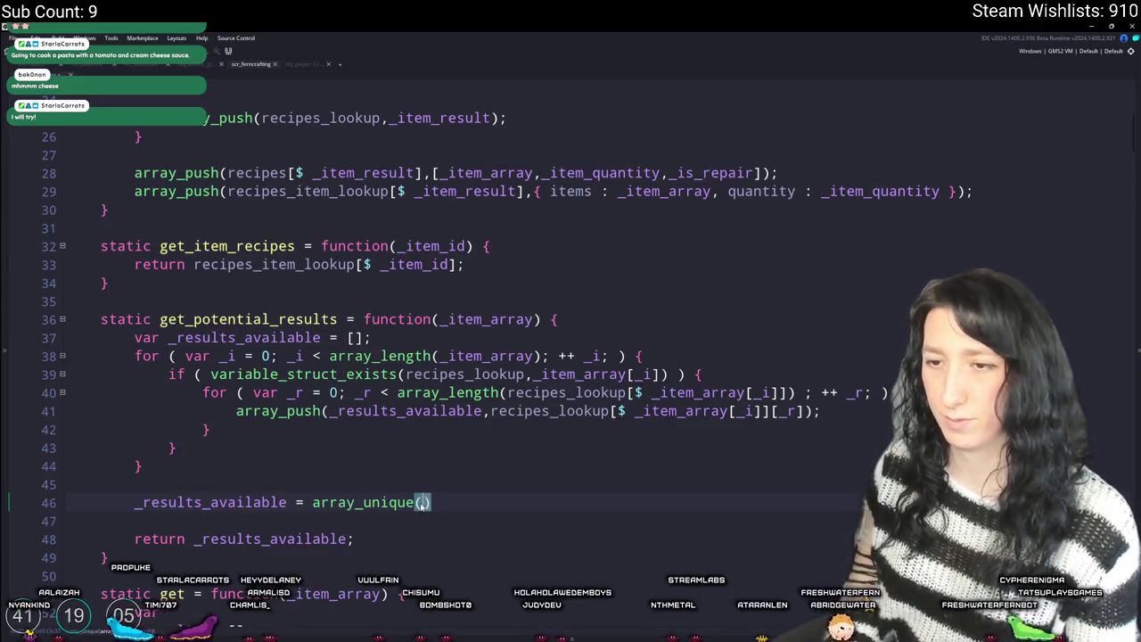
key("BackSpace")
key("ctrl+v")
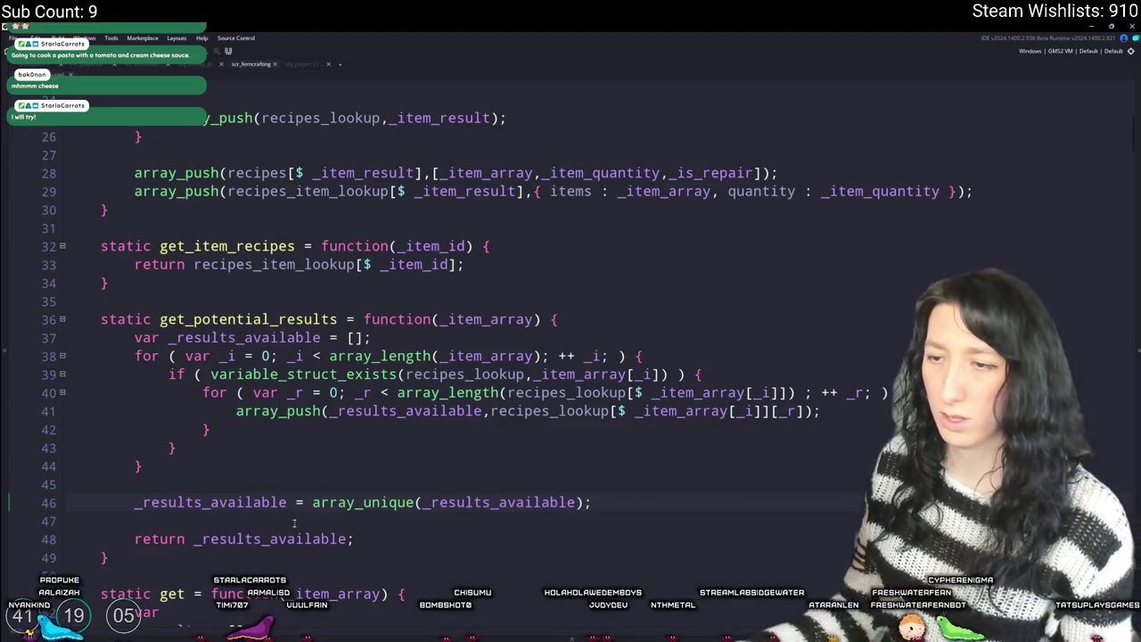
mouse_move(334, 504)
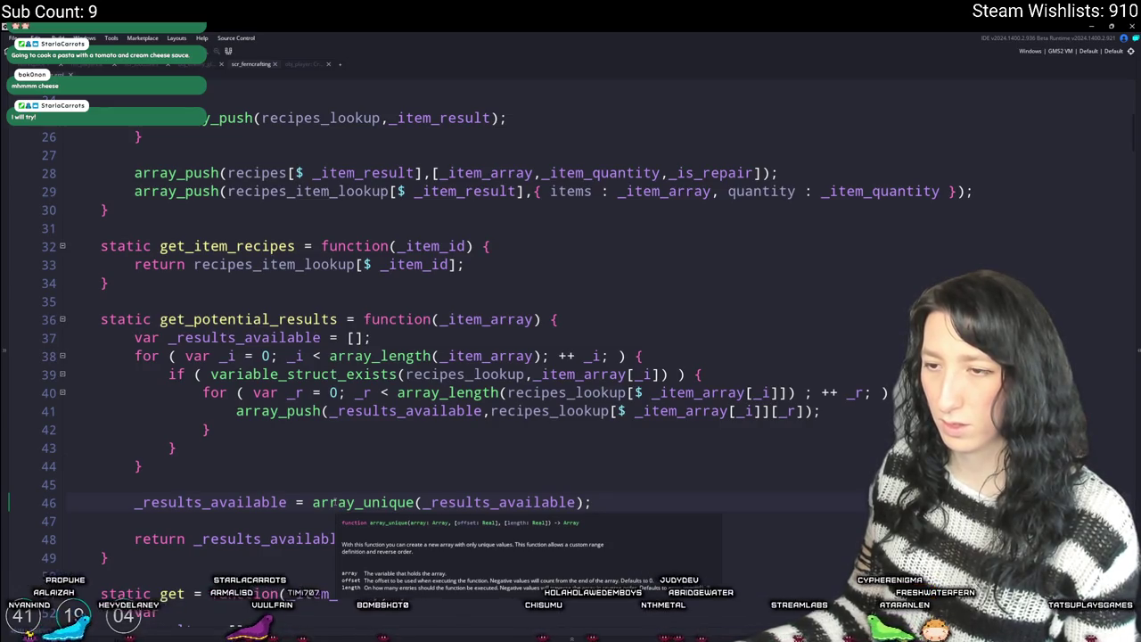
middle_click(335, 503)
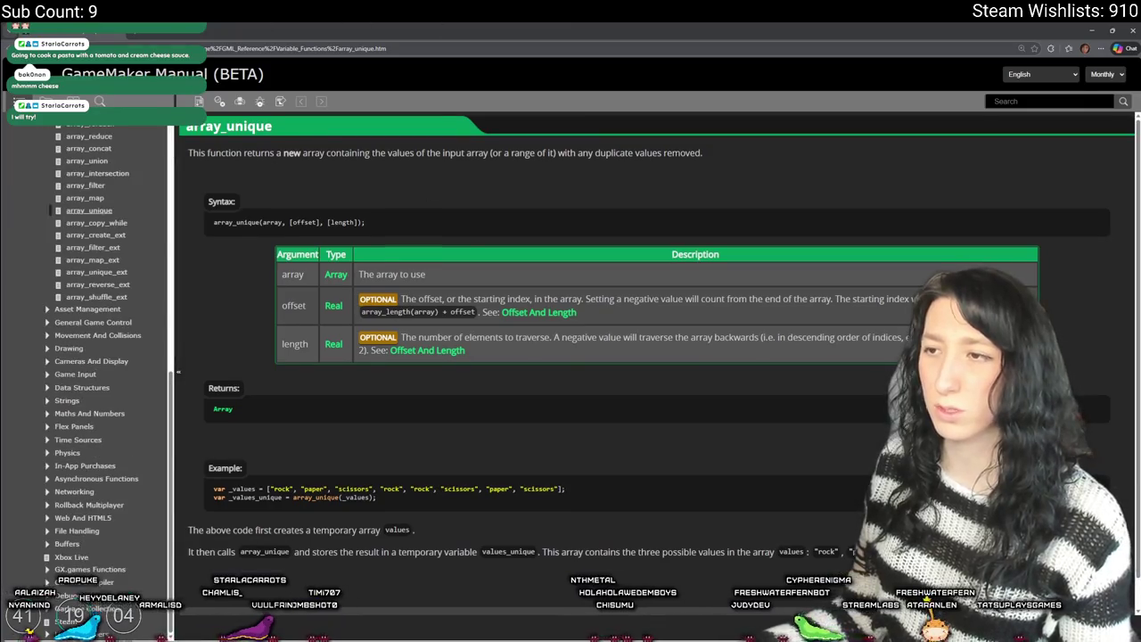
key("alt+Tab")
- Return array_unique(_results_available) directly and delete the separate assignment line
scroll(235, 415, "down", 4)
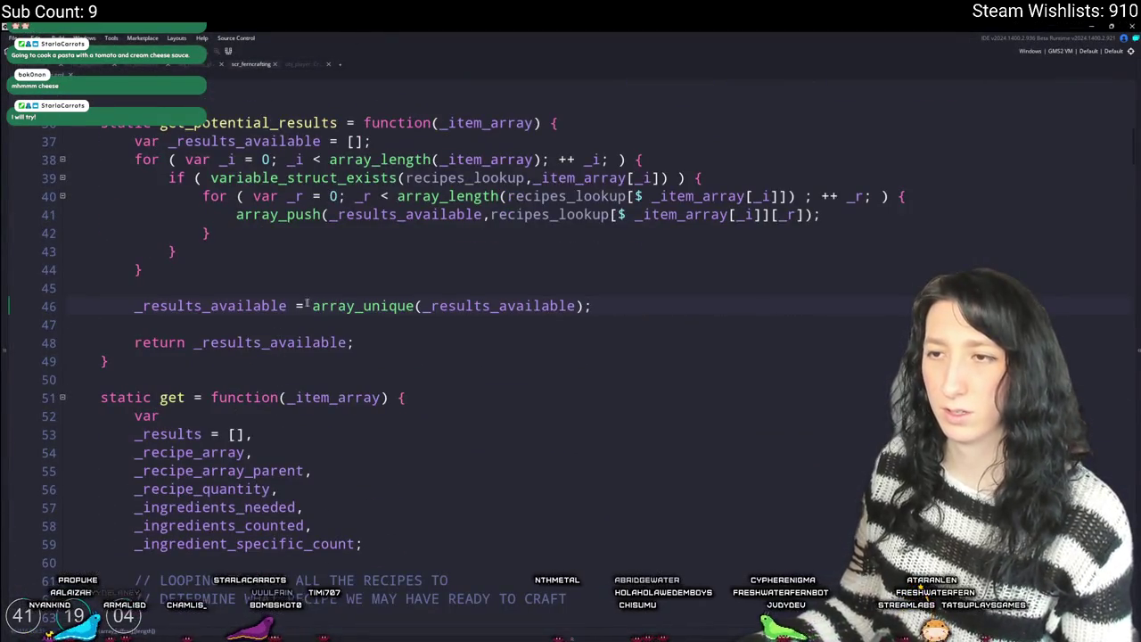
scroll(299, 290, "down", 1)
left_click_drag(314, 272, 579, 270)
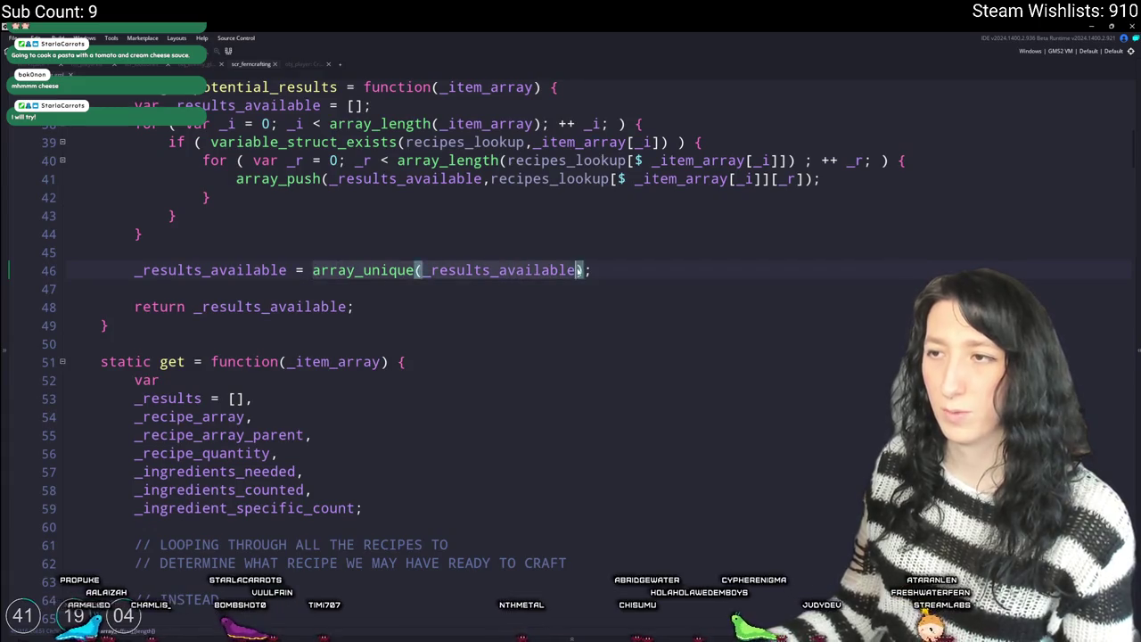
key("ctrl+c")
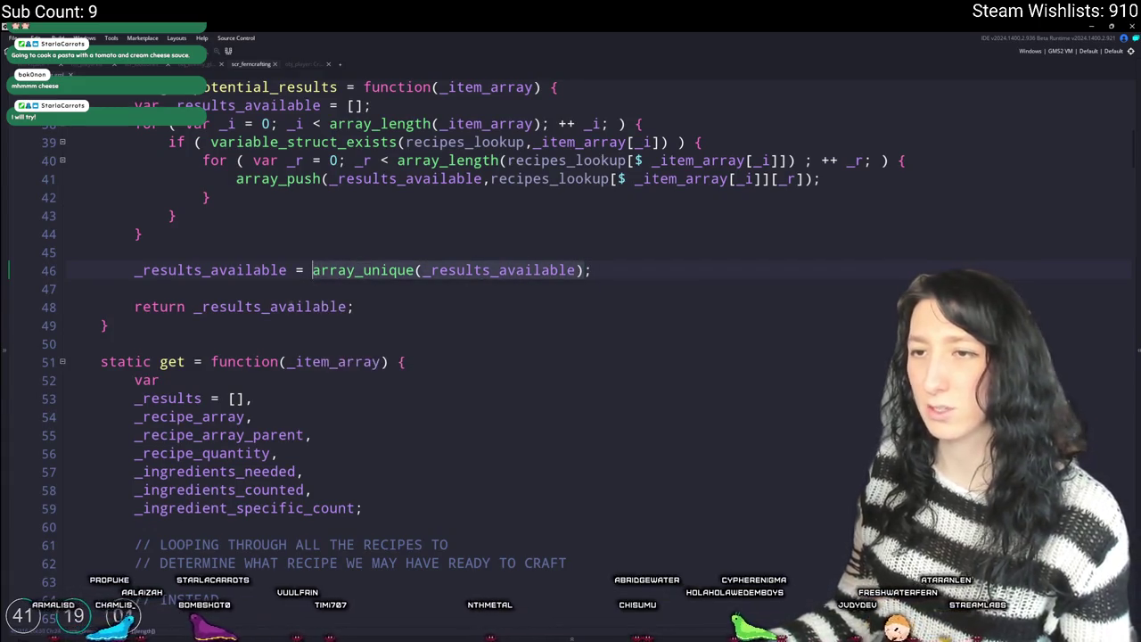
double_click(268, 307)
key("ctrl+v")
left_click_drag(129, 306, 134, 268)
key("BackSpace")
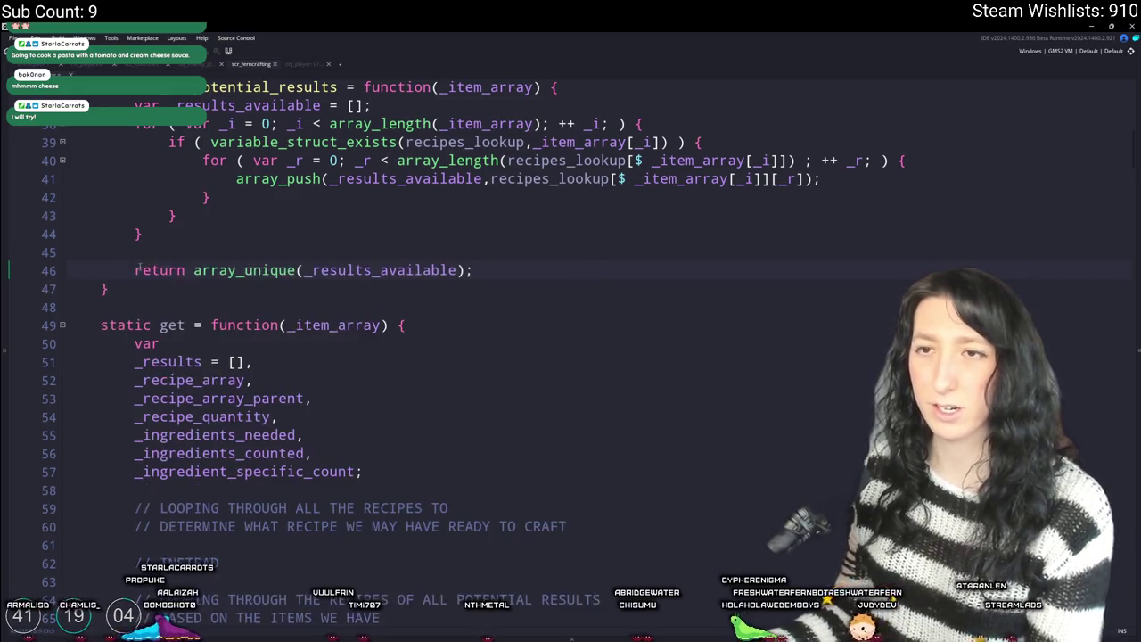
- Add a for loop over _results_available with index _i after var _recipes
scroll(502, 265, "down", 5)
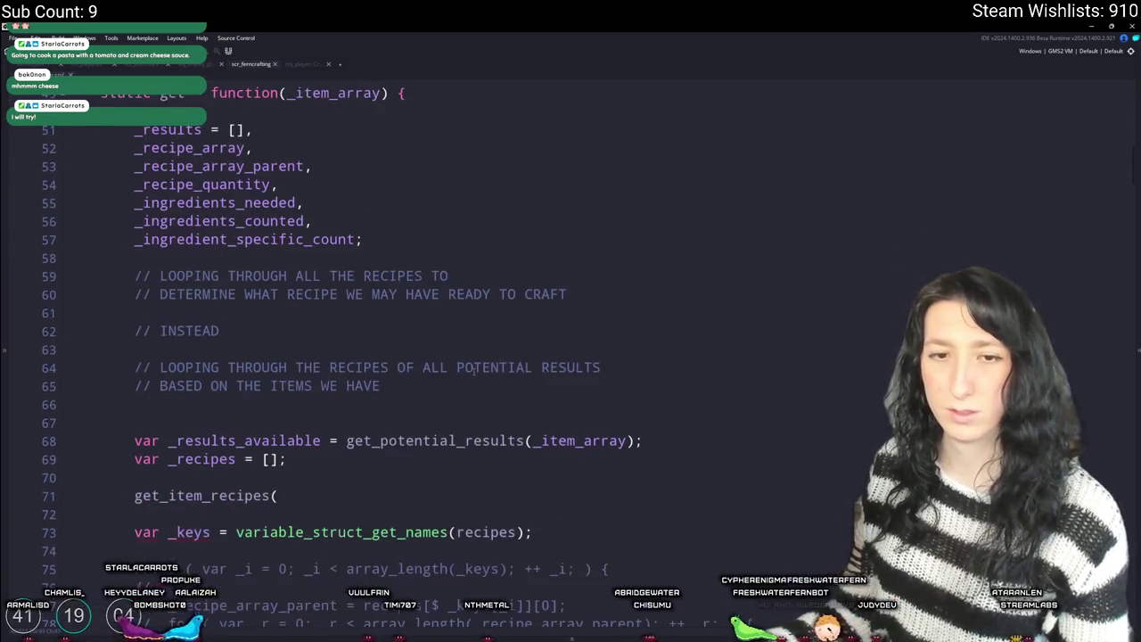
scroll(339, 350, "up", 2)
scroll(318, 420, "down", 4)
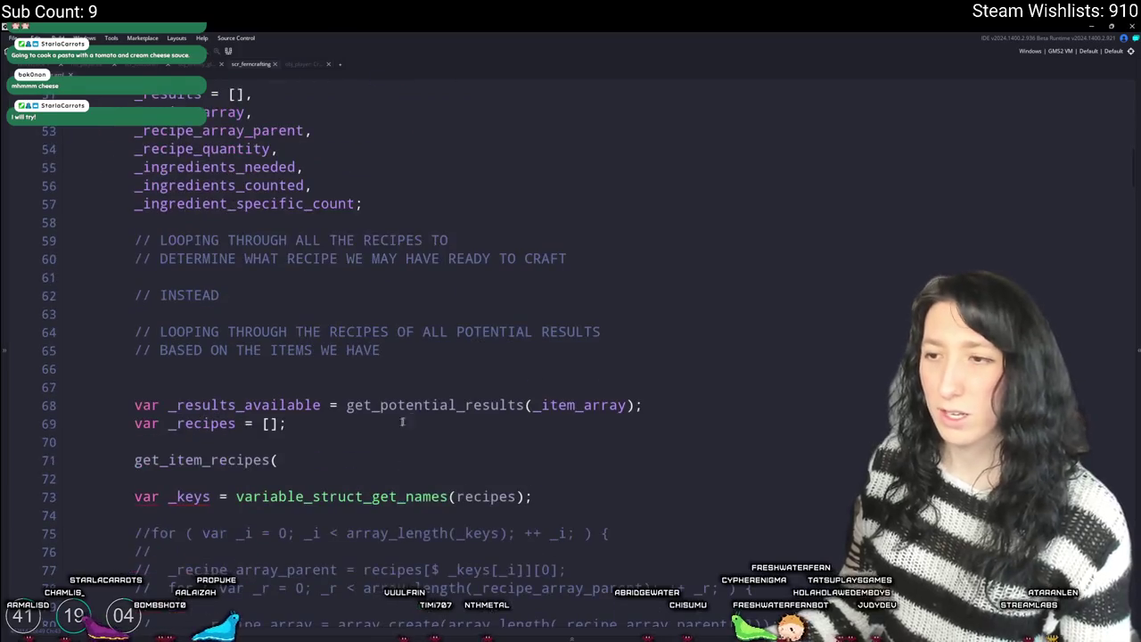
left_click(288, 321)
left_click(644, 317)
key("Return")
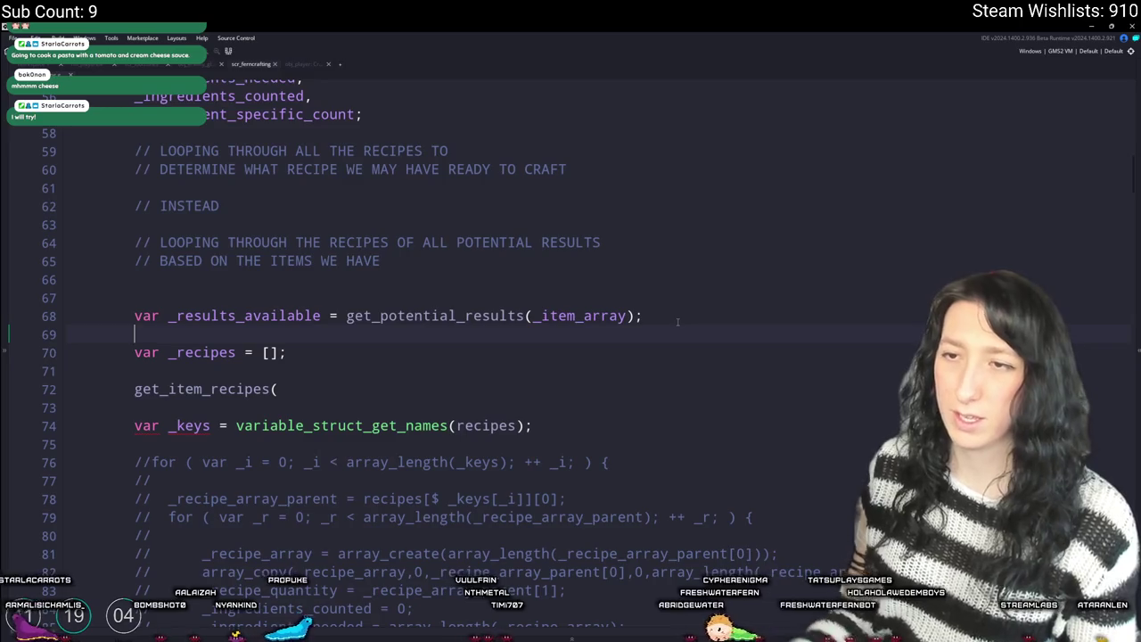
key("BackSpace")
left_click(571, 357)
key("Return")
type("for ")
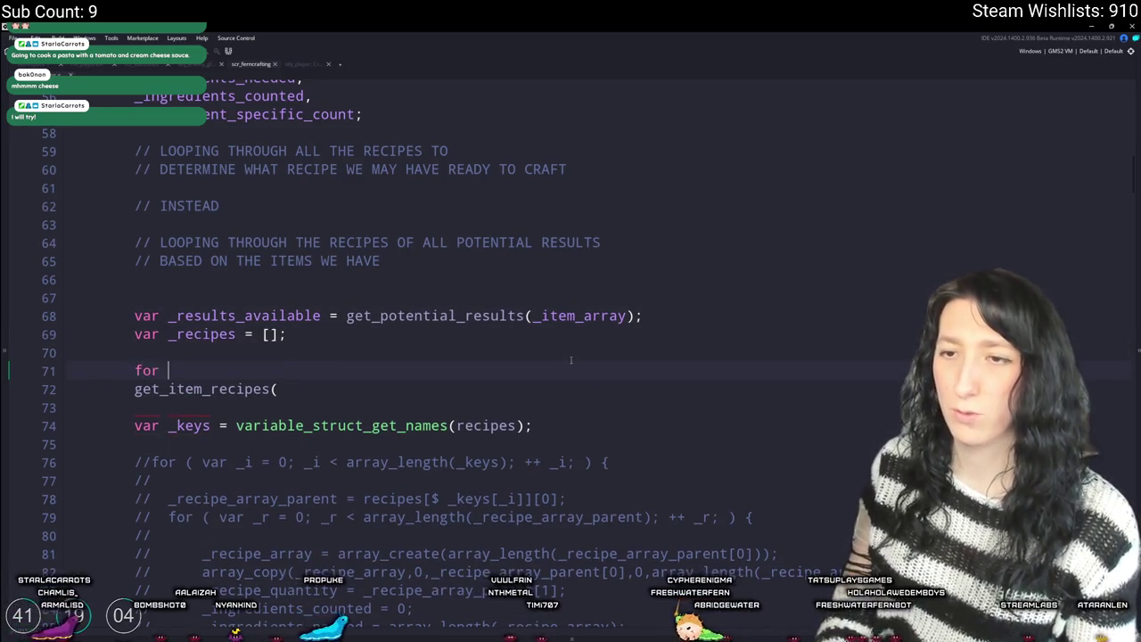
type("( var _i = 0; _")
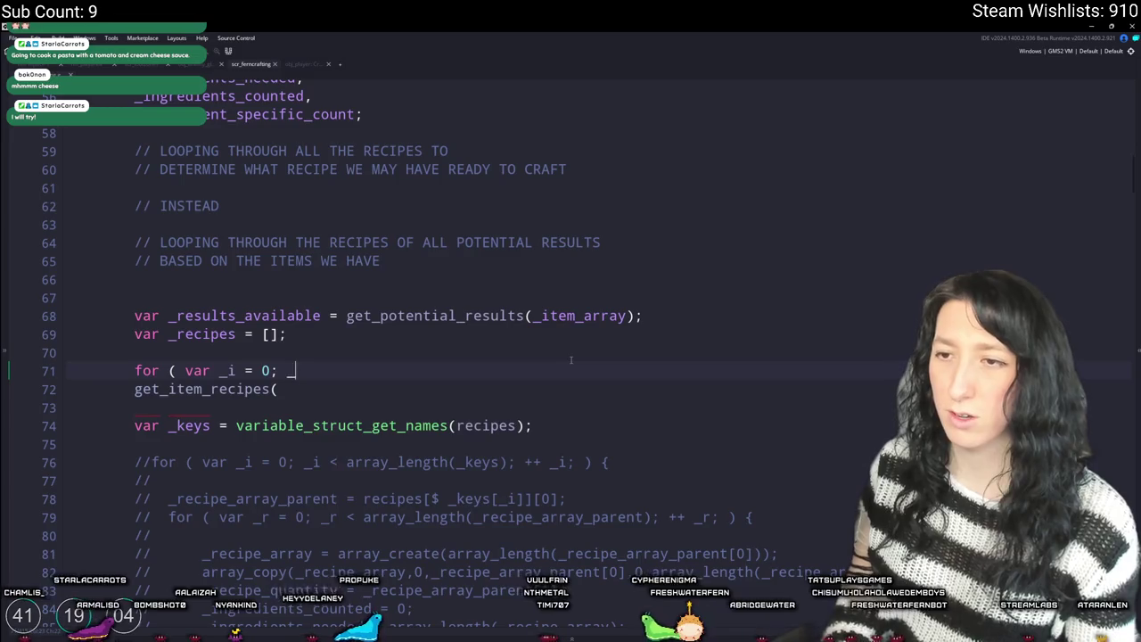
type("i < array_length(")
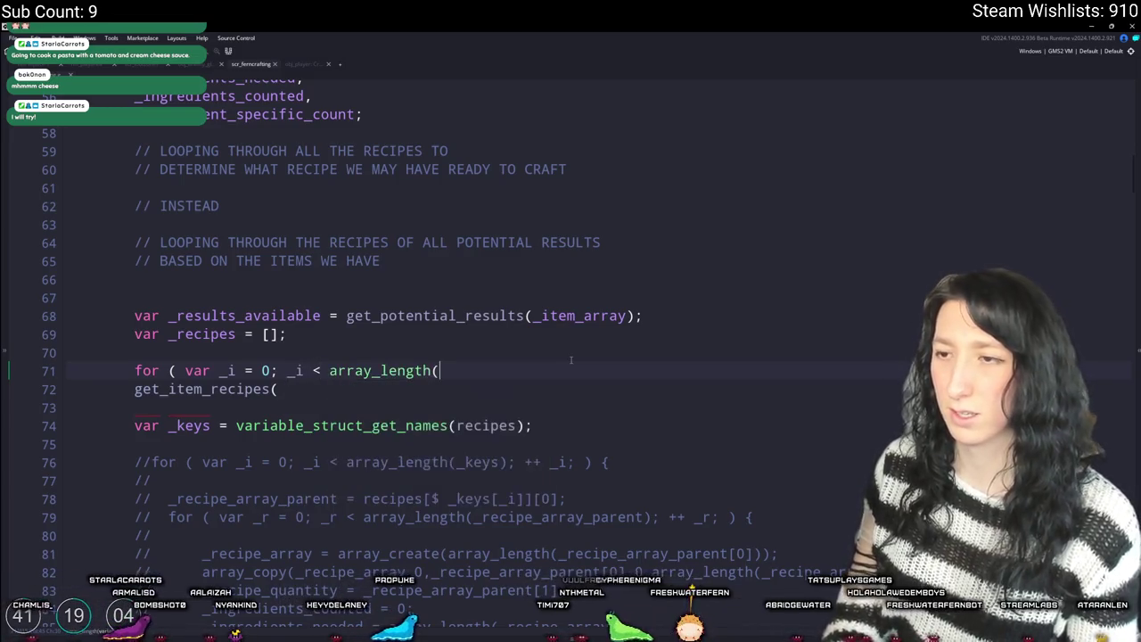
type("_results_available); ++ _i; ) {")
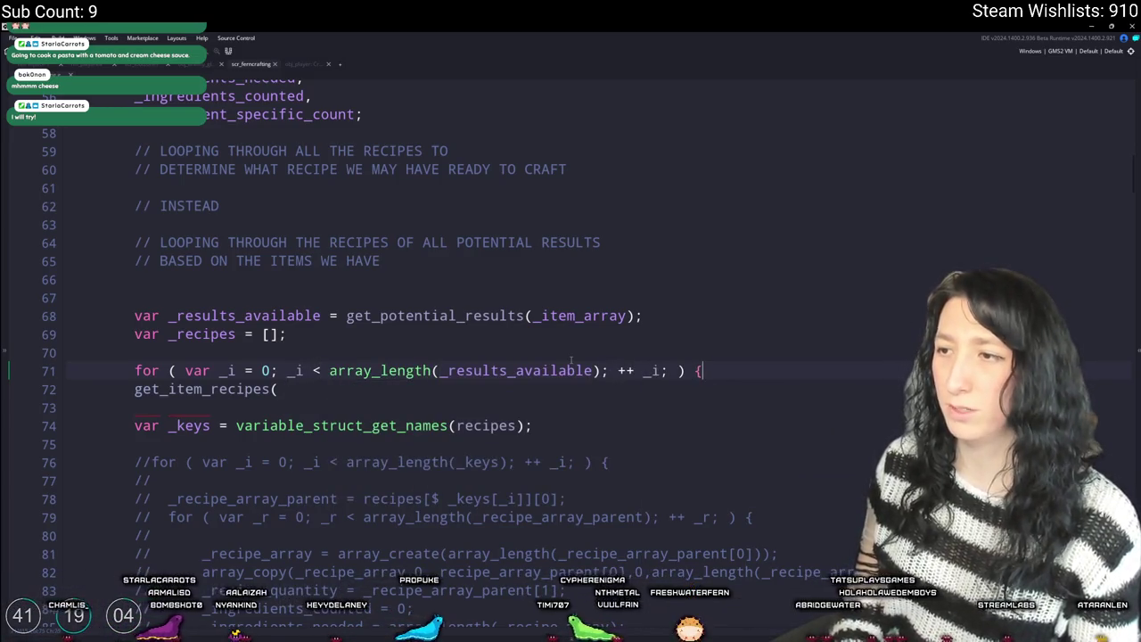
- Close the loop with a brace and indent the get_item_recipes line inside it
key("Down")
key("End")
key("Return")
type("}")
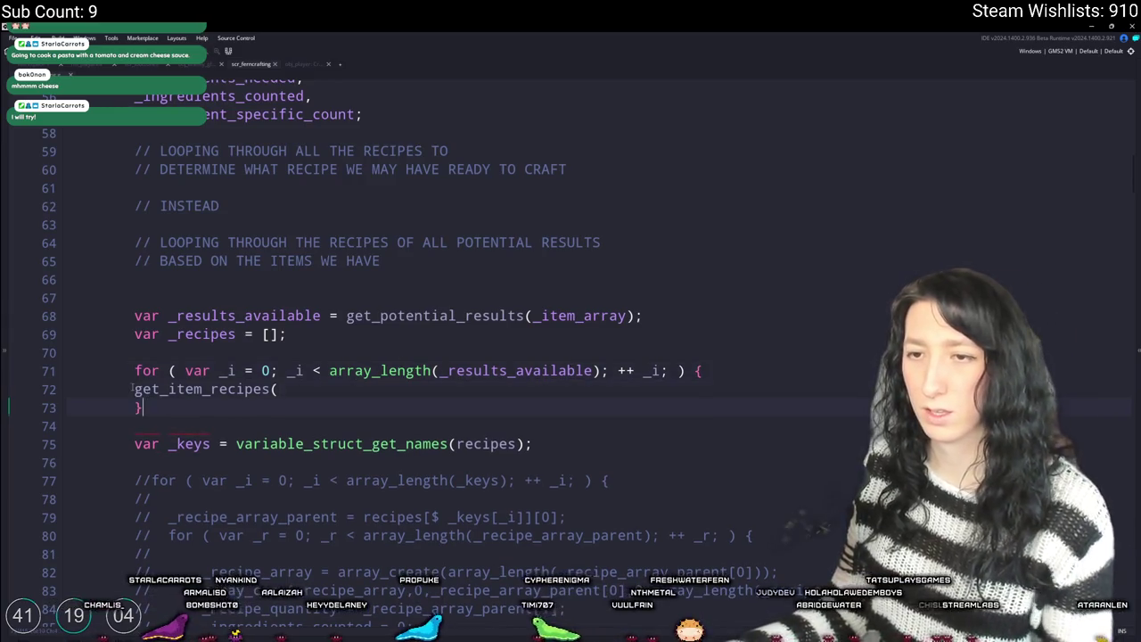
key("Up")
key("Home")
key("Tab")
- Push get_item_recipes(_results_available[_i]) into _recipes with array_push
left_click(236, 334)
left_click(154, 389)
key("ctrl+v")
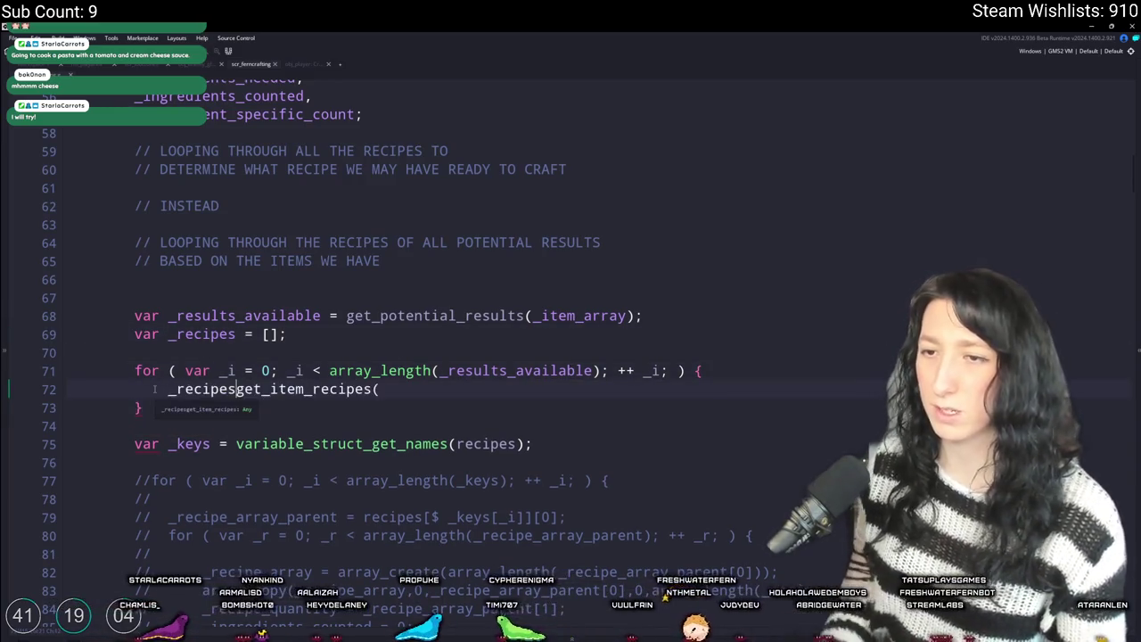
key("ctrl+z")
type("array_push(")
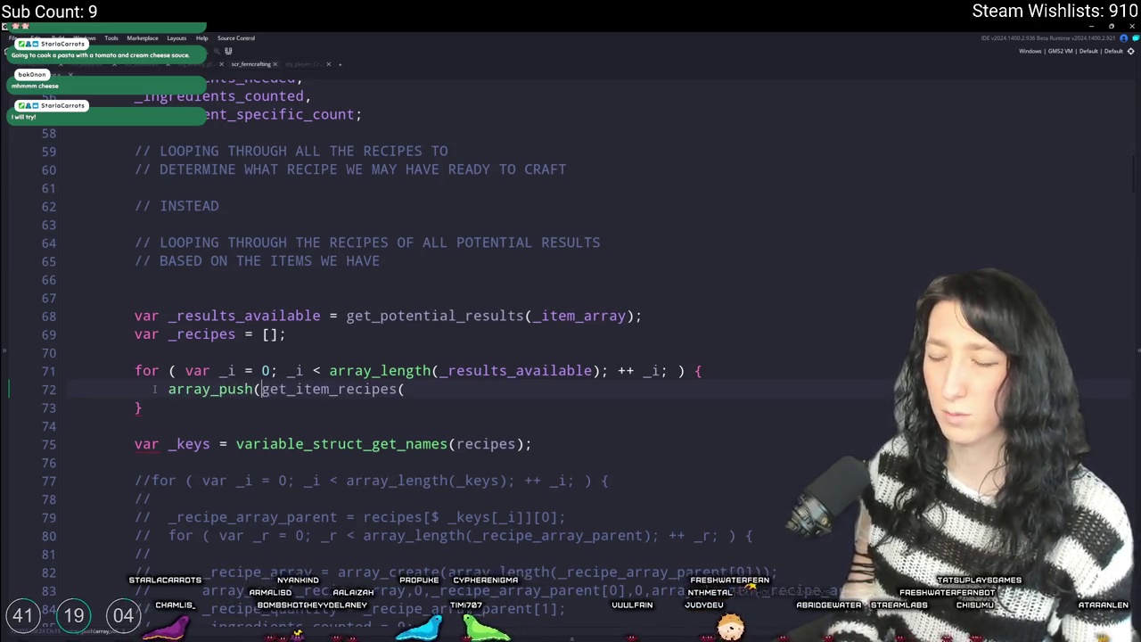
type("_recipes,")
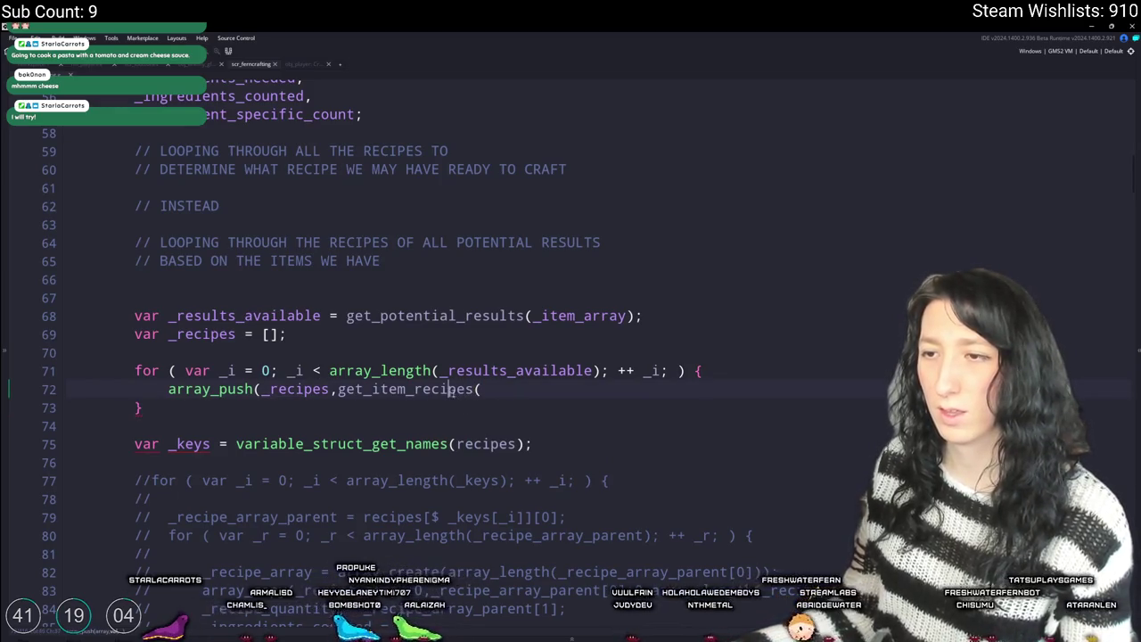
scroll(453, 402, "up", 2)
key("Up")
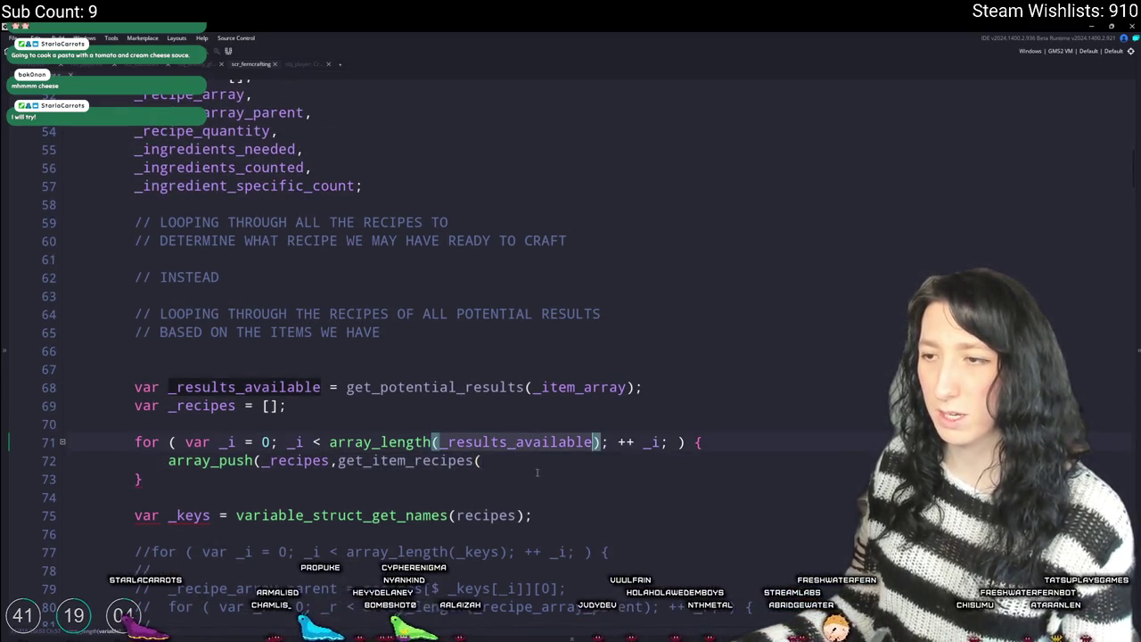
left_click(536, 461)
key("ctrl+v")
type("[_i]));")
left_click(550, 460)
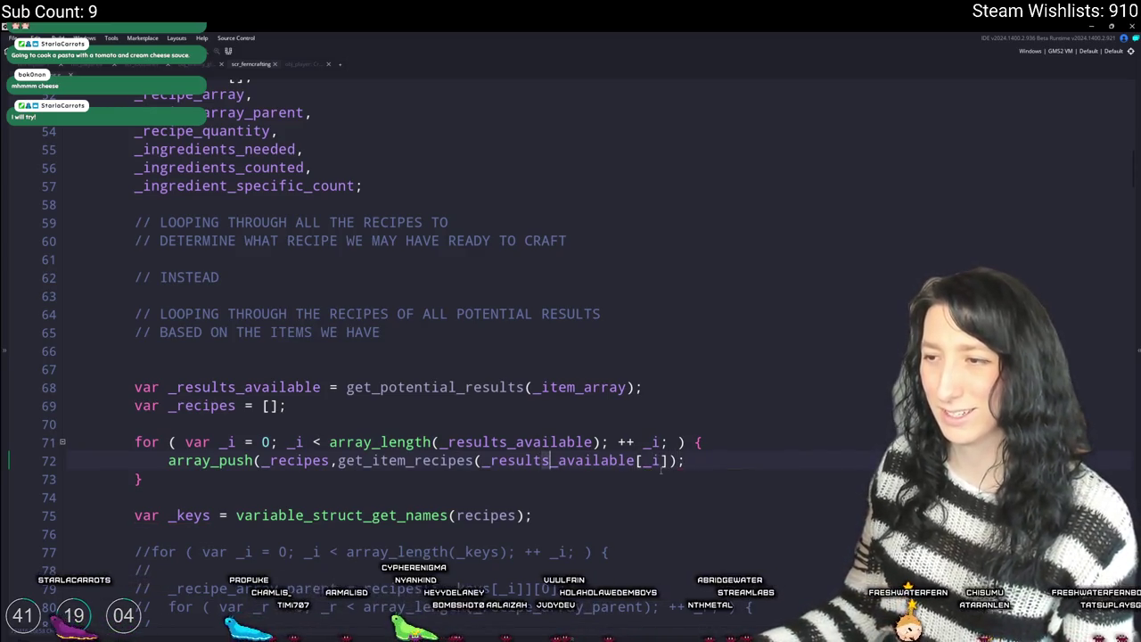
left_click(339, 460)
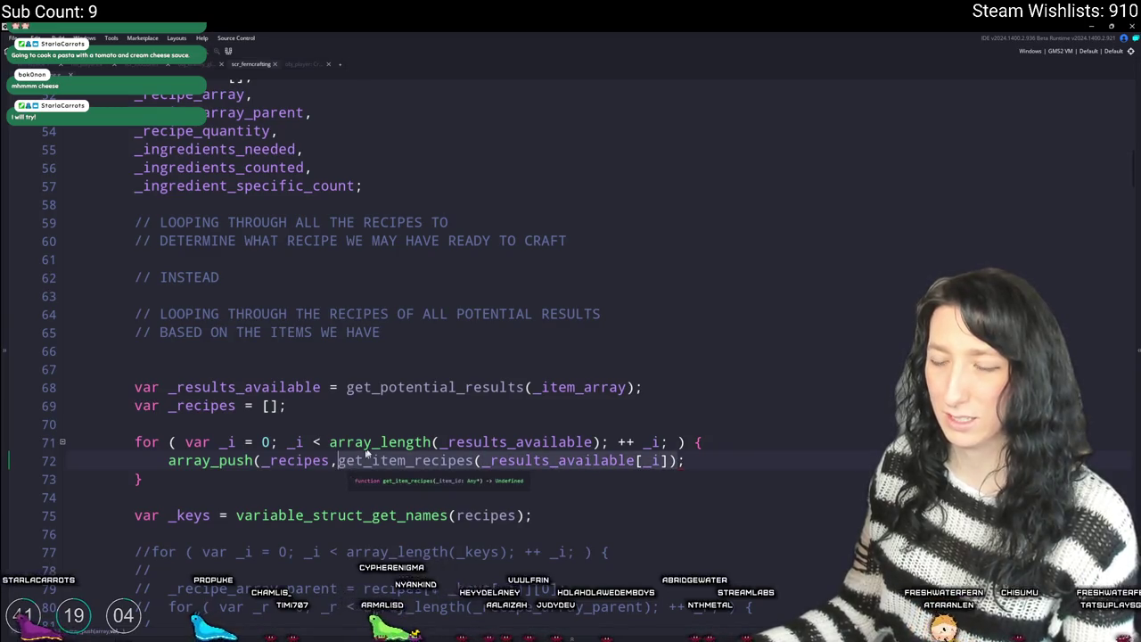
- Declare var _recipe_fetch = []; below var _recipes
left_click(415, 405)
key("Return")
type("var _recipef")
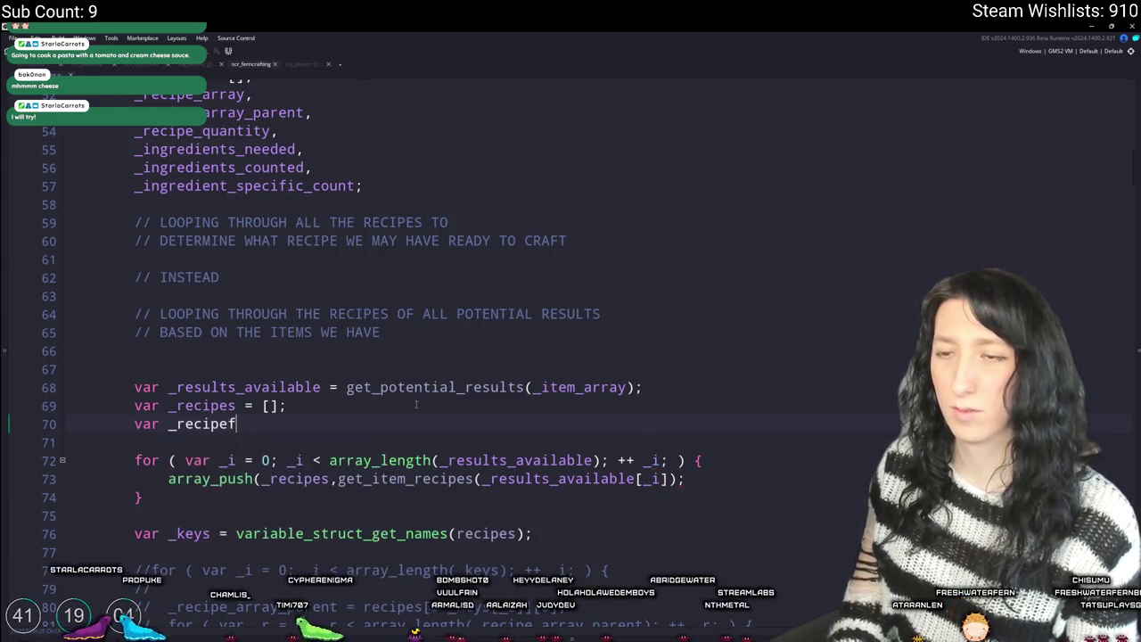
key("BackSpace")
type("_fetch")
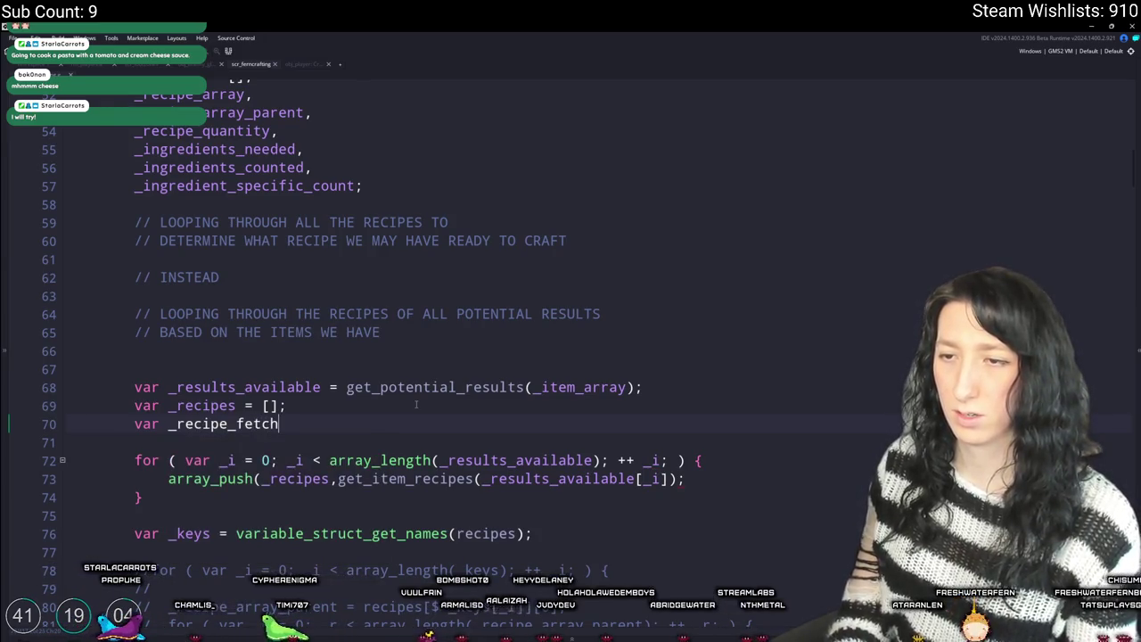
type(" = [];")
scroll(629, 482, "down", 1)
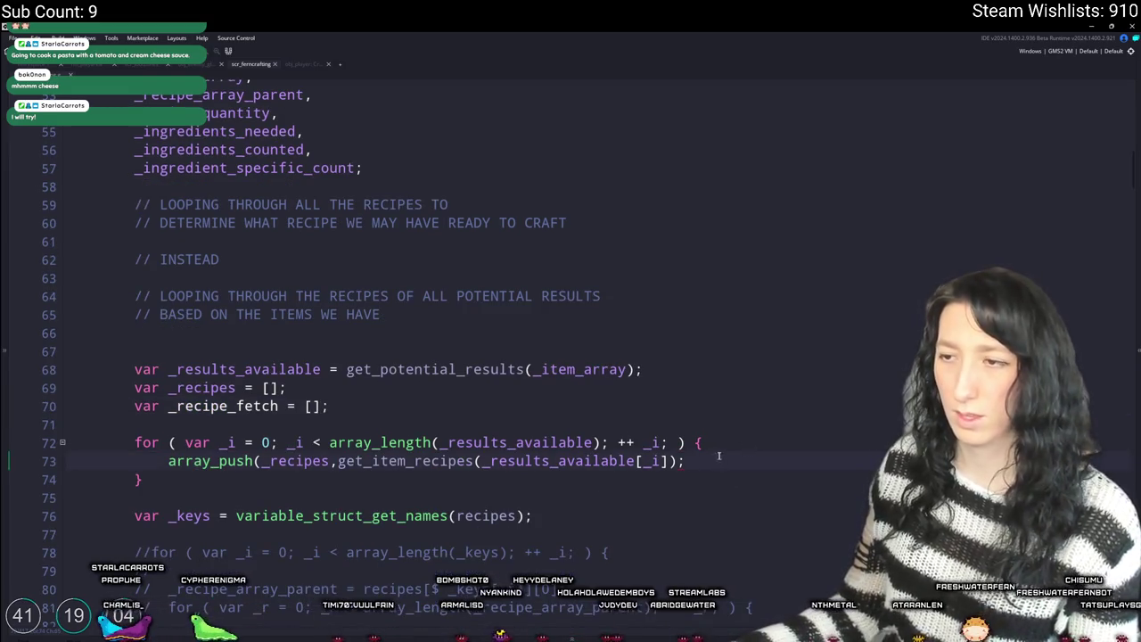
- Assign _recipe_fetch = get_item_recipes(_results_available[_i]); at the top of the loop body
key("ctrl+Left")
key("ctrl+Left")
key("ctrl+Left")
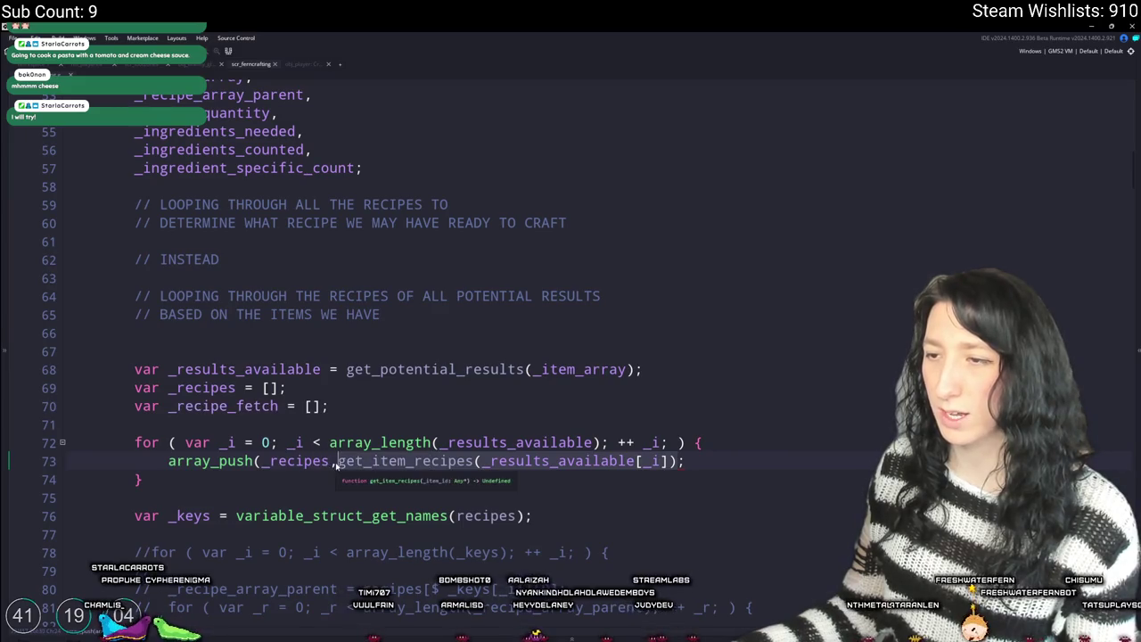
key("End")
key("Return")
type("_recip")
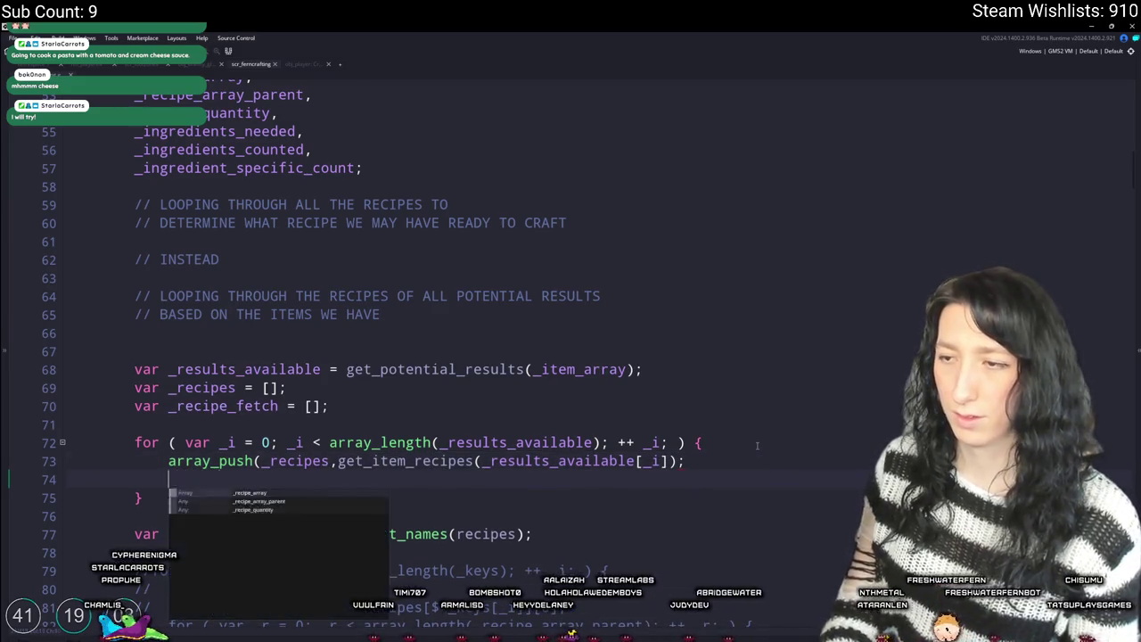
key("ctrl+z")
left_click(758, 445)
key("Return")
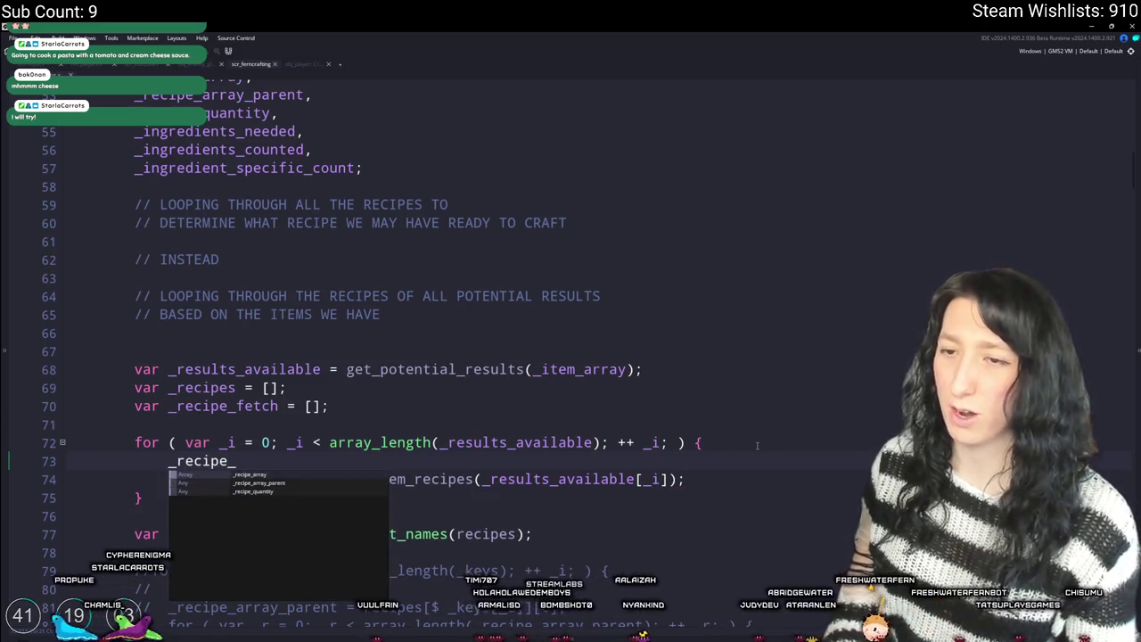
type("ipe_fetch = get_item_recipes(_results_available[_i]);")
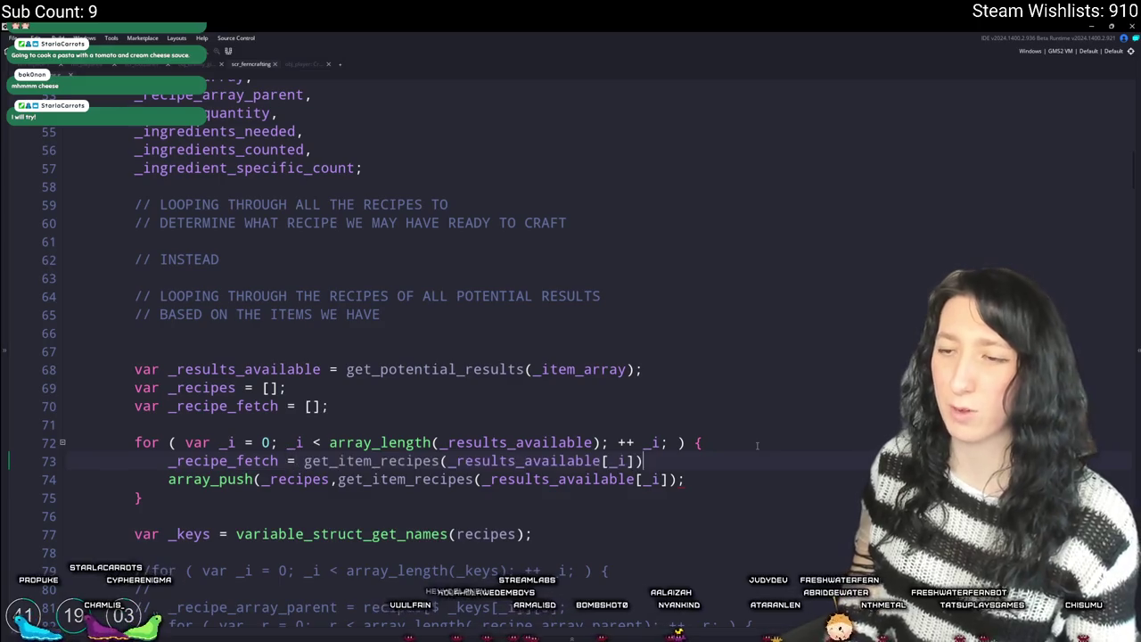
scroll(234, 335, "down", 2)
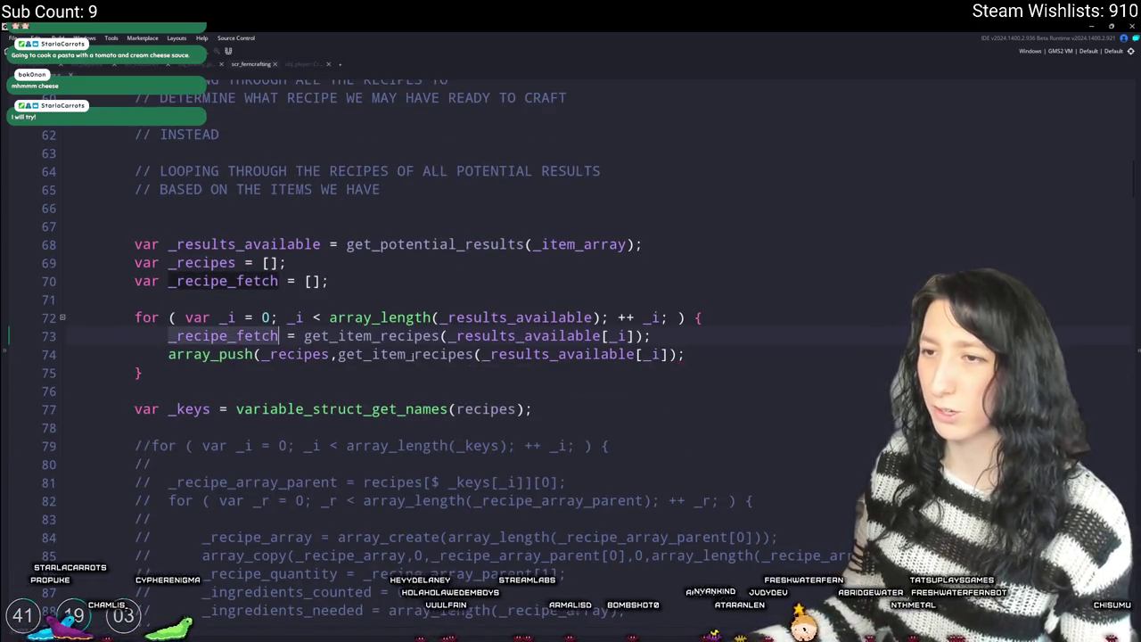
- Replace the second lookup in the array_push call with _recipe_fetch[_r]
key("Down")
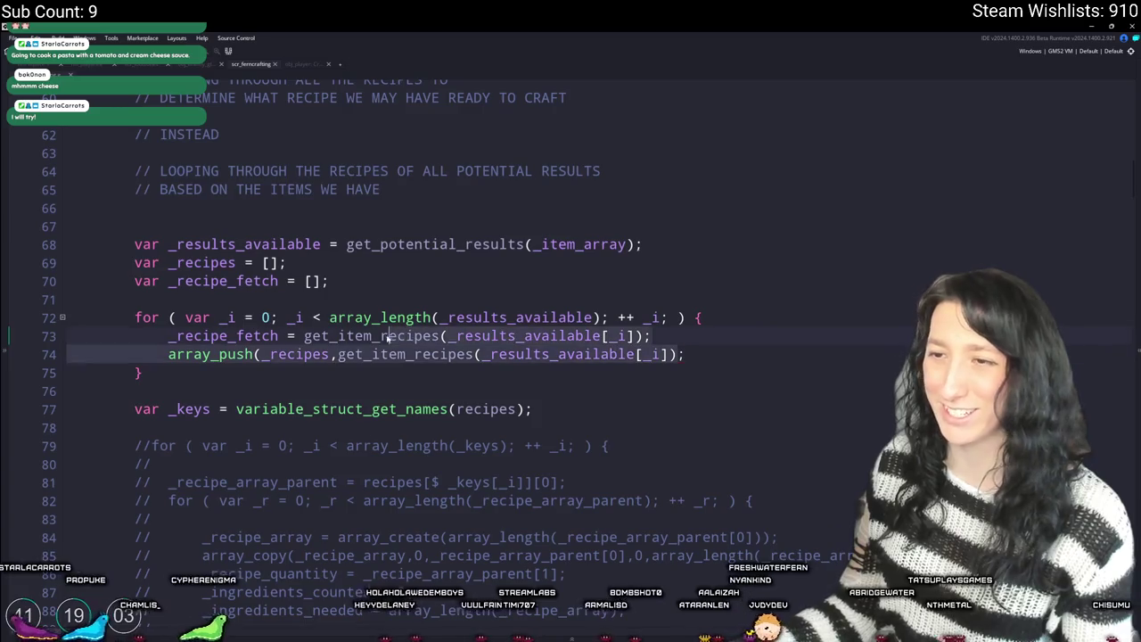
left_click(339, 354)
left_click_drag(338, 354, 678, 354)
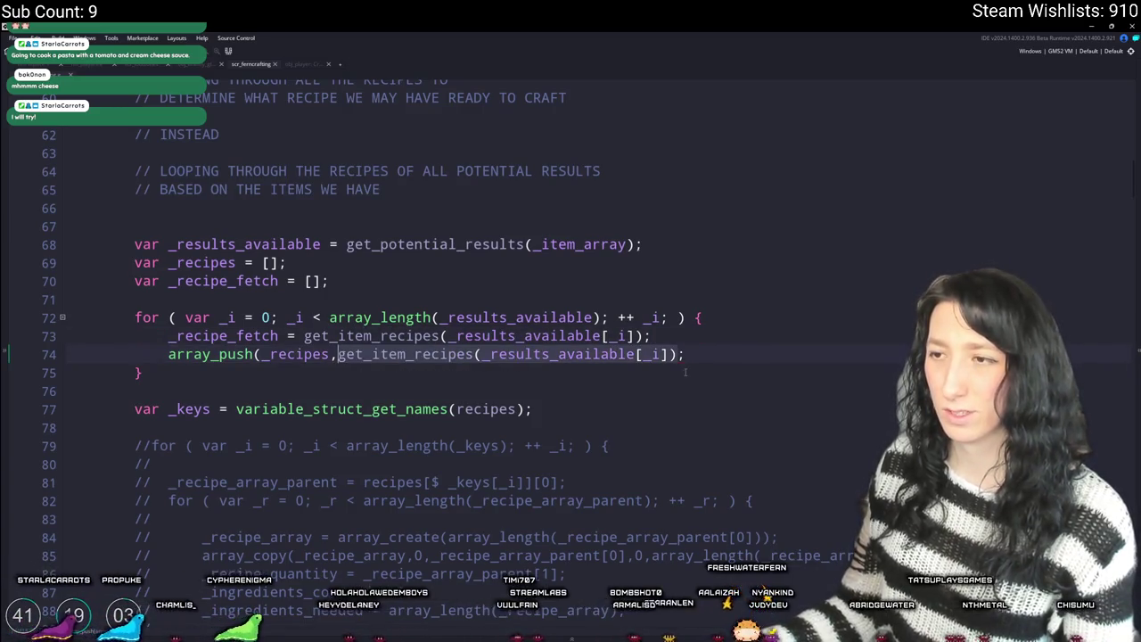
type("_recipe_fetch[_r]")
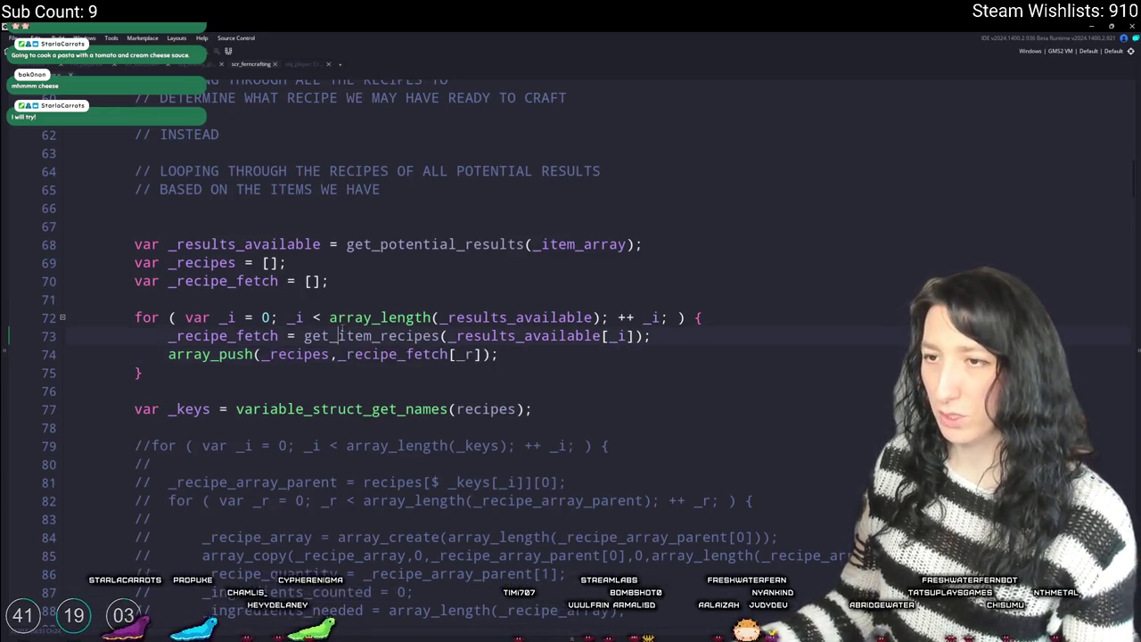
- Add a blank line below the recipe fetch inside the results loop
scroll(372, 432, "up", 10)
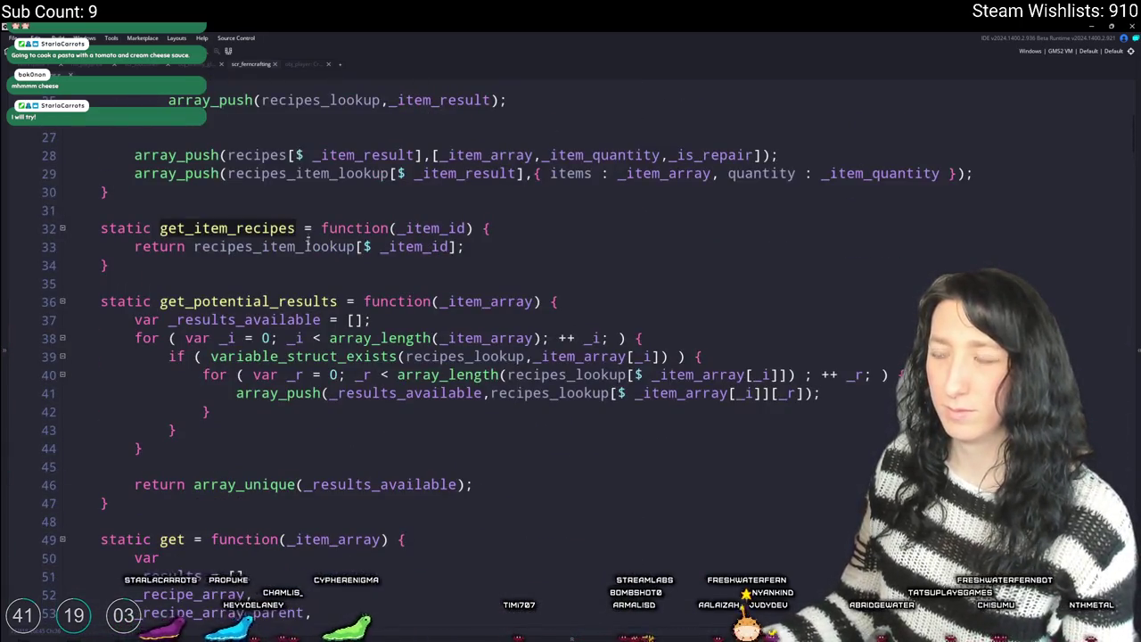
scroll(308, 245, "up", 2)
scroll(258, 399, "down", 6)
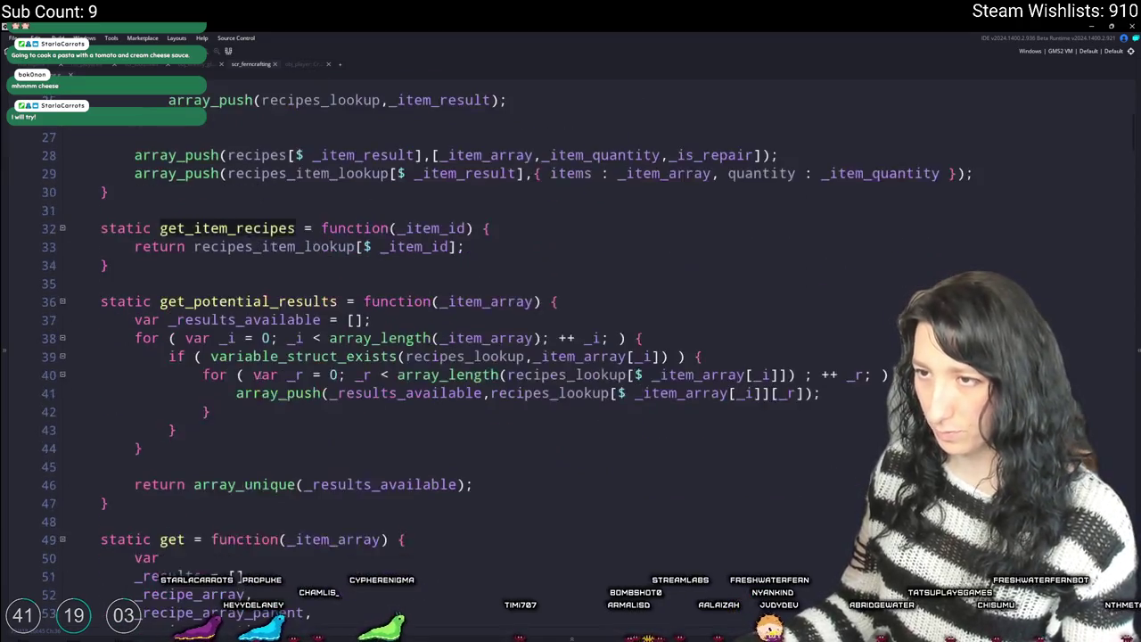
scroll(258, 399, "up", 6)
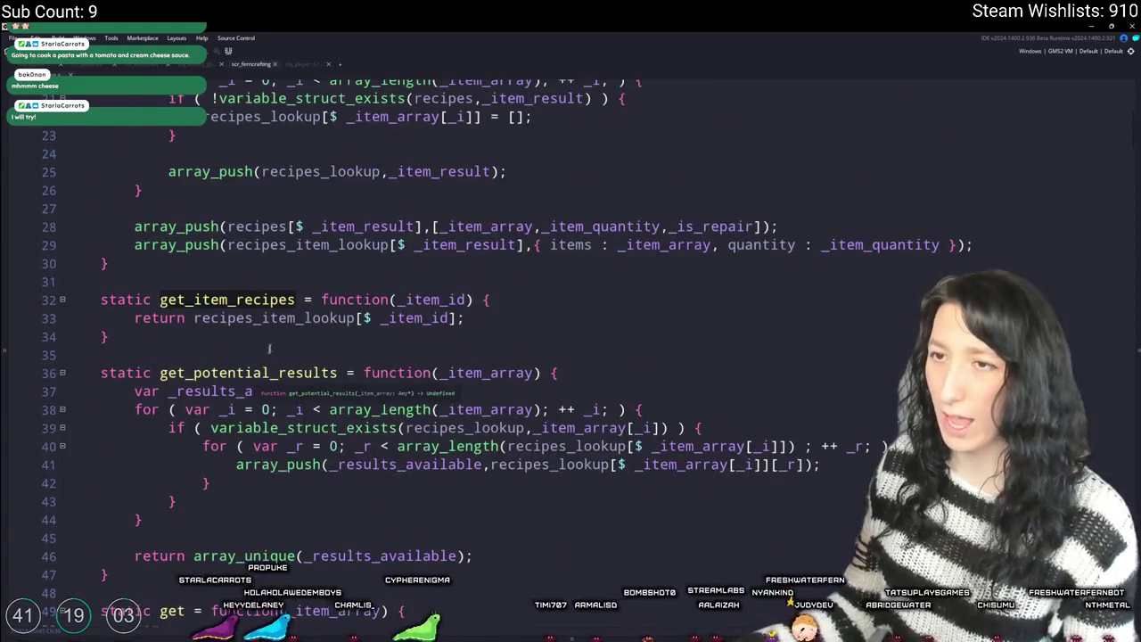
scroll(319, 256, "down", 10)
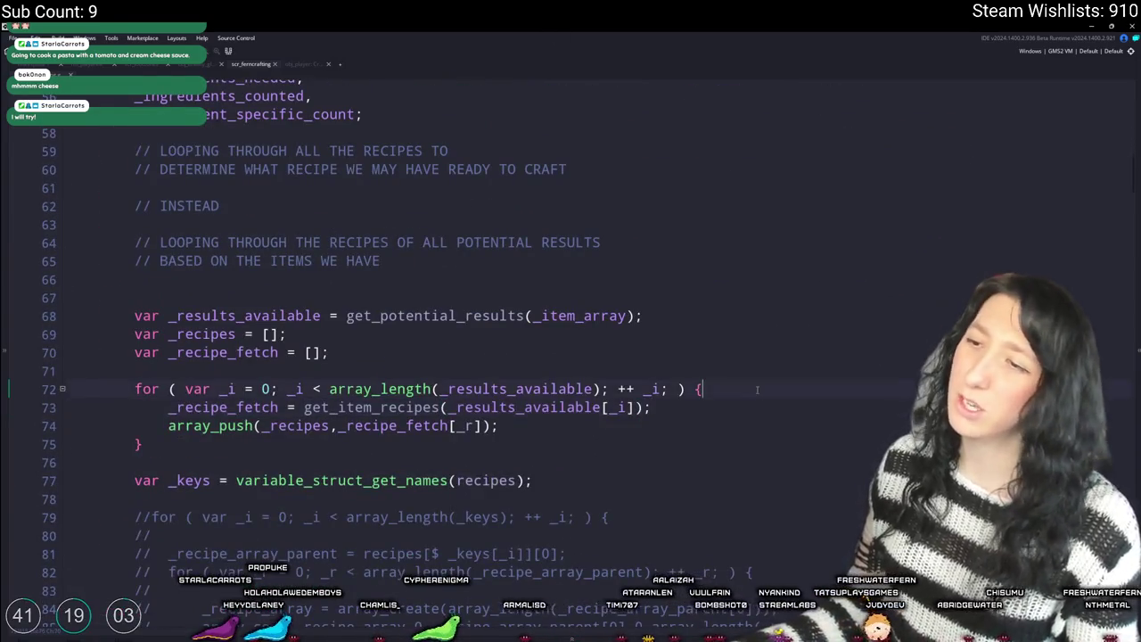
key("Return")
key("ctrl+z")
scroll(757, 384, "down", 1)
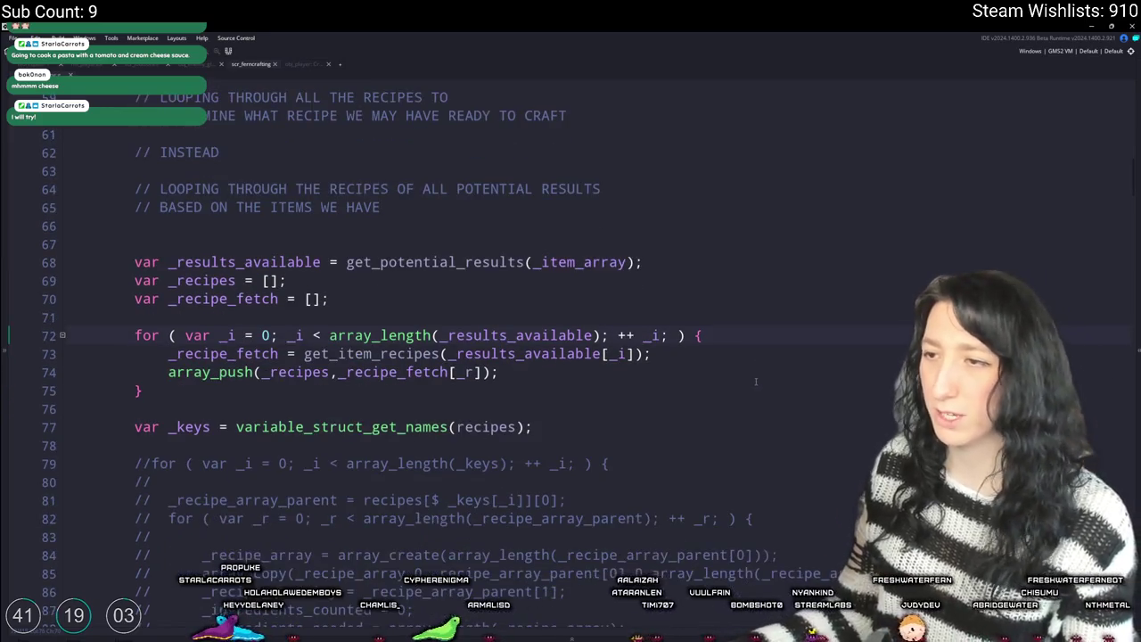
key("Return")
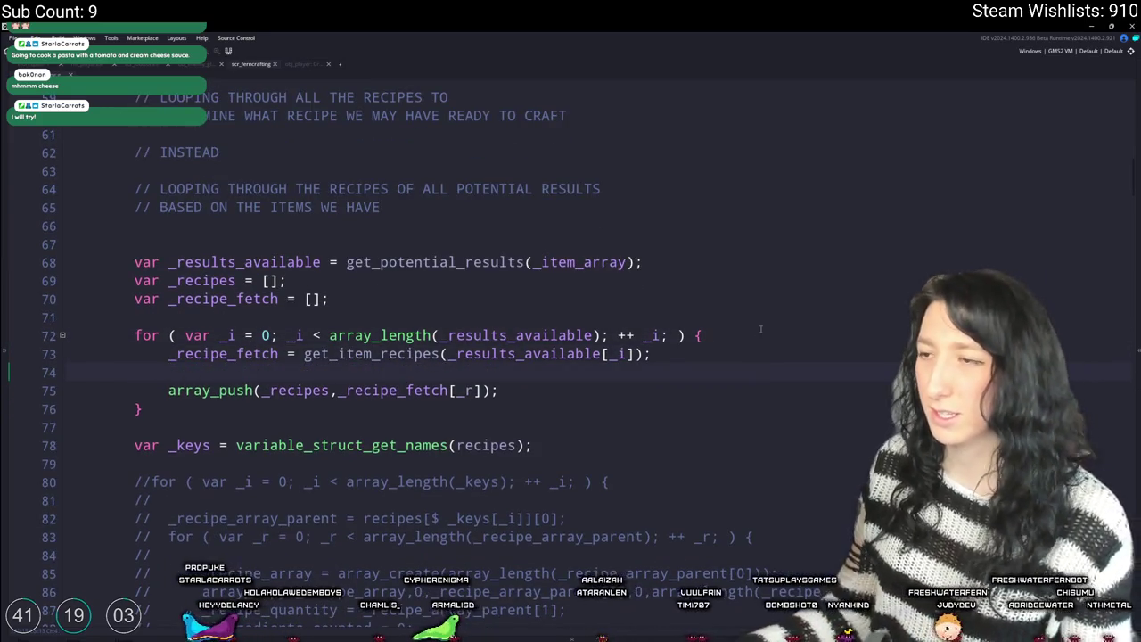
- Duplicate the line-72 for header onto line 74, iterating over _recipe_fetch instead
left_click(760, 330)
key("ctrl+c")
left_click(236, 372)
key("ctrl+v")
double_click(223, 354)
key("ctrl+c")
double_click(532, 371)
key("ctrl+v")
- Close the new inner loop with a brace after array_push and indent array_push inside it
left_click(526, 389)
key("Return")
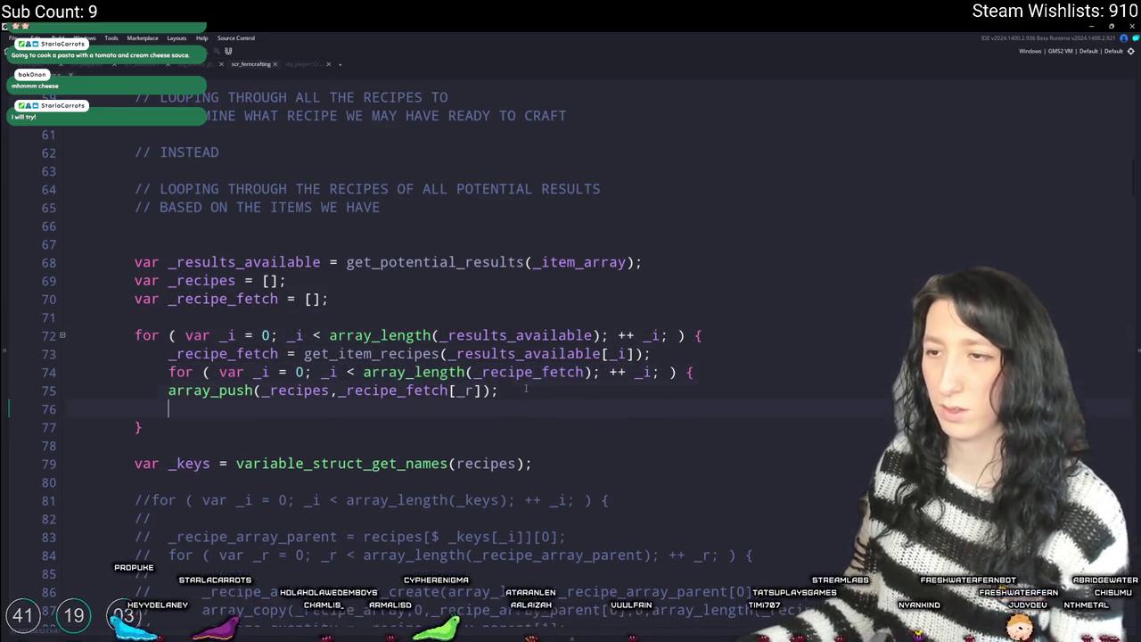
type("}")
left_click(168, 390)
key("Tab")
- Check where _recipes is declared, then move to the _keys line below the loops
scroll(217, 386, "down", 1)
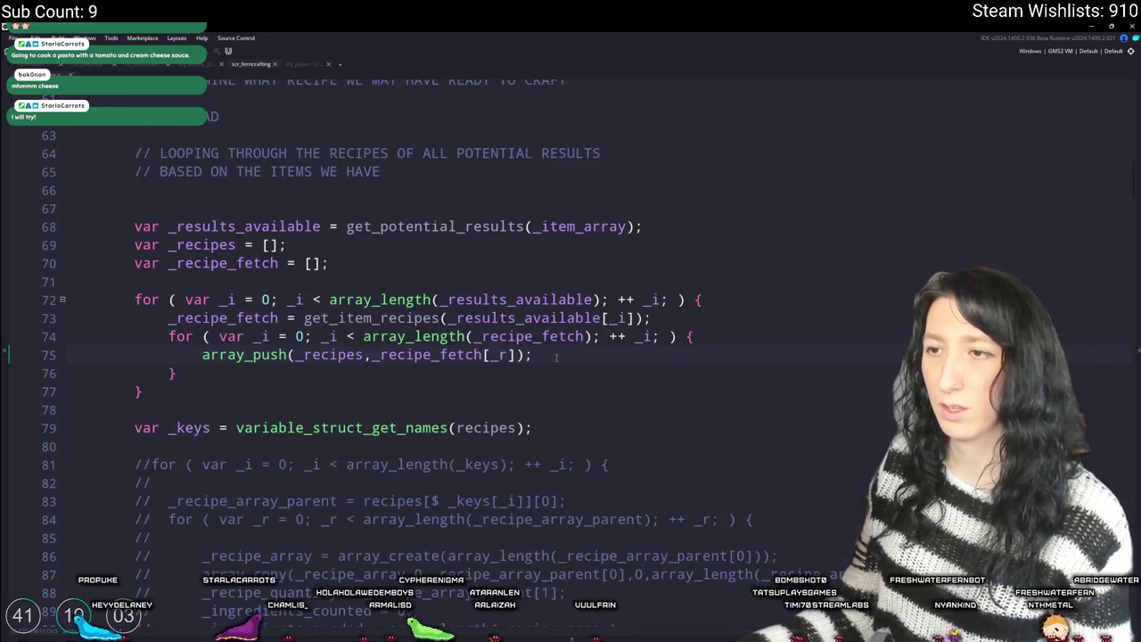
scroll(217, 386, "down", 1)
double_click(332, 319)
scroll(403, 277, "down", 3)
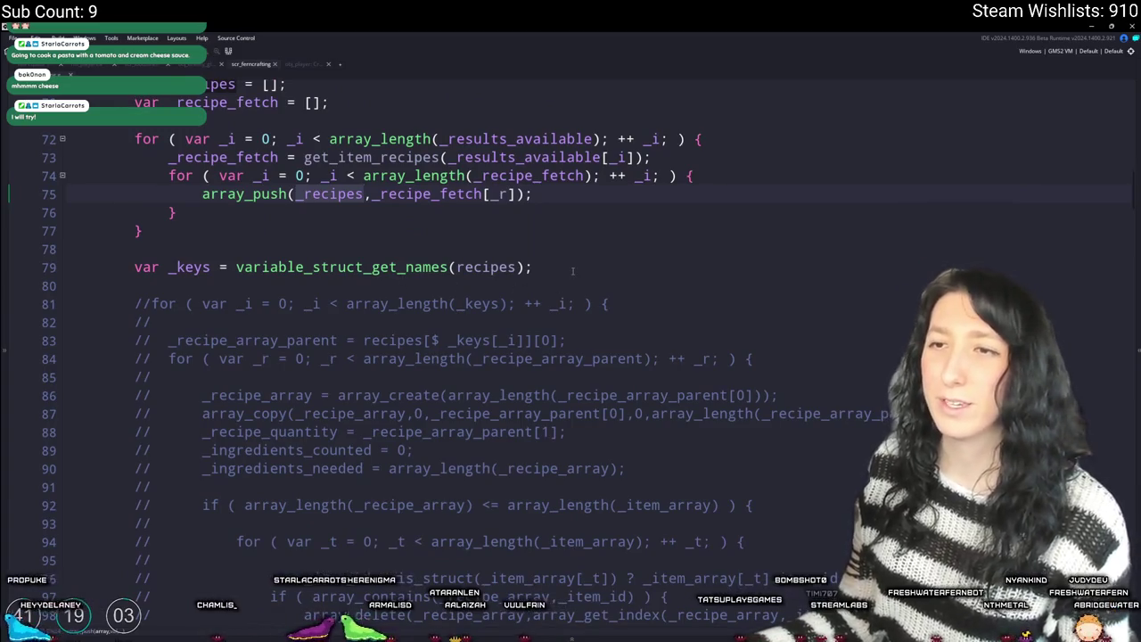
scroll(577, 275, "up", 1)
left_click(171, 265)
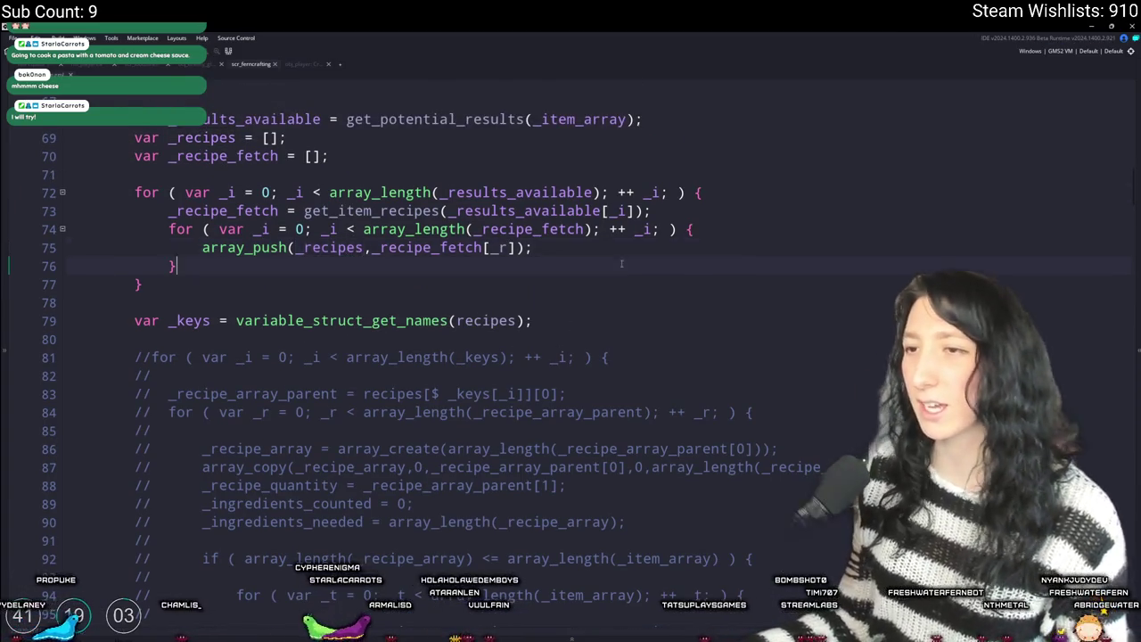
left_click(165, 321)
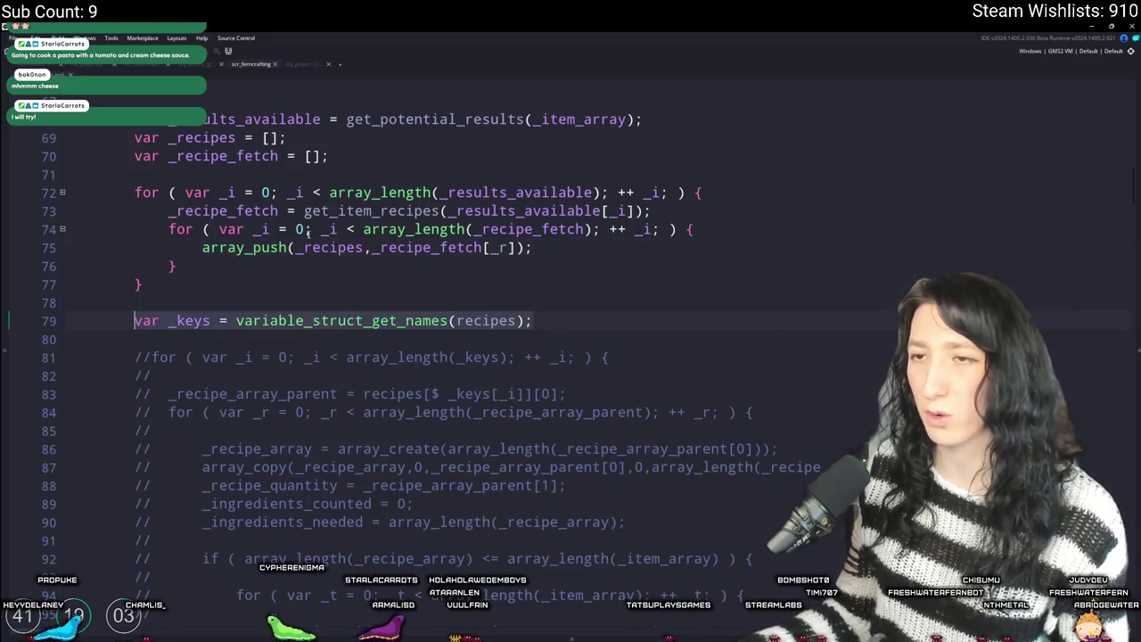
left_click(512, 320)
left_click(130, 326)
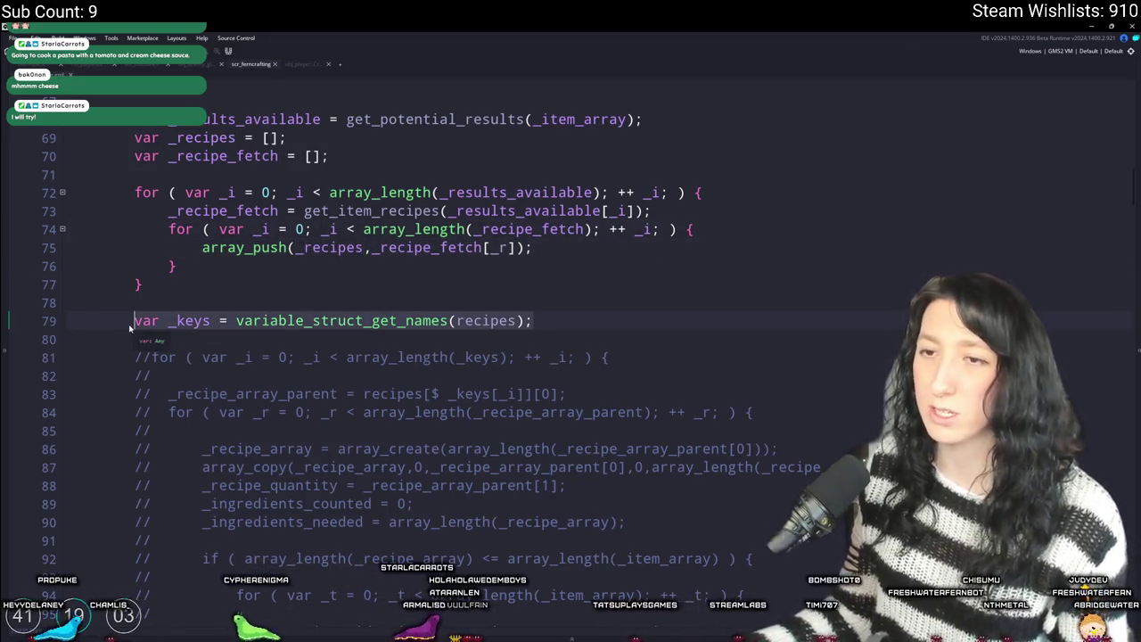
type("for ( var")
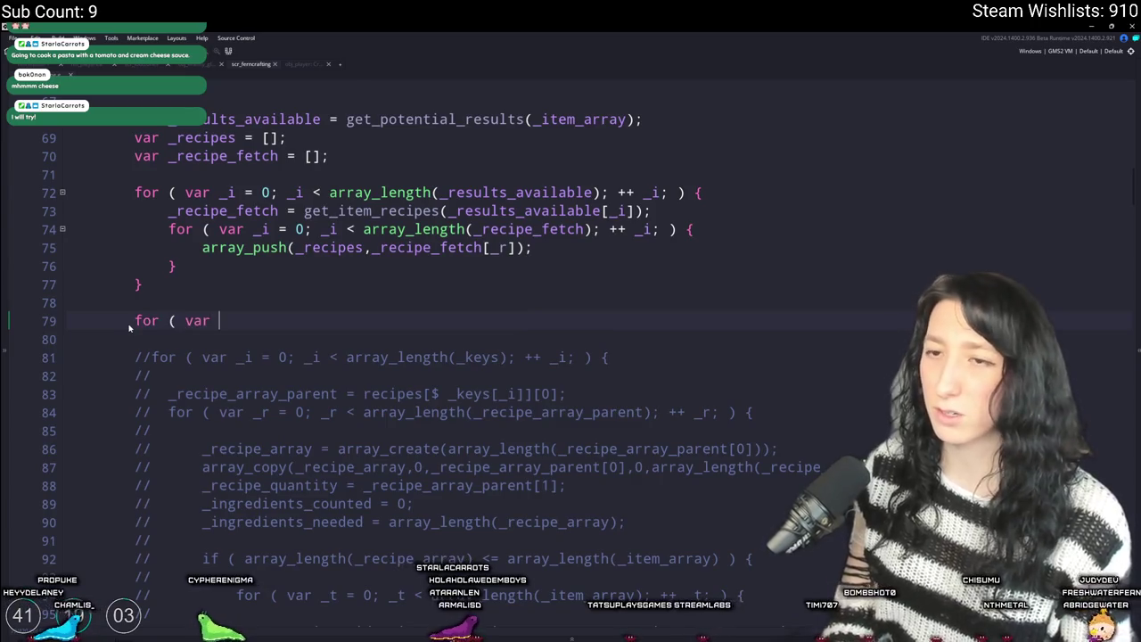
type(" _i = 0; ")
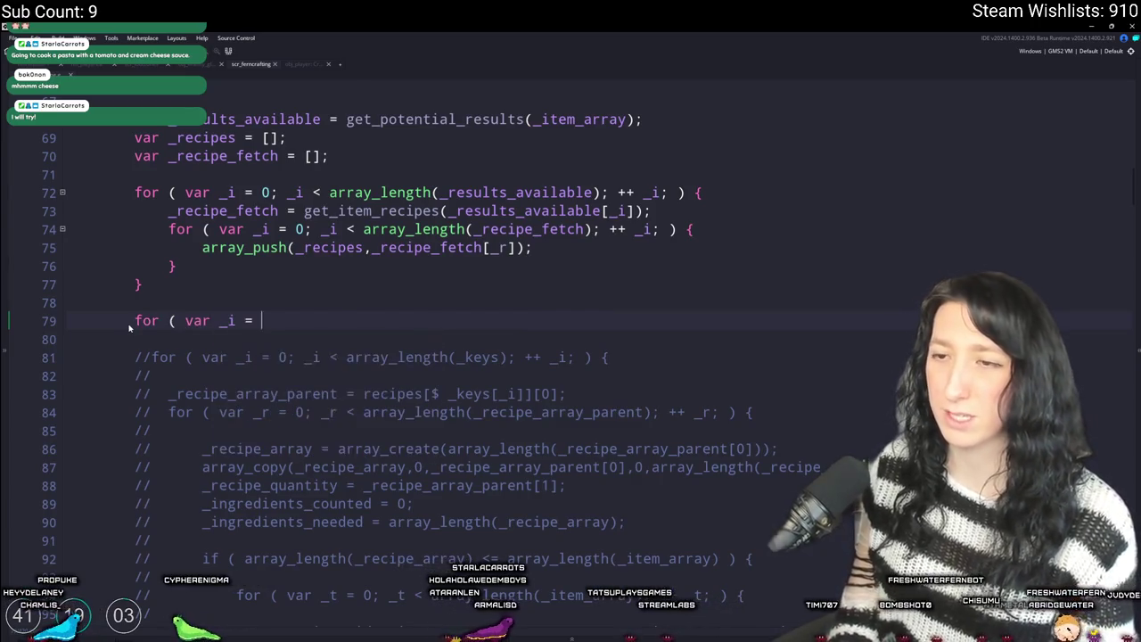
type("_i ")
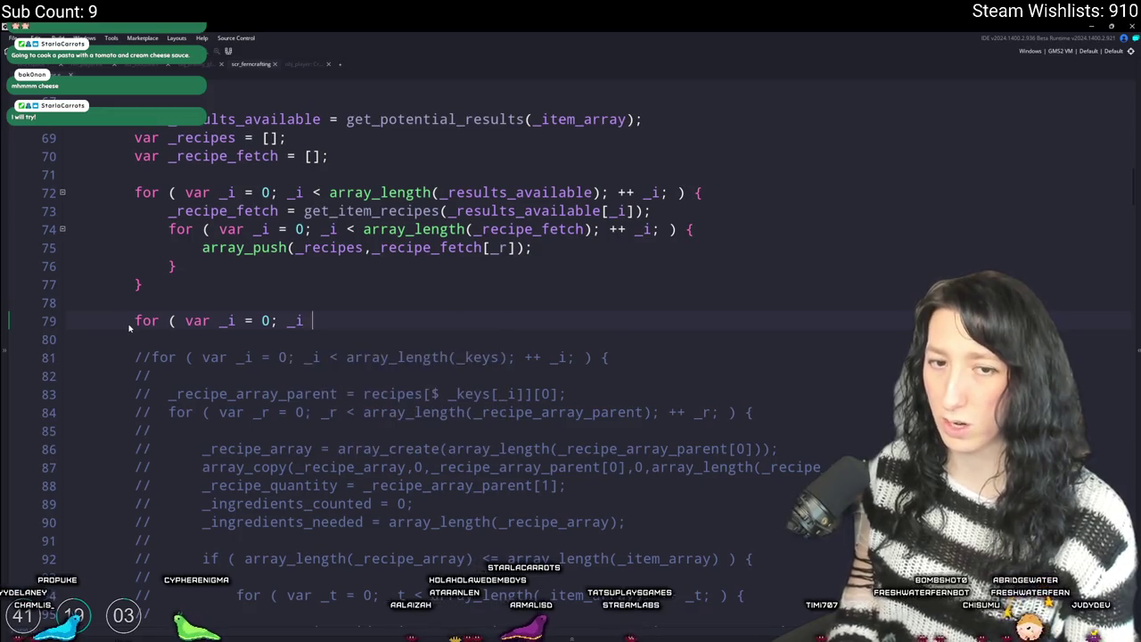
type("< array_leng")
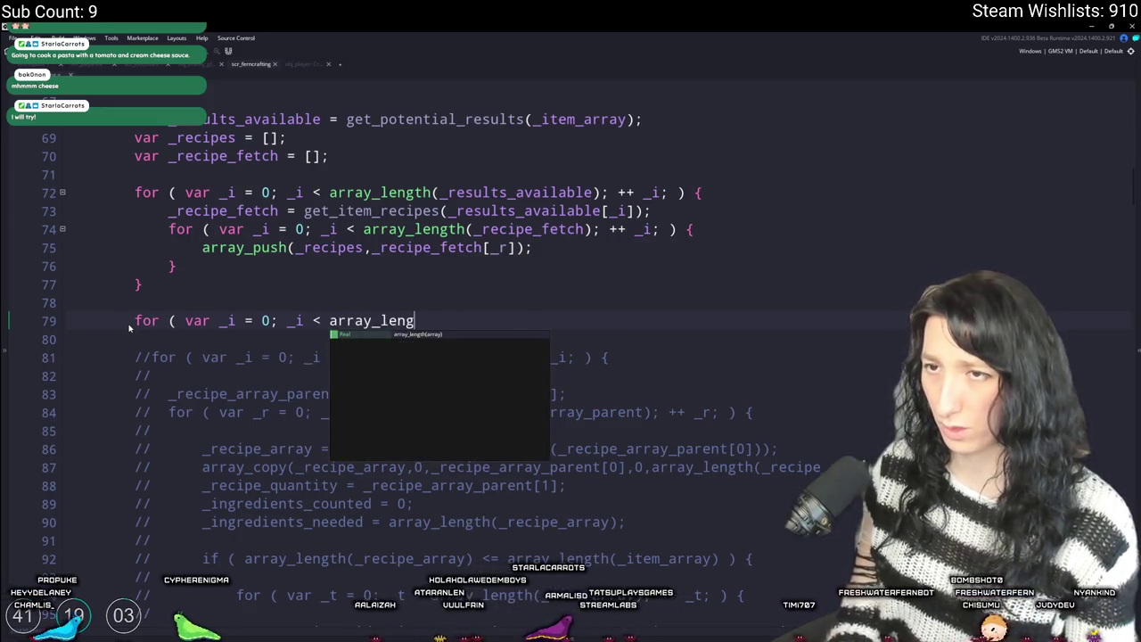
type("th(_recipes); ++ _i")
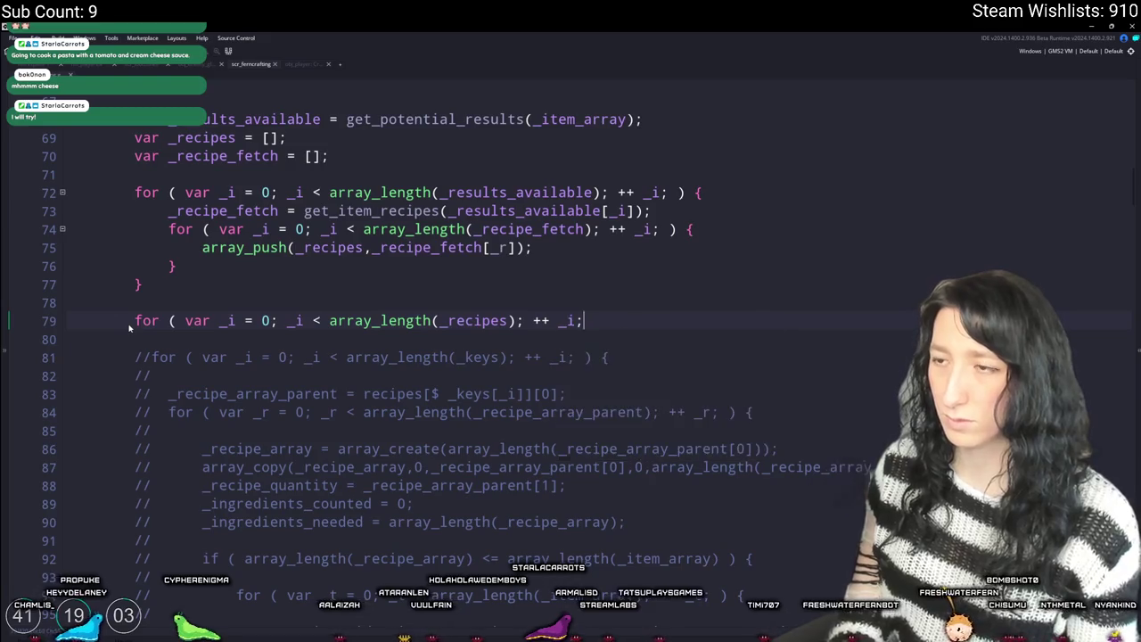
type("; ) {")
key("Return")
type("}")
key("Left")
key("Return")
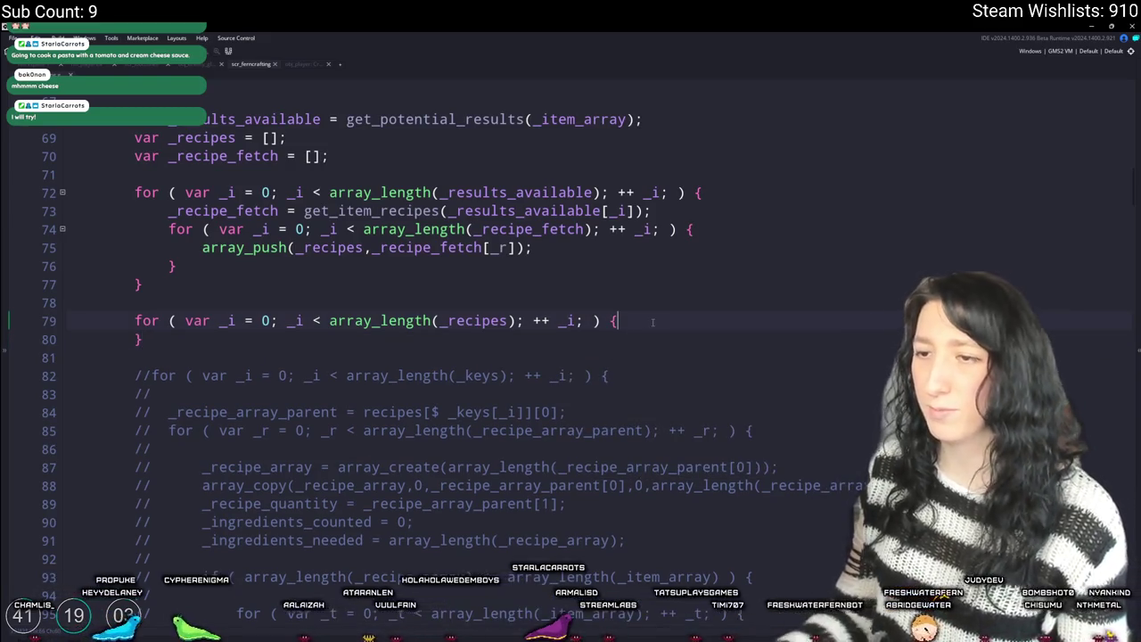
scroll(653, 322, "down", 2)
scroll(652, 323, "down", 1)
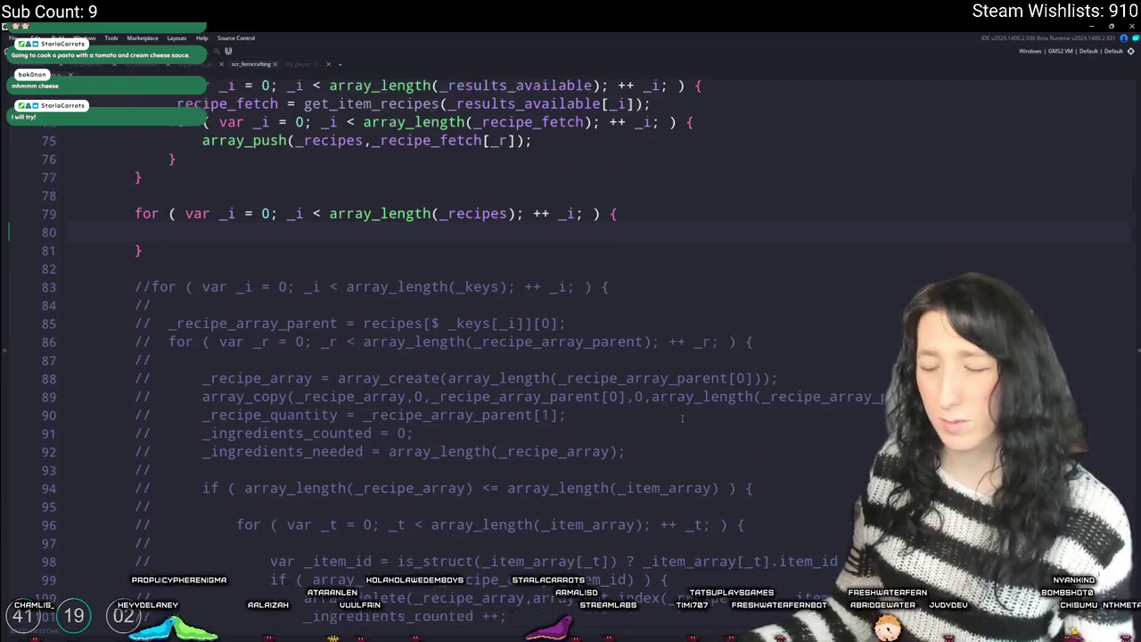
scroll(527, 380, "down", 1)
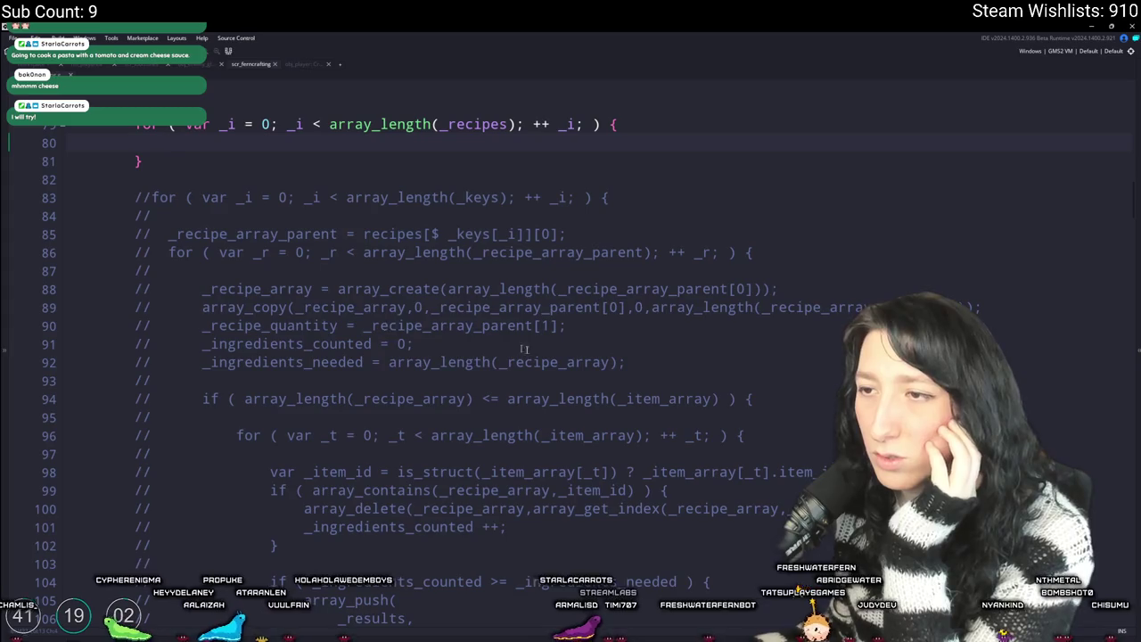
scroll(594, 386, "down", 1)
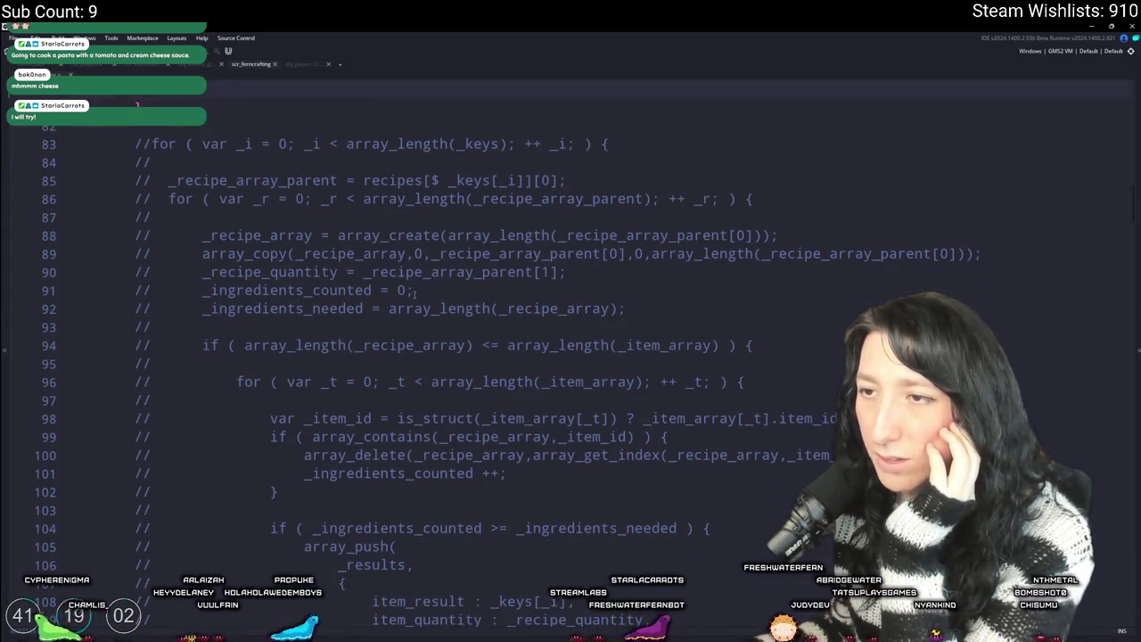
scroll(310, 329, "down", 1)
scroll(468, 330, "down", 2)
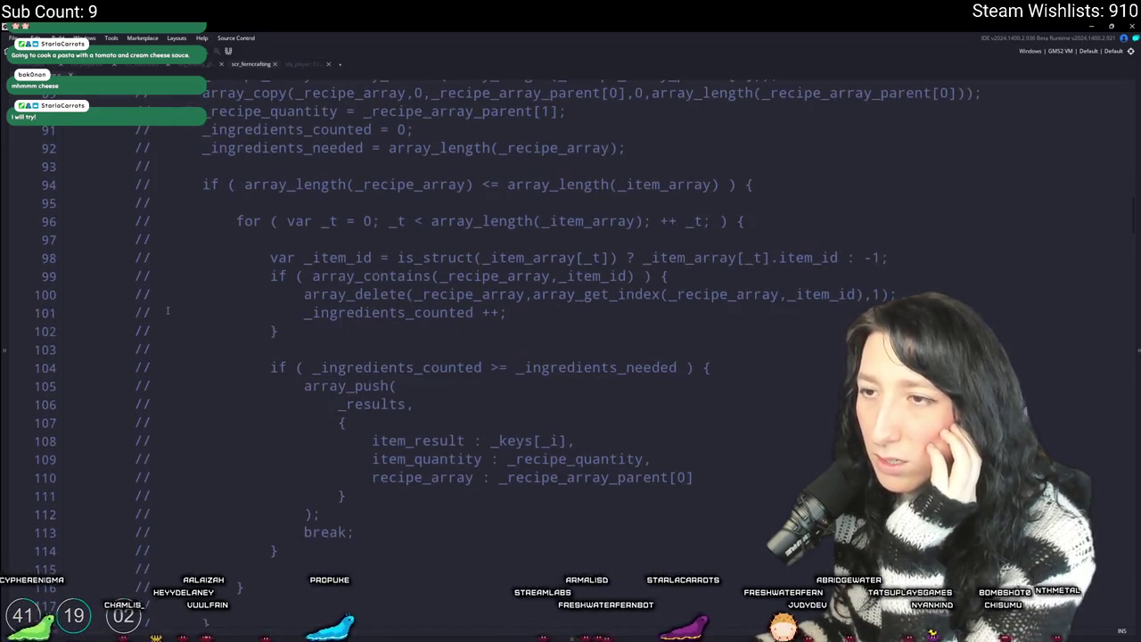
left_click(687, 258)
scroll(705, 294, "up", 1)
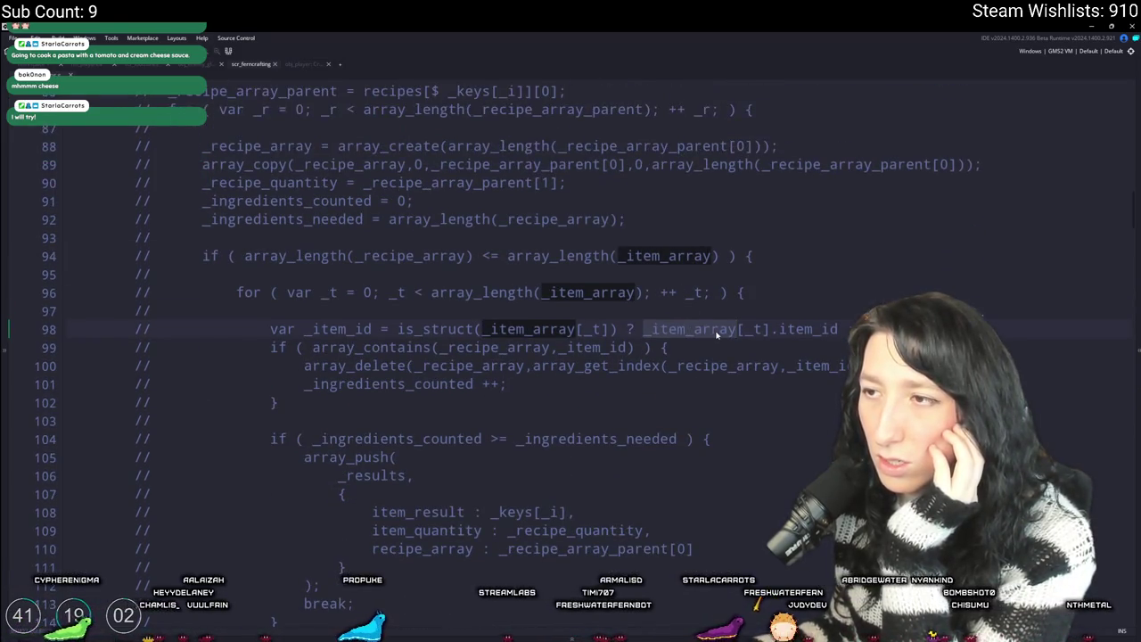
scroll(687, 401, "up", 1)
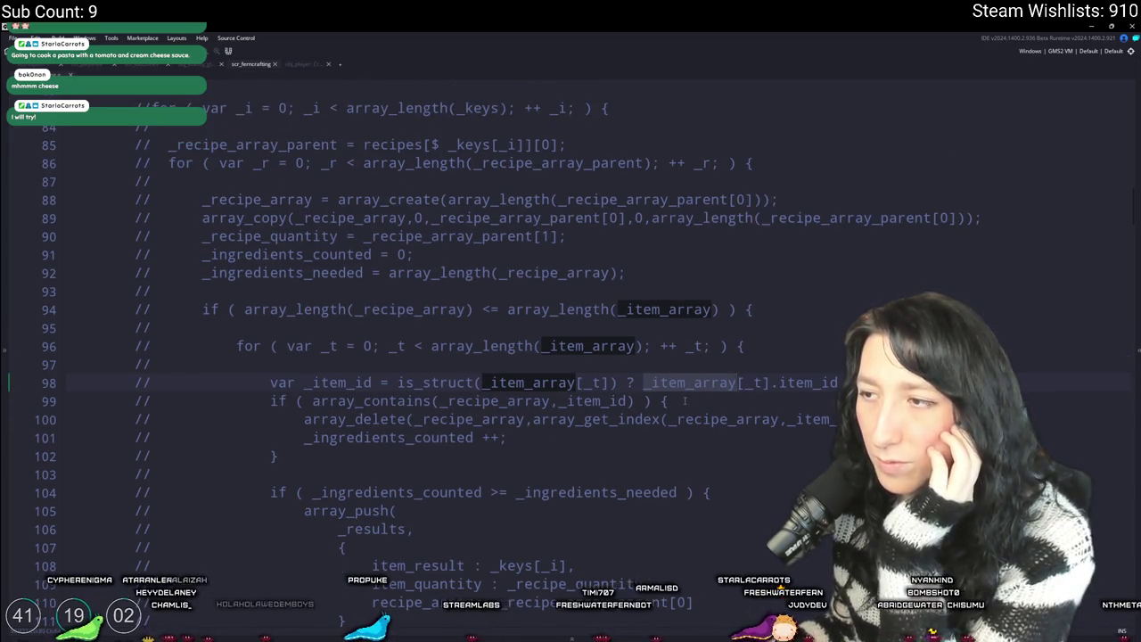
scroll(685, 401, "up", 5)
scroll(684, 487, "down", 3)
scroll(684, 487, "up", 3)
scroll(568, 305, "up", 3)
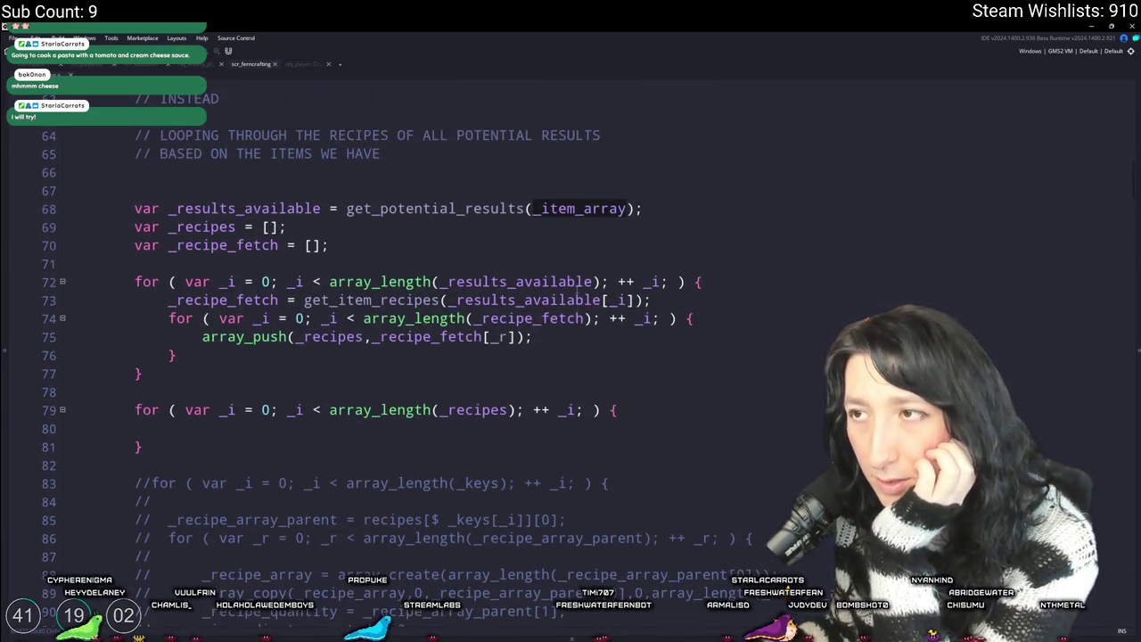
left_click(550, 261)
scroll(479, 343, "up", 7)
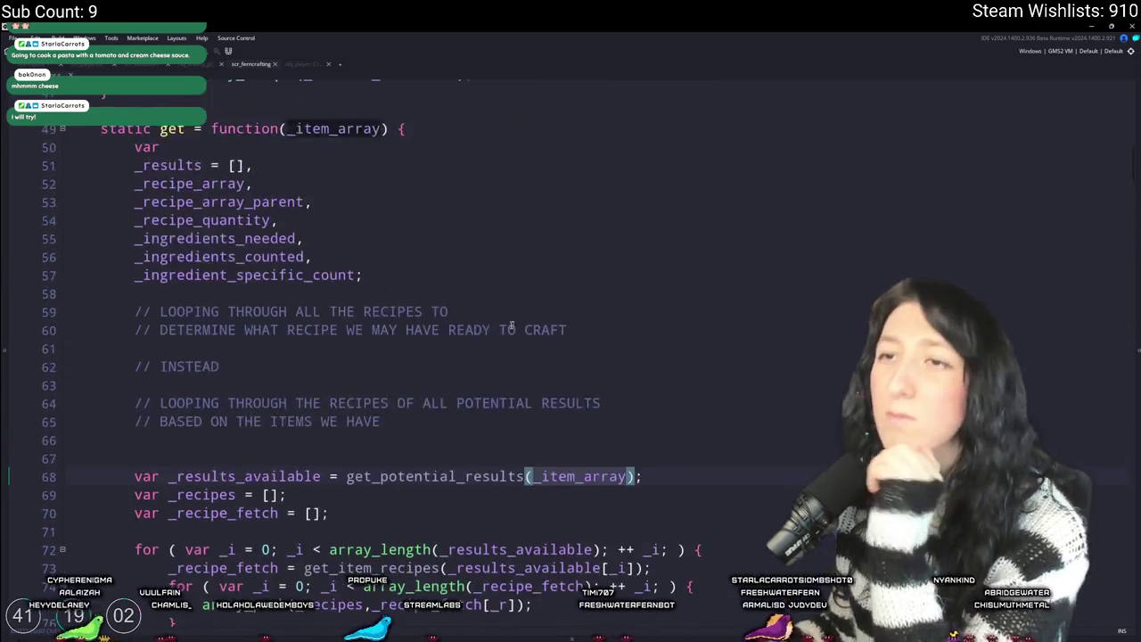
scroll(480, 342, "down", 7)
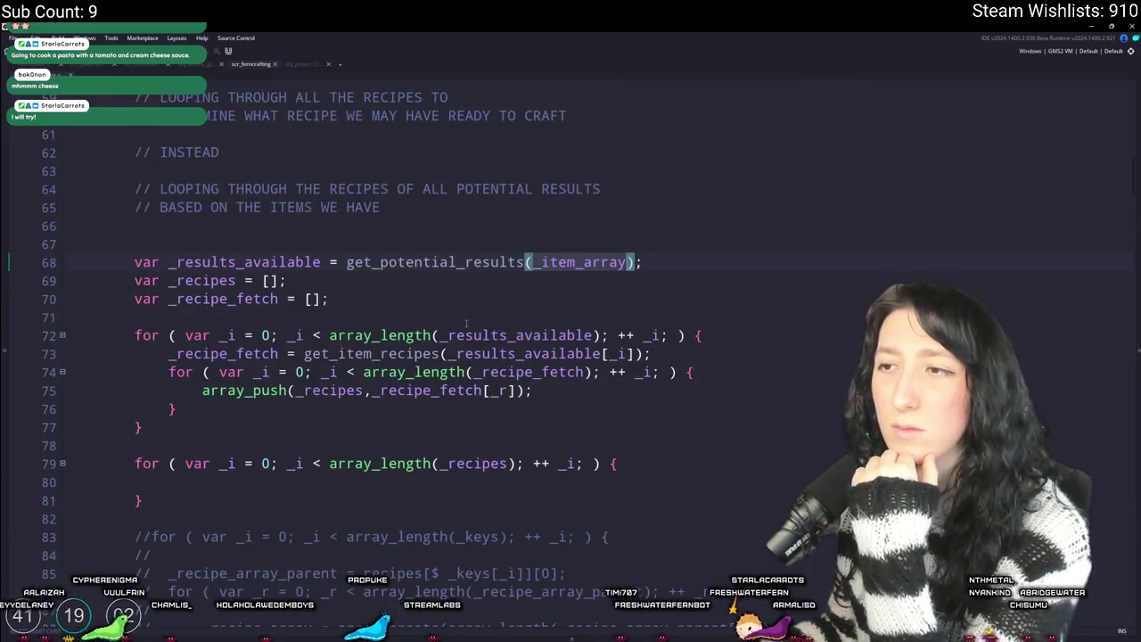
scroll(465, 325, "down", 8)
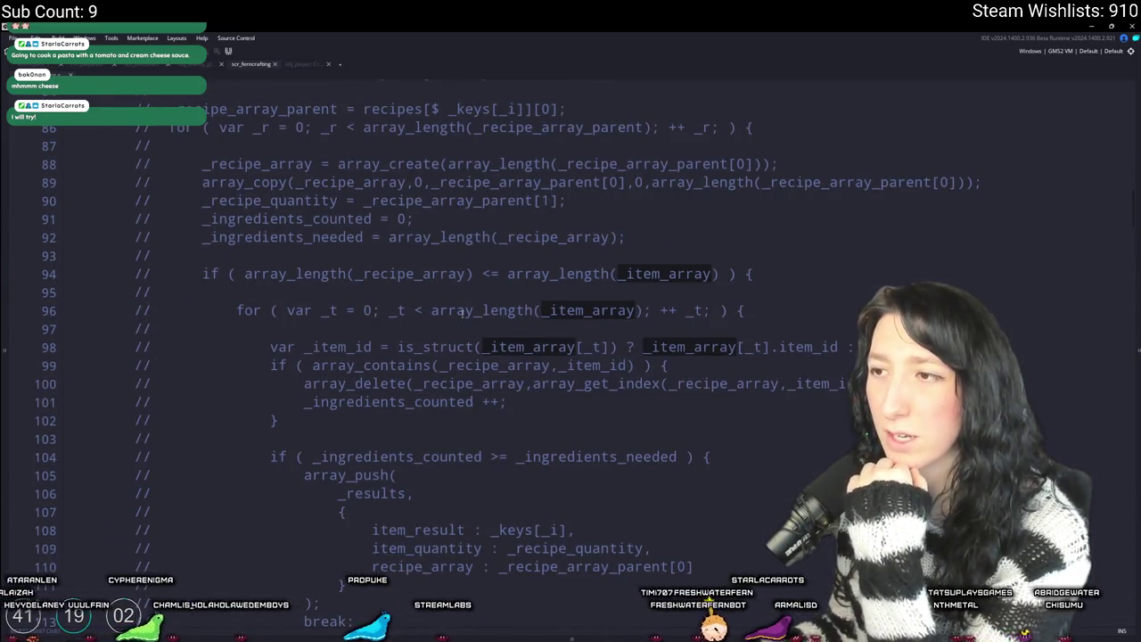
scroll(462, 309, "up", 2)
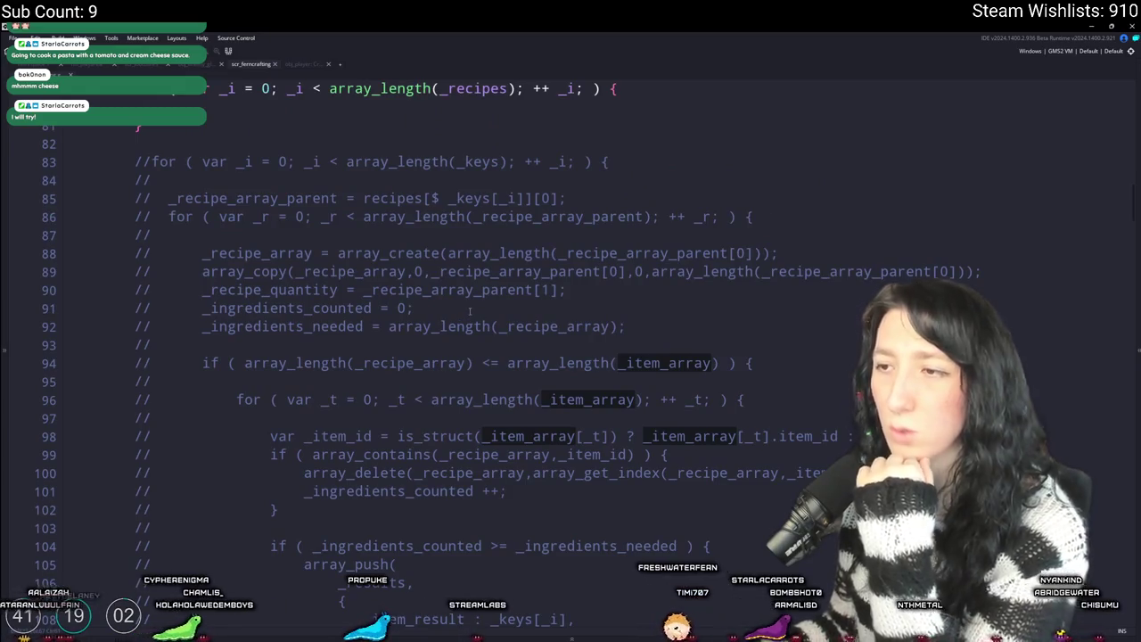
scroll(651, 299, "up", 1)
scroll(842, 498, "up", 3)
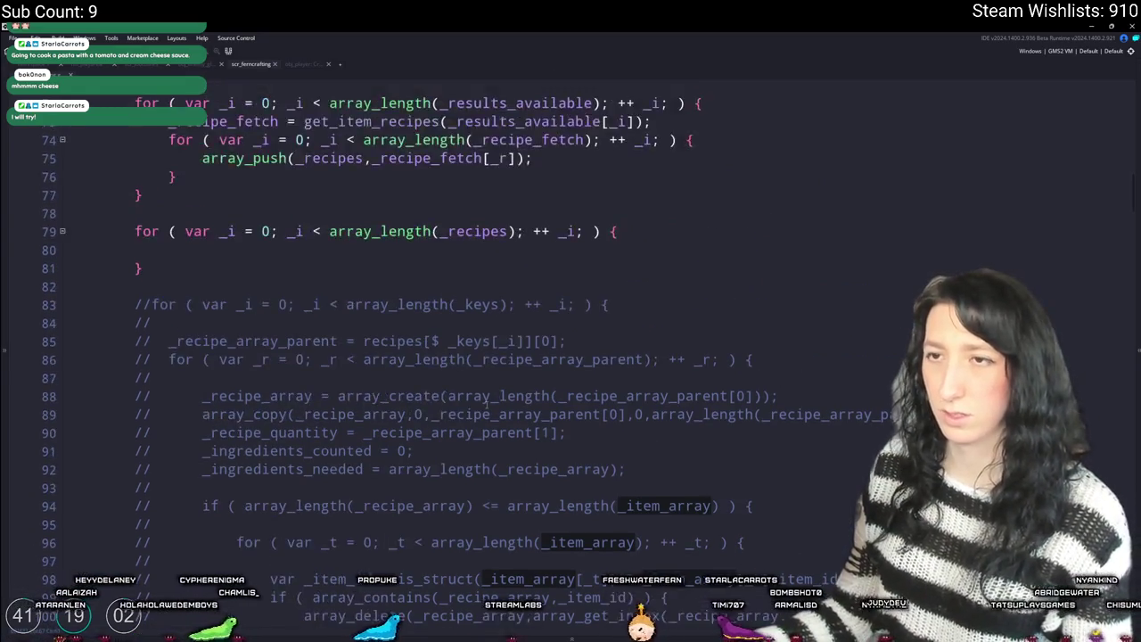
scroll(698, 250, "down", 9)
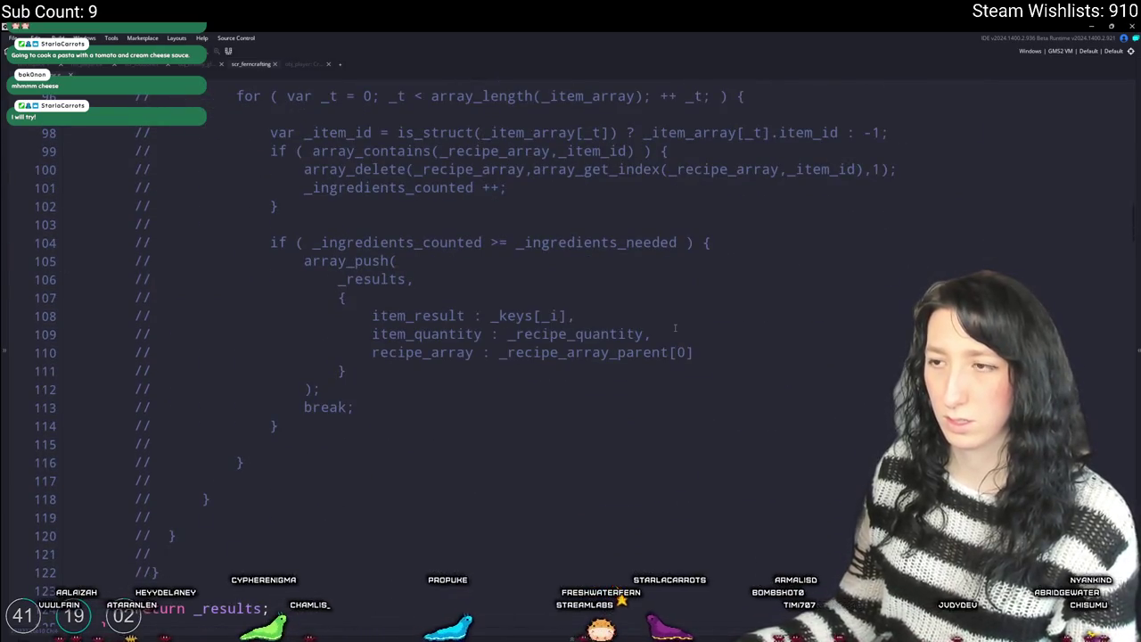
double_click(377, 280)
scroll(326, 321, "up", 1)
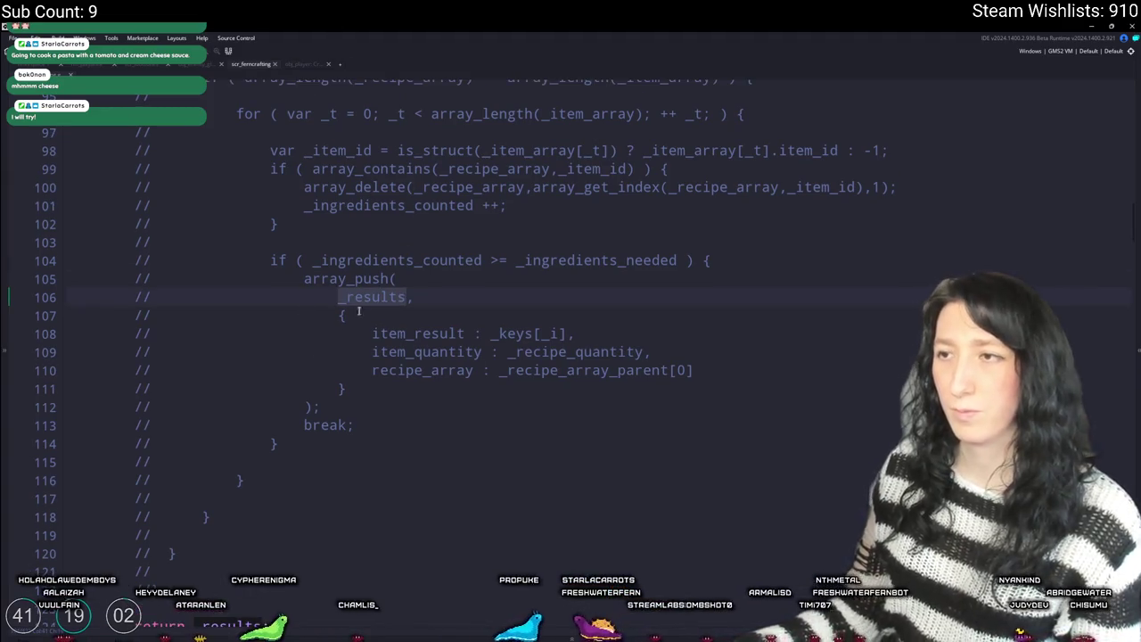
left_click(575, 335)
scroll(585, 318, "up", 5)
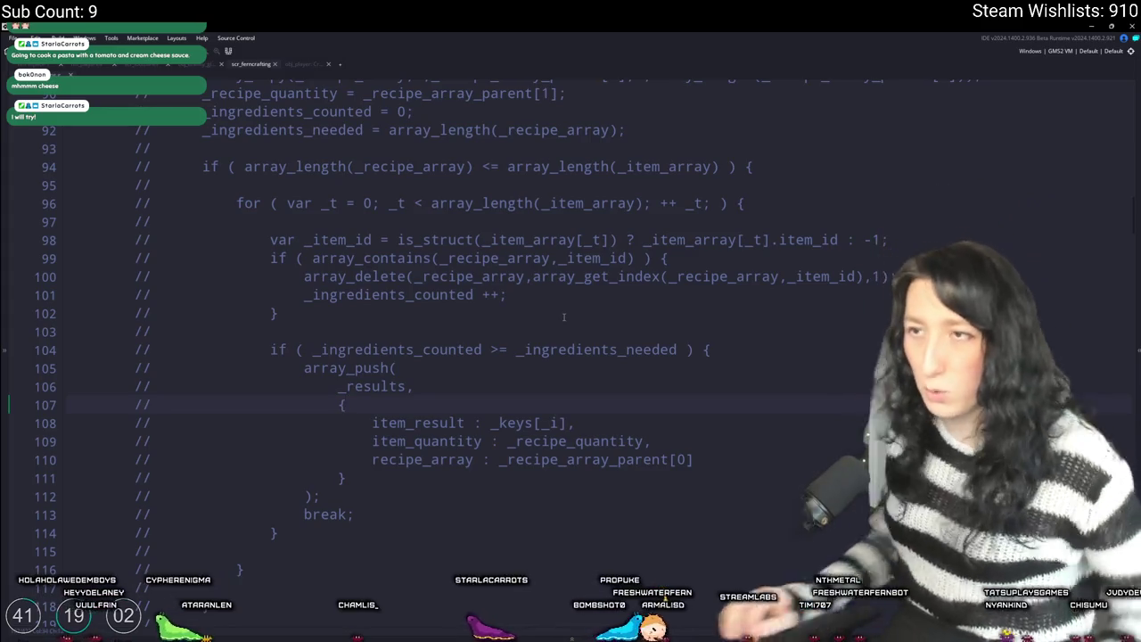
scroll(568, 317, "up", 7)
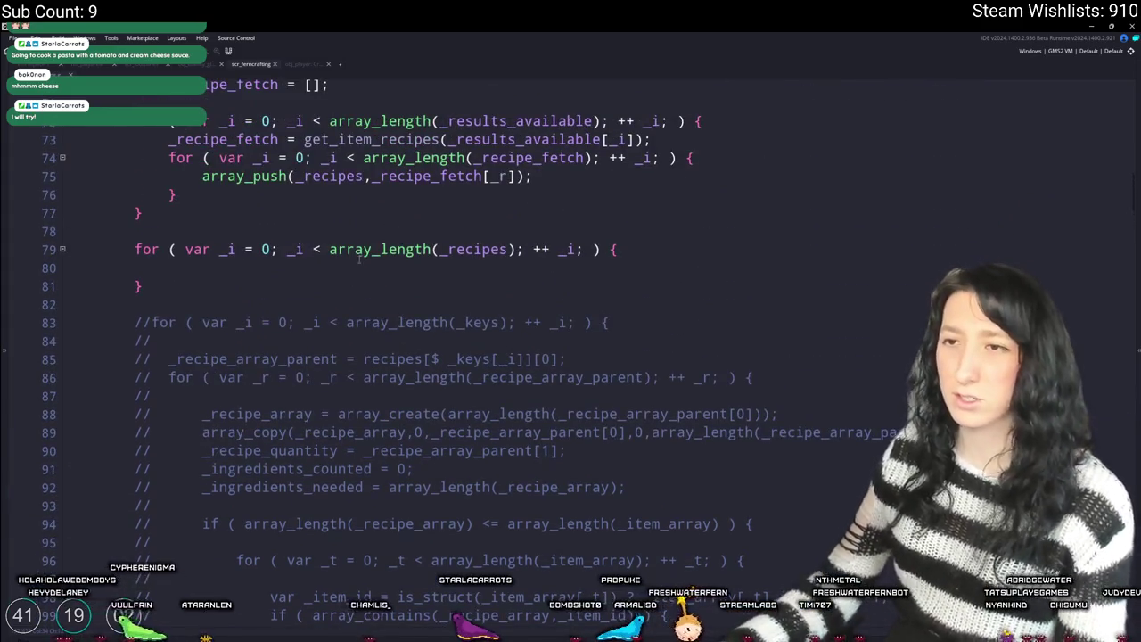
scroll(300, 231, "up", 3)
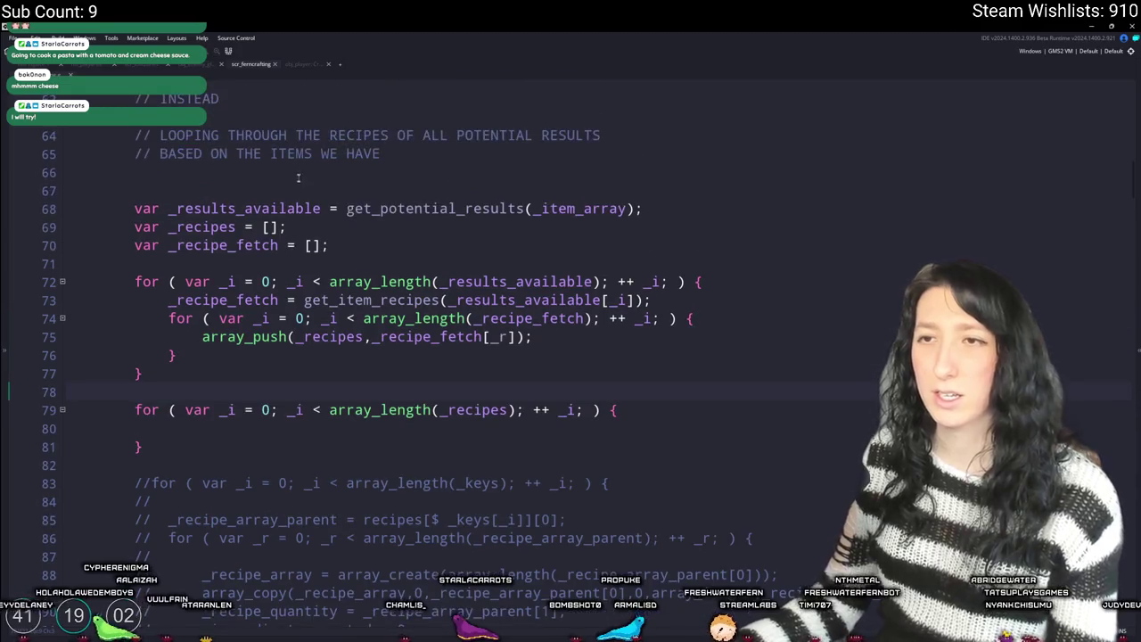
scroll(304, 193, "up", 3)
left_click(209, 210, "shift")
- Replace the old comment block with '// Collect all potential recipes'
key("BackSpace")
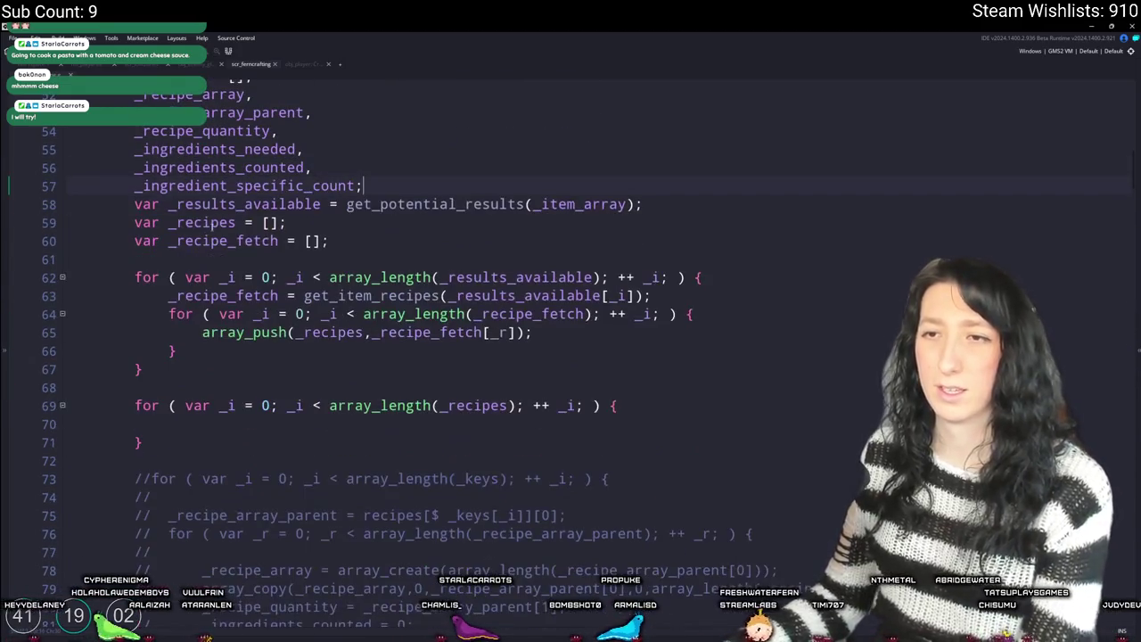
key("Return")
type("// Collec")
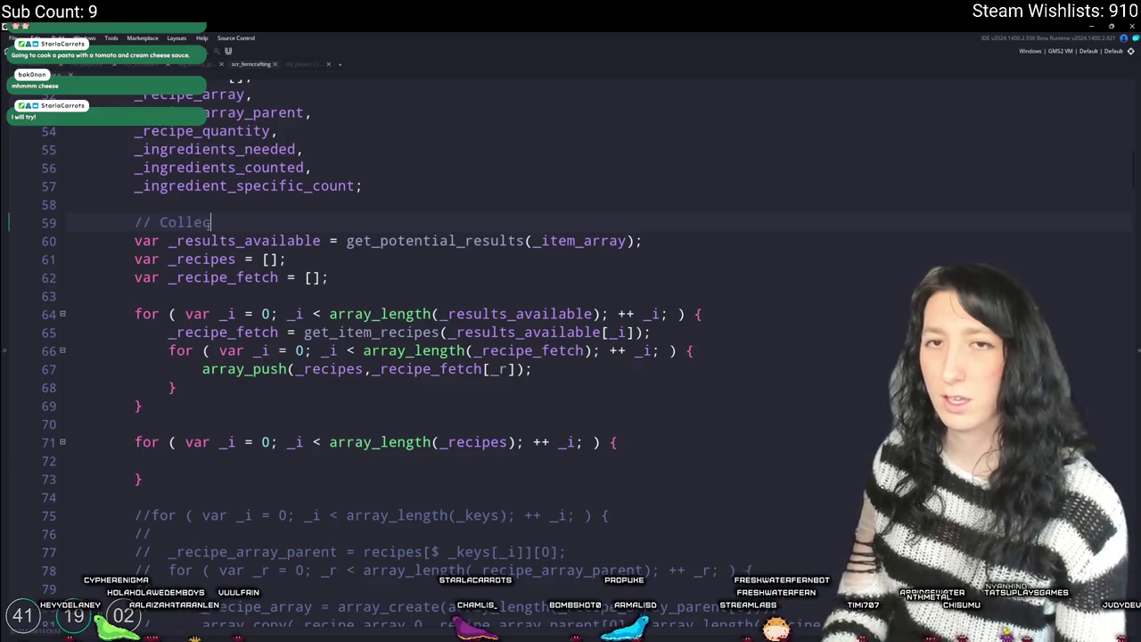
type(" recipes")
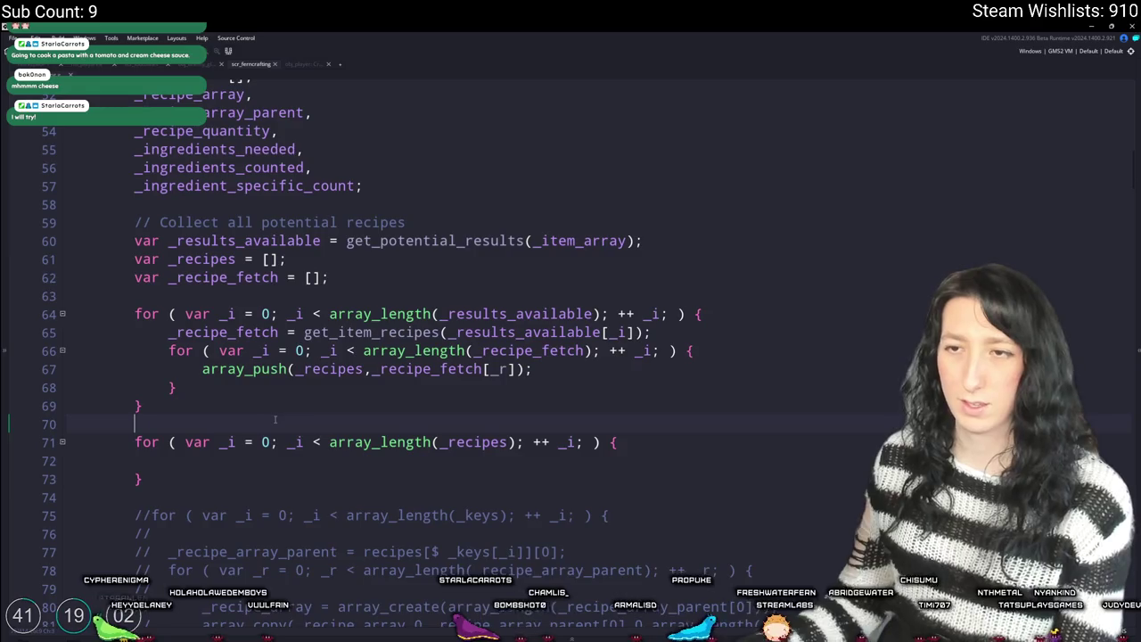
- Add the comment '// Loop through our recipes and see what we could potentially craft'
key("Return")
type("// Loop through")
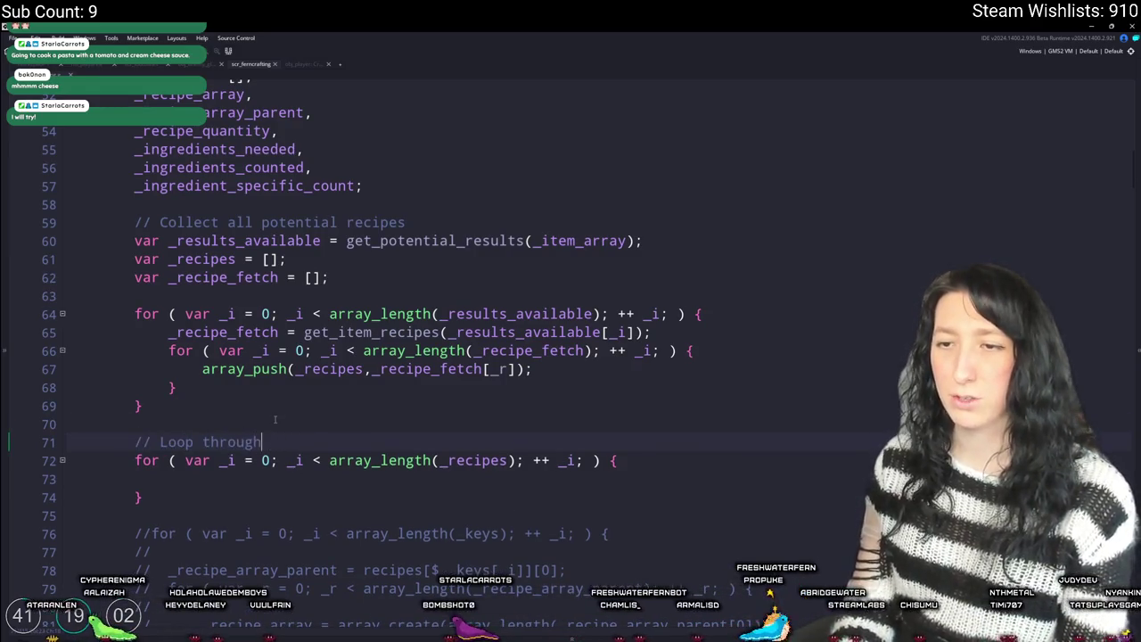
type(" our recipes and see what we could")
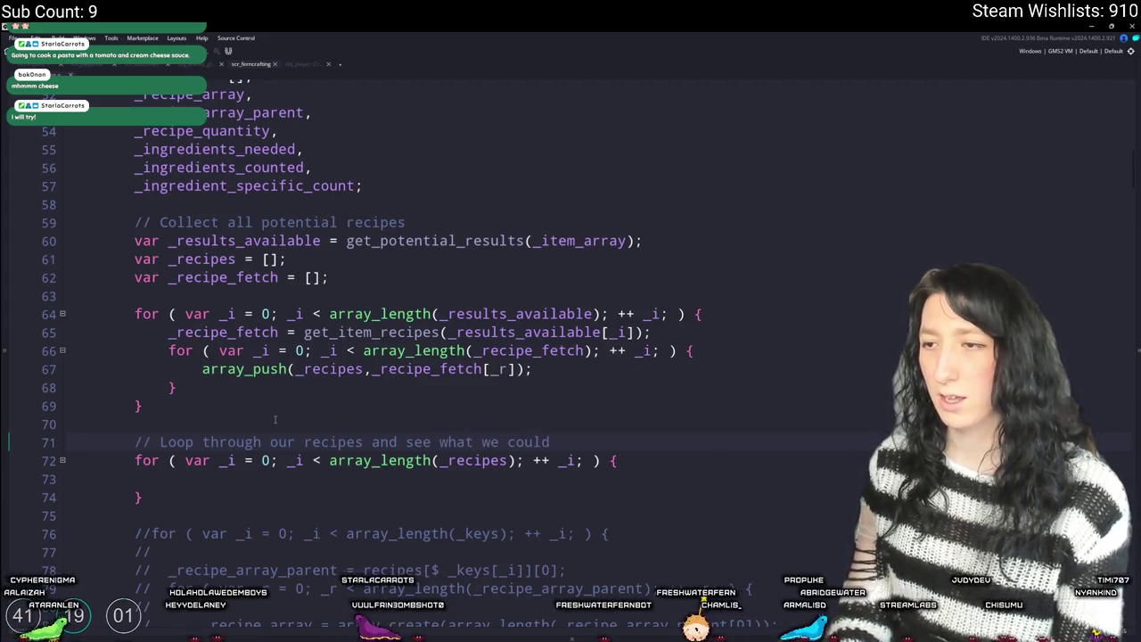
type(" potentially")
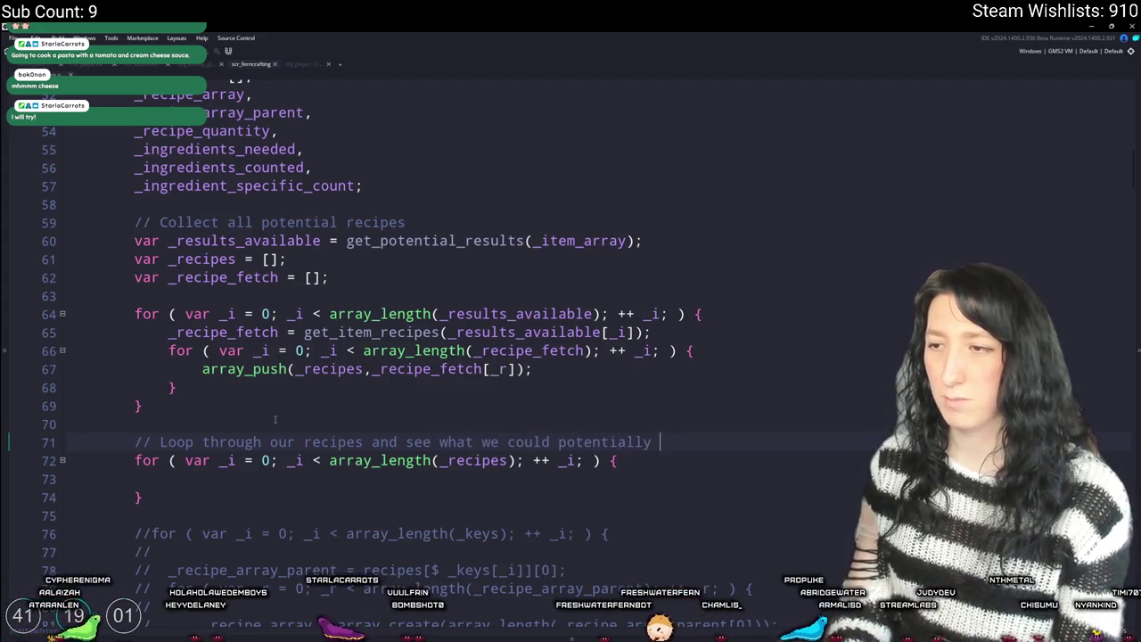
scroll(288, 408, "down", 2)
key("BackSpace")
key("BackSpace")
key("BackSpace")
type("craft")
- Look over the empty recipe loop and return to the end of the variable declarations
scroll(632, 384, "down", 1)
left_click(638, 336)
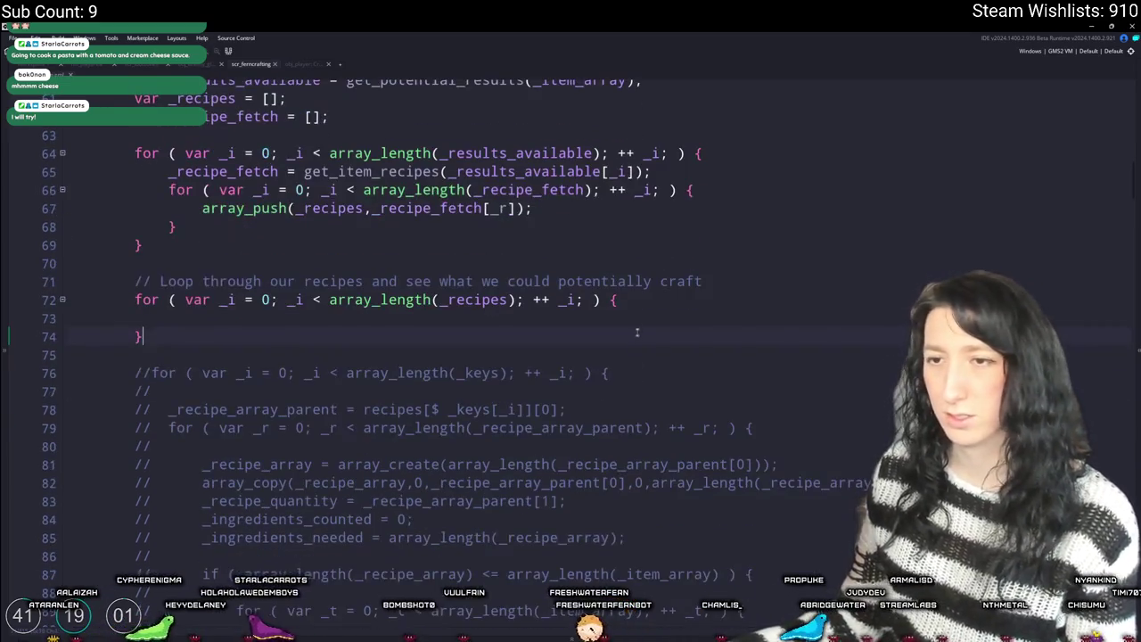
scroll(652, 305, "down", 3)
scroll(536, 305, "up", 1)
key("Down")
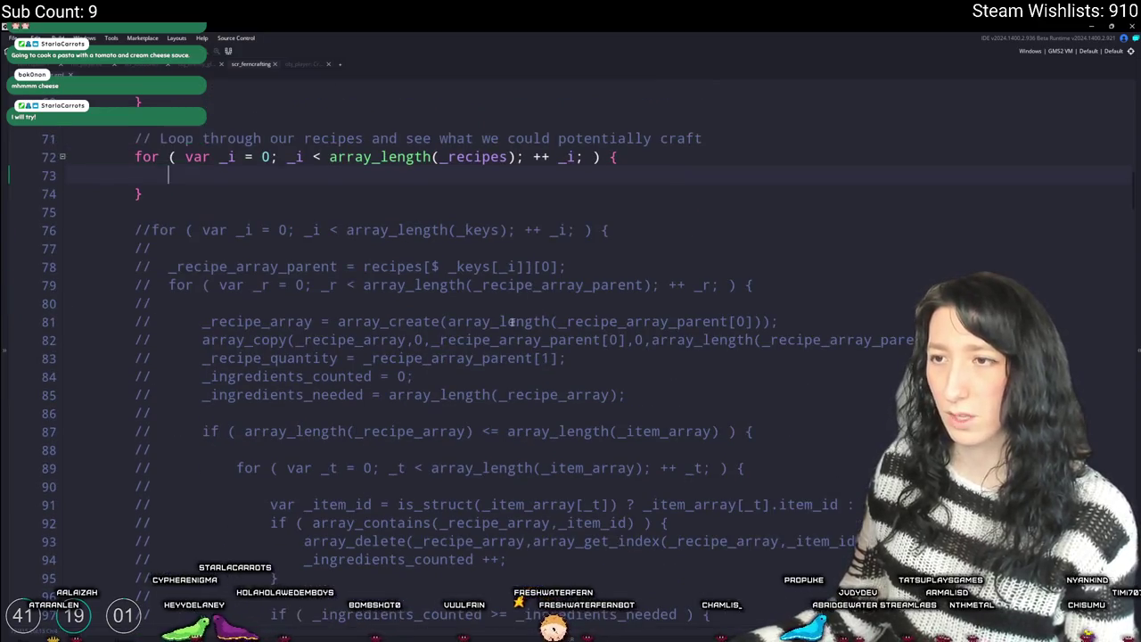
scroll(443, 304, "up", 2)
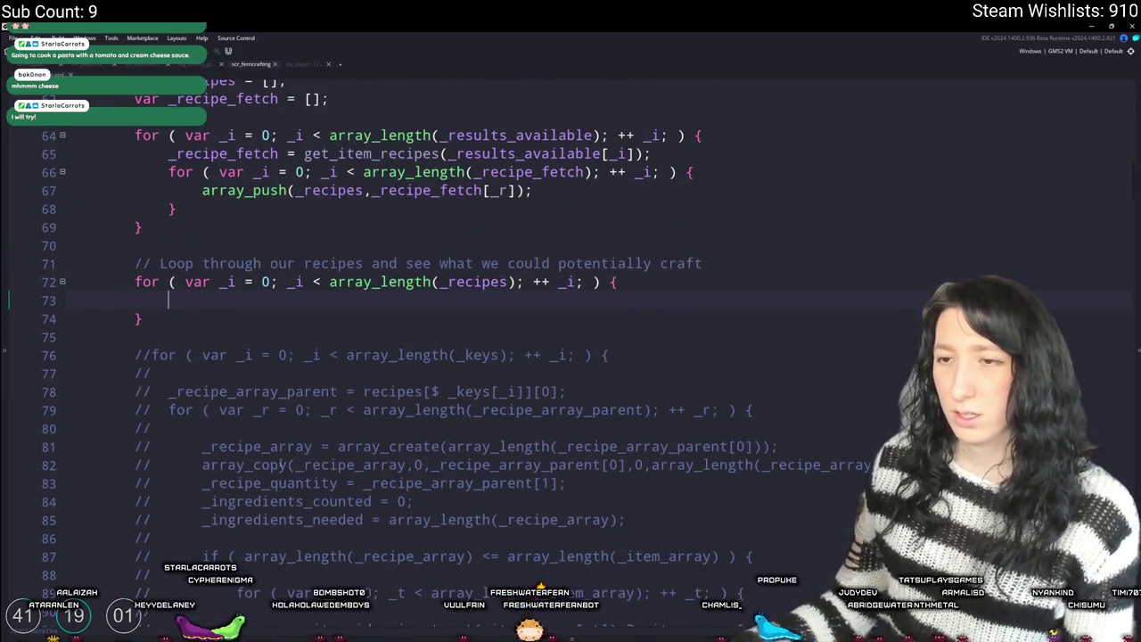
scroll(300, 428, "up", 1)
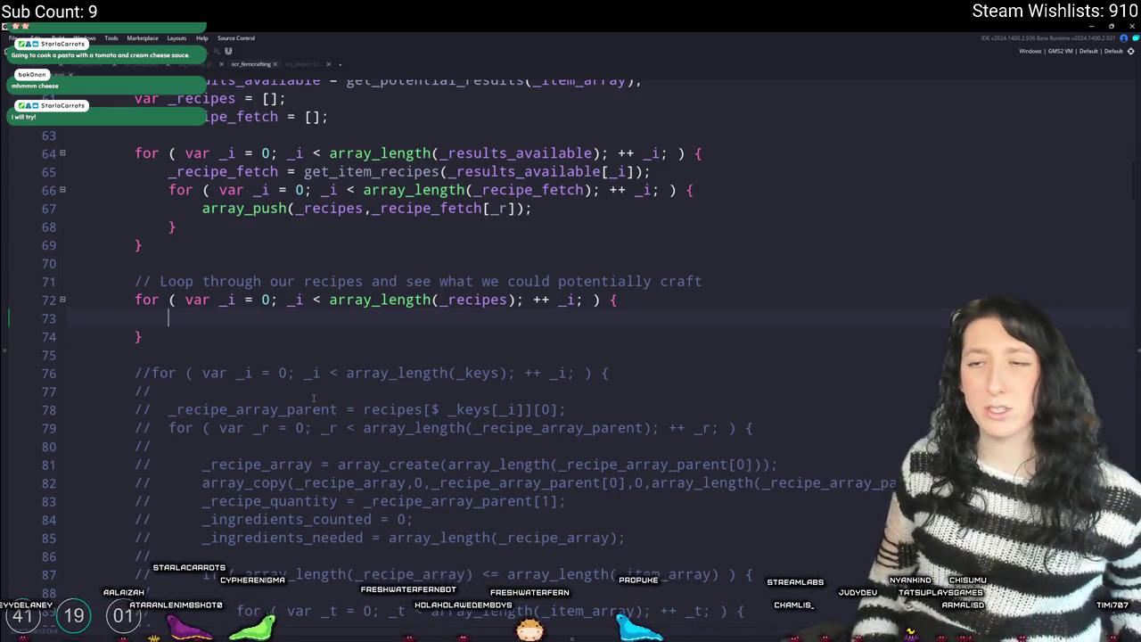
scroll(232, 281, "up", 1)
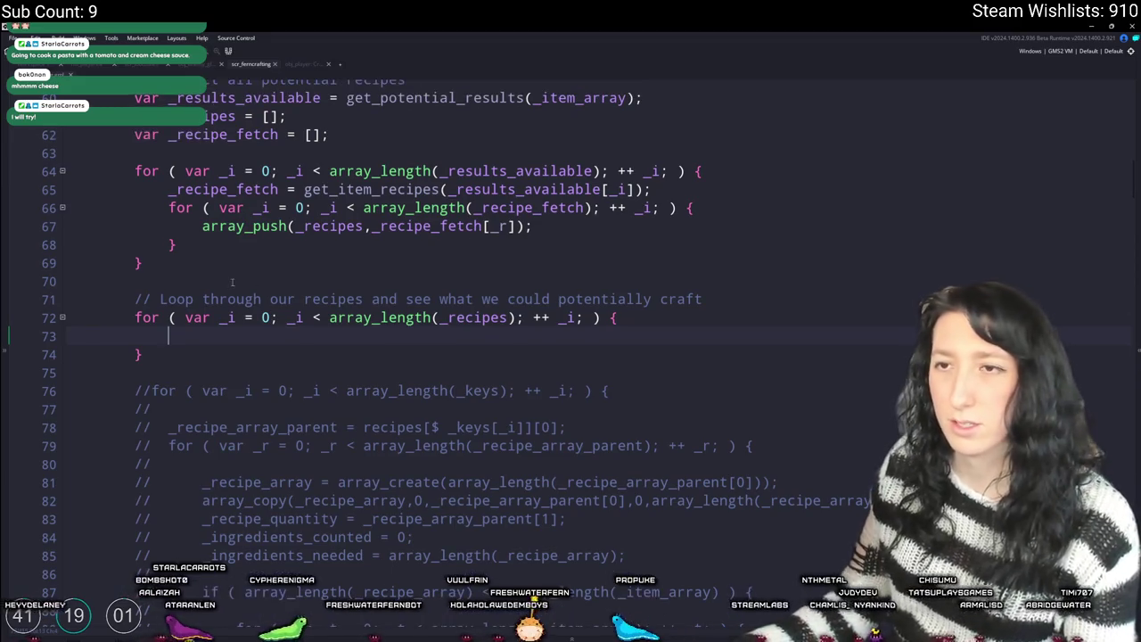
scroll(234, 276, "up", 5)
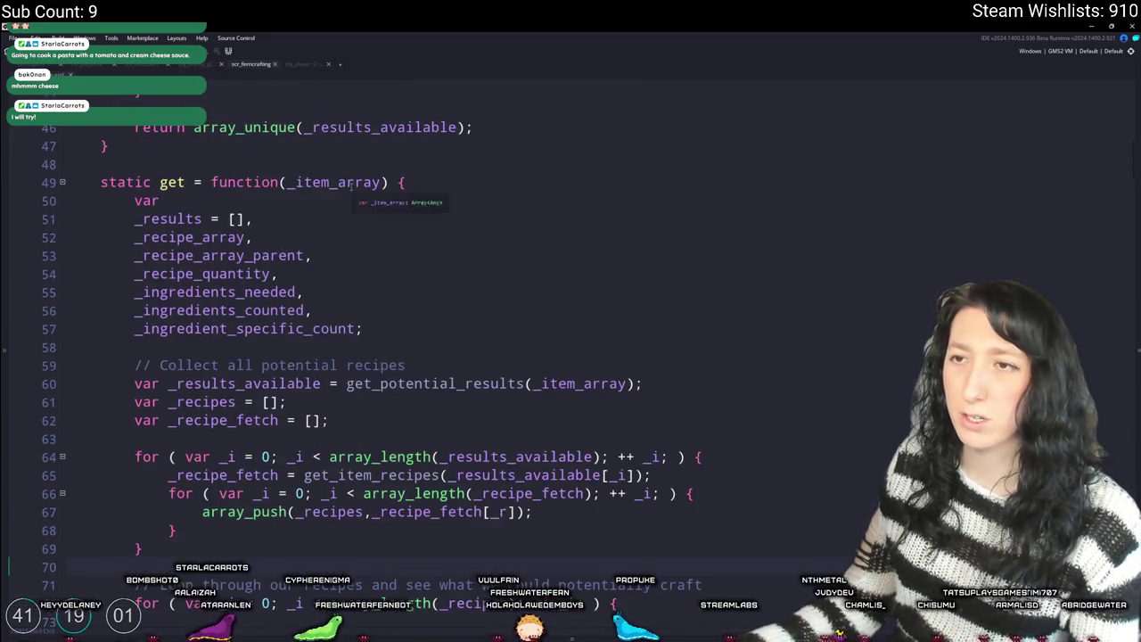
left_click(386, 329)
- Add a '// Fix our item array' comment, declare _item_array_fixed = [], and loop over _item_array
scroll(393, 335, "down", 2)
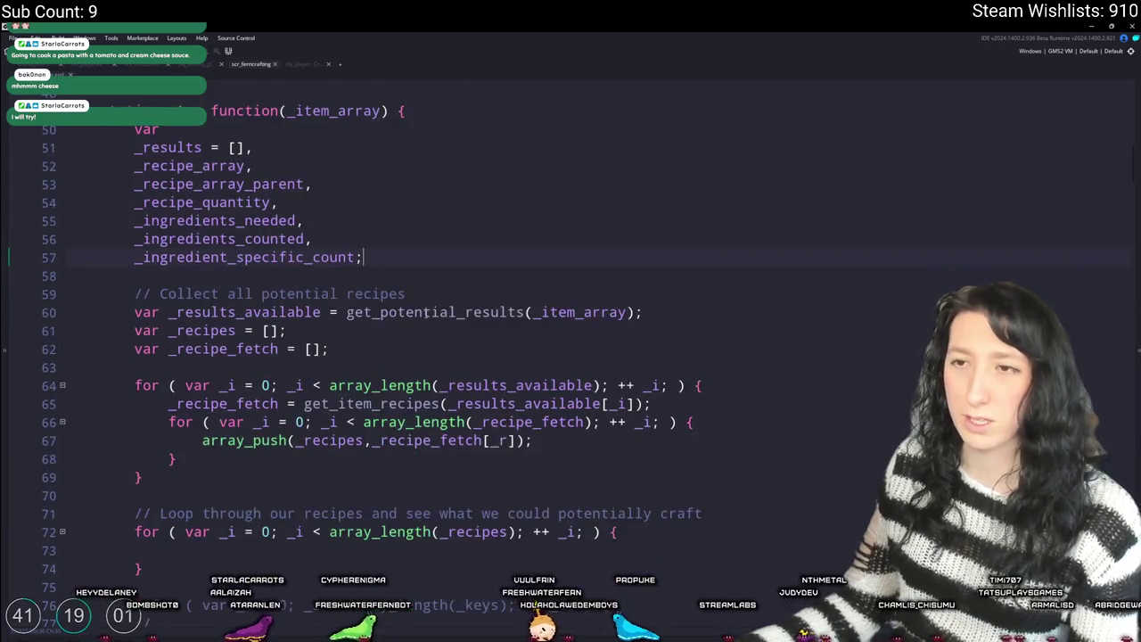
key("Return")
key("Return")
type("our item array")
key("Return")
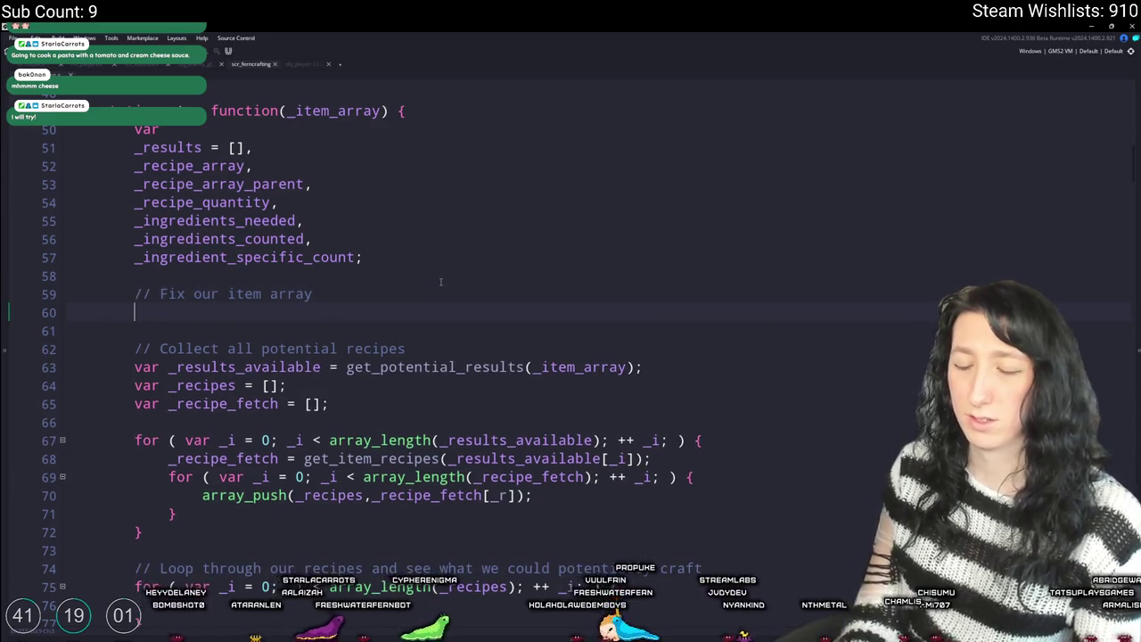
type("var _item_array_fixed = []")
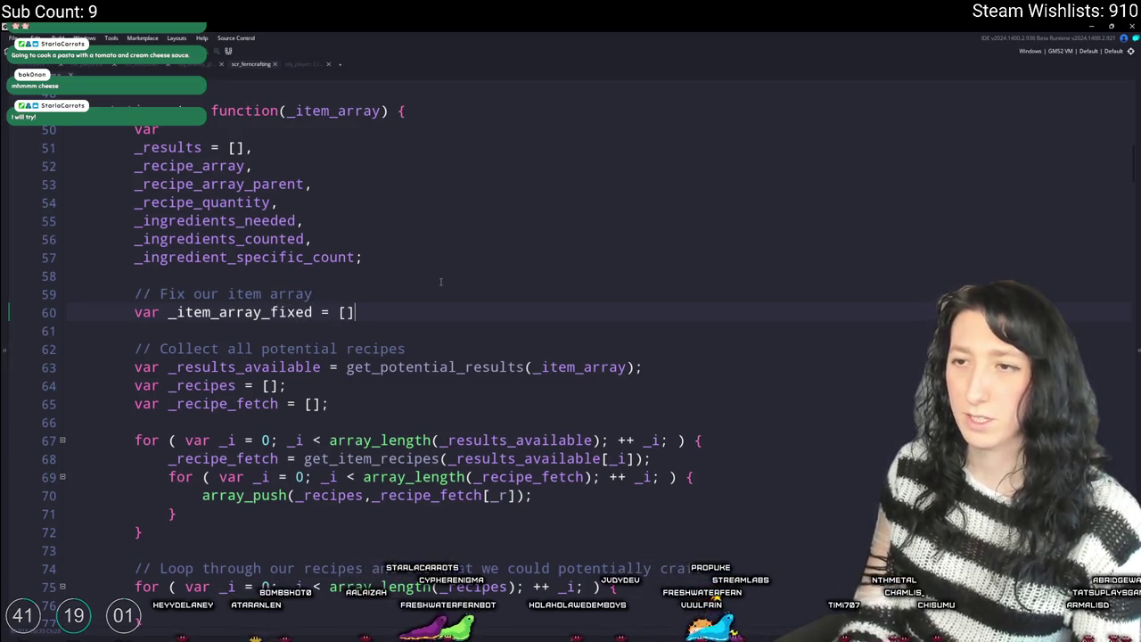
type(";")
key("Return")
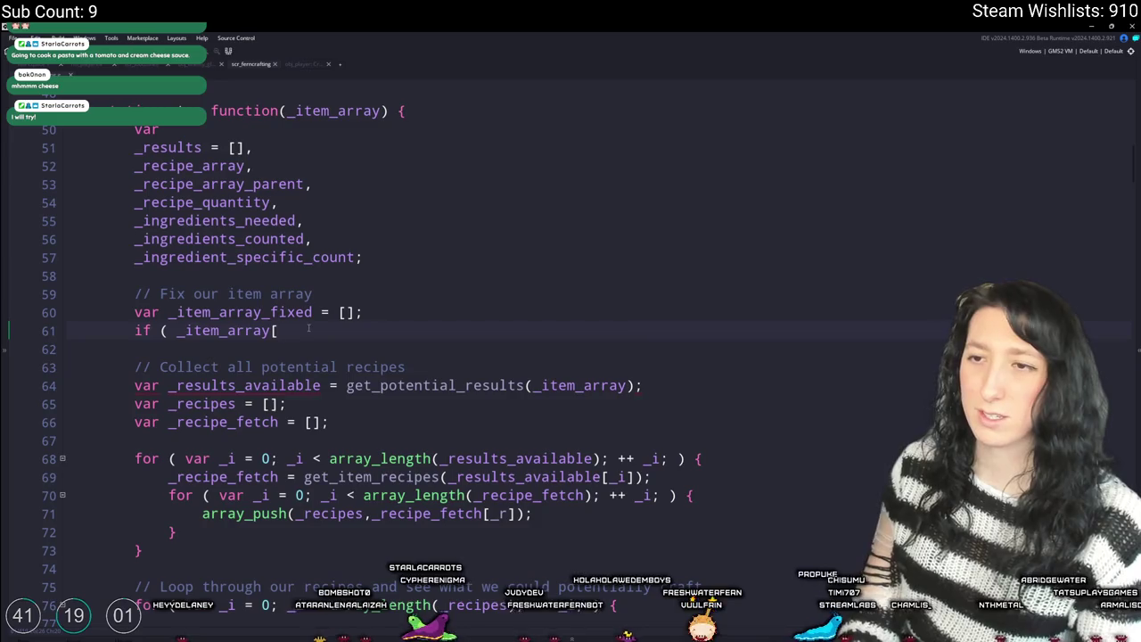
type("for ( var _i = 0;")
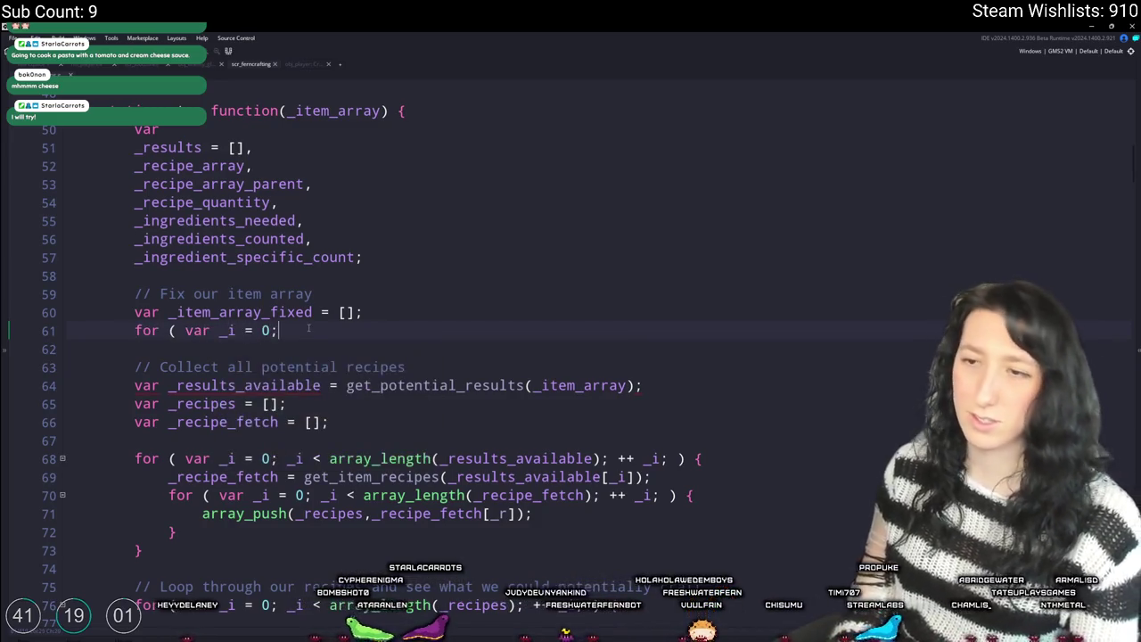
type("_i < array_l")
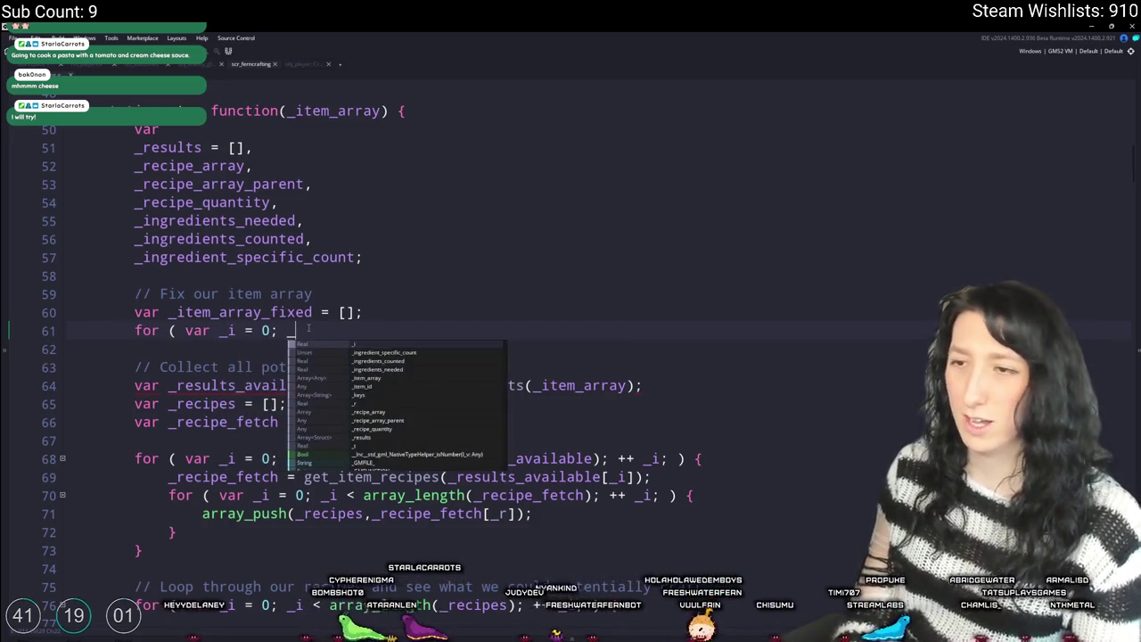
type("ength")
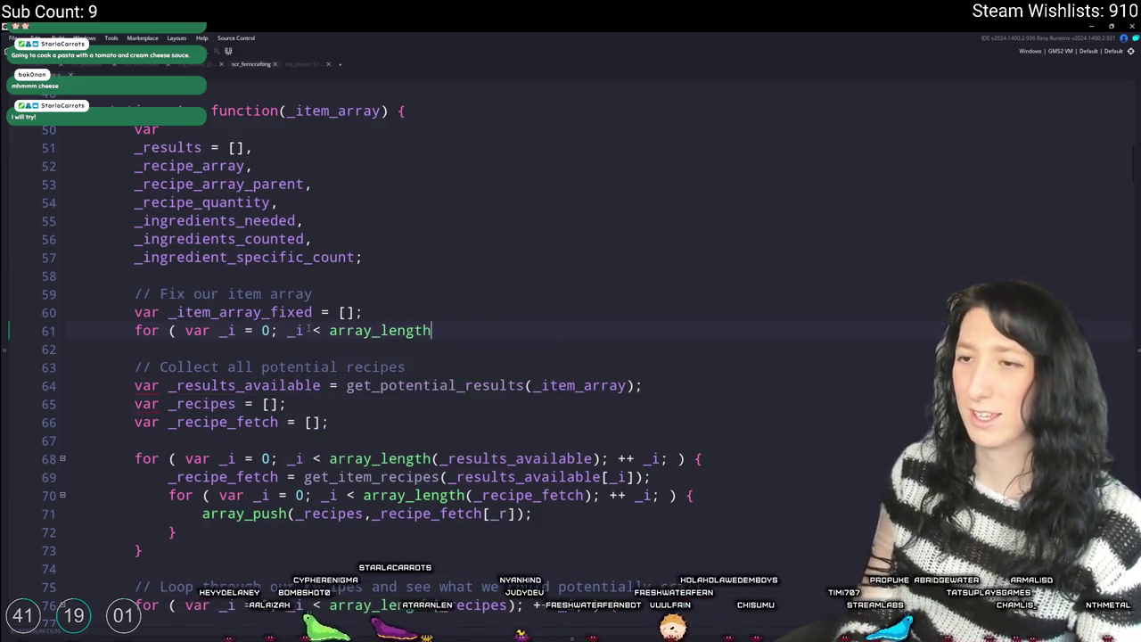
type("(_item_array); ++ _i; ) {")
key("Return")
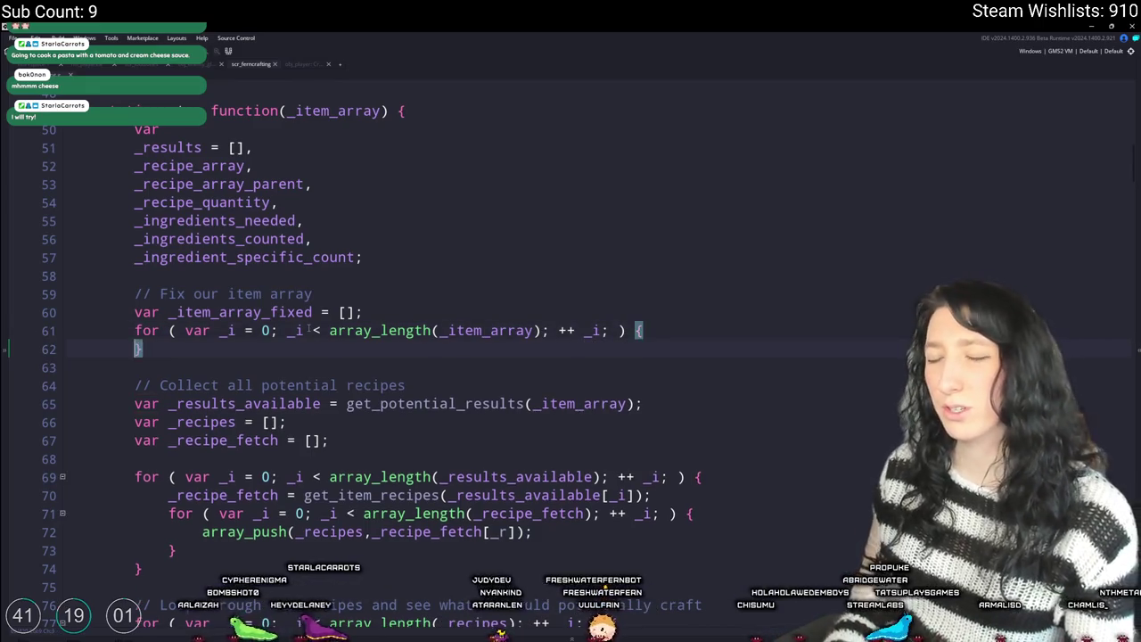
key("Return")
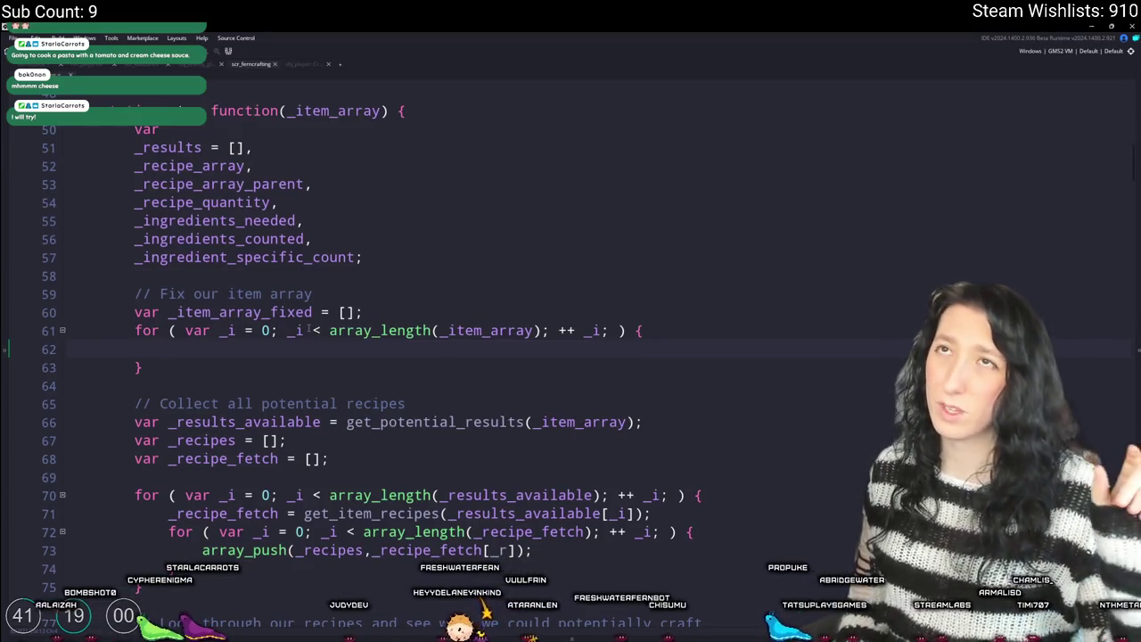
- Start an if (is_struct(_item_array[_i])) { } block inside the loop
type("if (")
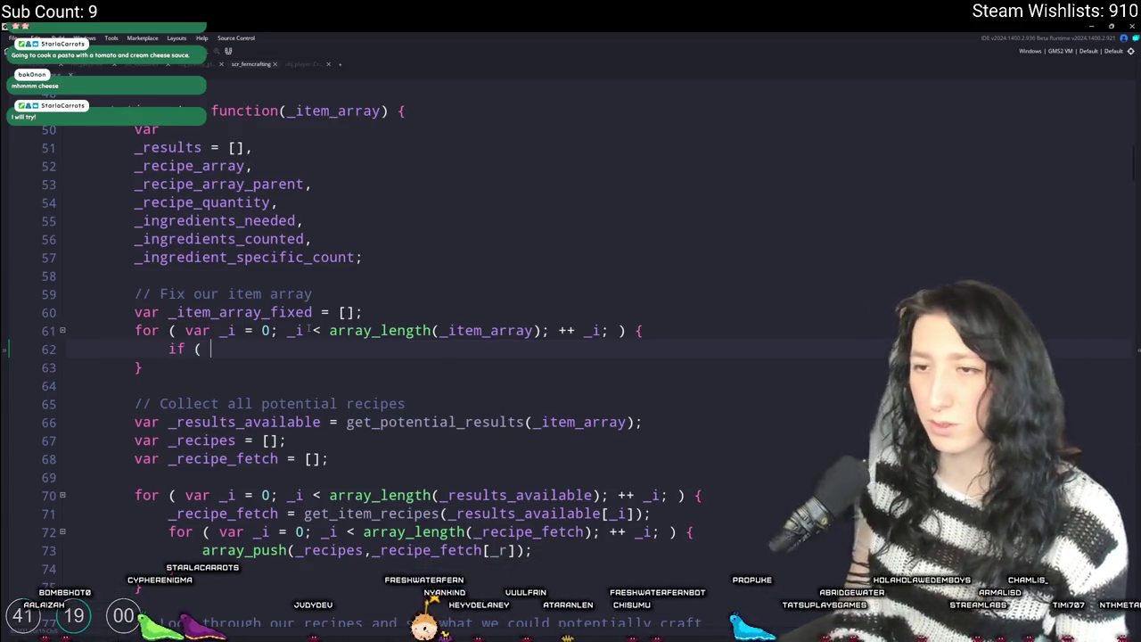
type("_i] ) {")
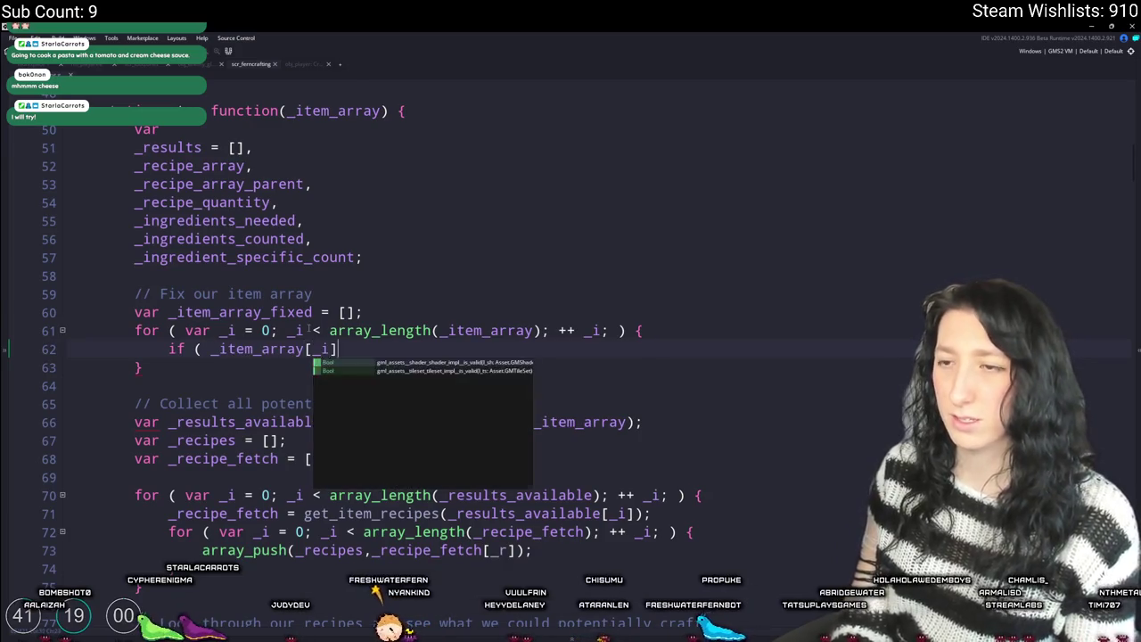
key("Return")
key("ctrl+z")
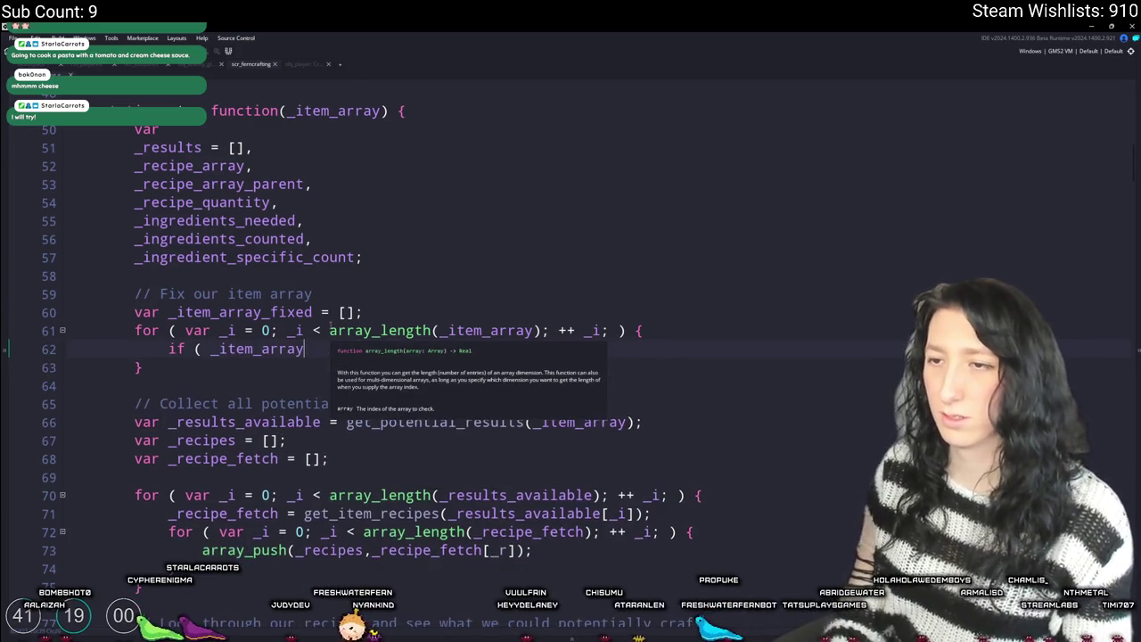
type("[_i][")
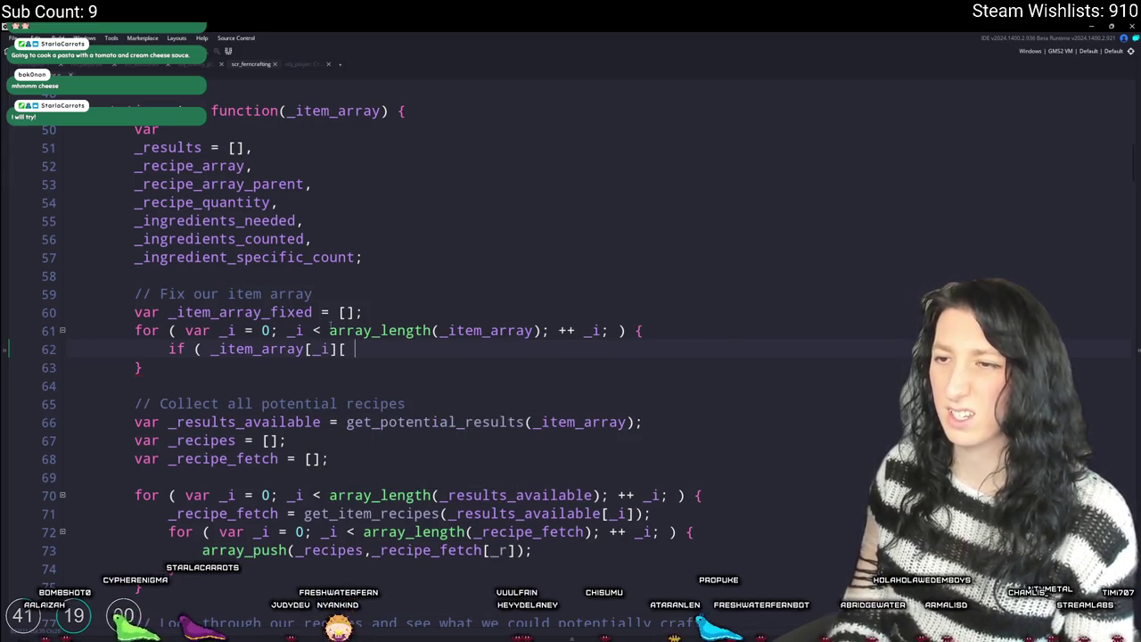
type("{")
key("Return")
type("}")
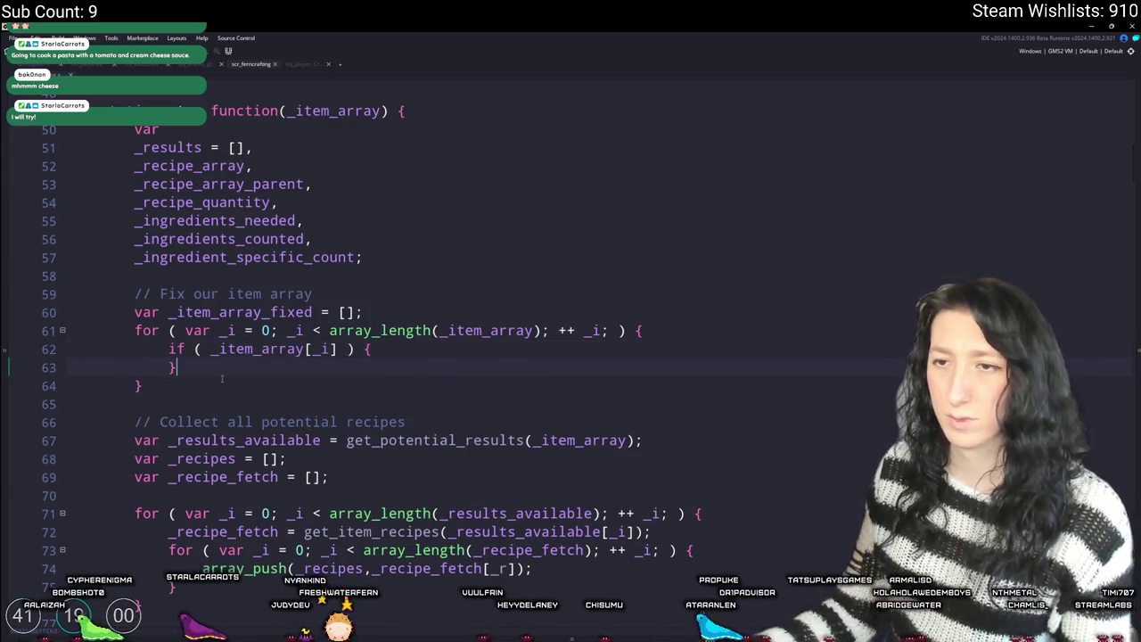
type("is_s")
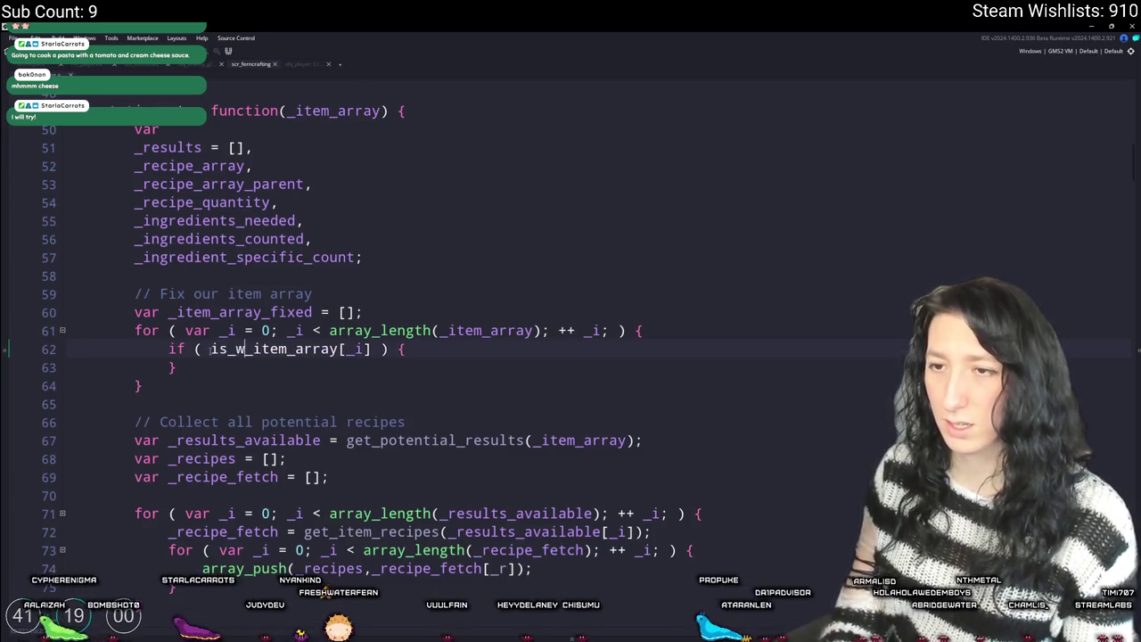
type("truct(")
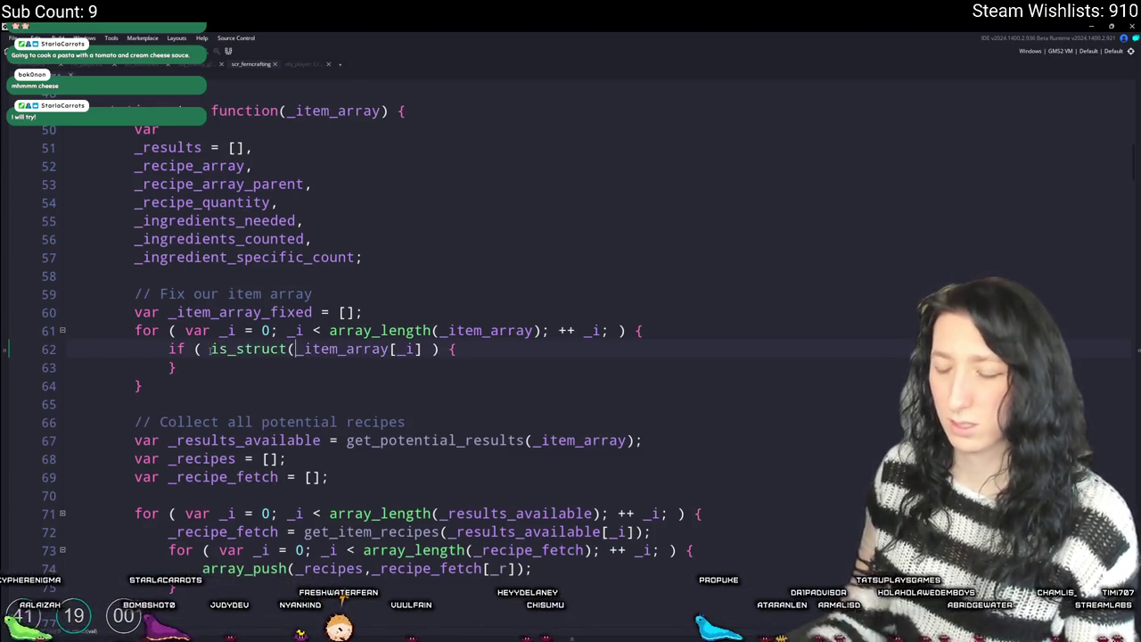
left_click(422, 349)
- Close the is_struct condition and push _item_array[_i].item_id into _item_array_fixed inside the if block
type(")")
scroll(494, 333, "down", 2)
scroll(494, 333, "up", 1)
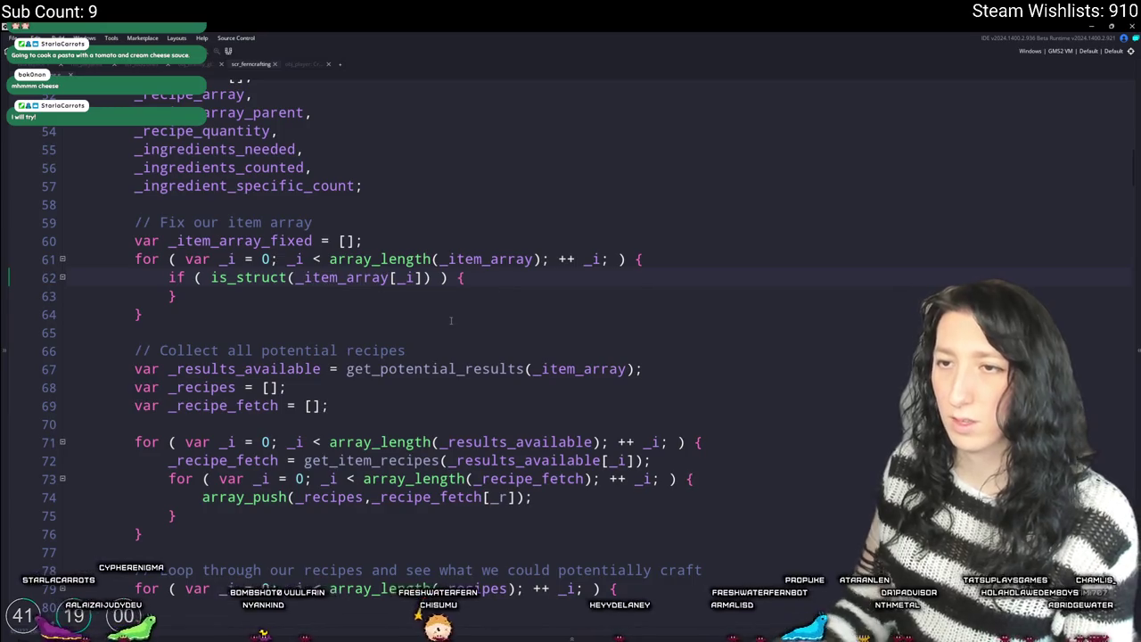
key("Return")
type("array_p")
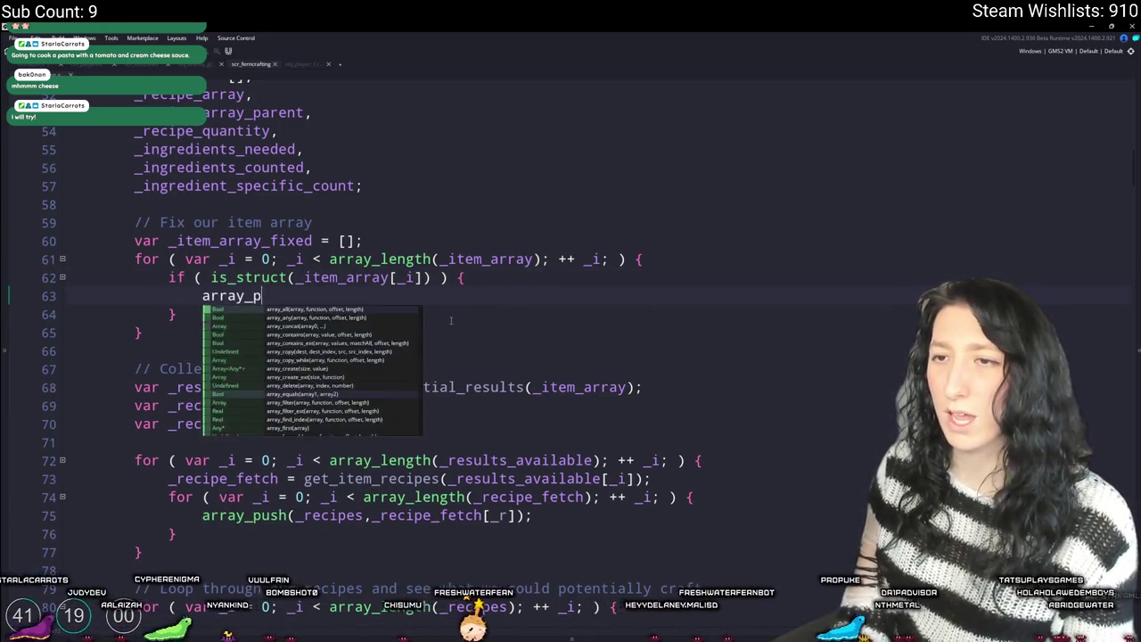
type("ush(_item_array_f")
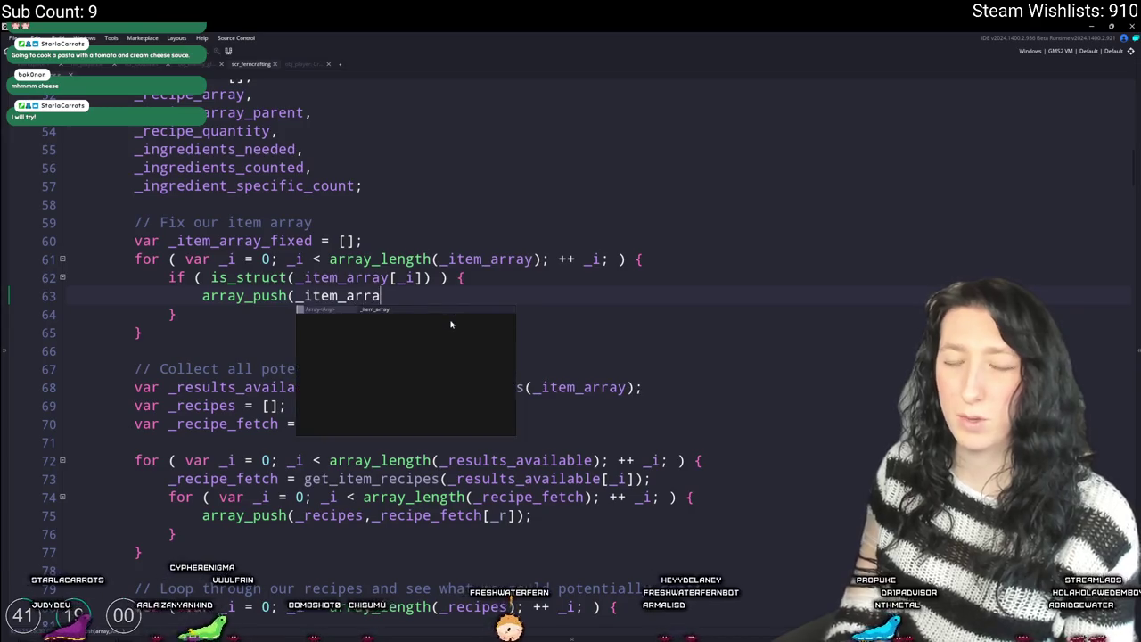
key("BackSpace")
key("BackSpace")
key("BackSpace")
type("Y")
key("BackSpace")
type("y_fixed,")
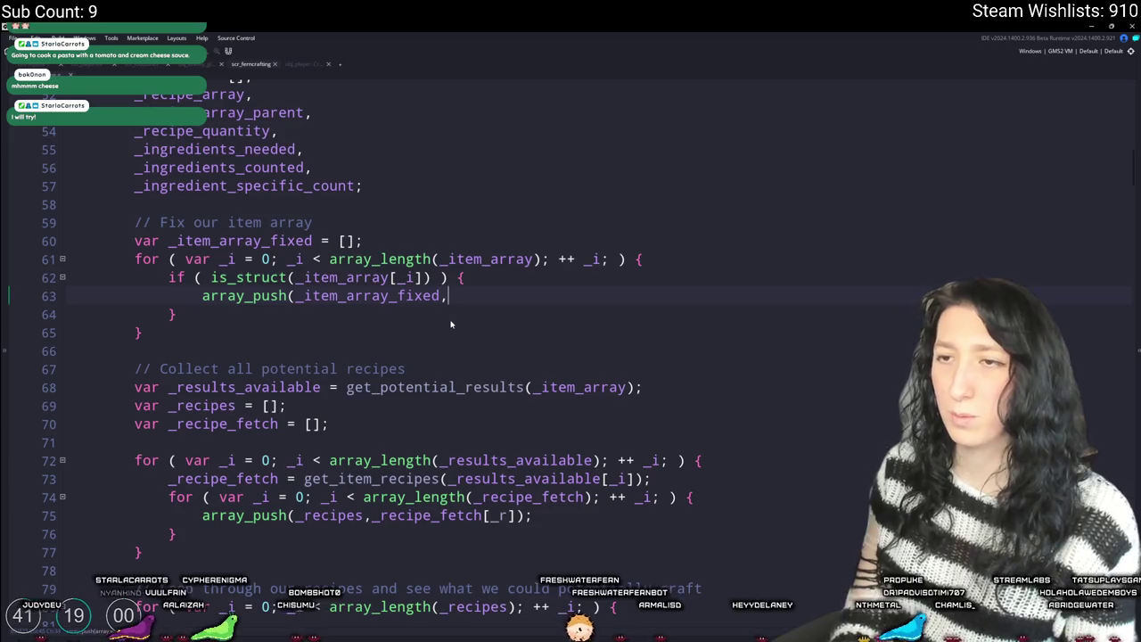
type("_item_array")
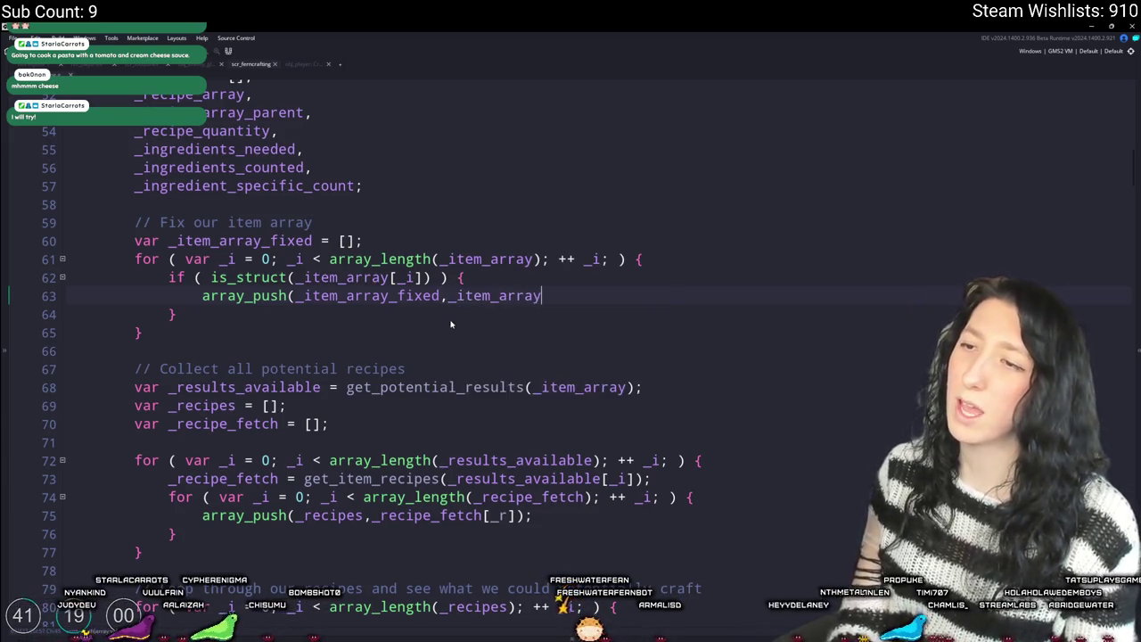
type("[_i].item_id);")
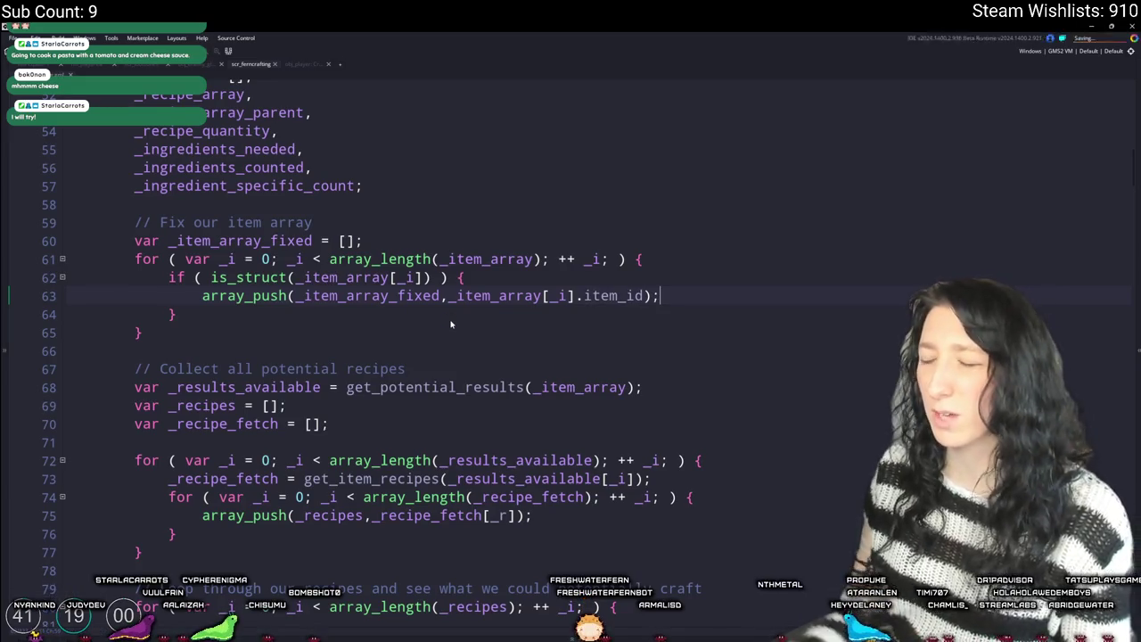
scroll(673, 361, "down", 10)
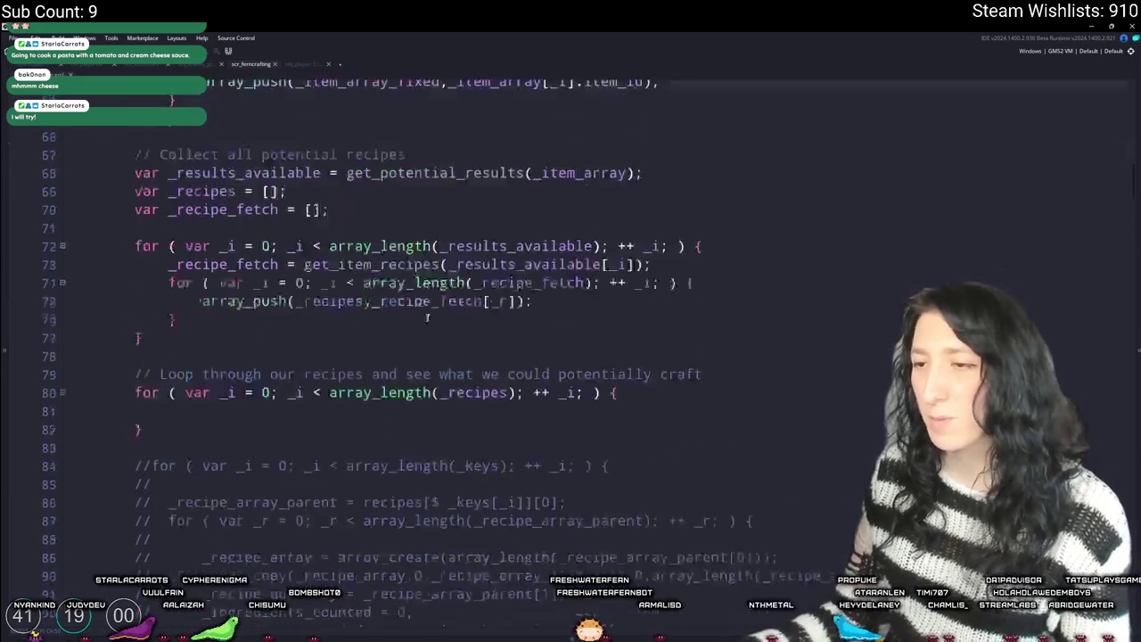
scroll(731, 312, "down", 1)
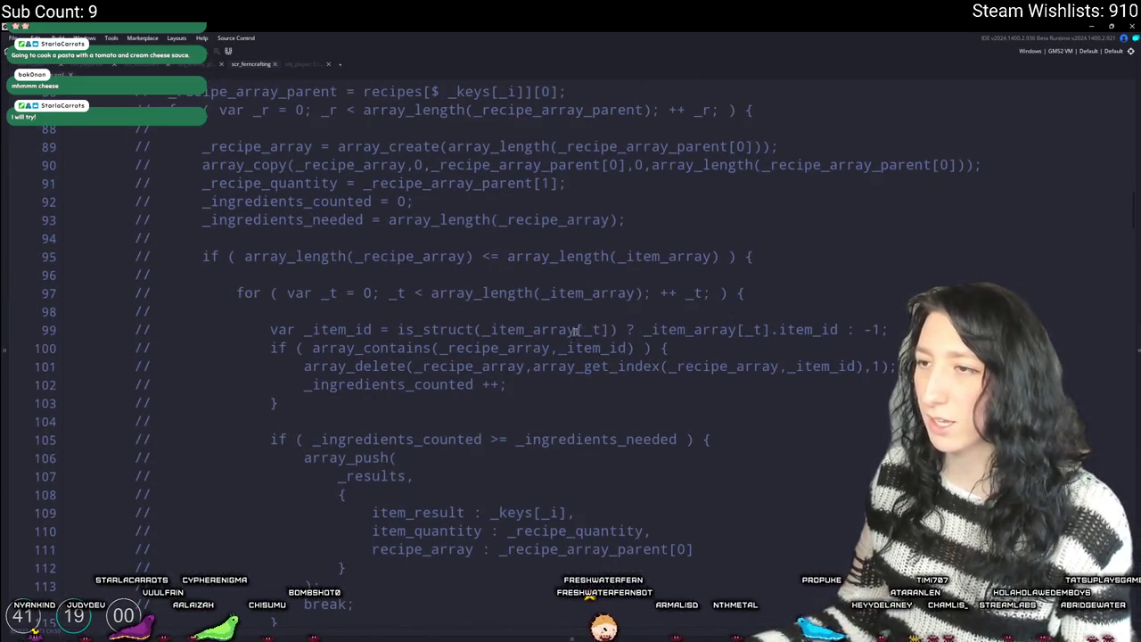
left_click_drag(398, 329, 626, 329)
left_click_drag(651, 329, 828, 336)
left_click(877, 328)
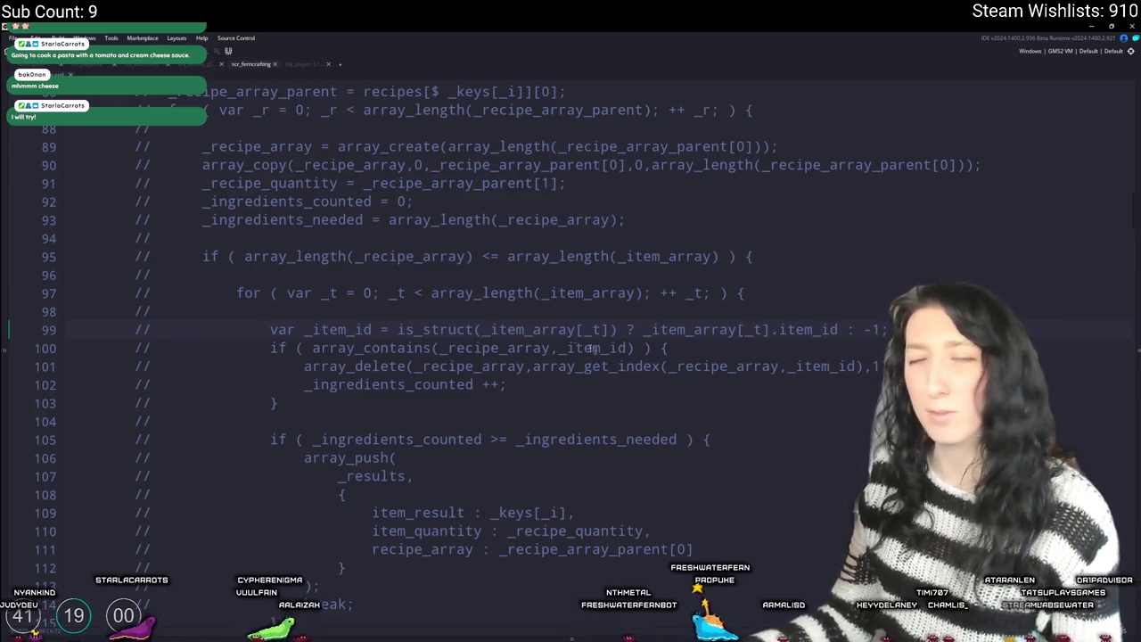
scroll(500, 312, "up", 5)
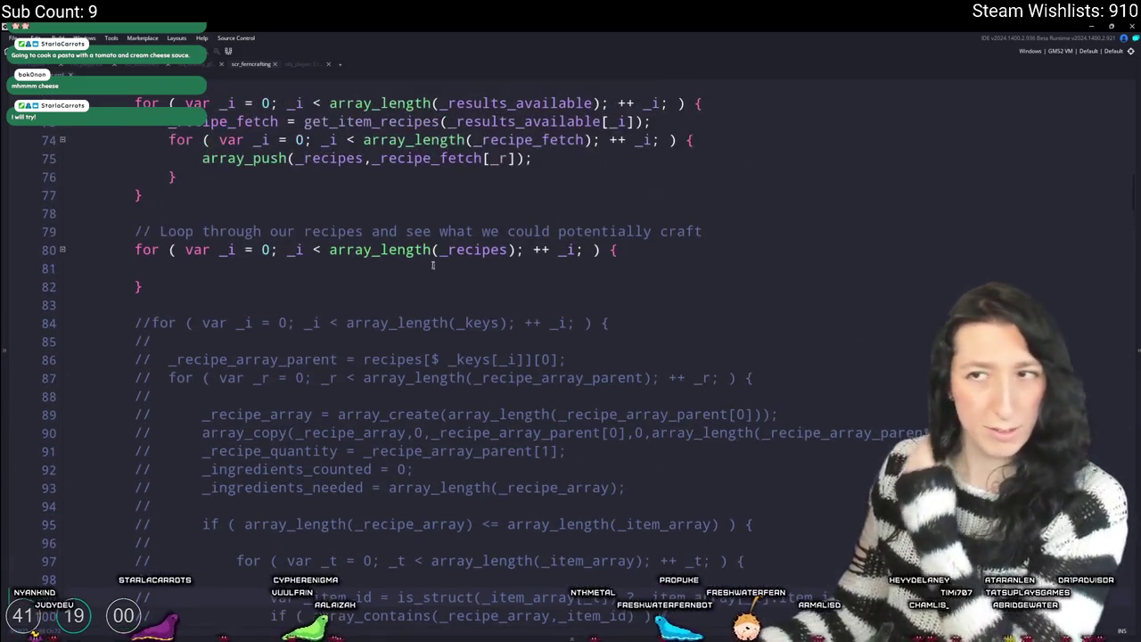
scroll(314, 331, "up", 2)
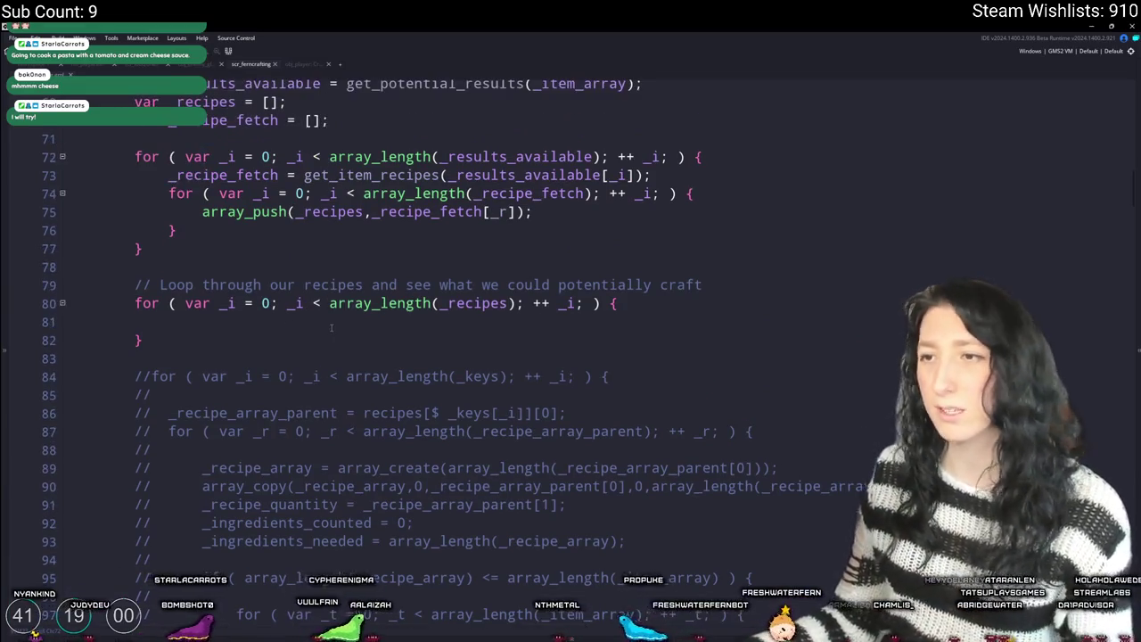
scroll(314, 314, "up", 3)
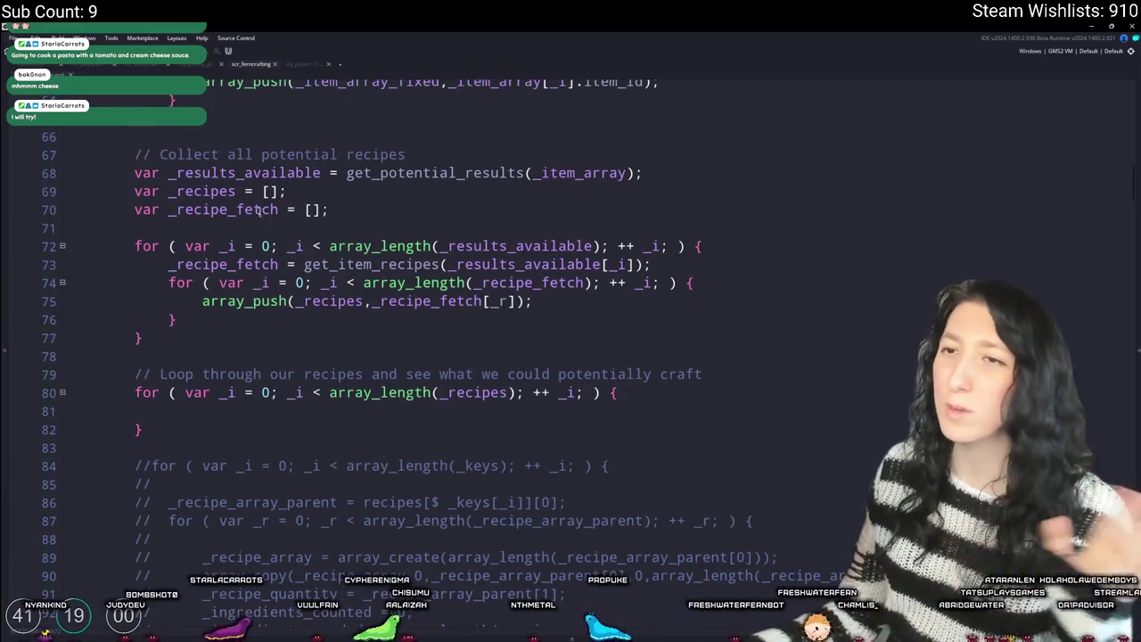
left_click(313, 152)
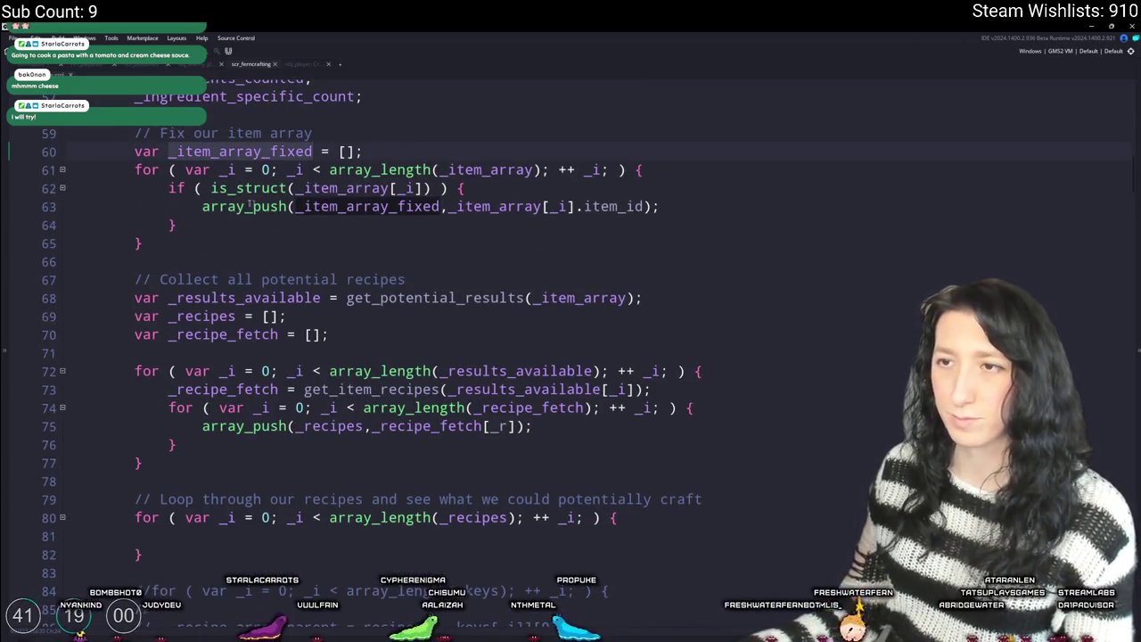
scroll(416, 384, "down", 3)
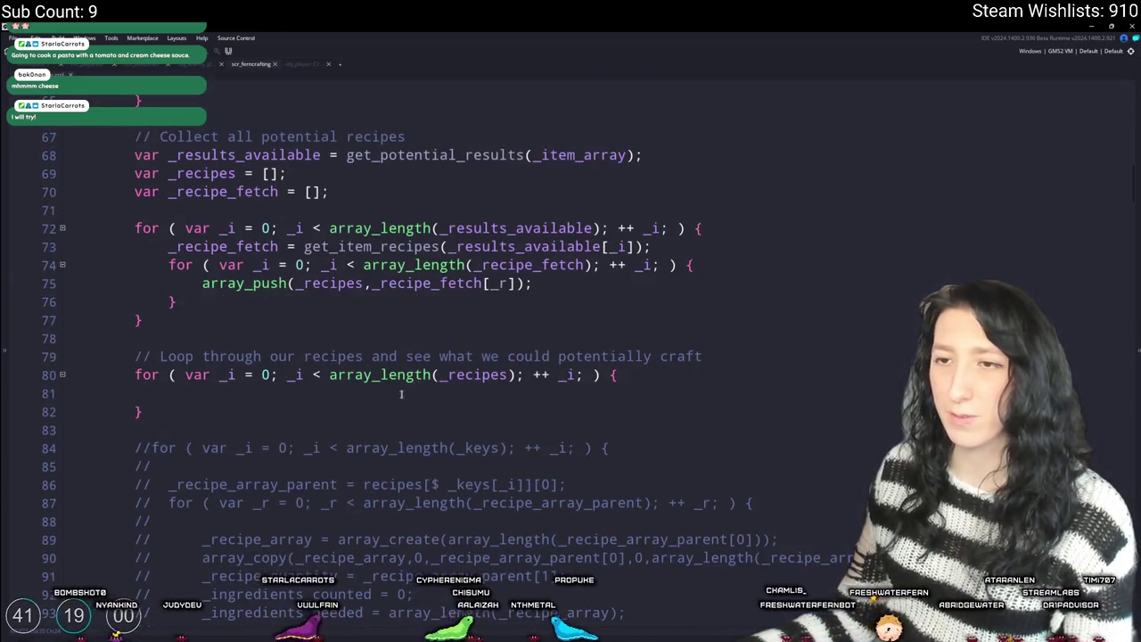
left_click(405, 392)
scroll(404, 392, "down", 2)
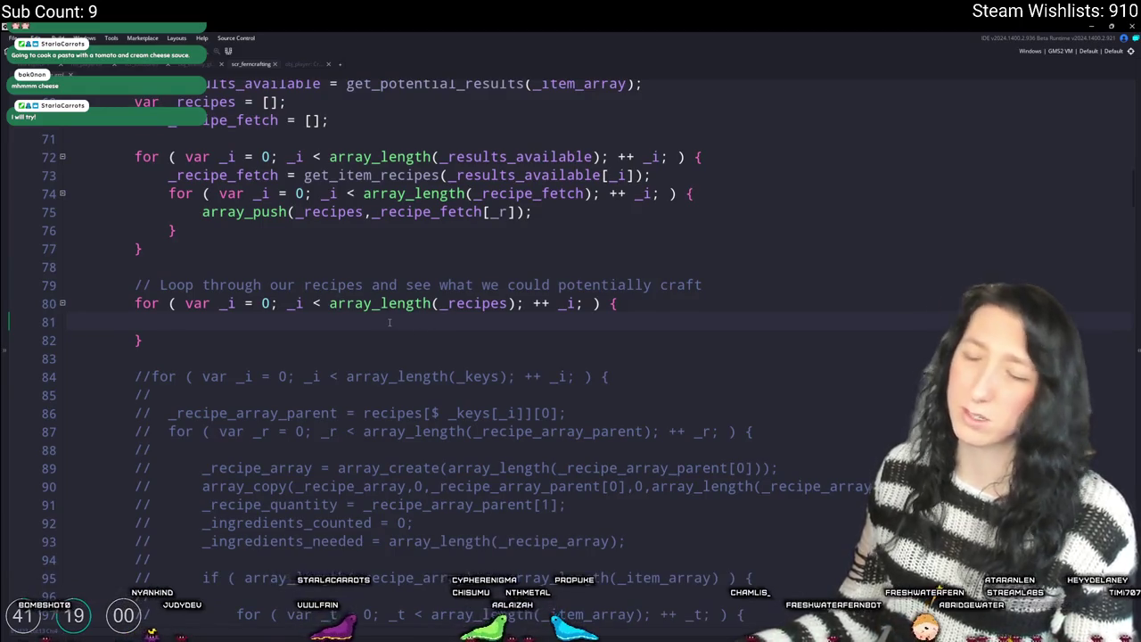
scroll(390, 320, "up", 4)
double_click(482, 481)
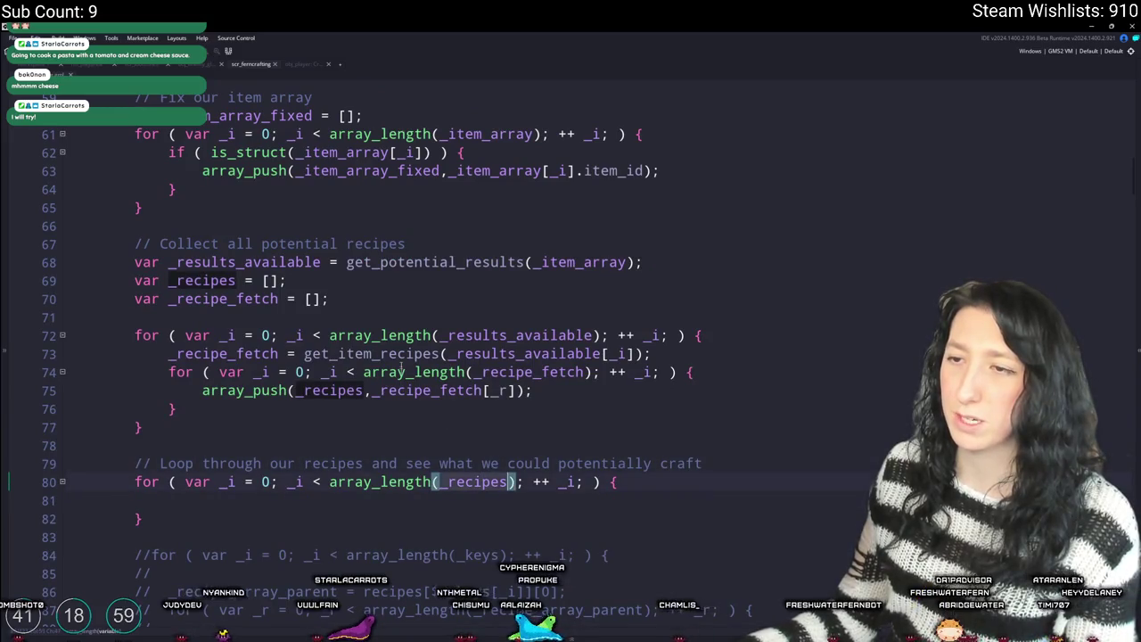
scroll(411, 344, "up", 13)
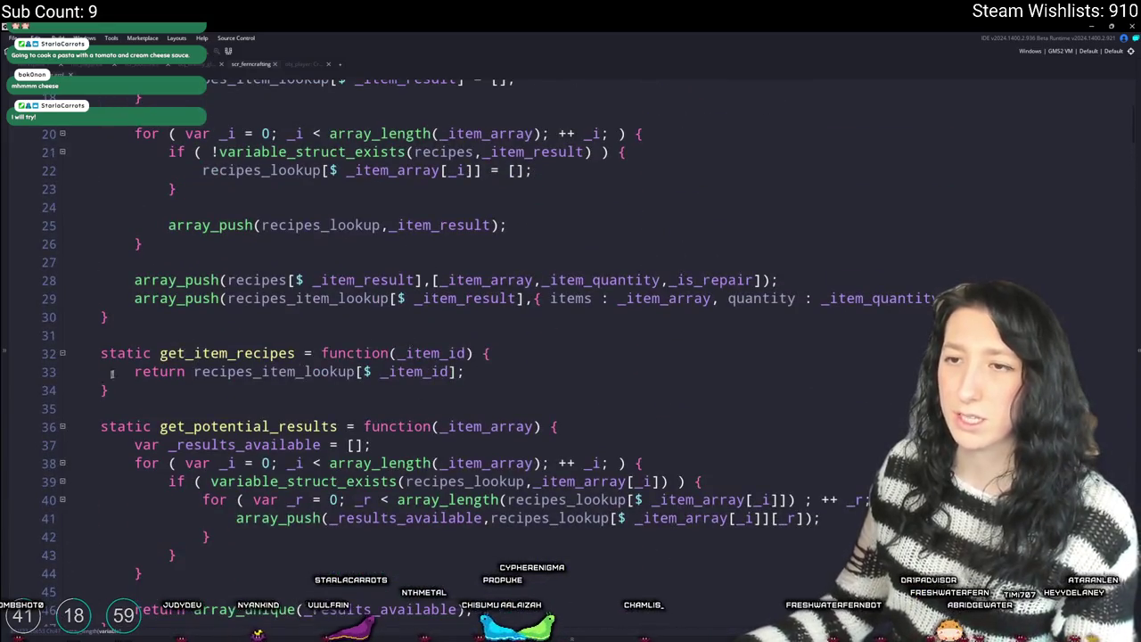
double_click(287, 371)
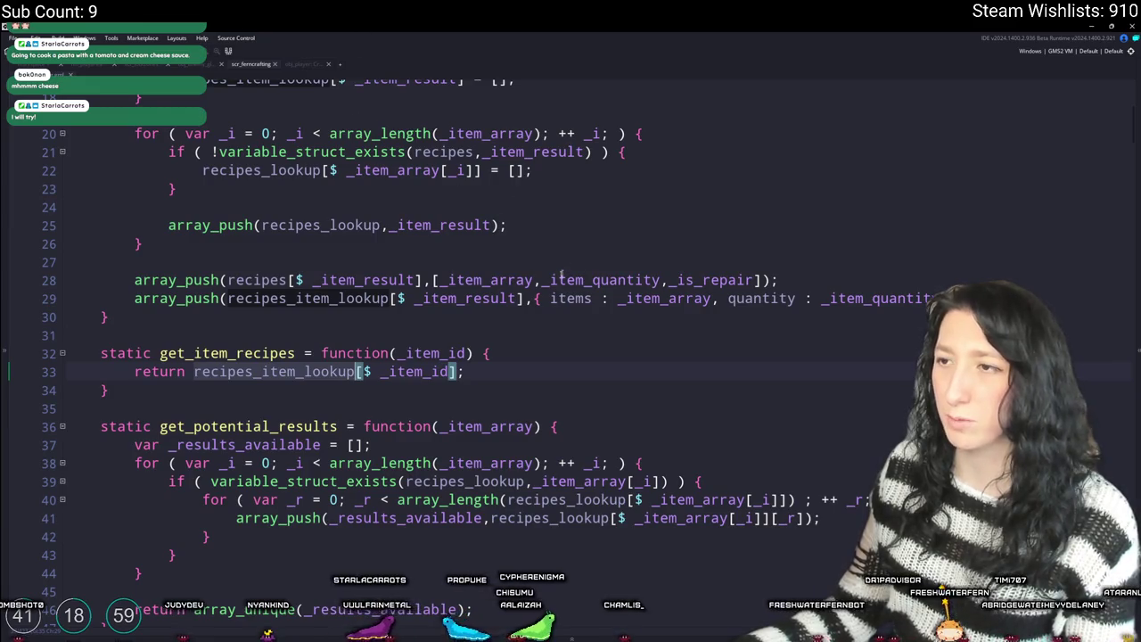
scroll(767, 299, "down", 16)
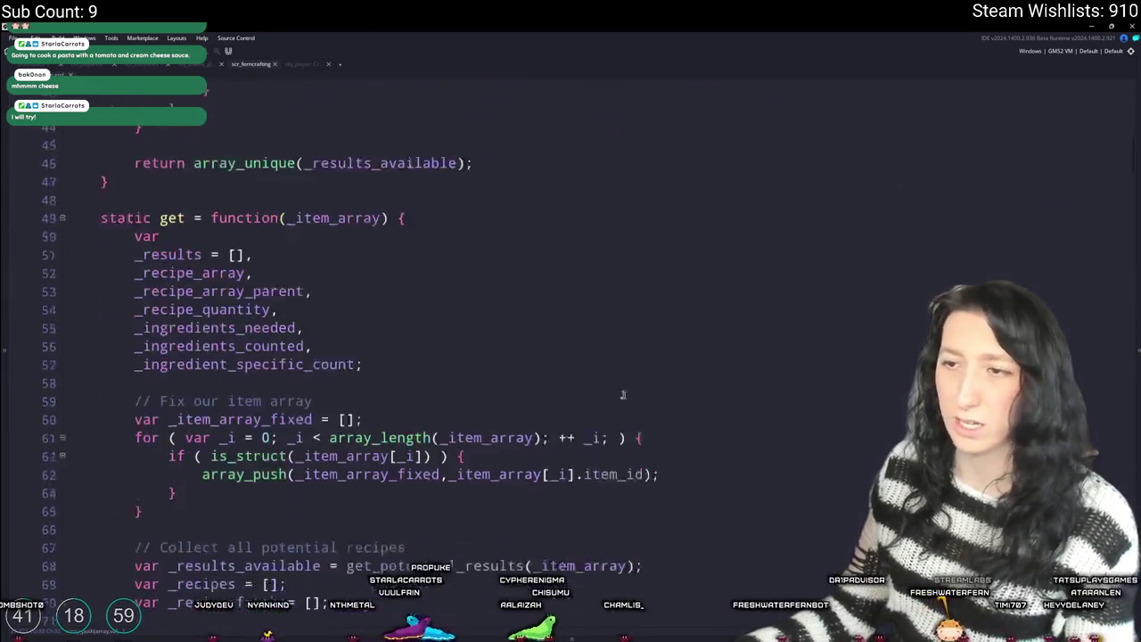
scroll(354, 310, "down", 2)
scroll(354, 309, "up", 2)
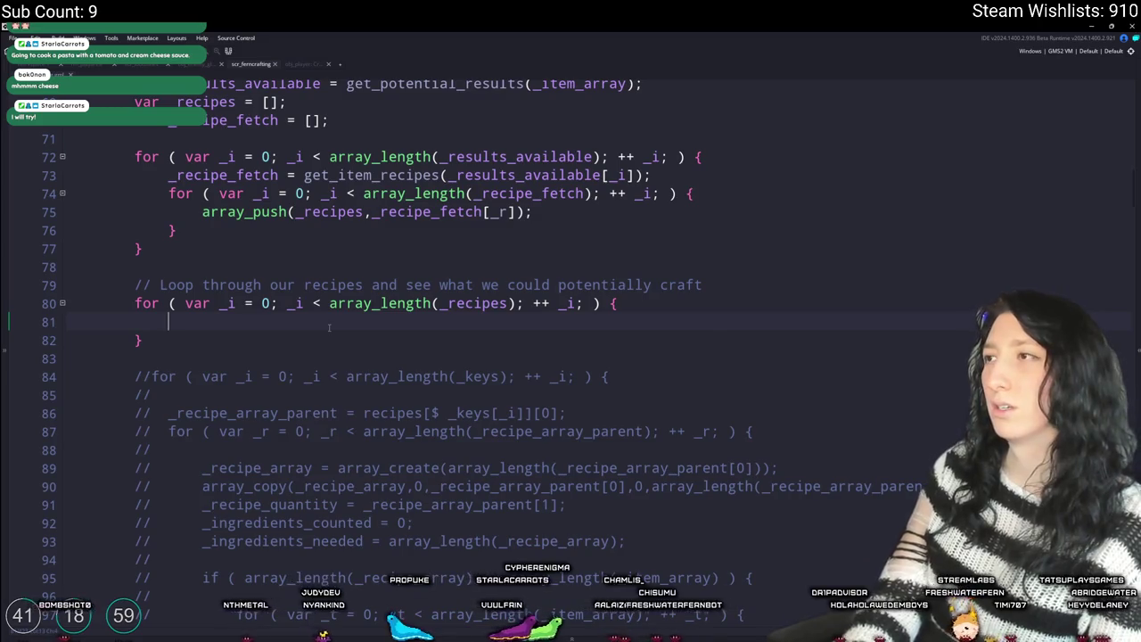
- Complete the check as array_contains(_recipes[_i], _item_array_fixed[_r])
type("array_contain")
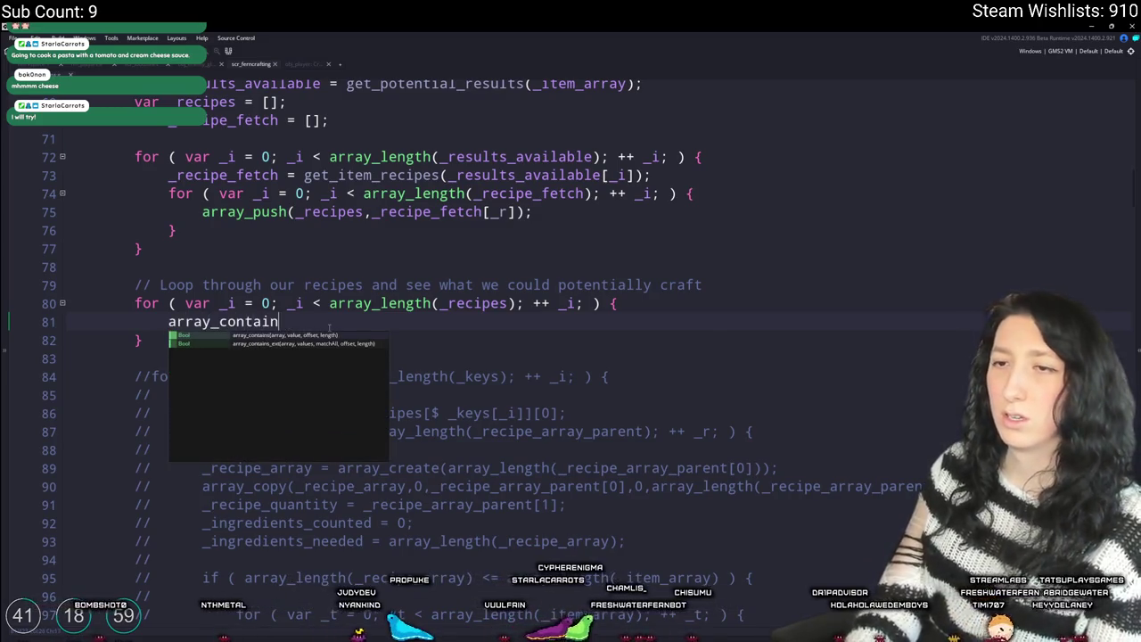
type("s(")
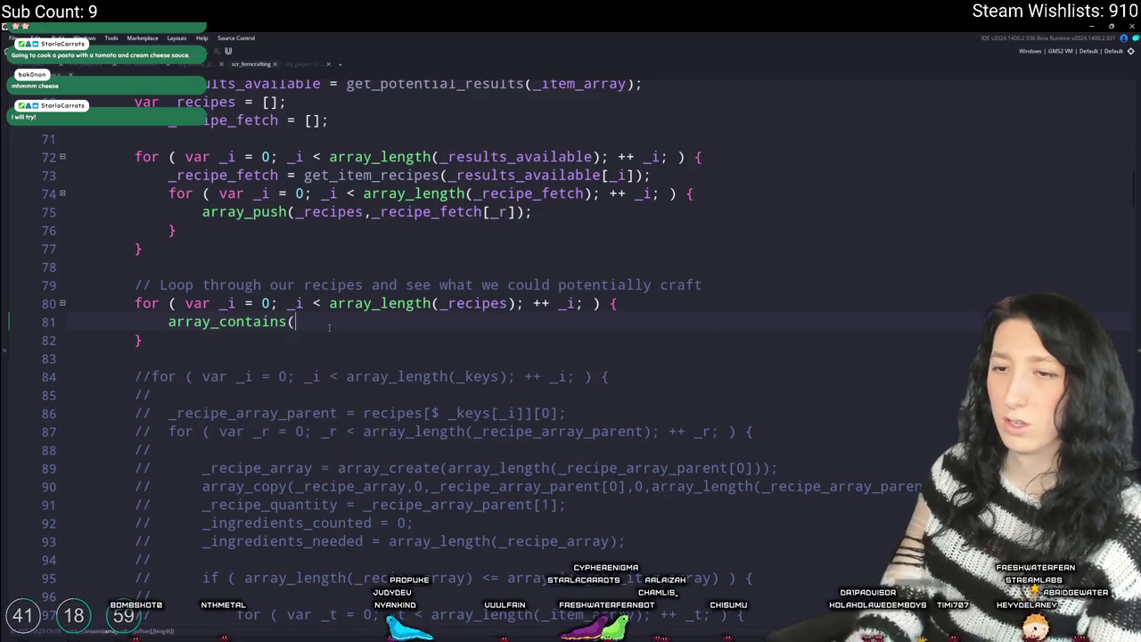
type("_item_array_fixed")
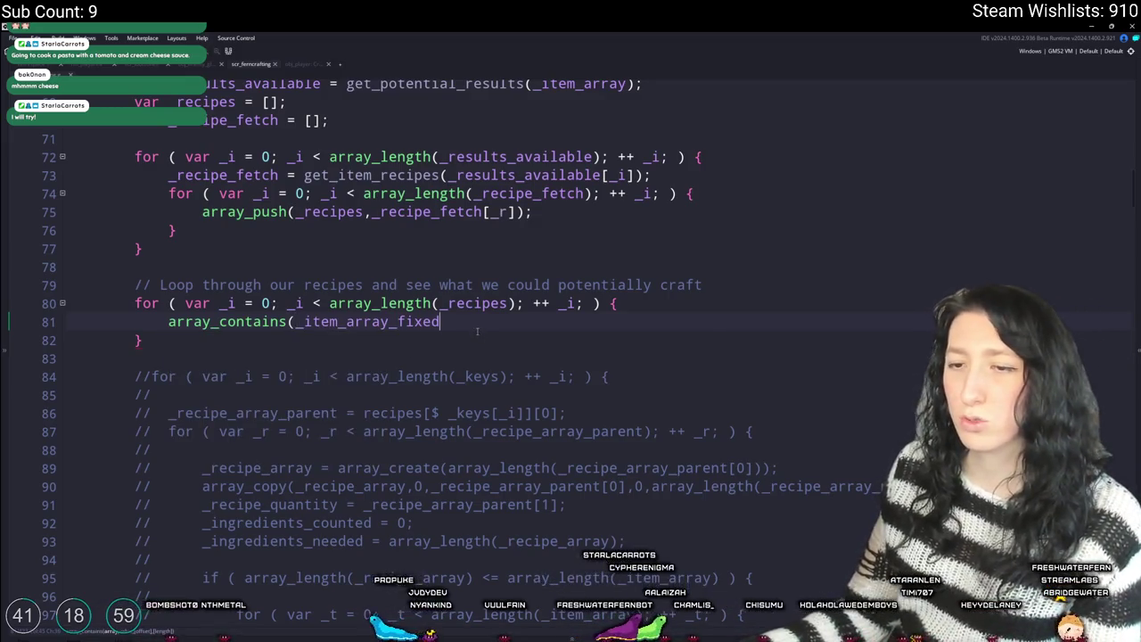
left_click(297, 321)
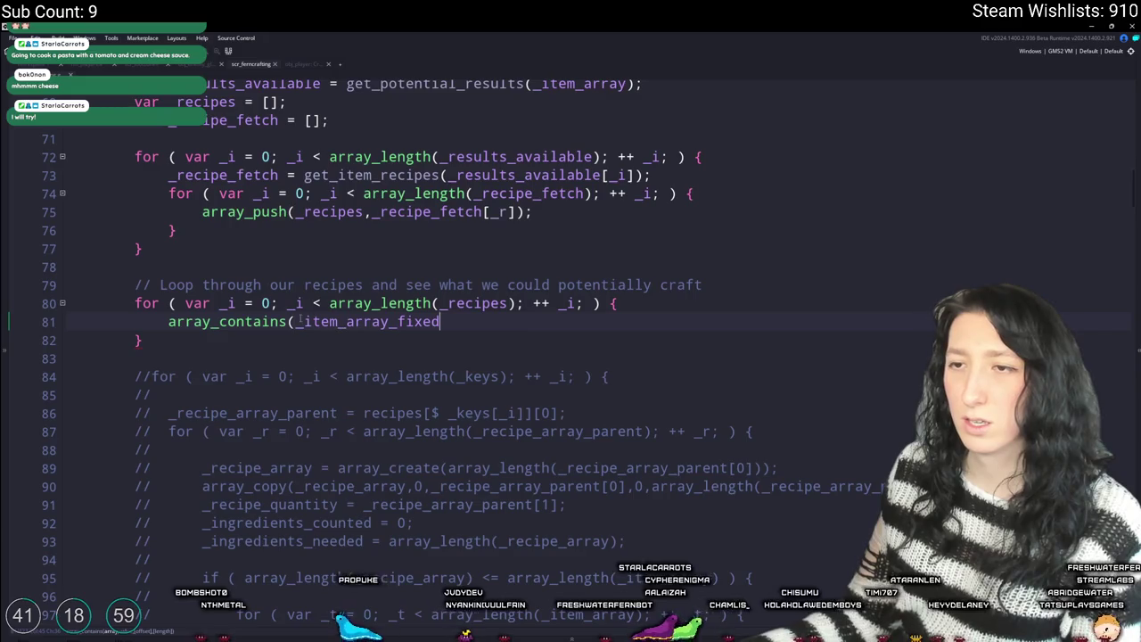
type("_recipes[_i],")
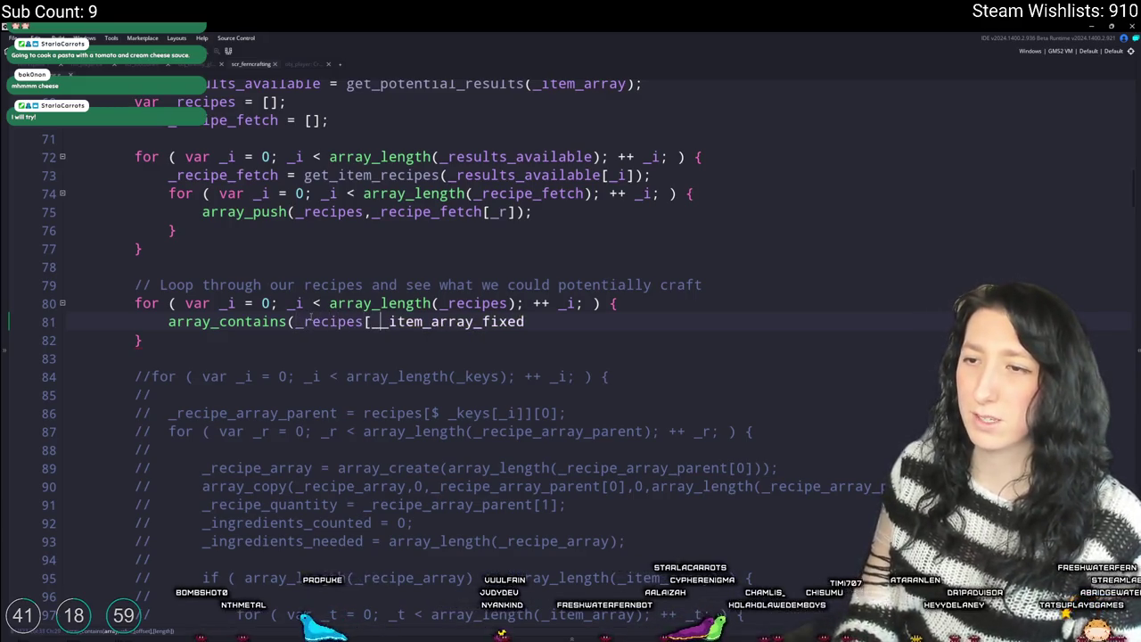
left_click(613, 321)
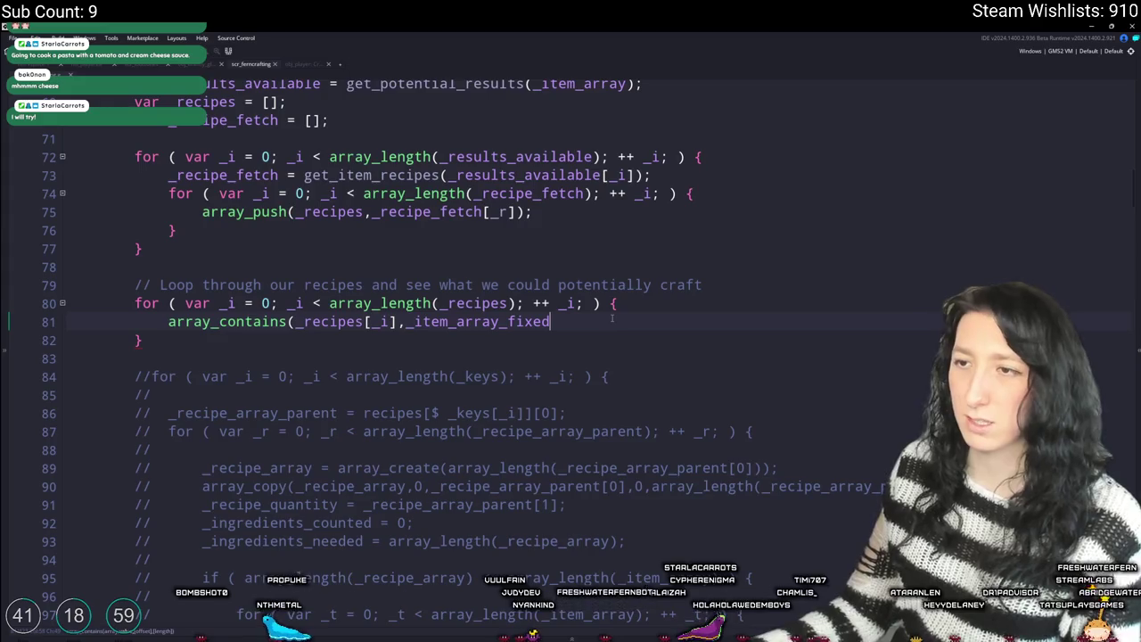
type("[_r]);")
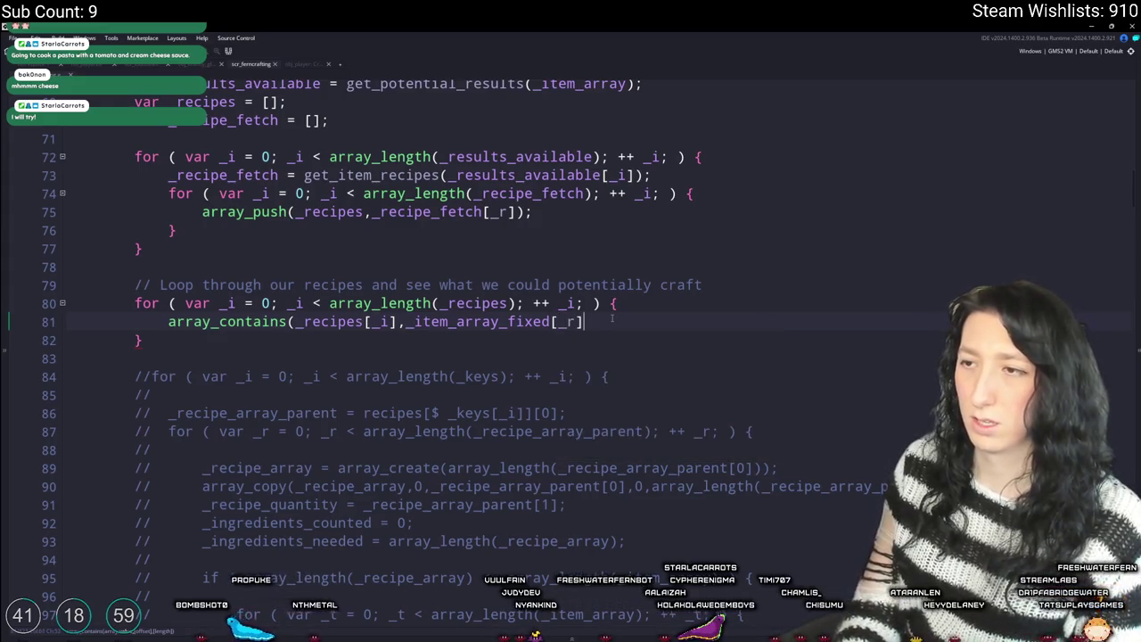
- Rename the loop counter in line 74's for header from _i to _r
key("Home")
key("Return")
key("Up")
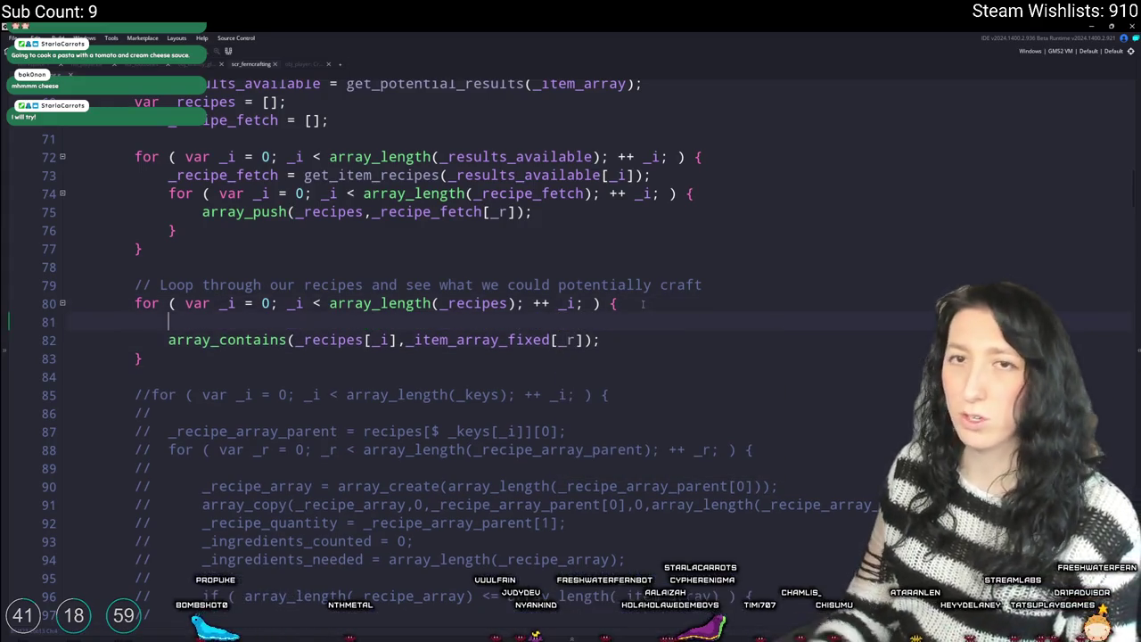
type("for ( var _r")
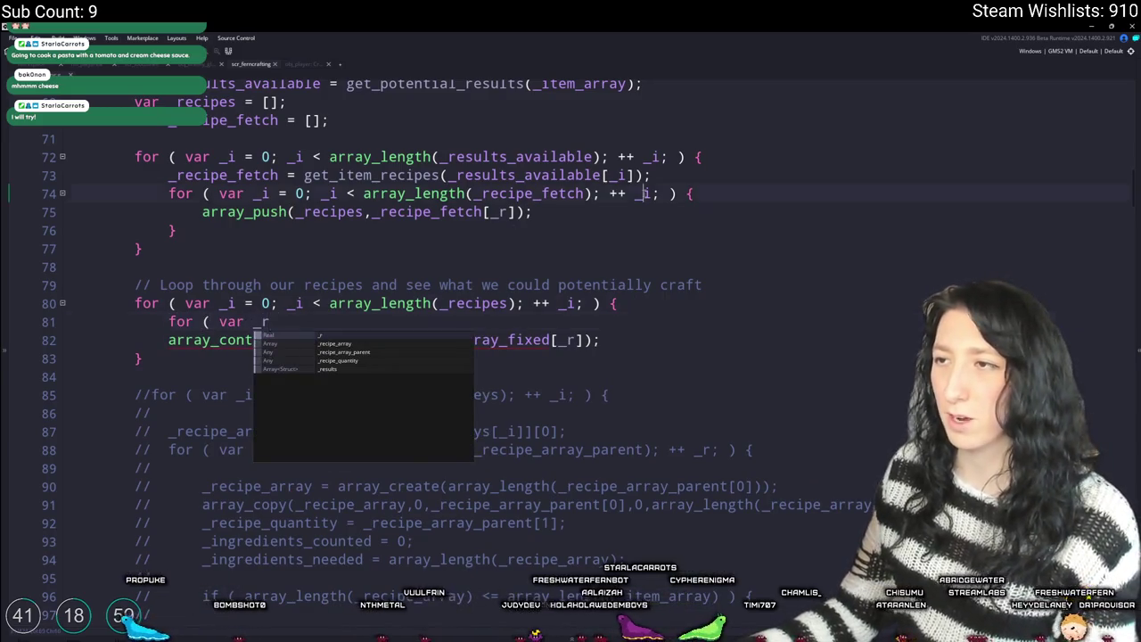
double_click(657, 194)
type("_r")
double_click(330, 194)
type("_r")
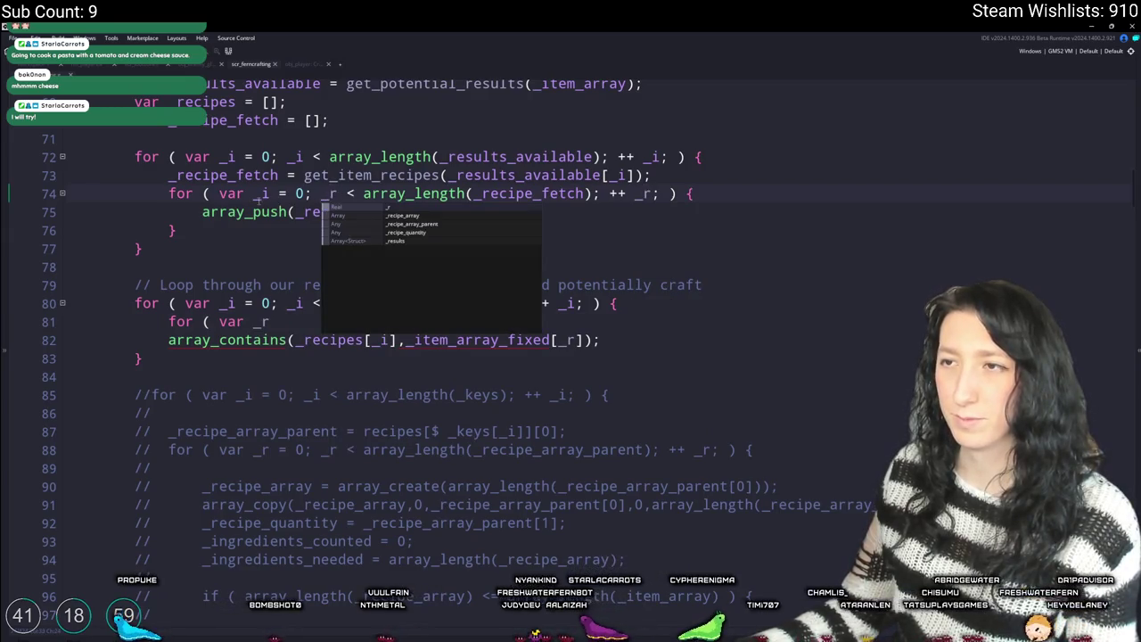
double_click(261, 194)
type("_r")
left_click(166, 193)
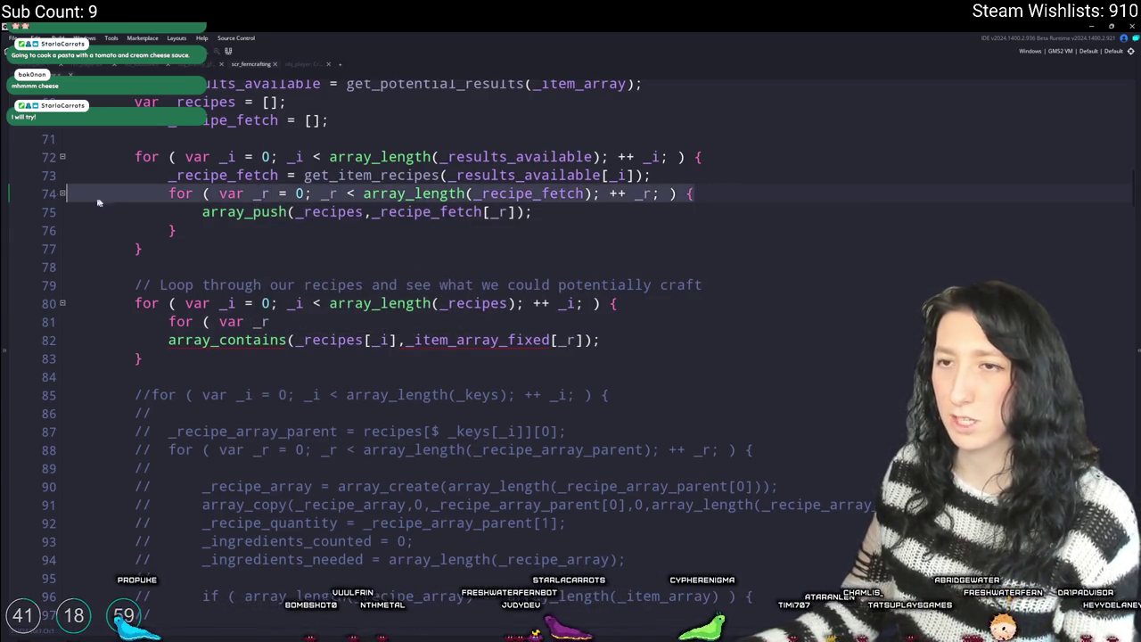
- Wrap the array_contains line in the copied _r for loop with a closing brace and indentation
left_click_drag(169, 322, 269, 322)
type("for ( var _r = 0; _r < array_length(_recipe_fetch); ++ _r; ) {")
scroll(211, 301, "down", 1)
key("Down")
key("End")
key("Return")
type("}")
key("Up")
key("Home")
key("Tab")
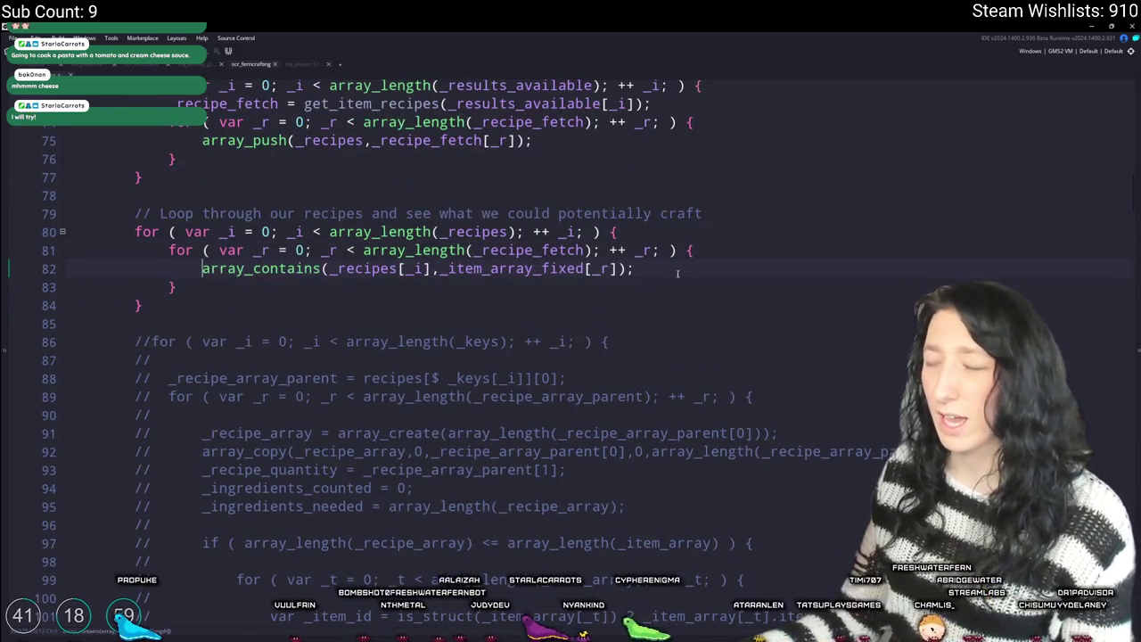
- Make the inner _r loop iterate over _item_array_fixed instead of _recipe_fetch
double_click(541, 269)
key("ctrl+c")
double_click(513, 251)
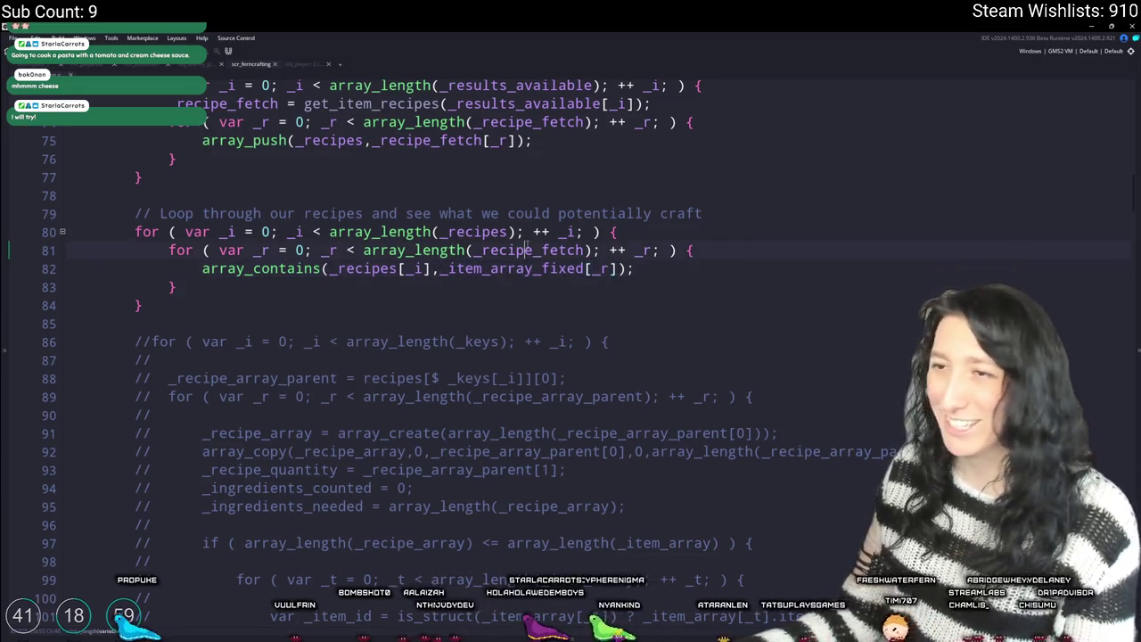
key("ctrl+v")
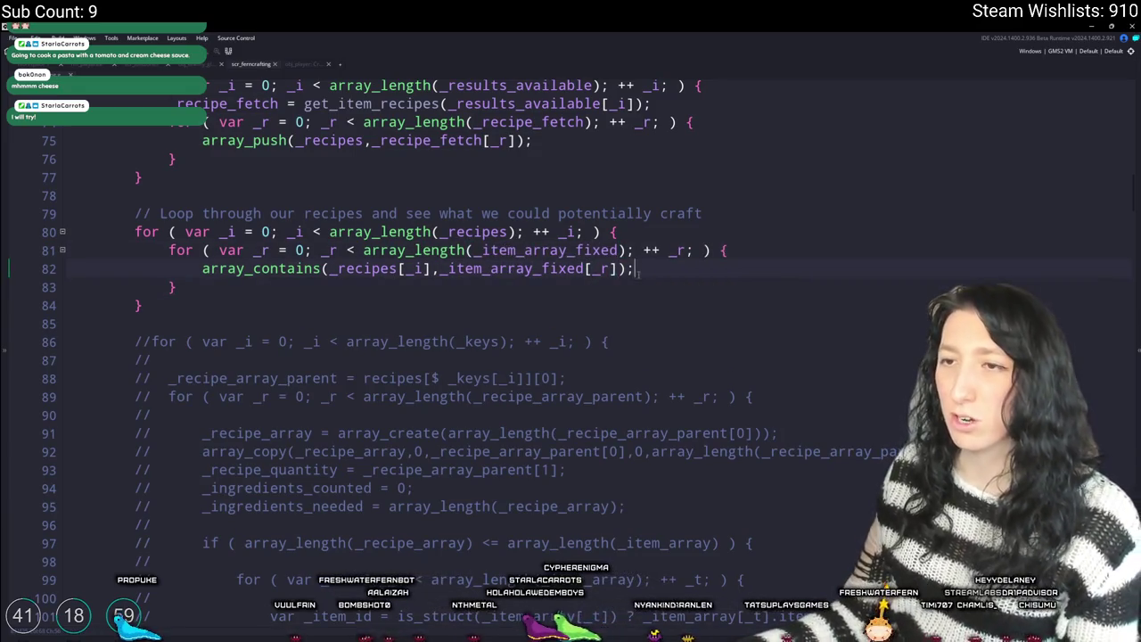
- Declare _ingredient_count from _recipes[_i] at the top of the outer recipe loop
scroll(464, 234, "up", 1)
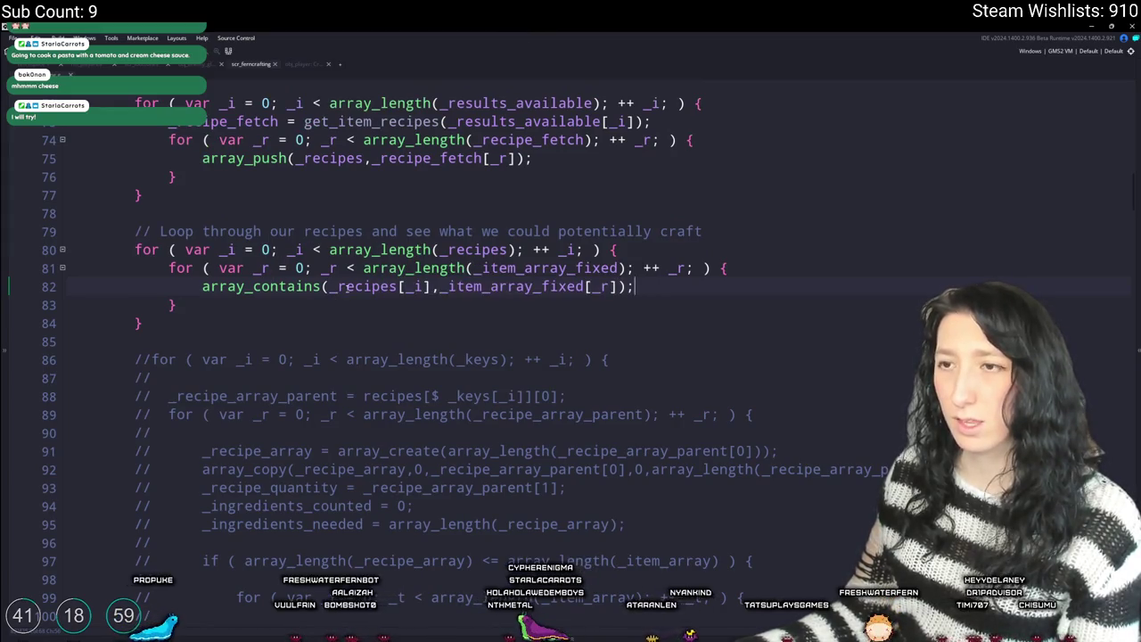
left_click(398, 287)
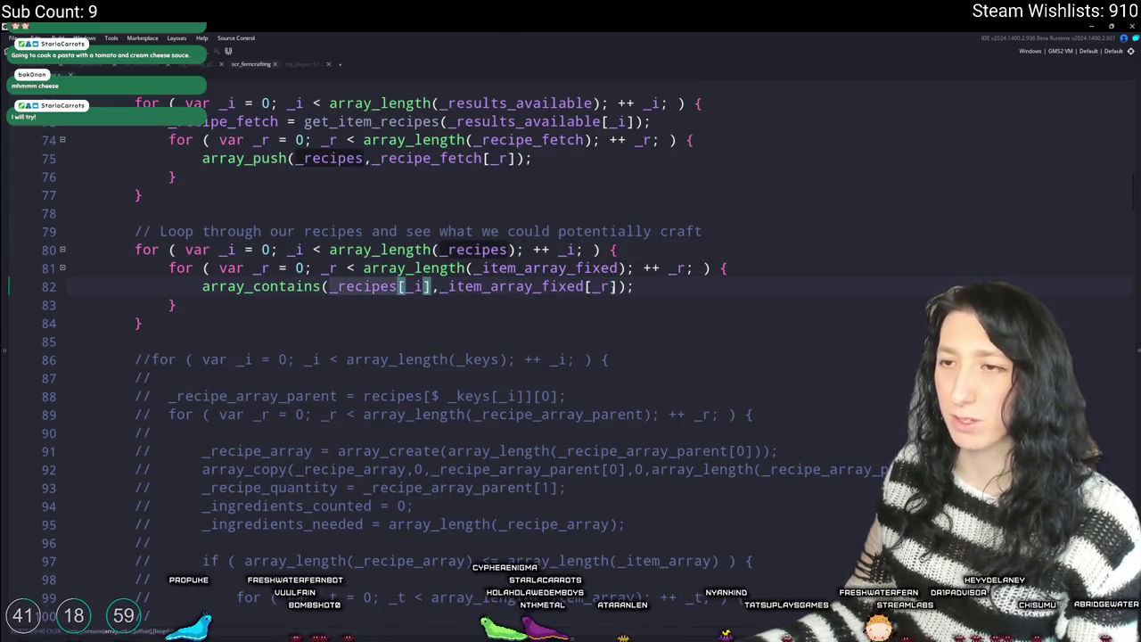
scroll(430, 322, "up", 2)
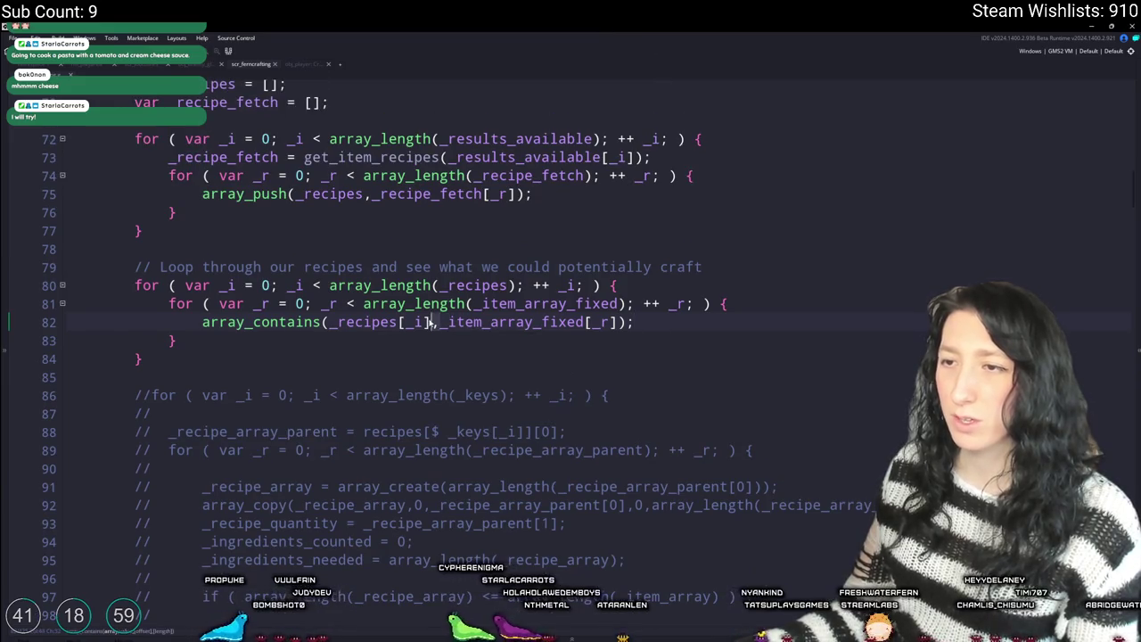
left_click_drag(429, 322, 348, 327)
left_click(679, 286)
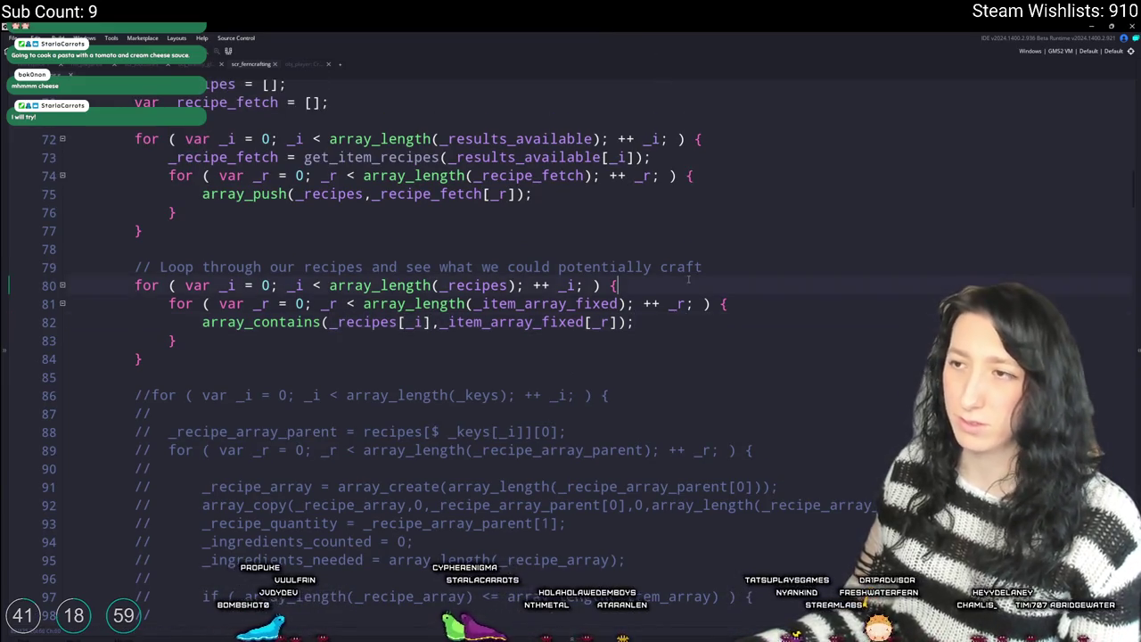
scroll(680, 285, "up", 2)
key("Return")
key("Return")
type("redientk")
type("_count = _recipes[_i];")
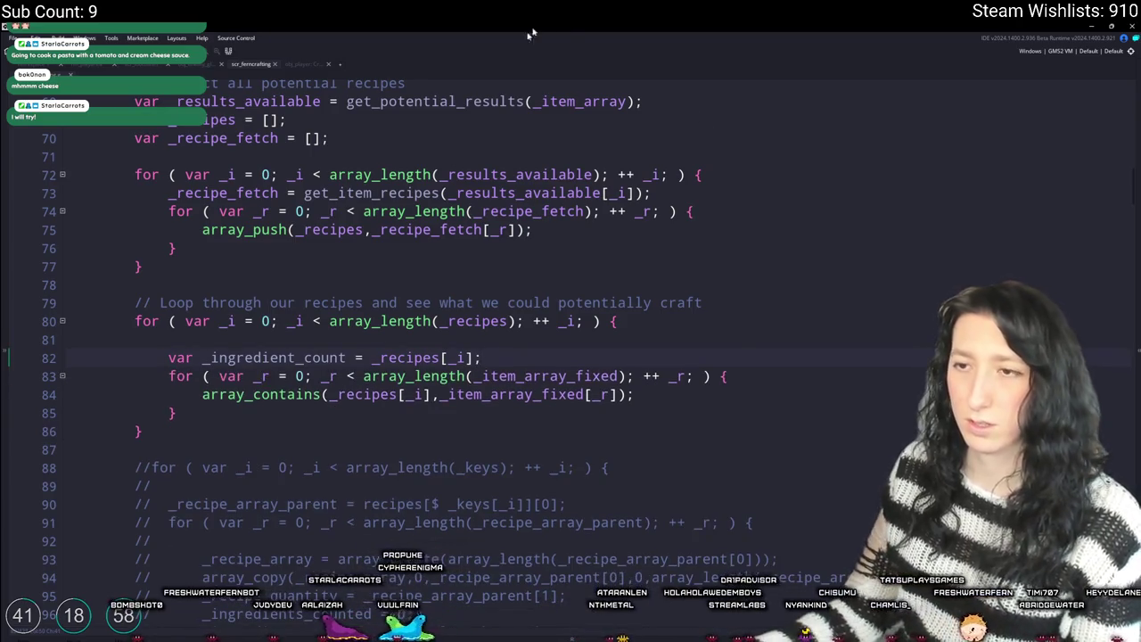
- Look up array_contains and the list of array functions in the GameMaker manual
scroll(399, 241, "down", 1)
scroll(379, 390, "down", 2)
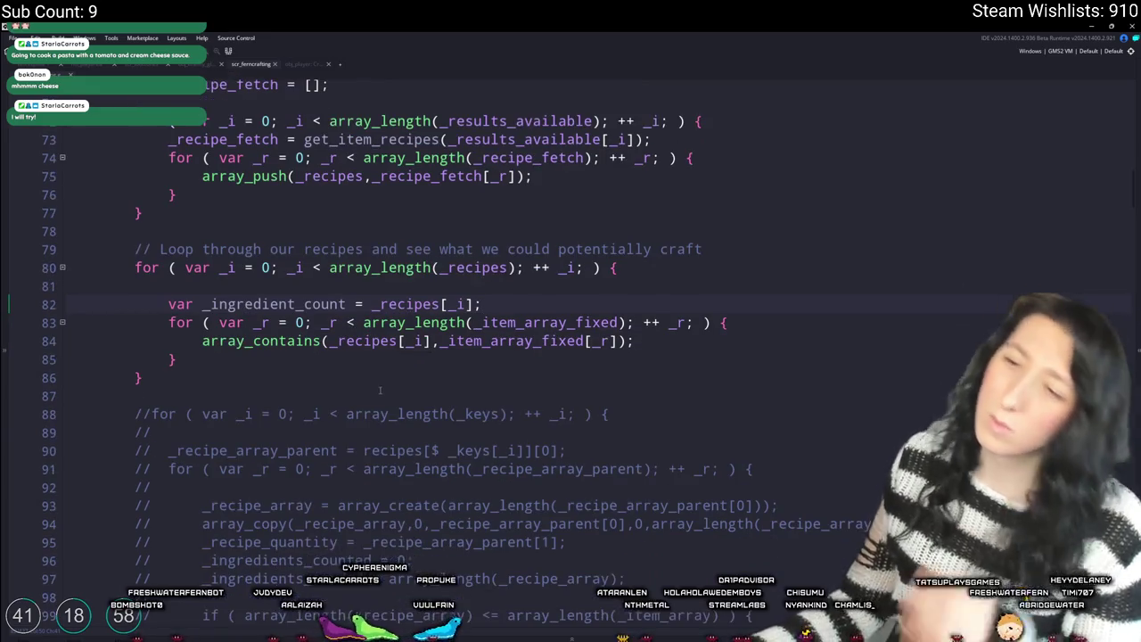
mouse_move(309, 358)
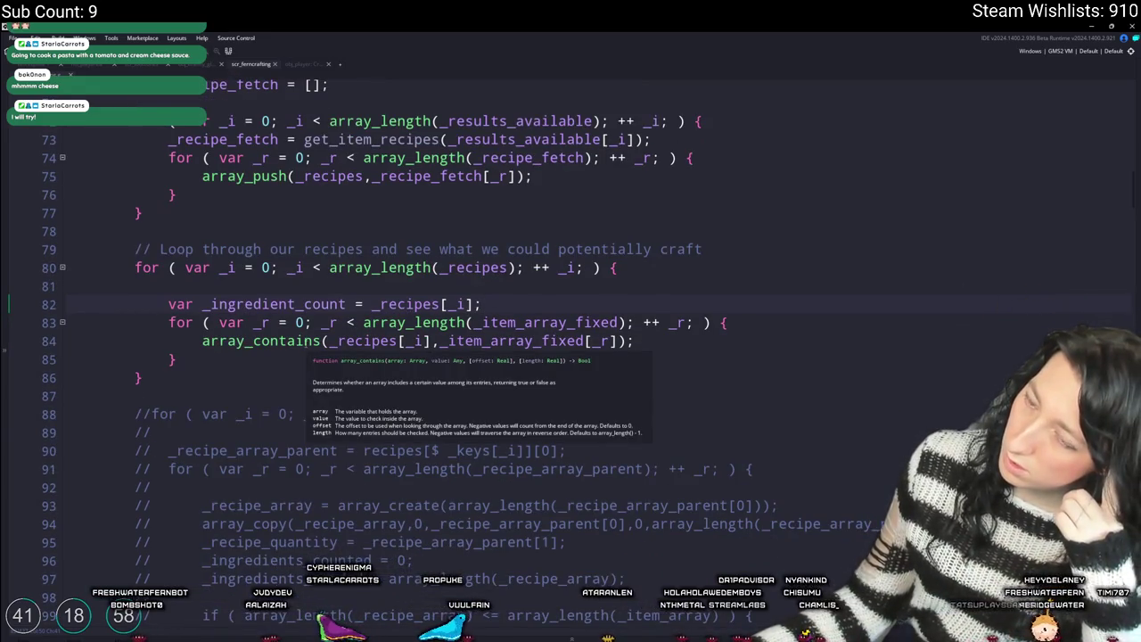
middle_click(303, 339)
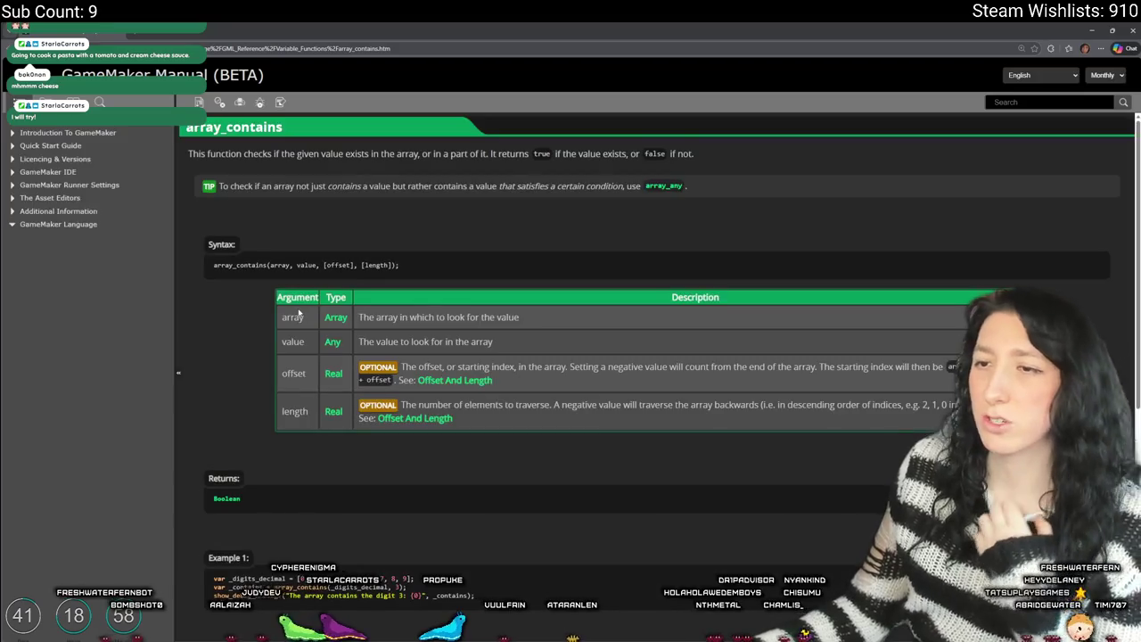
scroll(178, 372, "down", 5)
left_click(216, 26)
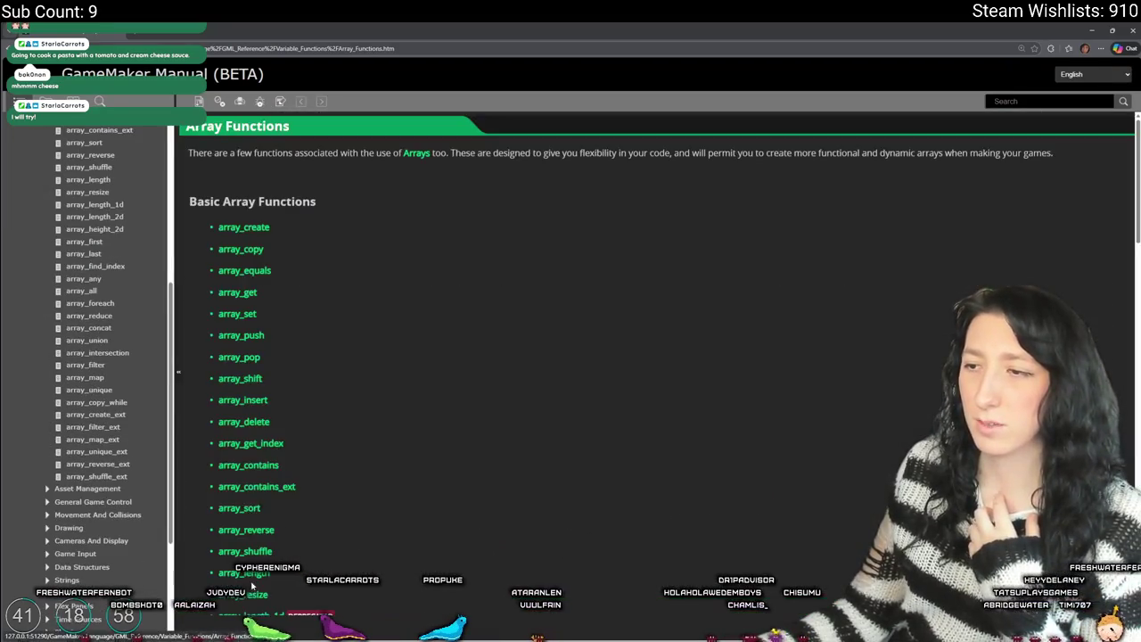
key("alt+Tab")
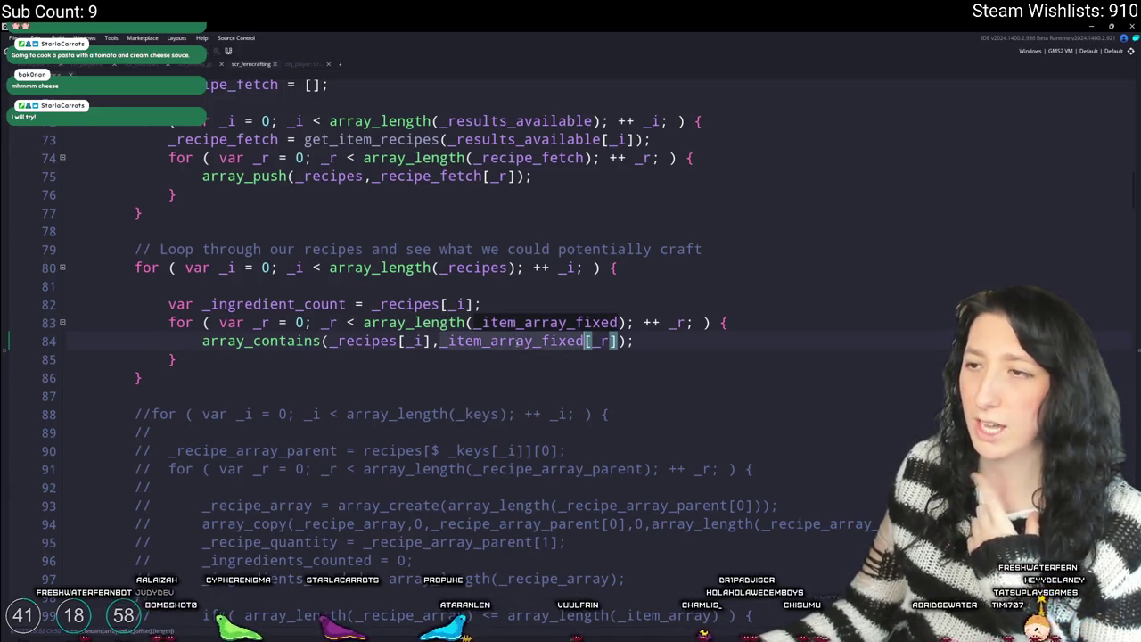
- Initialize _ingredient_count with array_length(_recipes[_i].items)
left_click(347, 304)
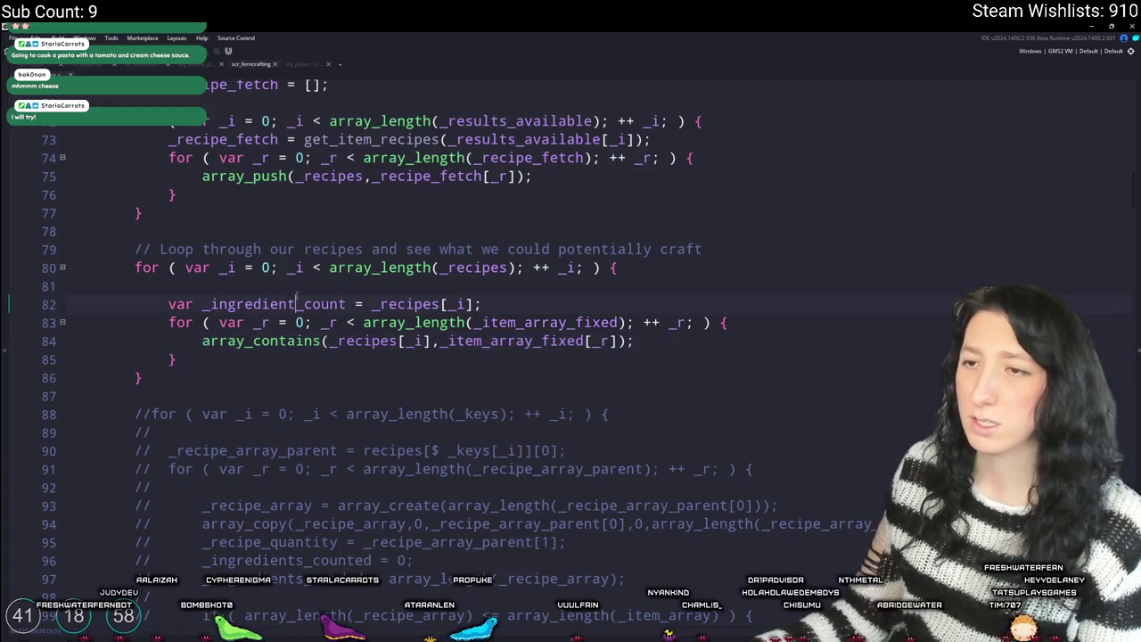
key("End")
key("Left")
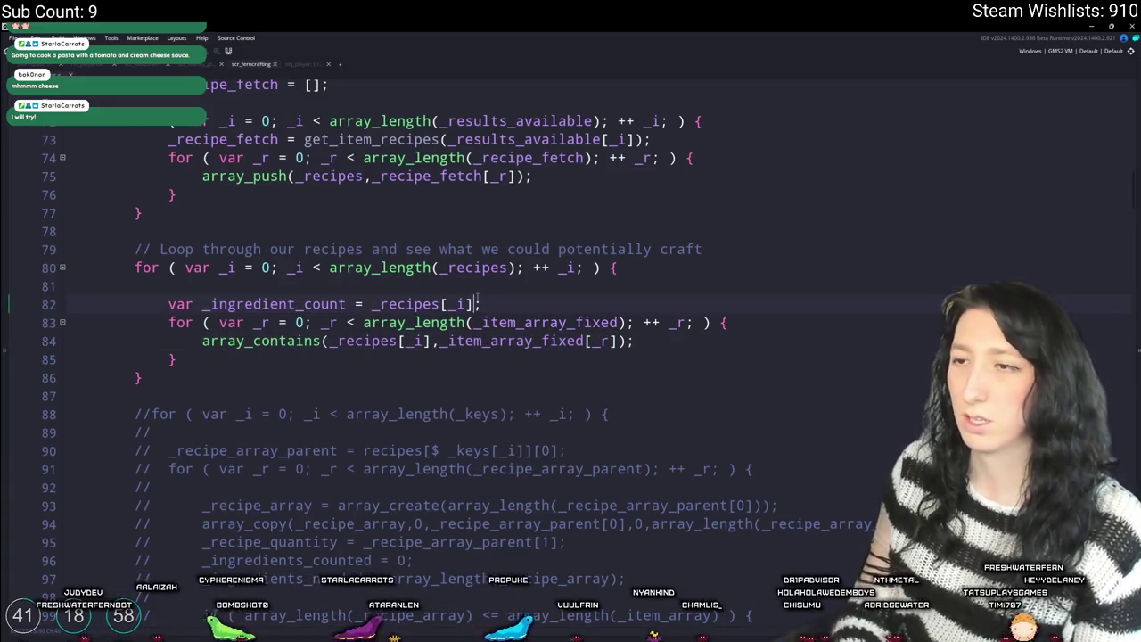
type(".items")
double_click(282, 305)
left_click(366, 304)
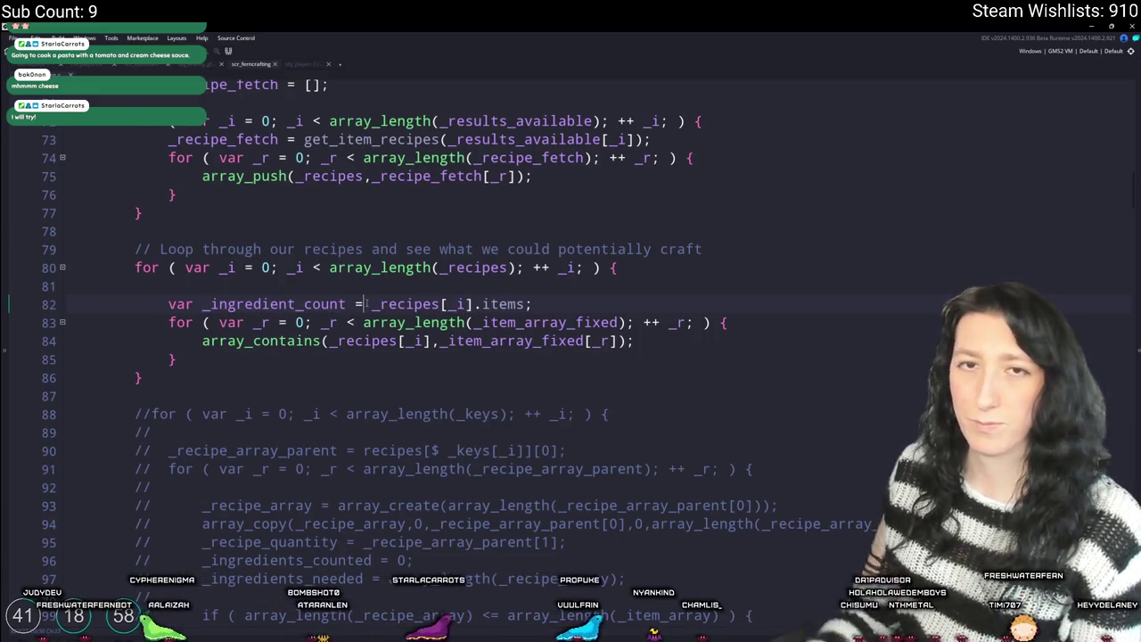
type("array_length(")
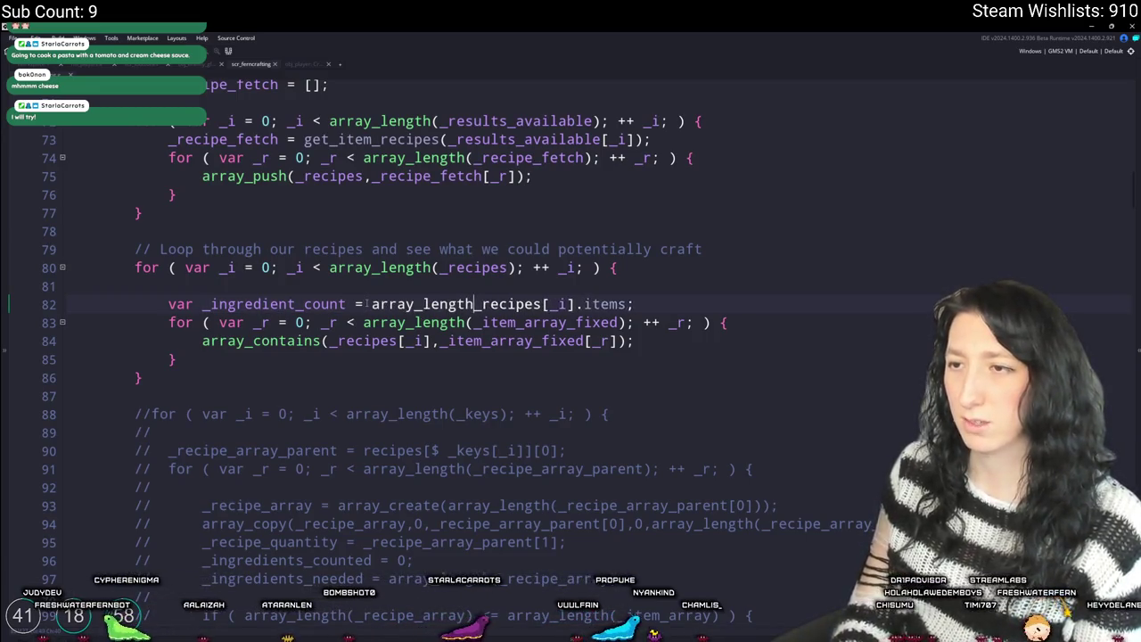
left_click(637, 304)
type(")")
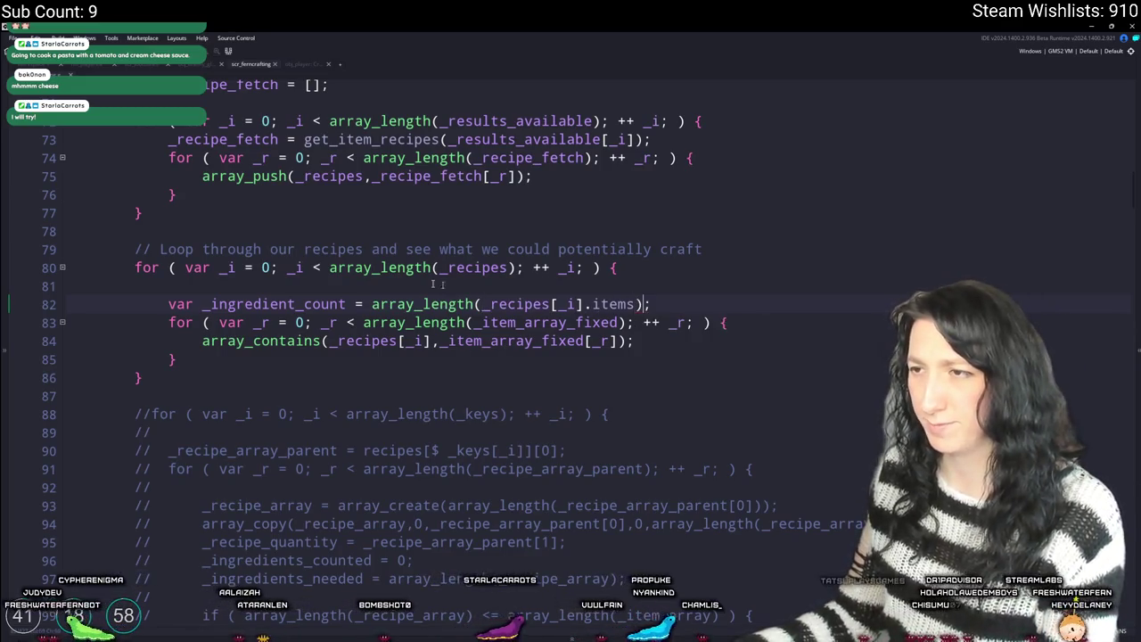
- Append .items to the _recipes reference on the array_contains line
double_click(272, 304)
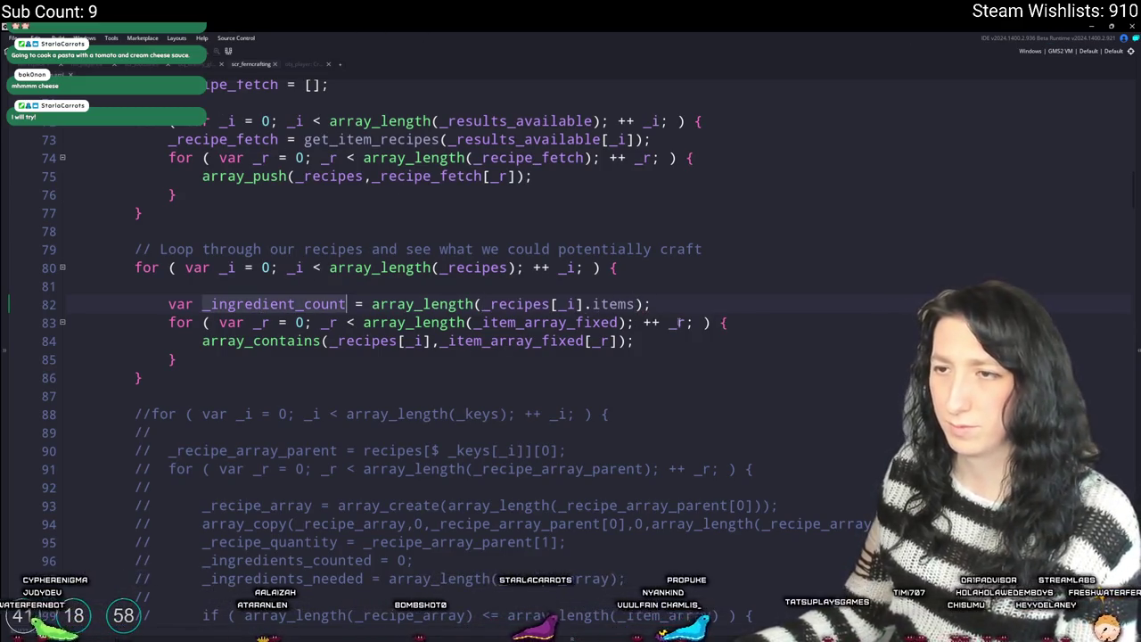
left_click(733, 322)
key("Down")
mouse_move(389, 297)
type(".items")
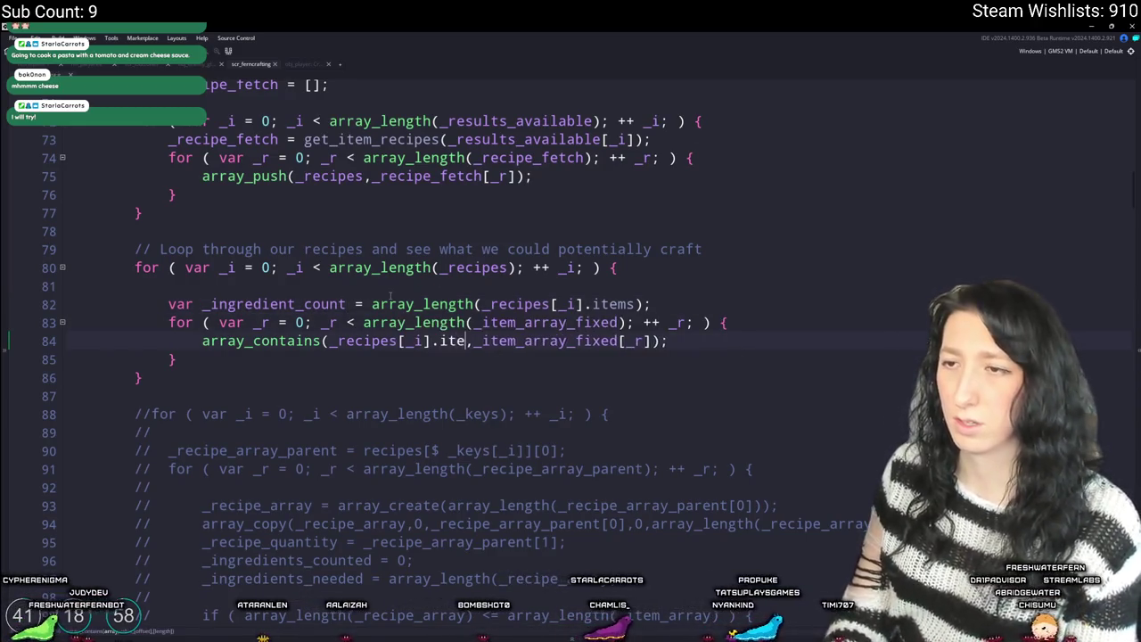
- Prefix line 84's array_contains with '_ingredient_count -=' to subtract each owned ingredient
scroll(425, 369, "down", 1)
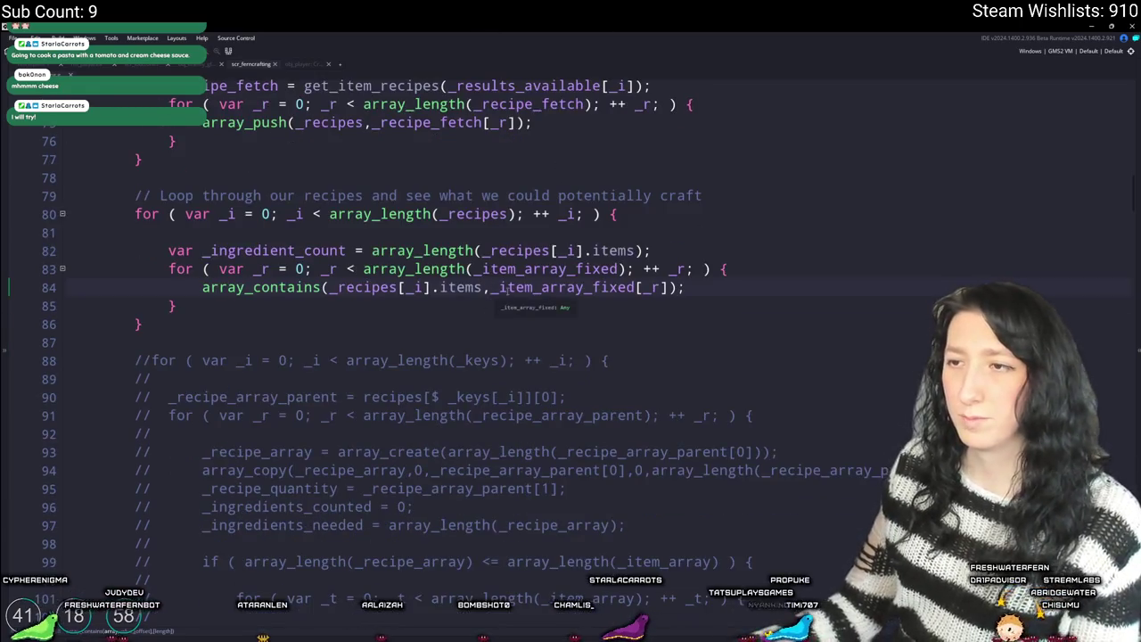
left_click(331, 287)
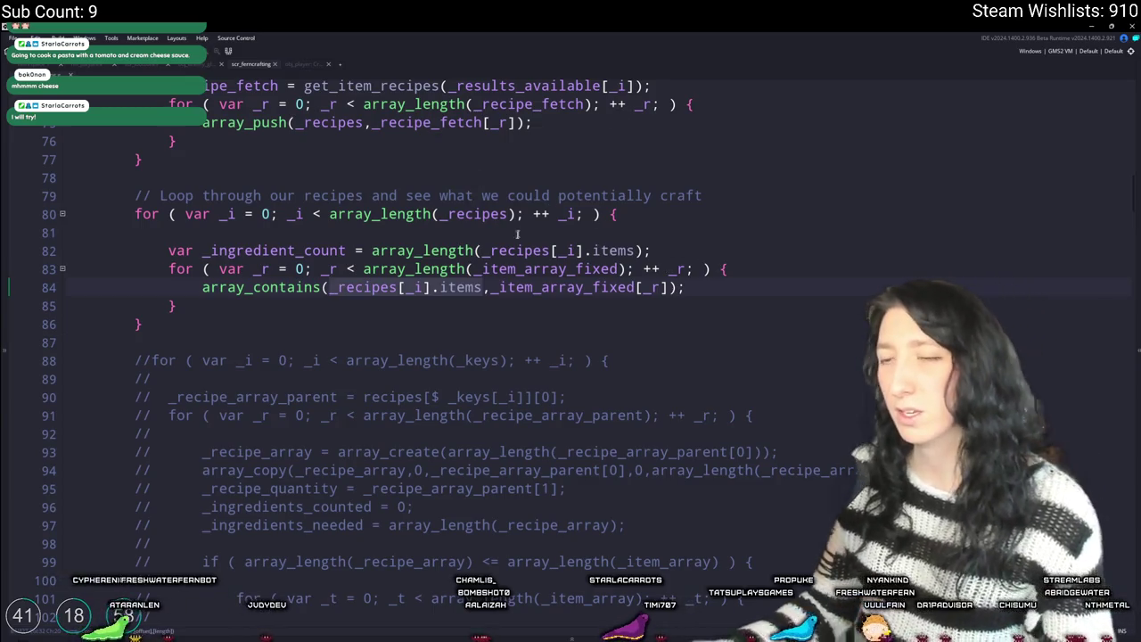
left_click_drag(671, 287, 500, 287)
left_click(763, 286)
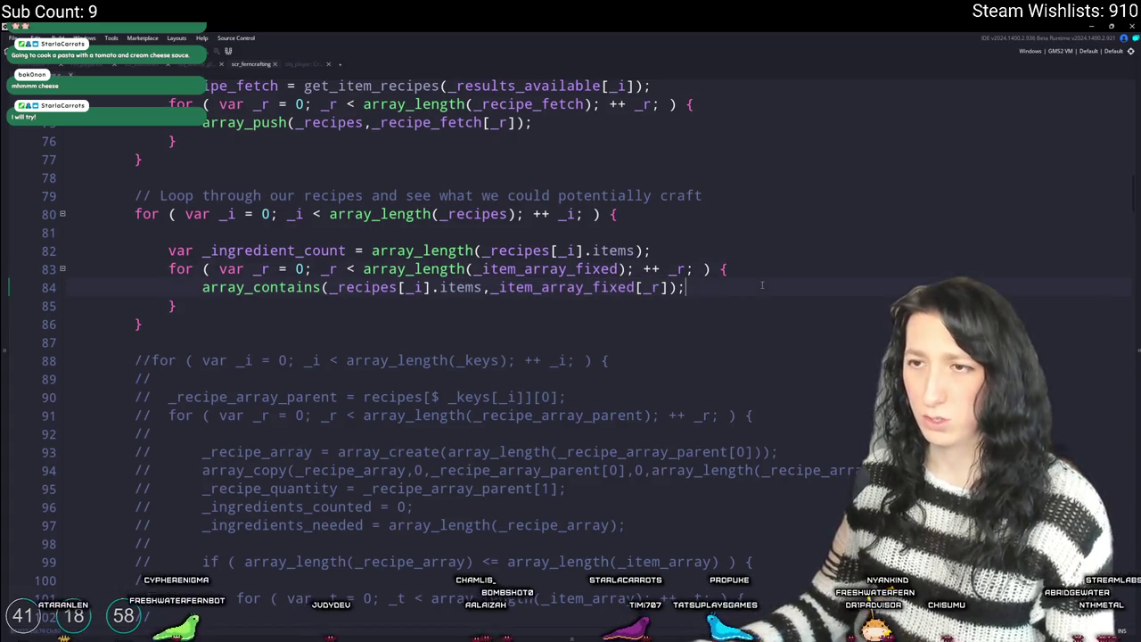
key("Return")
key("BackSpace")
left_click(202, 287)
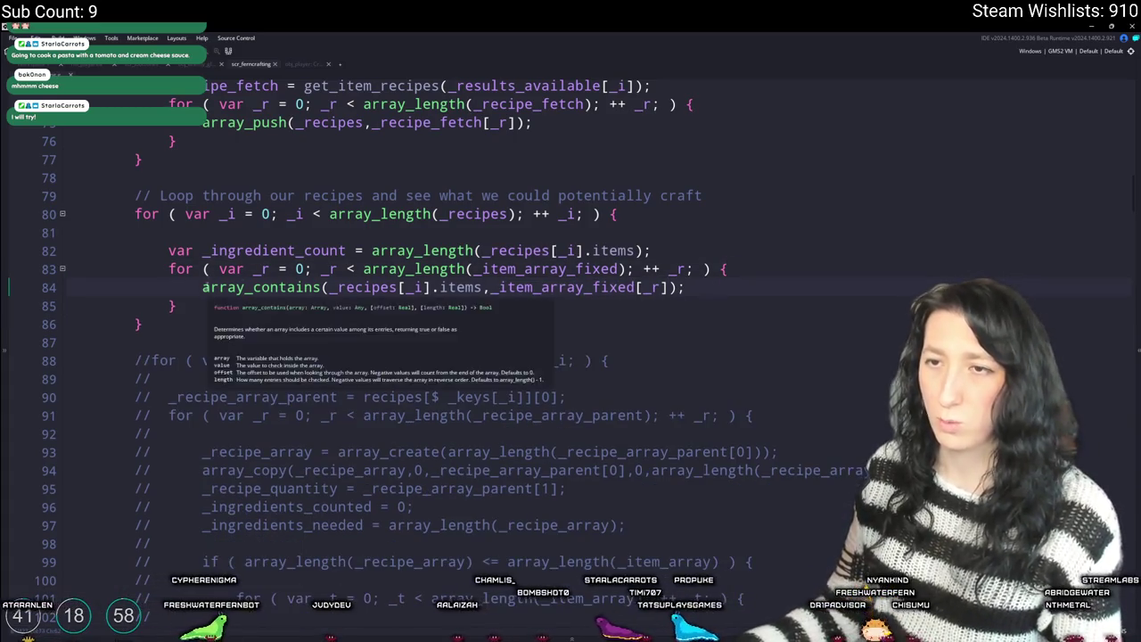
type("_ingredient_count +=")
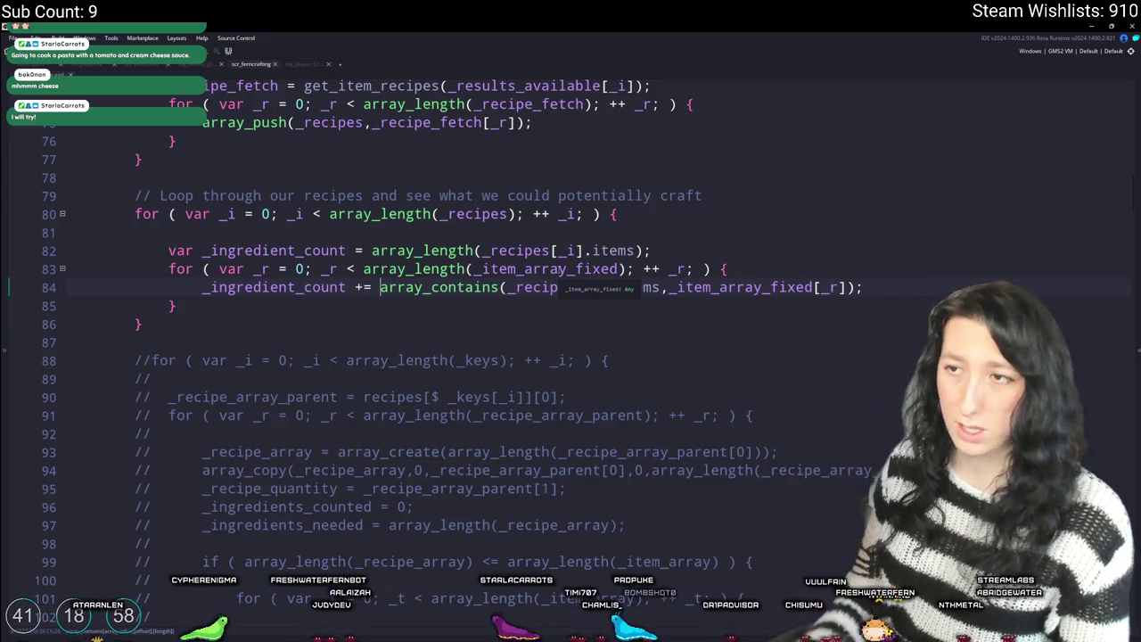
- Add an if (_ingredient_count == 0) block below the inner loop, under an ingredients comment
left_click(177, 306)
key("Return")
key("Return")
type("if (ei")
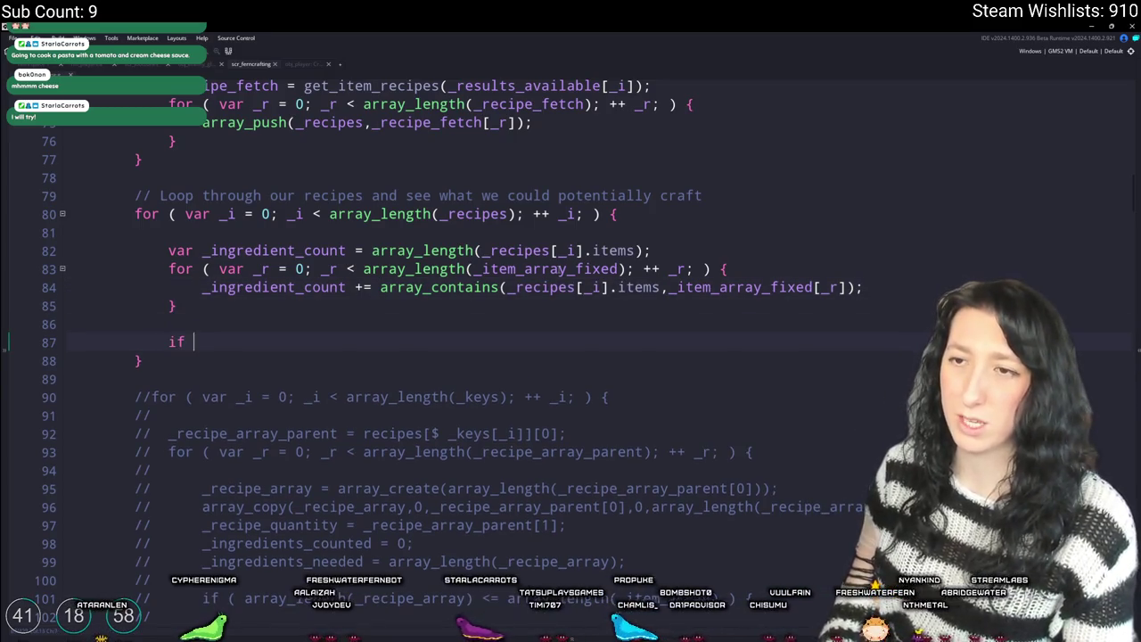
key("BackSpace")
key("BackSpace")
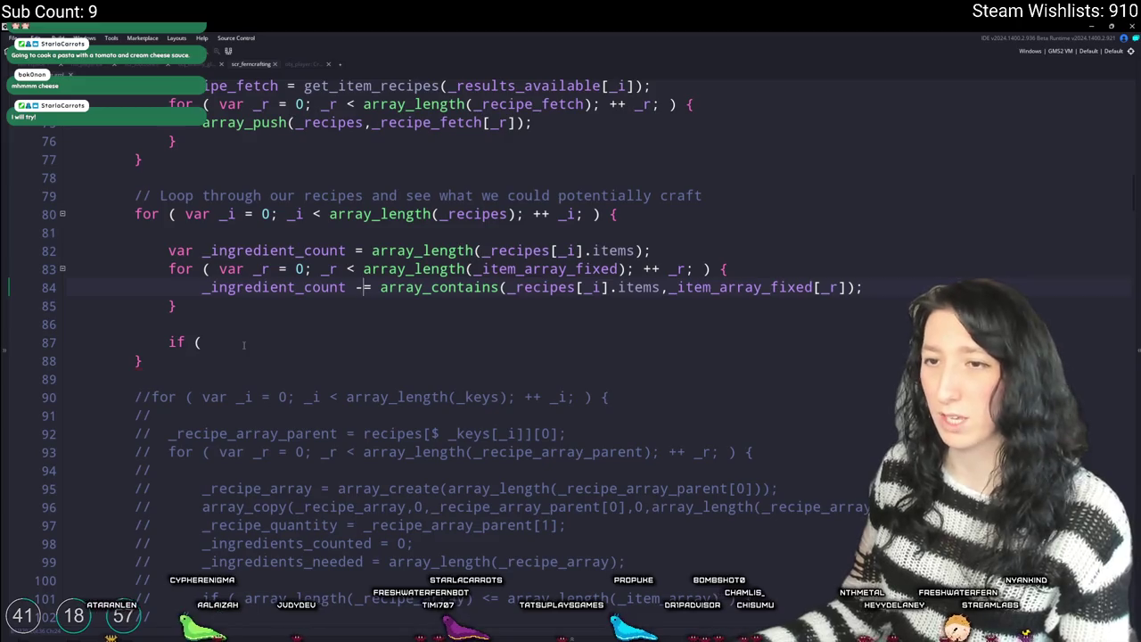
type("_ingredient_count == 0 ")
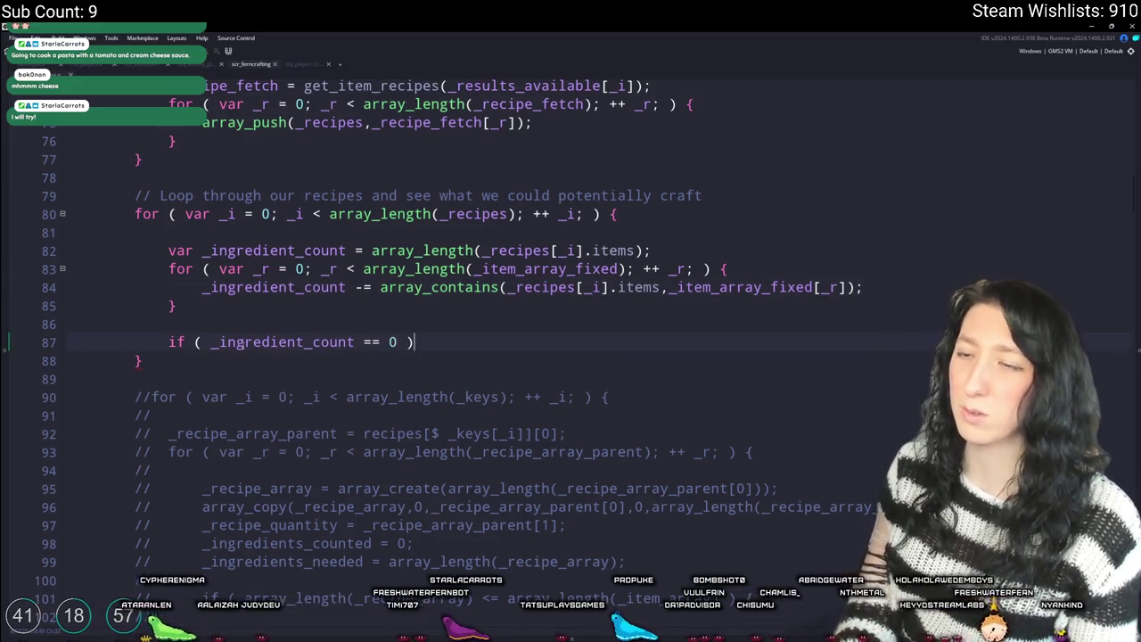
type(") {")
key("Return")
key("Up")
key("Up")
key("End")
key("Return")
type("// Th")
key("BackSpace")
key("BackSpace")
type("If")
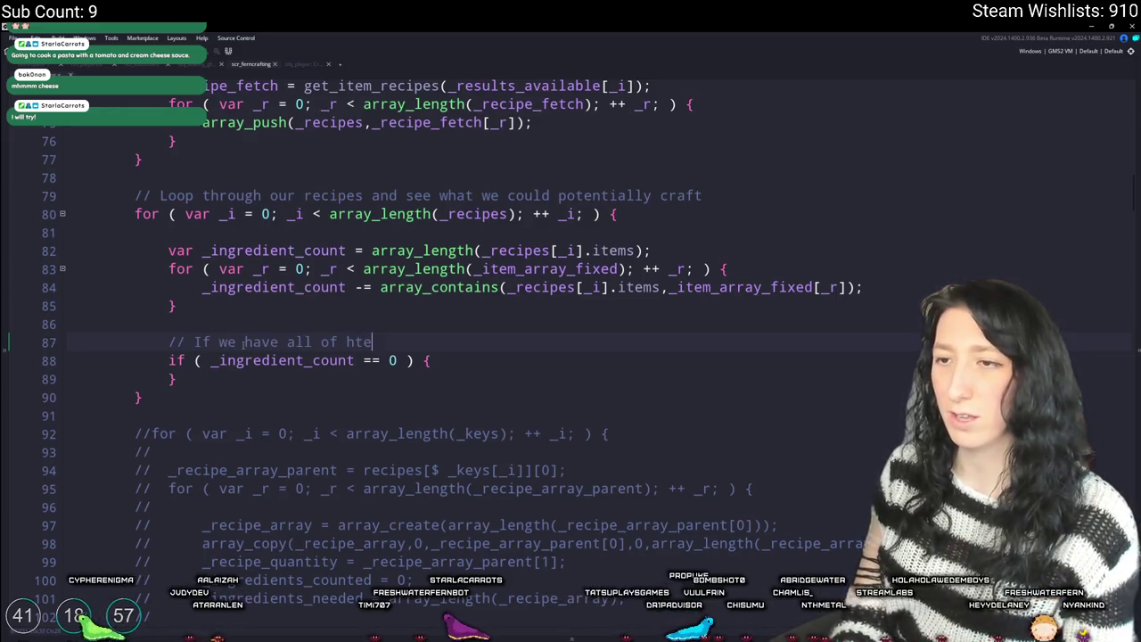
key("BackSpace")
key("BackSpace")
key("BackSpace")
type("the ingredients")
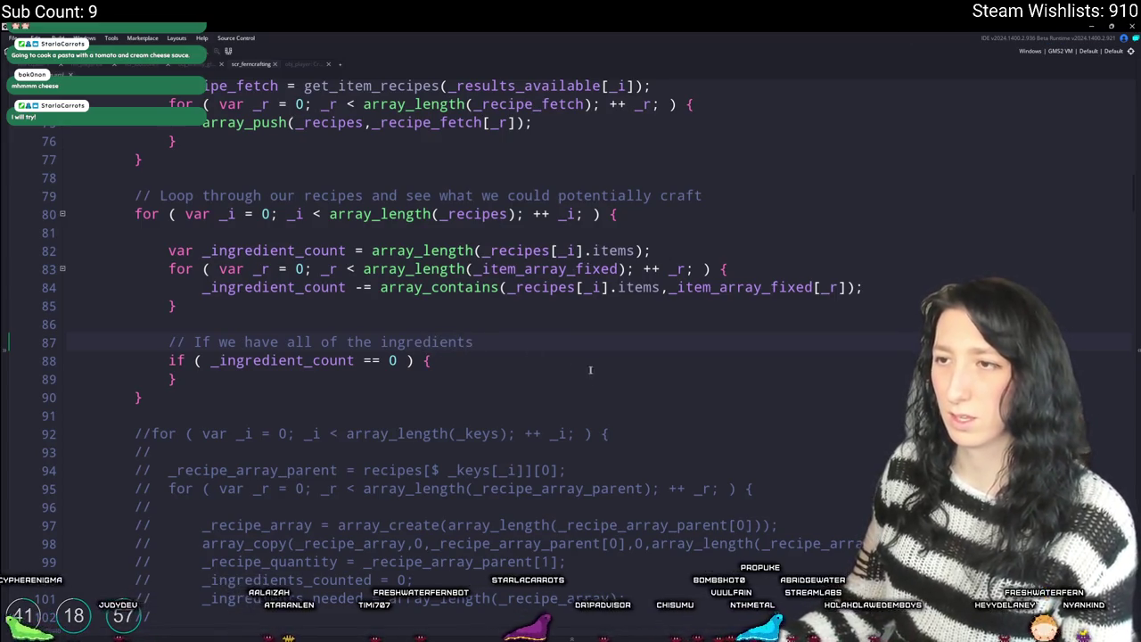
- Change the condition to _ingredient_count <= 0 and open a line in the if body
left_click(363, 360)
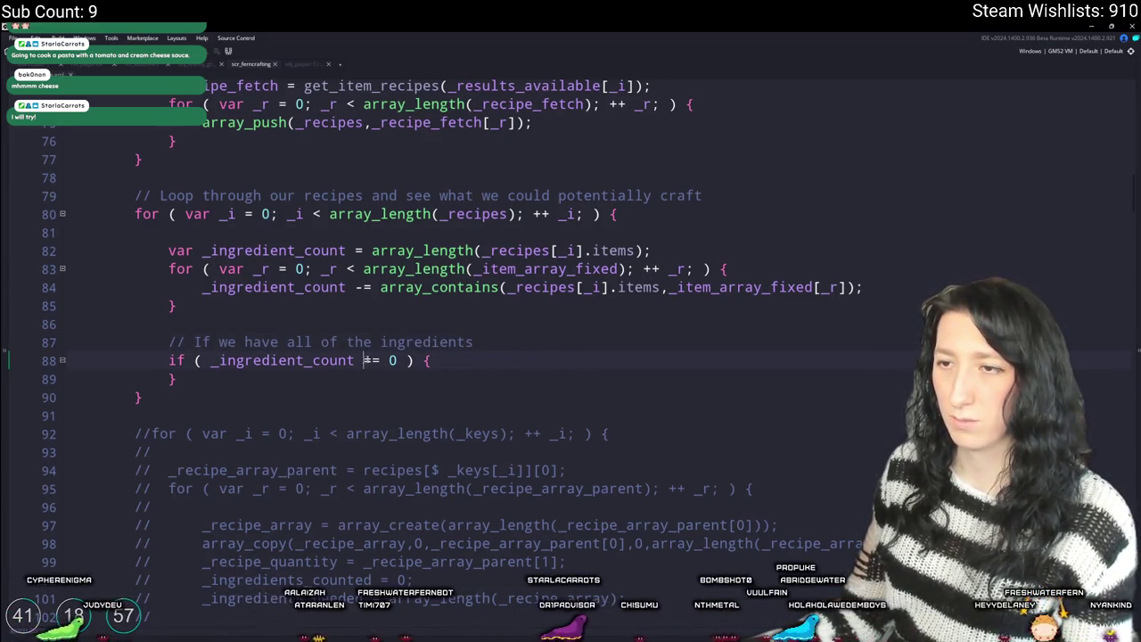
key("Delete")
type("<")
left_click(502, 351)
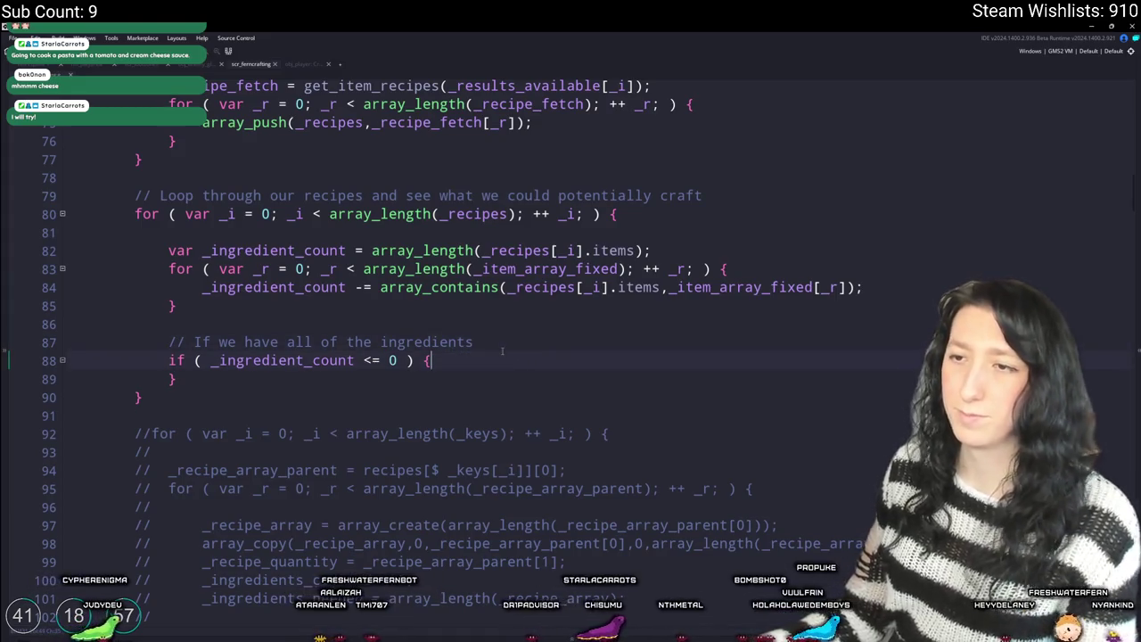
key("Return")
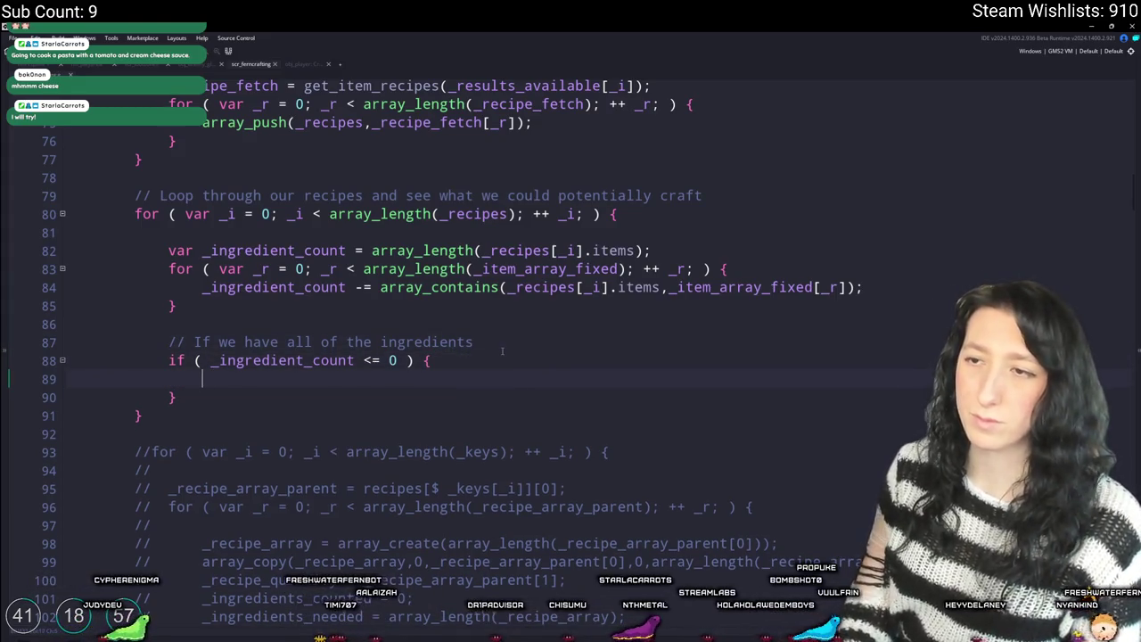
type("is result")
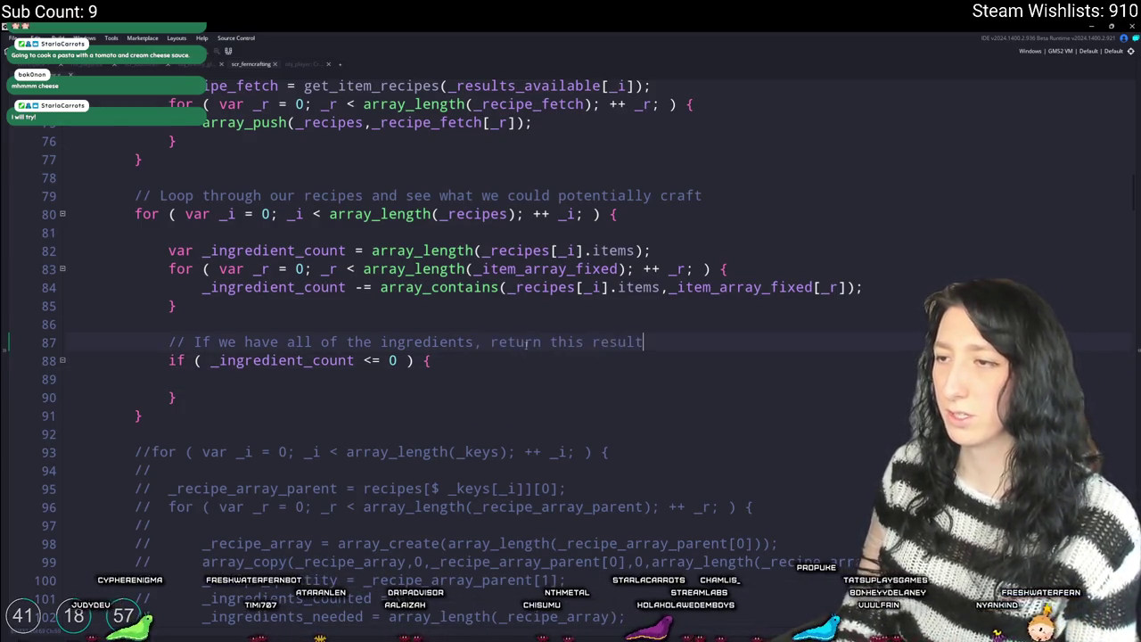
scroll(527, 343, "down", 9)
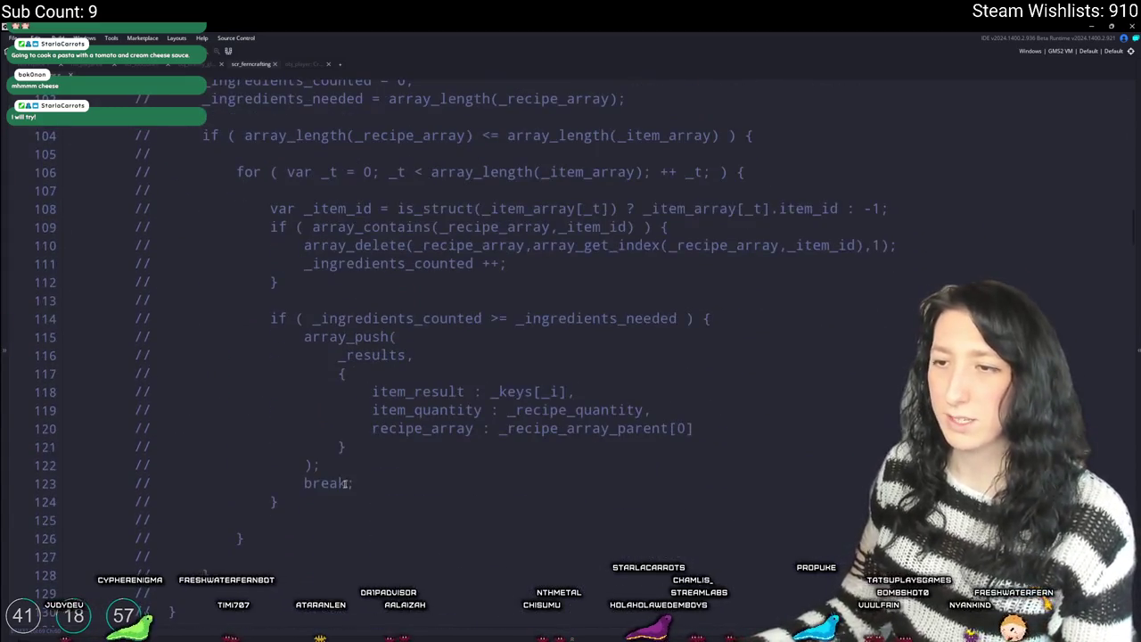
- Copy the old commented array_push block into the new if body
left_click(271, 354)
left_click_drag(272, 318, 797, 507)
key("ctrl+c")
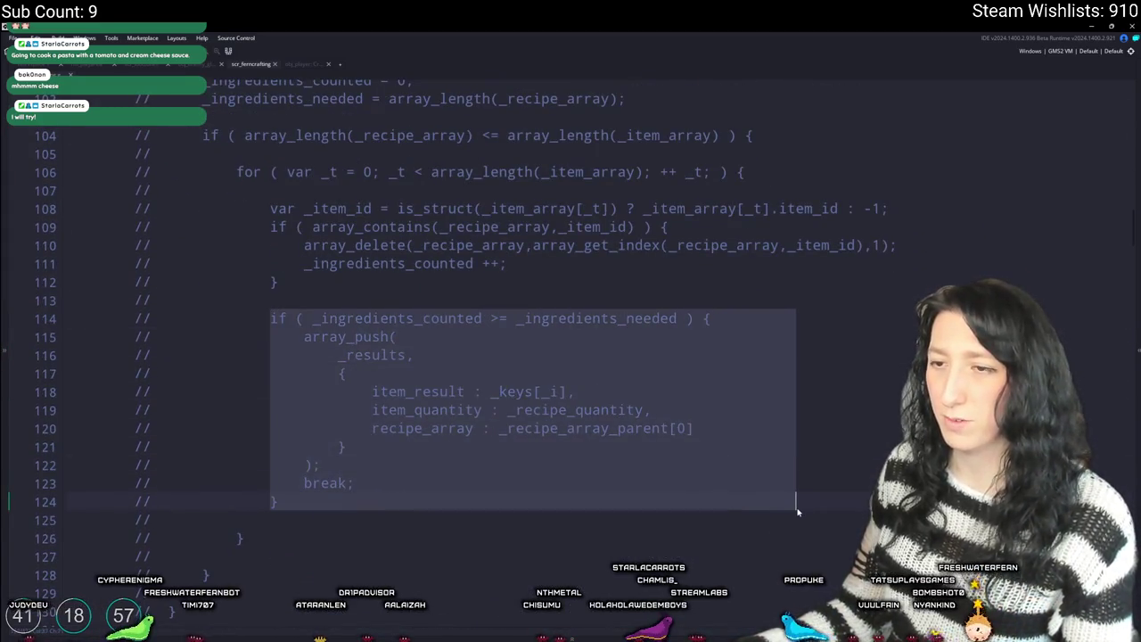
scroll(772, 474, "up", 7)
key("ctrl+v")
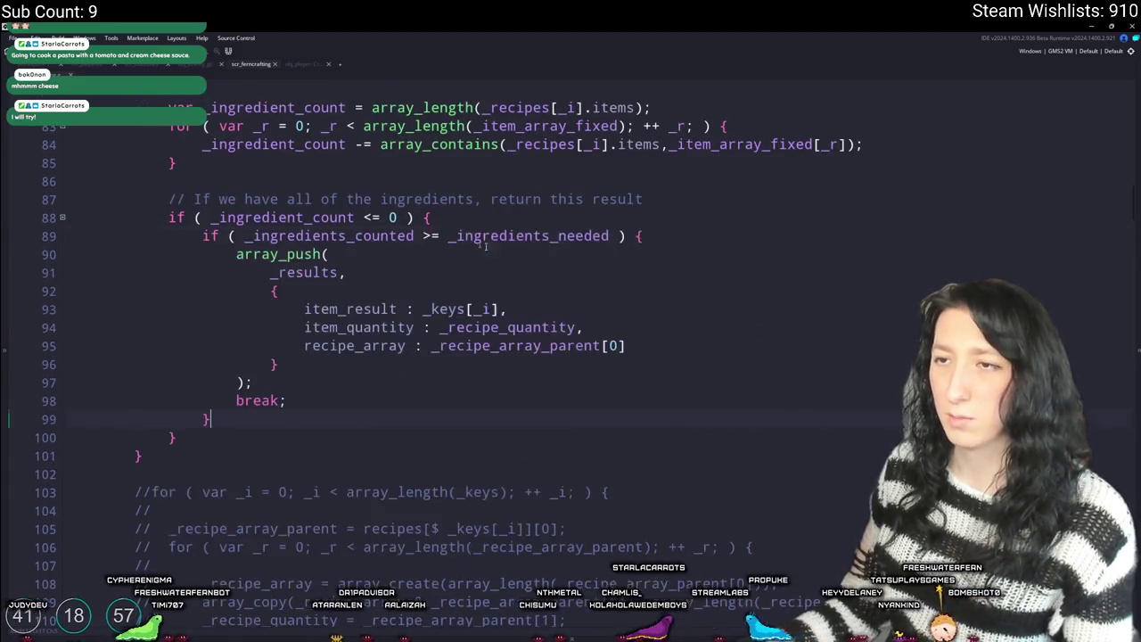
left_click(666, 273)
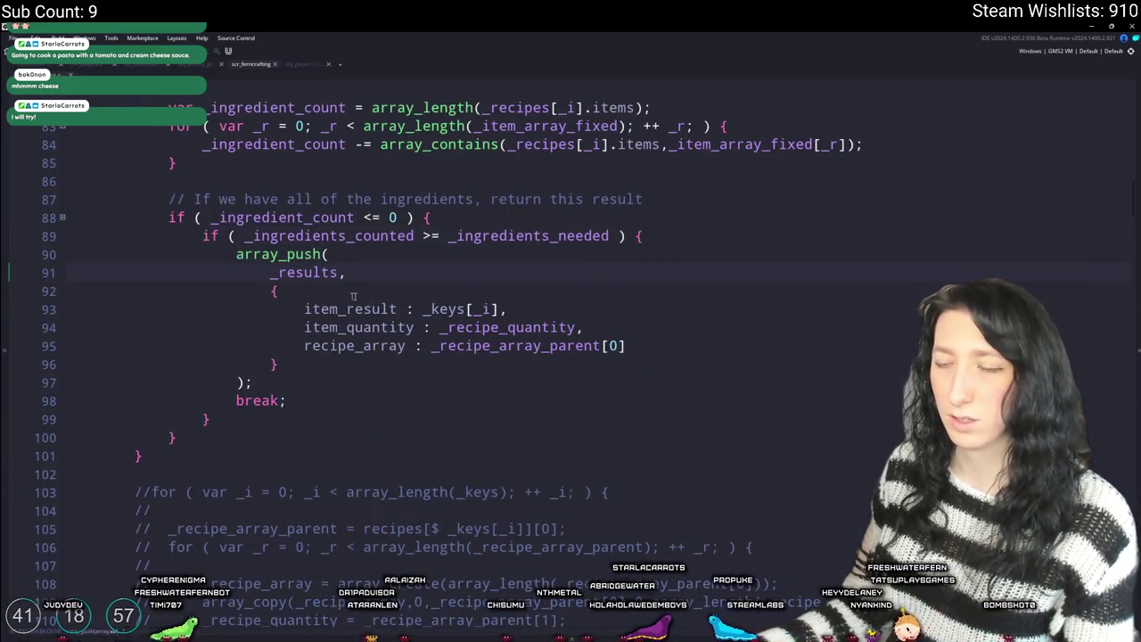
scroll(187, 288, "up", 1)
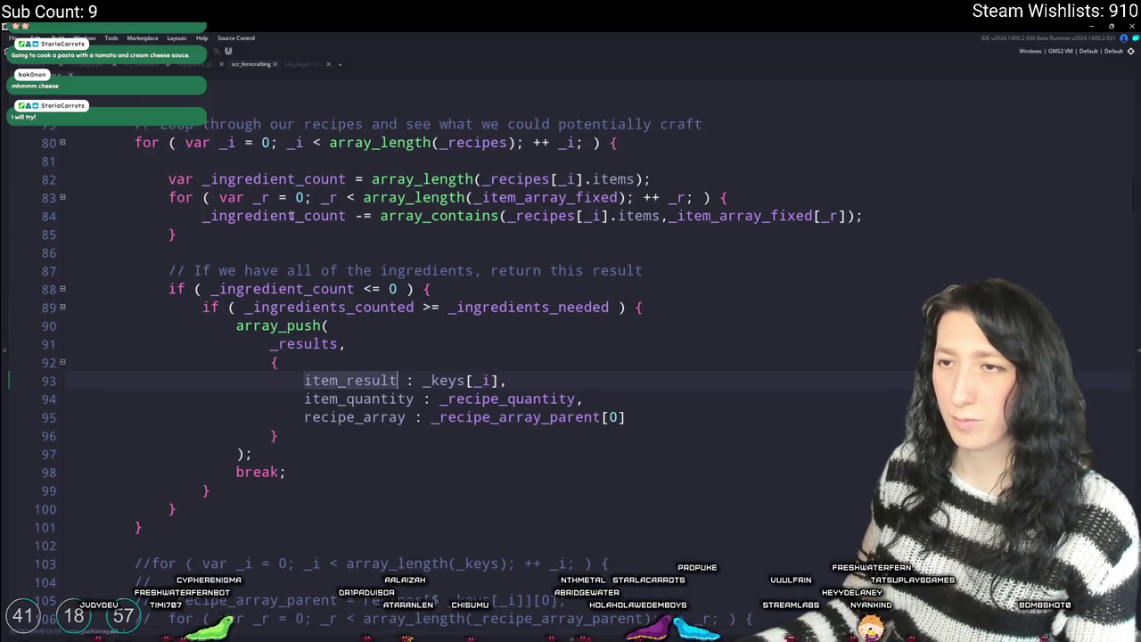
- Replace _recipe_array_parent[0] and _recipe_quantity with _recipes[_i].items and _recipes[_i].quantity
left_click(481, 178)
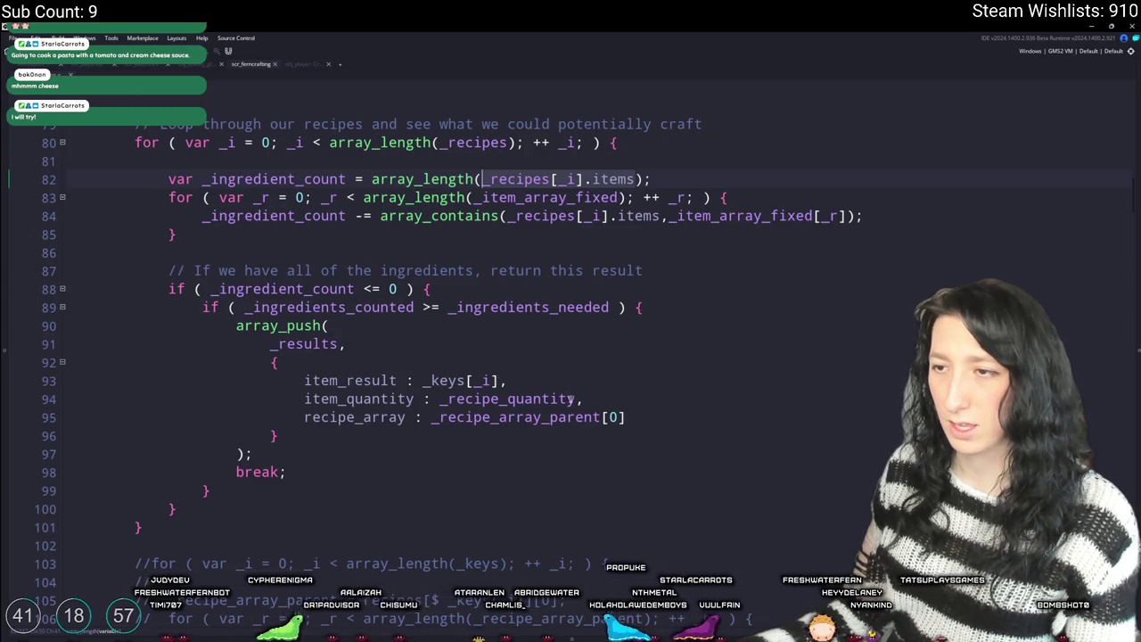
left_click(655, 434)
left_click(439, 419)
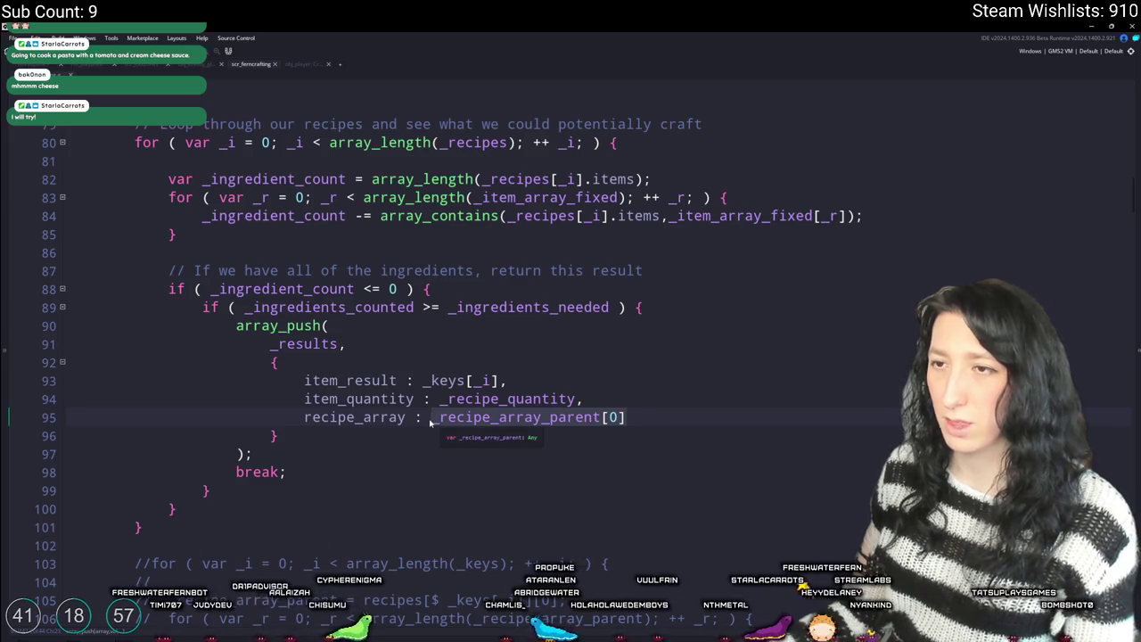
type("_recipes[_i].items")
double_click(547, 400)
type("_recipes[_i].items")
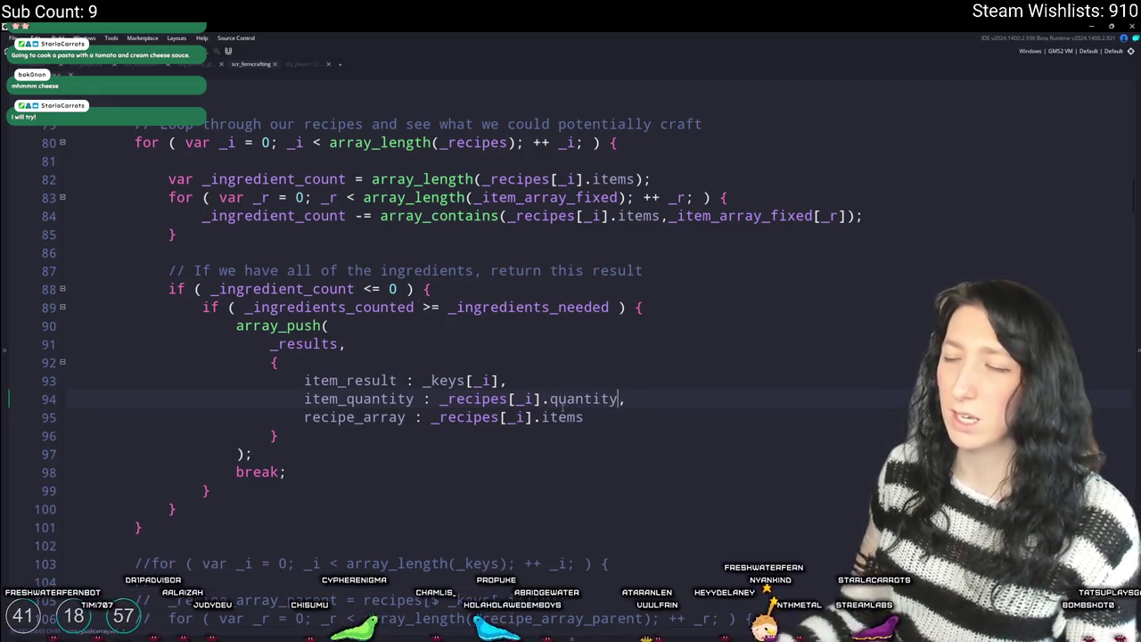
left_click(544, 162)
scroll(543, 218, "up", 3)
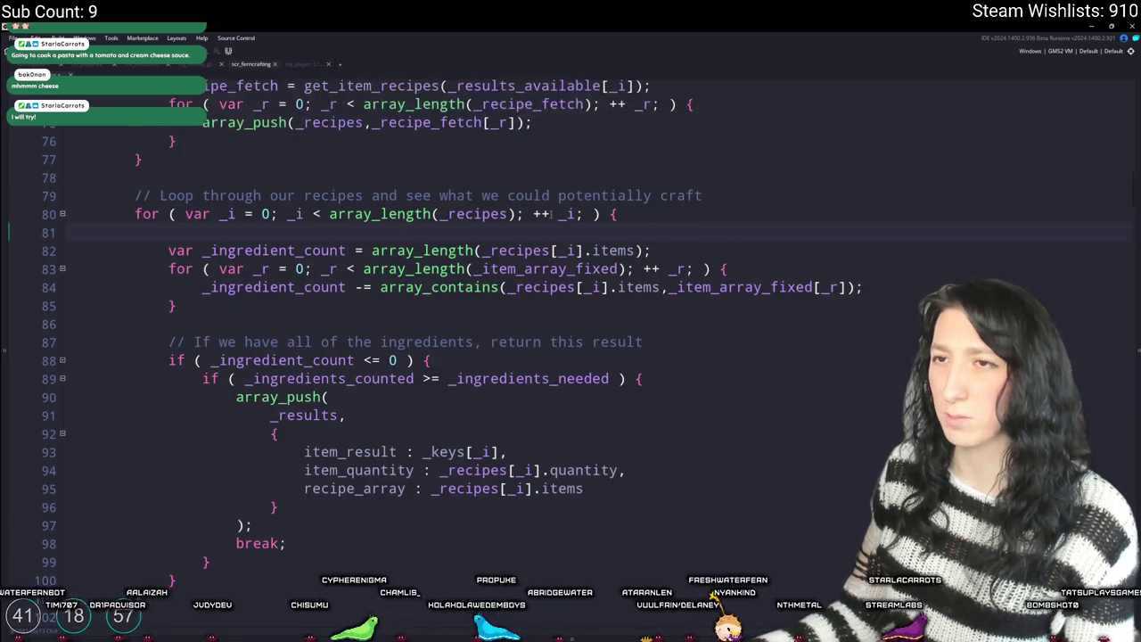
- Make line 21's variable_struct_exists check test _item_array[_i] instead of _item_result
scroll(525, 416, "up", 20)
key("F5")
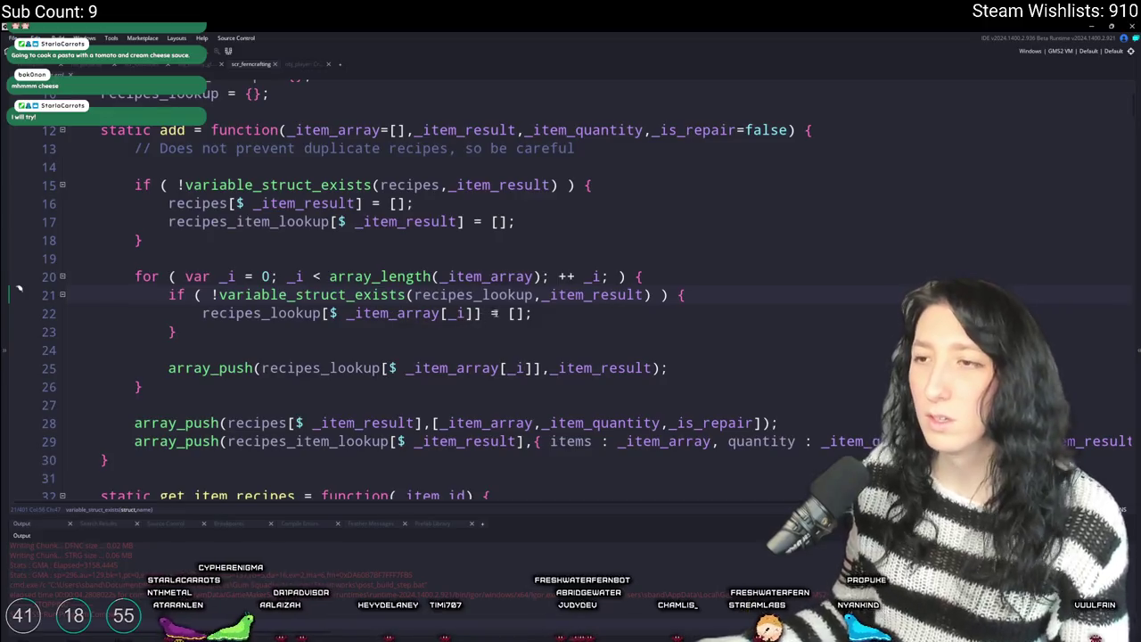
double_click(553, 295)
left_click(460, 313)
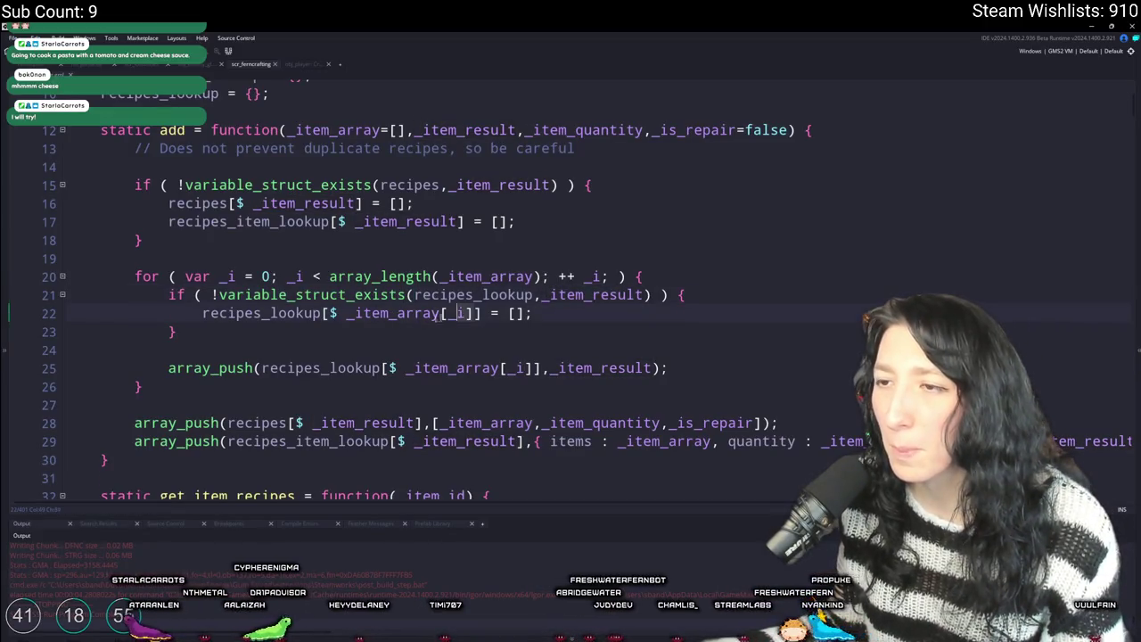
left_click(348, 313)
left_click(520, 294)
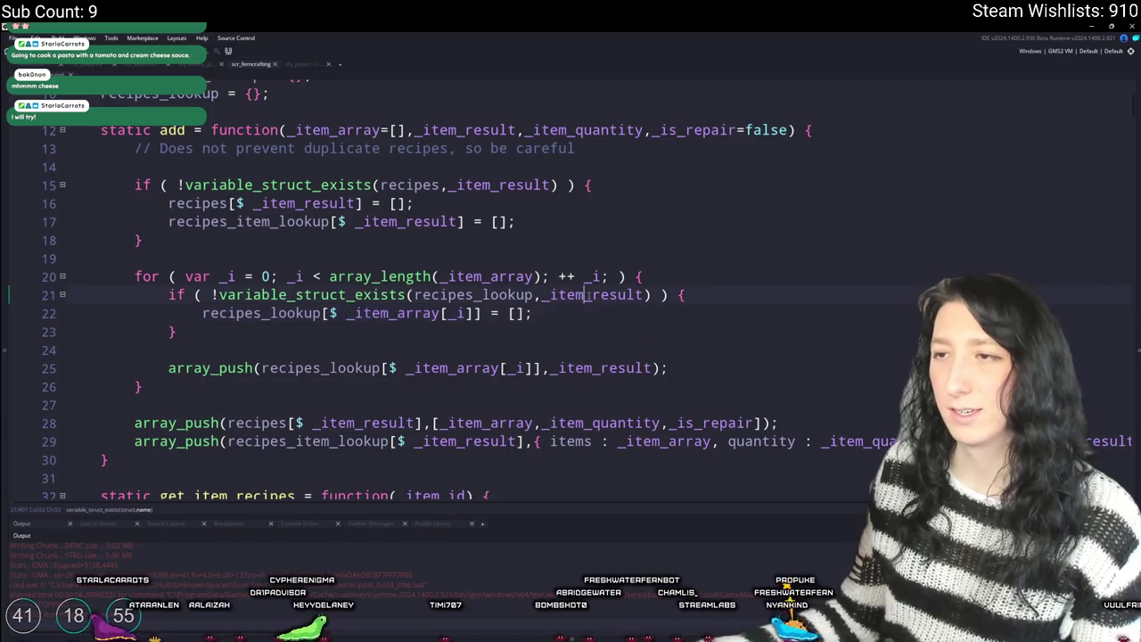
left_click(396, 313)
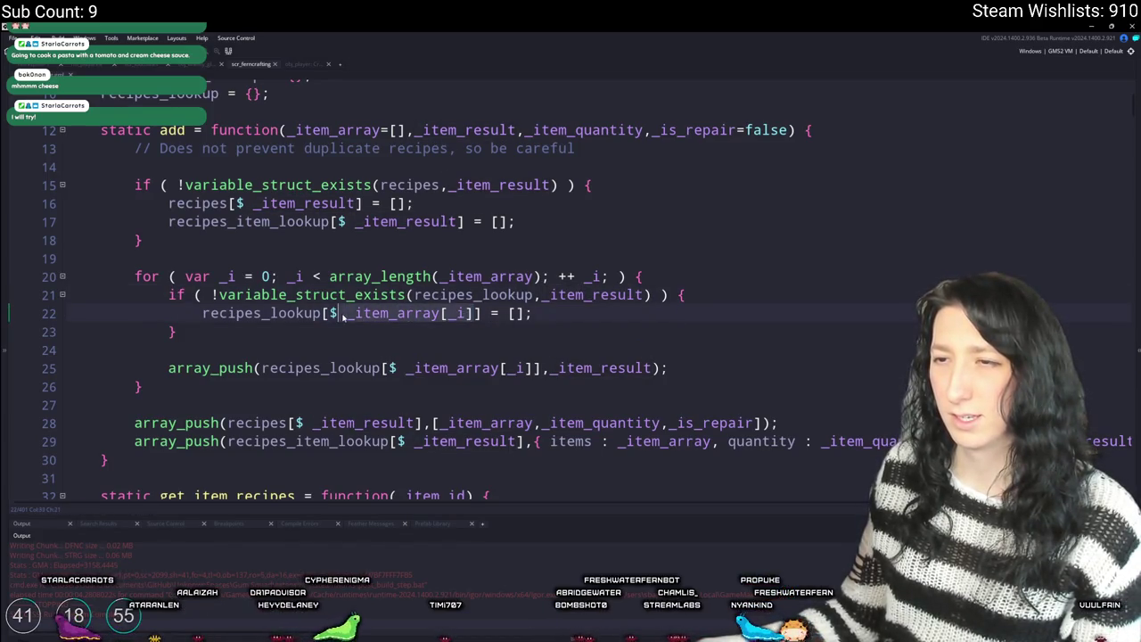
key("ctrl+c")
double_click(622, 295)
key("ctrl+v")
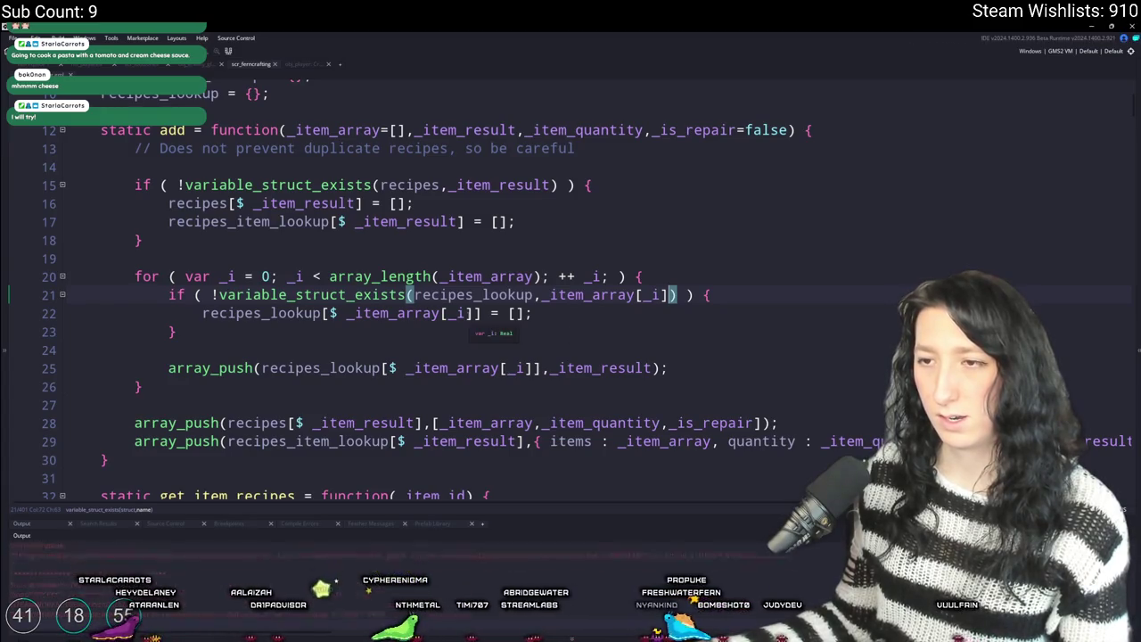
- Move the running Gum Squad window, make it fullscreen, and go to Load World
mouse_move(429, 183)
left_mouse_down()
mouse_move(639, 228)
mouse_move(557, 456)
mouse_move(419, 423)
left_mouse_up()
key("F11")
left_click(563, 304)
- Load a saved world, create a lobby, open the inventory with E, then abort the code error
left_click(713, 262)
left_click(503, 387)
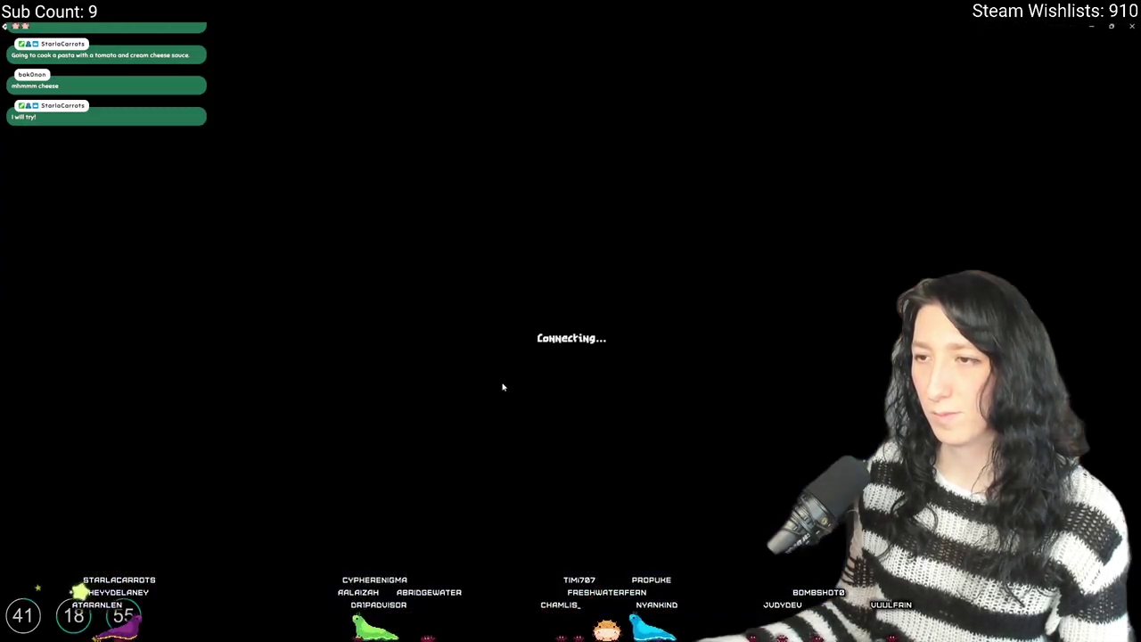
key("e")
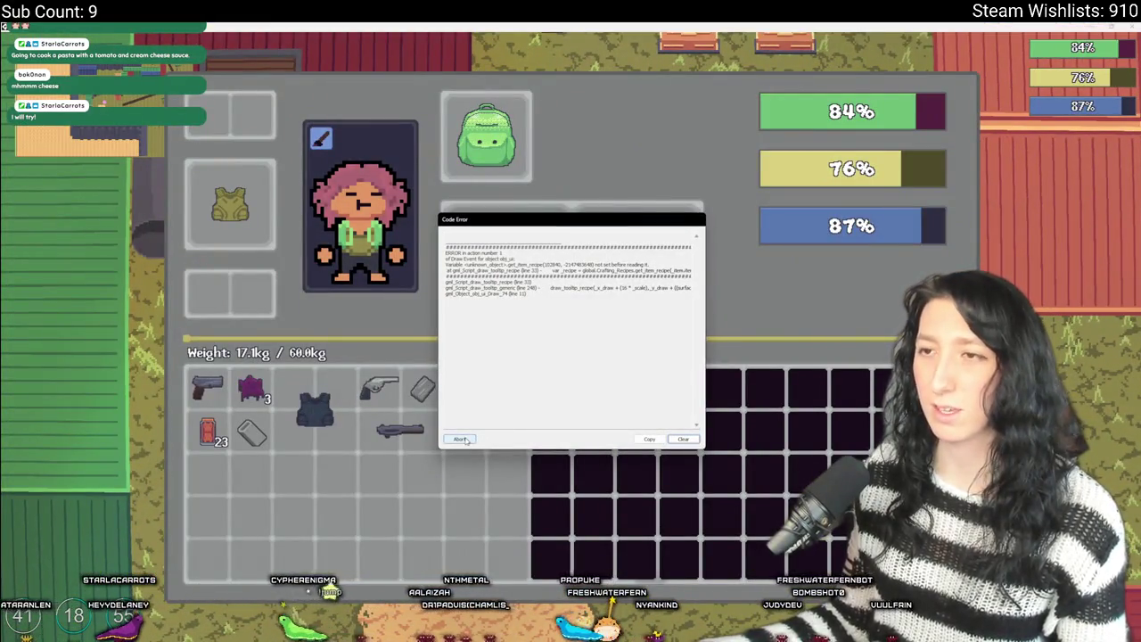
left_click(460, 439)
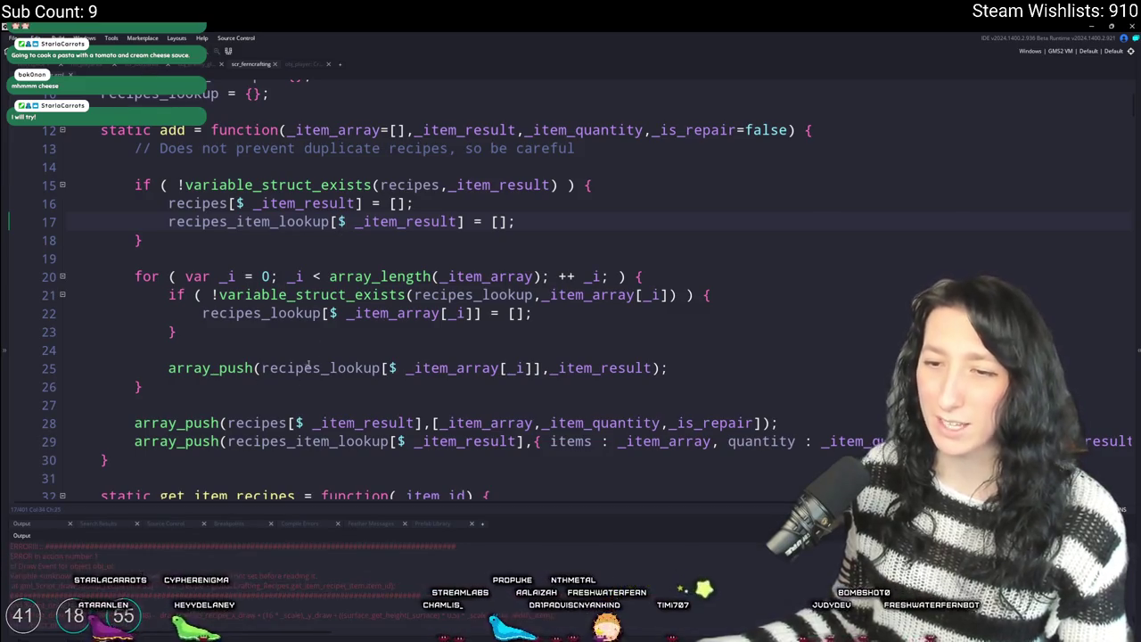
- Open draw_tooltip_recipe via asset search 'ip_rec' and check where its get_item_recipe call leads
left_click(326, 329)
key("ctrl+t")
type("ip_rec")
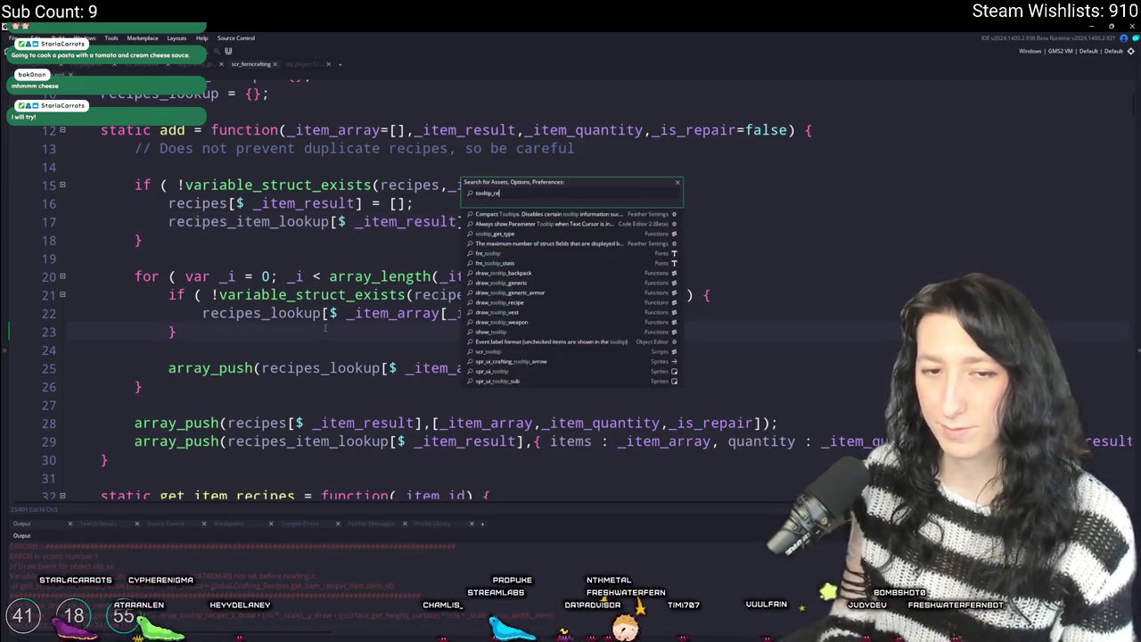
key("Return")
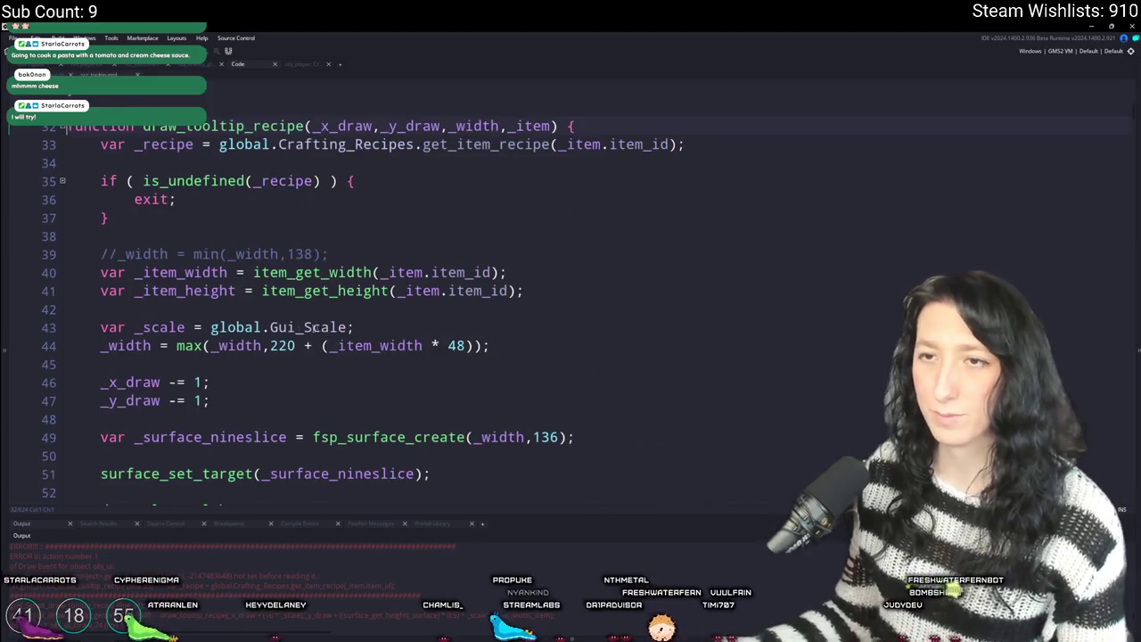
left_click(357, 144)
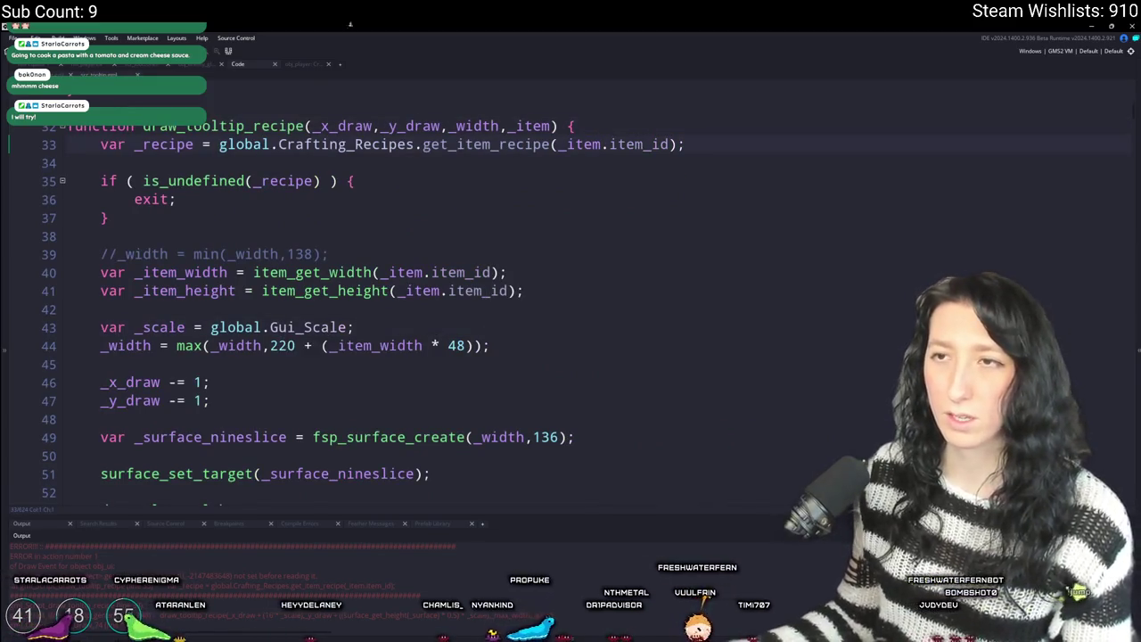
scroll(353, 203, "up", 2)
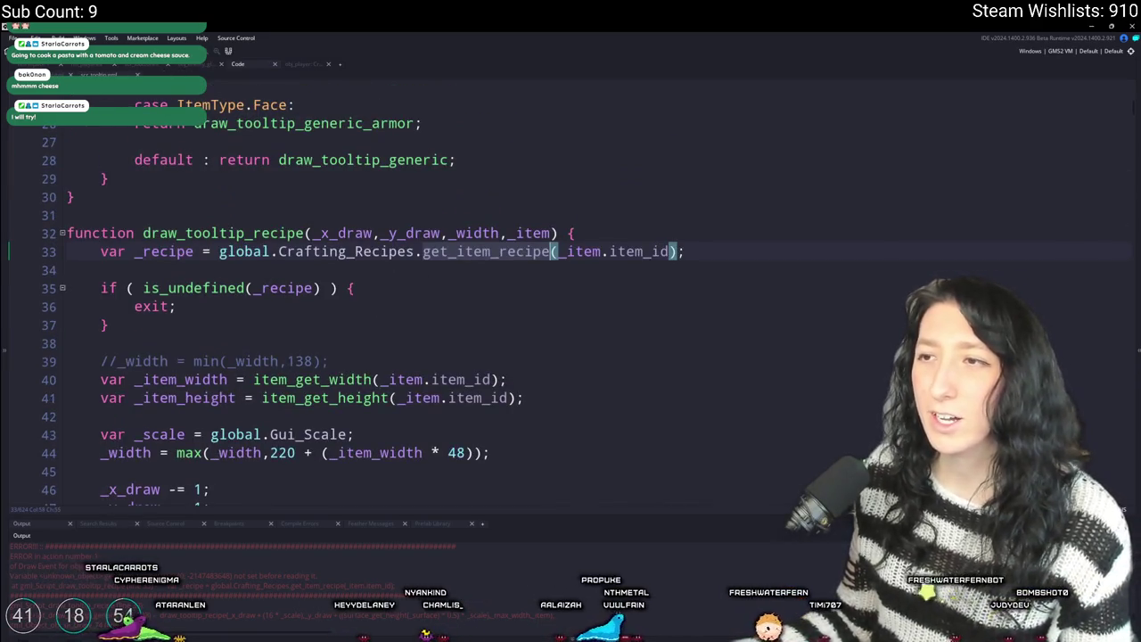
key("F12")
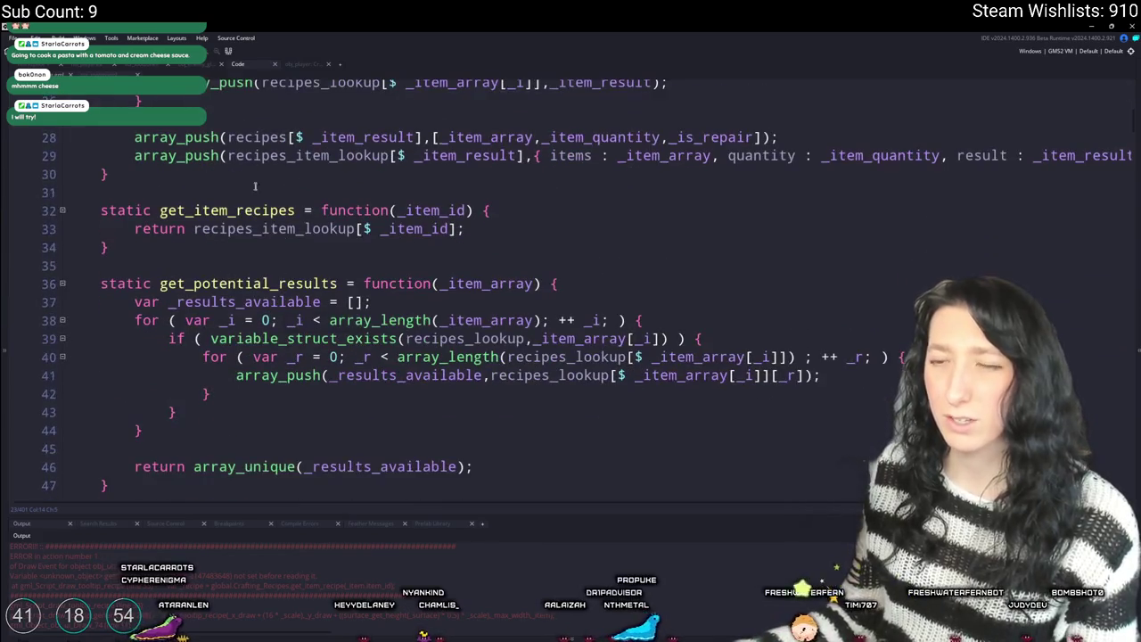
left_click(239, 228)
scroll(239, 228, "up", 2)
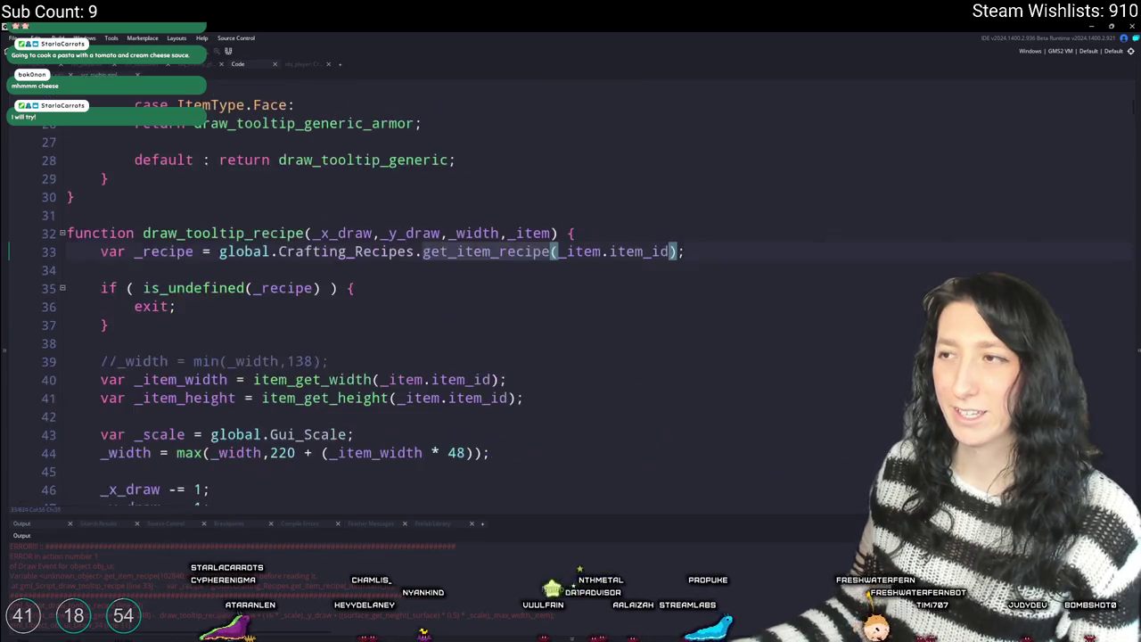
key("alt+Left")
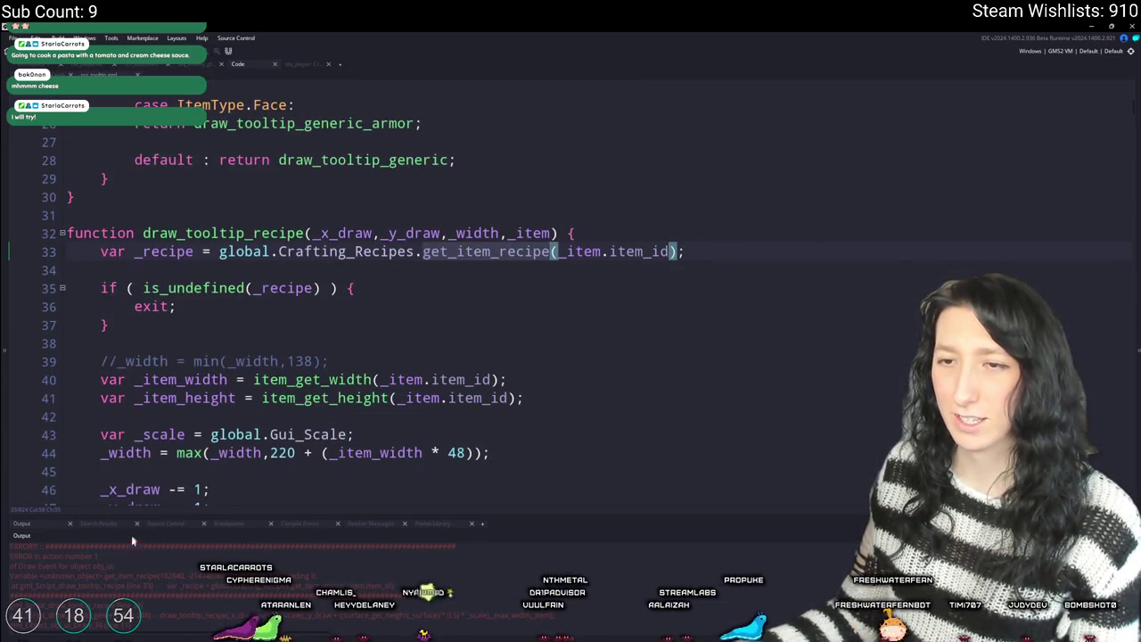
- Compare the call with the get_item_recipes definition in the CraftingRecipes script
mouse_move(622, 258)
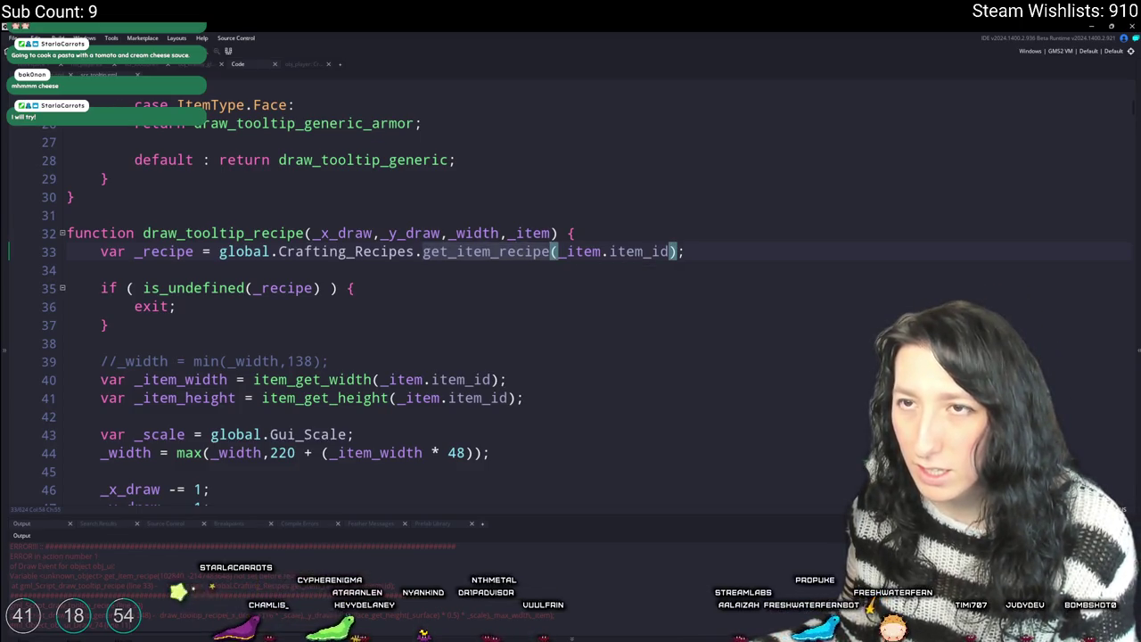
left_click(486, 254, "ctrl")
scroll(374, 290, "up", 3)
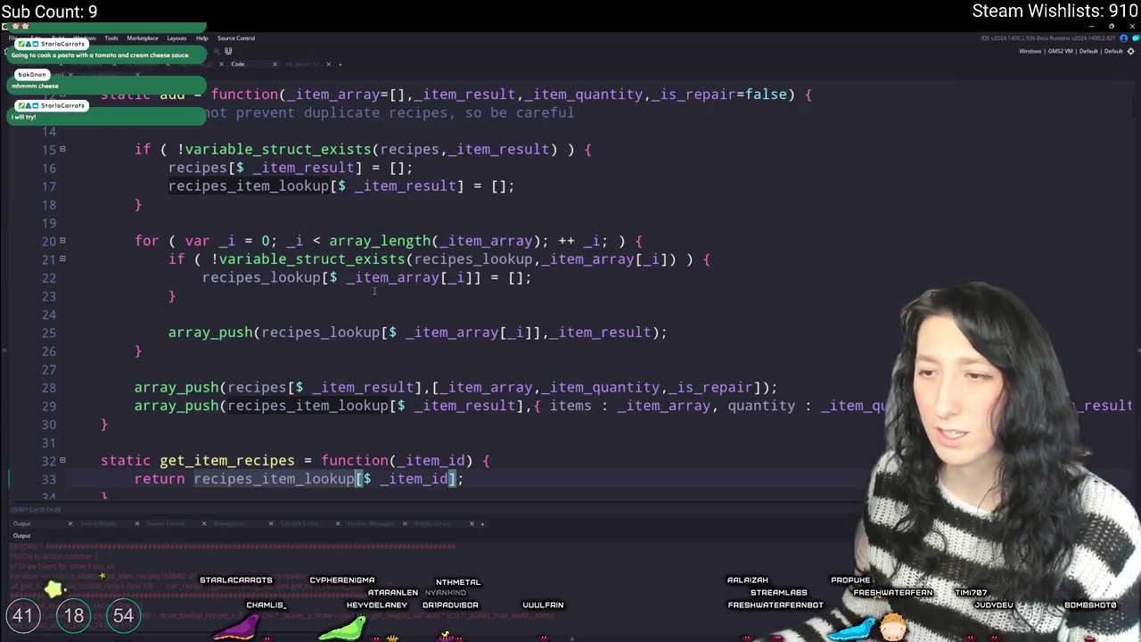
scroll(374, 290, "down", 2)
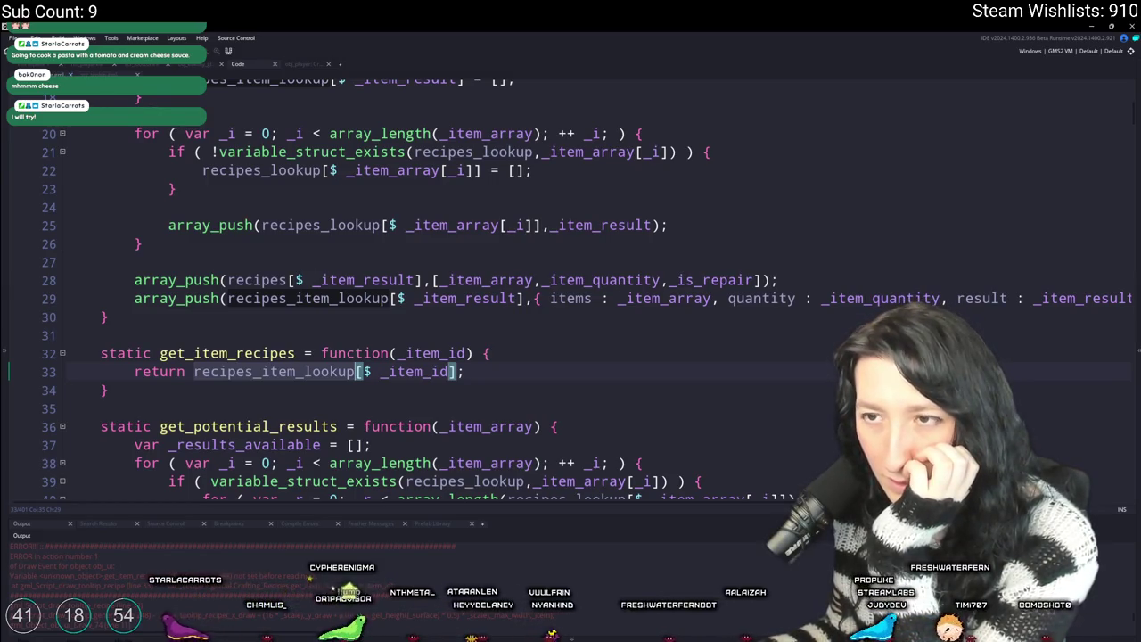
key("ctrl+Tab")
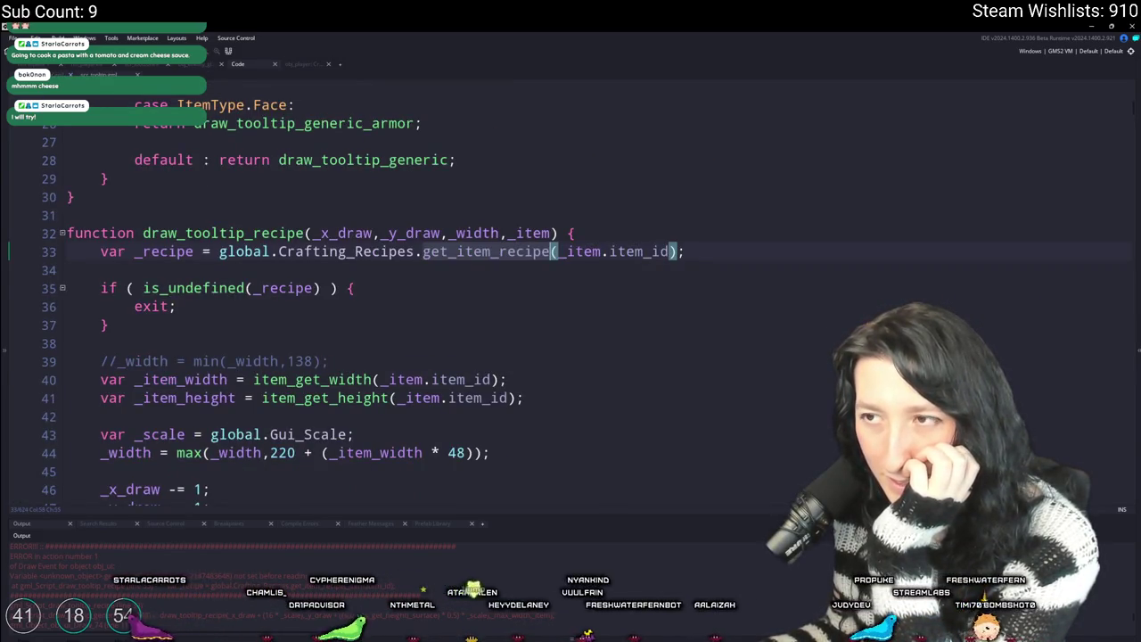
key("ctrl+Tab")
scroll(381, 308, "up", 5)
scroll(380, 308, "down", 20)
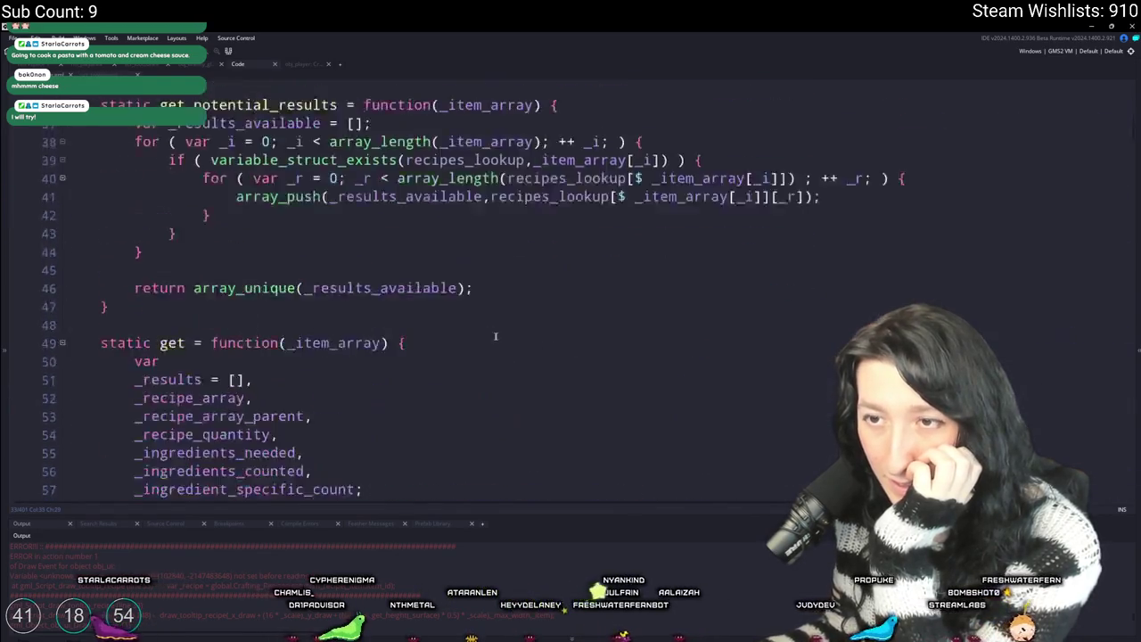
scroll(380, 307, "down", 10)
scroll(1112, 243, "up", 3)
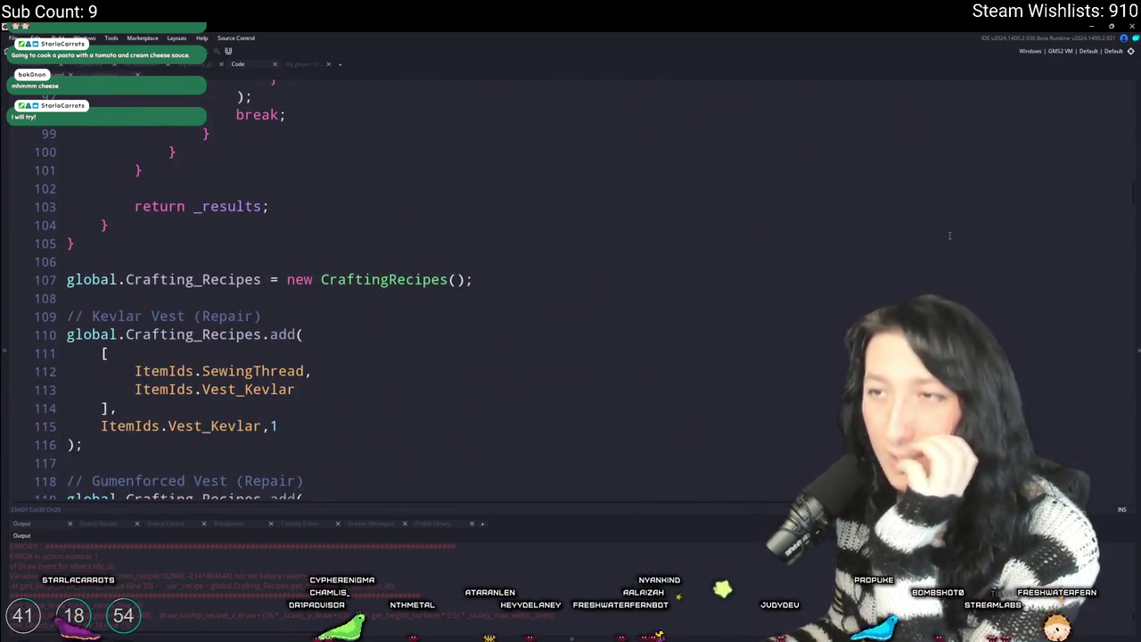
scroll(1112, 243, "up", 20)
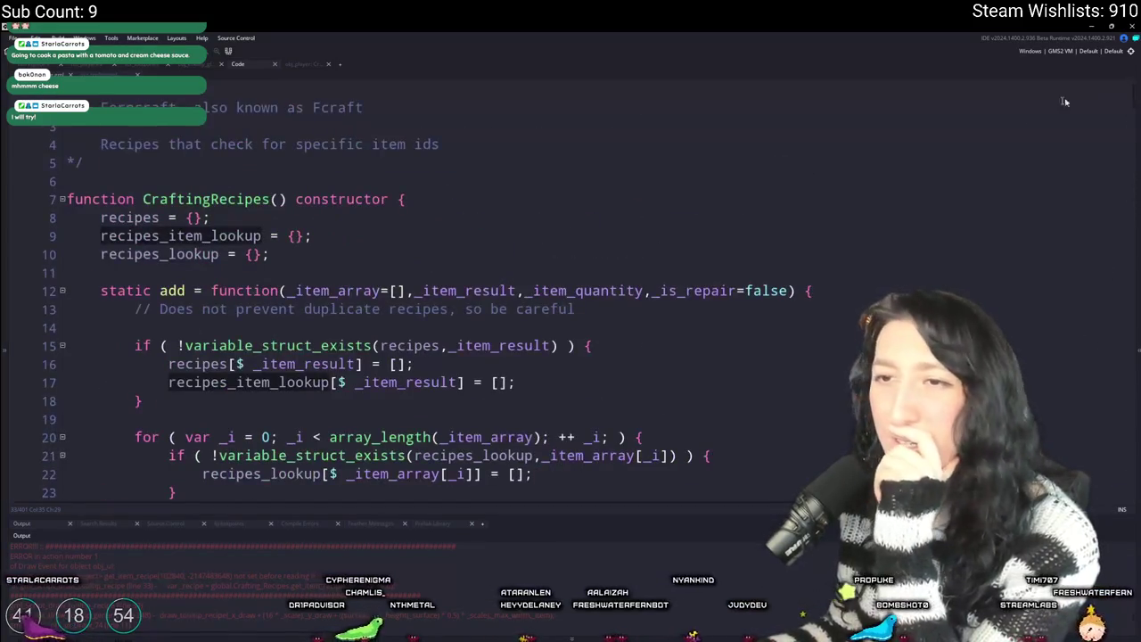
scroll(1112, 242, "down", 1)
scroll(381, 285, "down", 7)
- Select the definition name get_item_recipes, then select the misnamed get_item_recipe call
left_click(228, 228)
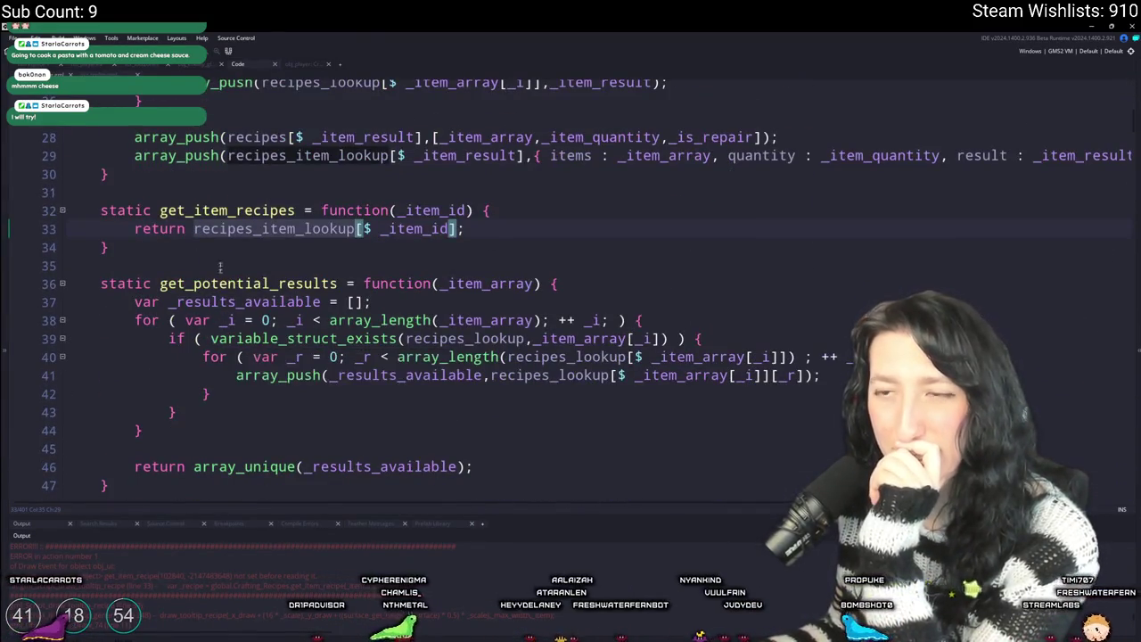
double_click(228, 211)
scroll(294, 312, "up", 3)
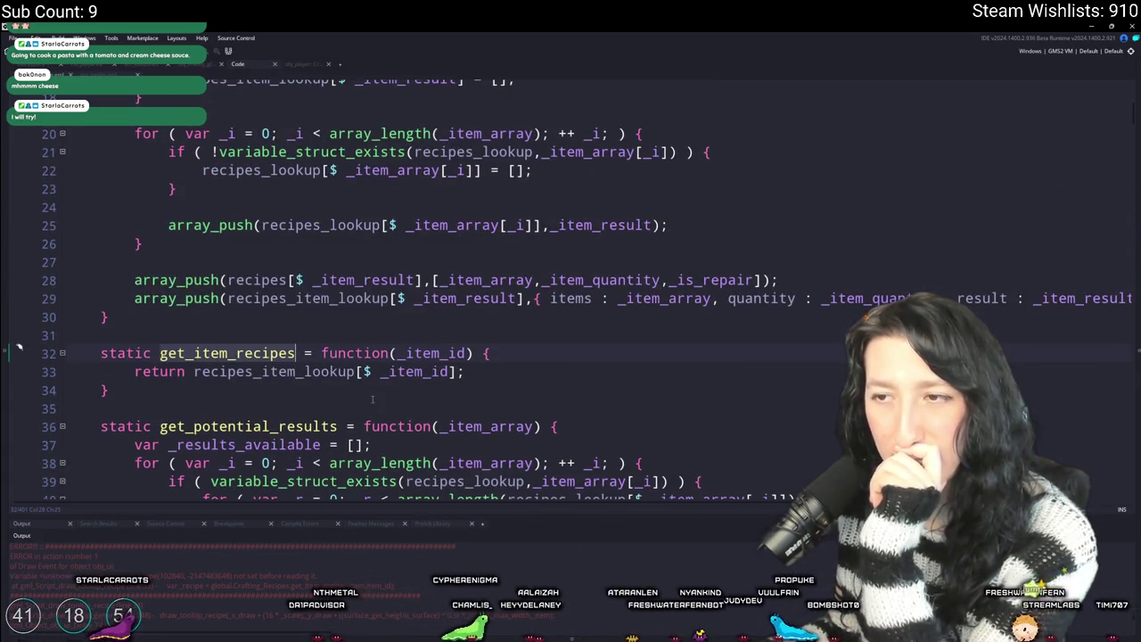
scroll(373, 399, "up", 4)
scroll(376, 319, "down", 12)
scroll(375, 319, "down", 20)
scroll(376, 318, "up", 6)
scroll(282, 369, "up", 13)
scroll(282, 369, "up", 6)
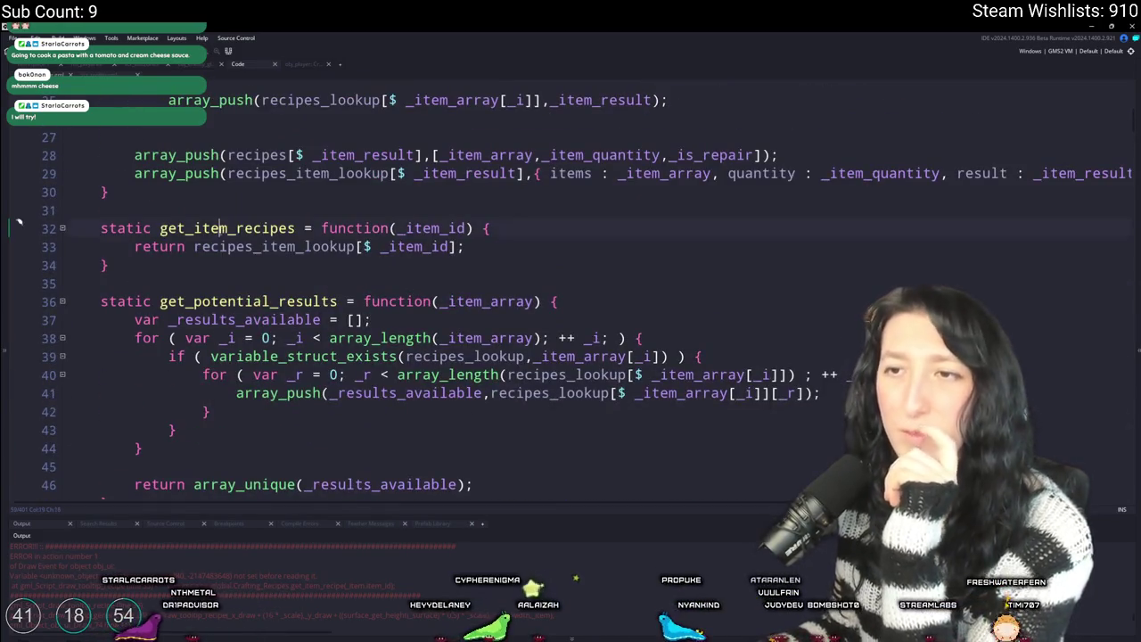
left_click(225, 228, "ctrl")
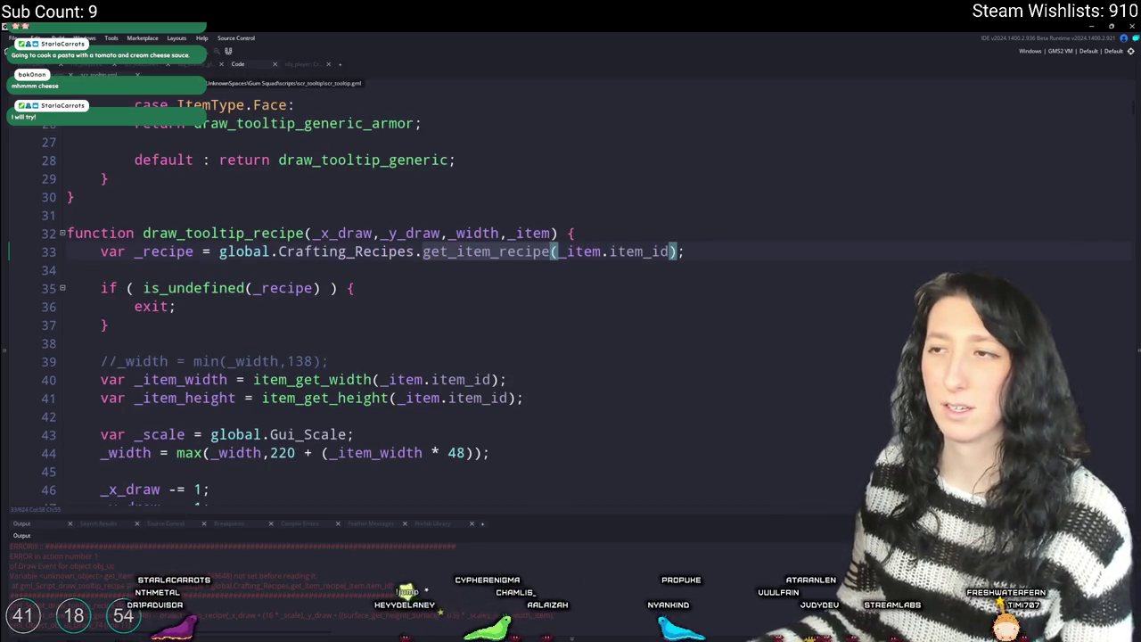
double_click(542, 252)
- Replace all get_item_recipe occurrences with get_item_recipes project-wide, then run the game with F5
key("ctrl+f")
left_click(303, 77)
type("get_item_recipes")
left_click(232, 155)
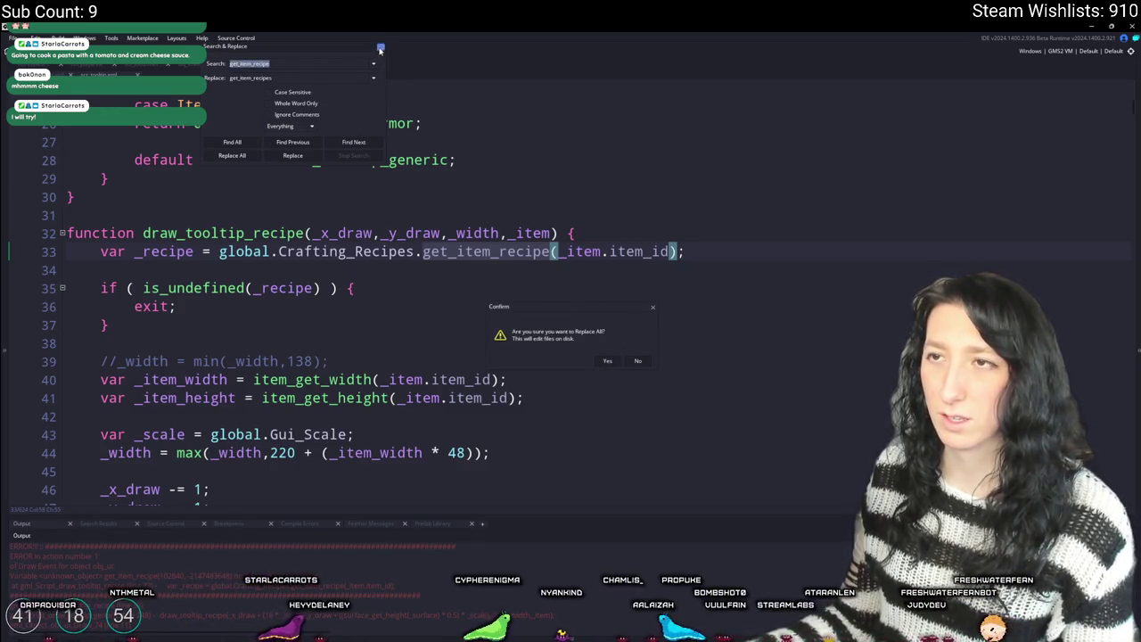
key("Escape")
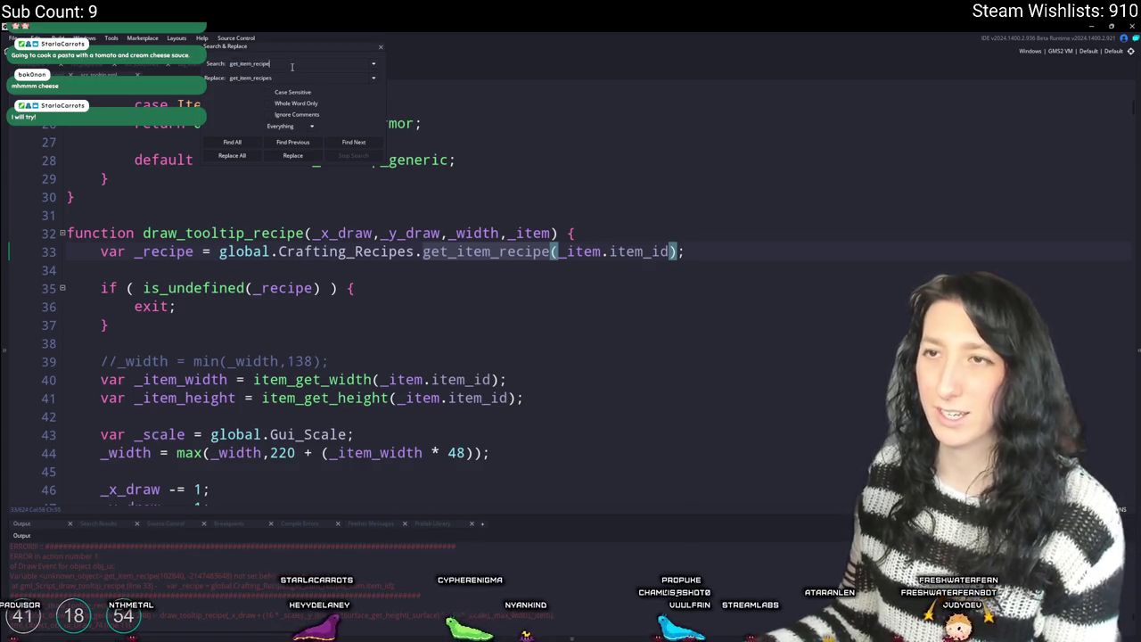
type("(")
left_click(235, 145)
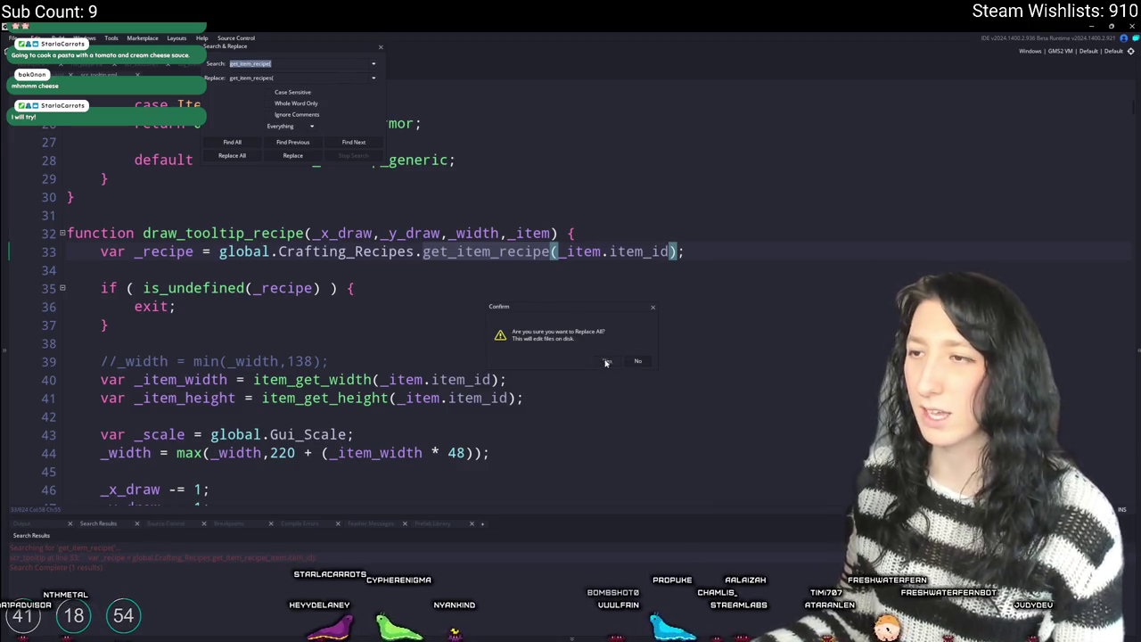
left_click(606, 362)
left_click(380, 47)
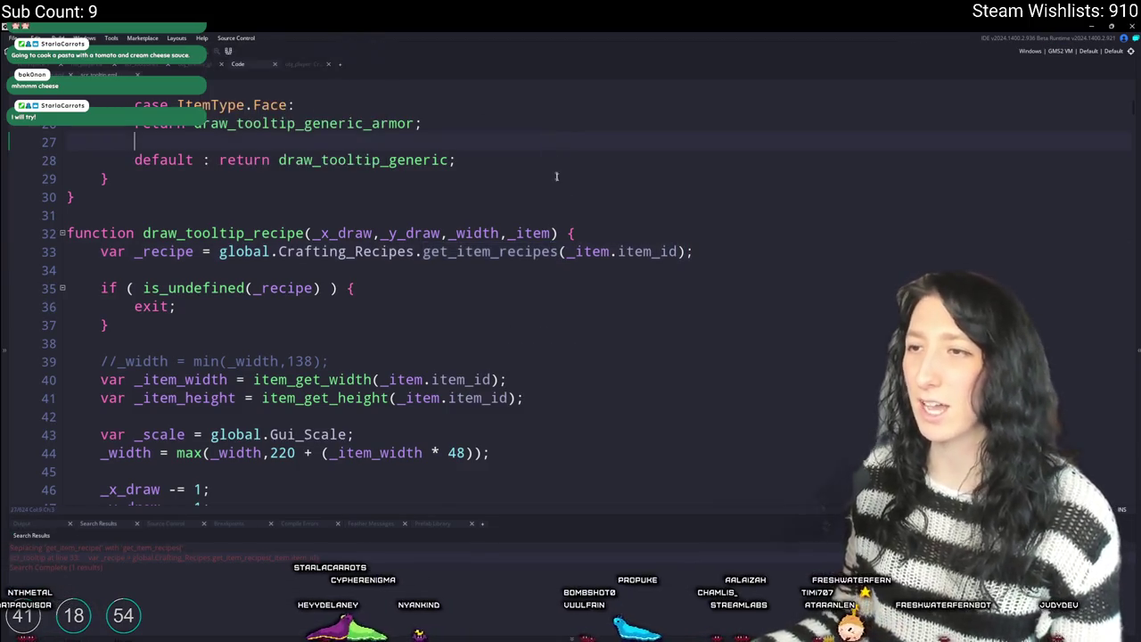
key("F5")
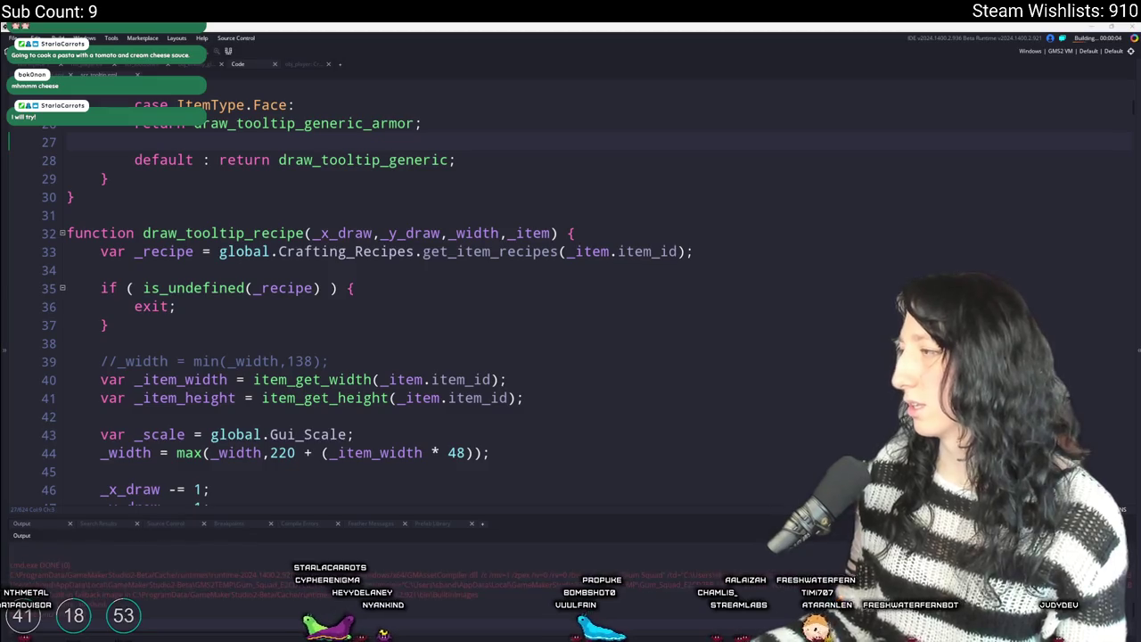
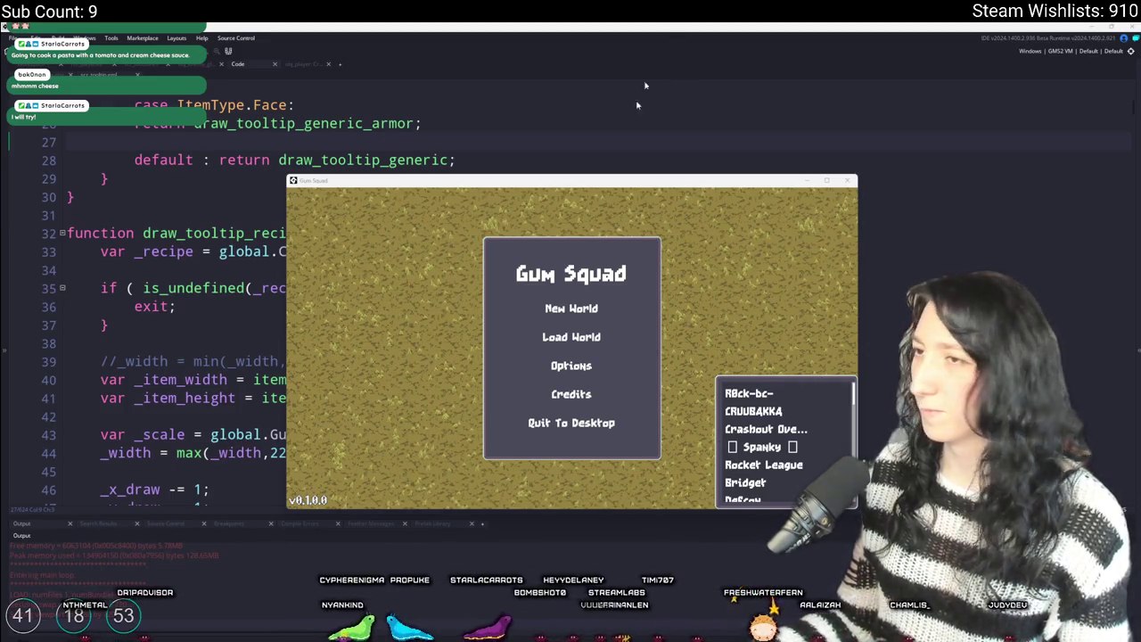
- Maximize the game and load the saved world into a new lobby
double_click(597, 189)
left_click(566, 300)
left_click(714, 263)
left_click(437, 387)
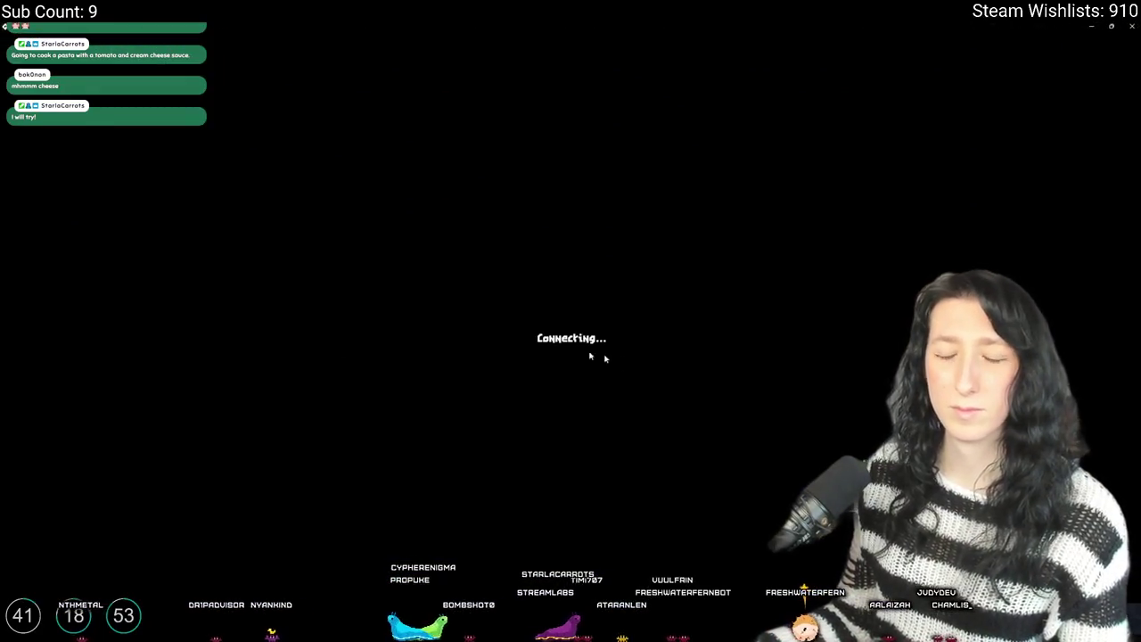
- Try the Kevlar Vest, grey metal plate and Pea Shooter in the crafting slots, returning each
key("Tab")
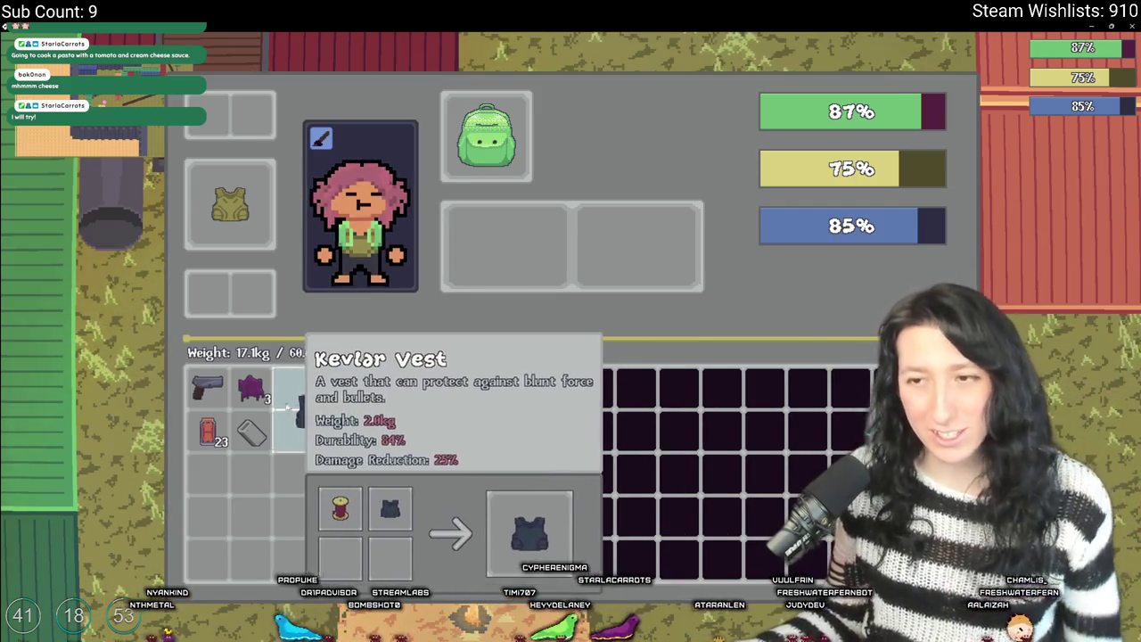
key("Tab")
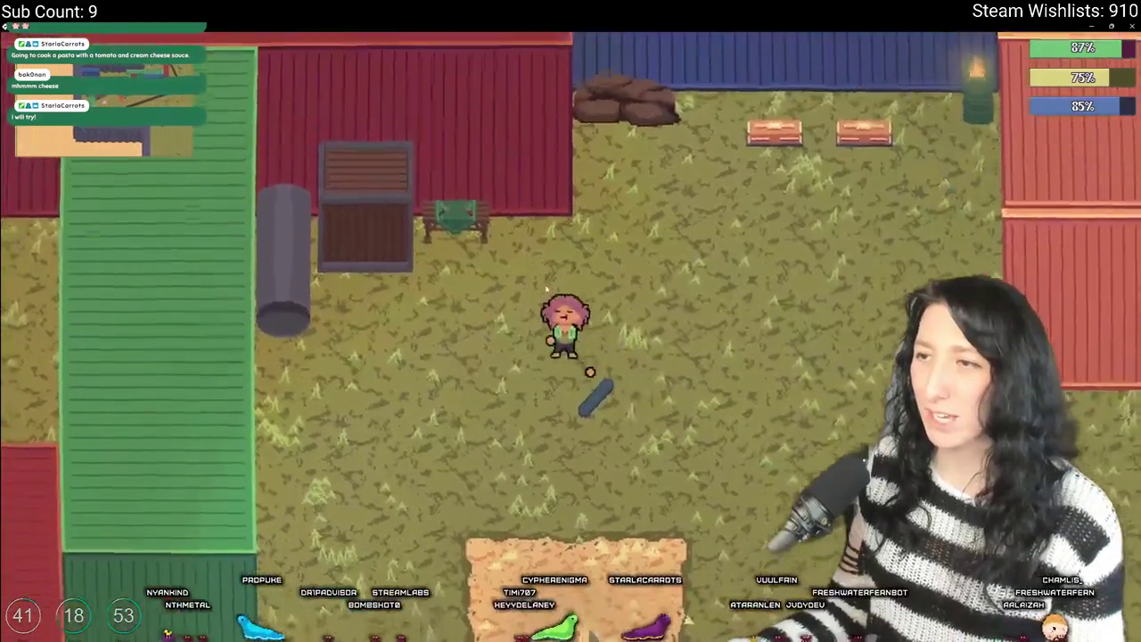
key("Tab")
left_click(312, 413)
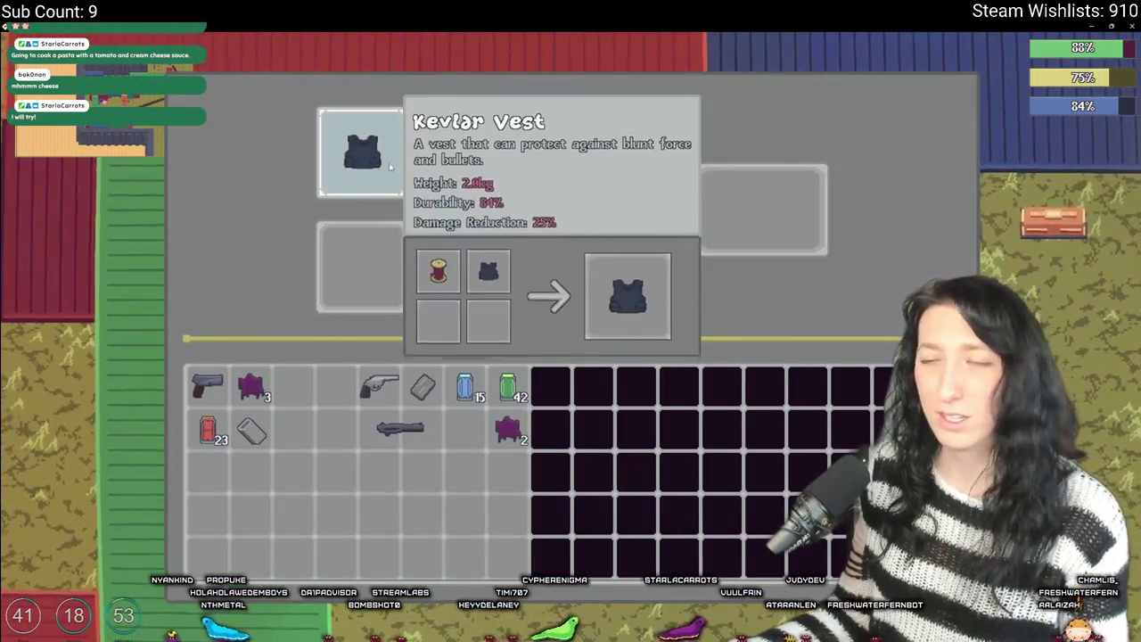
left_click(375, 147)
left_click(426, 390)
left_click(362, 151)
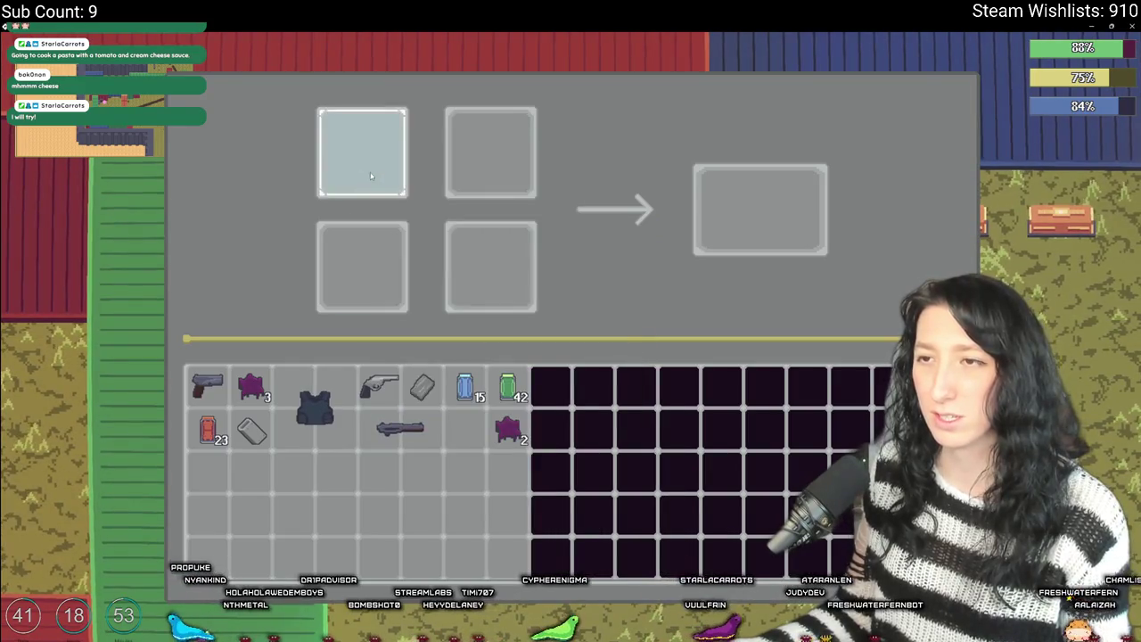
left_click(382, 383)
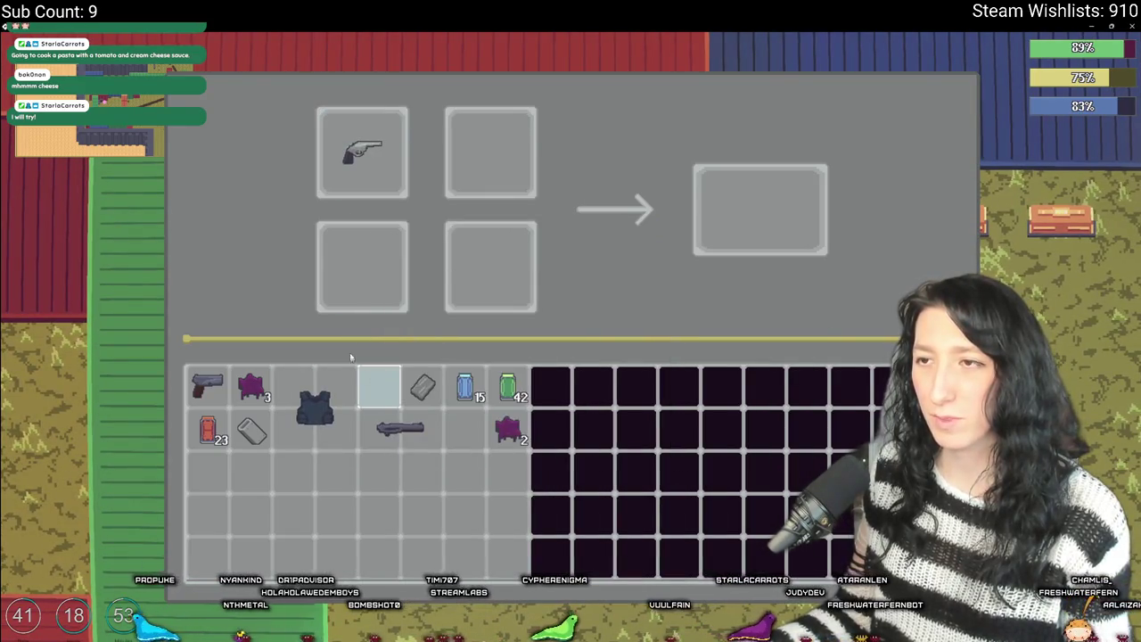
left_click(362, 151)
- Test the grey plate, revolver and pistol in the first crafting slot, then leave the game
left_click(252, 431)
left_click(362, 178)
left_click(380, 383)
left_click(397, 157)
left_click(207, 383)
left_click(362, 152)
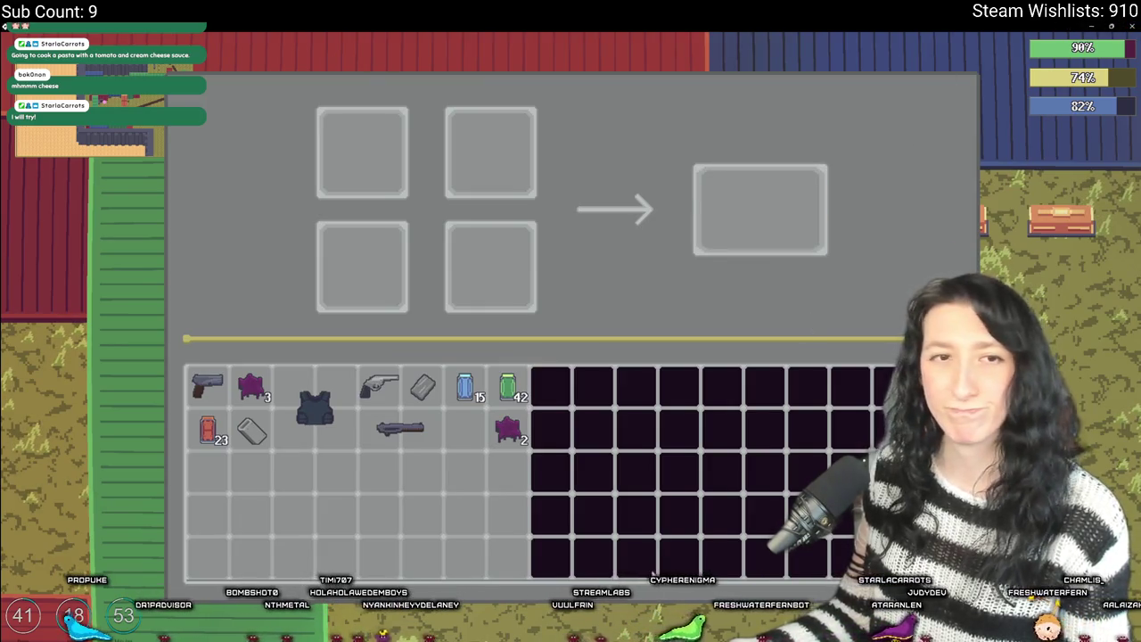
key("alt+Tab")
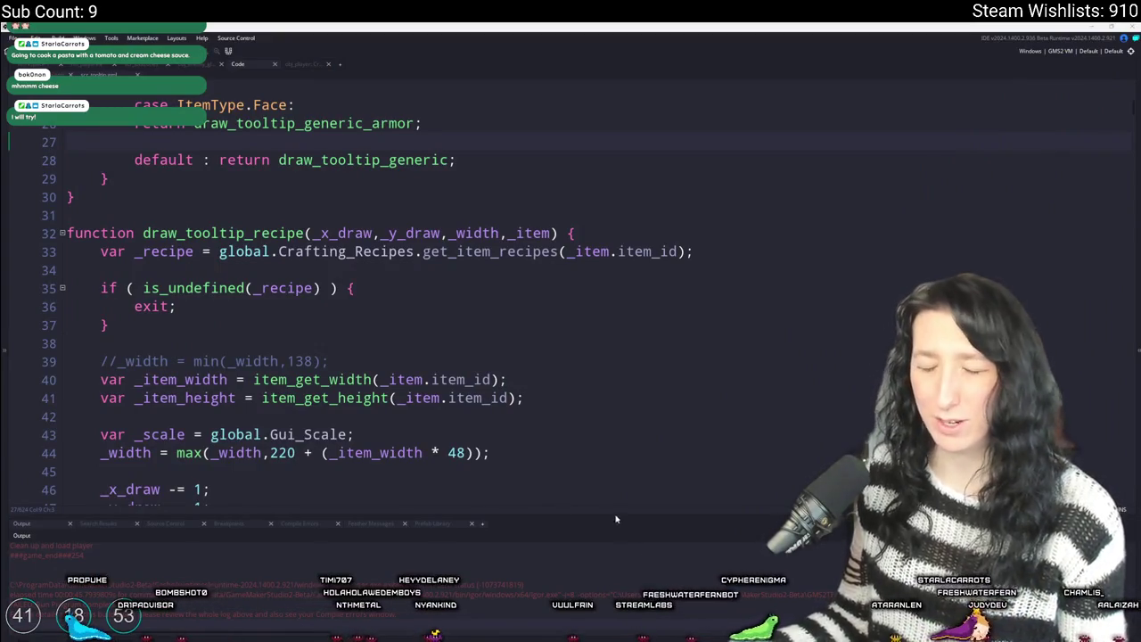
- Open obj_ui_inventory_crafting's Step event full-size and scroll to the Crafting_Recipes.get call
left_click(532, 381)
scroll(504, 390, "up", 2)
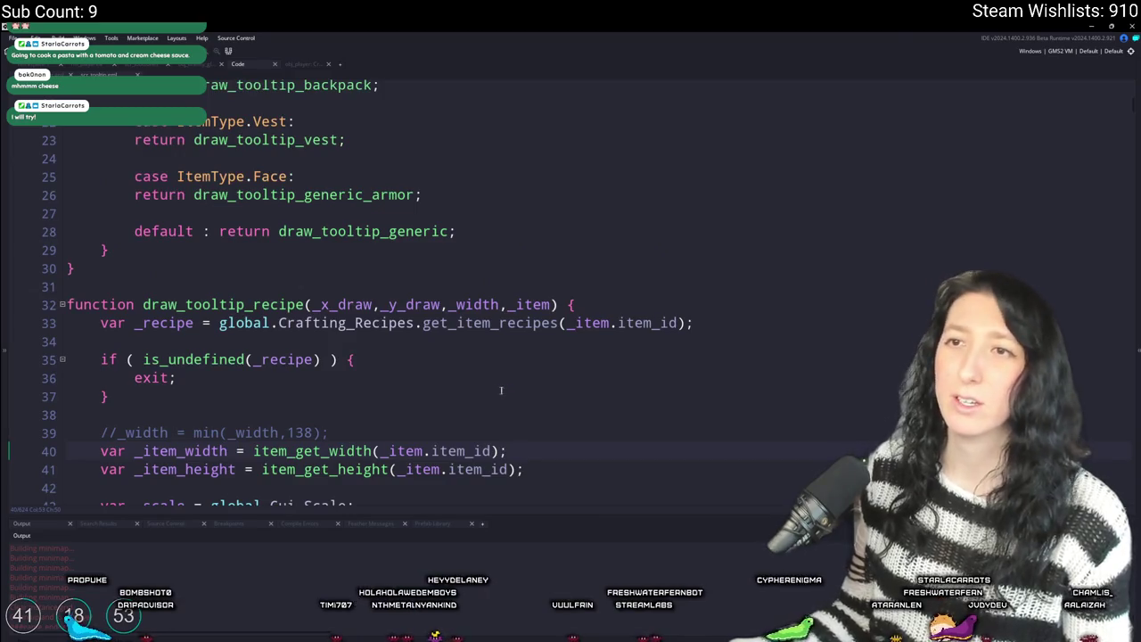
scroll(502, 390, "up", 3)
key("ctrl+t")
type("crafting")
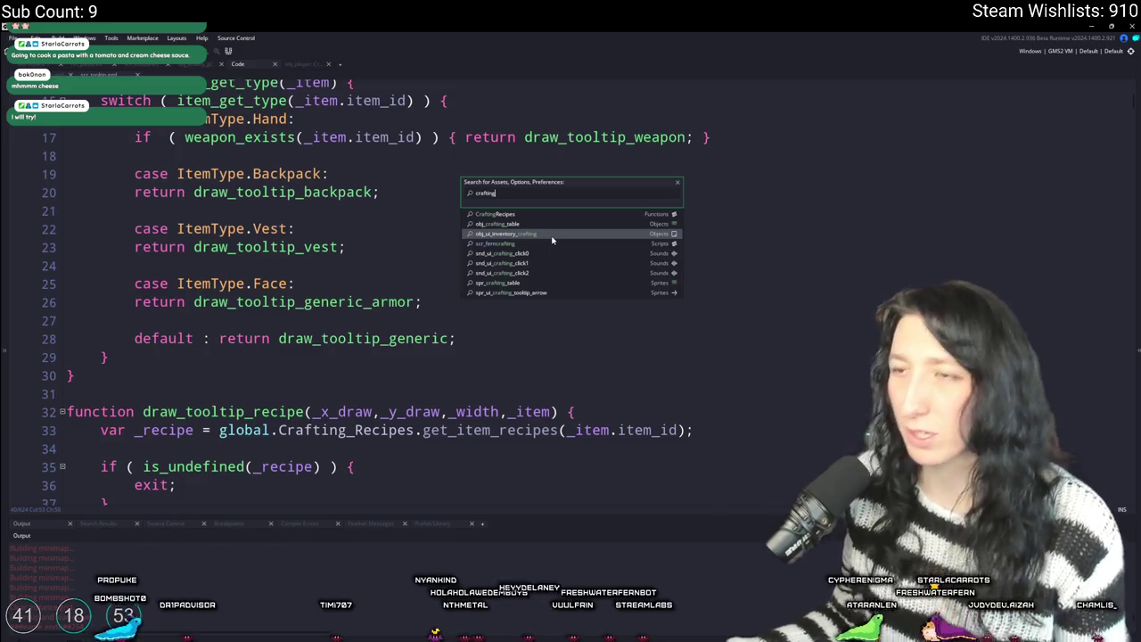
left_click(552, 235)
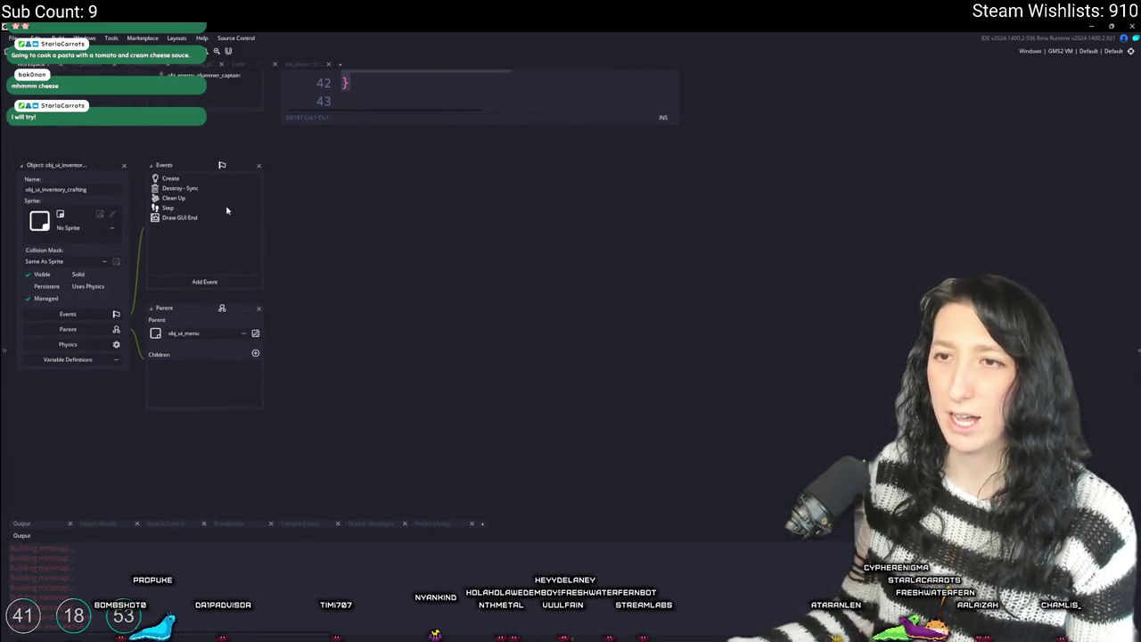
left_click(227, 210)
double_click(665, 162)
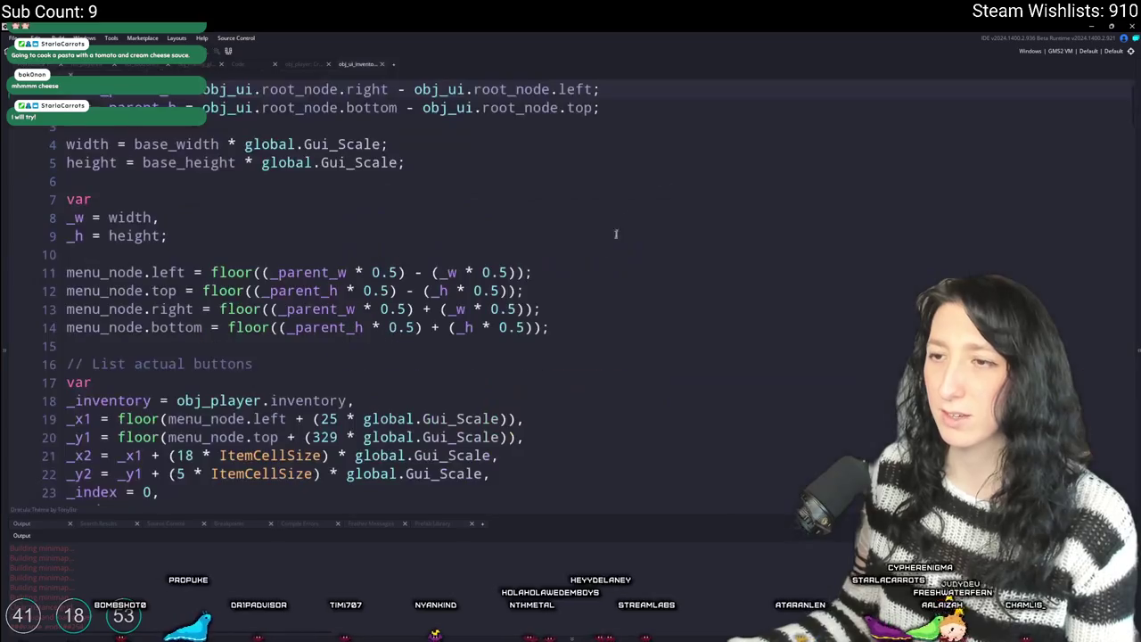
scroll(422, 285, "down", 17)
scroll(422, 285, "down", 14)
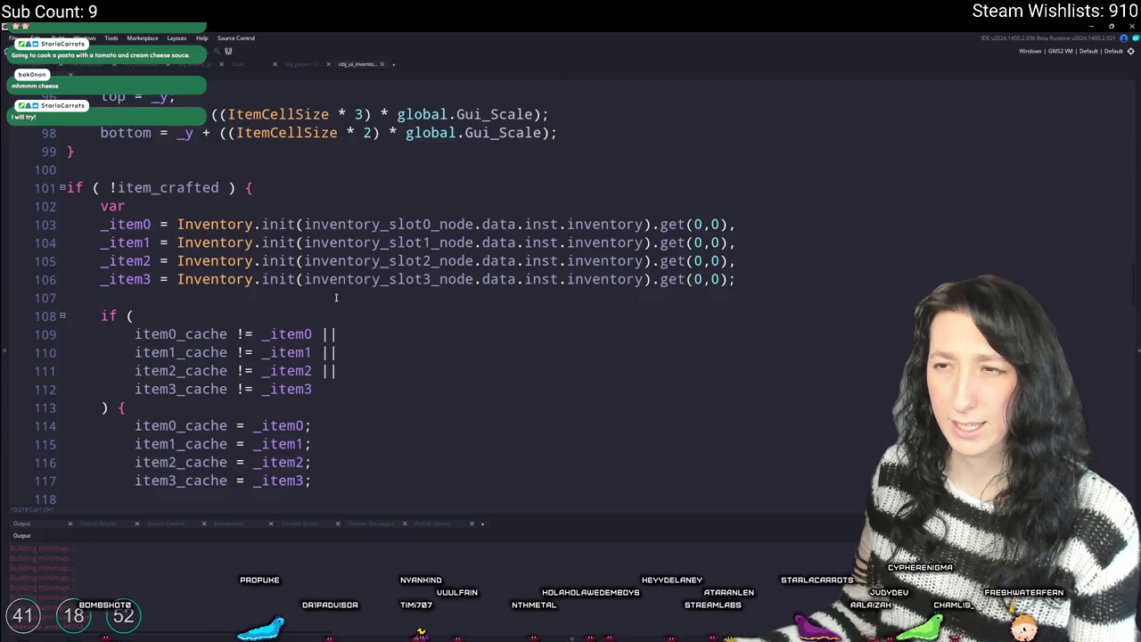
scroll(342, 300, "down", 7)
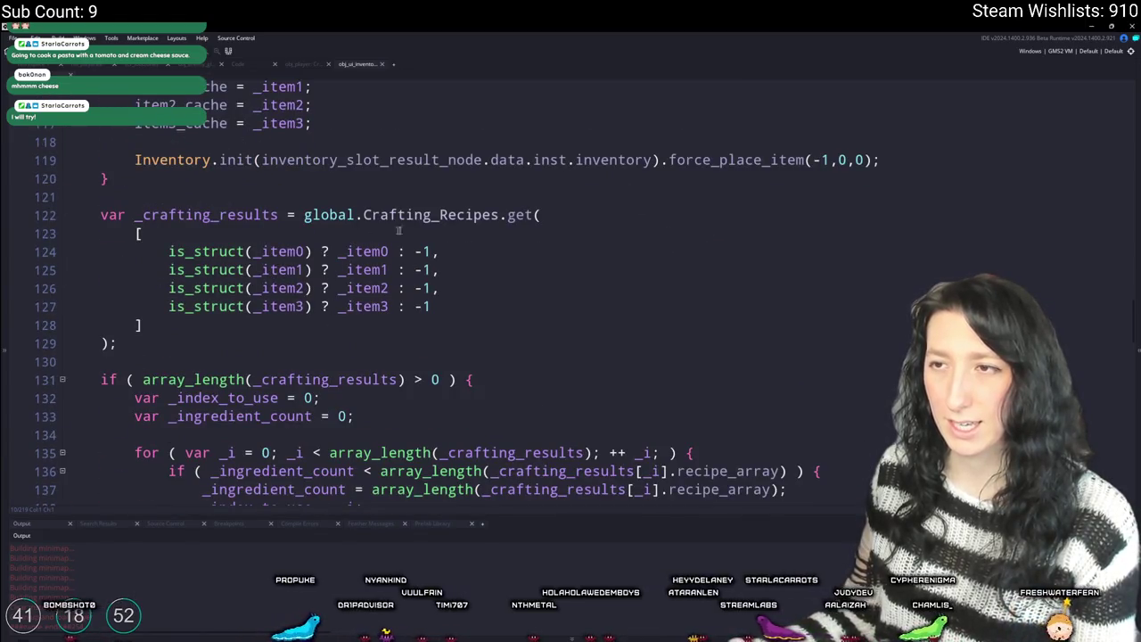
- Column-delete the is_struct ternaries on lines 124–127, leaving plain _item0 to _item3
left_click(510, 215)
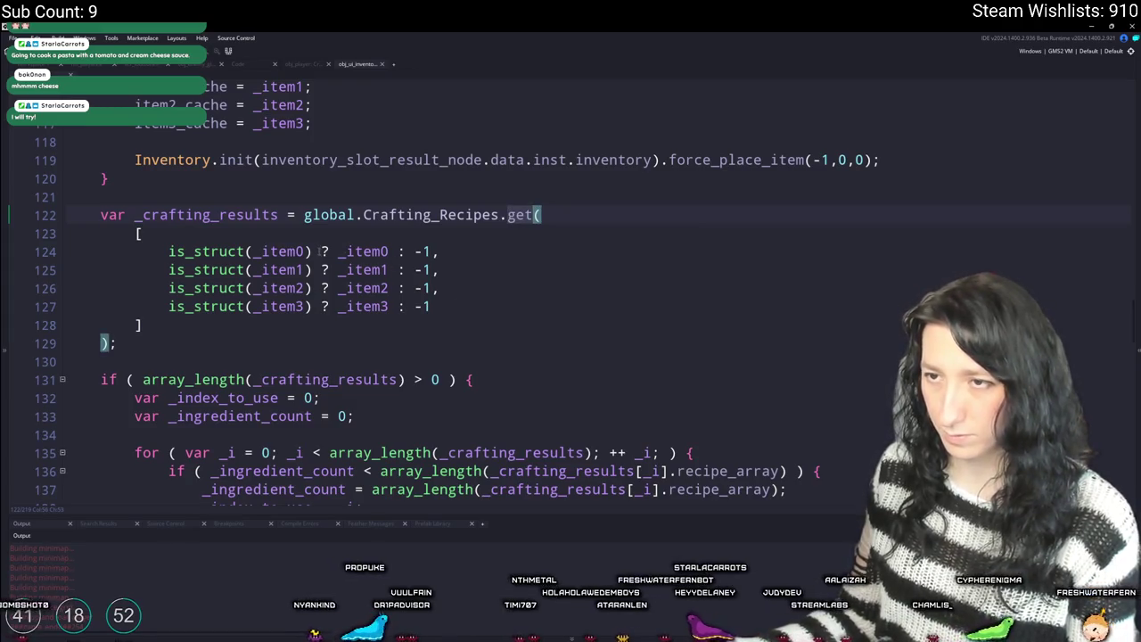
left_click(196, 309)
left_click(172, 311)
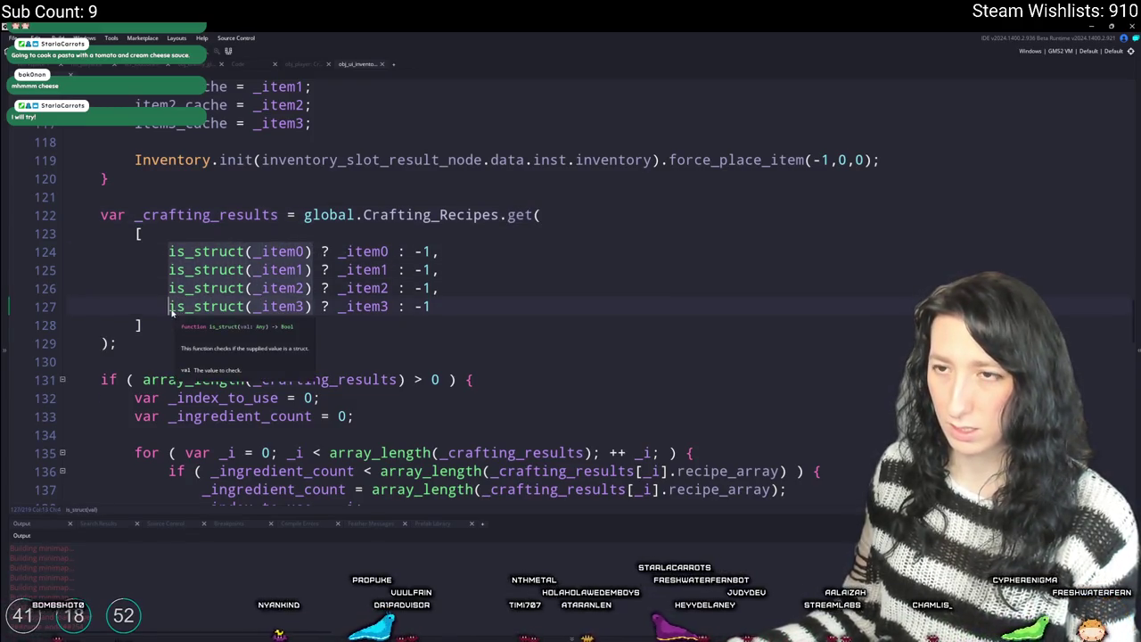
left_click(277, 252)
left_click_drag(255, 251, 169, 307)
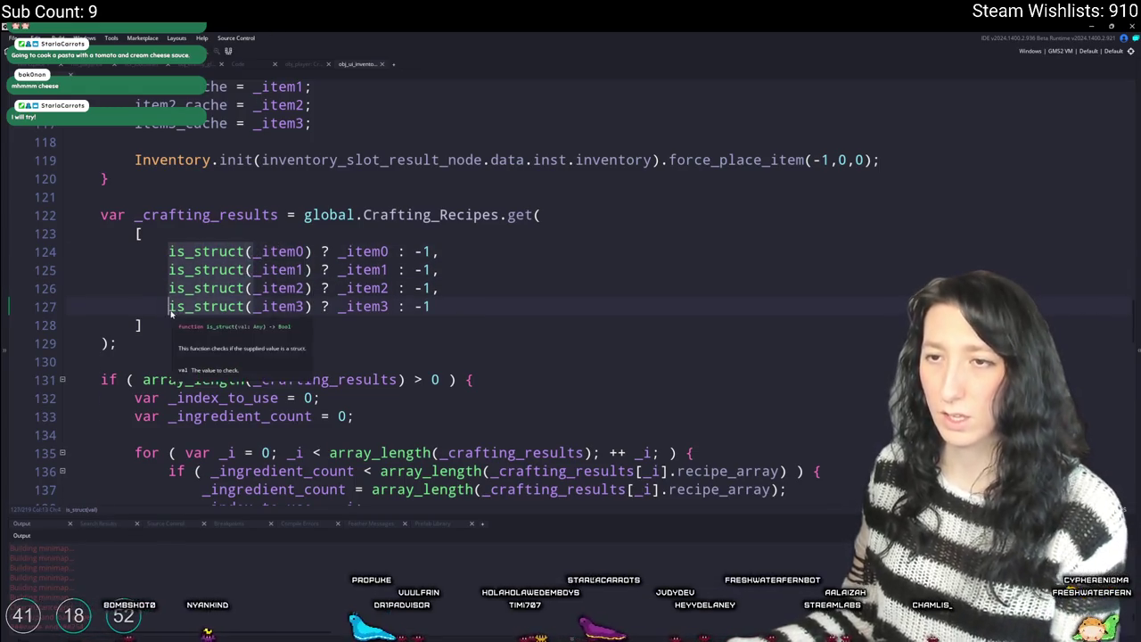
key("Delete")
mouse_move(219, 252)
left_mouse_down()
mouse_move(257, 308)
mouse_move(355, 312)
left_mouse_up()
key("Delete")
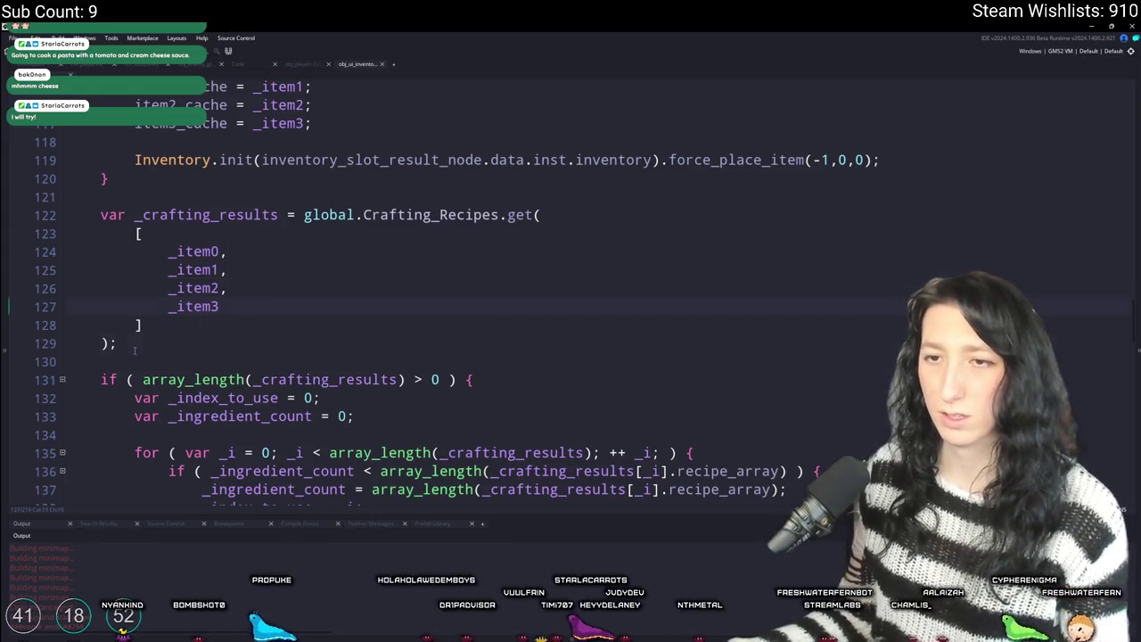
- Paste the simplified _item0–_item3 list over the second Crafting_Recipes.get call
left_click_drag(134, 351, 101, 198)
key("ctrl+c")
scroll(239, 287, "down", 15)
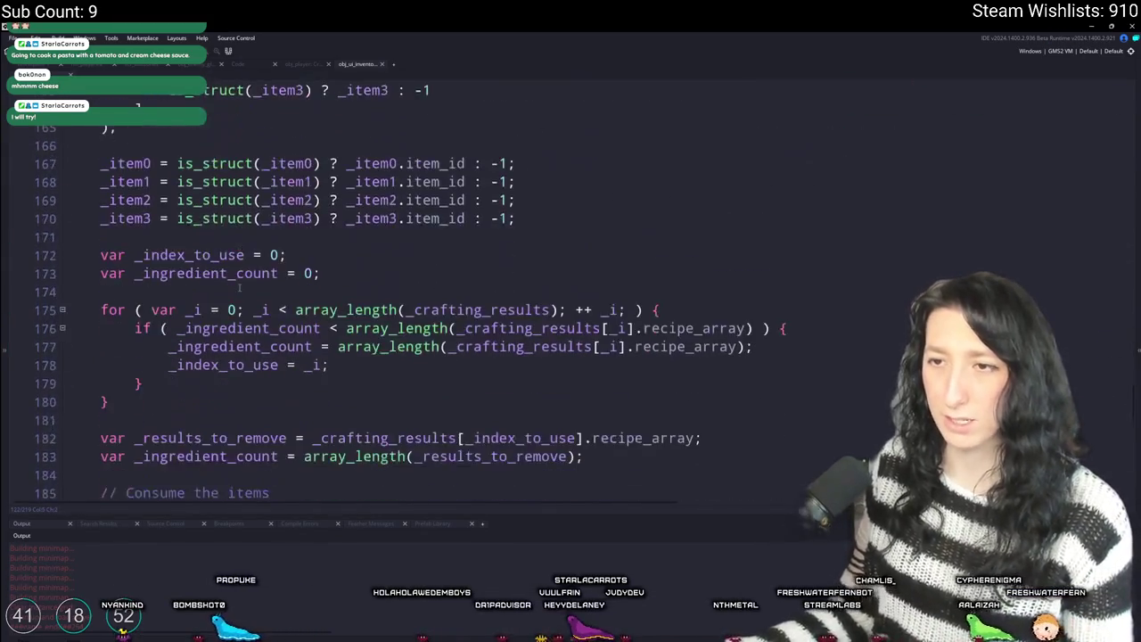
scroll(239, 287, "up", 4)
left_click_drag(120, 326, 98, 189)
key("ctrl+v")
key("ctrl+z")
key("ctrl+v")
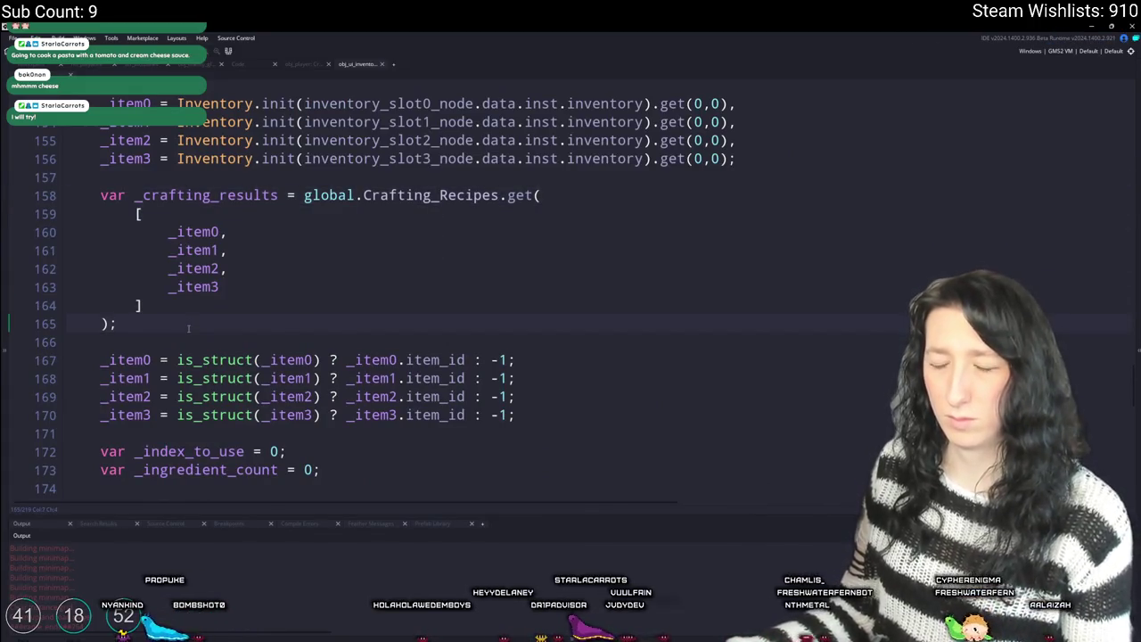
- Review the updated Step code and place the caret after the recipe lookup call
scroll(188, 329, "down", 4)
scroll(214, 309, "down", 3)
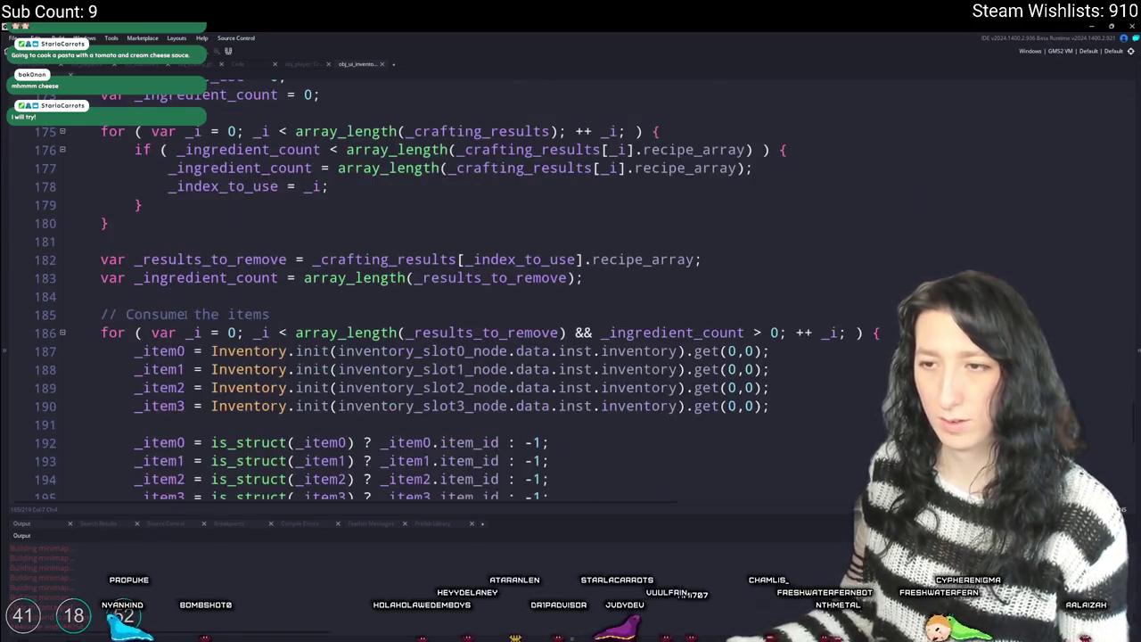
scroll(194, 314, "up", 15)
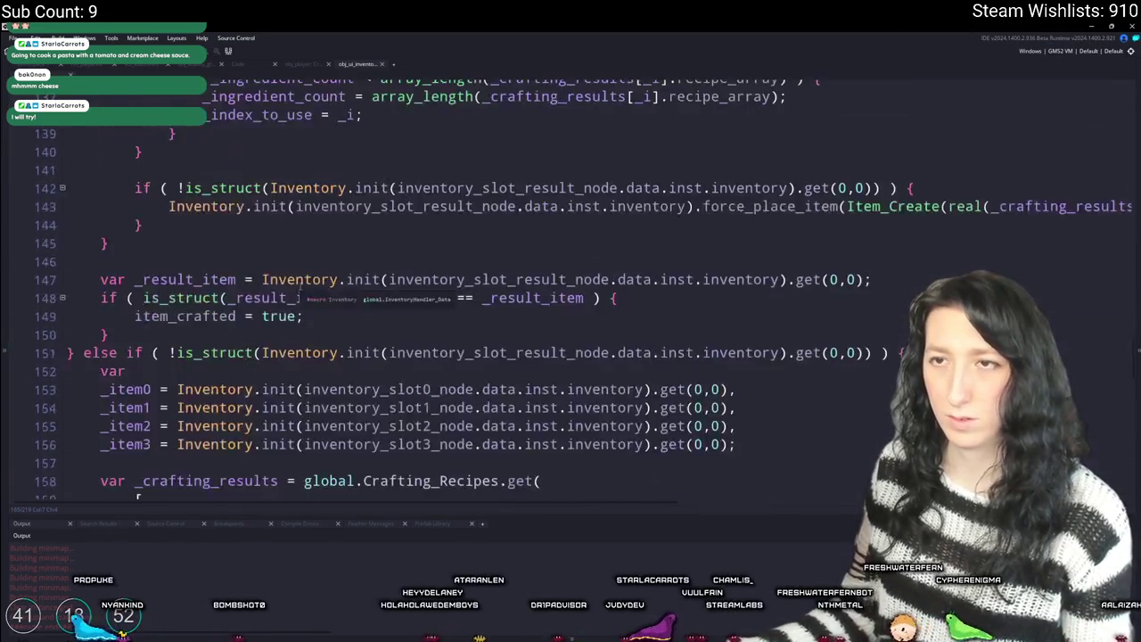
scroll(286, 294, "up", 13)
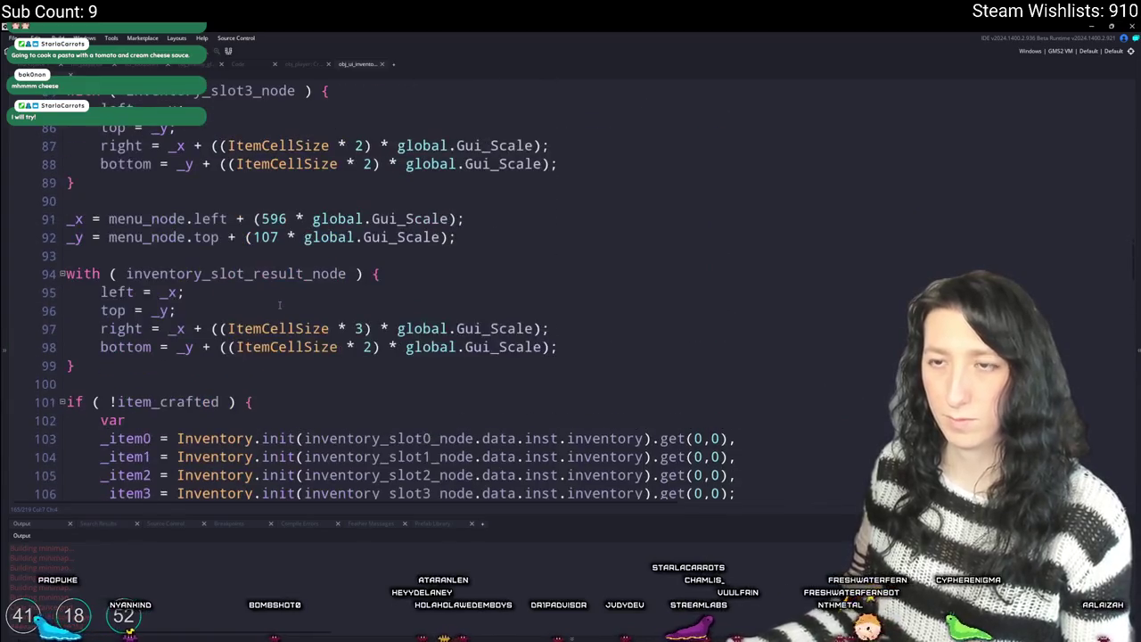
scroll(249, 395, "up", 4)
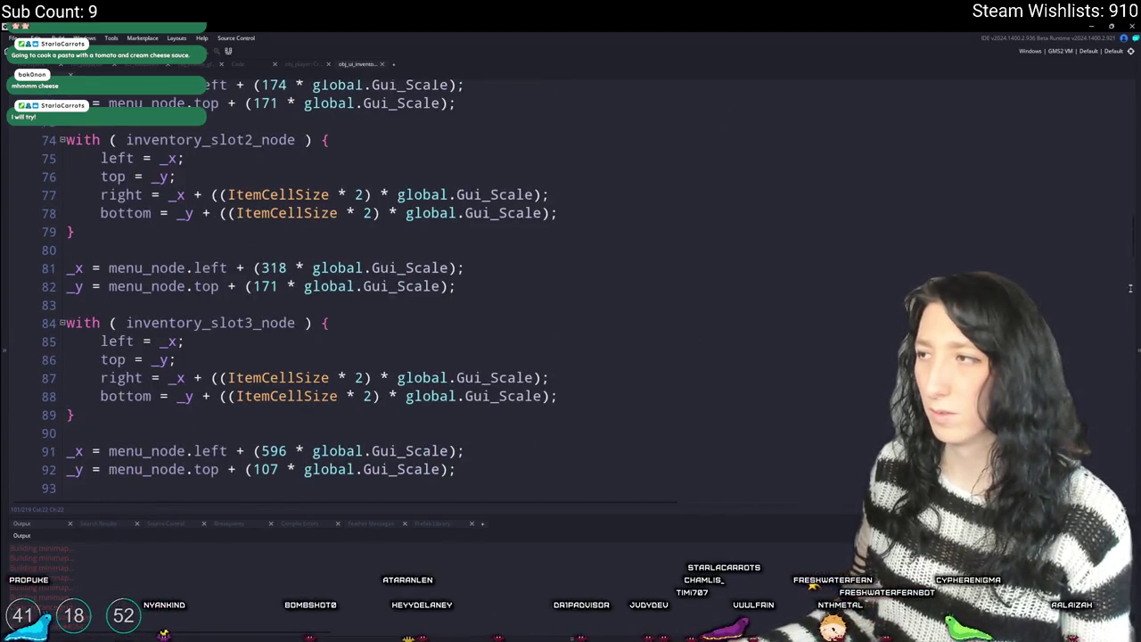
mouse_move(1134, 253)
left_mouse_down()
mouse_move(1125, 161)
mouse_move(1101, 303)
mouse_move(1079, 337)
mouse_move(1075, 413)
mouse_move(1066, 291)
mouse_move(1053, 325)
left_mouse_up()
scroll(405, 203, "down", 3)
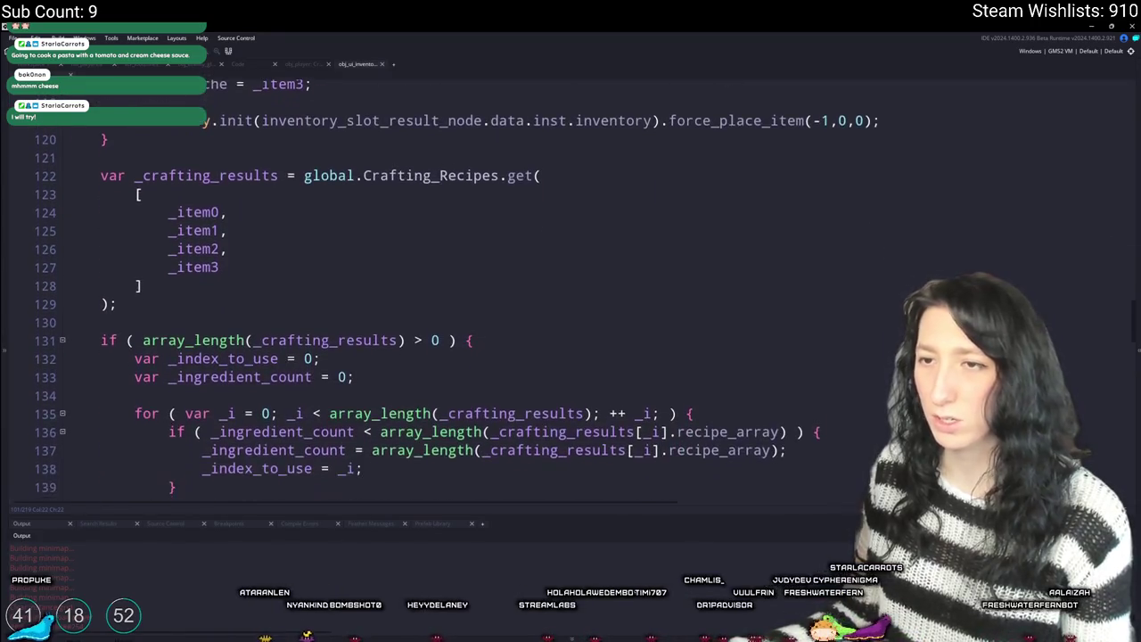
left_click(117, 296)
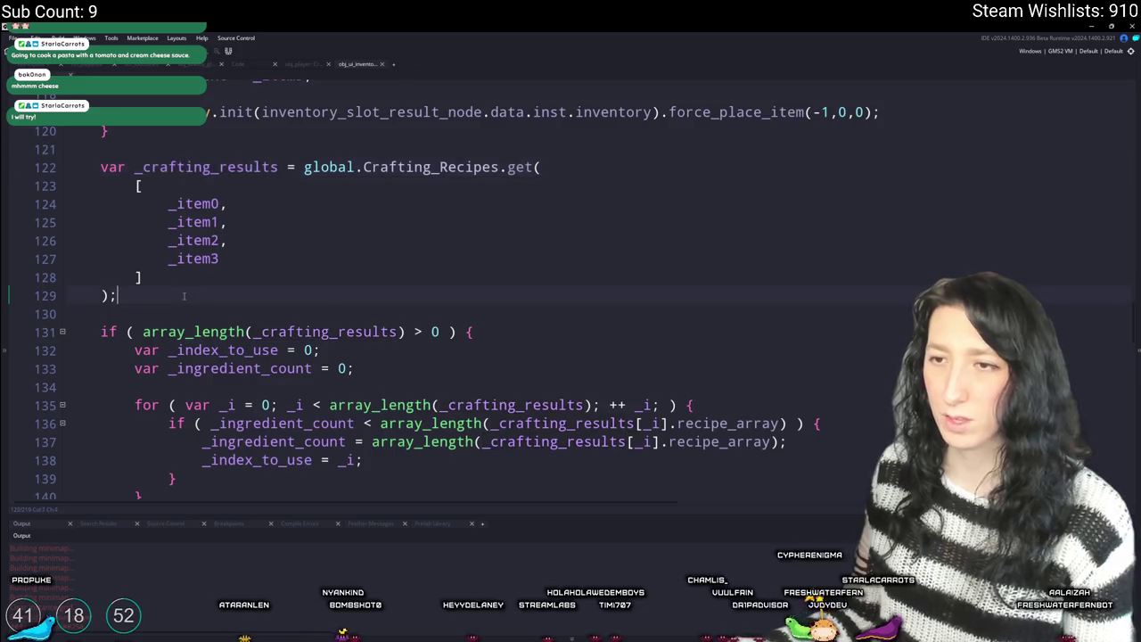
- Add blank lines after the recipe lookup, then glance at the obj_player and draw_tooltip code
scroll(117, 295, "down", 2)
key("Return")
key("Return")
type("log(_crafting_results);")
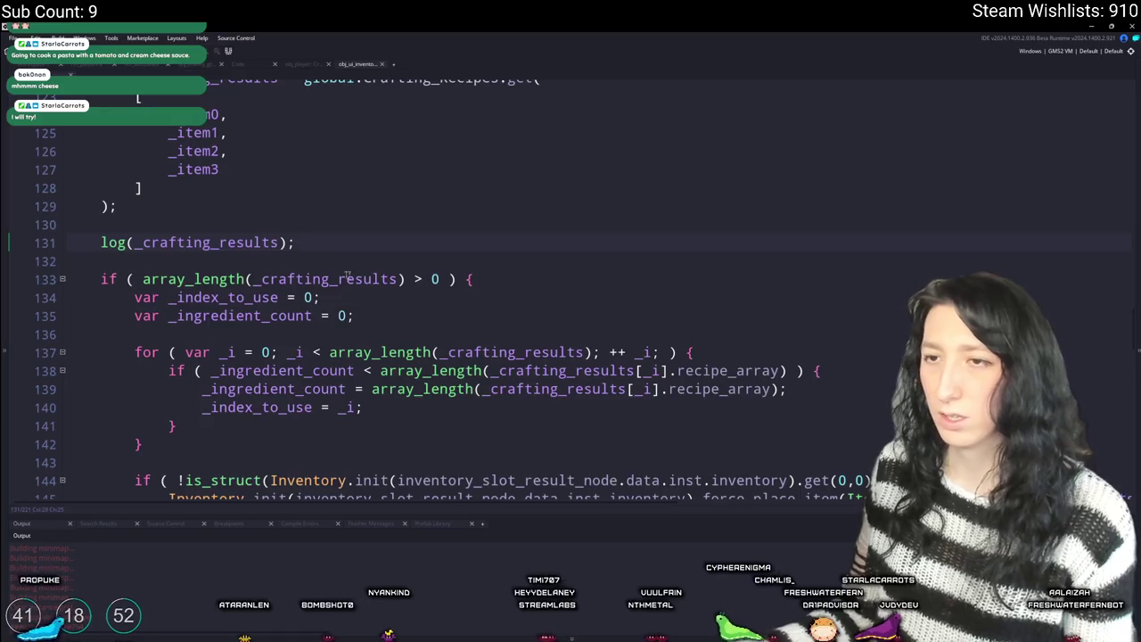
key("shift+Home")
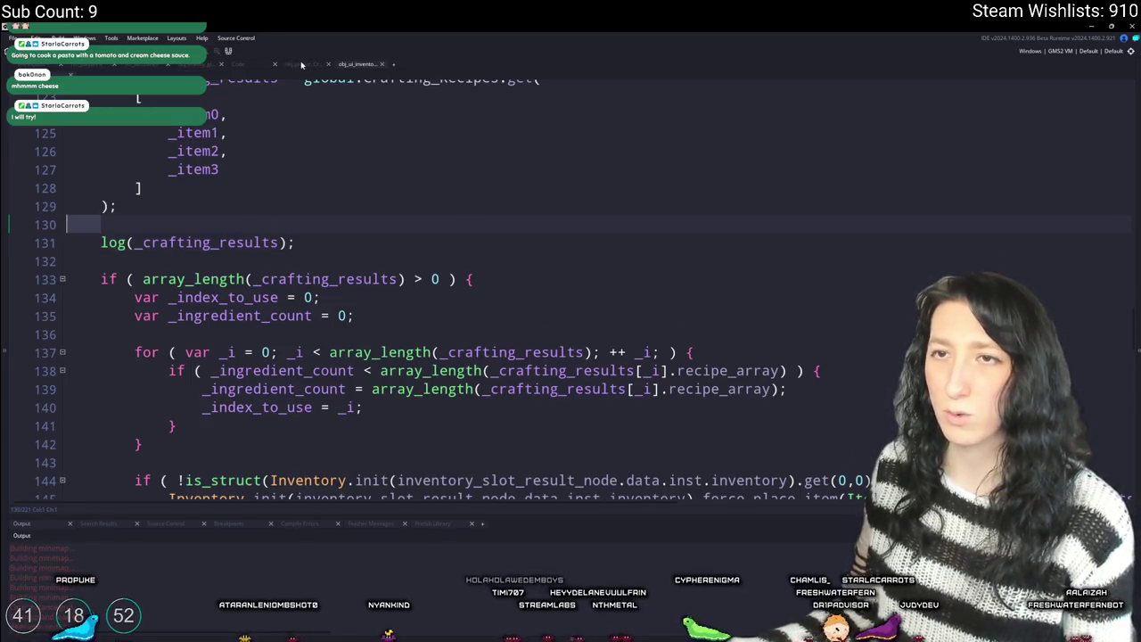
left_click(301, 66)
scroll(387, 282, "down", 3)
left_click(357, 65)
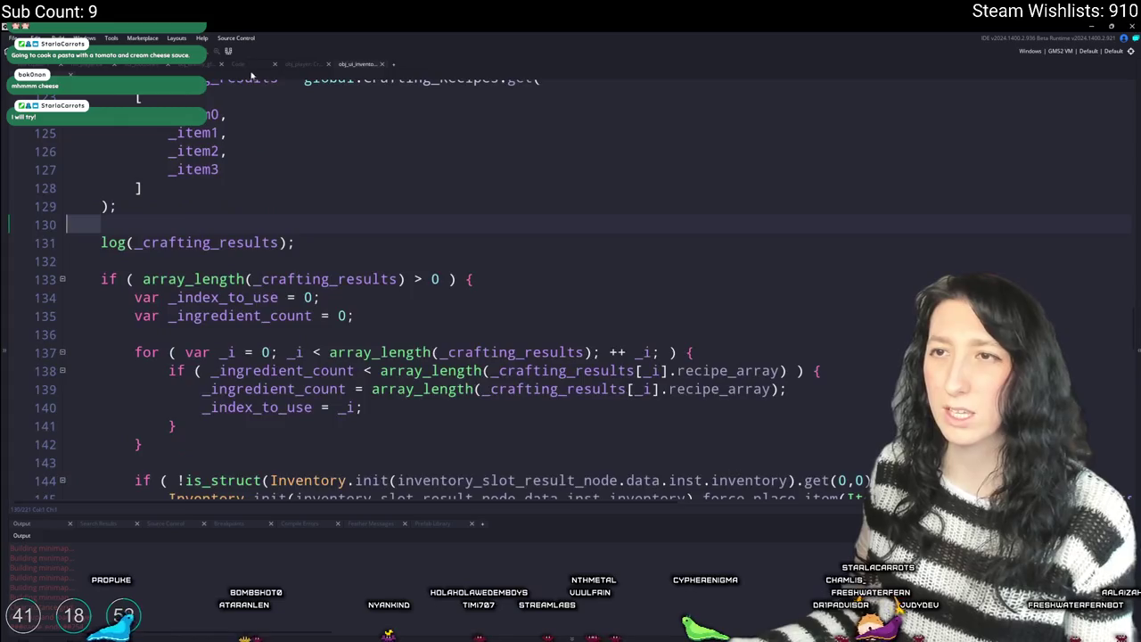
left_click(238, 65)
- Inspect the get_item_recipes definition, checking the item_result and recipe_array result fields
middle_click(458, 430)
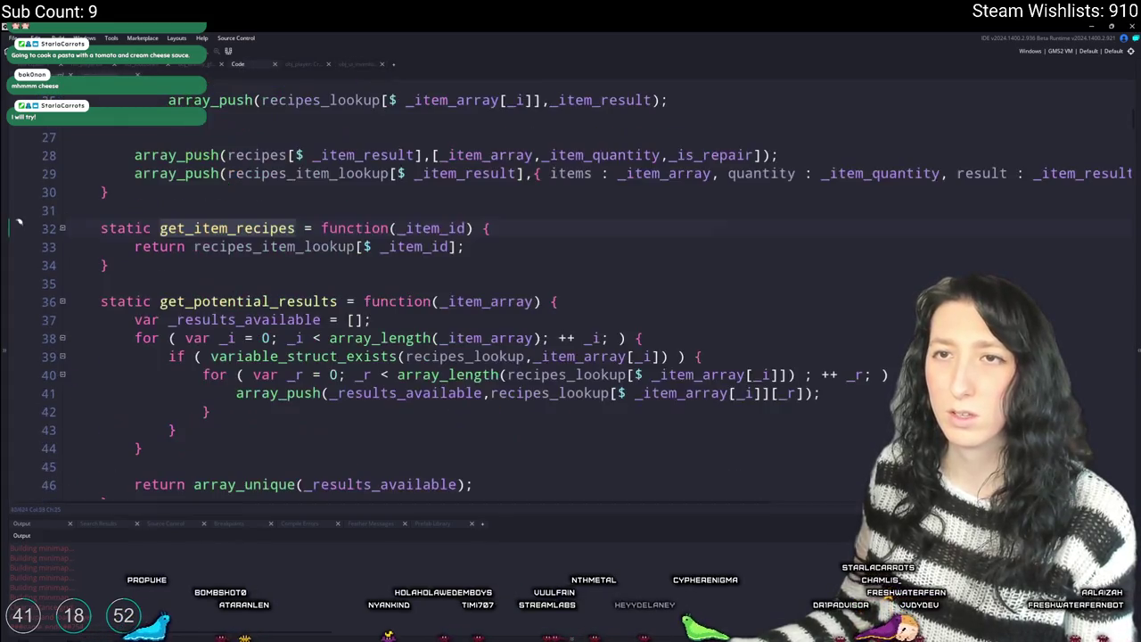
scroll(521, 333, "down", 15)
scroll(522, 333, "down", 5)
left_click(346, 237)
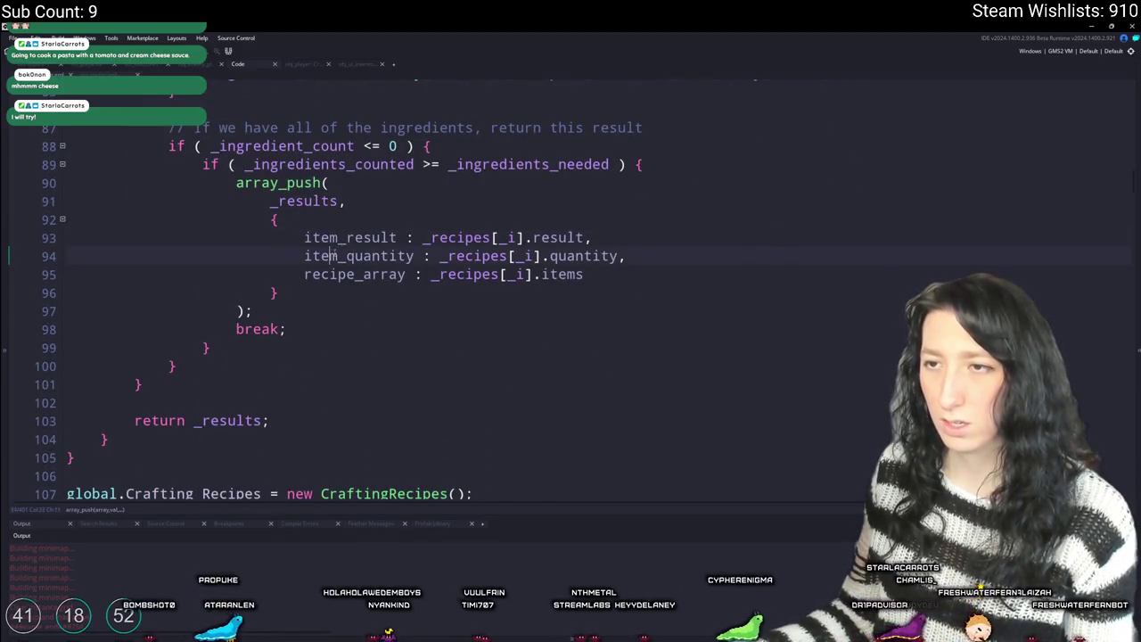
left_click(406, 275)
scroll(405, 274, "up", 3)
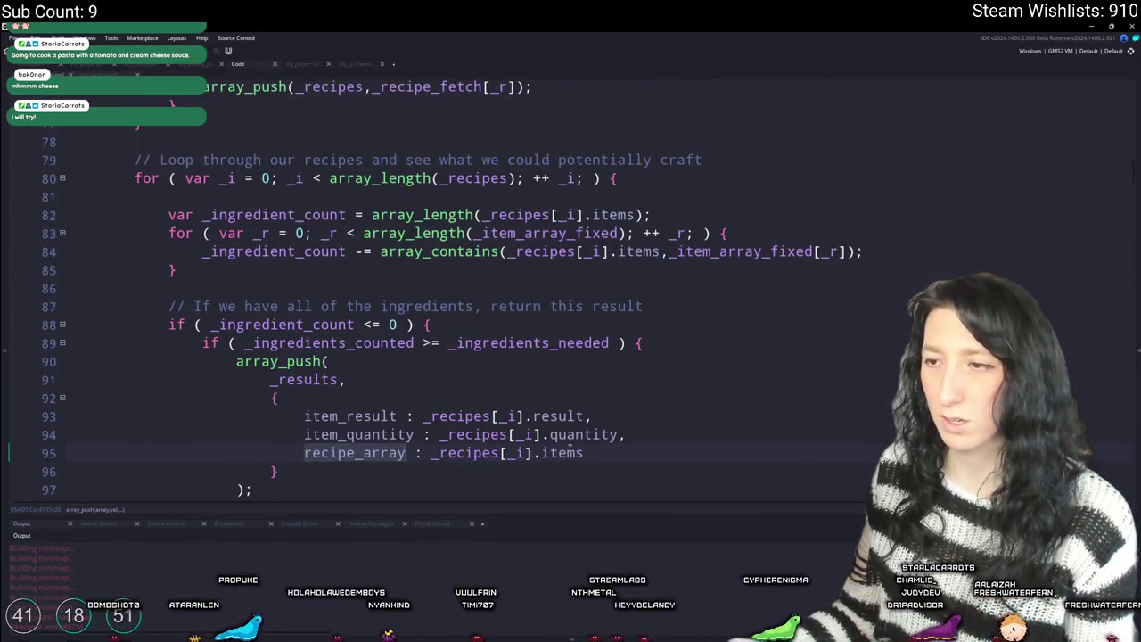
left_click(357, 65)
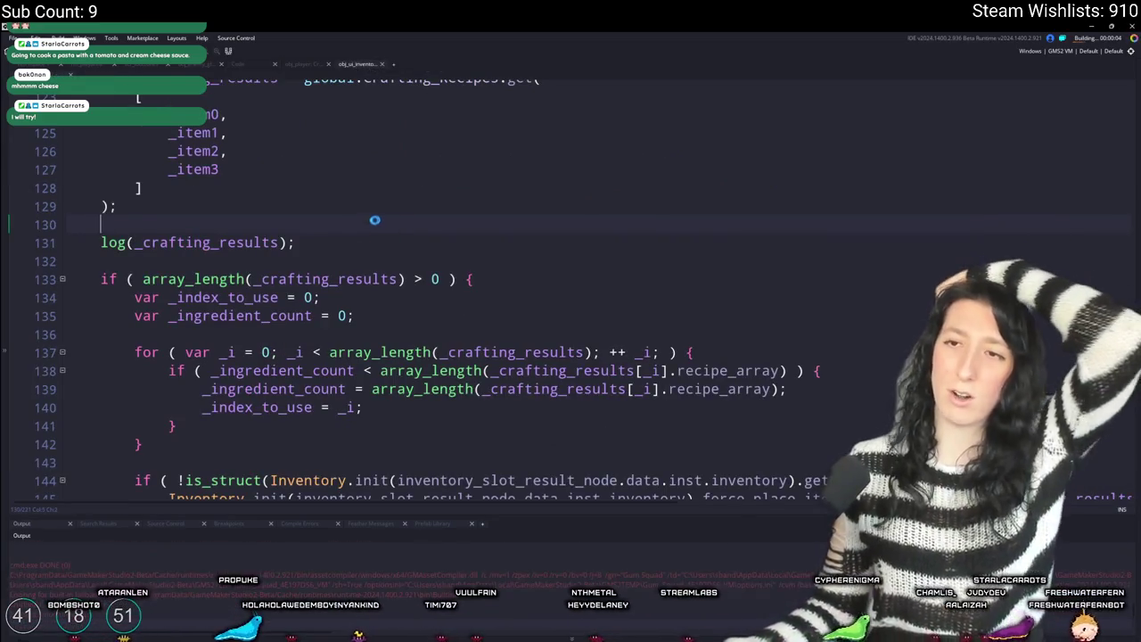
- Load the MajorHeart world into a lobby, open crafting and try an item, hitting the _ingredients_counted error
scroll(341, 243, "up", 1)
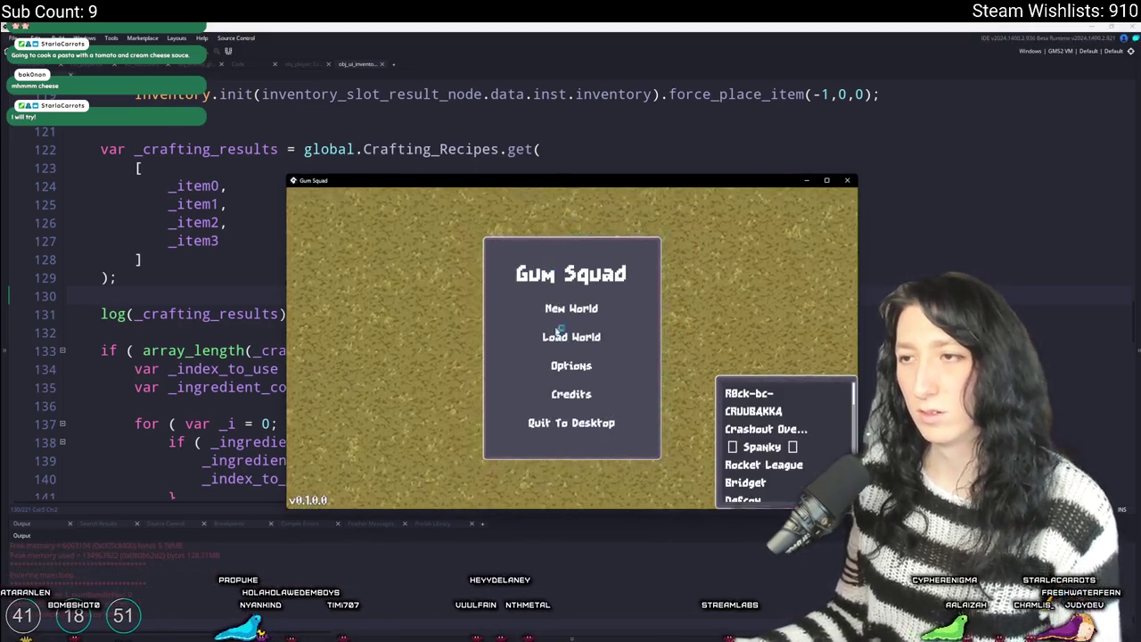
left_click(607, 296)
left_click(642, 310)
left_click(505, 373)
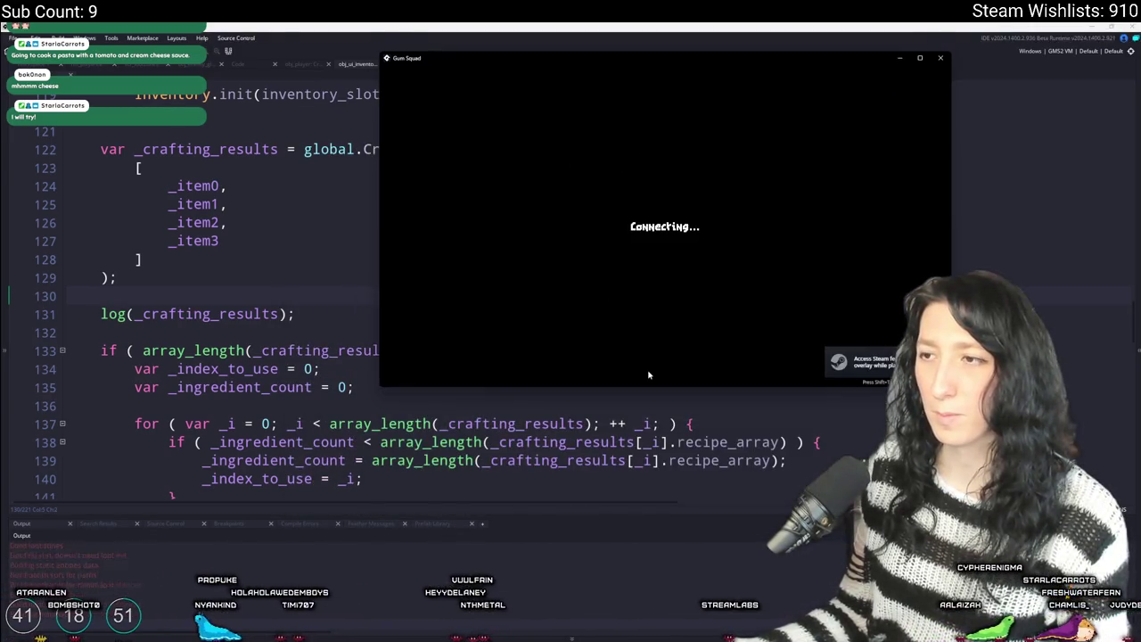
key("e")
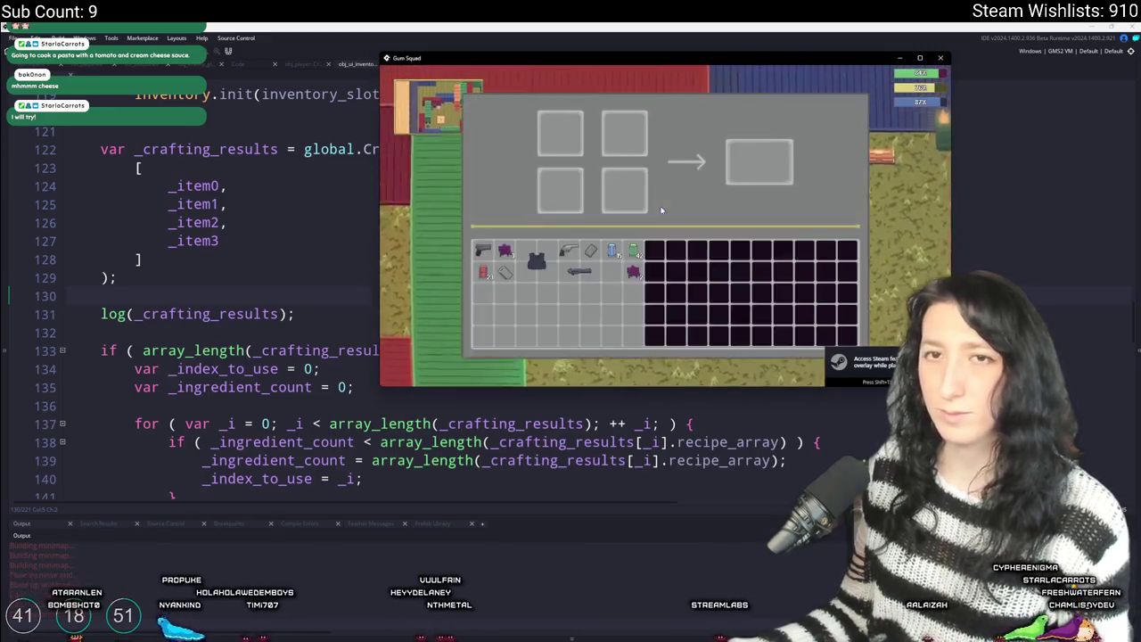
left_click(632, 272)
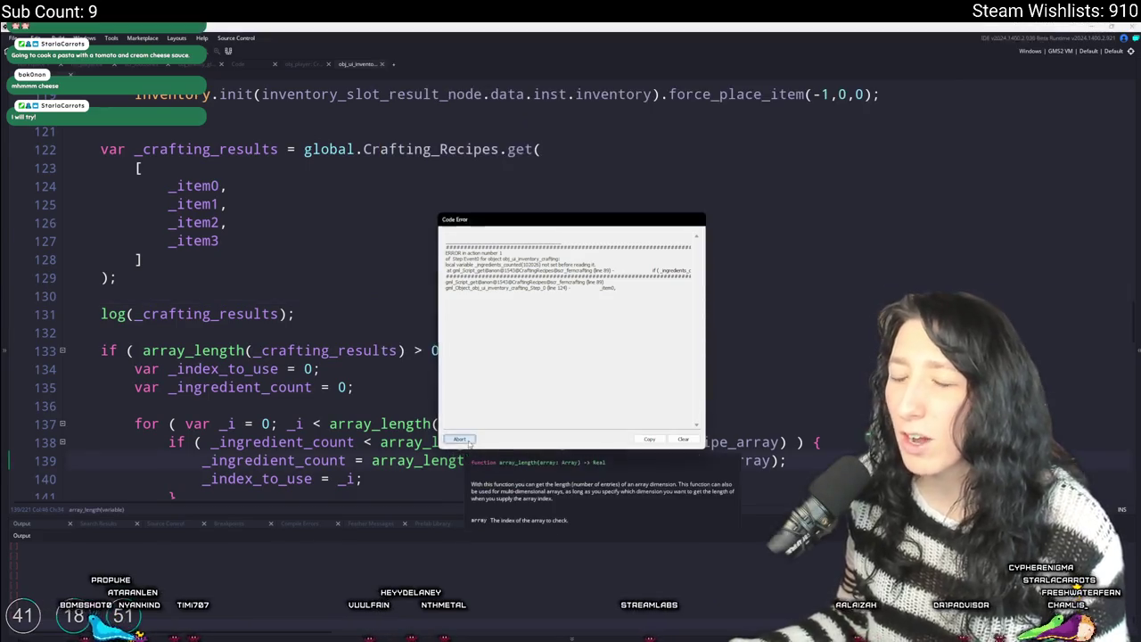
- Abort the crashed run, go to line 89 and rename _ingredients_counted to _ingredient_count
left_click(302, 64)
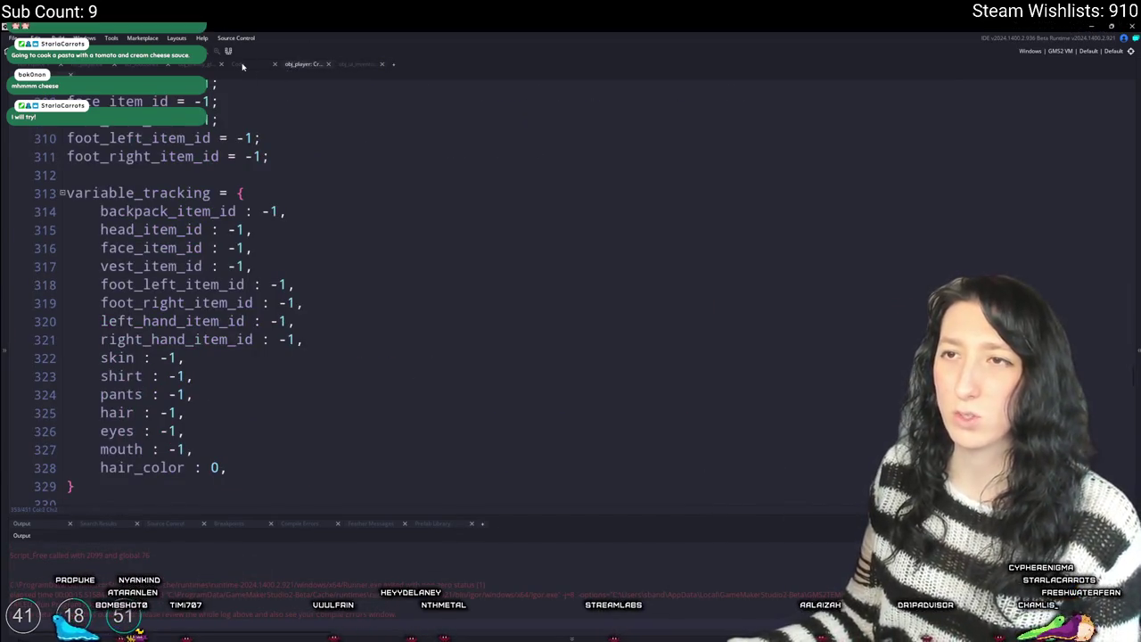
left_click(241, 65)
left_click(354, 325)
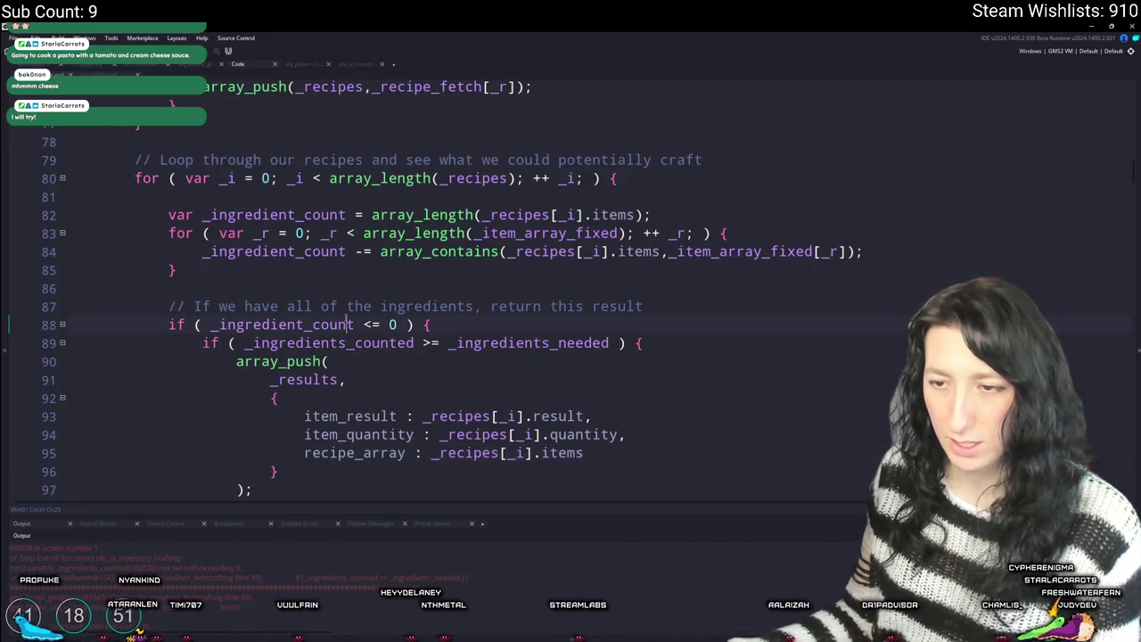
key("Return")
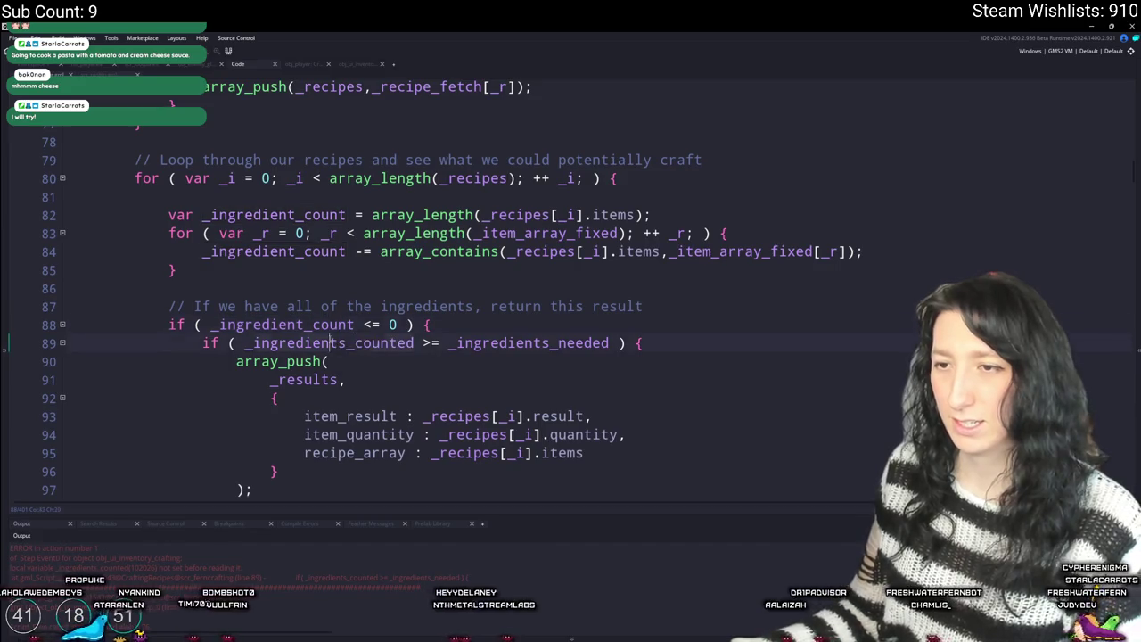
double_click(356, 343)
scroll(377, 334, "down", 2)
scroll(377, 333, "up", 4)
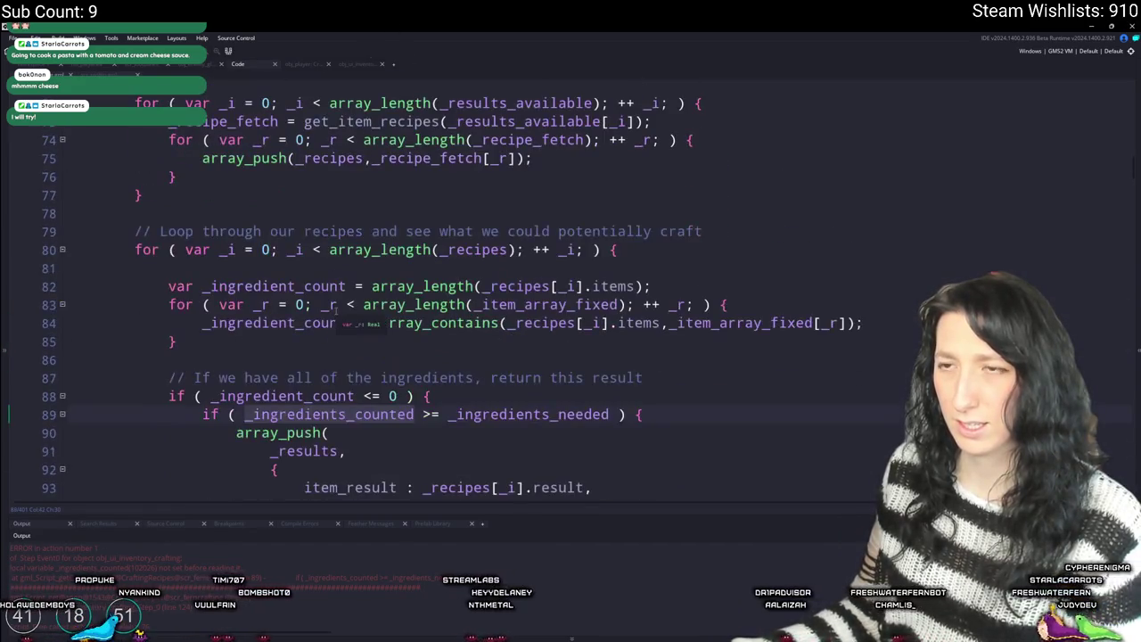
type("_ingredient_count")
- Trace where _ingredient_count is used, including its decrement on line 84
scroll(435, 271, "down", 4)
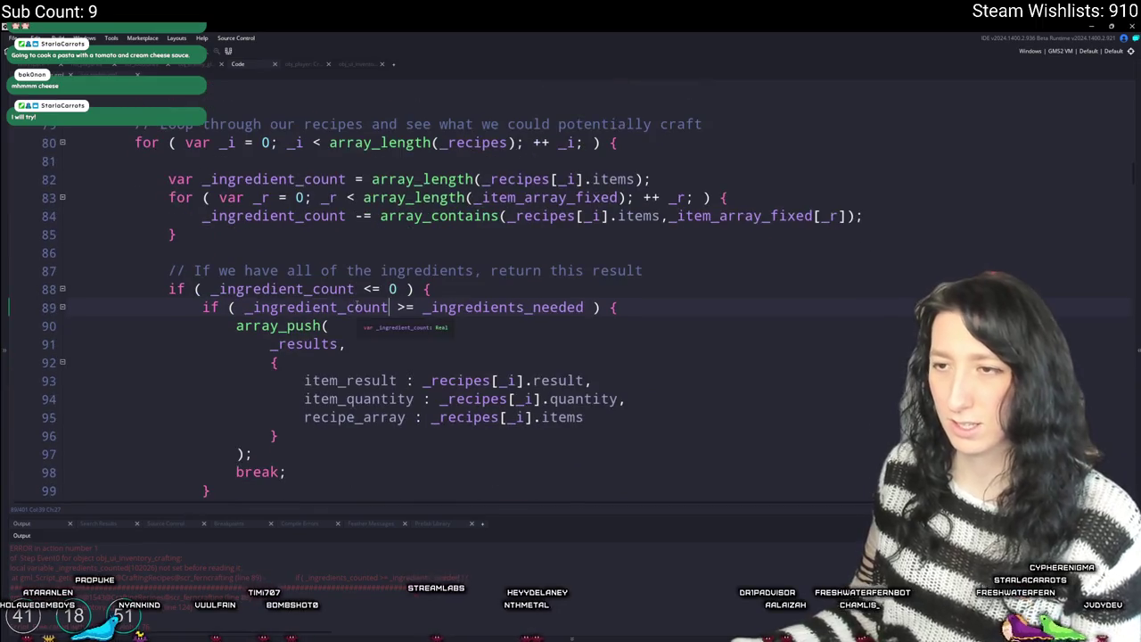
scroll(459, 272, "down", 5)
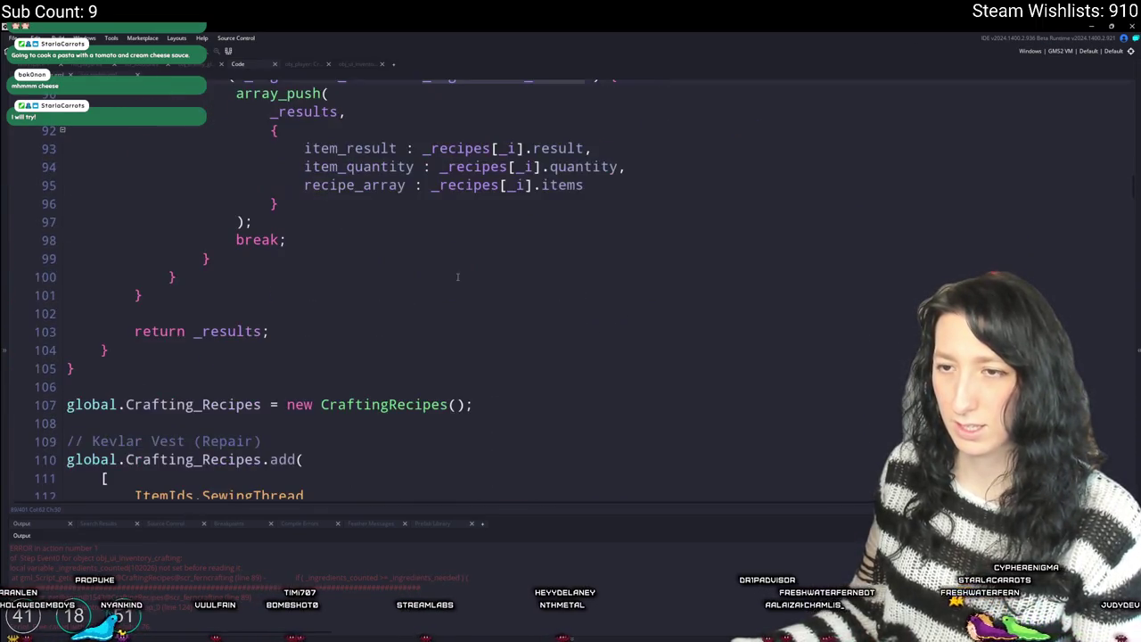
scroll(453, 284, "up", 12)
scroll(439, 328, "down", 2)
scroll(440, 328, "down", 6)
scroll(440, 328, "up", 2)
scroll(436, 190, "up", 1)
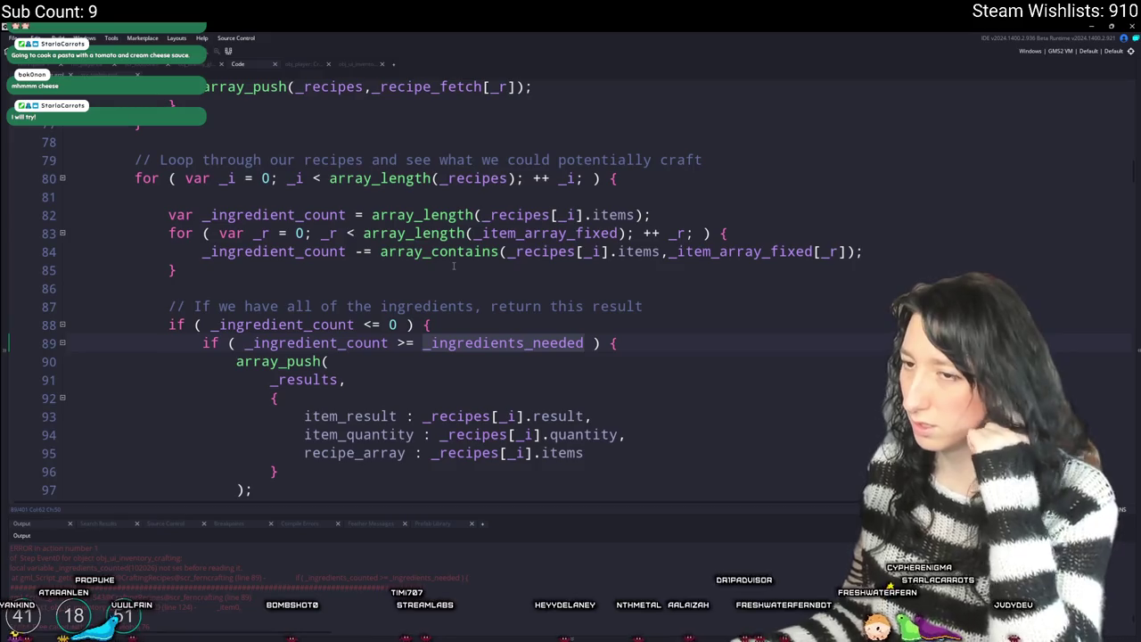
left_click(379, 344)
scroll(428, 321, "down", 2)
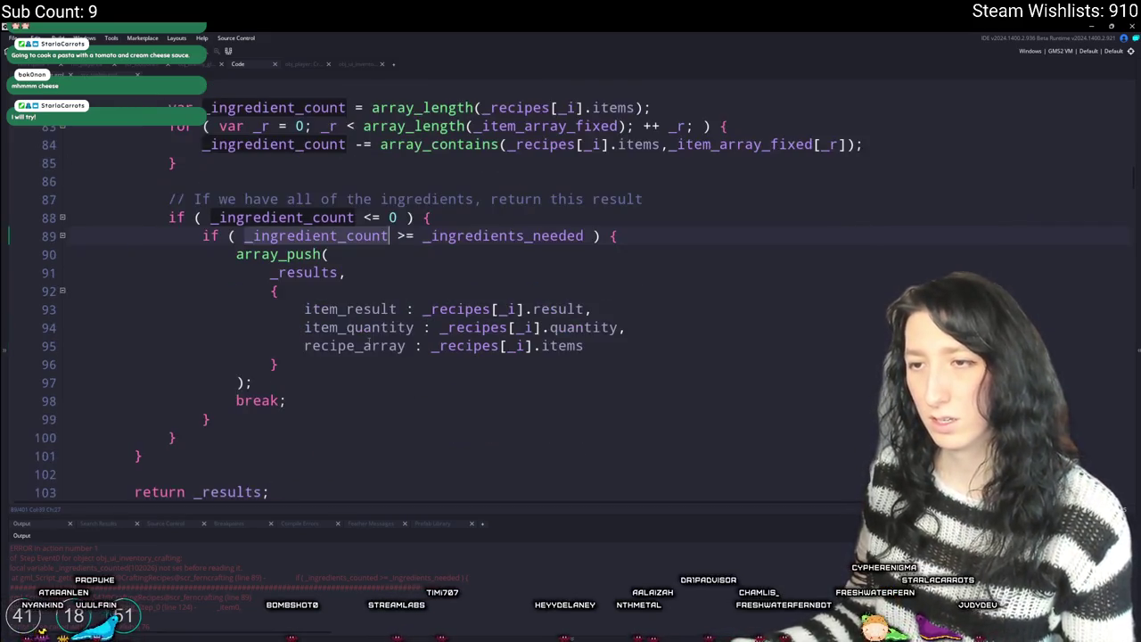
scroll(464, 294, "up", 1)
left_click(332, 215)
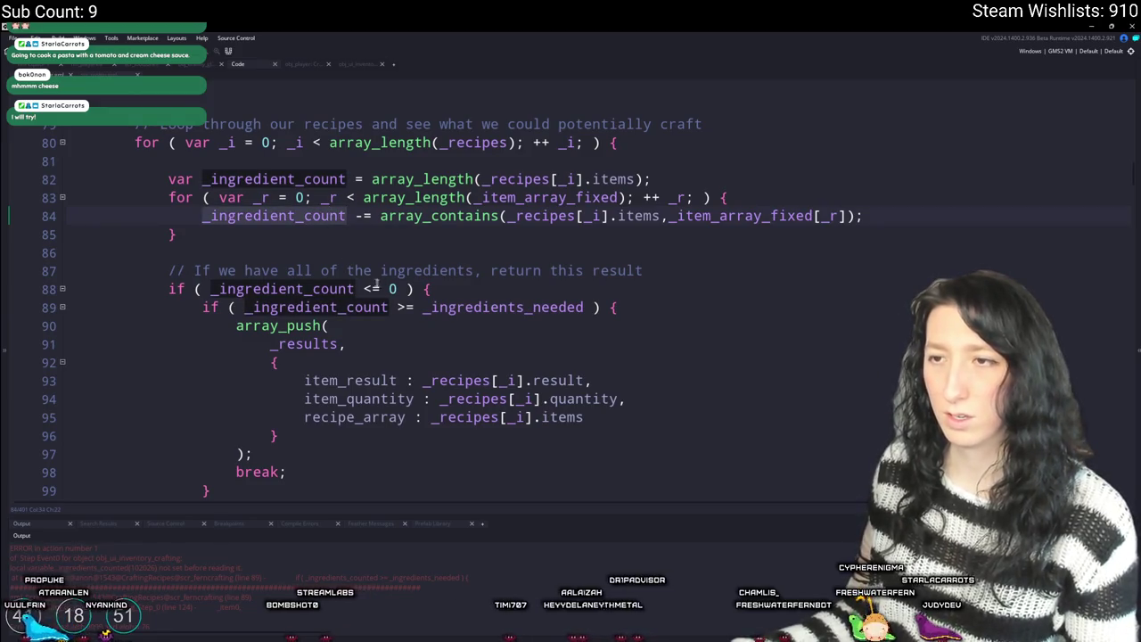
scroll(370, 282, "down", 1)
- Delete the ingredients-needed if line and its brace, dedent the array_push block, and rebuild with F5
left_click(657, 271)
left_click(668, 259, "shift")
key("BackSpace")
left_click(353, 439)
key("BackSpace")
key("BackSpace")
mouse_move(294, 419)
left_mouse_down()
mouse_move(347, 326)
mouse_move(237, 271)
left_mouse_up()
key("shift+Tab")
left_click(422, 262)
left_click(438, 257)
key("F5")
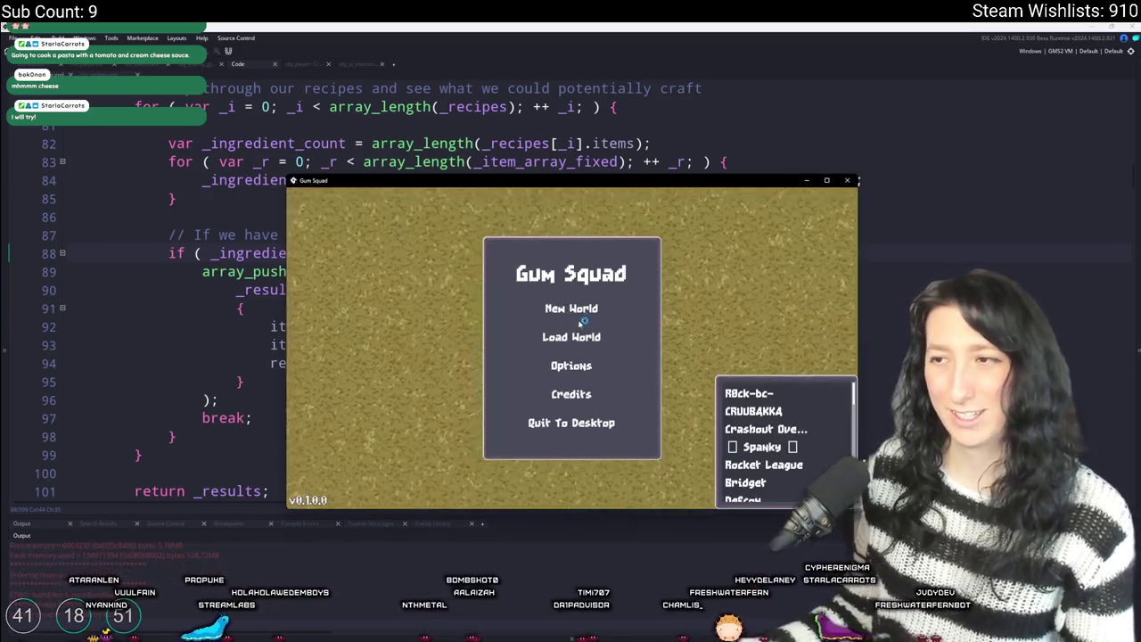
- Load the world, open crafting and try the Kevlar vest and pistol in the grid
left_click(589, 224)
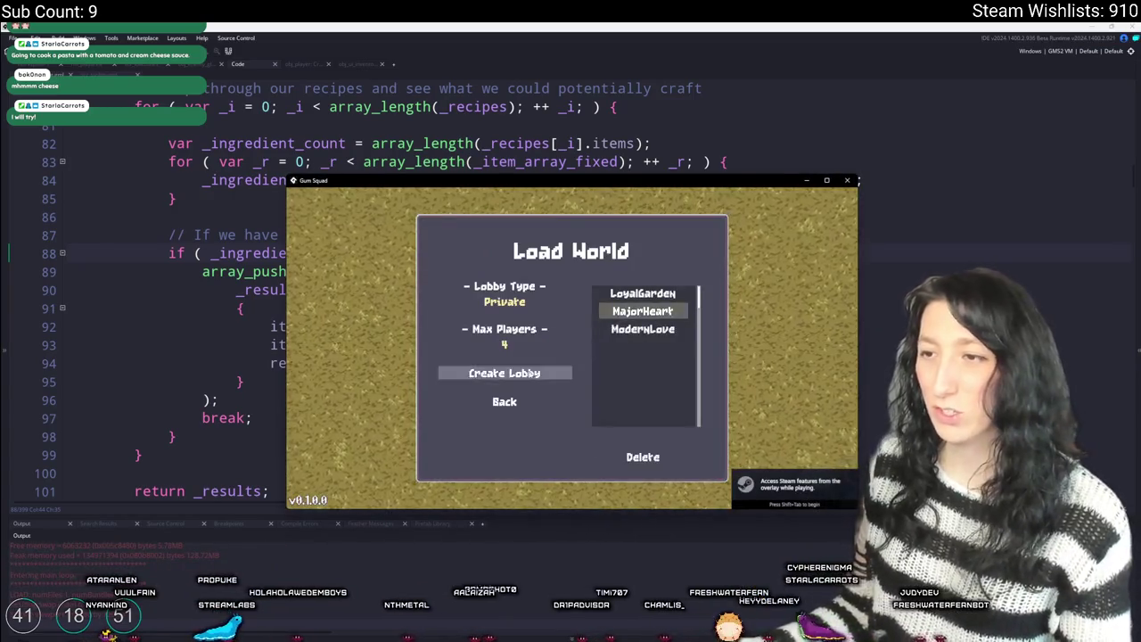
key("Return")
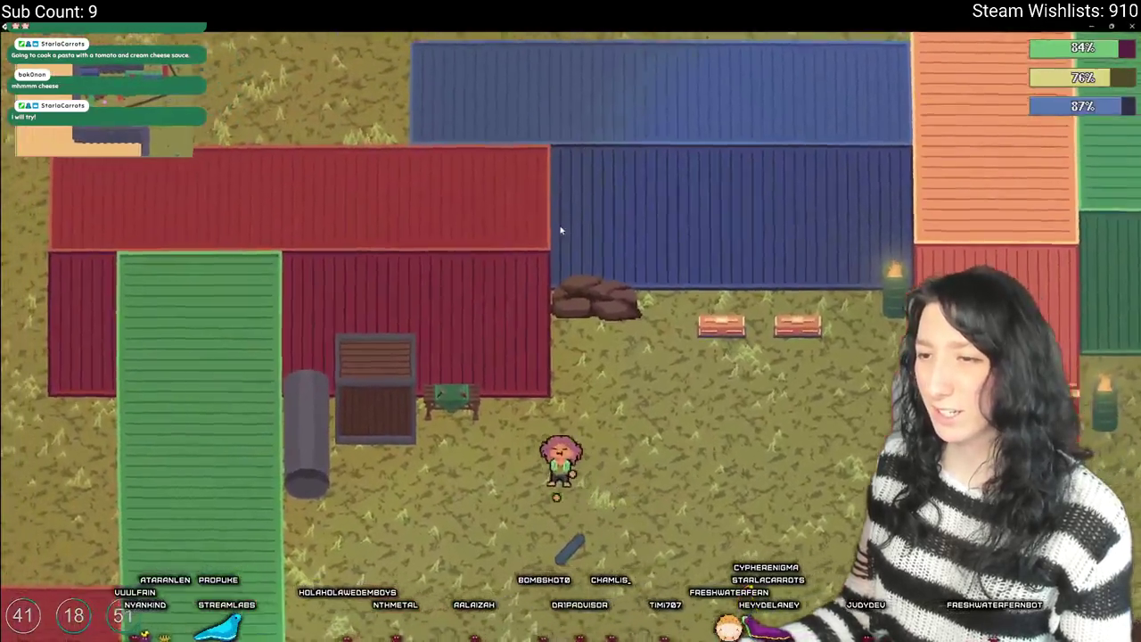
key("Tab")
left_click_drag(321, 406, 362, 152)
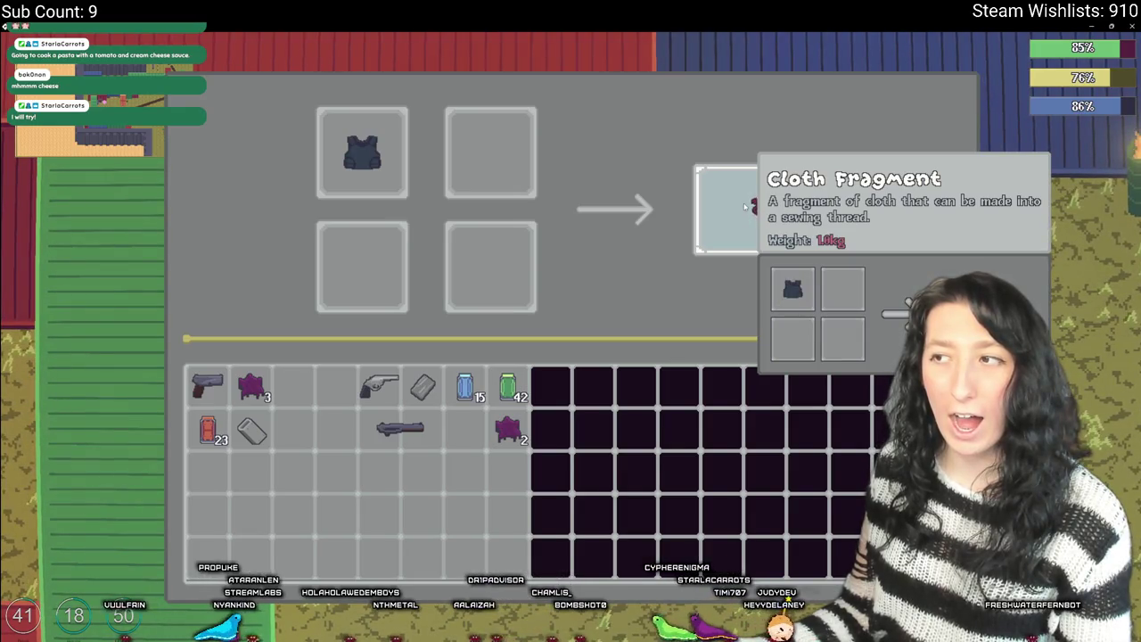
left_click(362, 151)
left_click_drag(207, 383, 362, 152)
left_click(362, 152)
- Test the Pea Shooter, Rifle Body, Raw Gum and Metal Scrap as ingredients, then the Kevlar Vest again
mouse_move(389, 401)
left_mouse_down()
mouse_move(362, 151)
mouse_move(490, 152)
mouse_move(362, 152)
mouse_move(389, 229)
left_mouse_up()
mouse_move(410, 428)
left_mouse_down()
mouse_move(358, 173)
mouse_move(401, 428)
left_mouse_up()
left_click_drag(506, 426, 363, 152)
mouse_move(422, 385)
left_mouse_down()
mouse_move(490, 151)
mouse_move(423, 385)
left_mouse_up()
left_click_drag(362, 152, 251, 385)
mouse_move(337, 407)
left_mouse_down()
mouse_move(362, 151)
mouse_move(314, 407)
left_mouse_up()
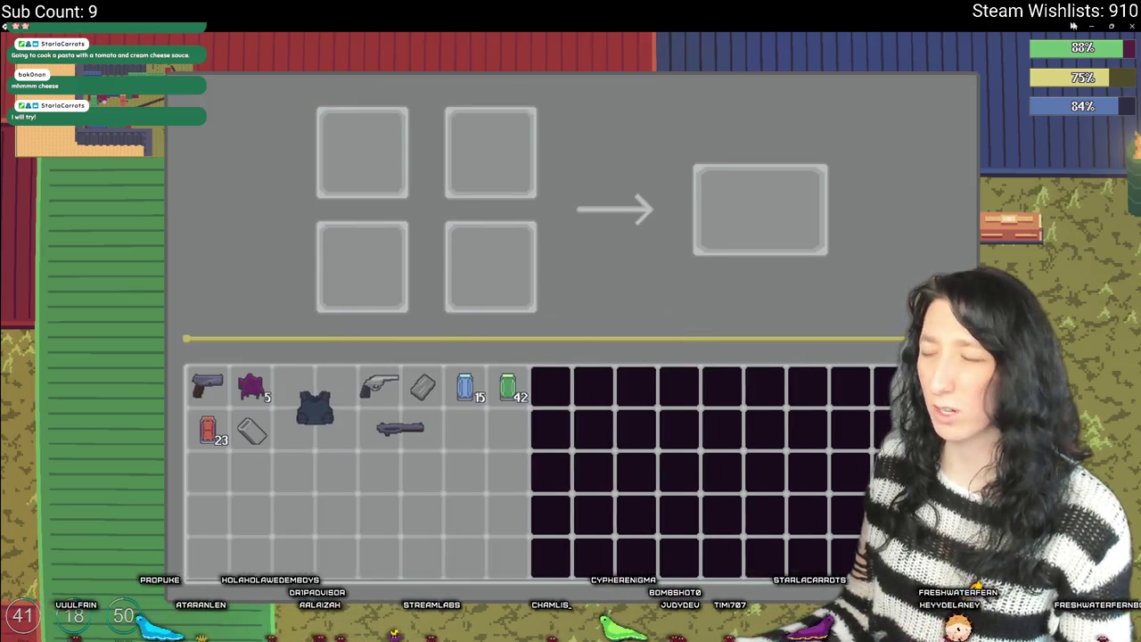
- Window the game, confirm the Kevlar Vest yields a Cloth Fragment, try the Pea Shooter, then close the game
left_click(1112, 27)
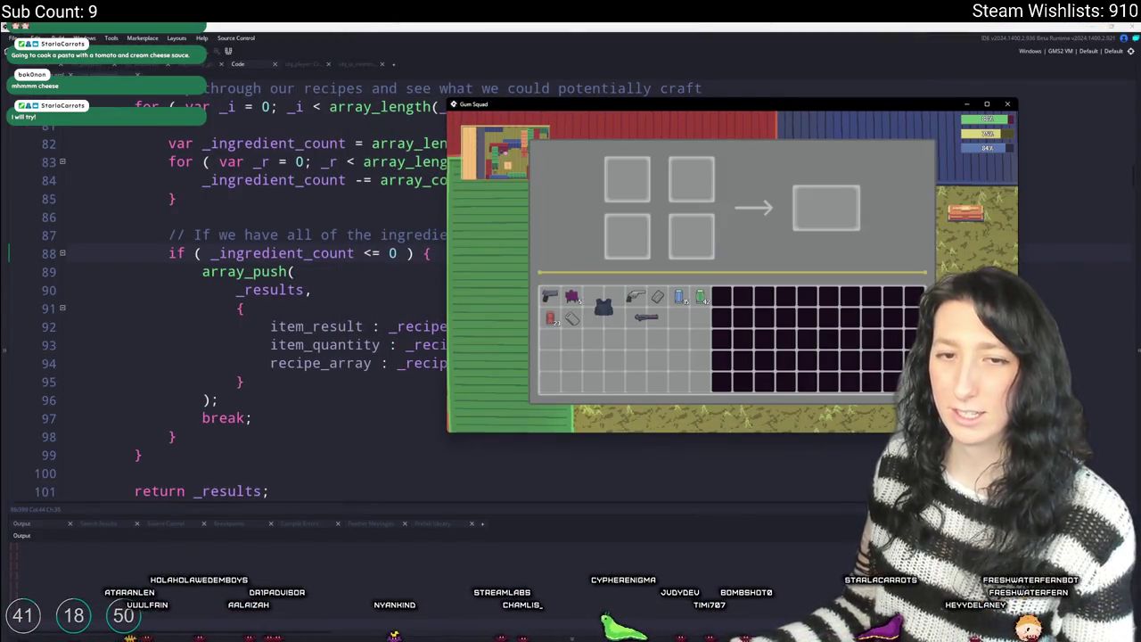
mouse_move(604, 307)
left_mouse_down()
mouse_move(627, 178)
mouse_move(593, 343)
mouse_move(572, 340)
mouse_move(604, 307)
left_mouse_up()
left_click(641, 295, "shift")
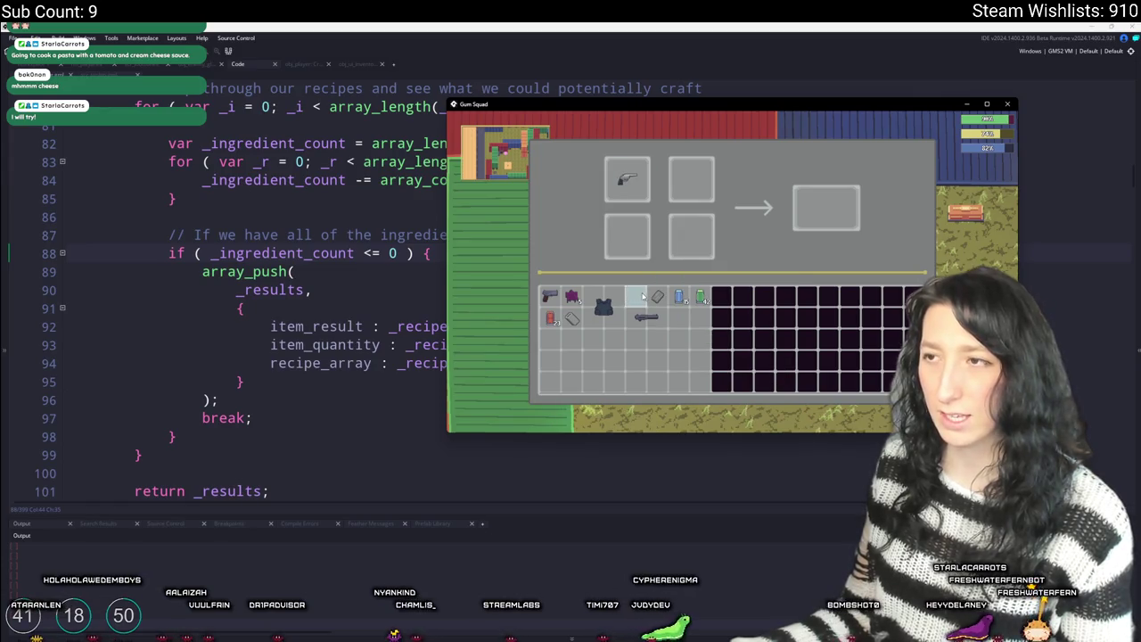
mouse_move(629, 178)
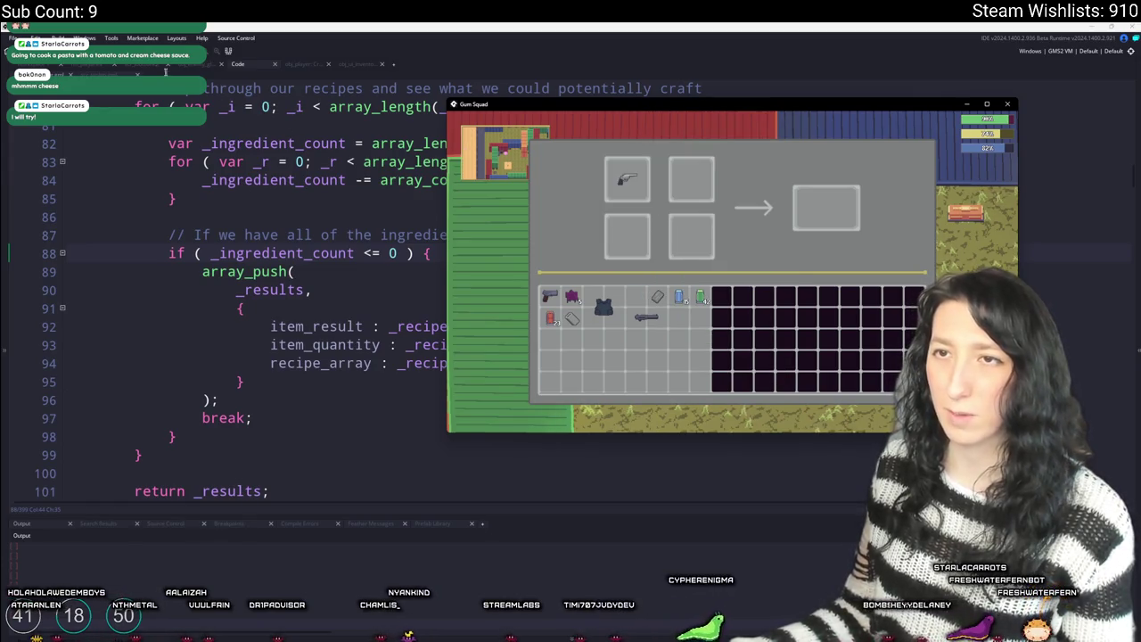
left_click(330, 230)
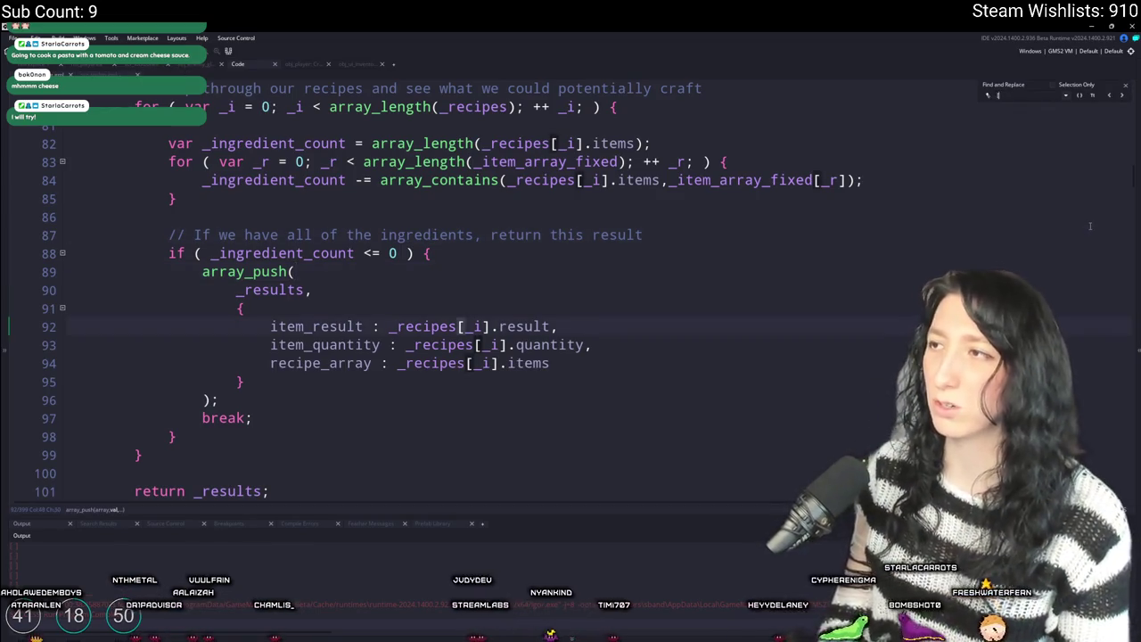
- Search the code for 'pea' to find the Pea Shooter recipe and check the Pistol Body recipe
key("ctrl+f")
type("pea")
scroll(1062, 214, "up", 3)
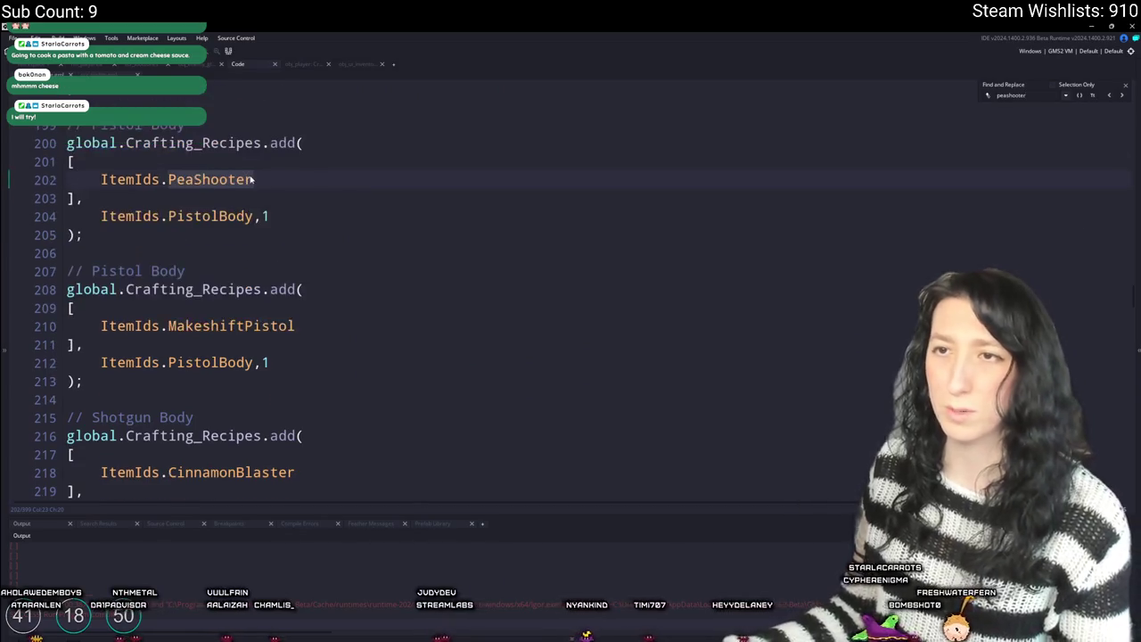
left_click(1070, 180)
key("ctrl+z")
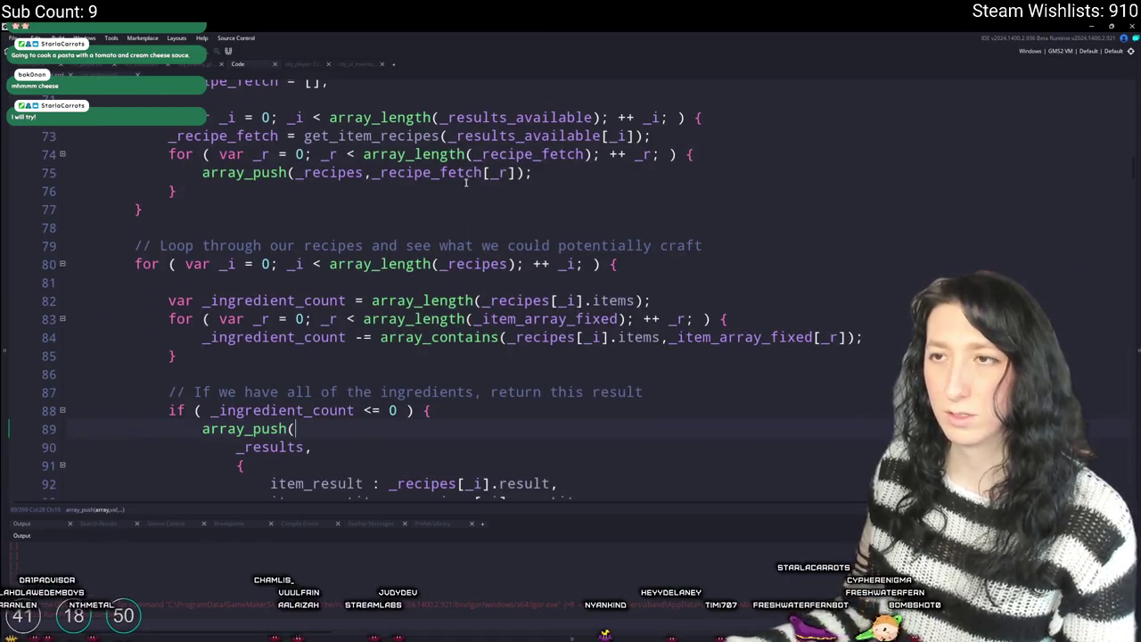
scroll(468, 176, "up", 15)
scroll(444, 206, "up", 7)
scroll(359, 375, "down", 2)
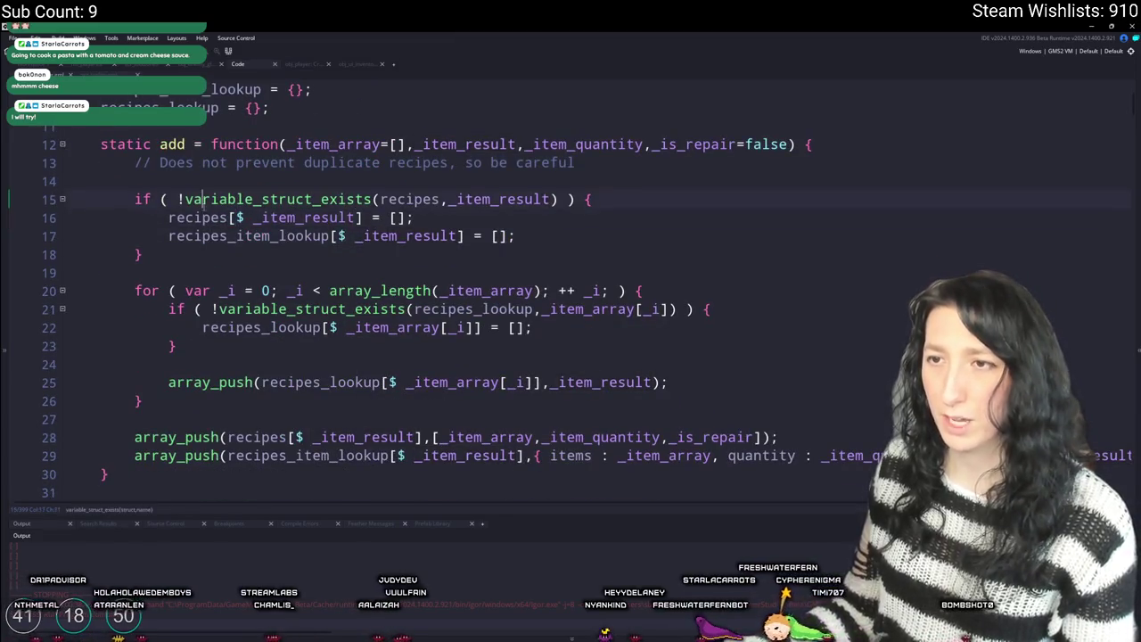
- Review how recipes_lookup is initialised, checked, assigned and filled with results in lines 21–25
left_click(272, 327)
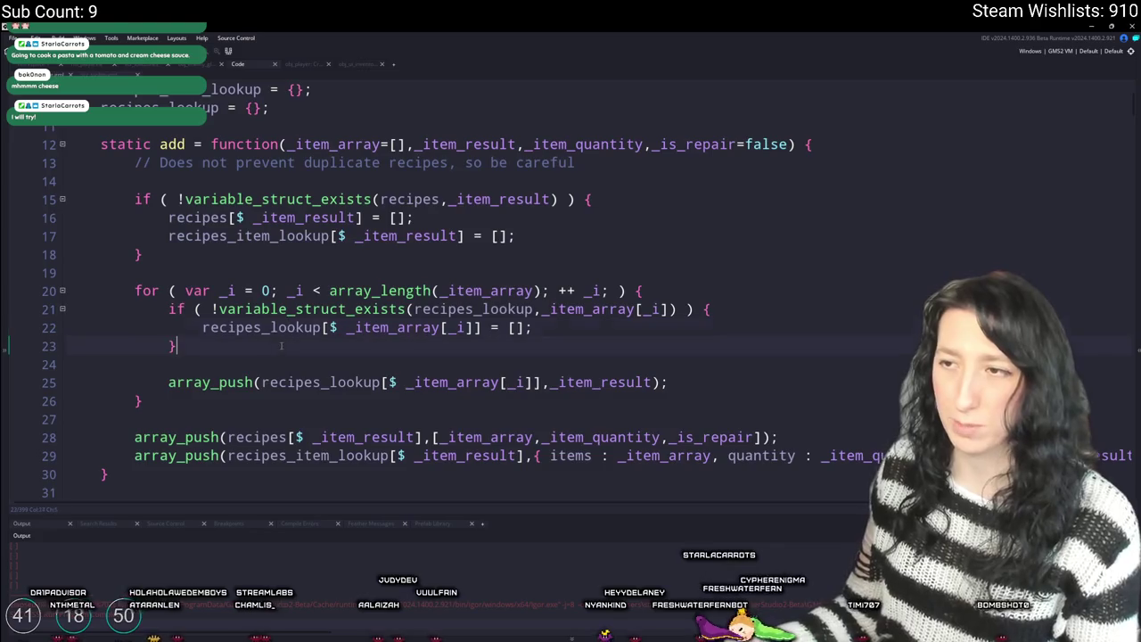
left_click(533, 308)
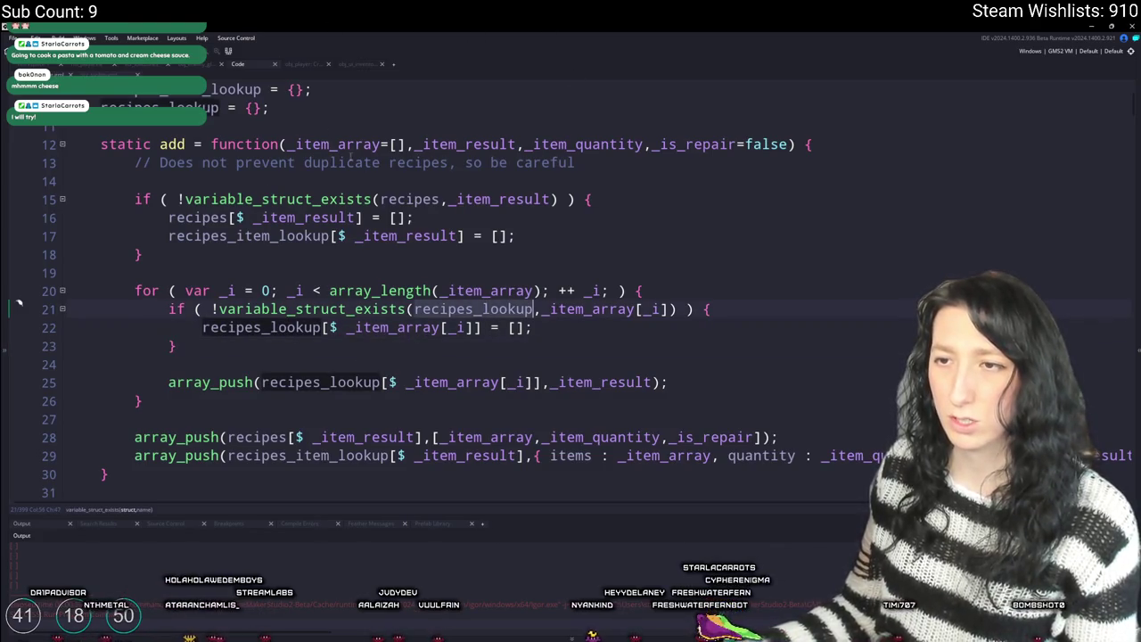
scroll(324, 128, "down", 1)
scroll(378, 109, "up", 1)
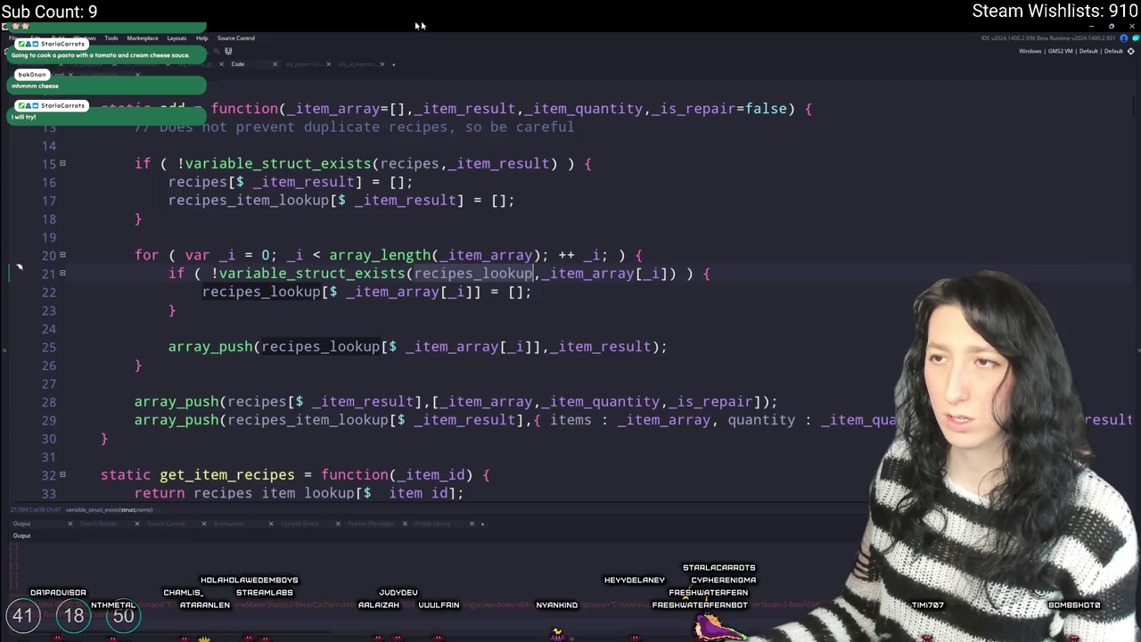
left_click(635, 274)
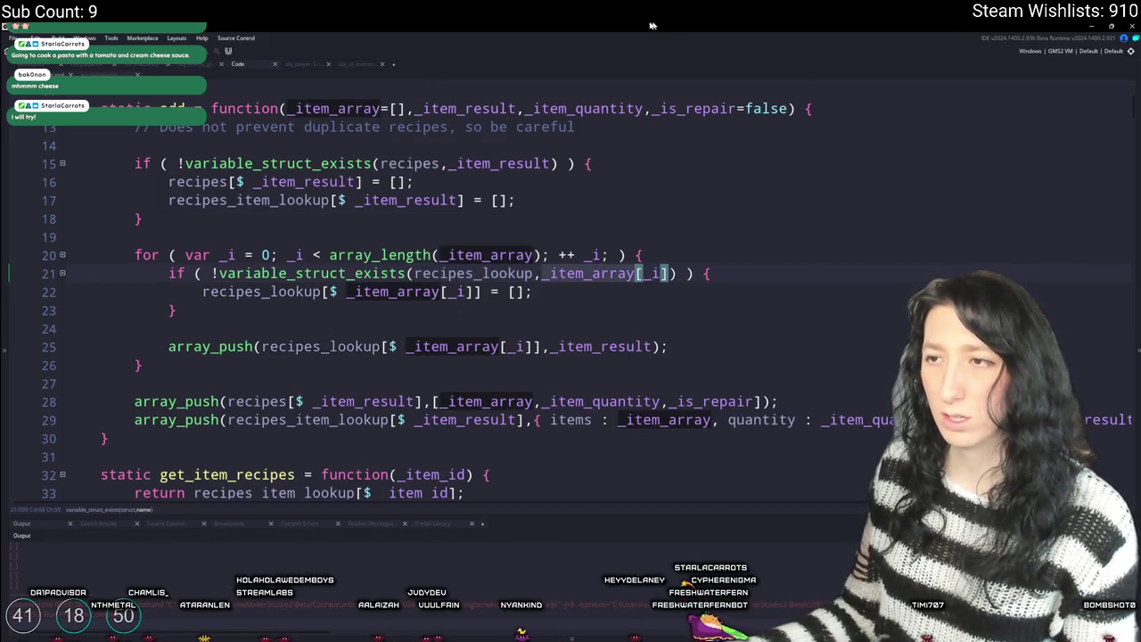
scroll(352, 133, "up", 1)
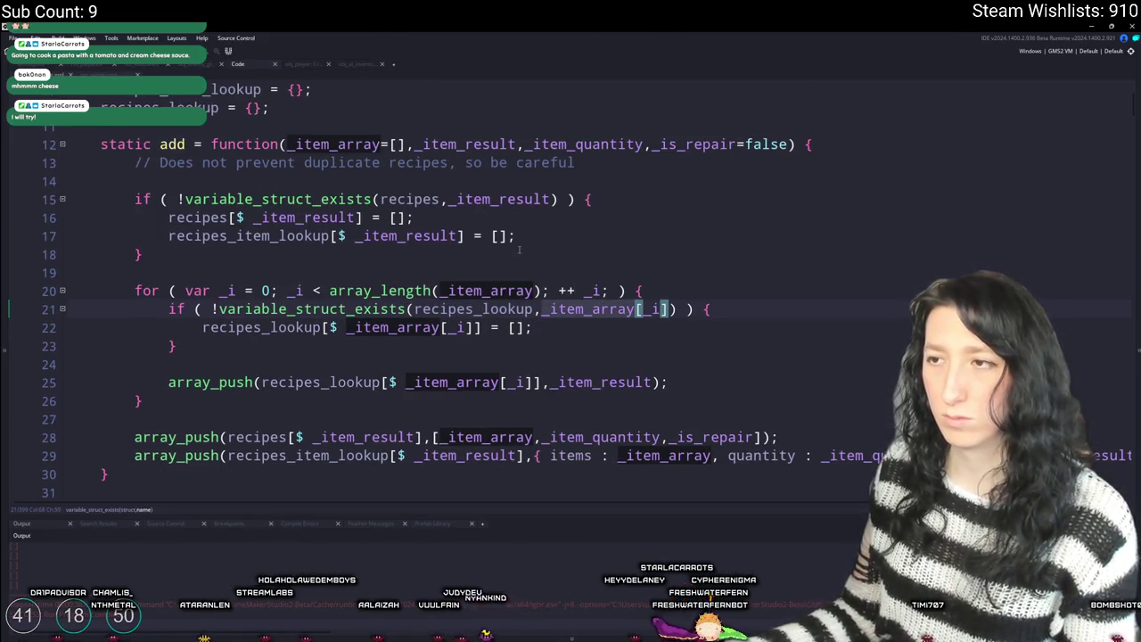
left_click(320, 334)
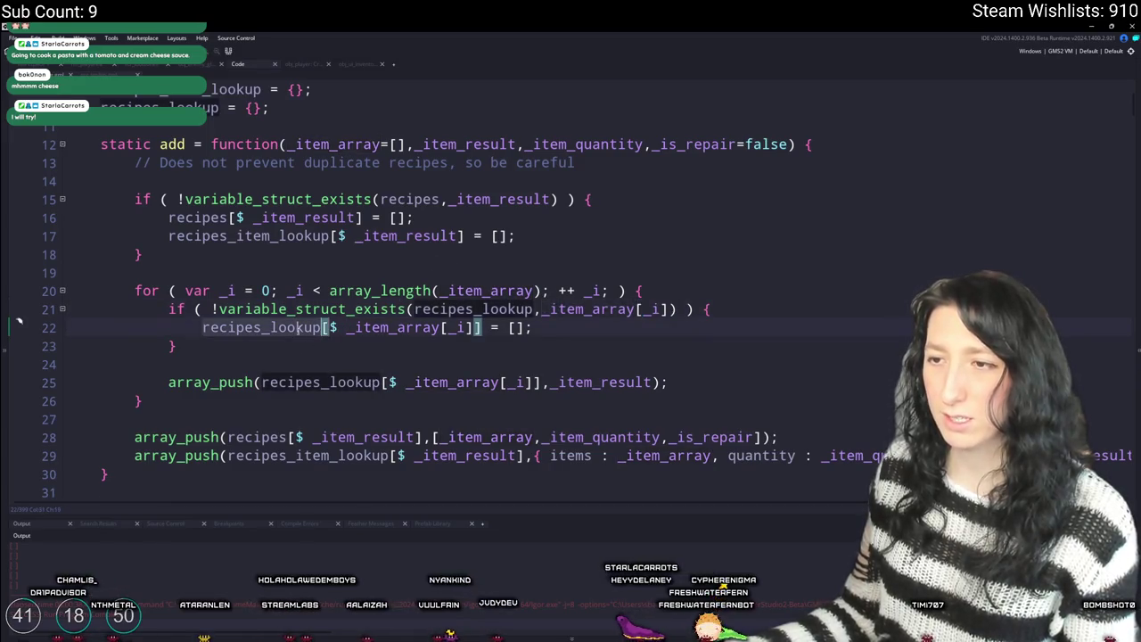
left_click(368, 382)
left_click(642, 381)
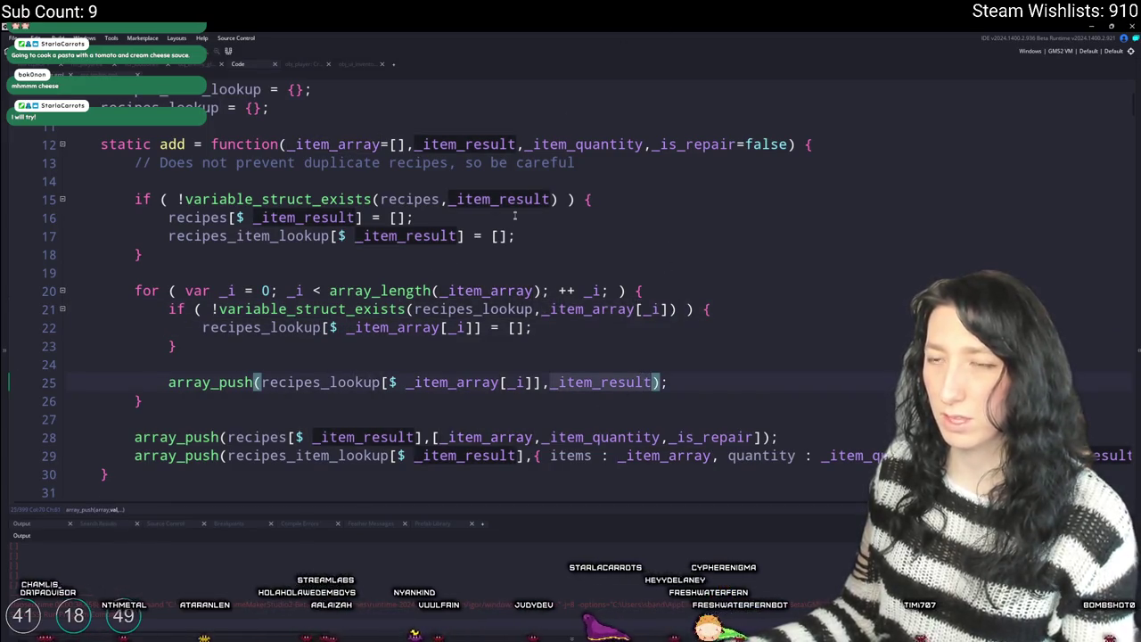
scroll(525, 196, "down", 3)
scroll(436, 291, "down", 10)
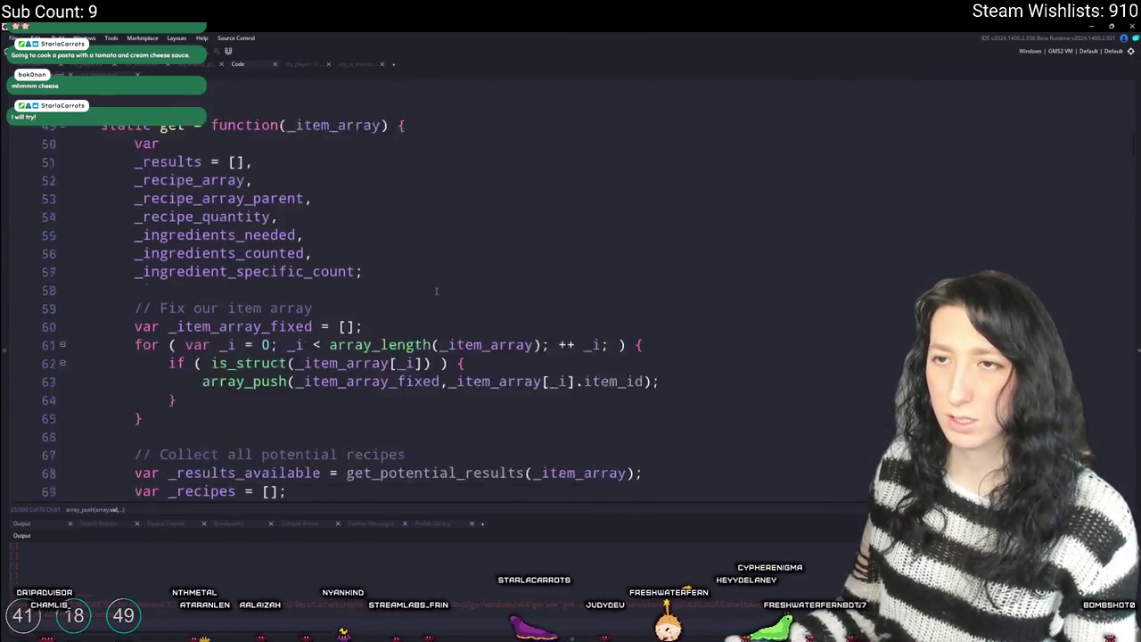
scroll(436, 290, "down", 5)
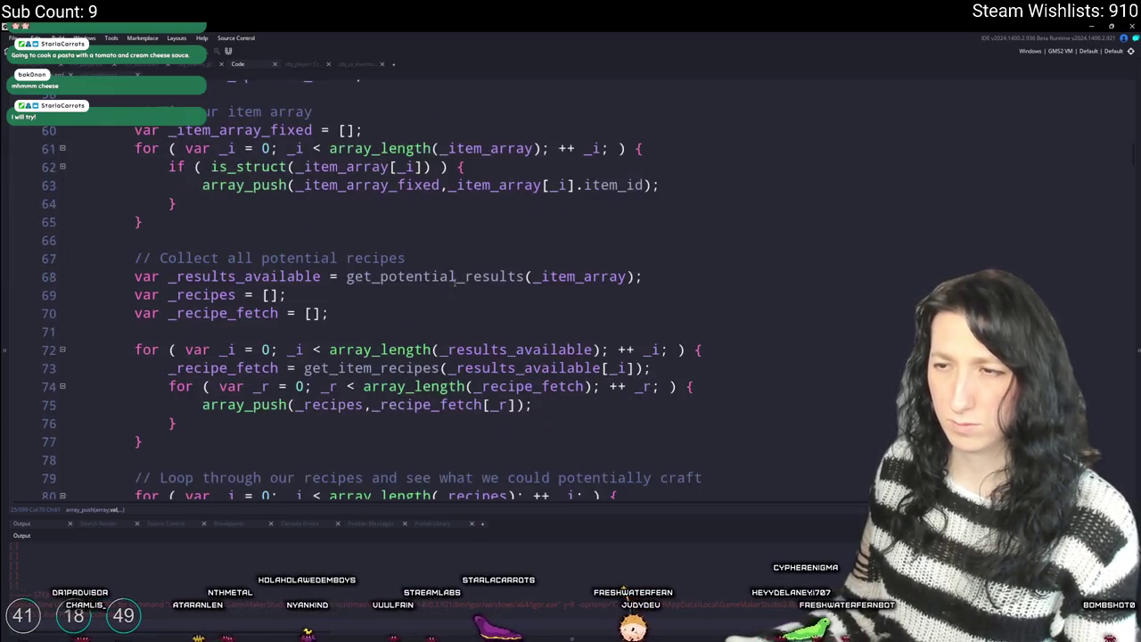
scroll(454, 285, "down", 1)
- Add a log(_results_available) call on a new line after line 68
double_click(314, 243)
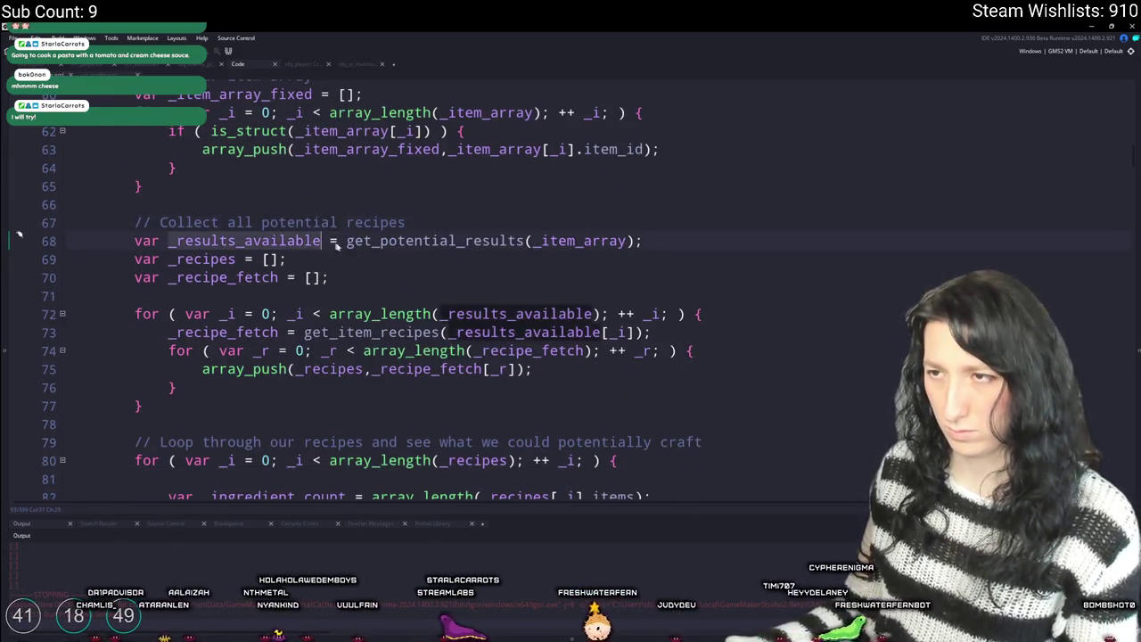
scroll(314, 242, "up", 1)
left_click(662, 308)
key("Return")
type("og(_results_avail")
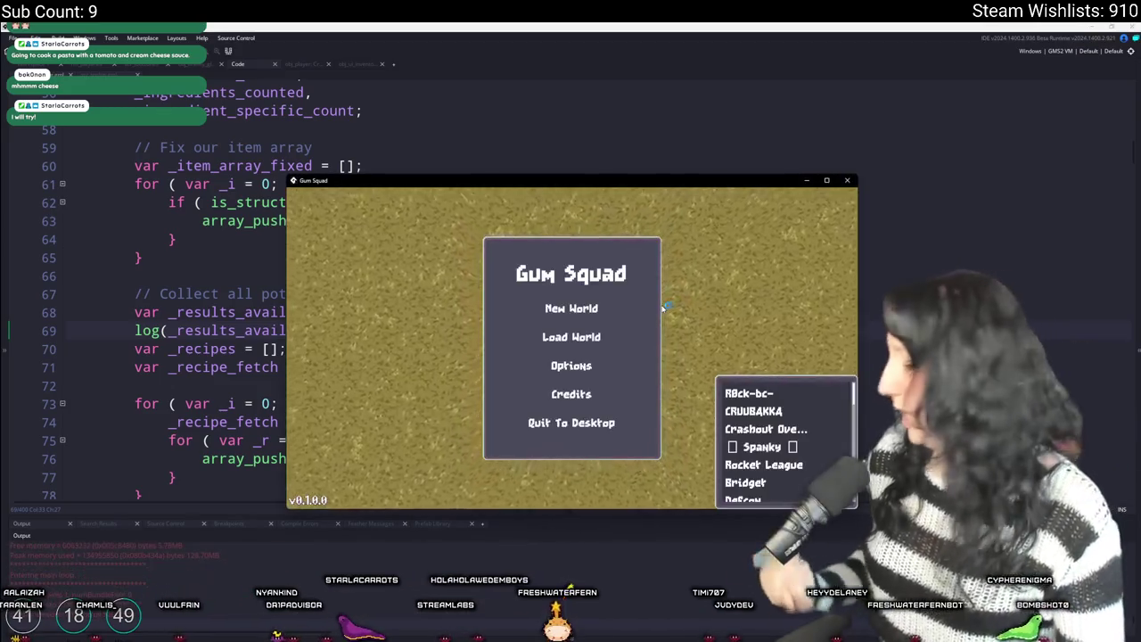
- Load the MajorHeart world, open crafting, and put the Pea Shooter into a crafting slot
left_click(612, 342)
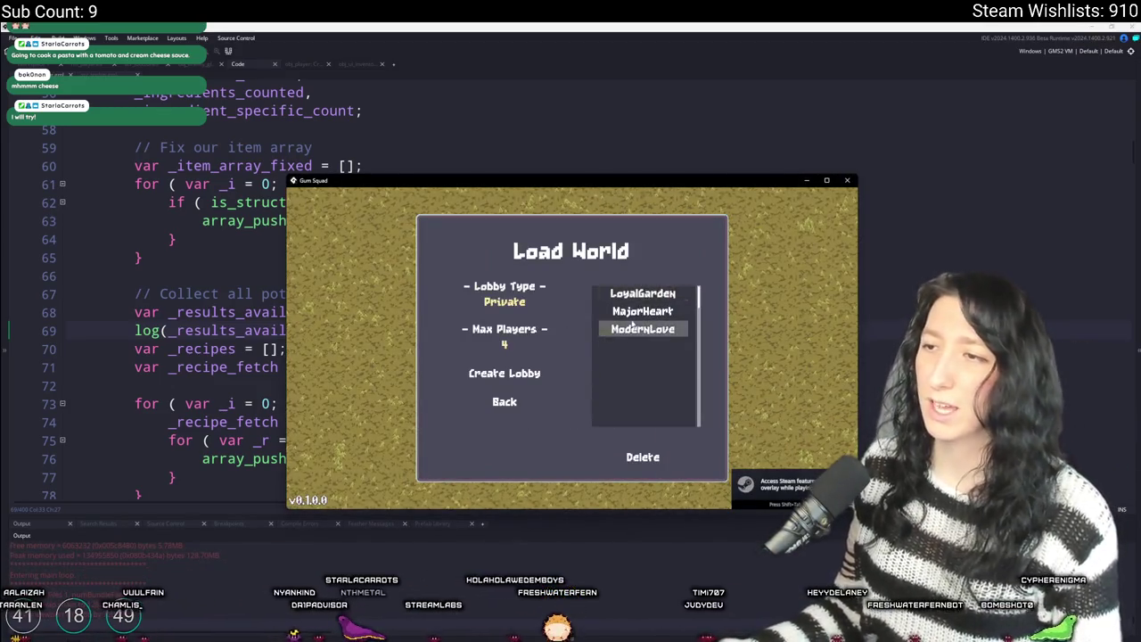
left_click(642, 311)
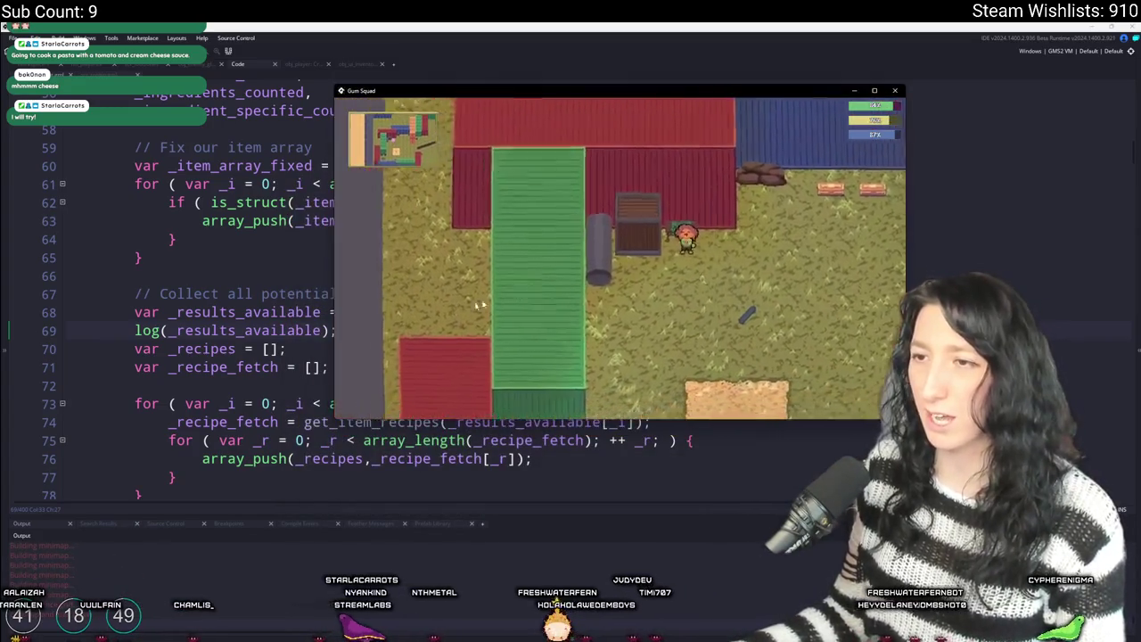
key("e")
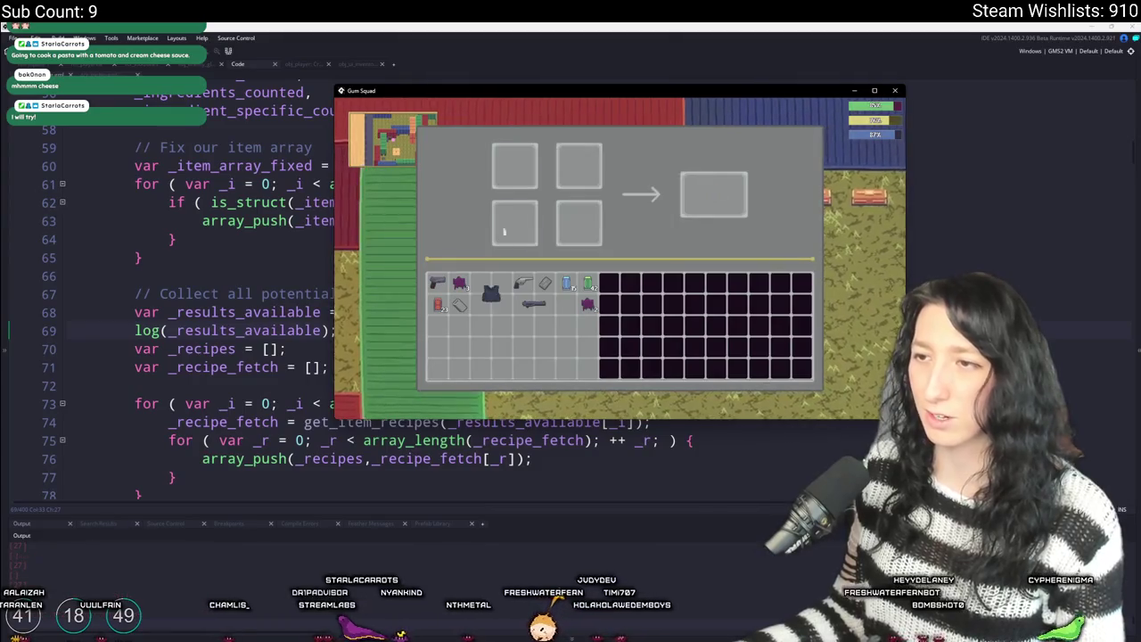
left_click_drag(521, 283, 515, 166)
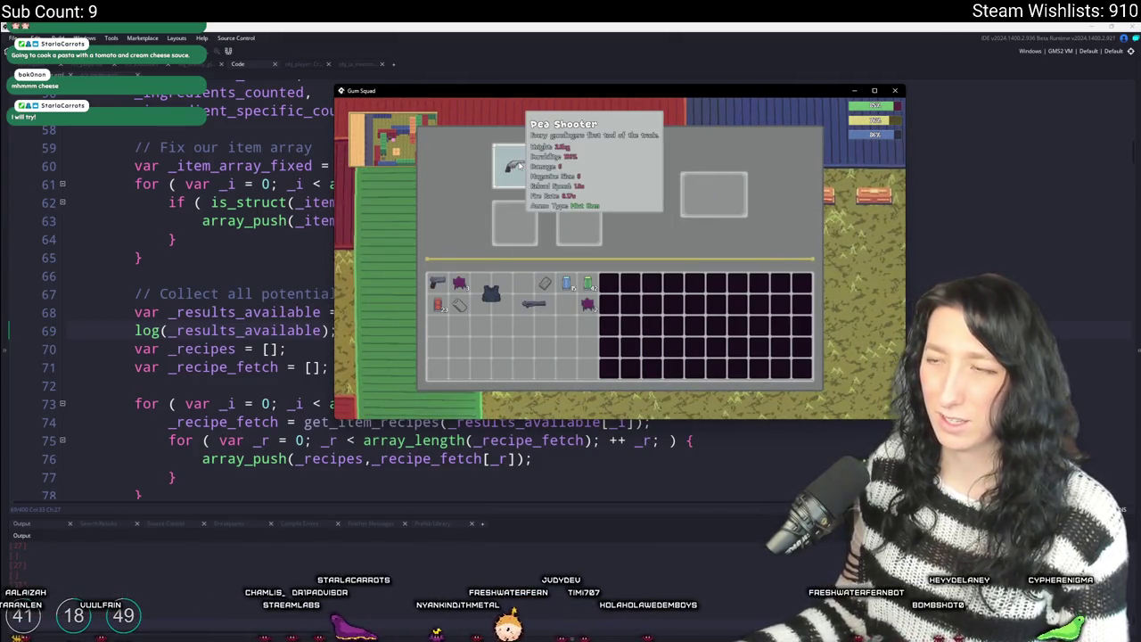
- Check the output log in the editor and move the Pea Shooter back into the inventory
left_click(204, 367)
key("alt+Tab")
left_click_drag(515, 166, 513, 336)
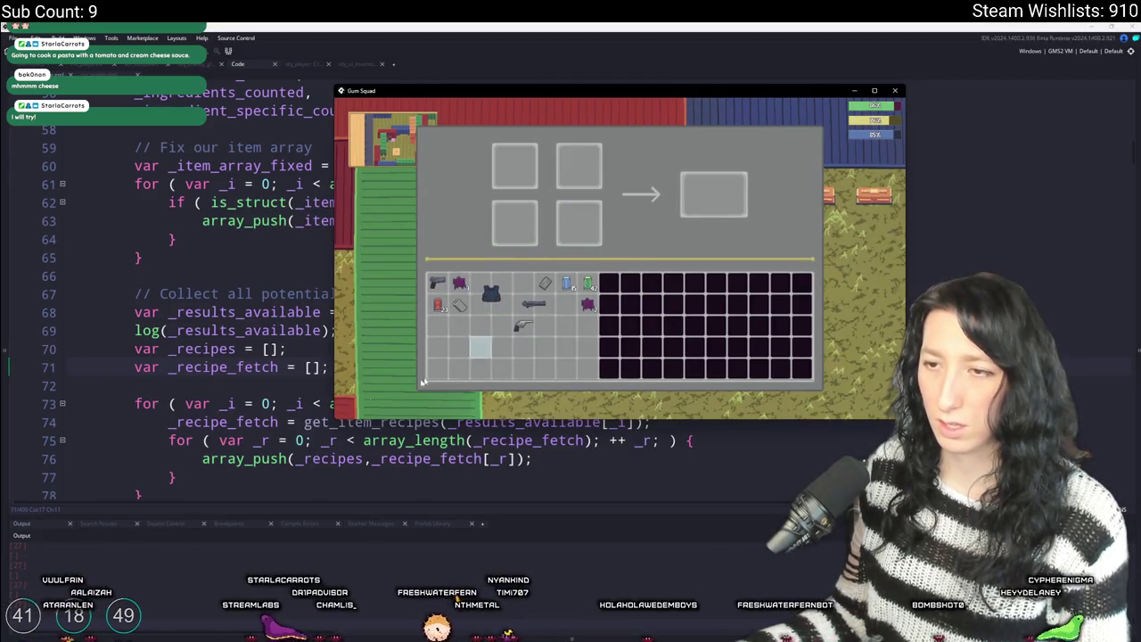
left_click(166, 568)
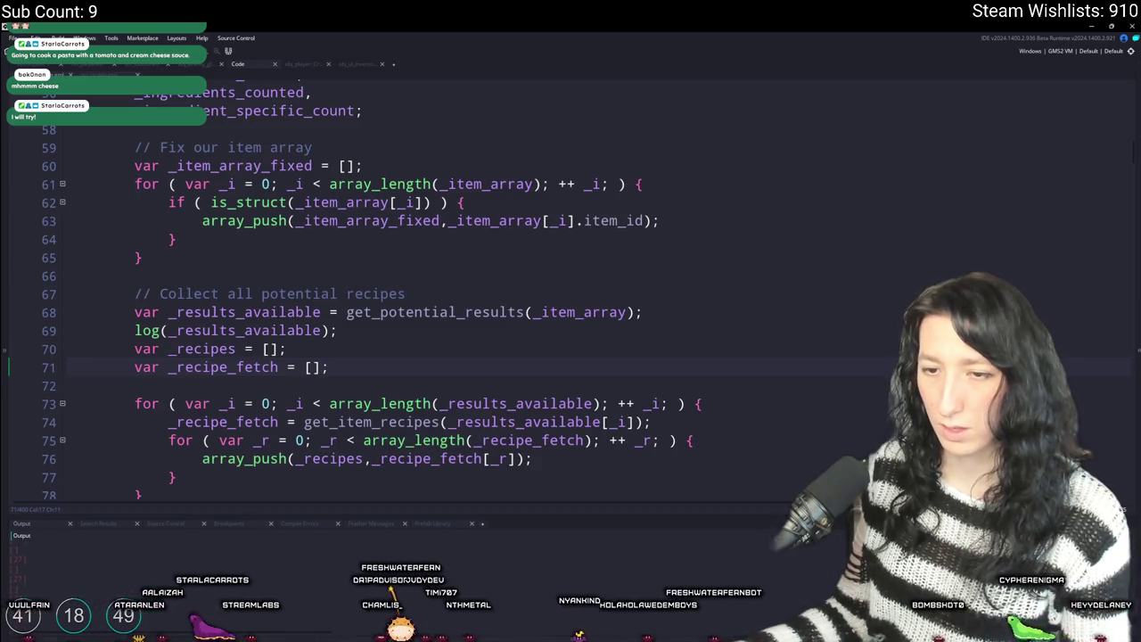
key("alt+Tab")
- Place the Kevlar Vest and fill all four crafting slots, then check the log output
left_click_drag(515, 332, 517, 166)
left_click(521, 166)
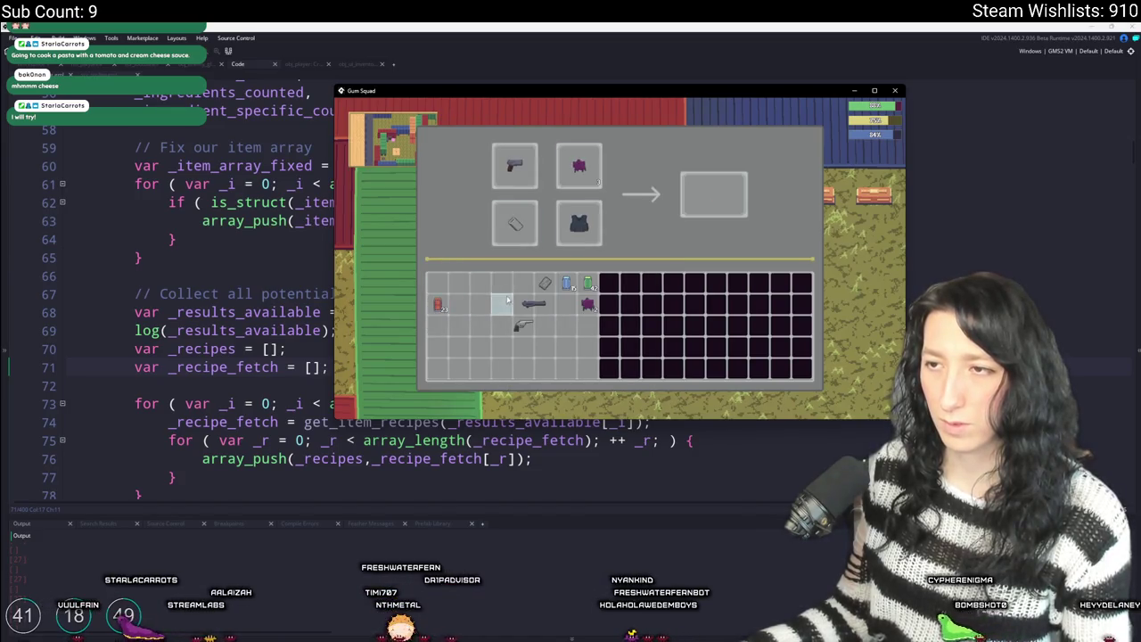
key("alt+Tab")
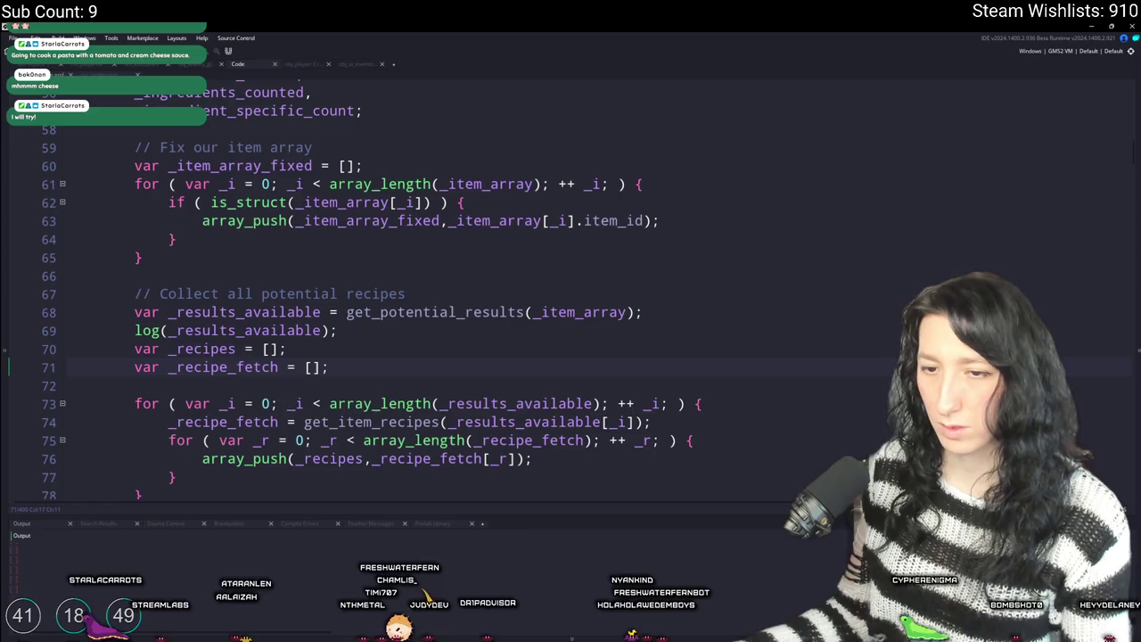
key("alt+Tab")
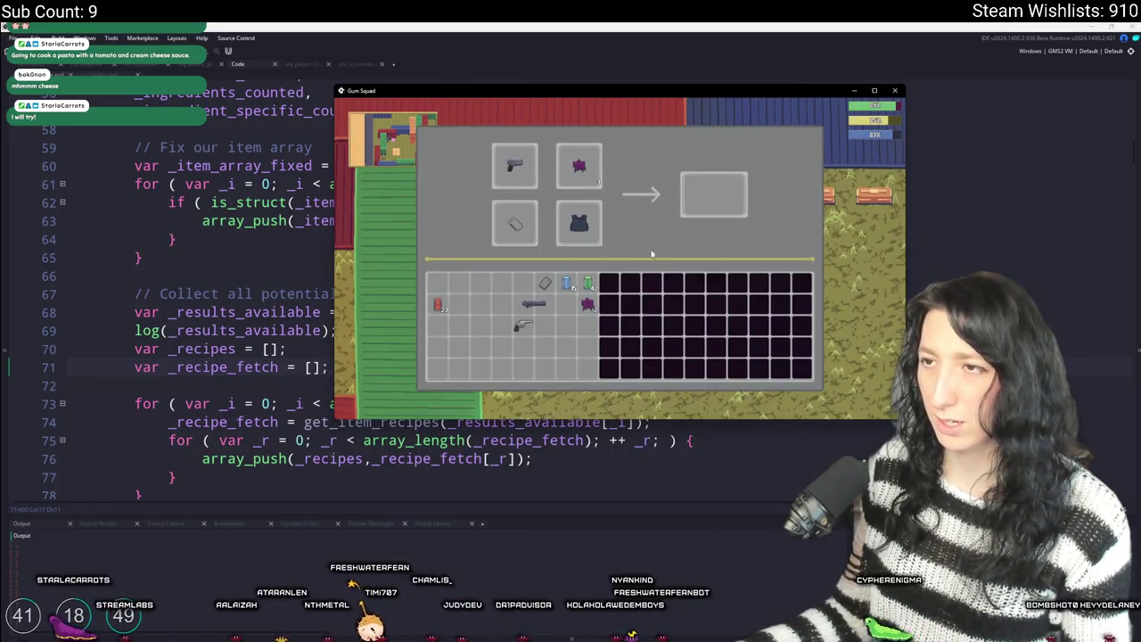
- Clear the slots, put the revolver in the top-left slot, then select temporary log line 69
left_click(642, 194)
left_click(522, 326)
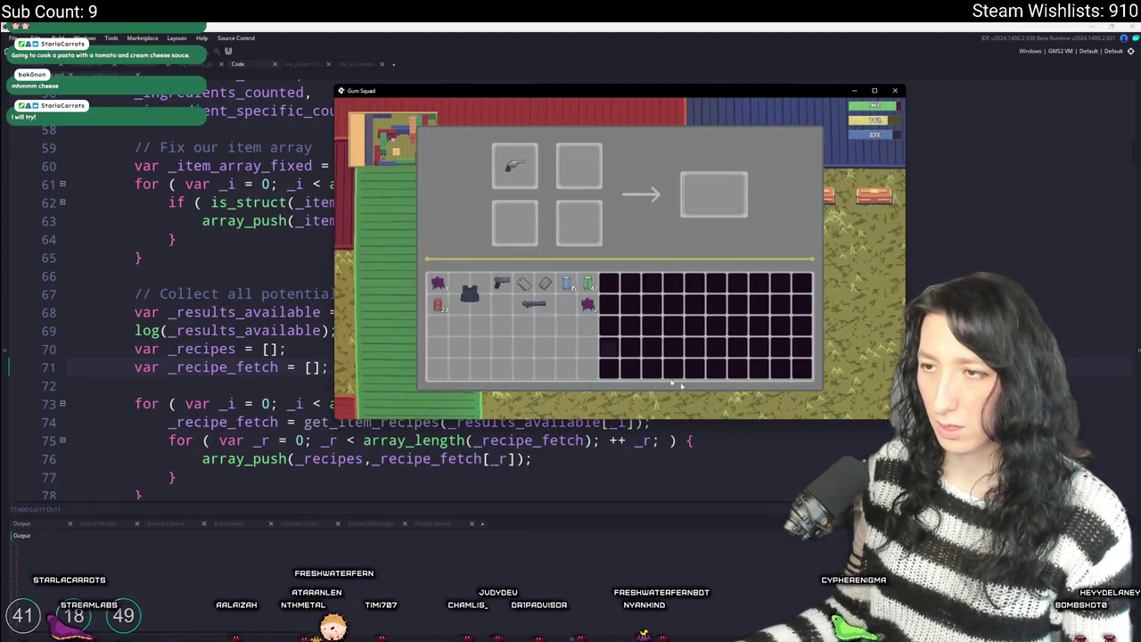
key("alt+Tab")
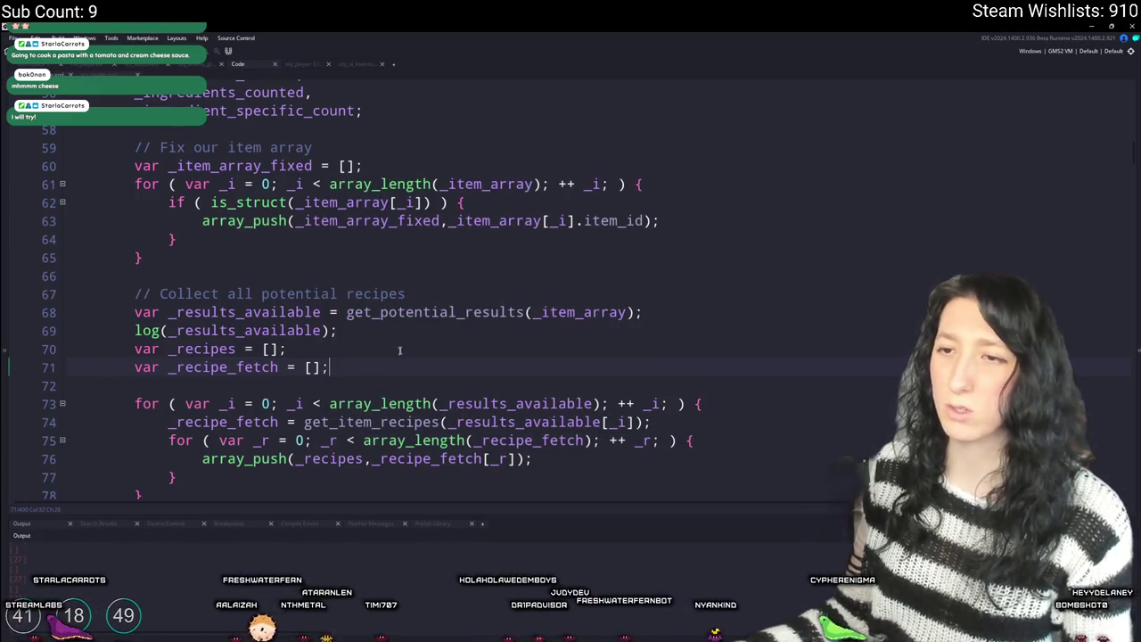
left_click(111, 330)
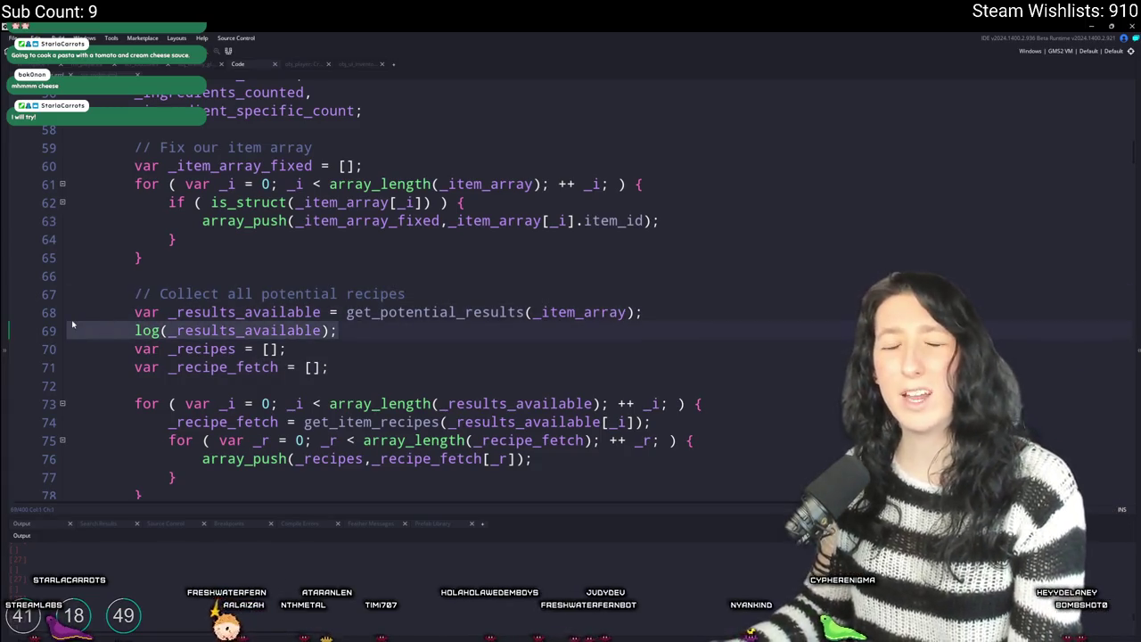
- Delete the temporary log line and follow _results_available to the get_item_recipes definition
key("BackSpace")
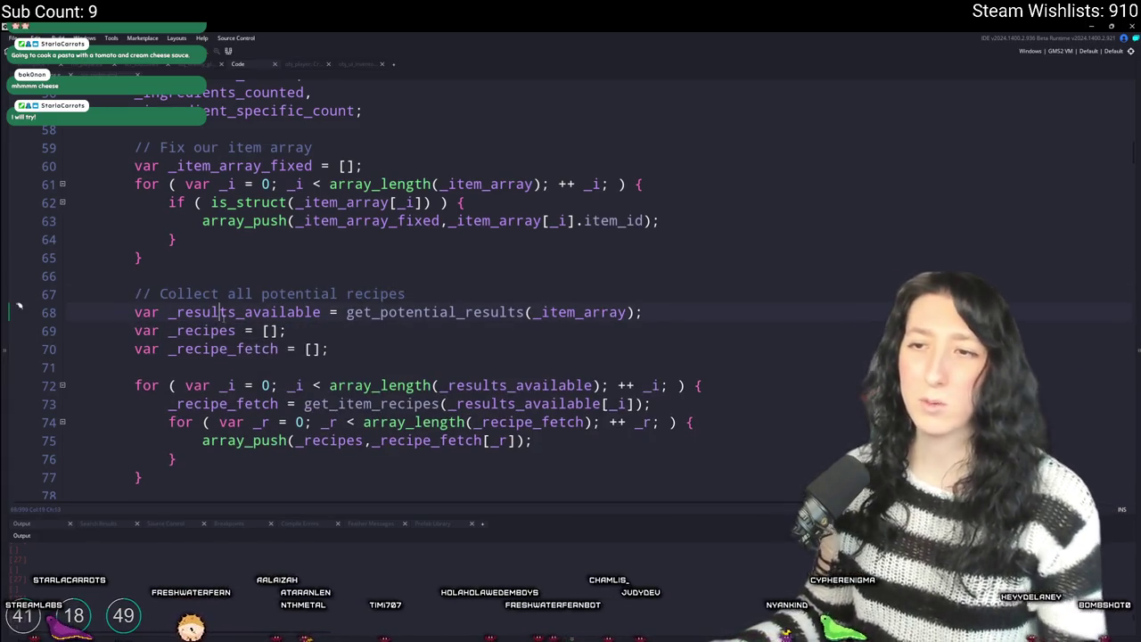
double_click(222, 312)
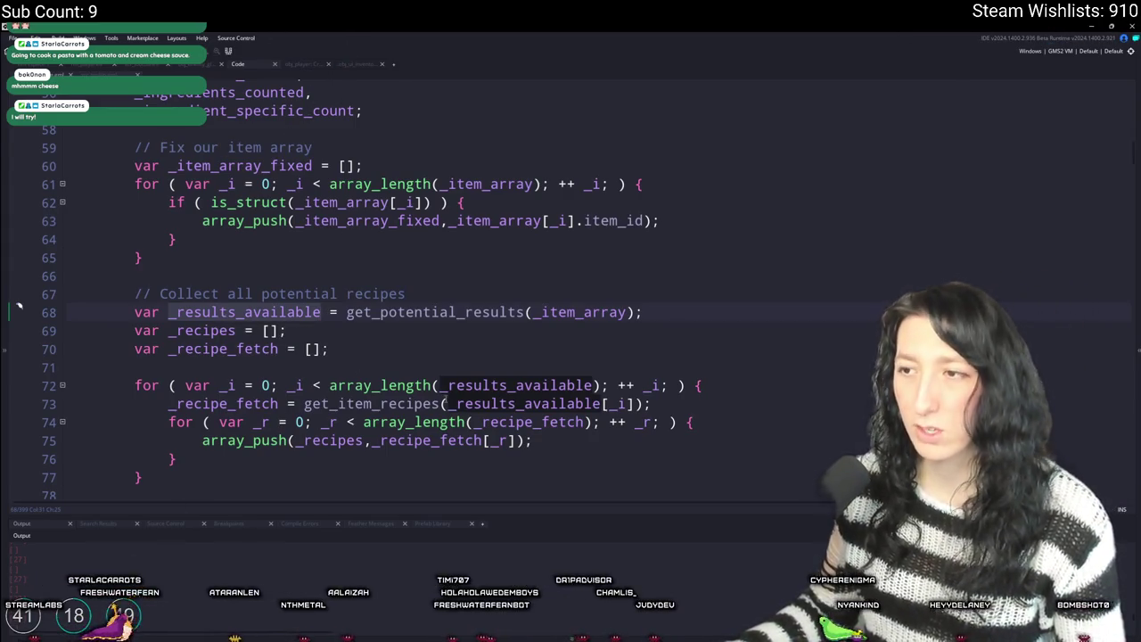
left_click(597, 386)
scroll(597, 385, "down", 1)
left_click(396, 385)
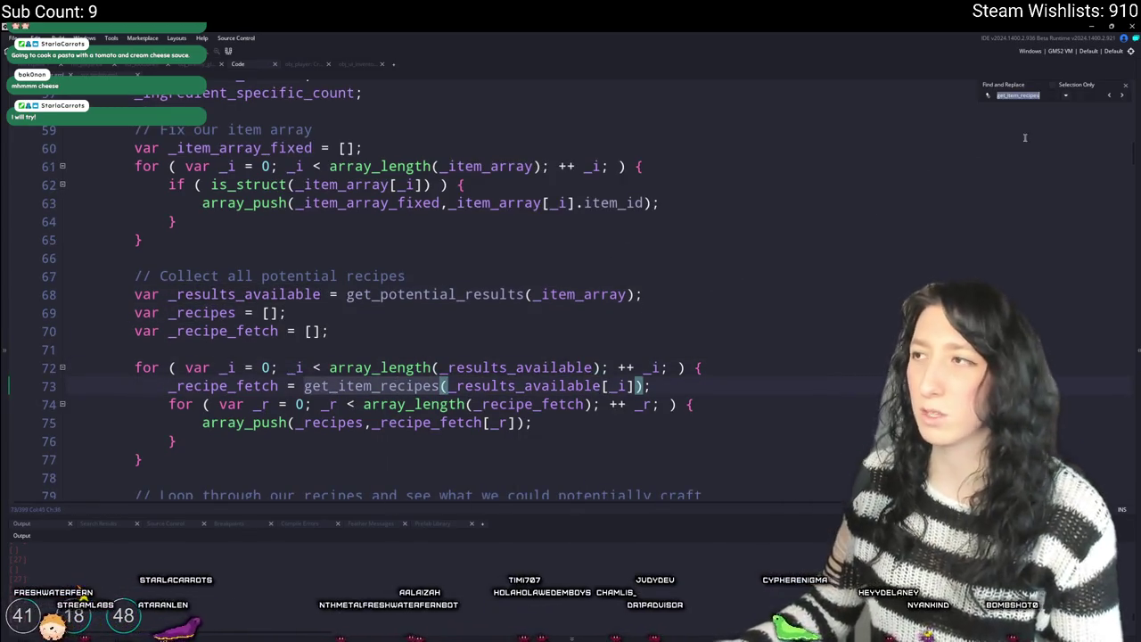
left_click(1106, 95)
left_click(453, 144)
scroll(329, 224, "up", 4)
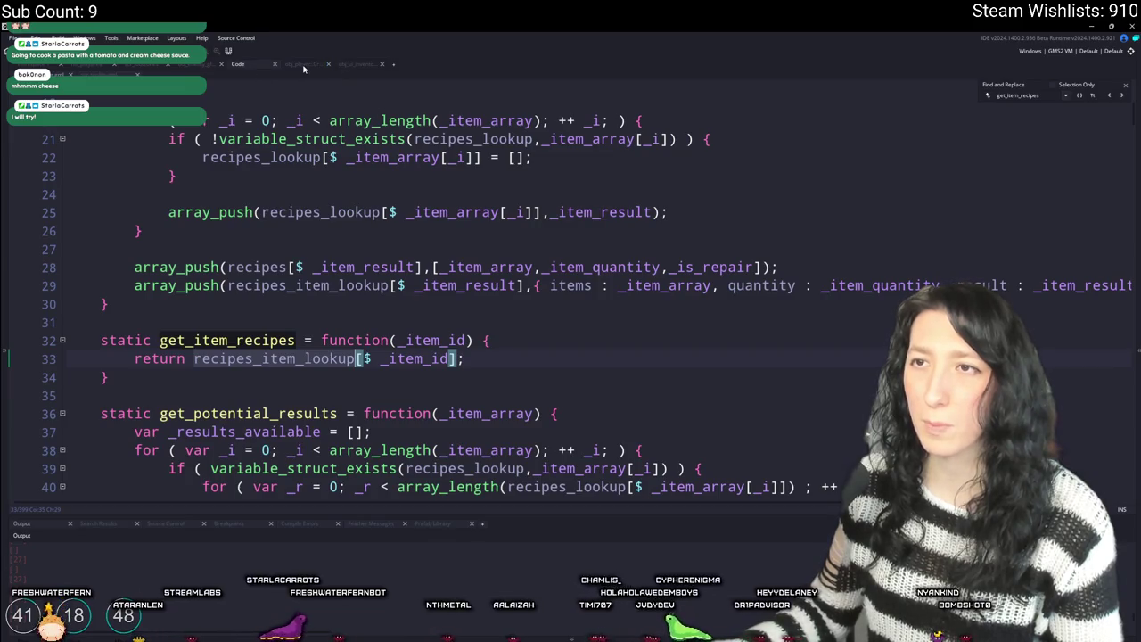
- Open the scr_item script via asset search and look for the Pistol Body entry
key("ctrl+t")
type("scr_ite")
key("Return")
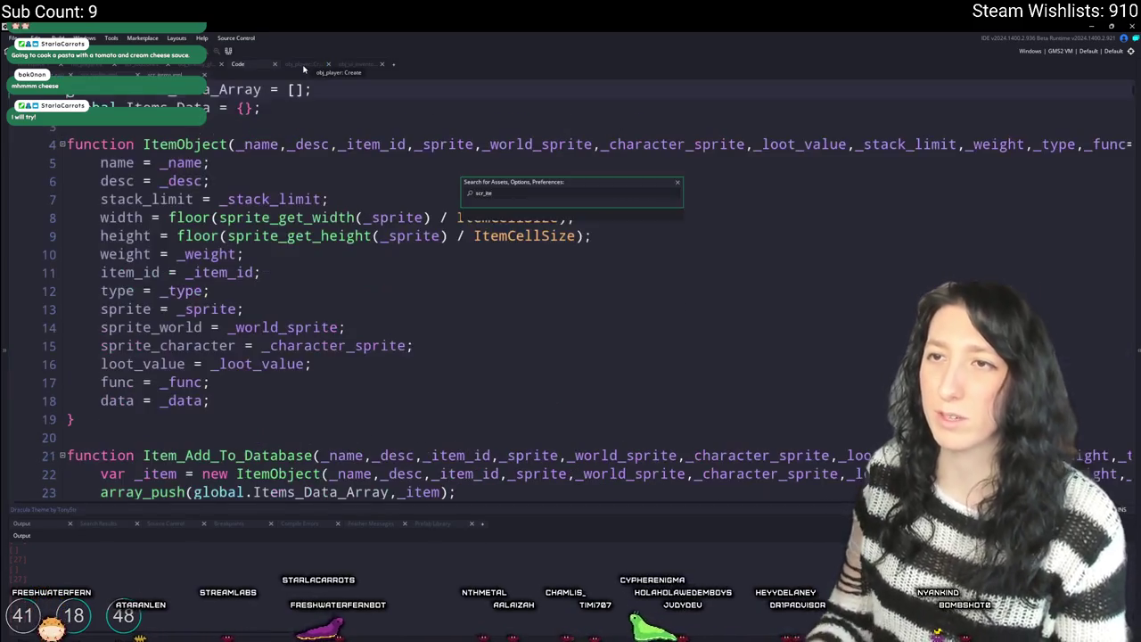
type("pistolbo")
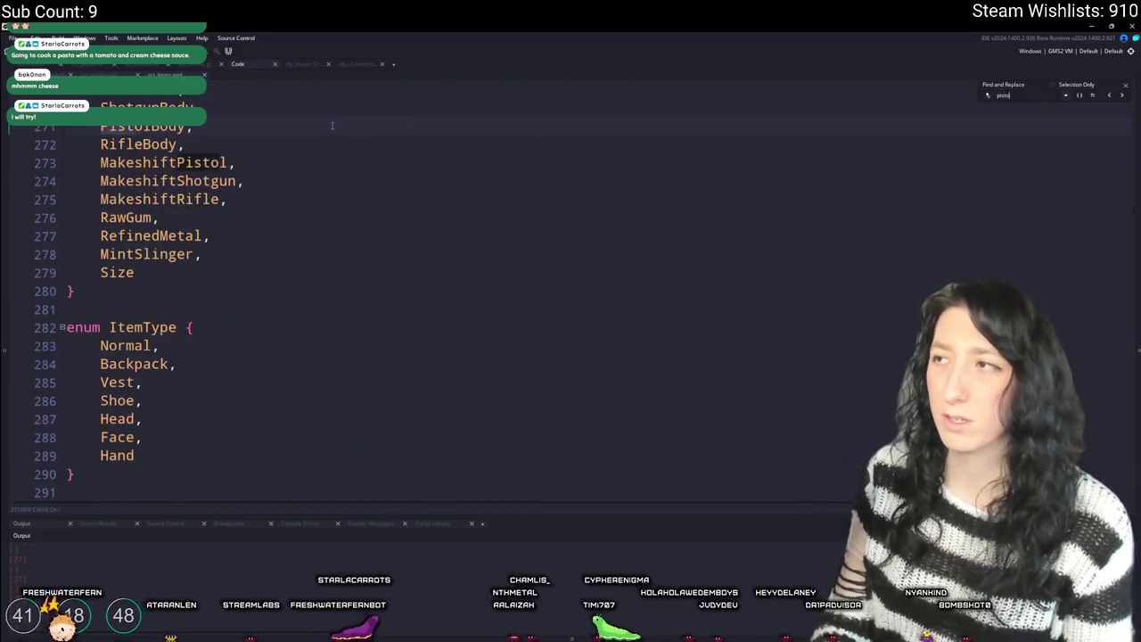
scroll(331, 125, "up", 10)
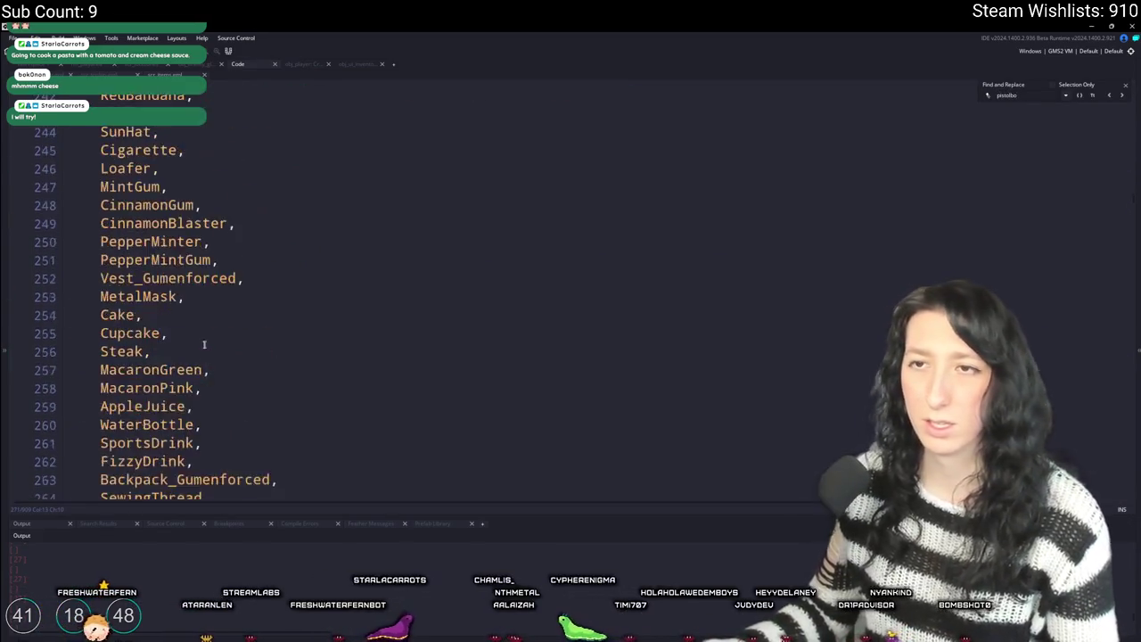
scroll(160, 349, "down", 8)
scroll(161, 344, "down", 3)
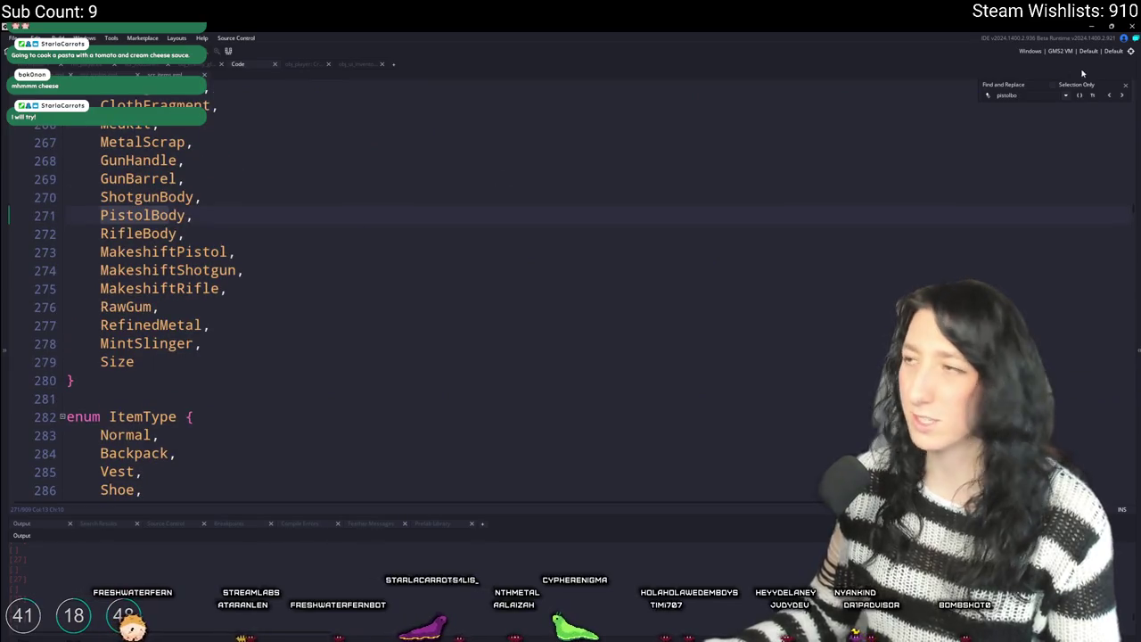
left_click(1126, 86)
scroll(438, 211, "up", 6)
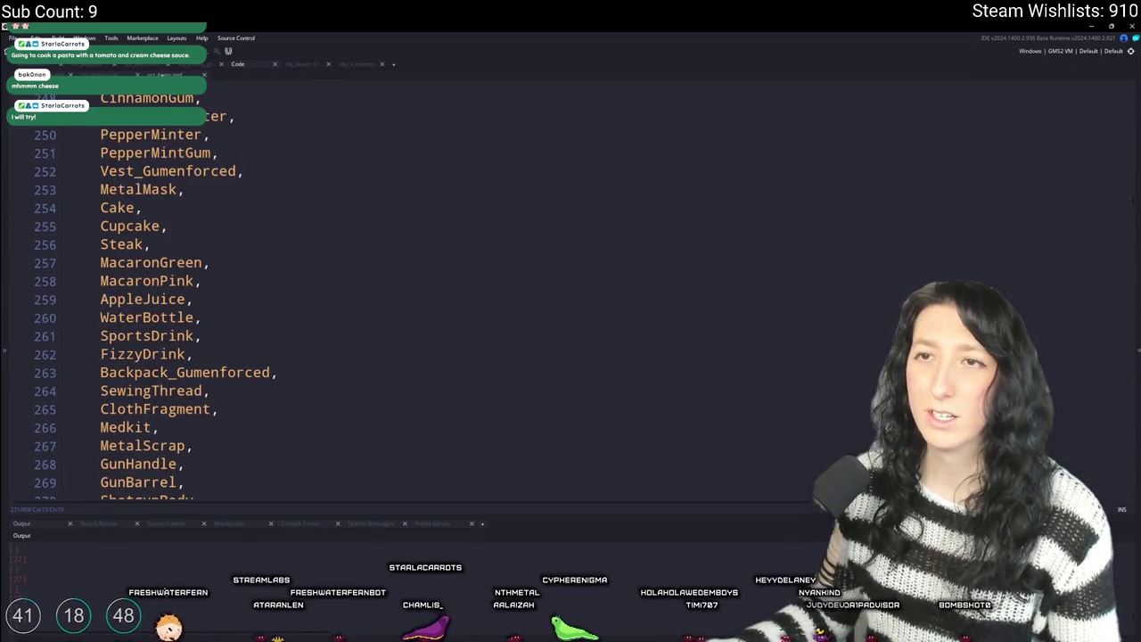
- Find get_item_recipes and highlight where recipes_item_lookup is used and initialised
key("ctrl+f")
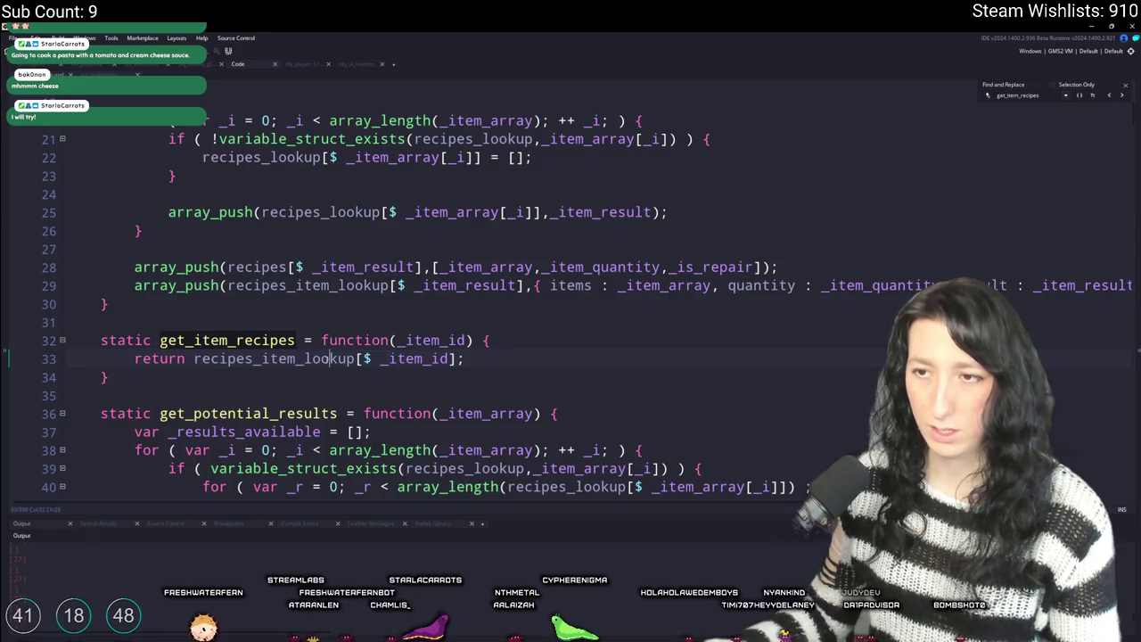
scroll(303, 358, "up", 7)
scroll(303, 358, "down", 4)
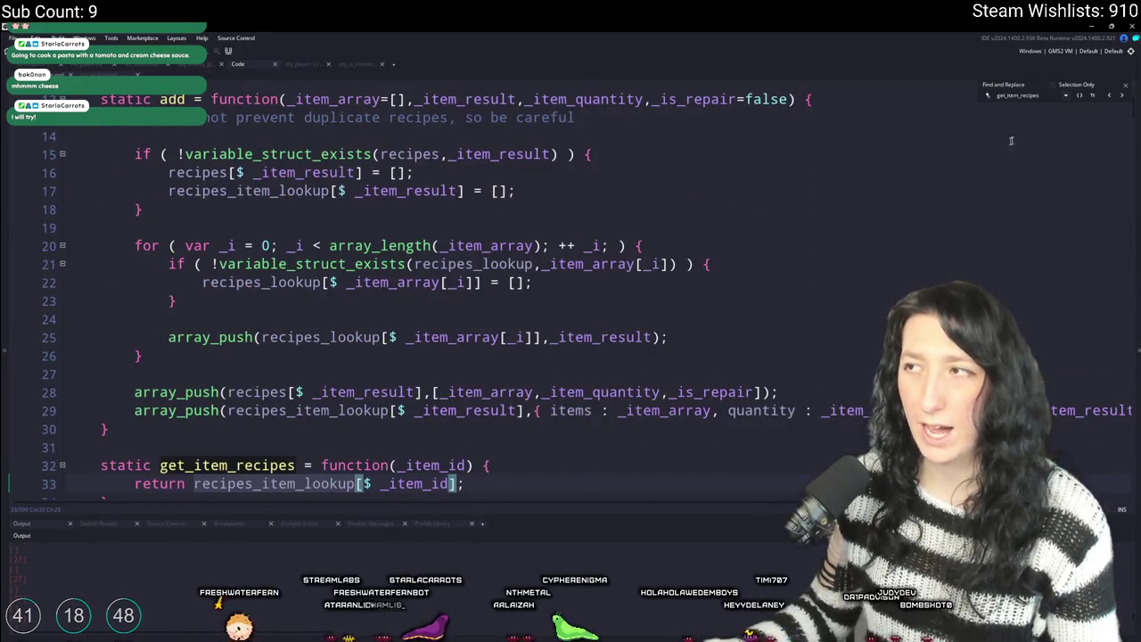
left_click(1125, 86)
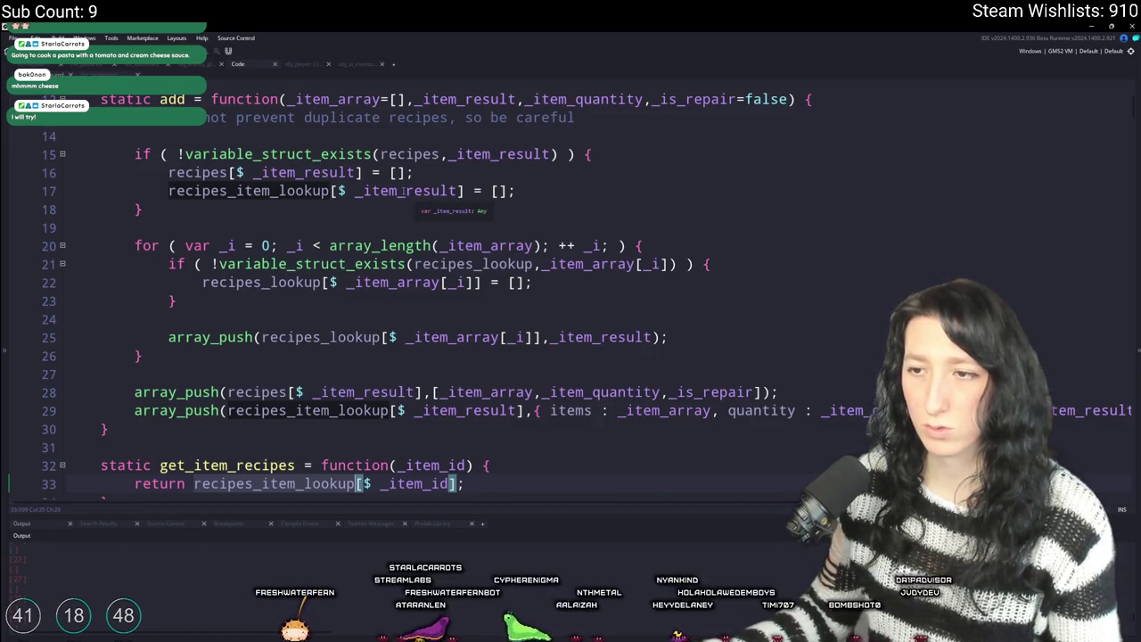
double_click(403, 190)
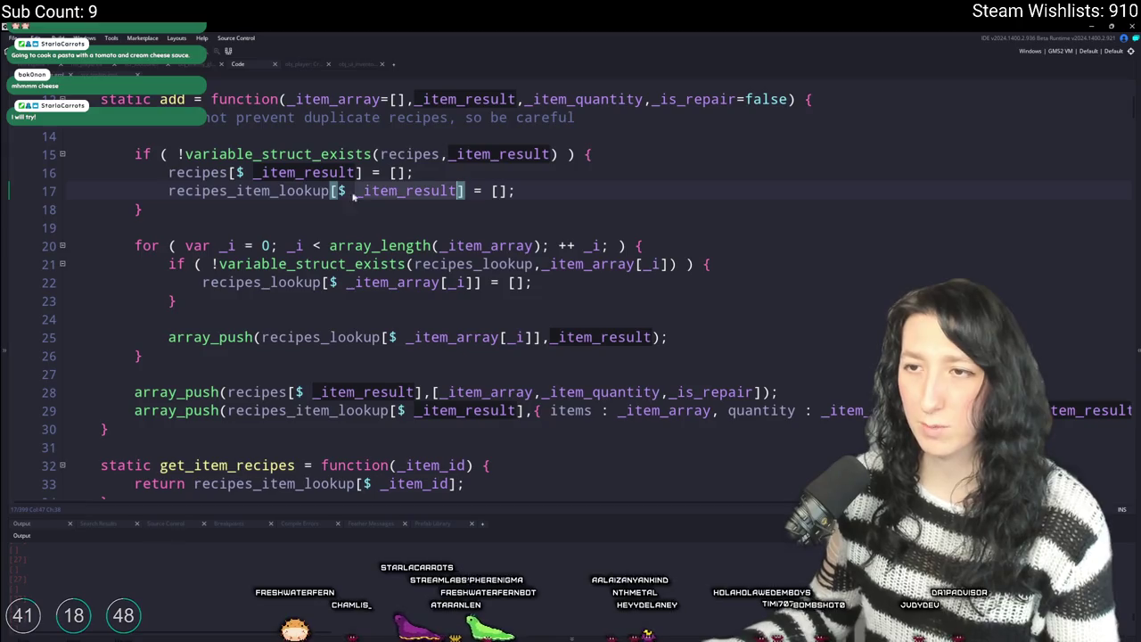
left_click(329, 496)
double_click(329, 472)
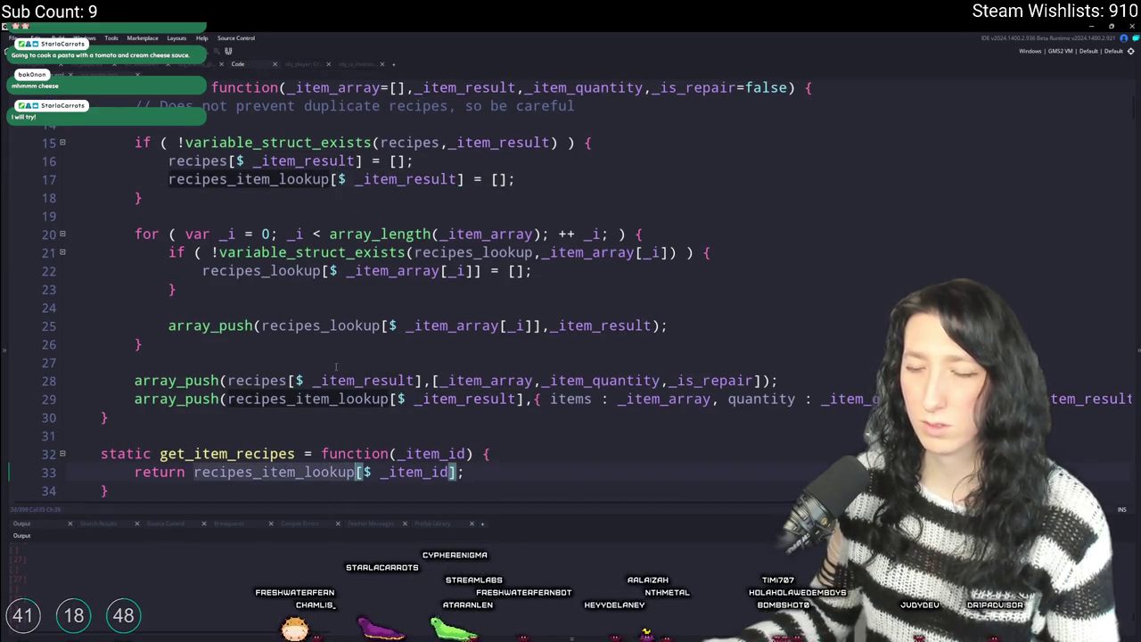
scroll(358, 150, "down", 1)
left_click(235, 125)
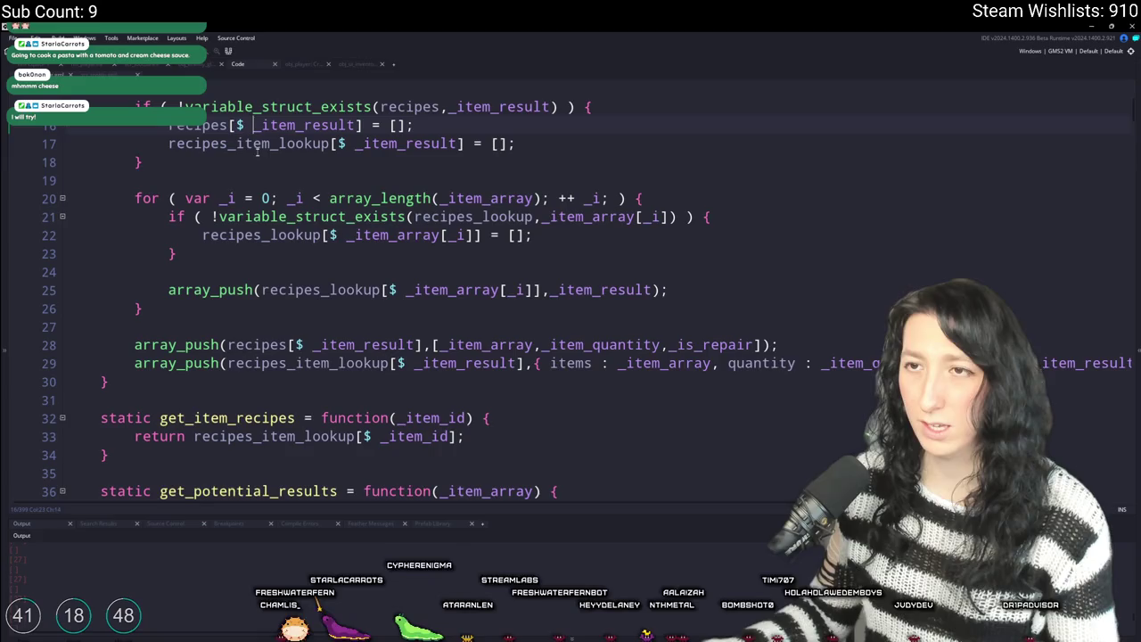
double_click(259, 143)
- Inspect the entries pushed into recipes_item_lookup under the _item_id key and the return statement
scroll(356, 268, "down", 1)
left_click(662, 345)
left_click(450, 419)
scroll(450, 418, "down", 3)
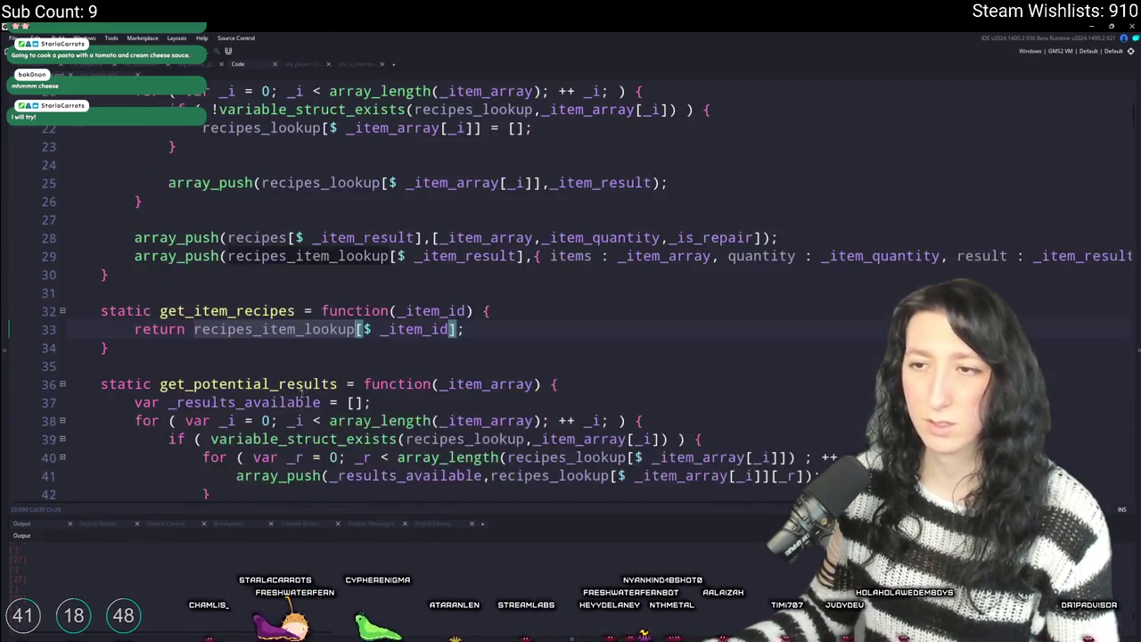
mouse_move(307, 391)
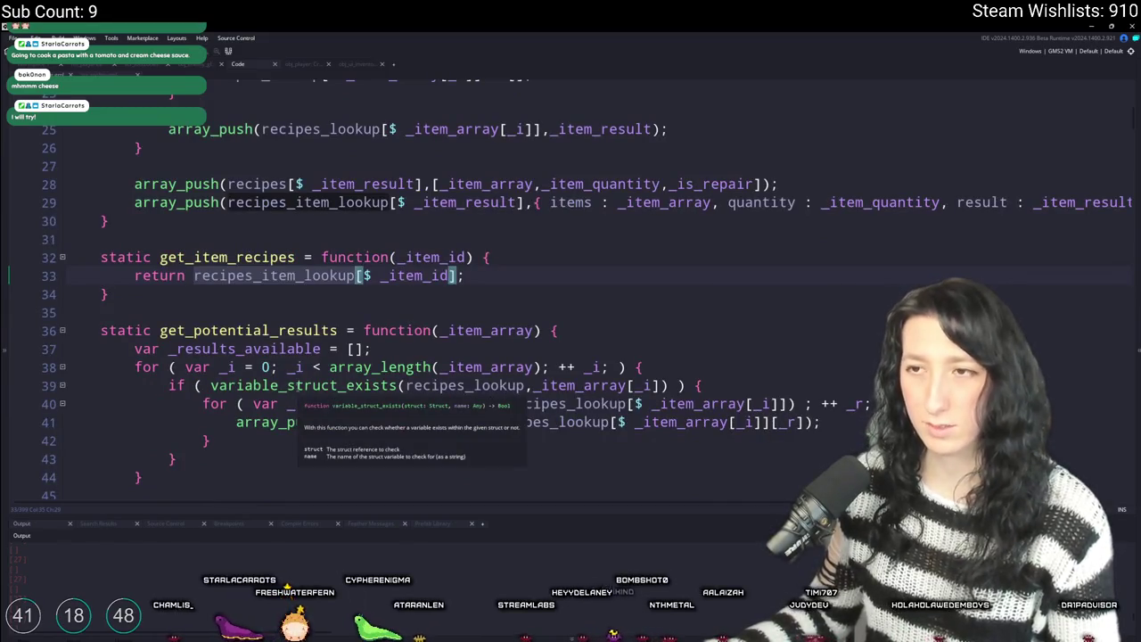
scroll(312, 356, "down", 15)
scroll(312, 356, "up", 14)
left_click(254, 240)
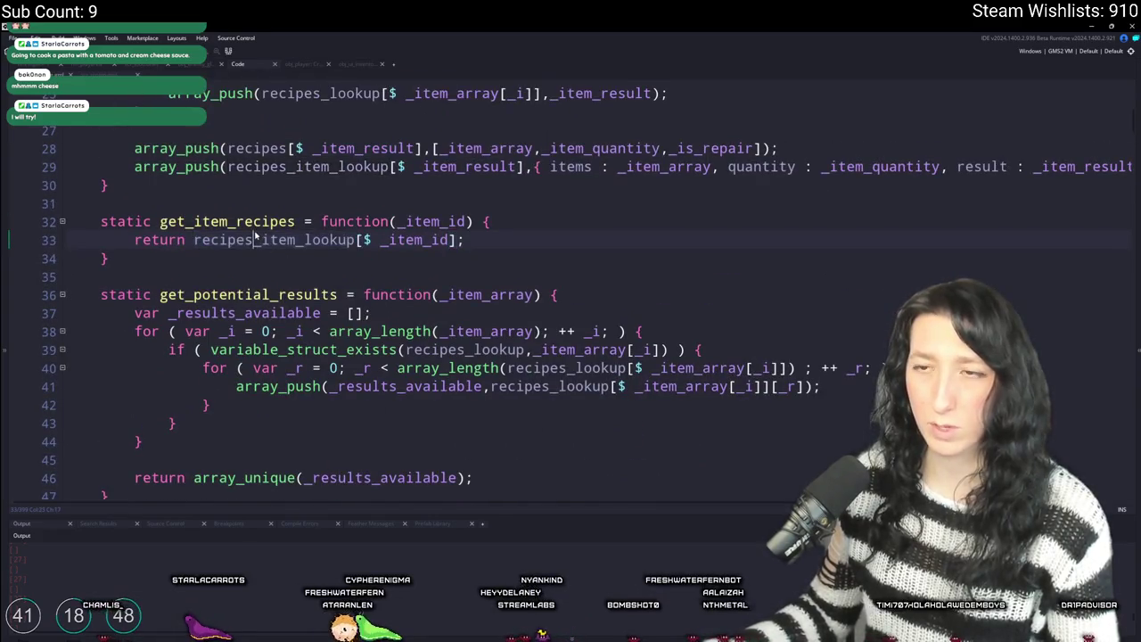
scroll(357, 298, "down", 12)
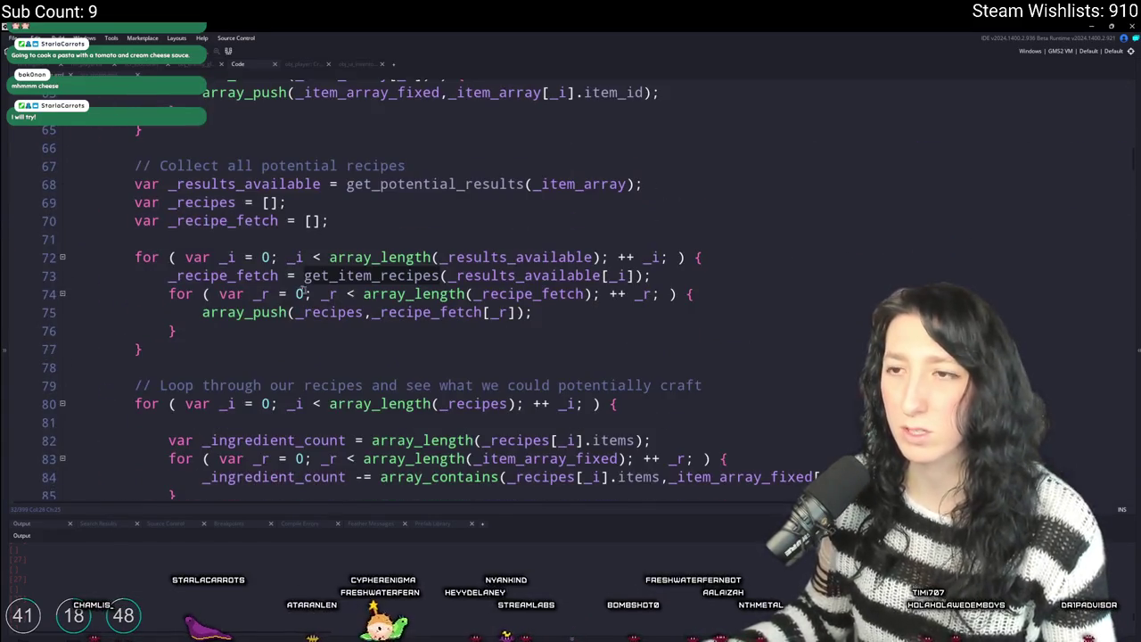
- Trace _recipe_fetch and _recipes through the recipe loop, then search the project for log calls
double_click(277, 276)
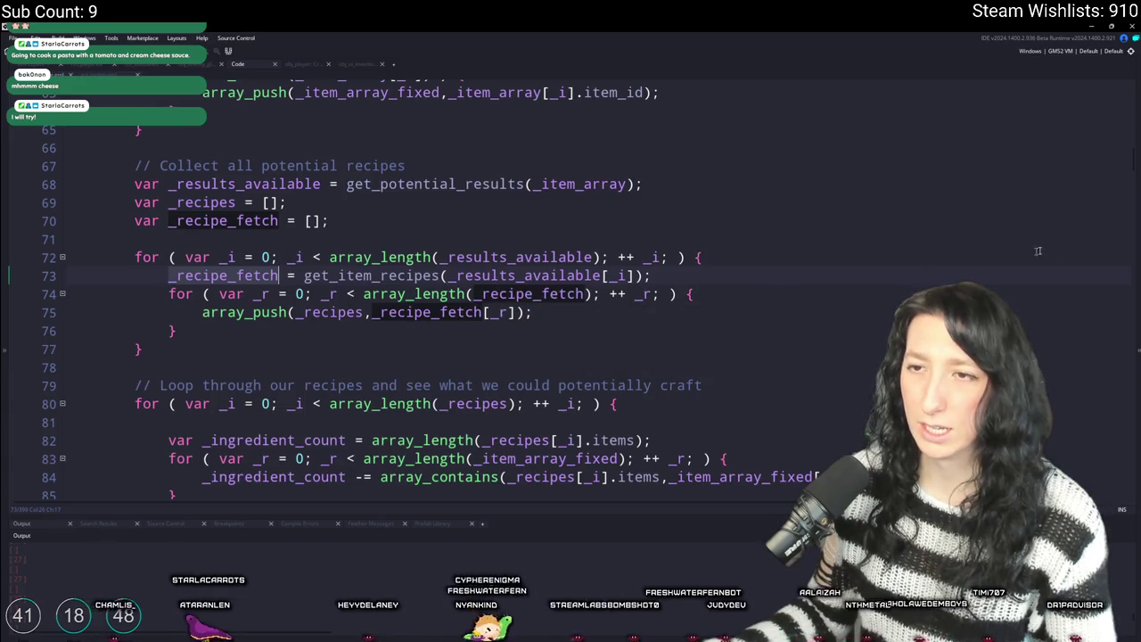
scroll(1134, 165, "up", 1)
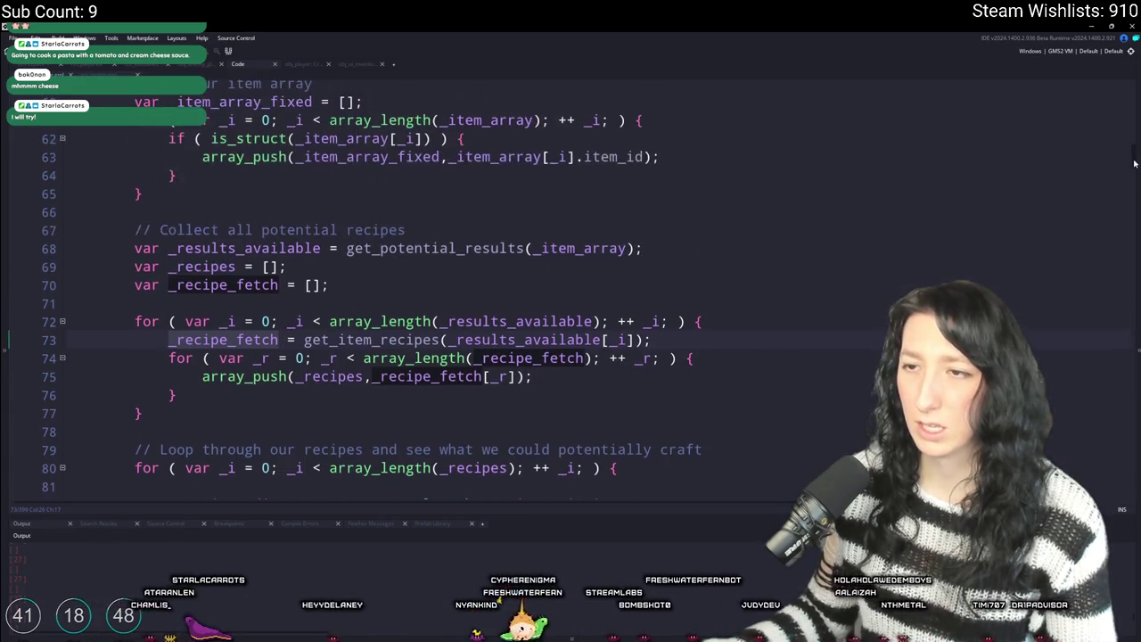
scroll(1134, 164, "up", 10)
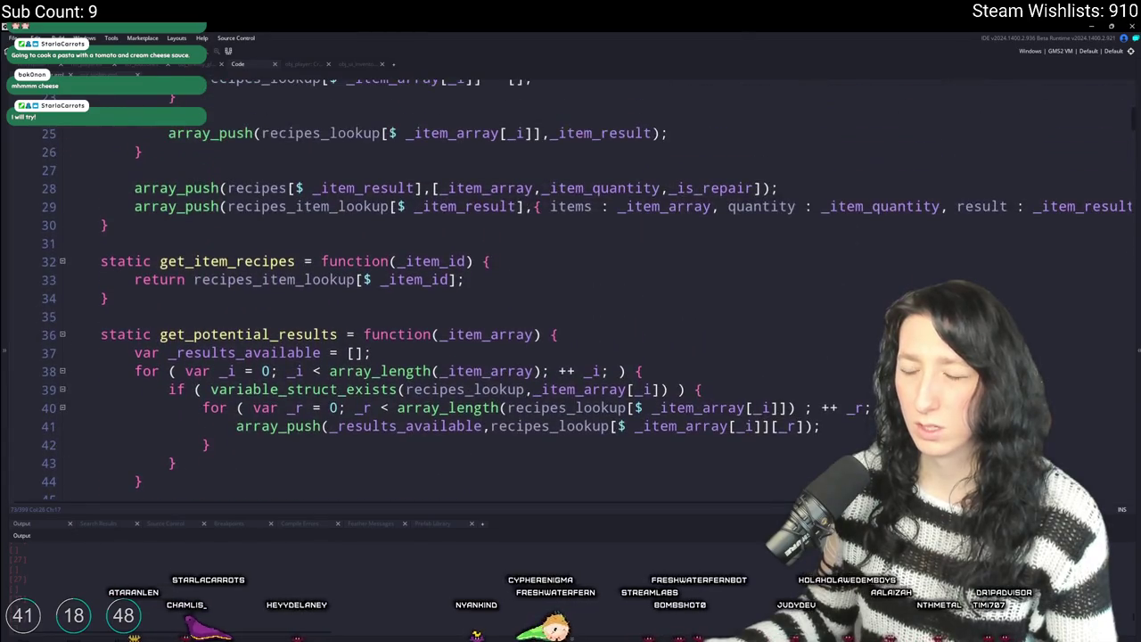
scroll(1135, 164, "down", 11)
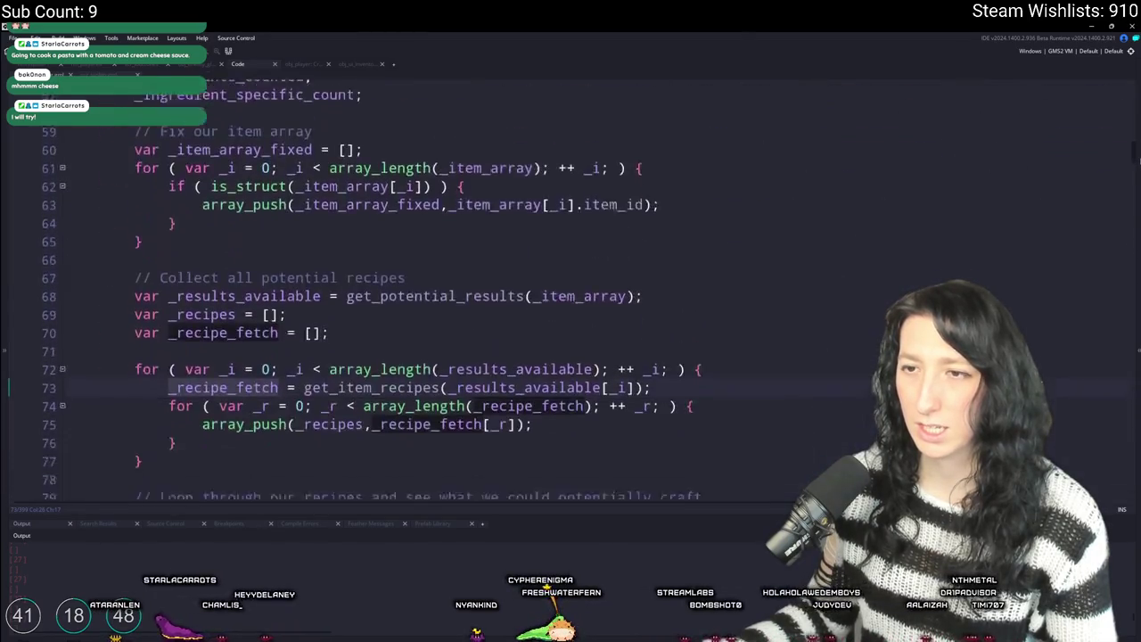
scroll(1134, 163, "down", 2)
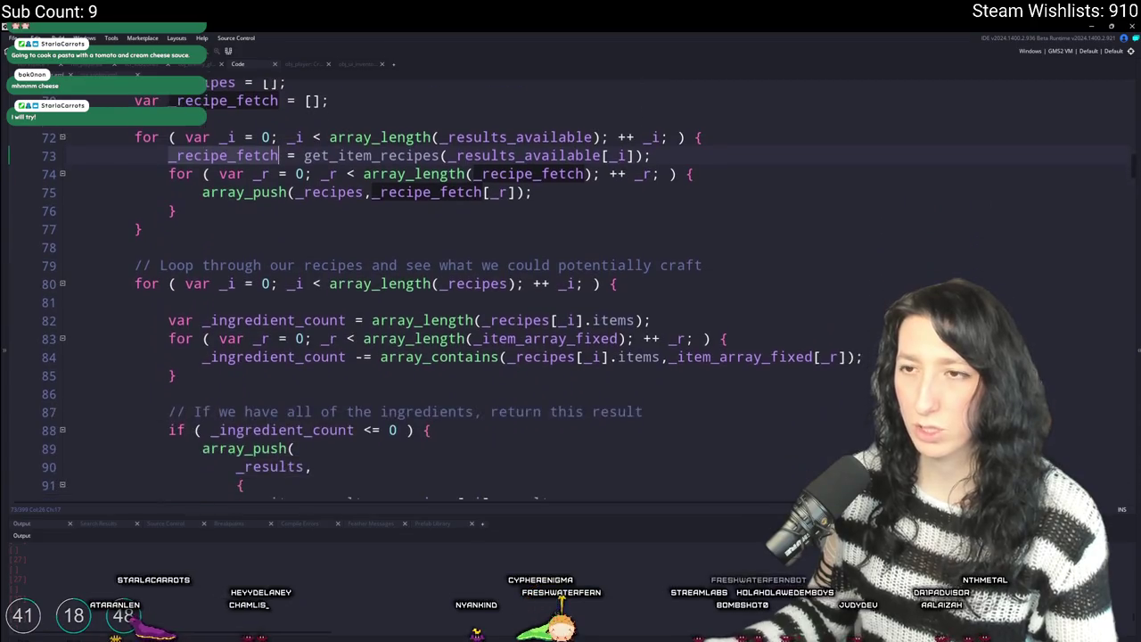
left_click(364, 190)
scroll(580, 285, "down", 1)
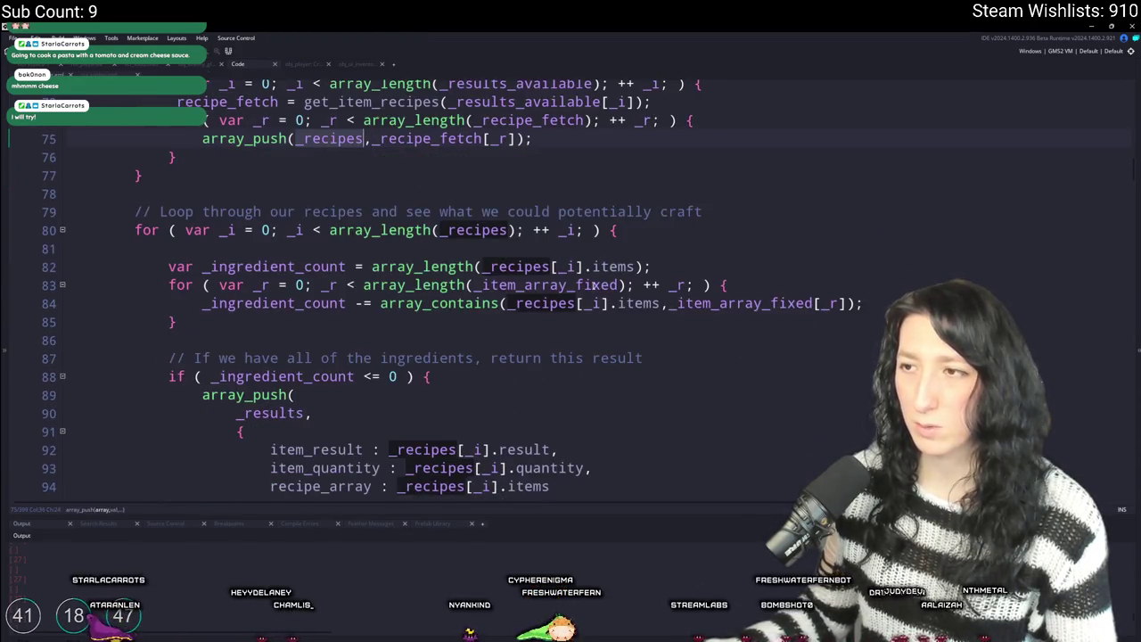
scroll(580, 286, "up", 1)
left_click(776, 300)
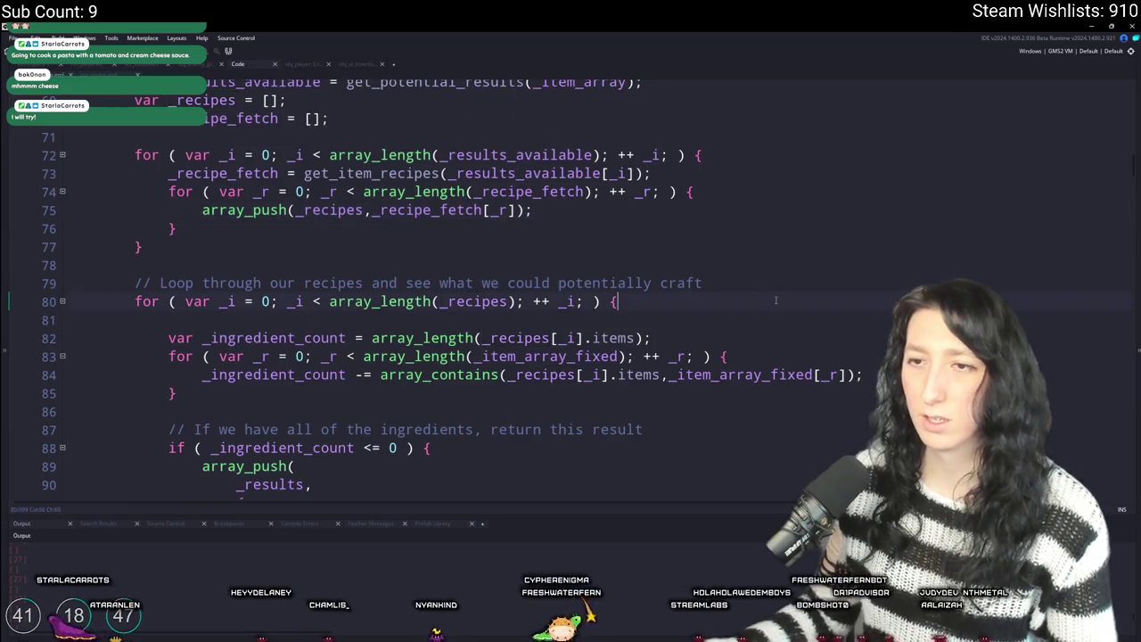
key("ctrl+shift+f")
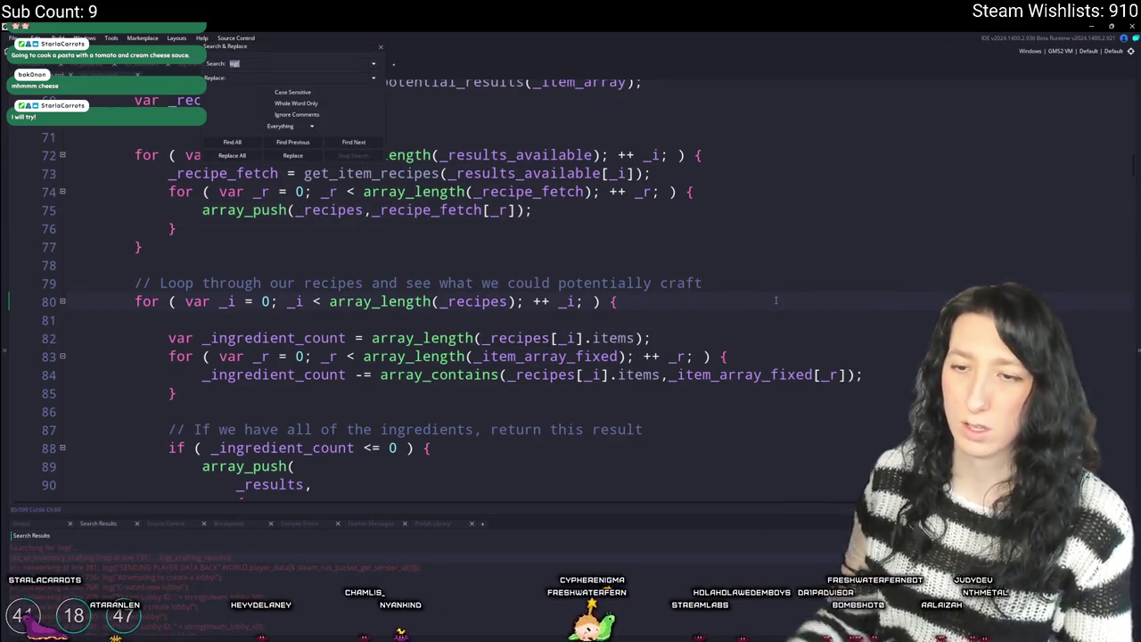
- Remove the log(_crafting_results) line found by the project search
key("Return")
left_click(91, 311)
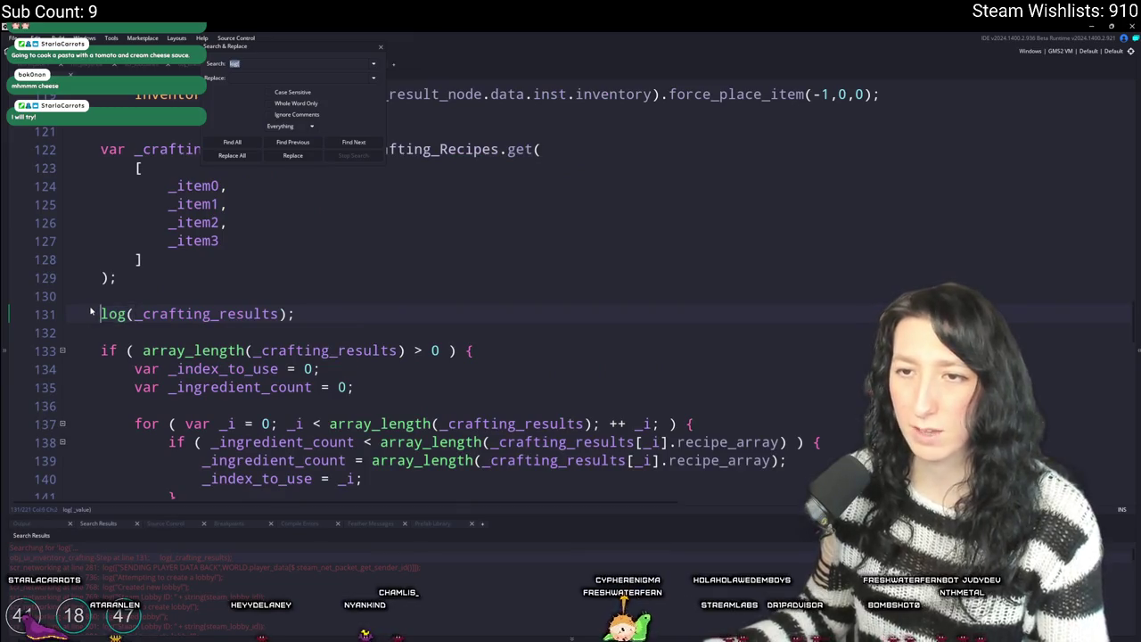
mouse_move(91, 311)
left_mouse_down()
mouse_move(299, 316)
mouse_move(308, 267)
left_mouse_up()
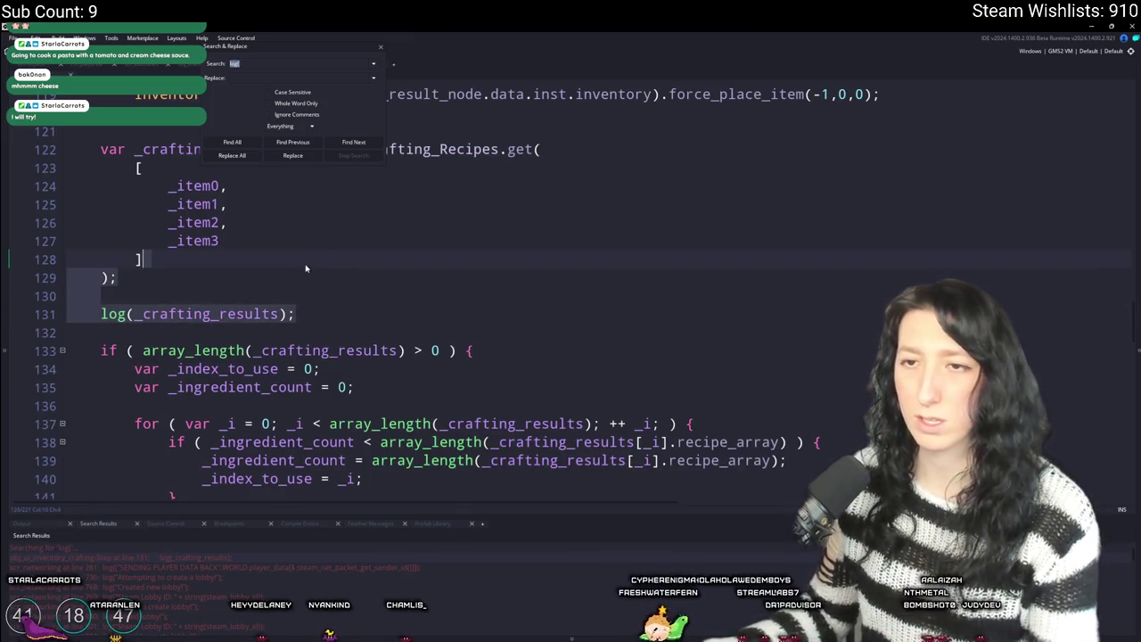
key("BackSpace")
left_click(380, 47)
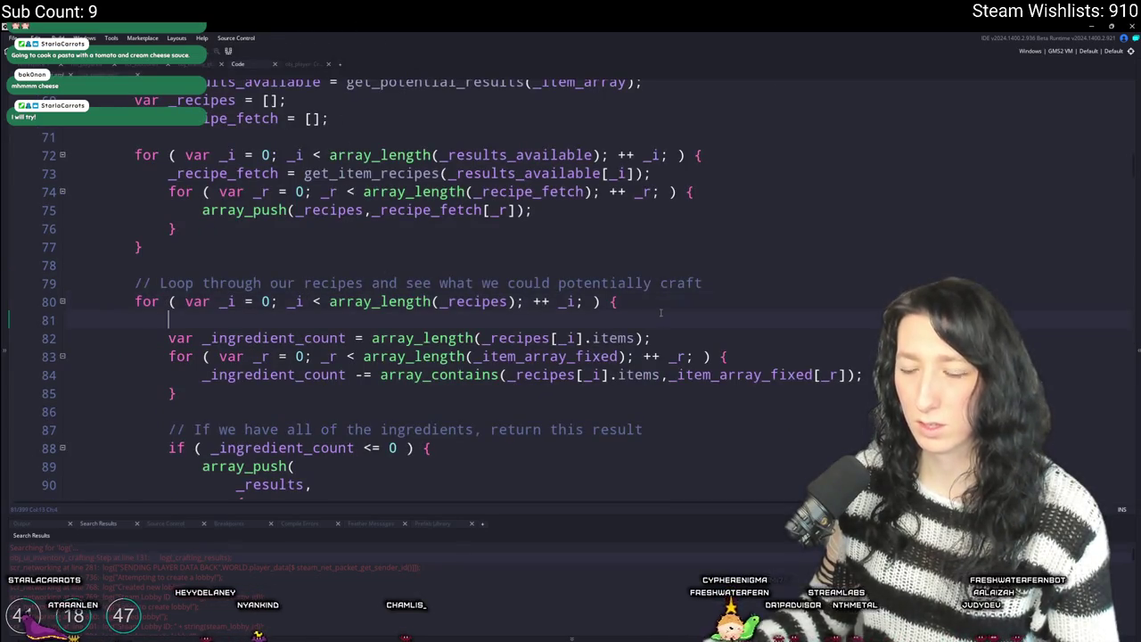
scroll(678, 268, "down", 2)
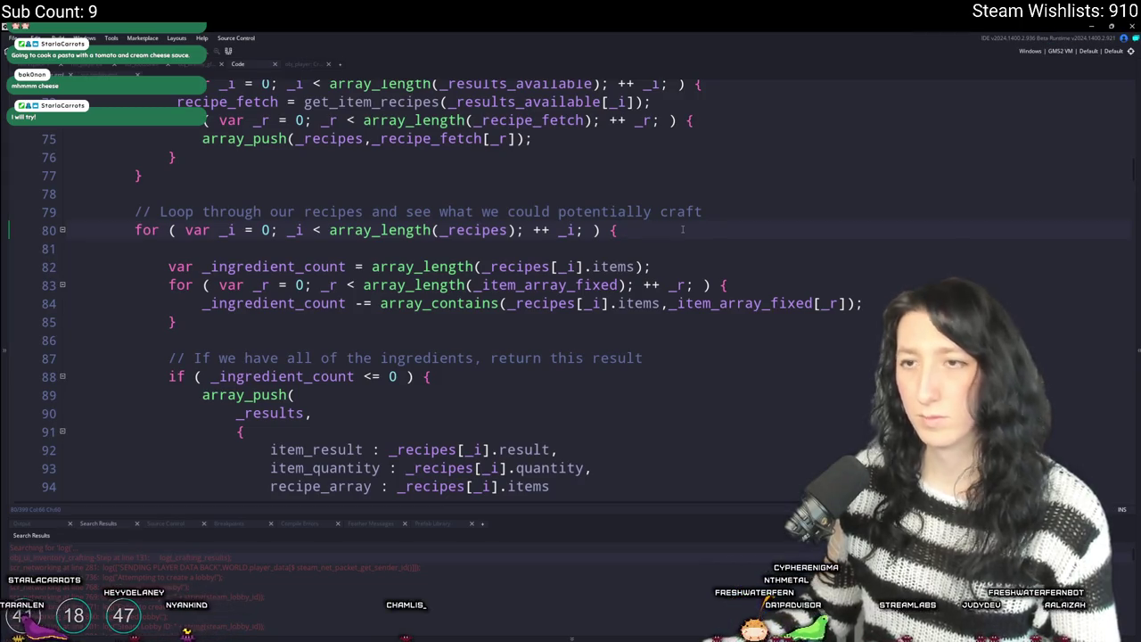
- Put a log(_recipes) call above the recipe loop and open the game's Load World screen
key("Return")
key("ctrl+z")
key("ctrl+z")
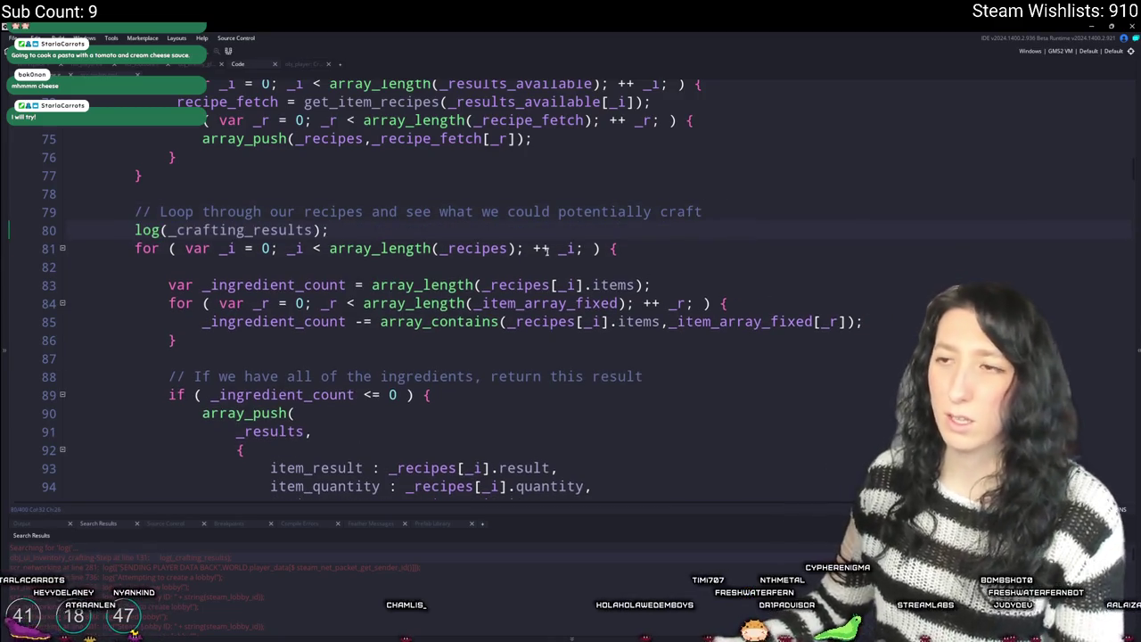
double_click(473, 248)
key("ctrl+c")
double_click(237, 230)
key("ctrl+v")
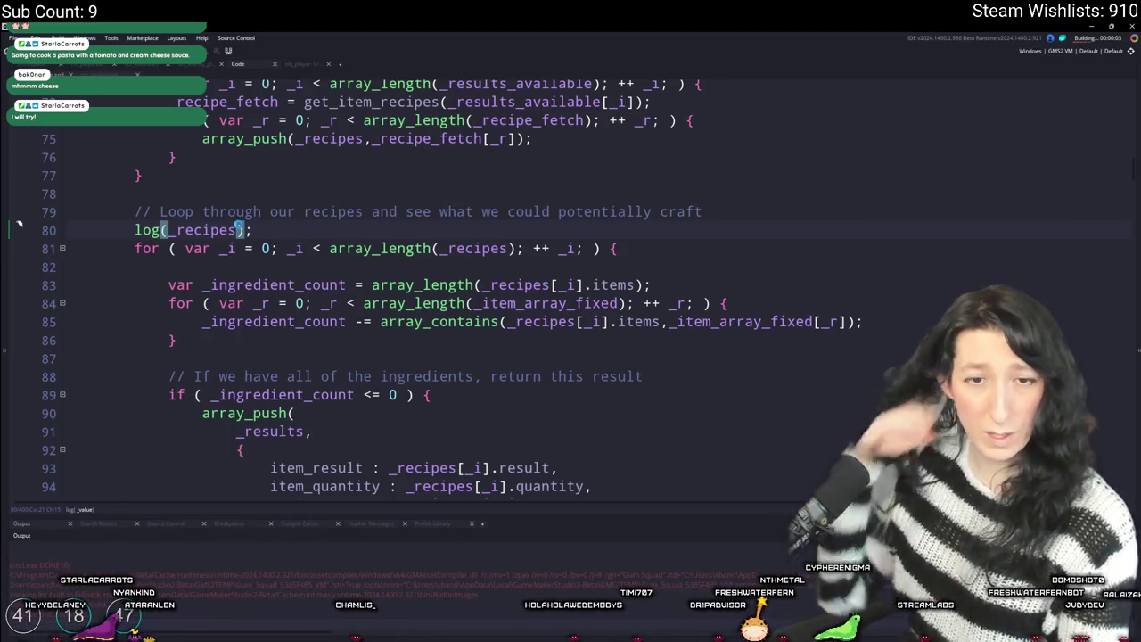
scroll(294, 214, "down", 1)
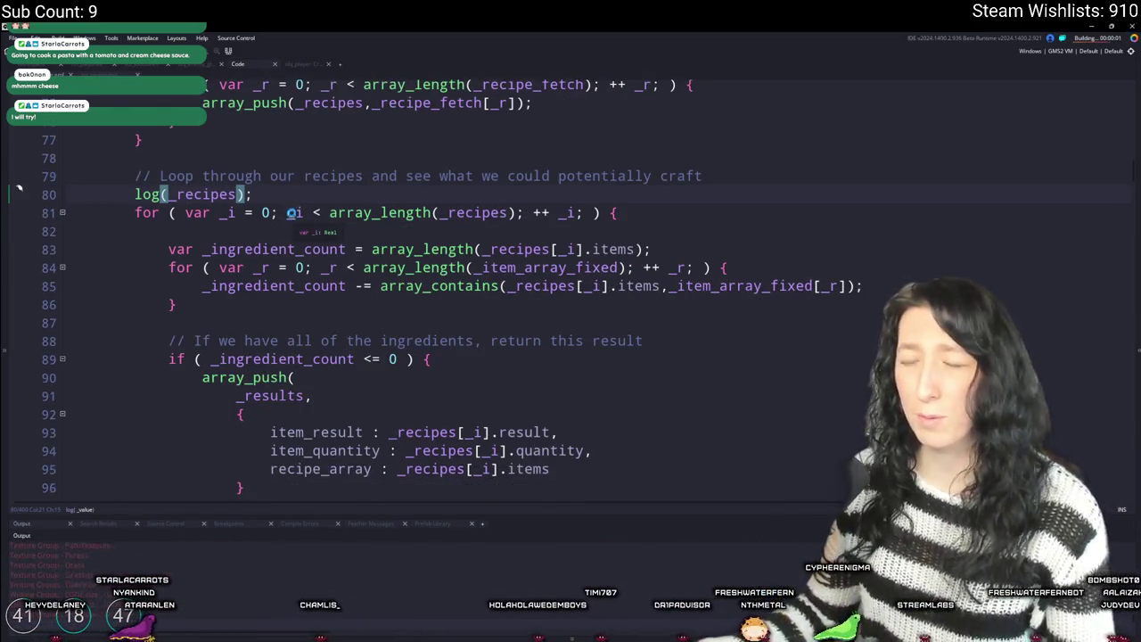
scroll(294, 214, "down", 3)
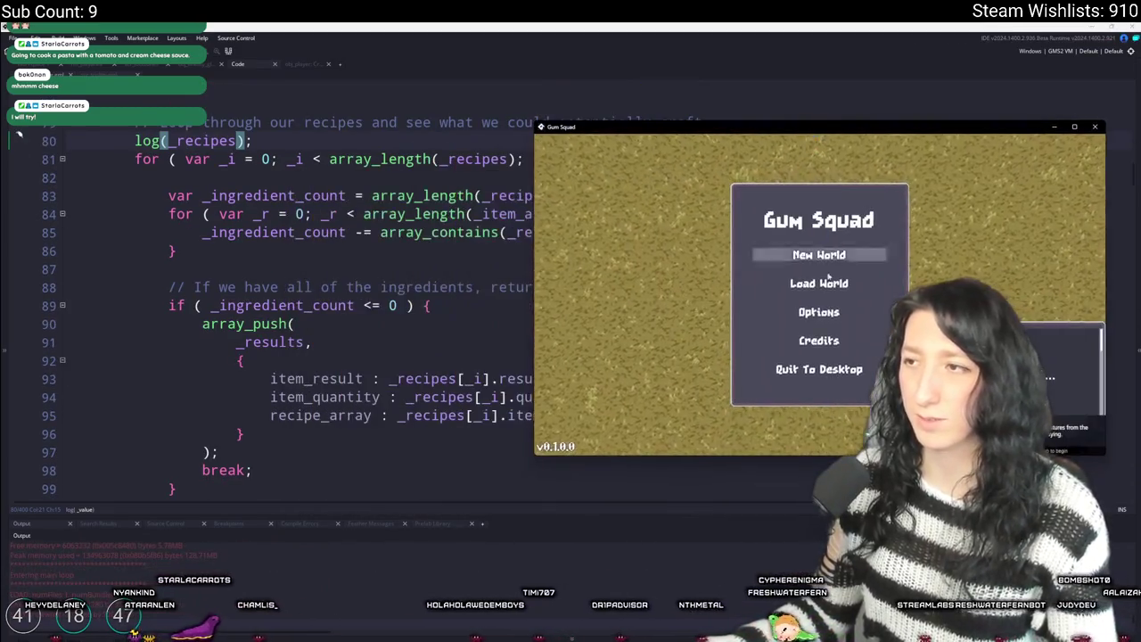
left_click(817, 280)
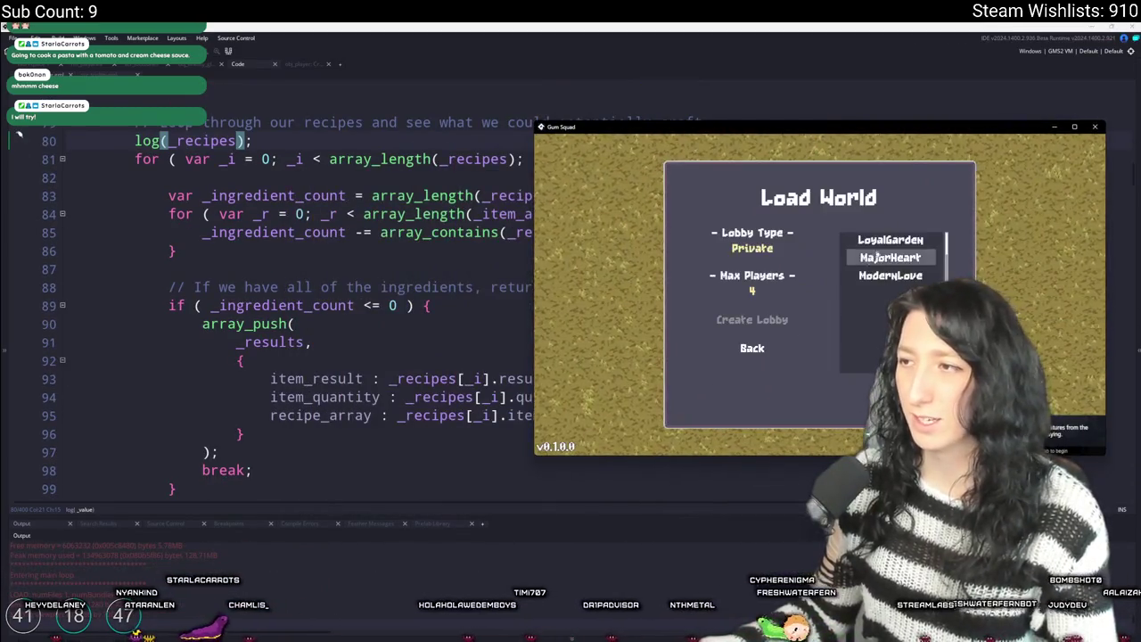
- Start the MajorHeart world, put an item in the top-left crafting slot, and switch back to the IDE
left_click(889, 257)
left_click(751, 319)
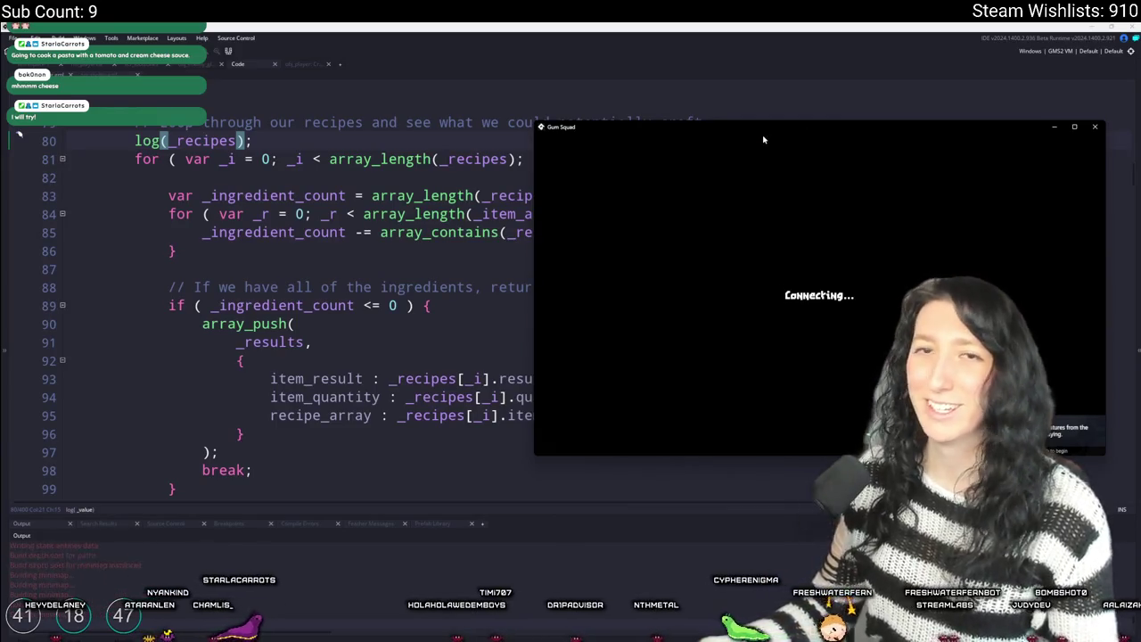
key("e")
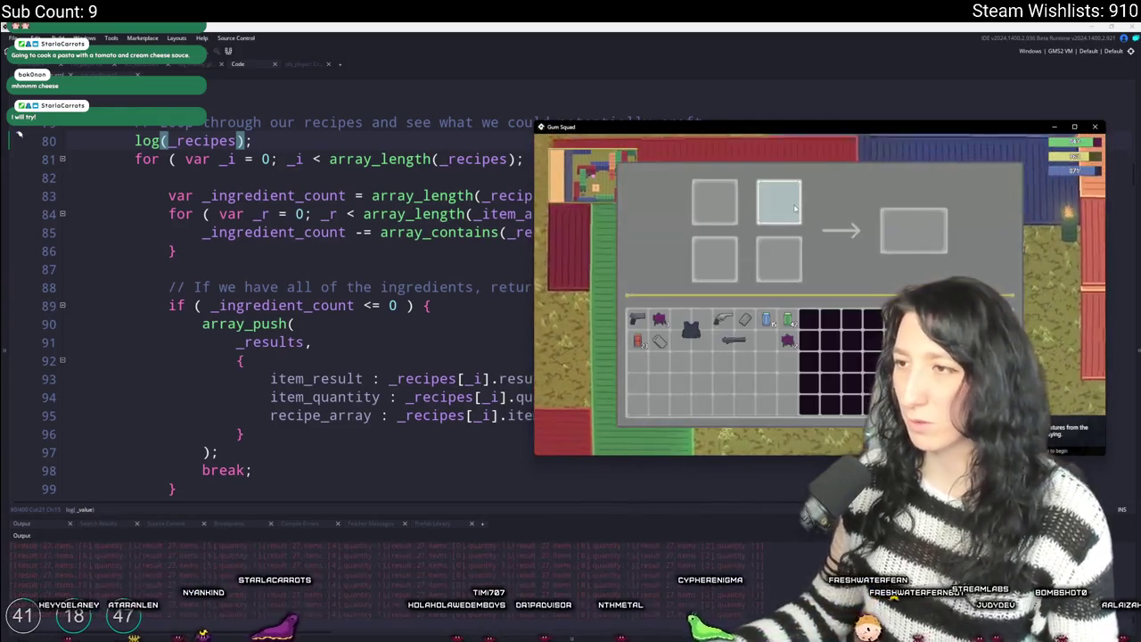
left_click(737, 327)
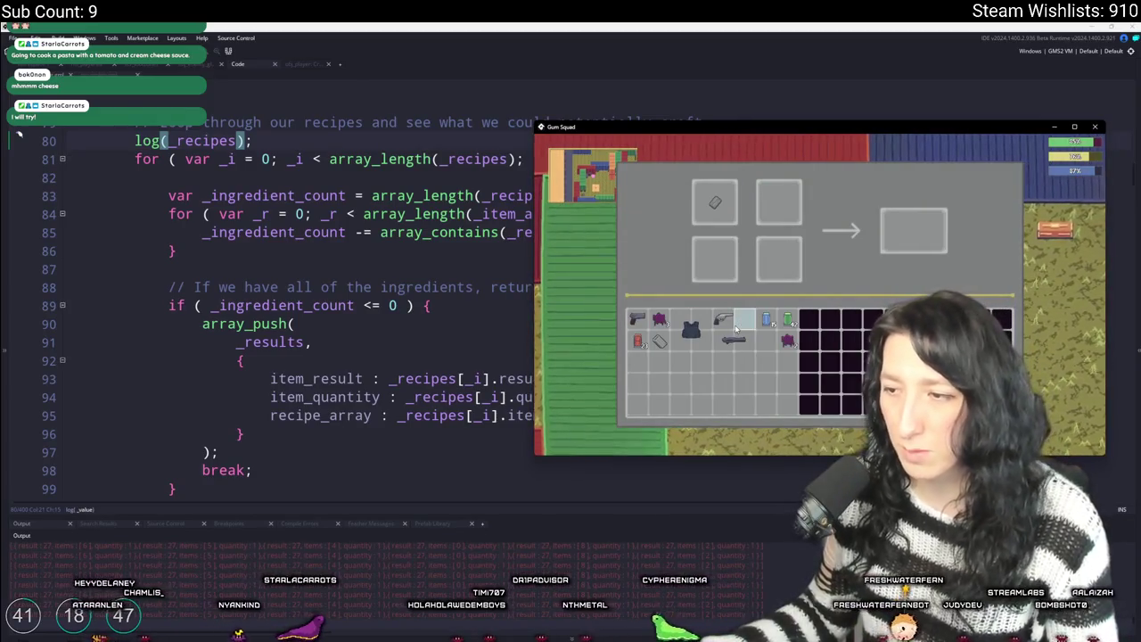
key("alt+Tab")
key("alt+Tab")
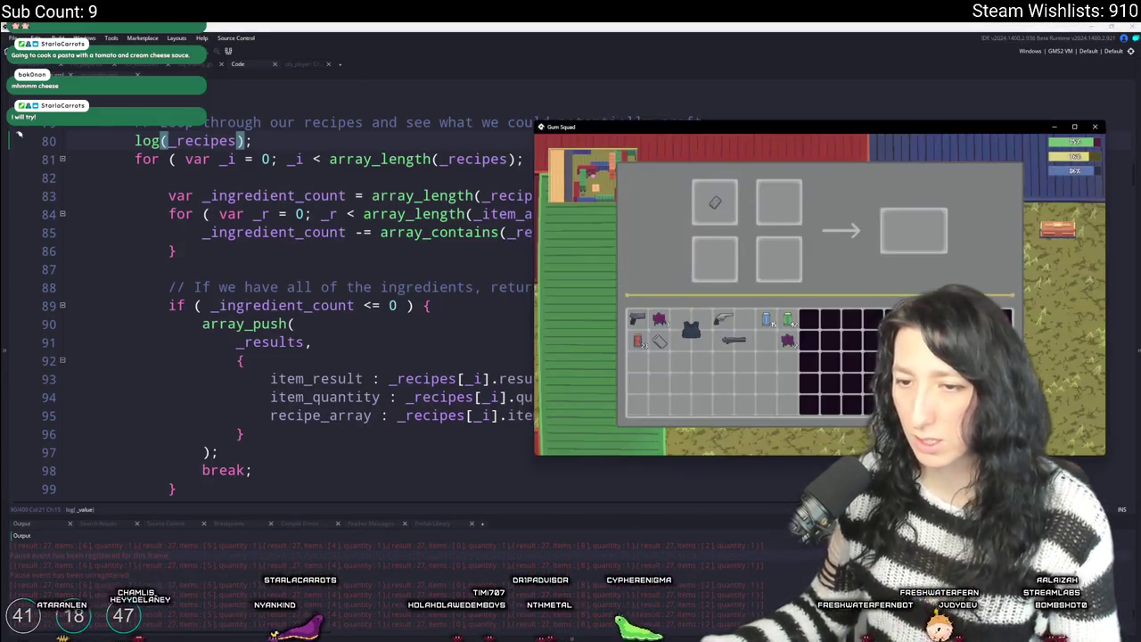
key("alt+Tab")
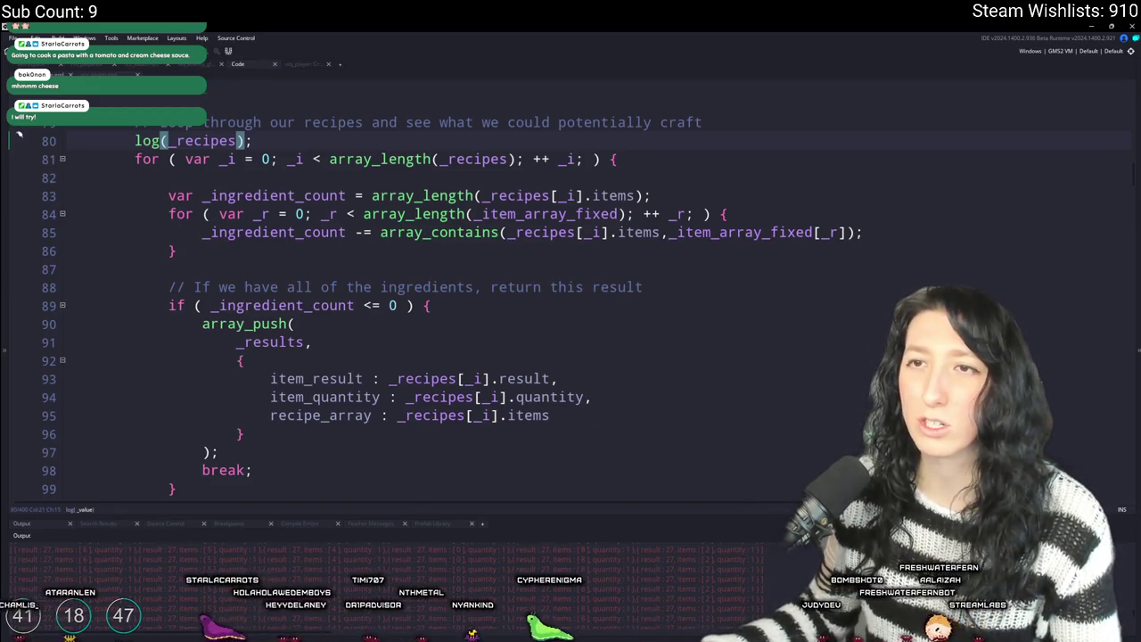
- Open the scr_ item script and browse the ItemIds enum entries
key("ctrl+t")
type("scr_")
key("Return")
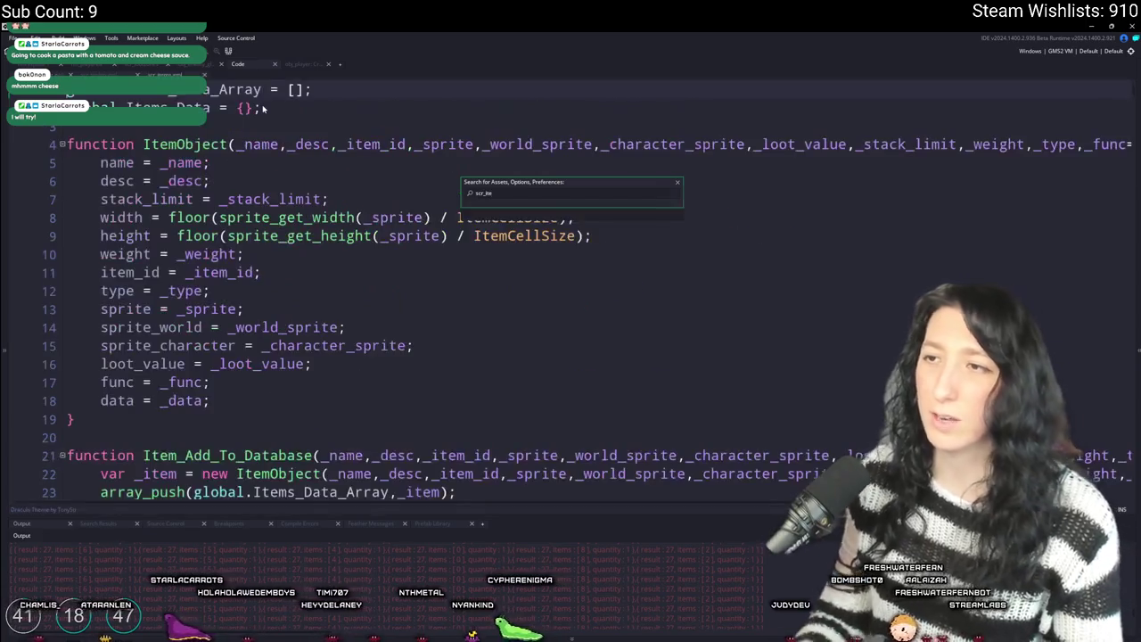
scroll(201, 343, "down", 15)
scroll(201, 343, "down", 20)
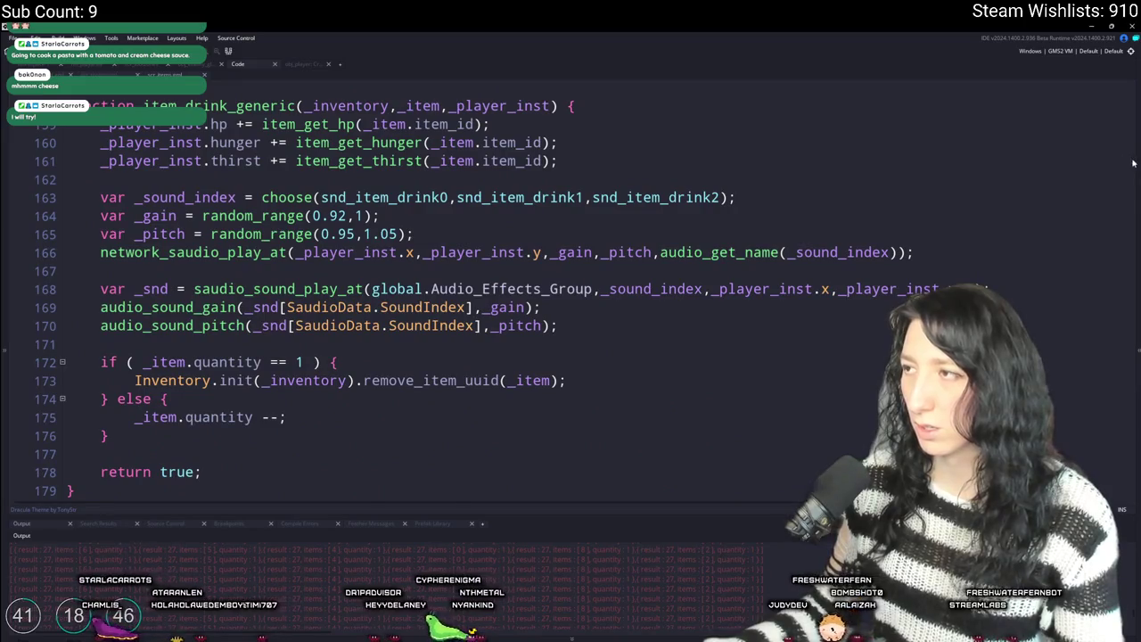
scroll(1133, 163, "down", 20)
scroll(1133, 164, "up", 12)
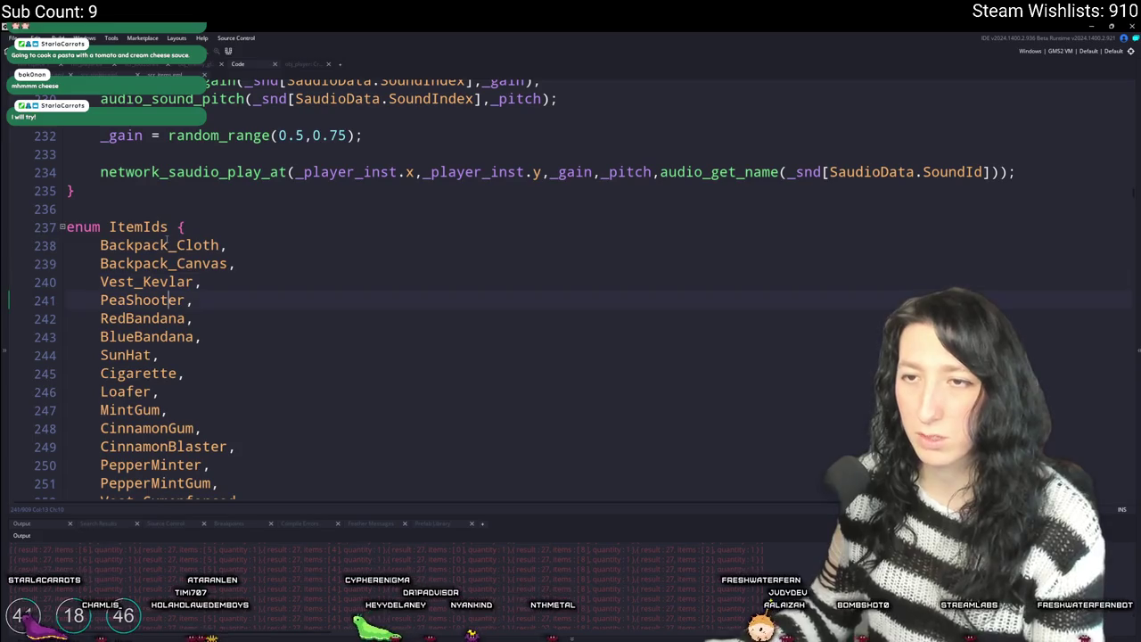
key("Down")
key("Down")
key("Down")
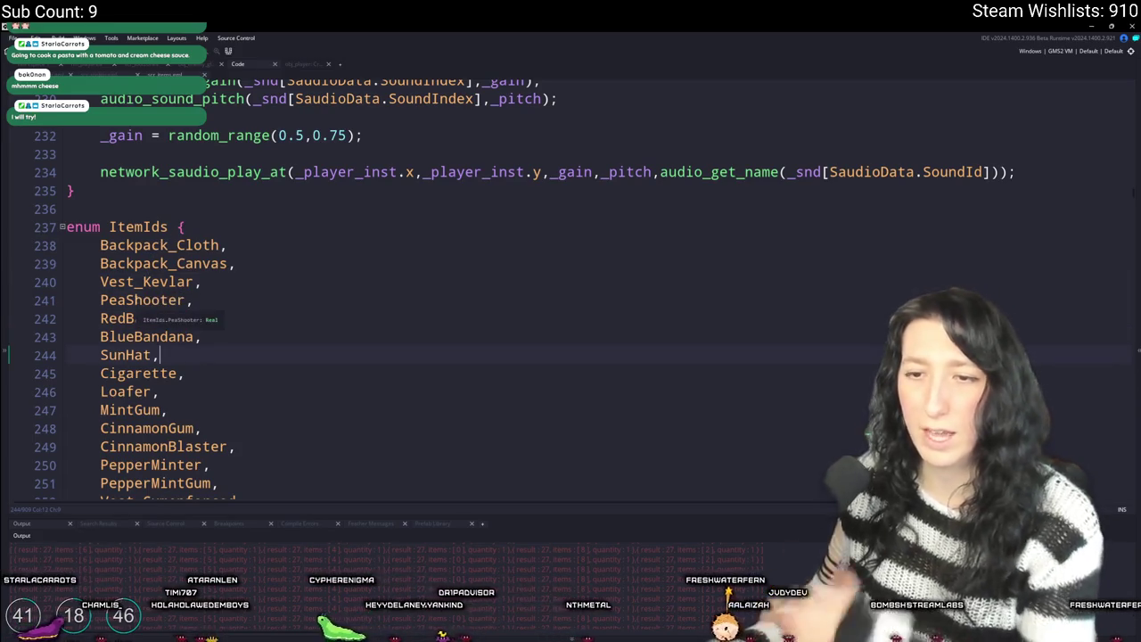
scroll(125, 375, "up", 1)
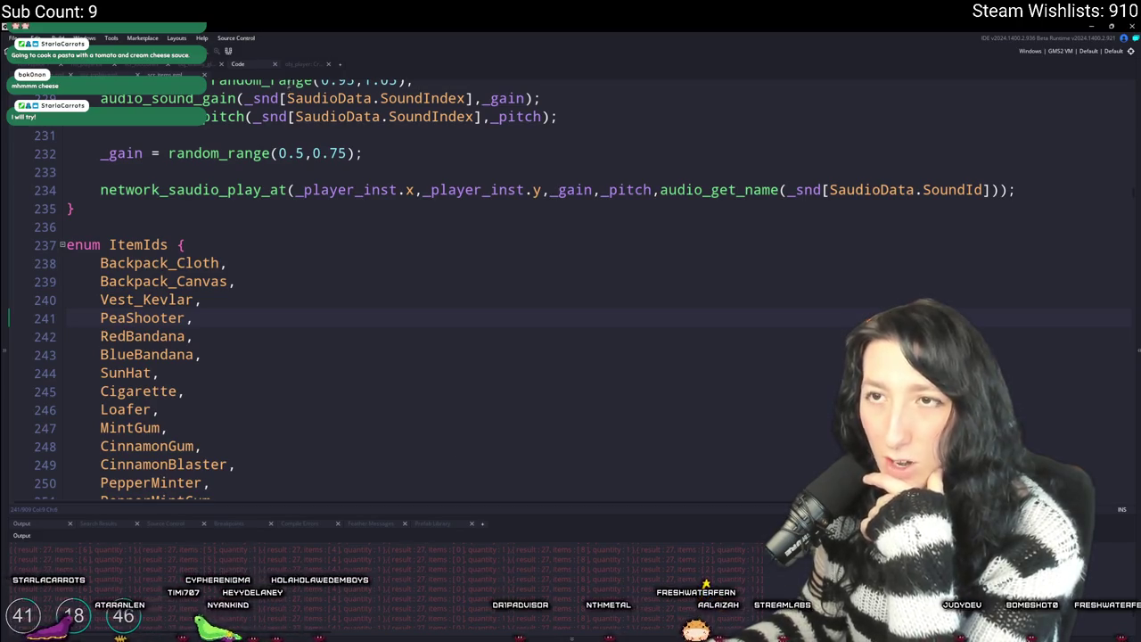
- Back in the crafting code, delete the log(_recipes) line from the loop
left_click(216, 78)
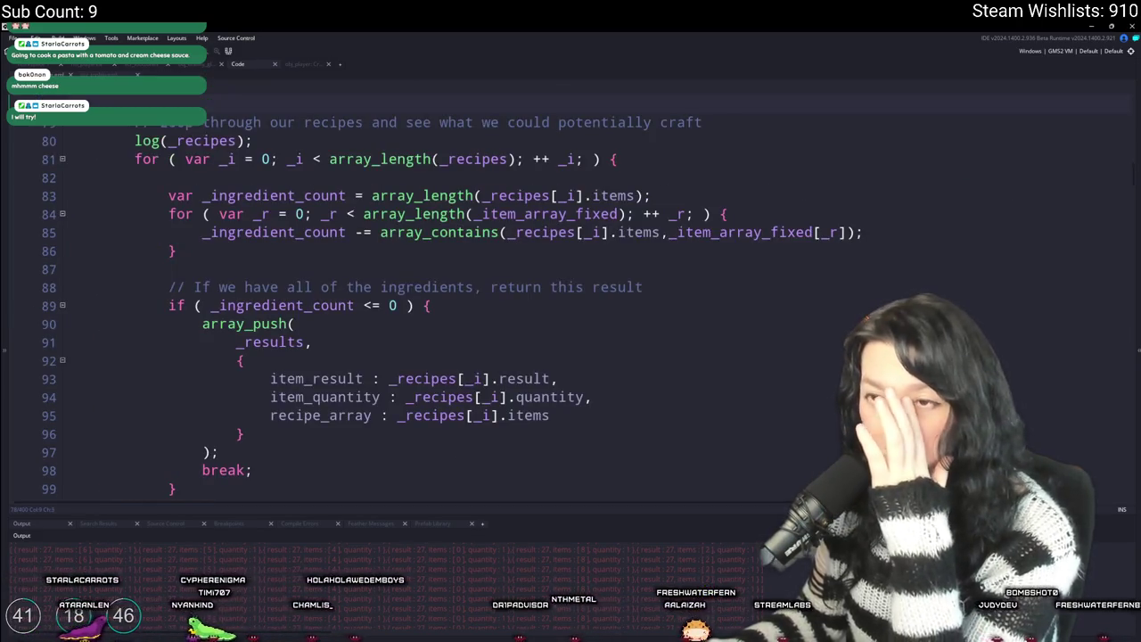
scroll(248, 363, "up", 5)
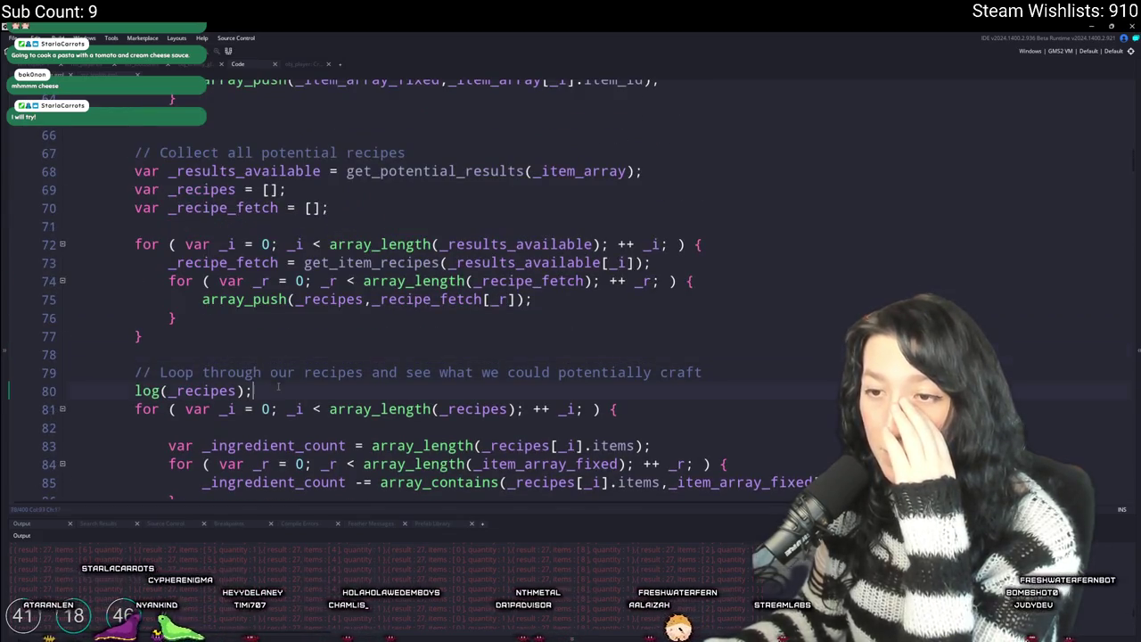
left_click_drag(255, 390, 704, 373)
key("BackSpace")
scroll(159, 346, "up", 2)
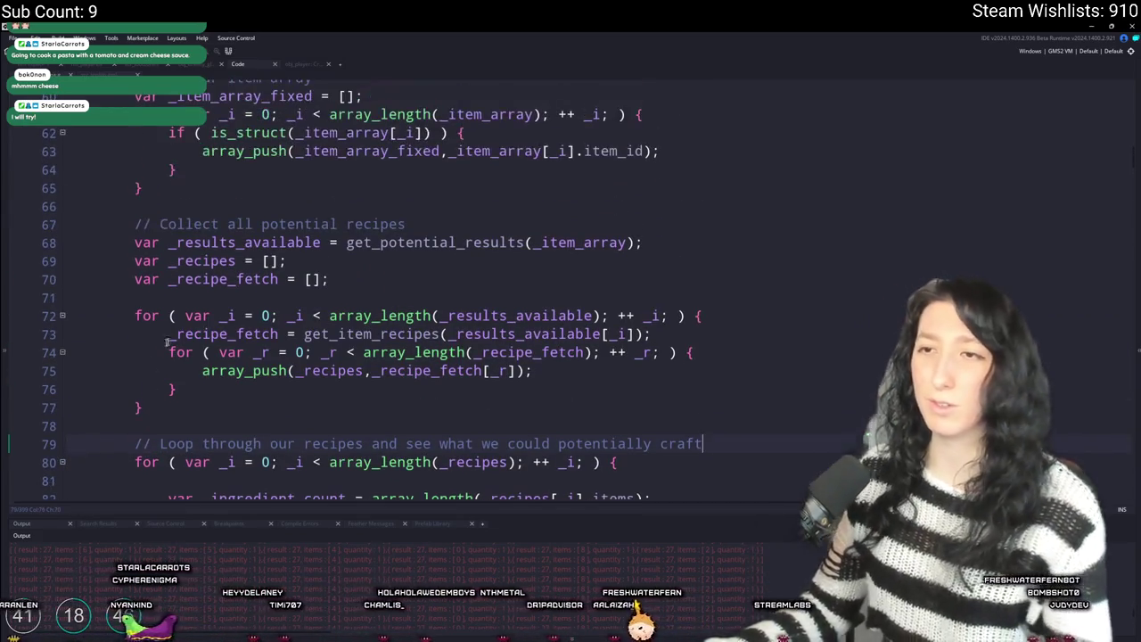
scroll(208, 161, "up", 5)
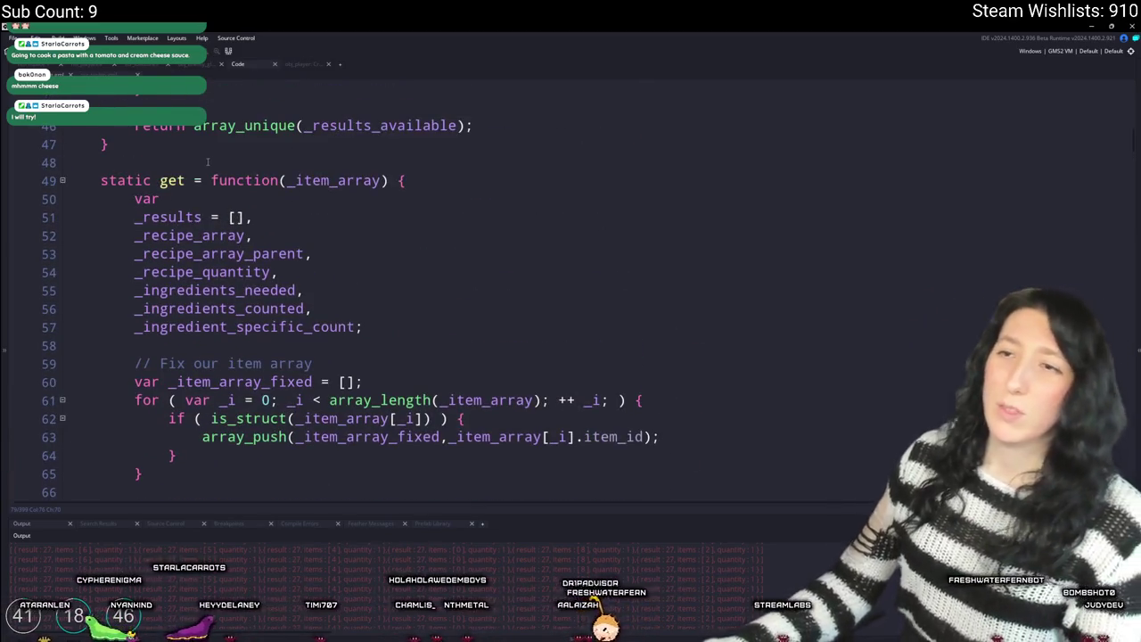
- Add log(_recipes) right after the get function's local variable declarations
double_click(334, 180)
scroll(401, 236, "down", 2)
left_click(400, 237)
key("Return")
key("Return")
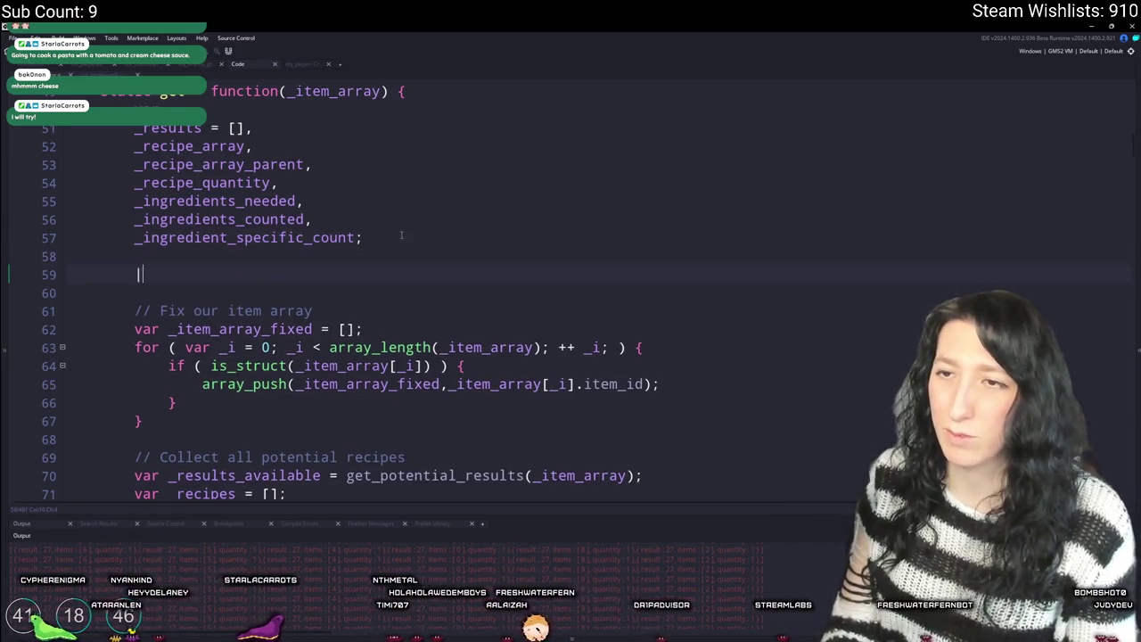
key("BackSpace")
key("BackSpace")
scroll(401, 234, "down", 2)
scroll(366, 239, "up", 3)
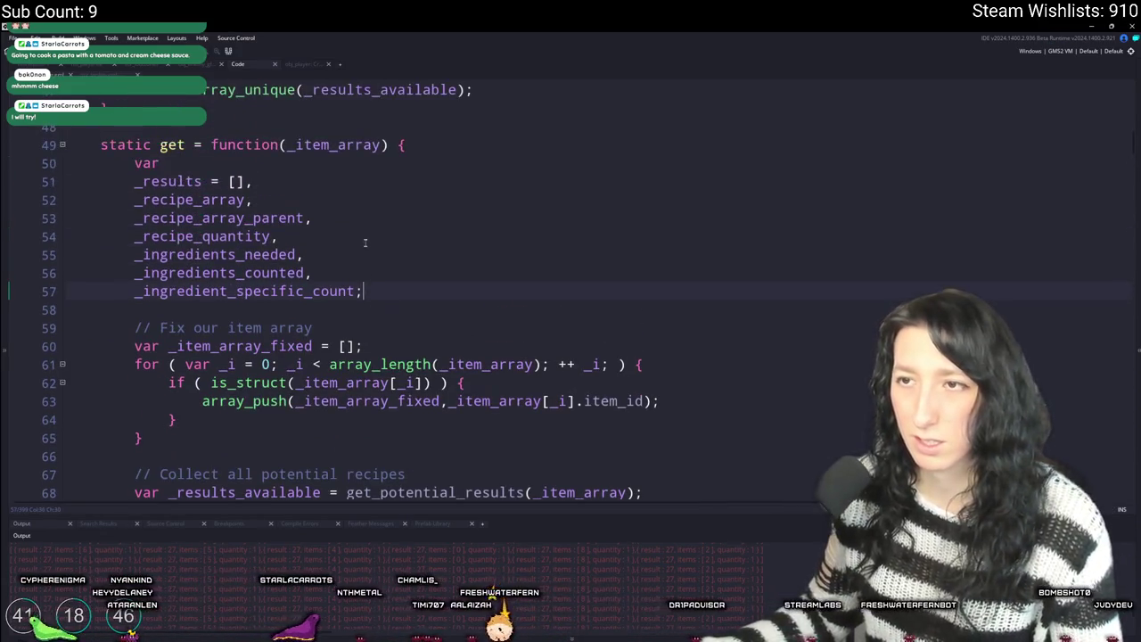
scroll(320, 188, "down", 1)
key("Return")
key("Return")
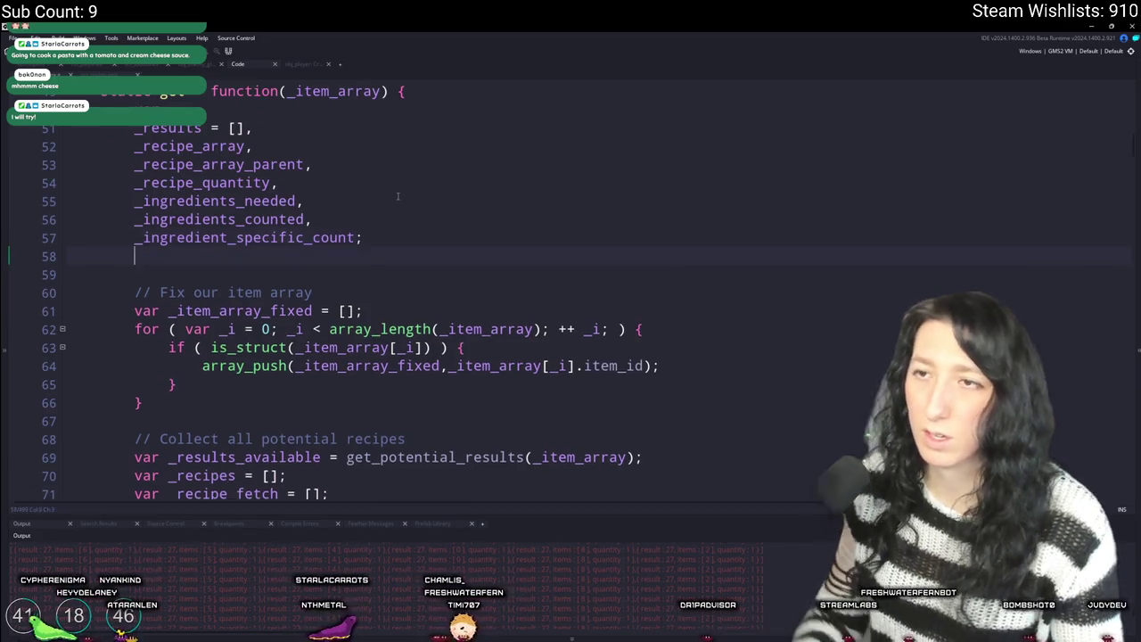
type("log(*_recipes")
key("BackSpace")
key("BackSpace")
key("BackSpace")
- Change the get function's log call to log(_item_array) and run the game
type("_recipes")
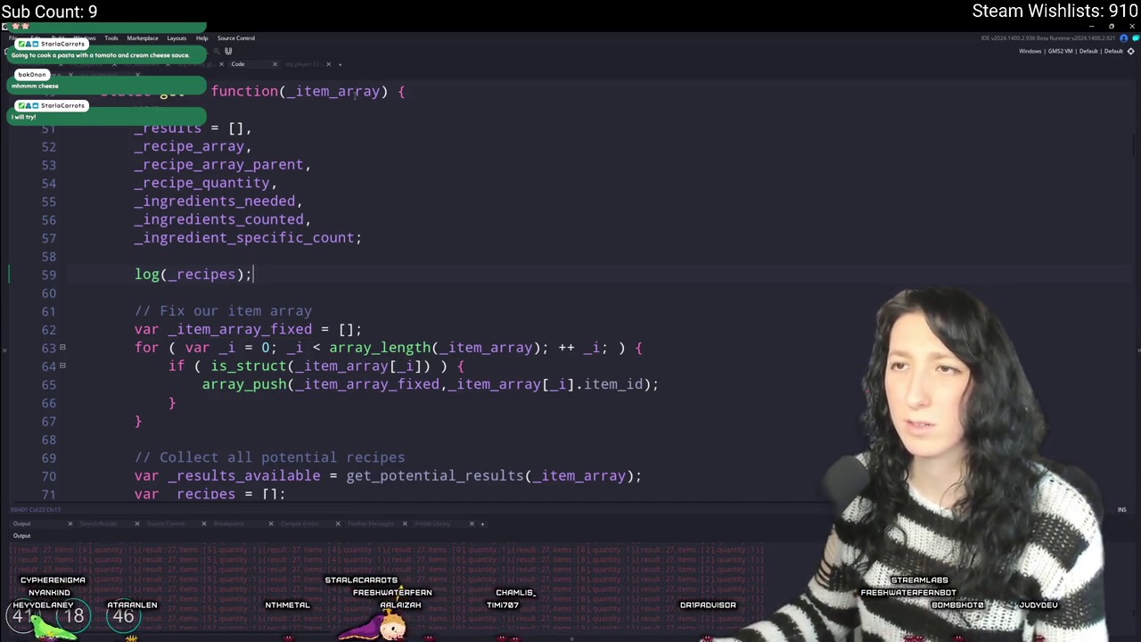
left_click(355, 94)
left_click(219, 274)
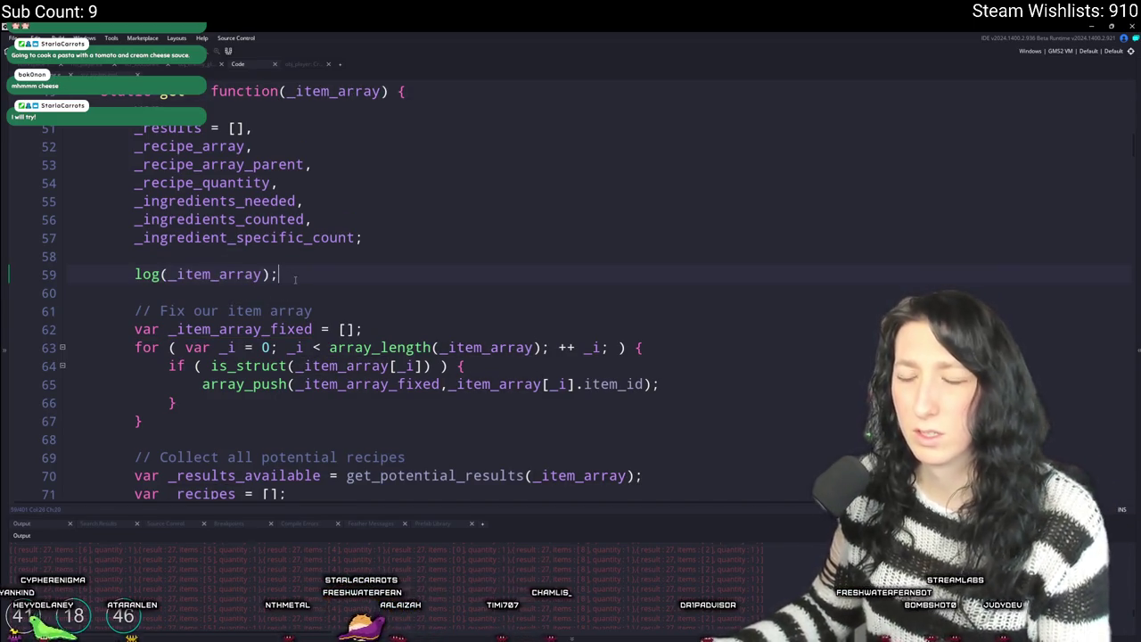
key("F5")
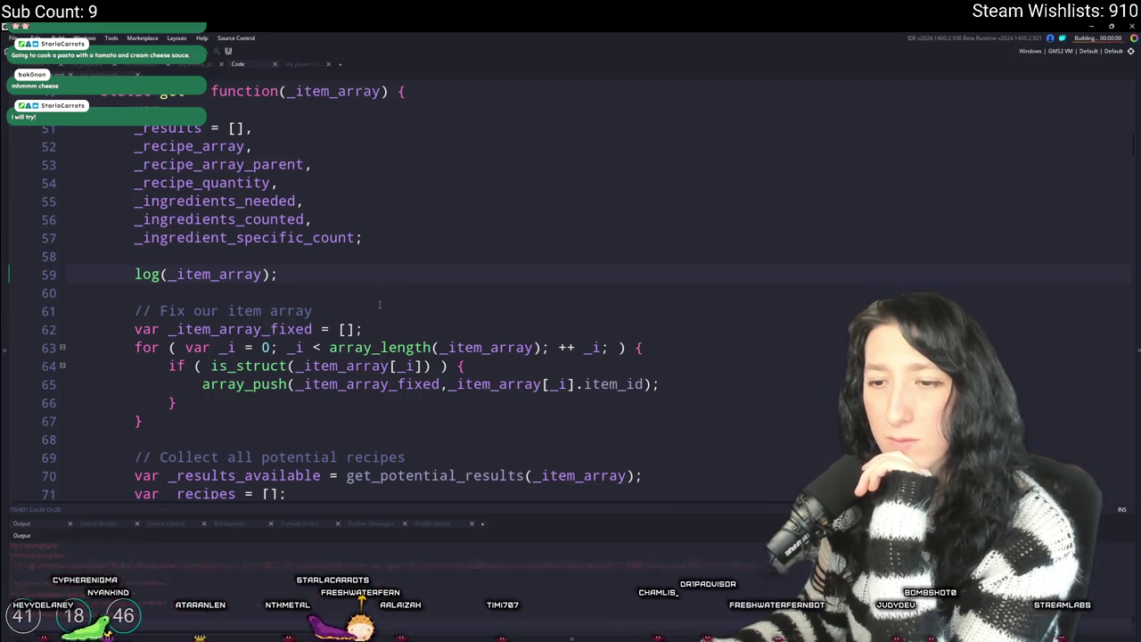
- Create a lobby and open the crafting panel, then delete the temporary log line
left_click(536, 264)
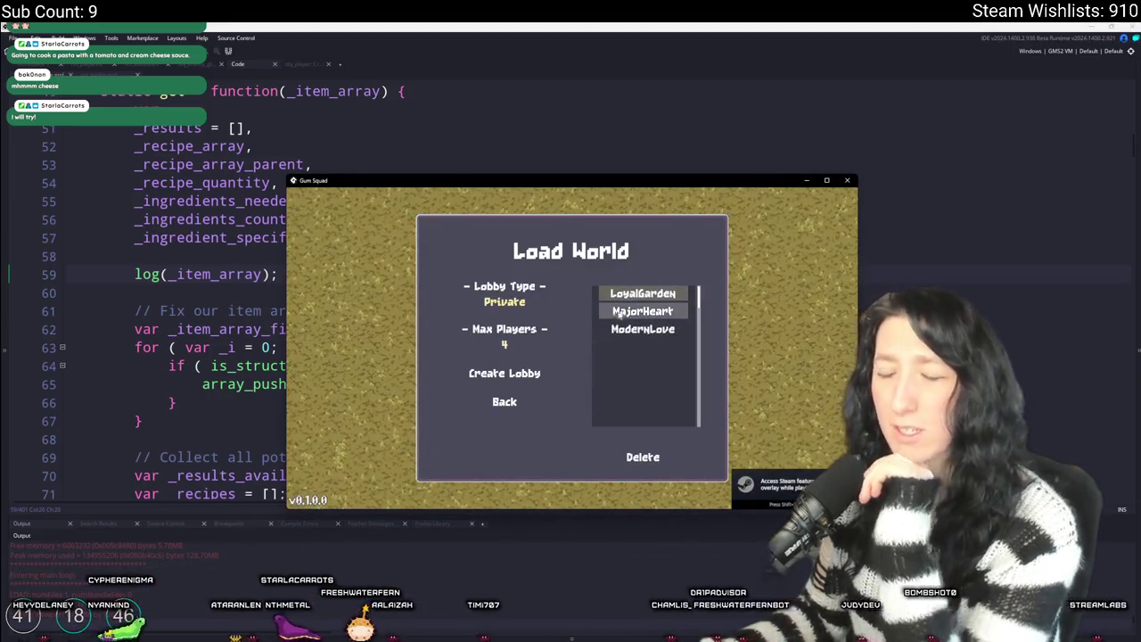
left_click(519, 373)
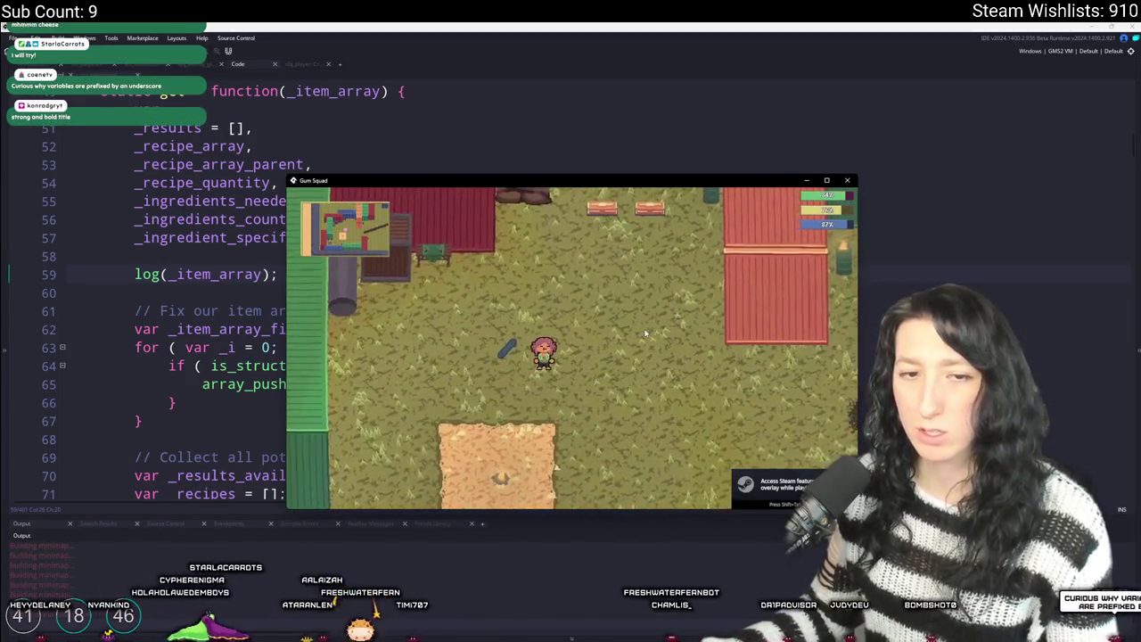
key("Tab")
key("Tab")
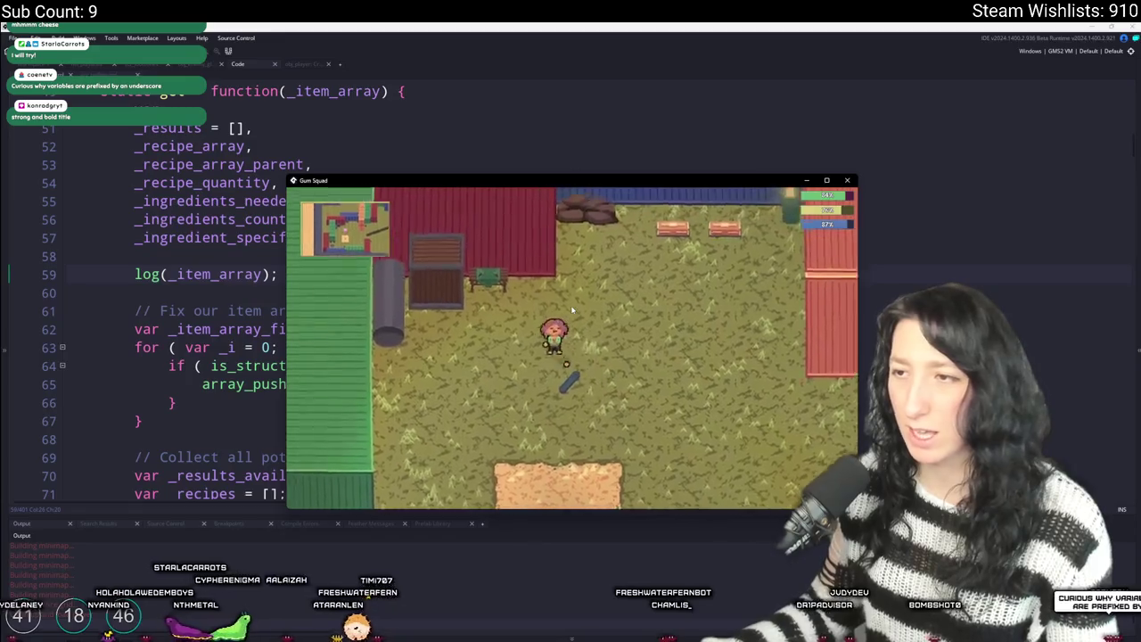
key("c")
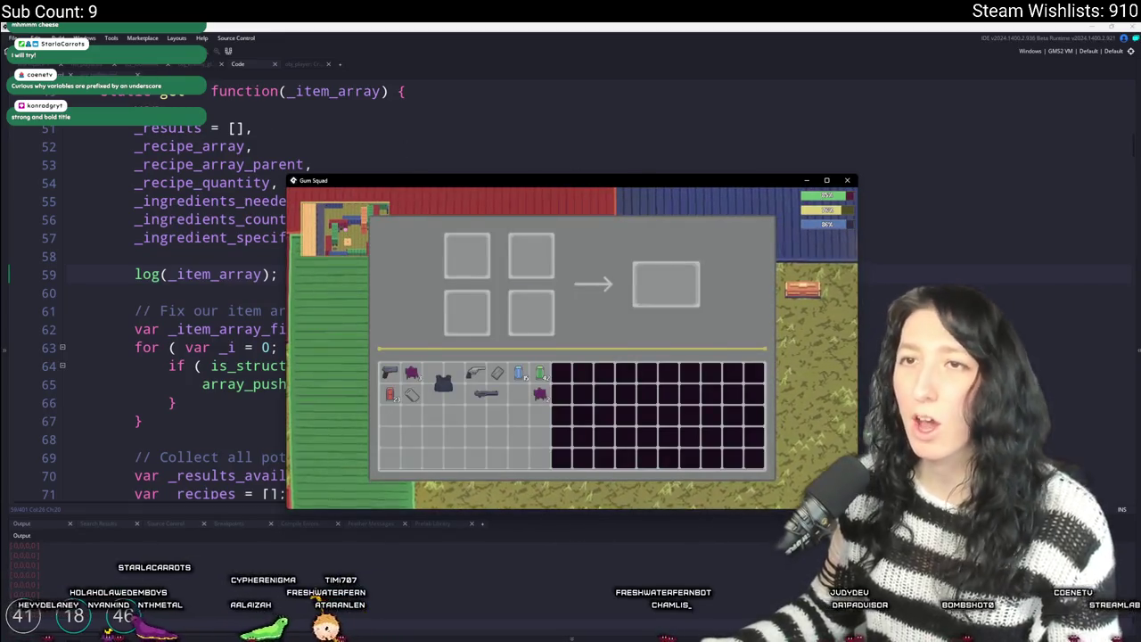
left_click_drag(283, 274, 434, 241)
key("BackSpace")
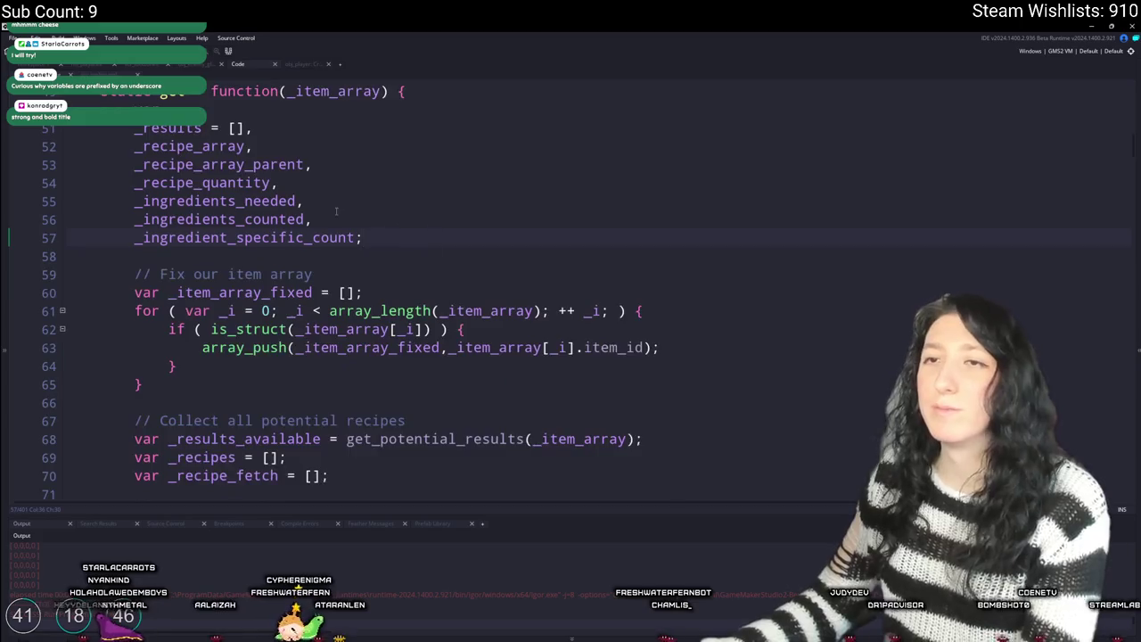
- Add log(_item_array_fixed) on a new line after the item-fixing loop
scroll(327, 227, "up", 2)
scroll(339, 321, "down", 3)
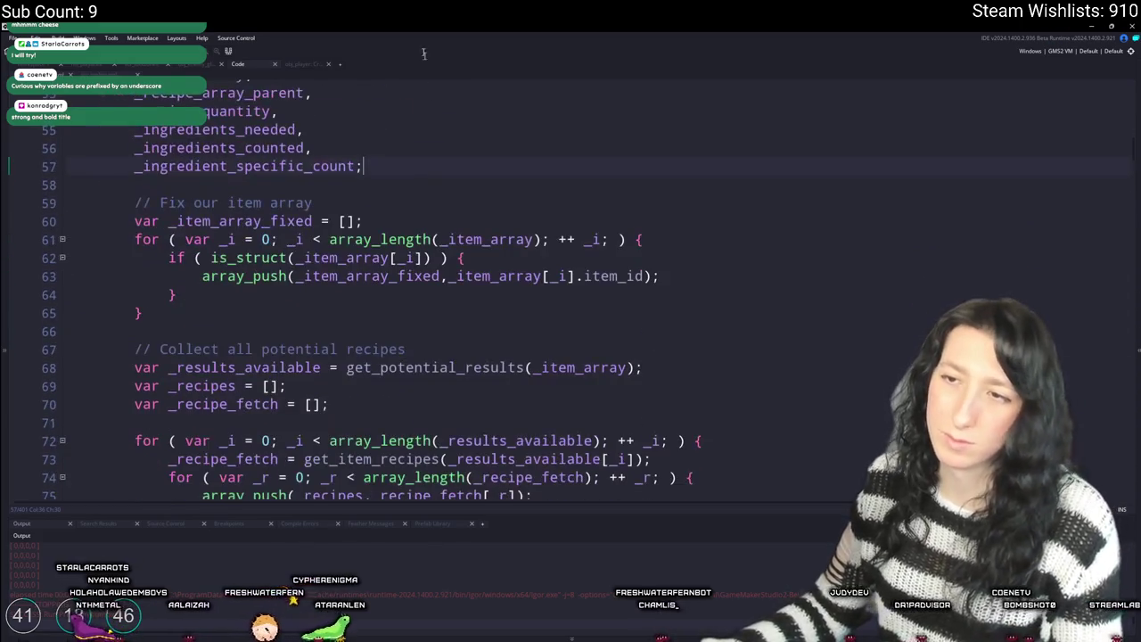
left_click(339, 276)
scroll(661, 427, "down", 3)
scroll(661, 427, "down", 1)
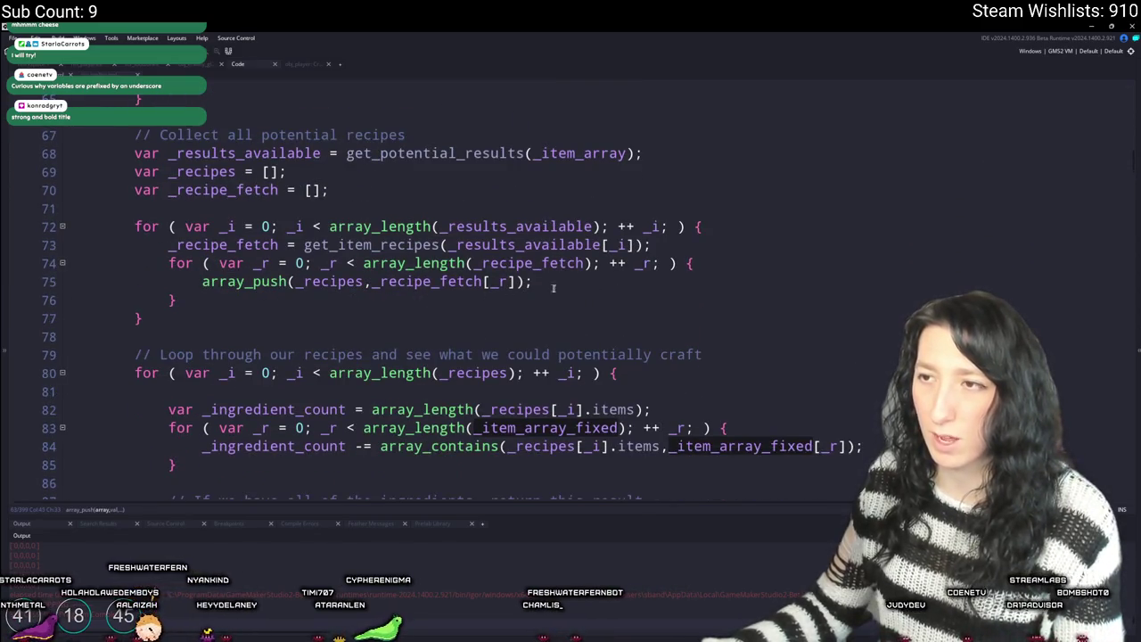
scroll(527, 282, "down", 4)
scroll(554, 324, "up", 4)
scroll(554, 325, "up", 4)
left_click(276, 281)
key("Return")
key("Return")
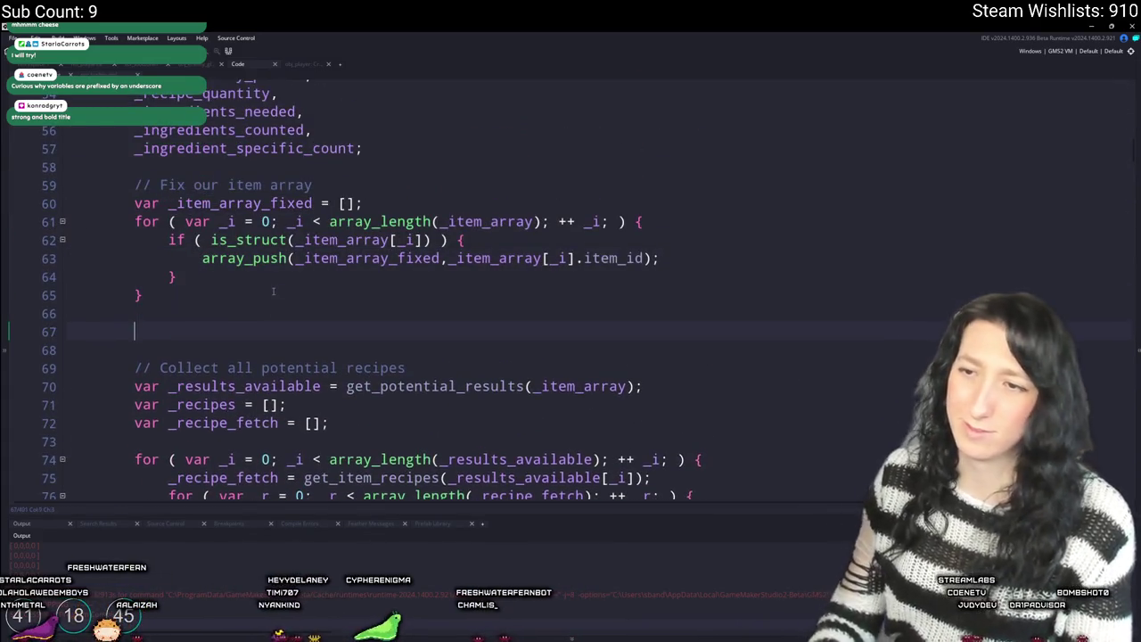
type("log(_item_array_fixed);")
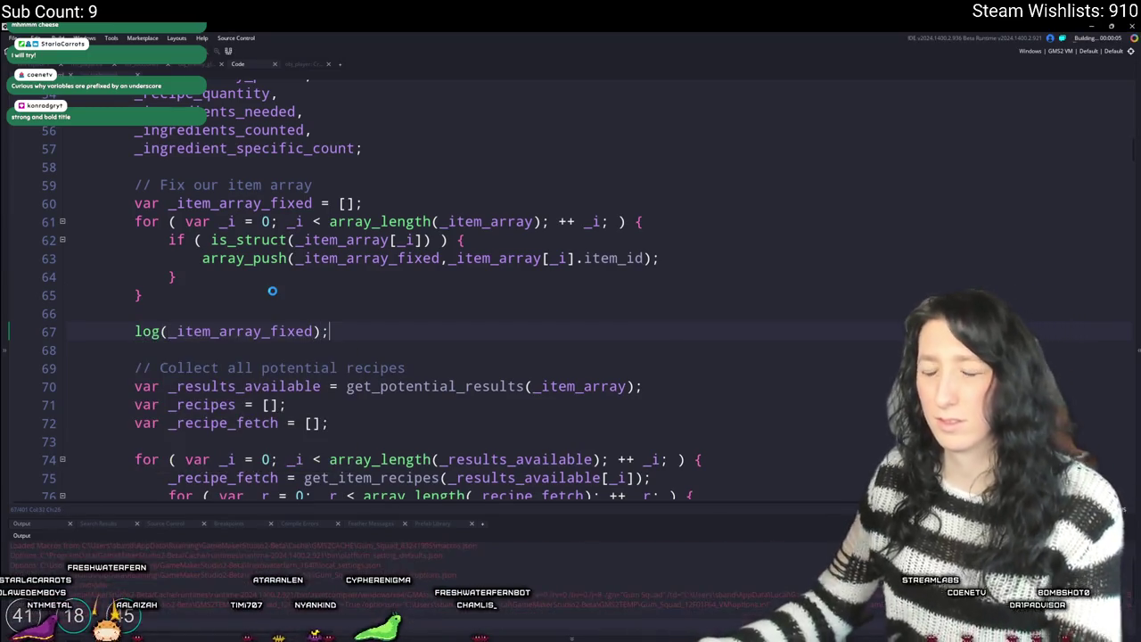
- Pass _item_array_fixed to get_potential_results, remove the log line, and open Load World
double_click(579, 386)
type("_item_array_fixed")
left_click_drag(542, 331, 535, 307)
key("BackSpace")
key("BackSpace")
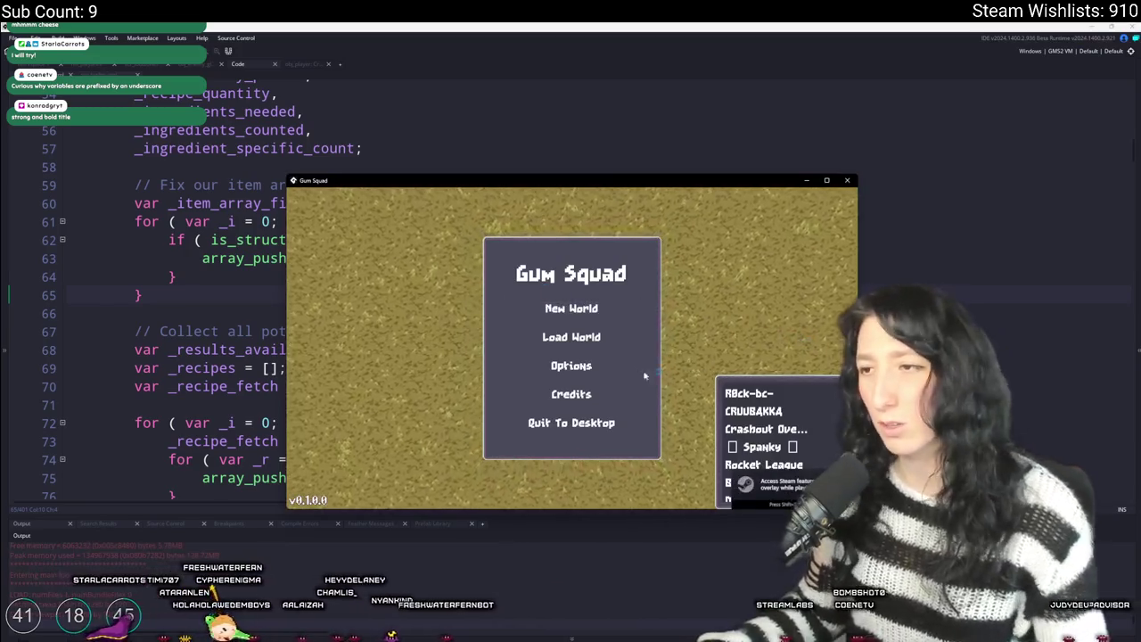
left_click(595, 334)
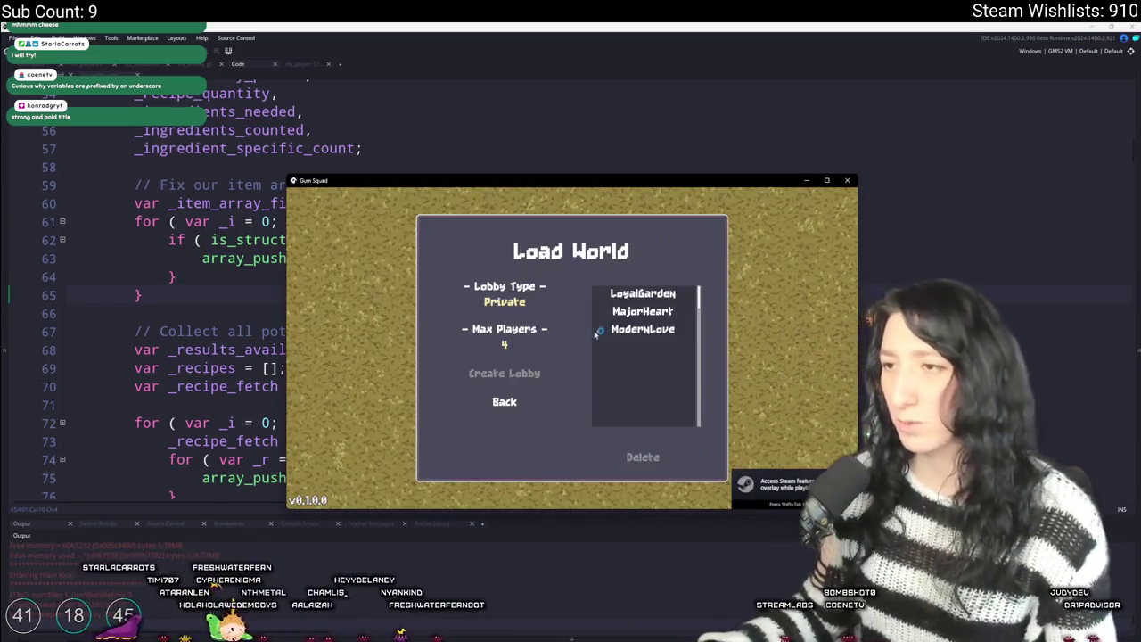
- Load the MajorHeart world in a maximized window and open the inventory
left_click(621, 312)
left_click(478, 374)
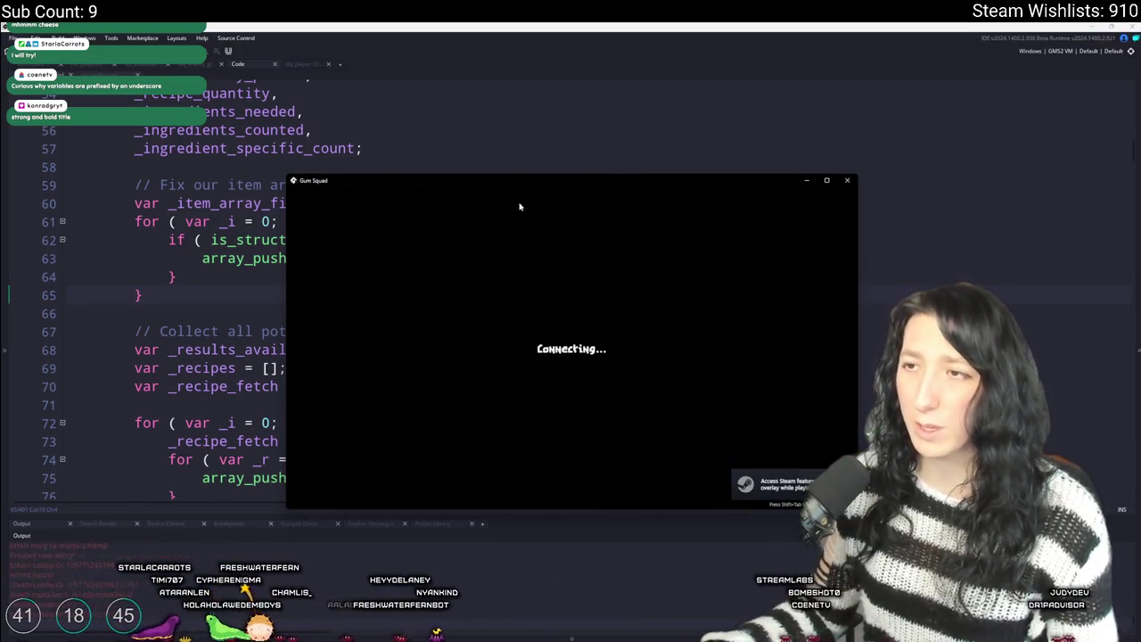
double_click(523, 183)
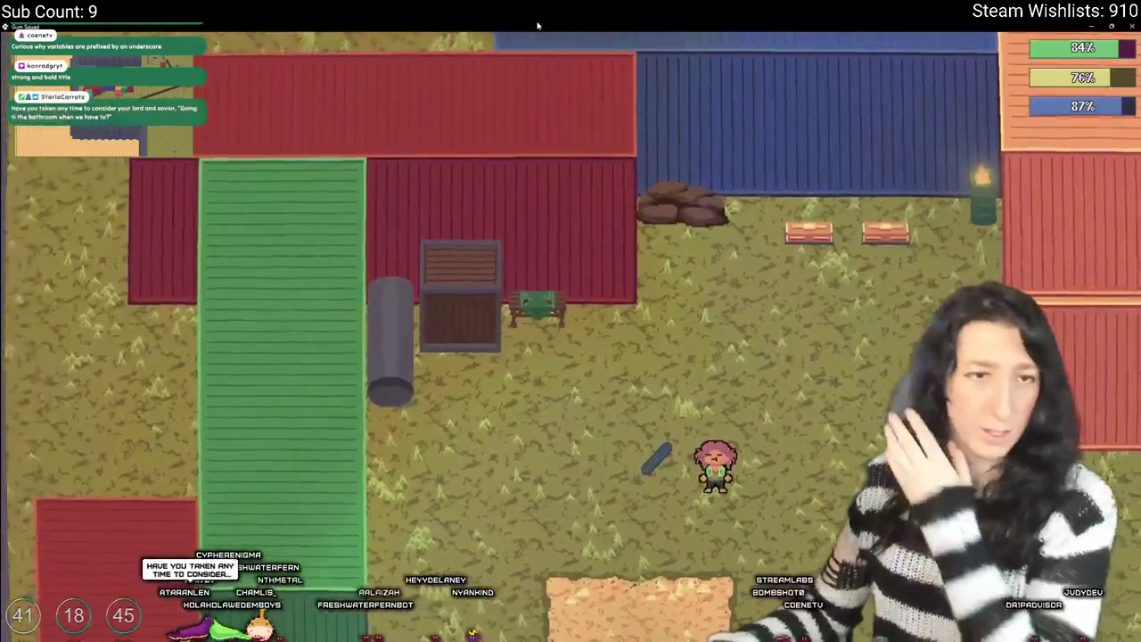
key("w")
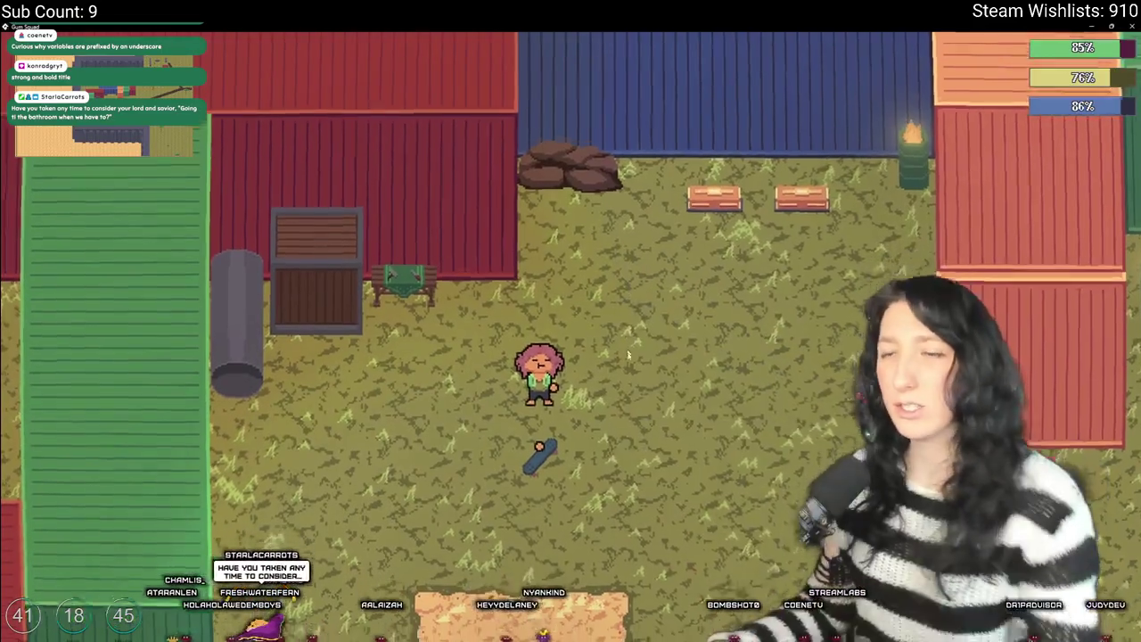
key("e")
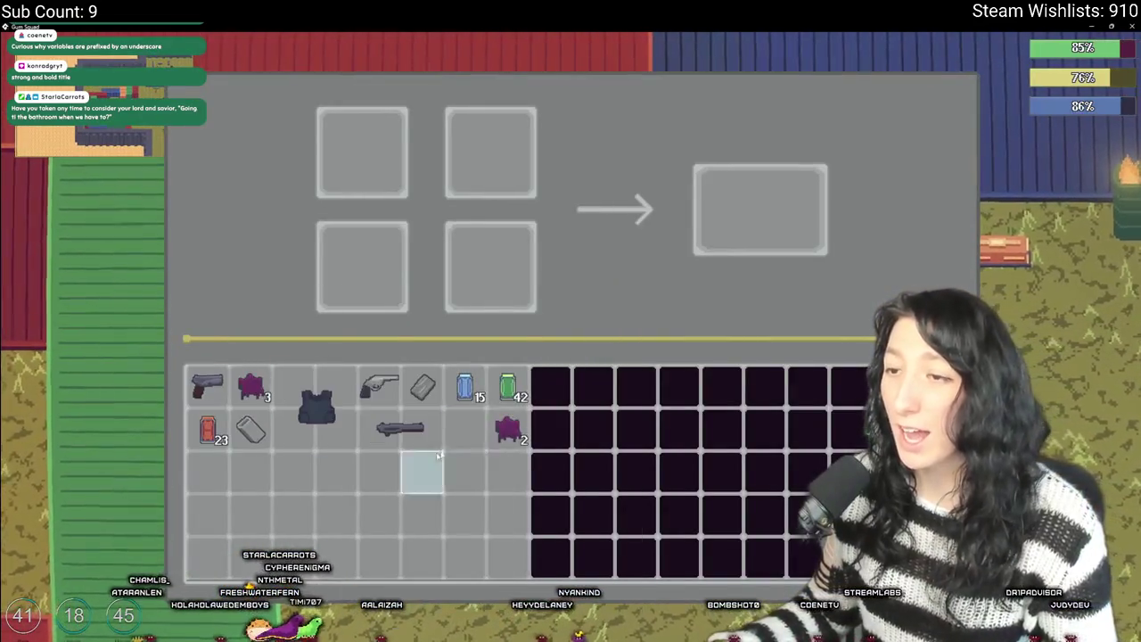
- Test crafting with the revolver, Kevlar Vest, raw gum, gun handle and extra gum
left_click(383, 391)
left_click(392, 165)
left_click(315, 406)
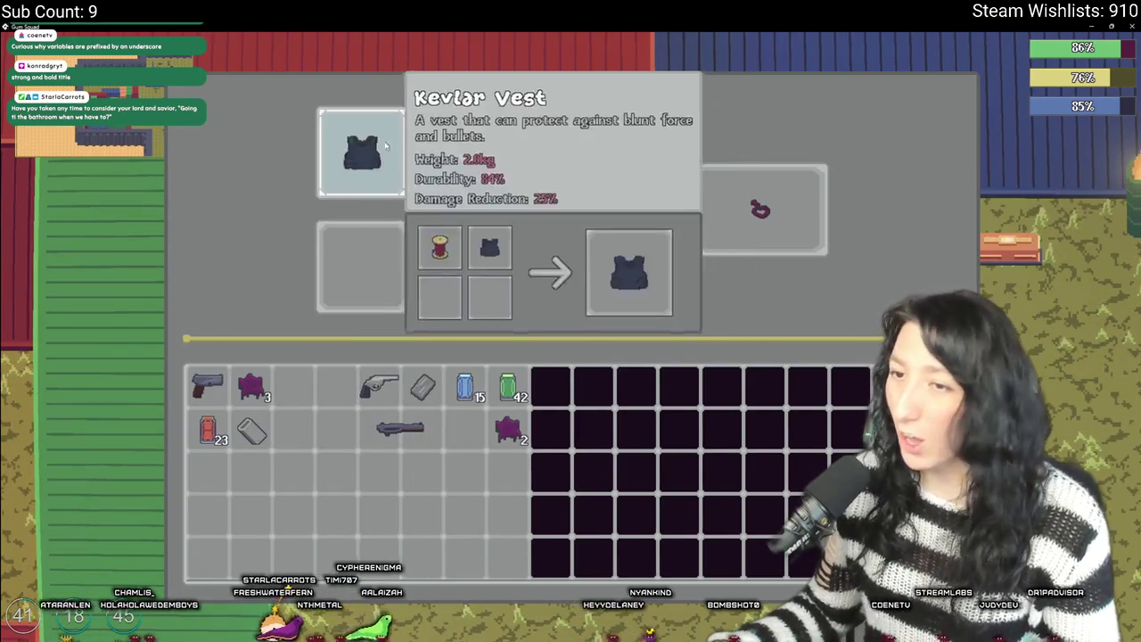
left_click(362, 153)
left_click(251, 383)
left_click(423, 385)
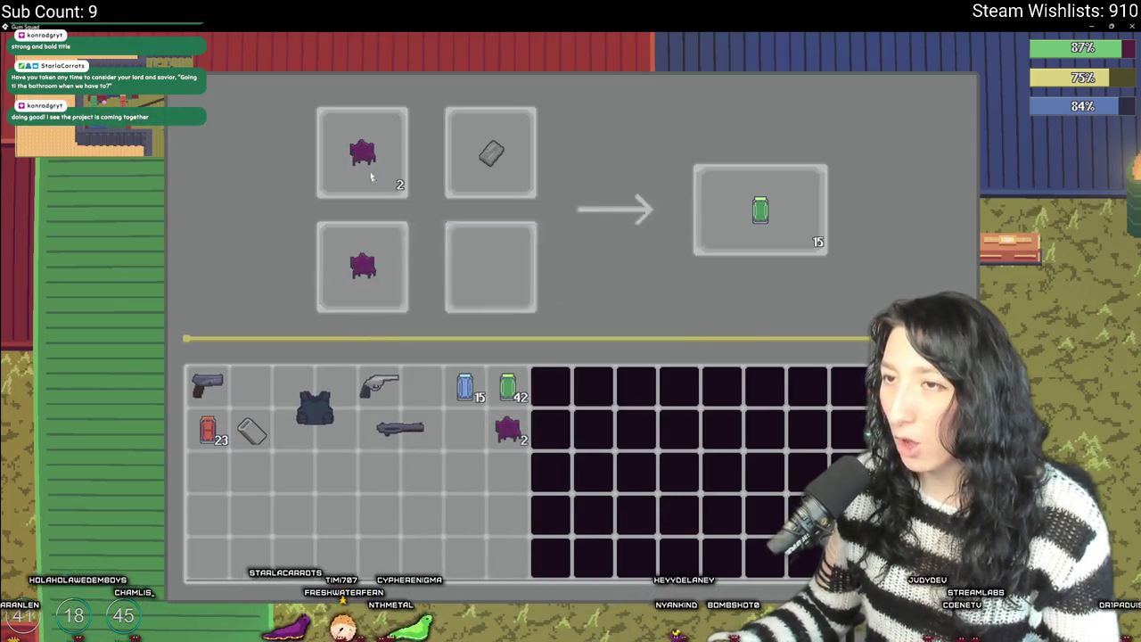
left_click(464, 272)
- Clear the crafting grid and close the game build
right_click(442, 277)
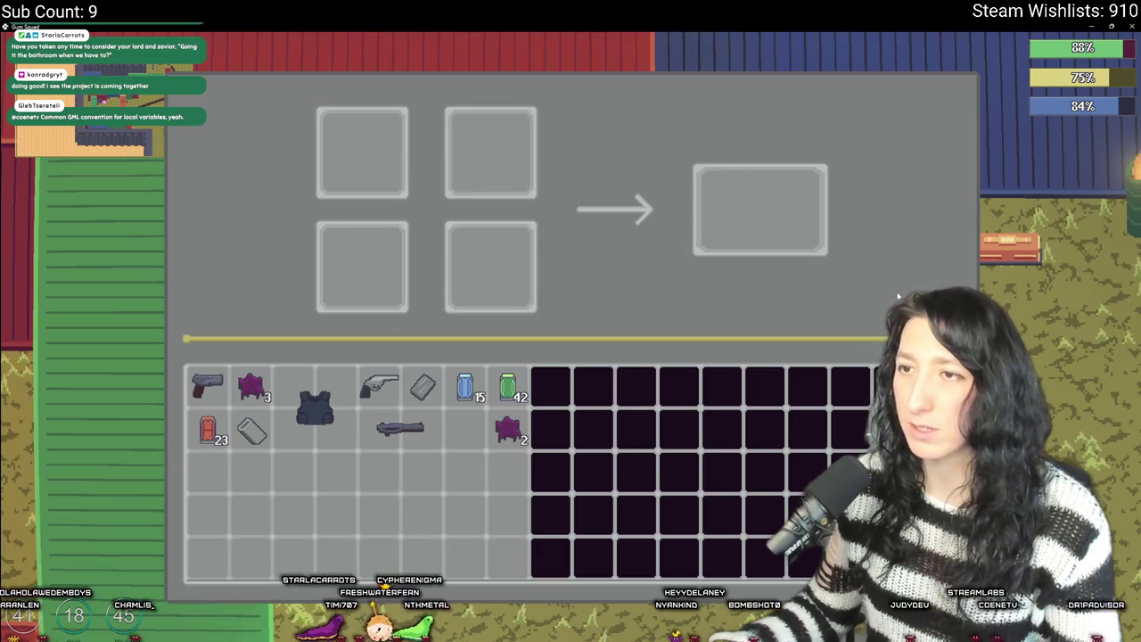
left_click(1125, 27)
scroll(646, 257, "down", 7)
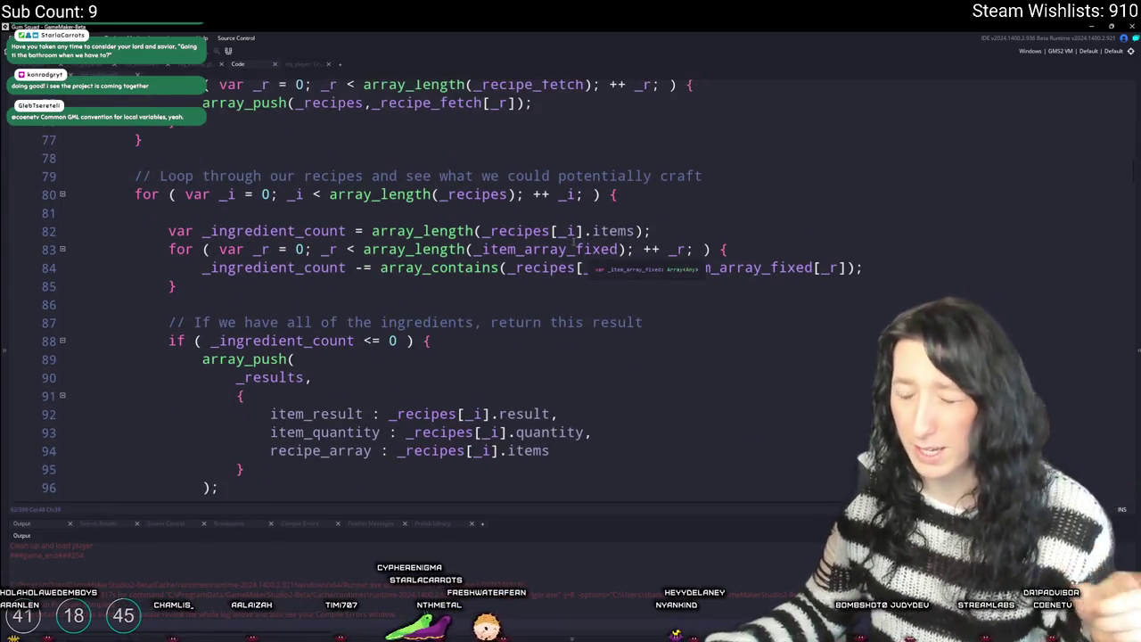
scroll(497, 365, "up", 2)
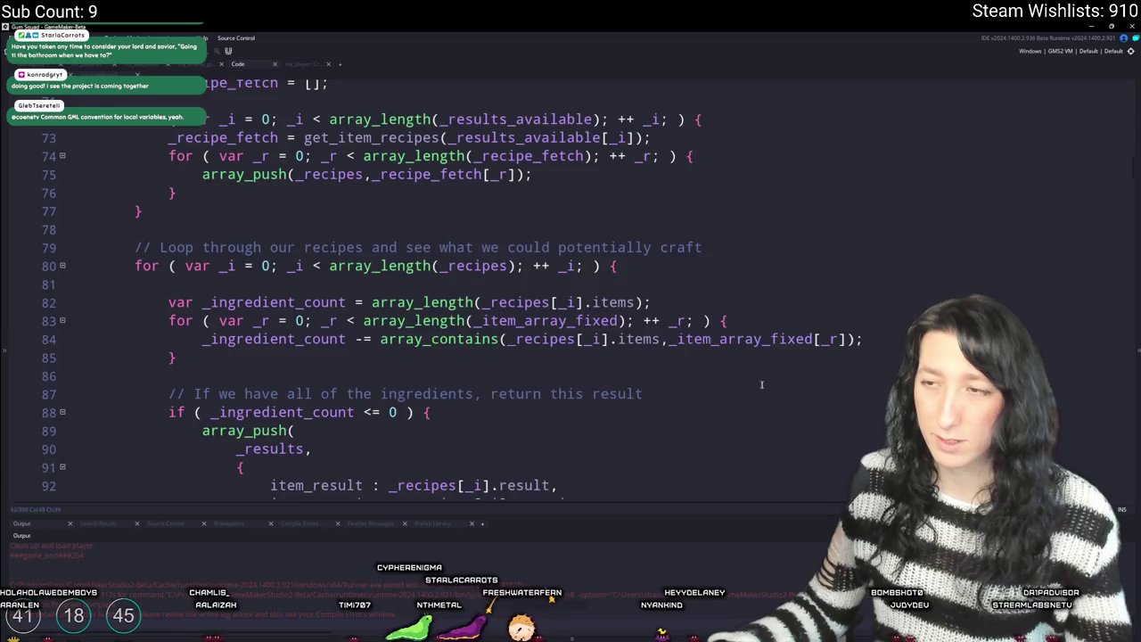
scroll(317, 304, "down", 1)
scroll(316, 304, "down", 2)
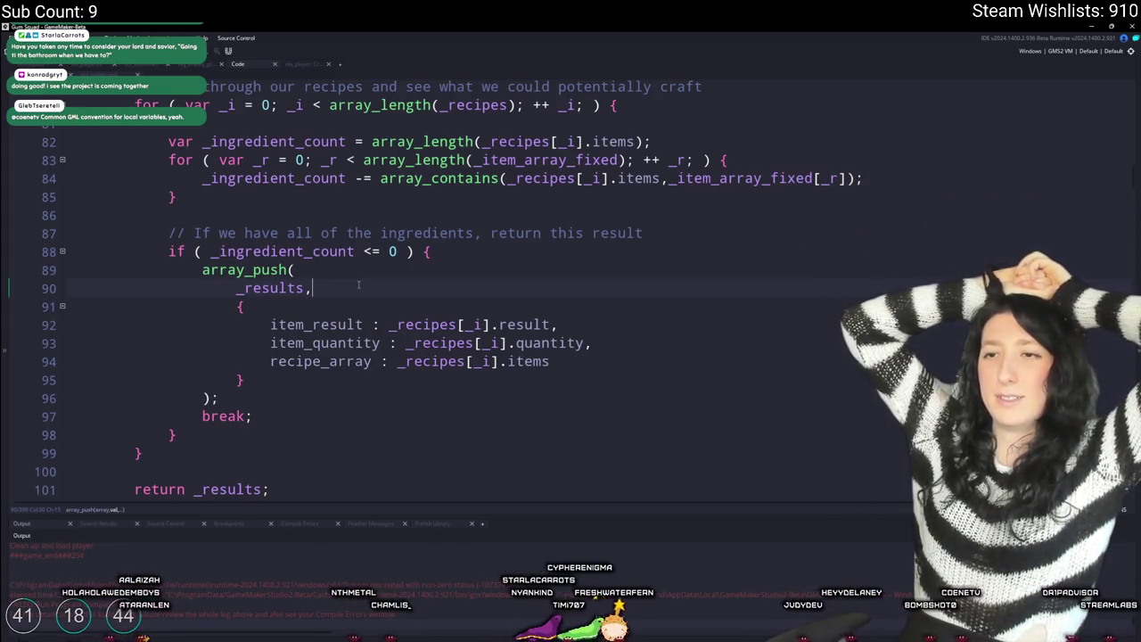
scroll(359, 285, "down", 6)
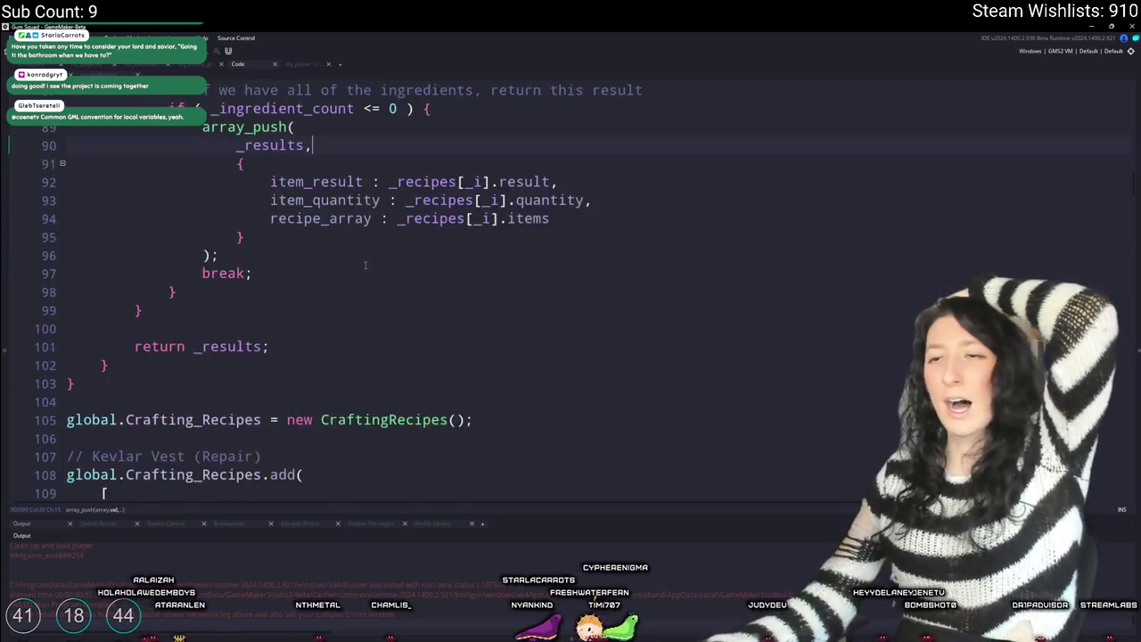
scroll(359, 270, "up", 6)
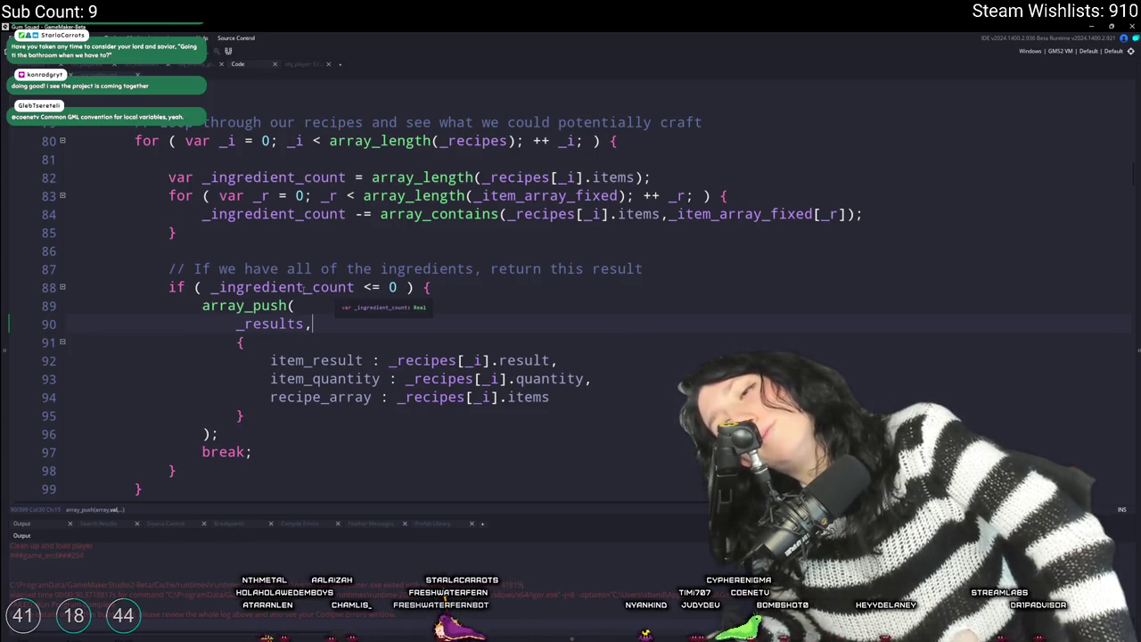
scroll(288, 287, "down", 2)
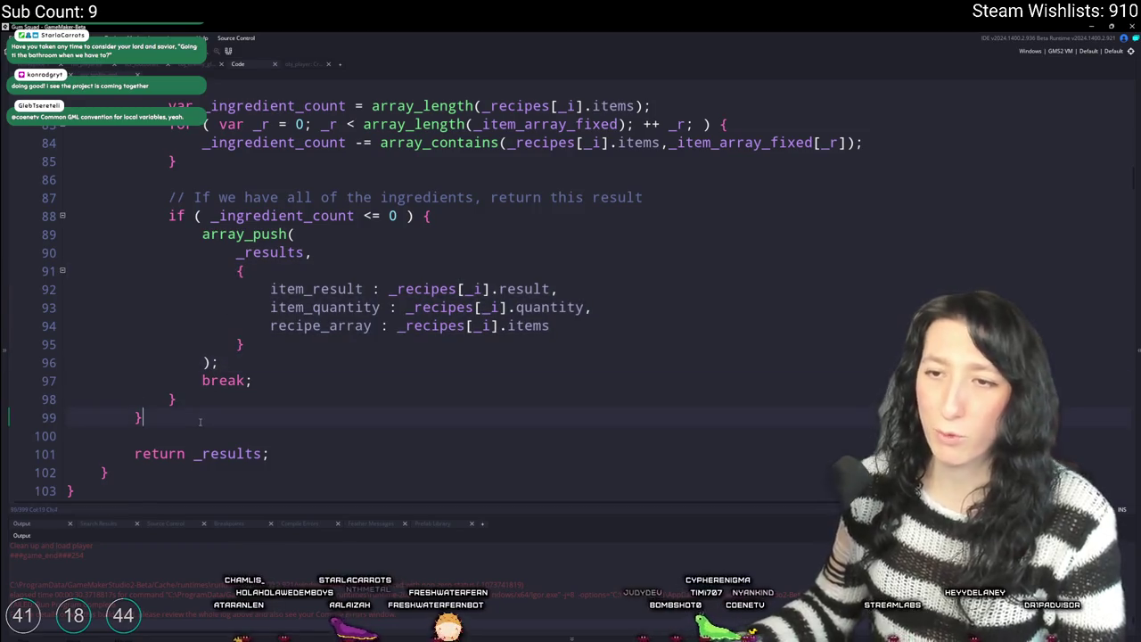
- Type array_sort(_results, function()) on new lines before the return
key("Return")
key("Return")
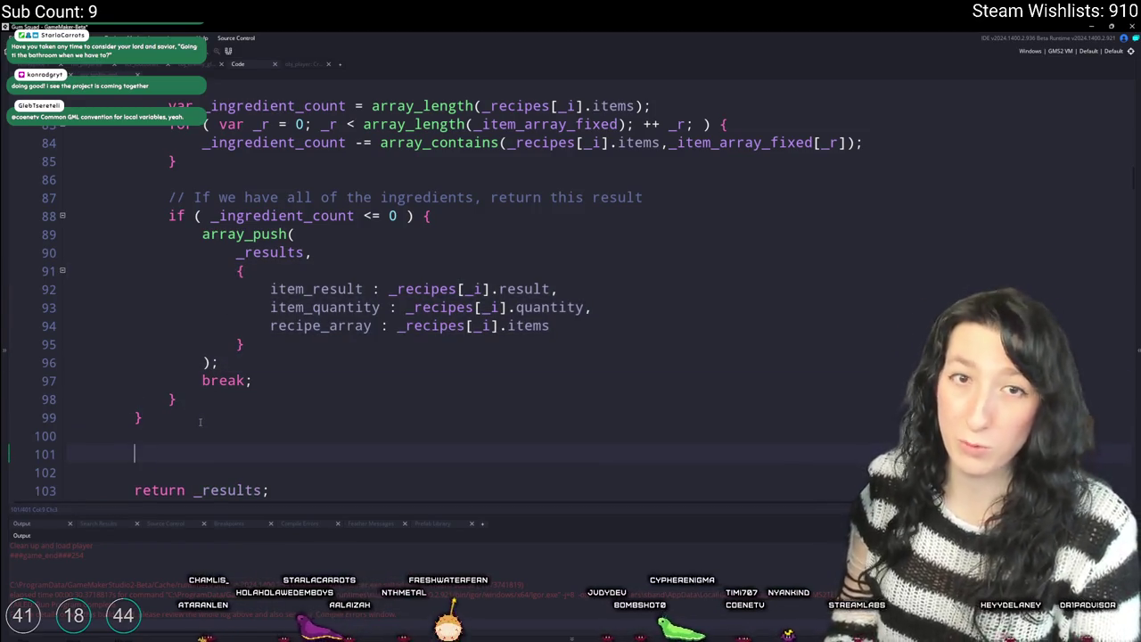
type("arary")
key("BackSpace")
key("BackSpace")
key("BackSpace")
type("ray")
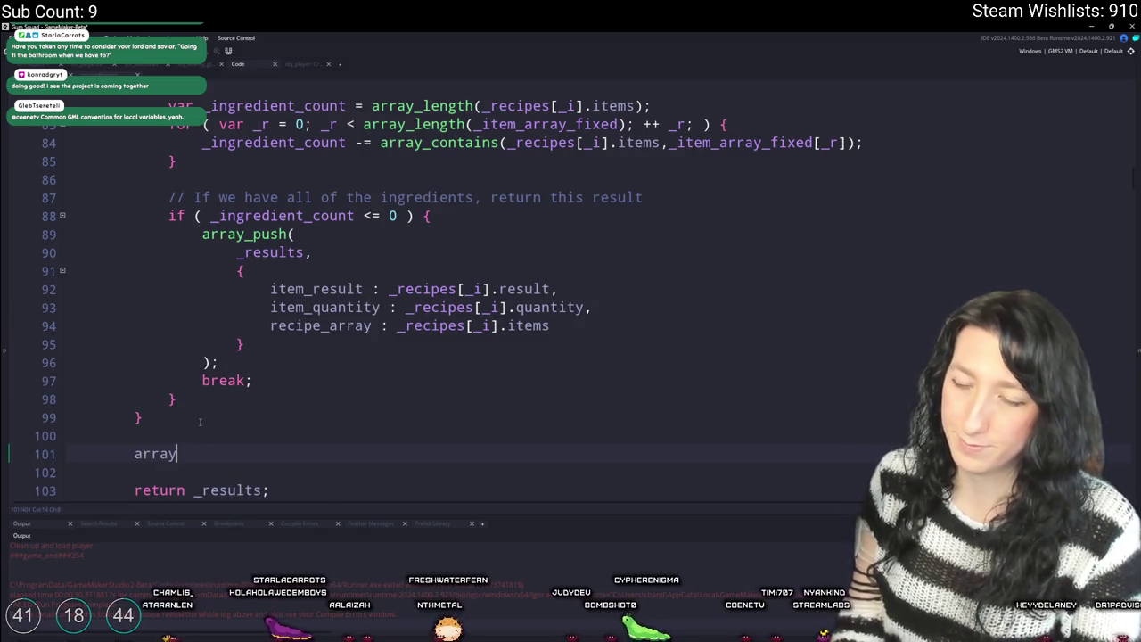
type("_sort(")
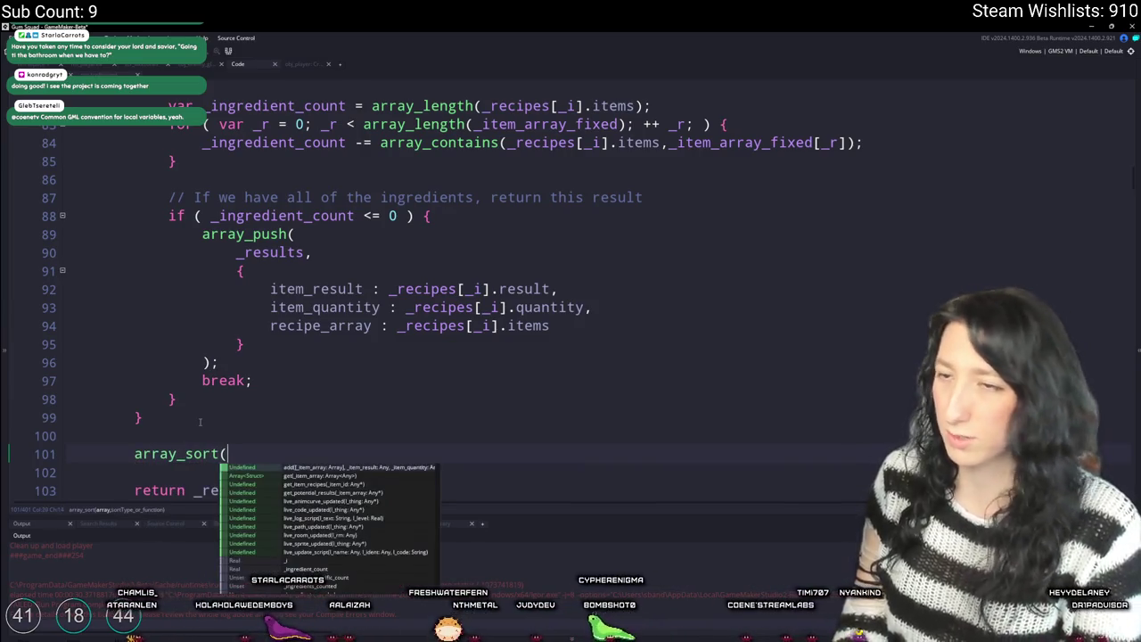
type("_resultsi")
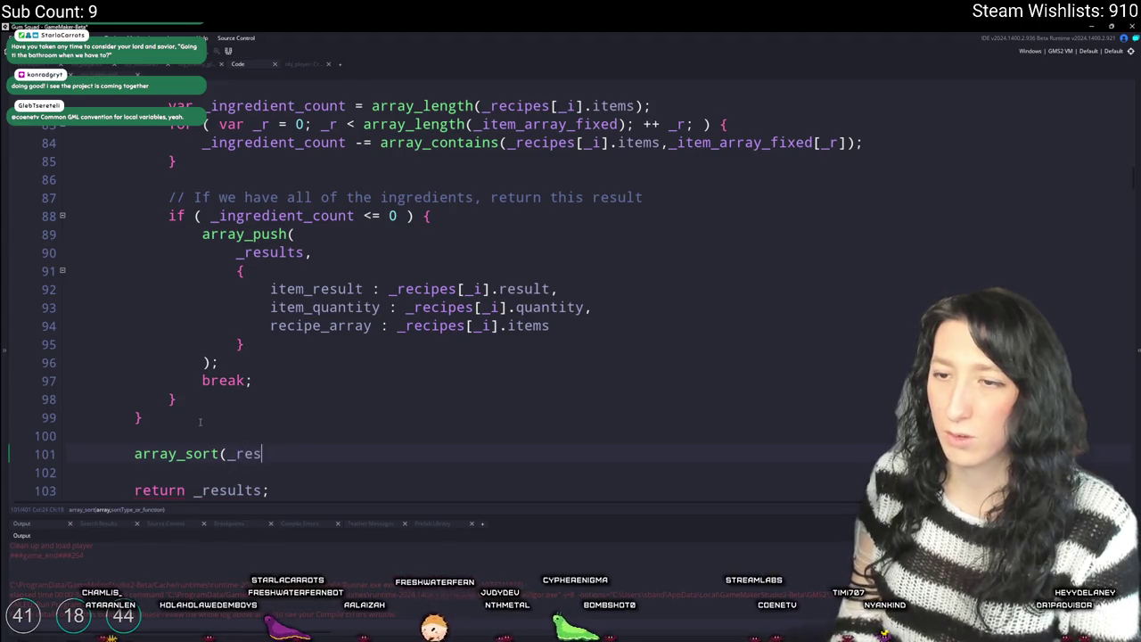
key("BackSpace")
type(",funct")
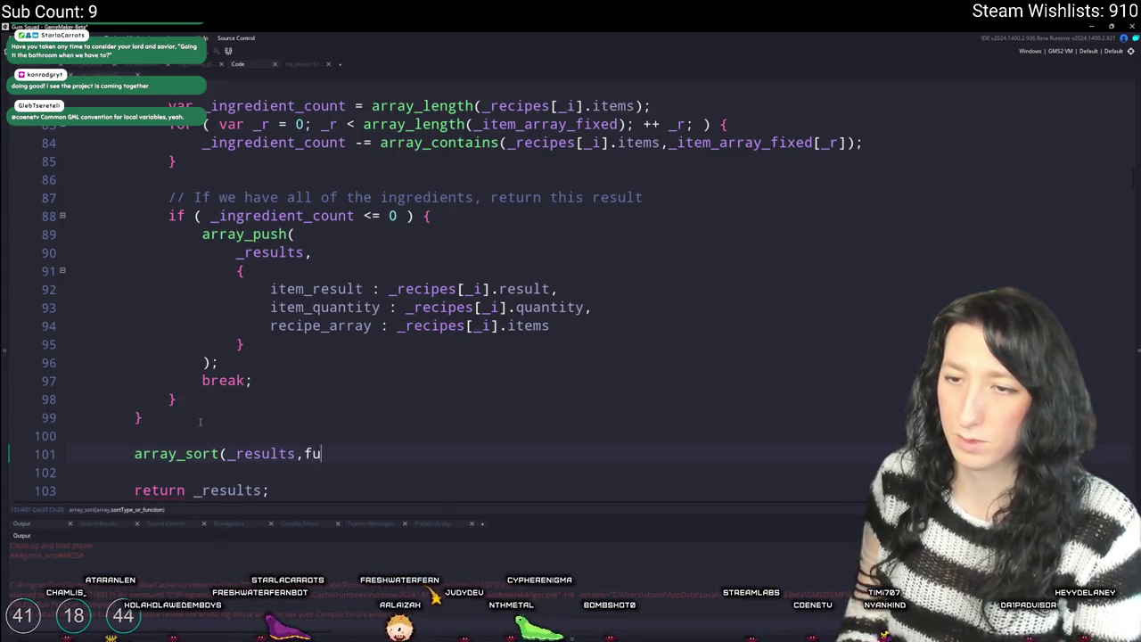
type("ion()")
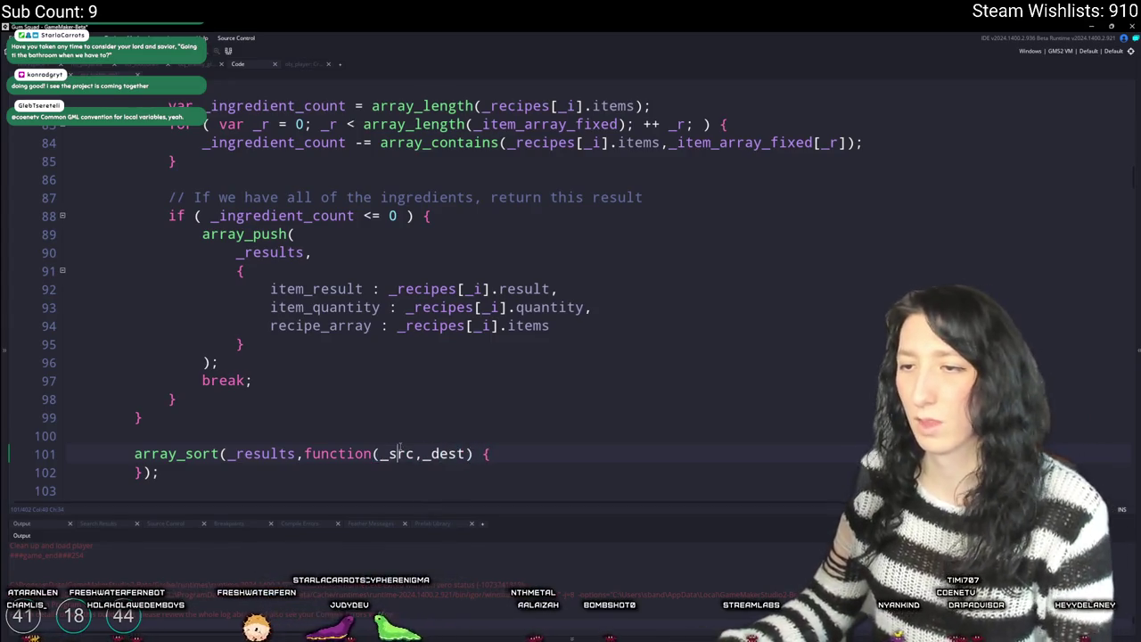
- Search the whole project for array_sort
scroll(511, 404, "down", 2)
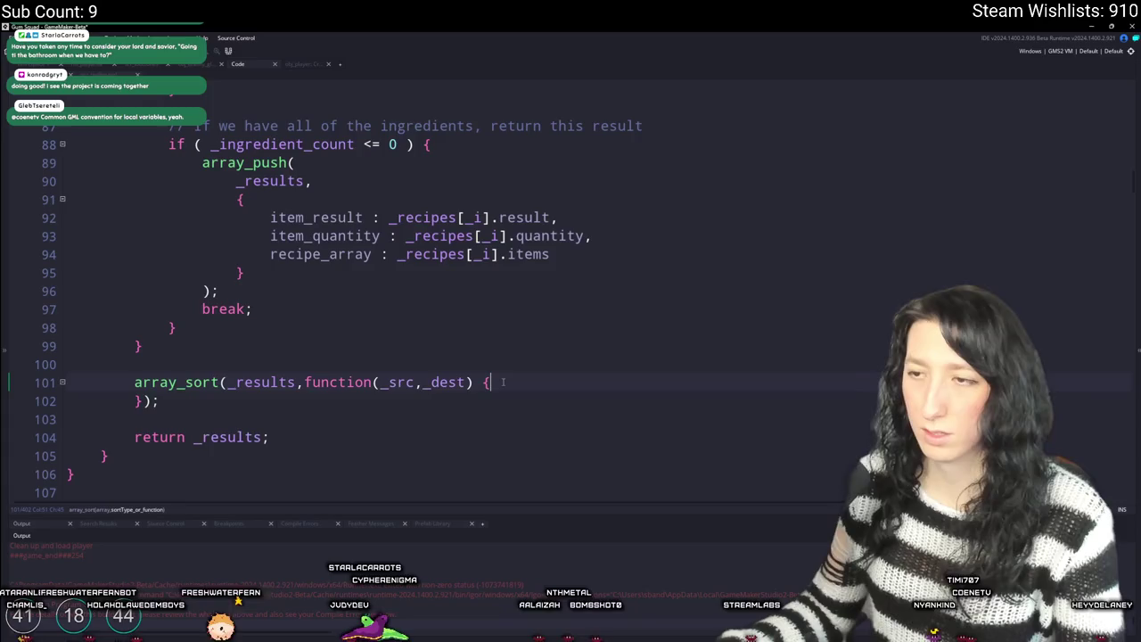
double_click(214, 383)
key("ctrl+shift+f")
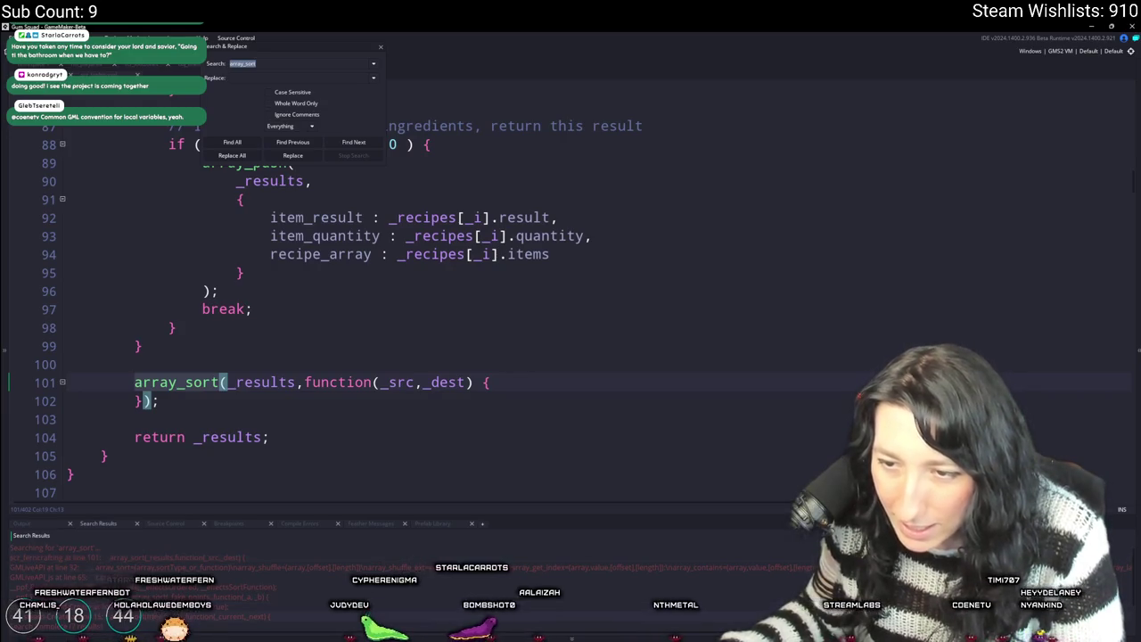
key("Return")
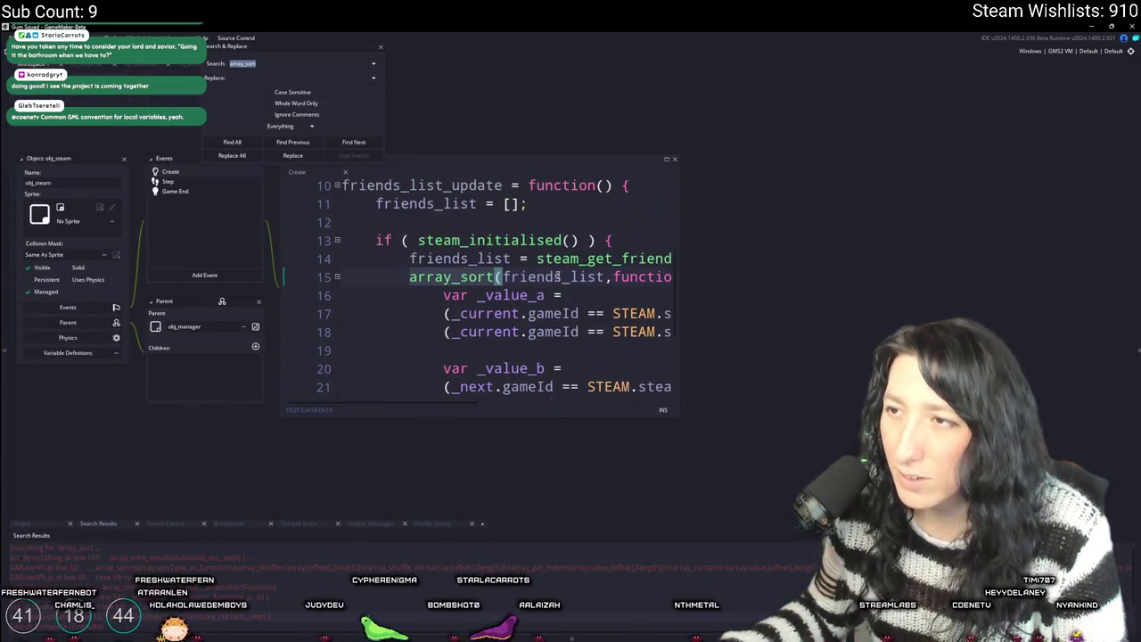
left_click_drag(679, 267, 941, 267)
scroll(802, 285, "down", 2)
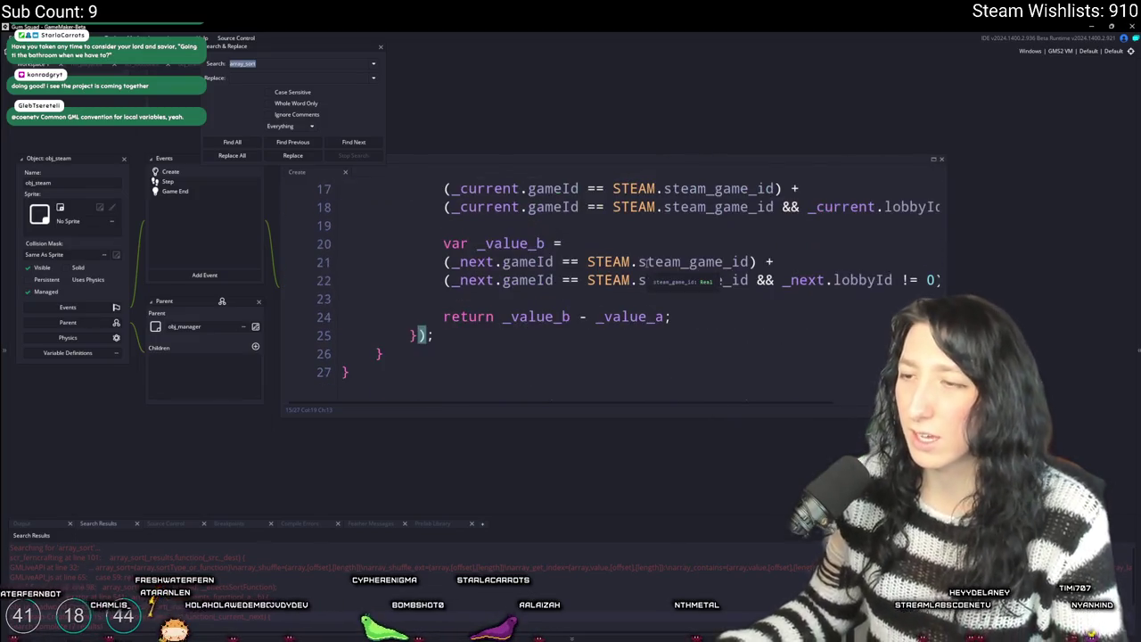
scroll(646, 261, "up", 1)
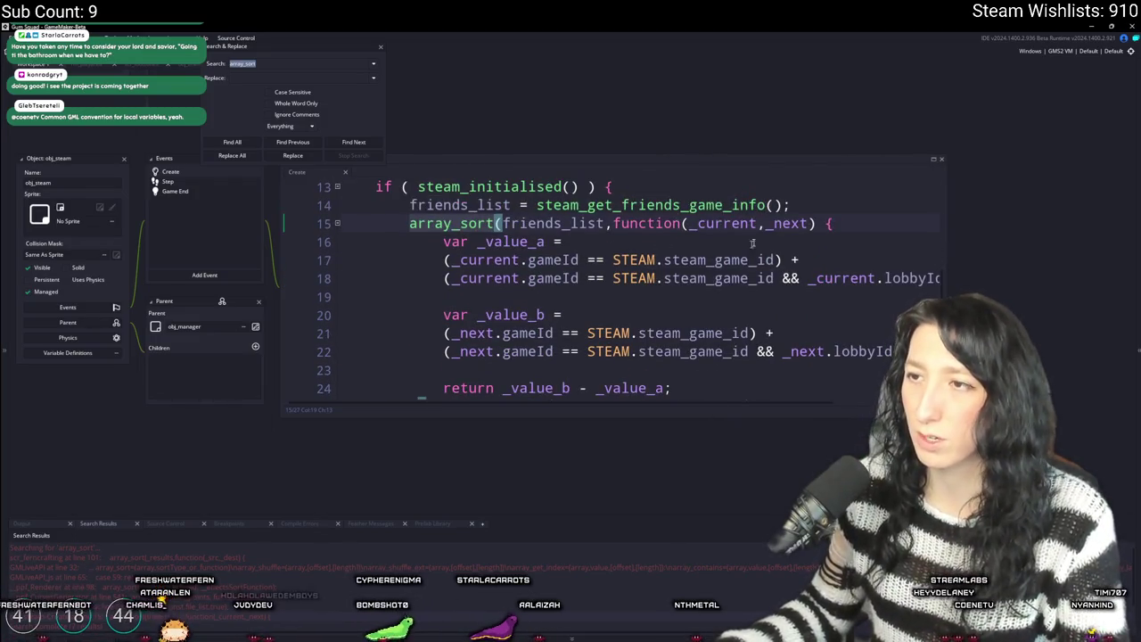
left_click(381, 46)
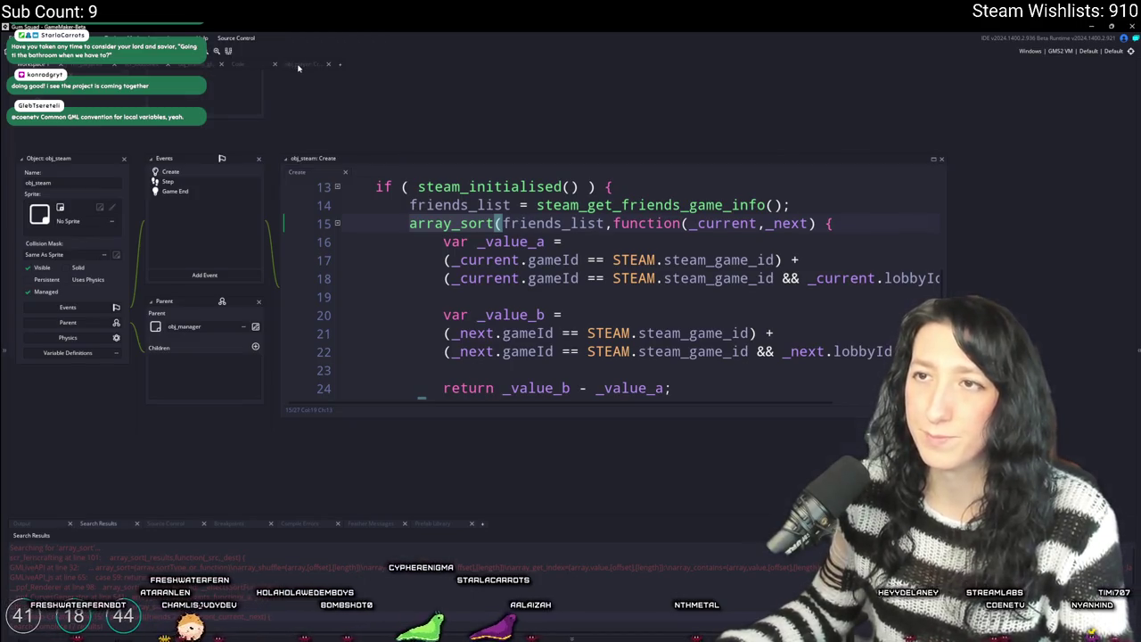
left_click(299, 65)
left_click(239, 64)
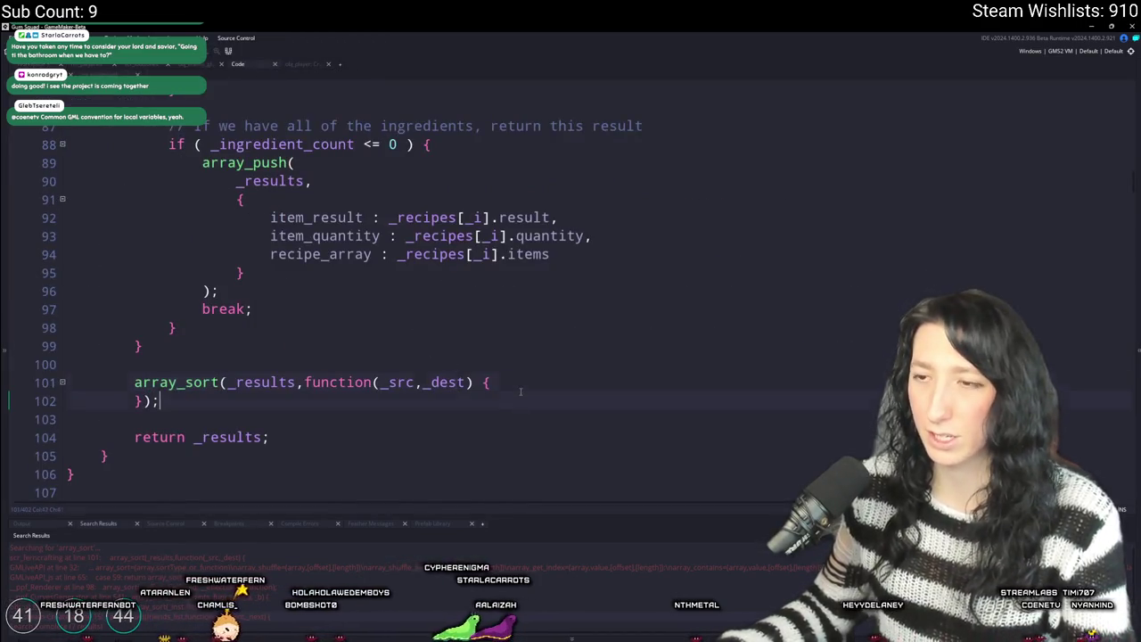
- Make the comparator return array_length(_src.recipe_array)
left_click(538, 390)
key("Return")
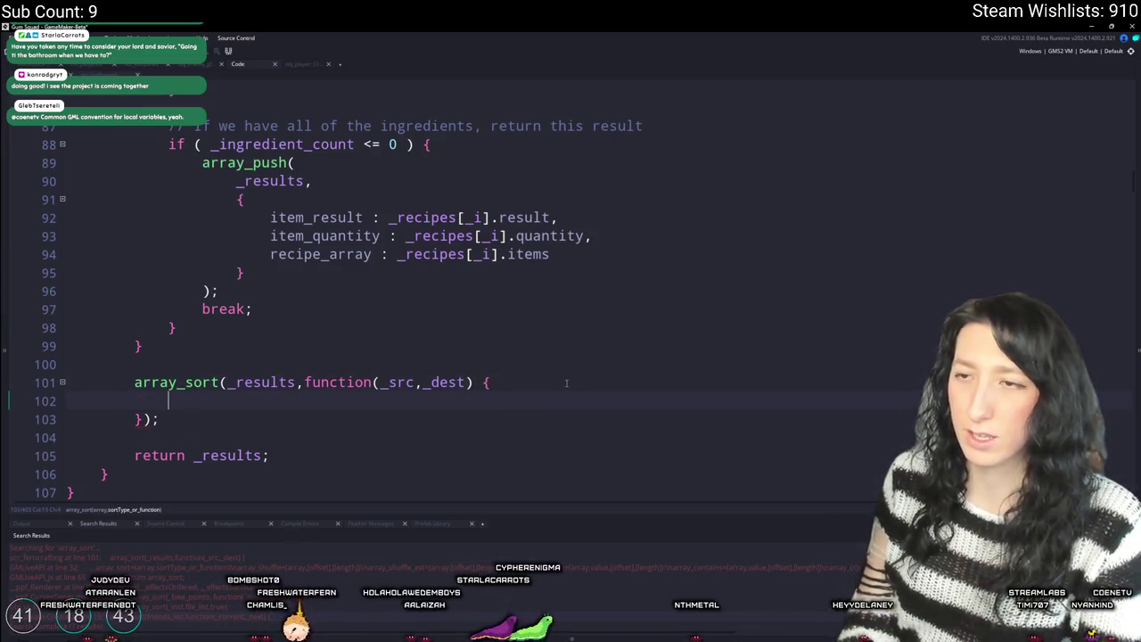
type("ar")
key("BackSpace")
key("BackSpace")
type("return ")
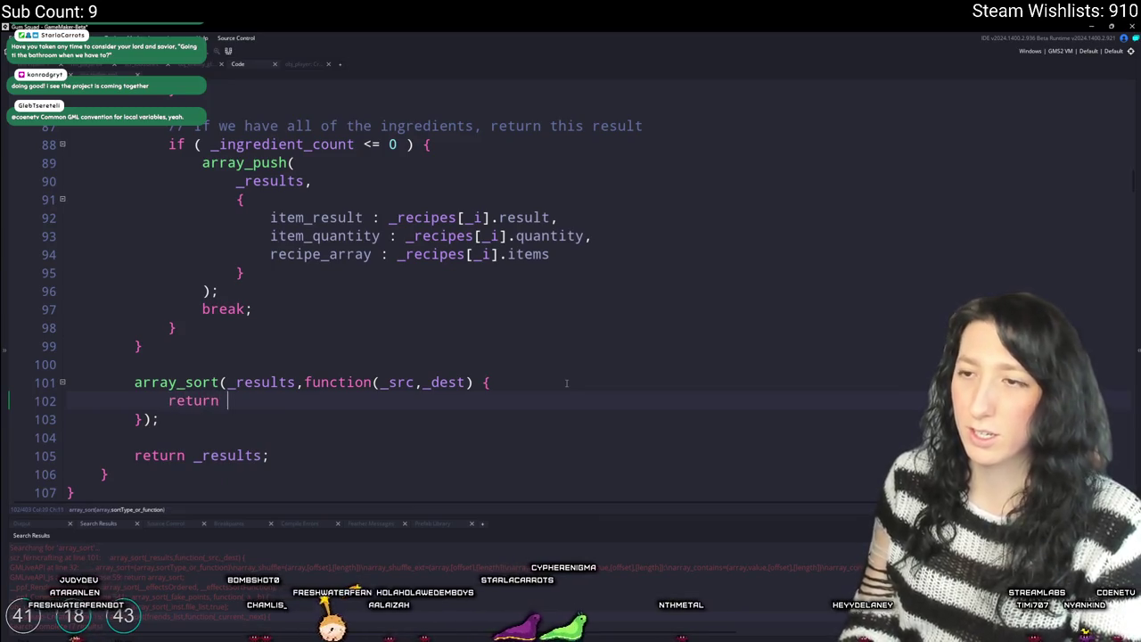
type("a_src.rec")
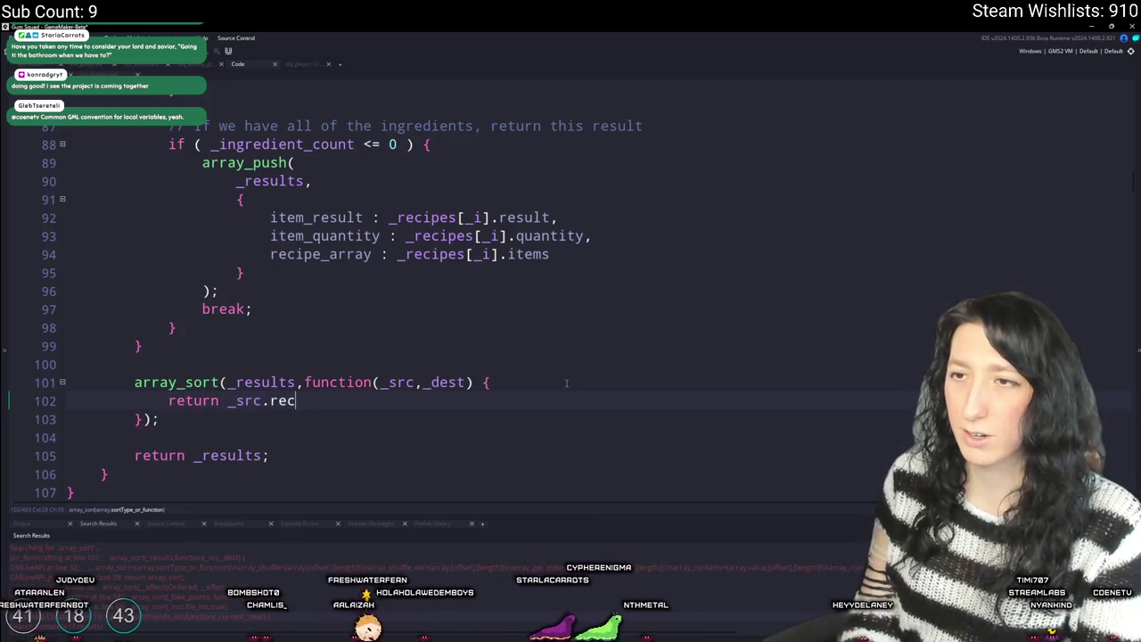
type("ipe_array")
left_click(227, 401)
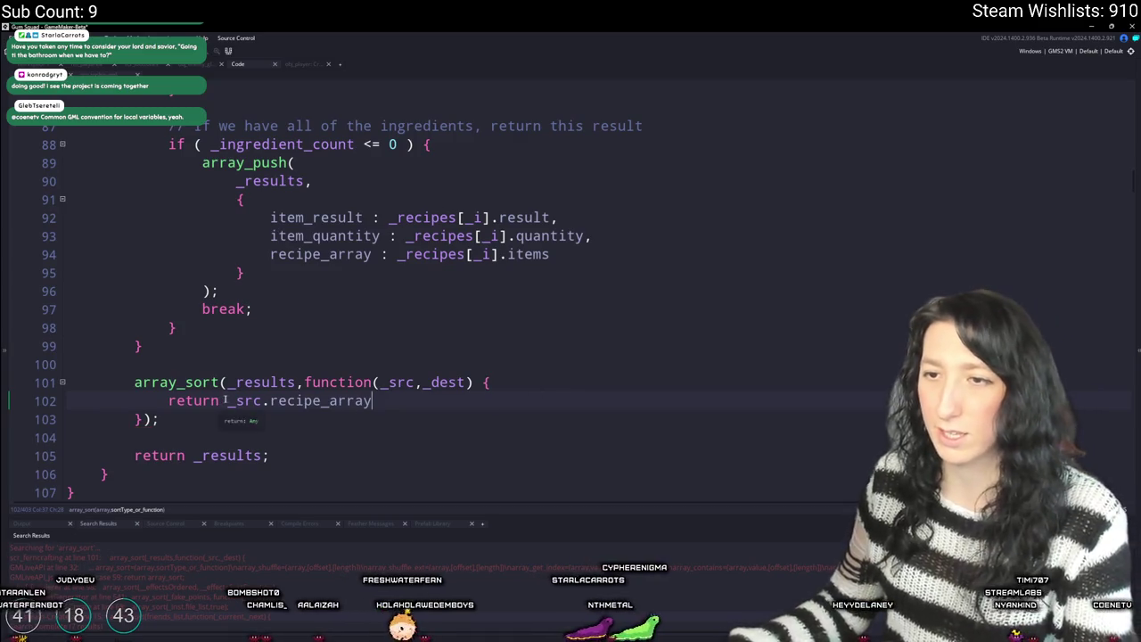
type("array_lenght")
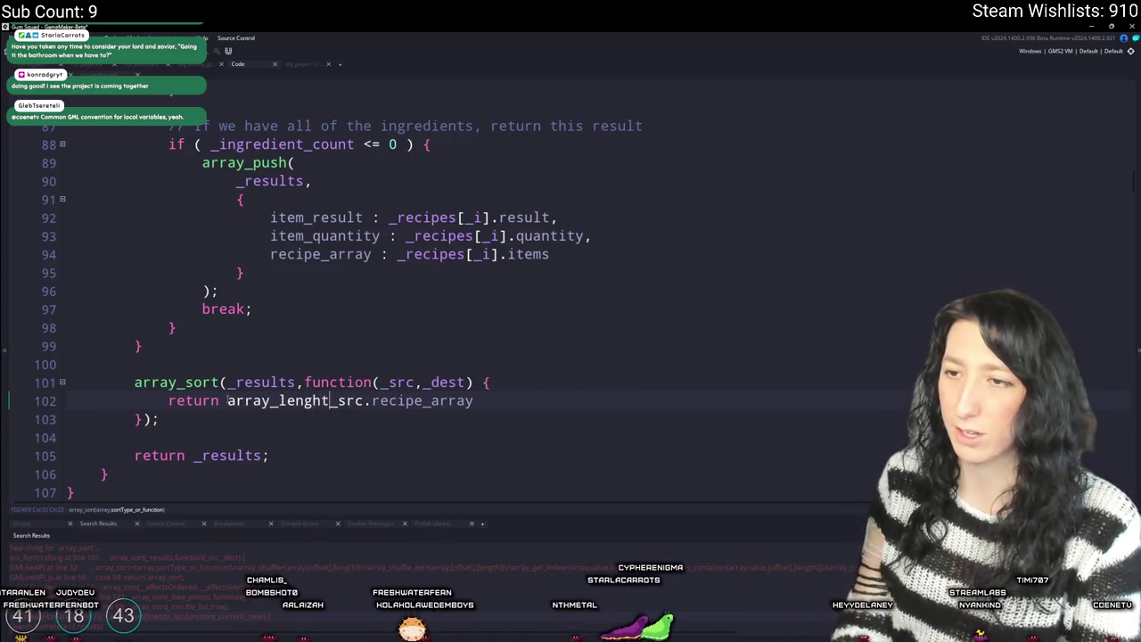
key("BackSpace")
key("BackSpace")
type("th(")
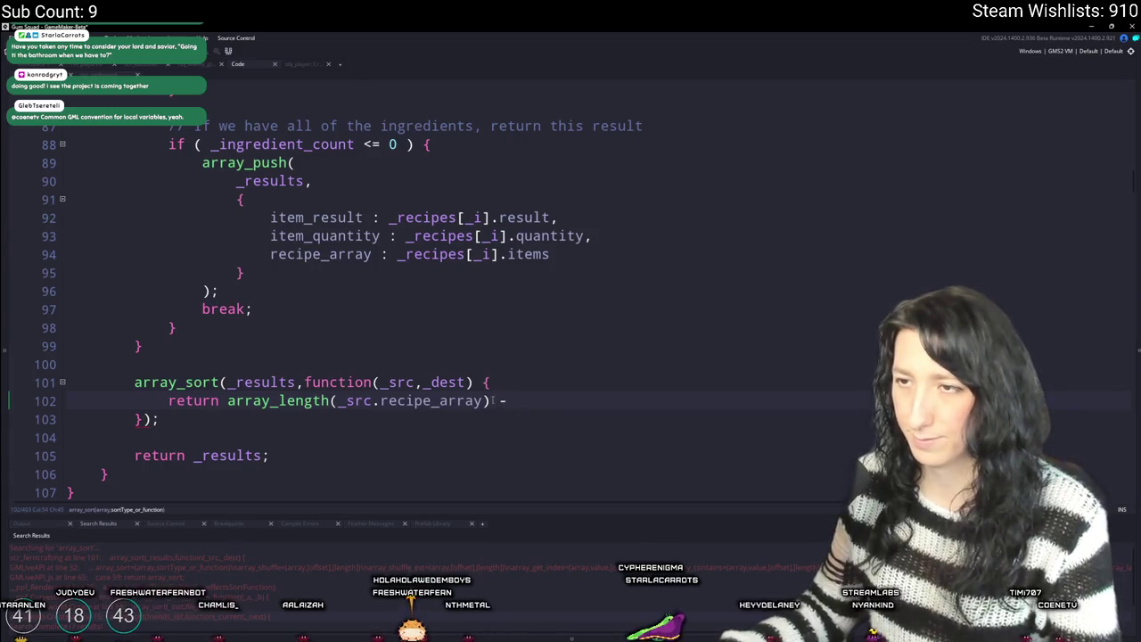
- Subtract array_length(_dest.recipe_array) from it and run the game
left_click_drag(493, 402, 241, 407)
key("ctrl+c")
left_click(523, 410)
key("ctrl+v")
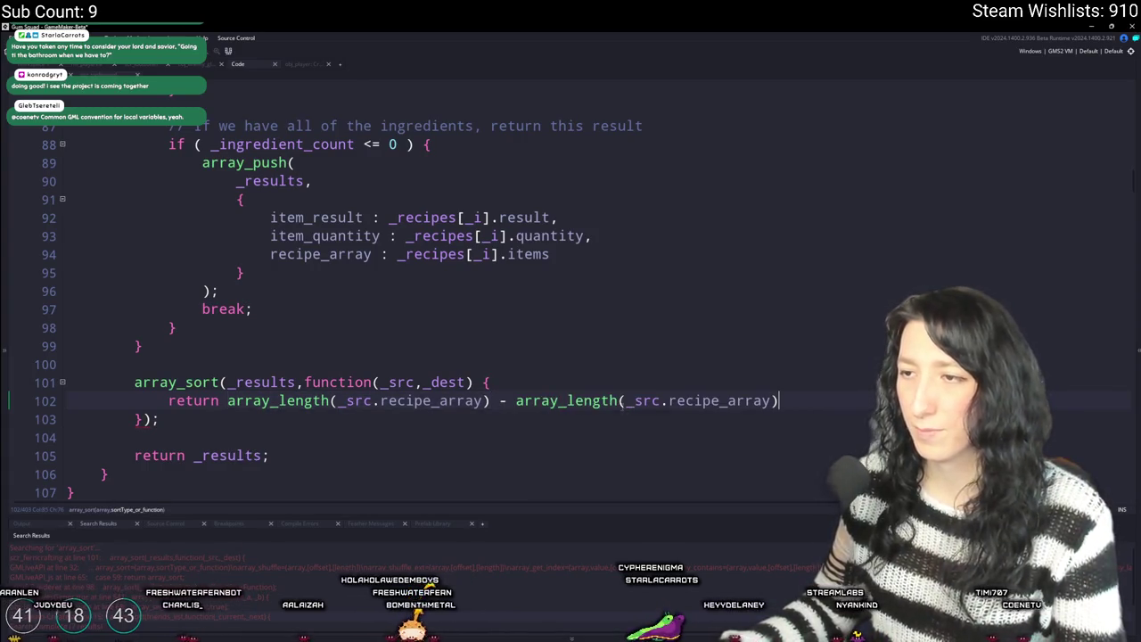
type("_dest")
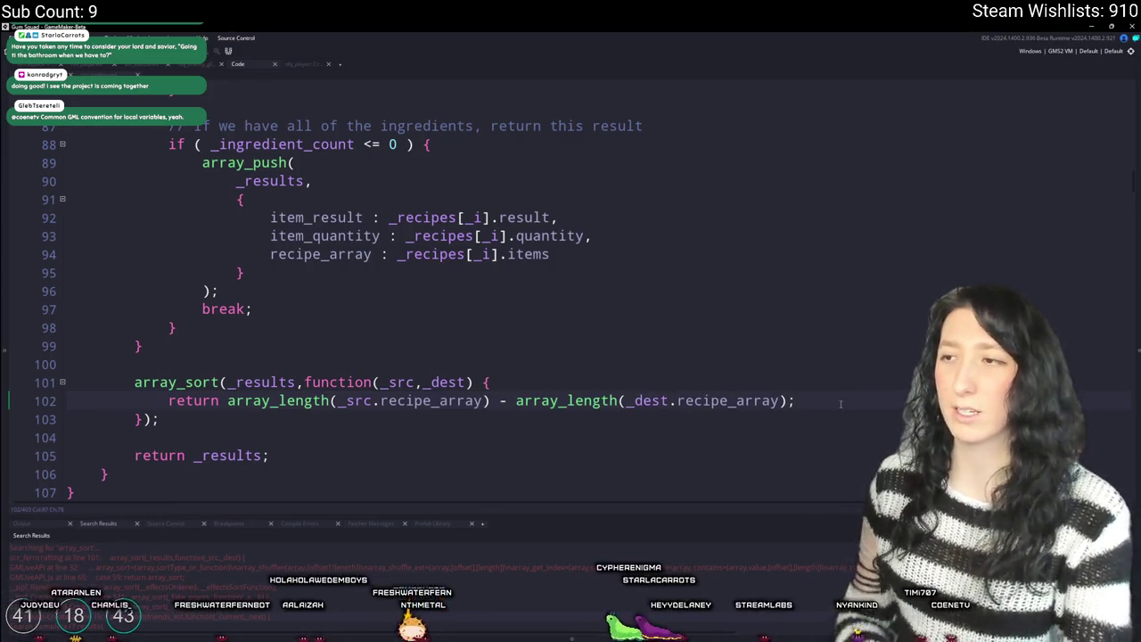
key("F5")
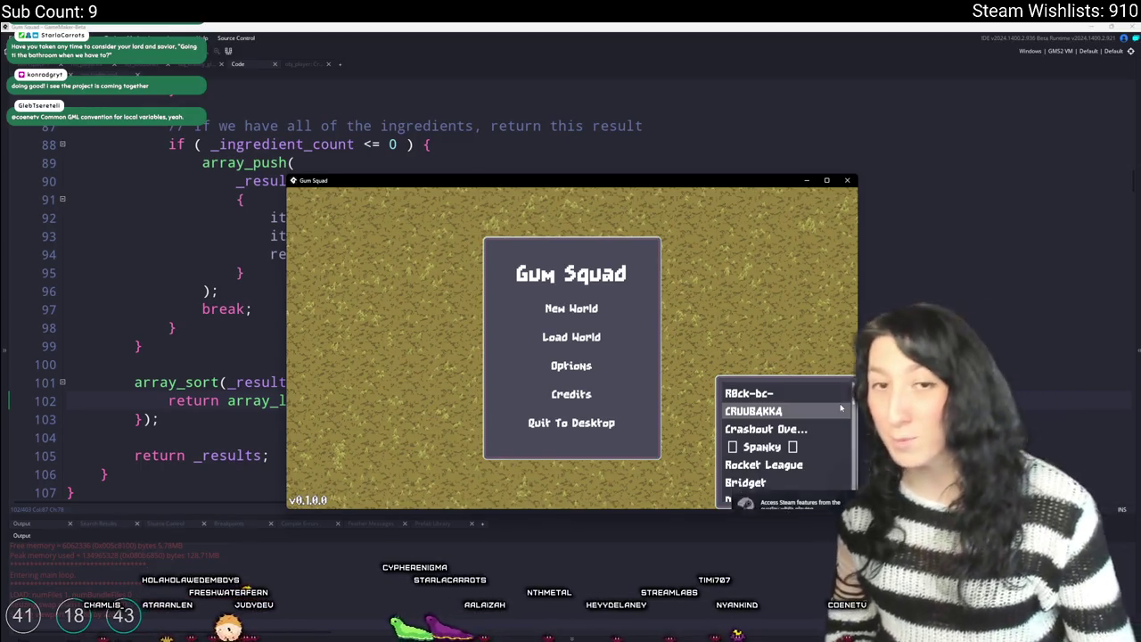
- Load a saved world into a lobby and open the inventory
left_click(637, 336)
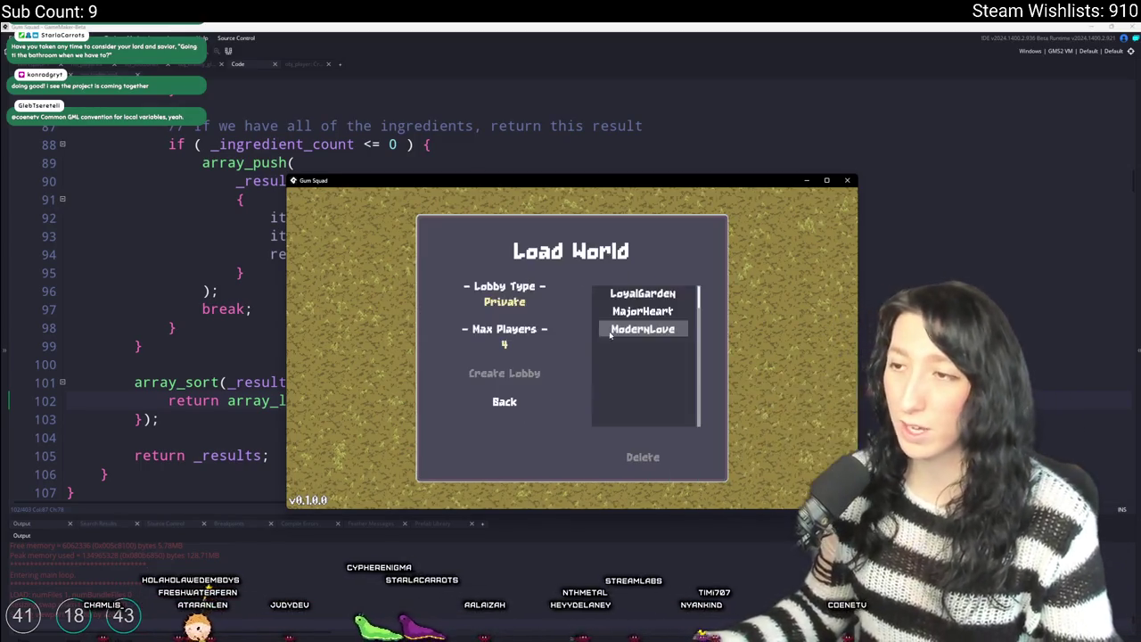
left_click(544, 363)
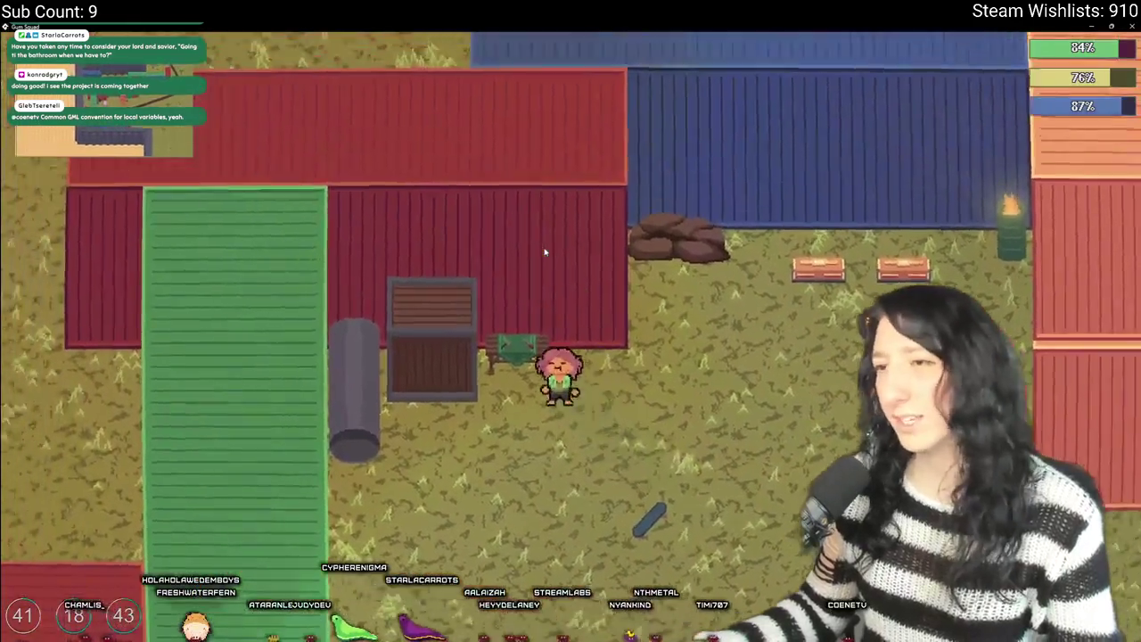
key("Tab")
- Merge the Mint Gum and fill the crafting grid with Metal Scrap and three Raw Gum
left_click(462, 428, "shift")
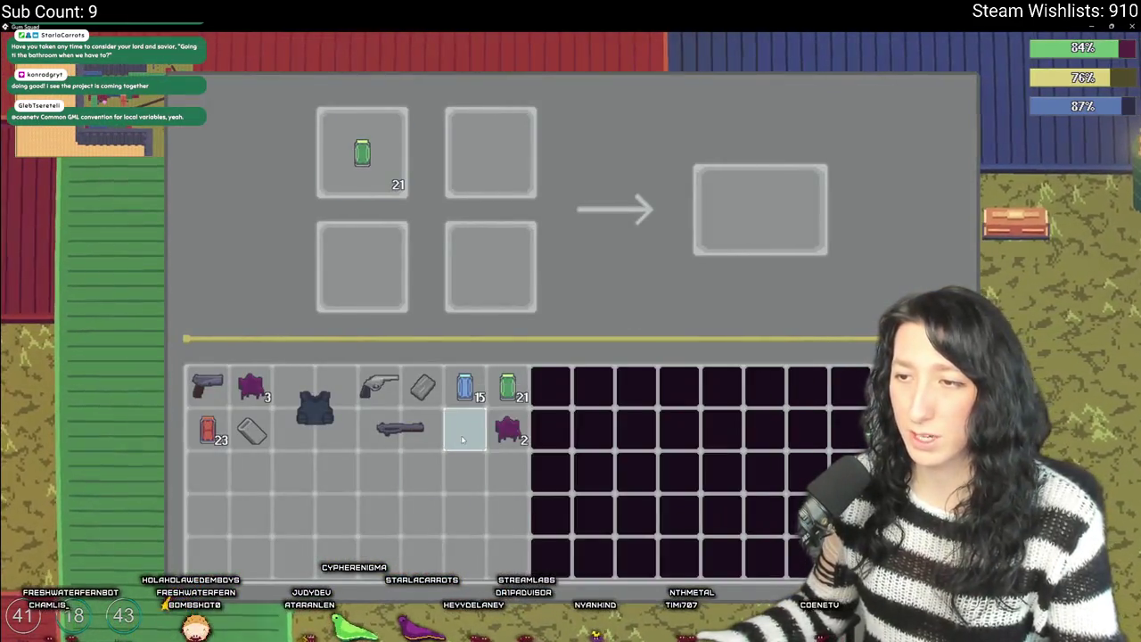
left_click(509, 430, "shift")
left_click(423, 386, "shift")
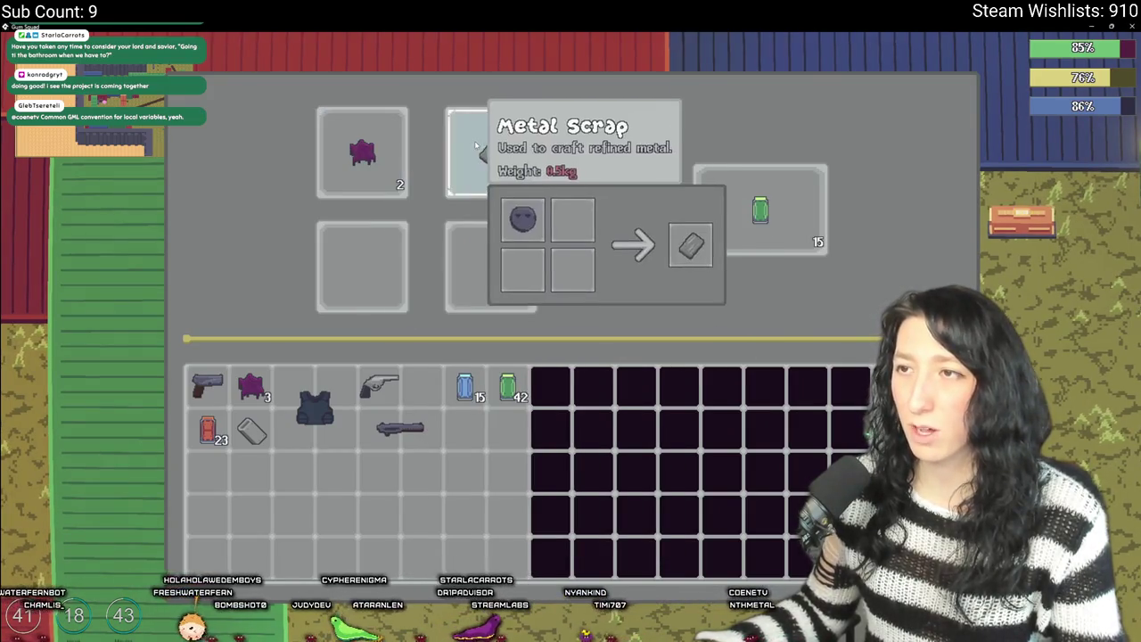
left_click_drag(361, 153, 362, 267)
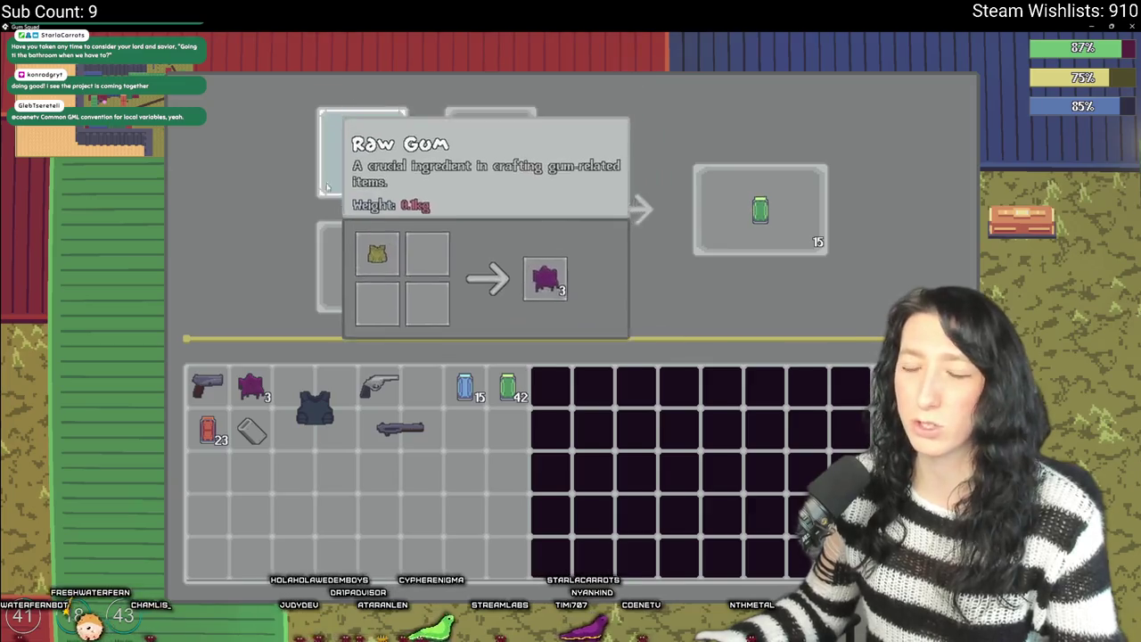
left_click_drag(253, 386, 500, 283)
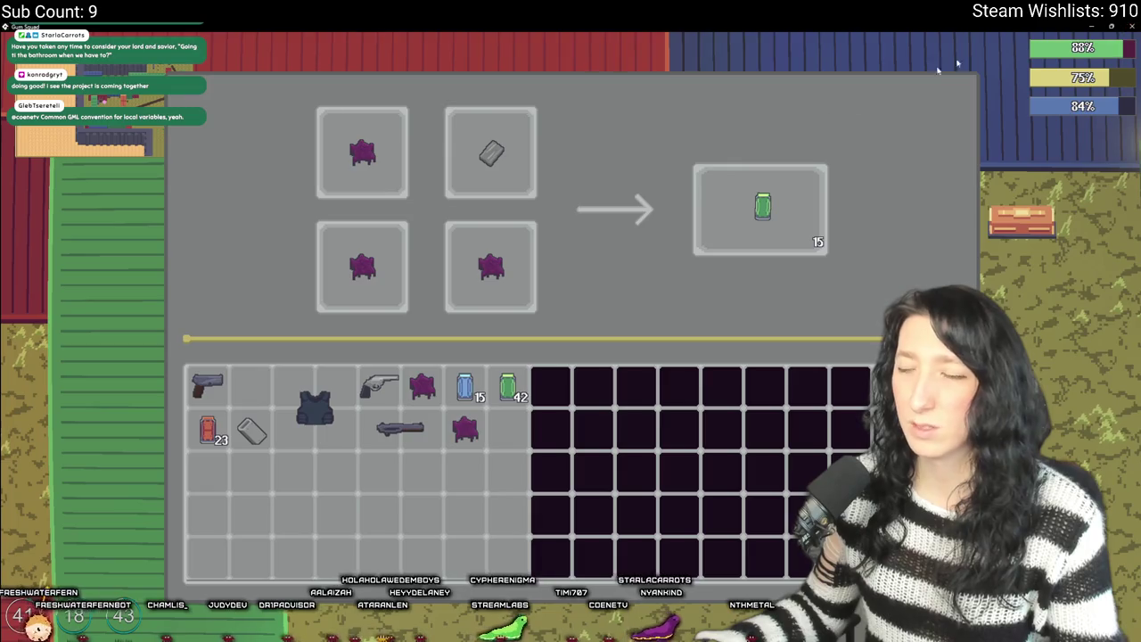
key("alt+Tab")
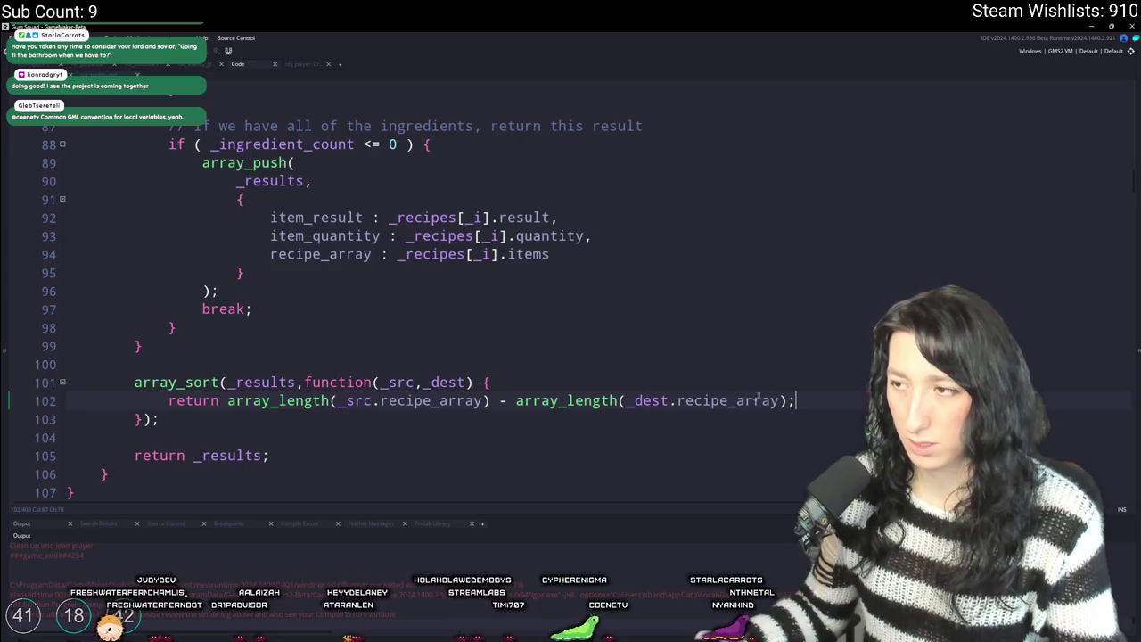
- Delete, then restore, the second length expression on line 102, and open the game's saved worlds
left_click_drag(791, 400, 516, 403)
key("BackSpace")
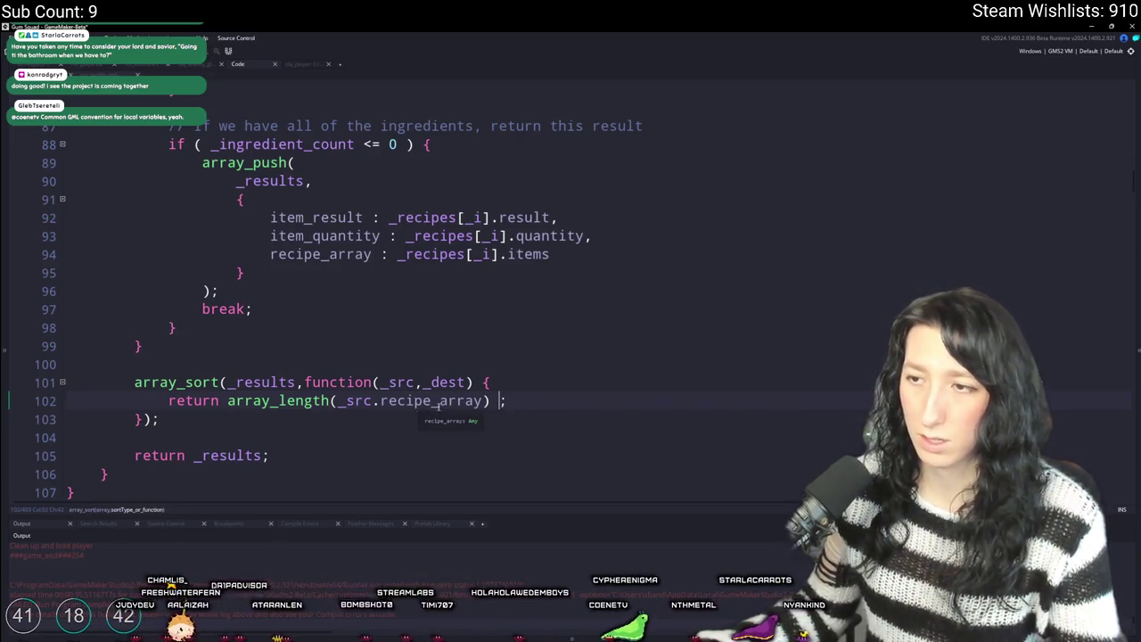
type("r")
key("ctrl+z")
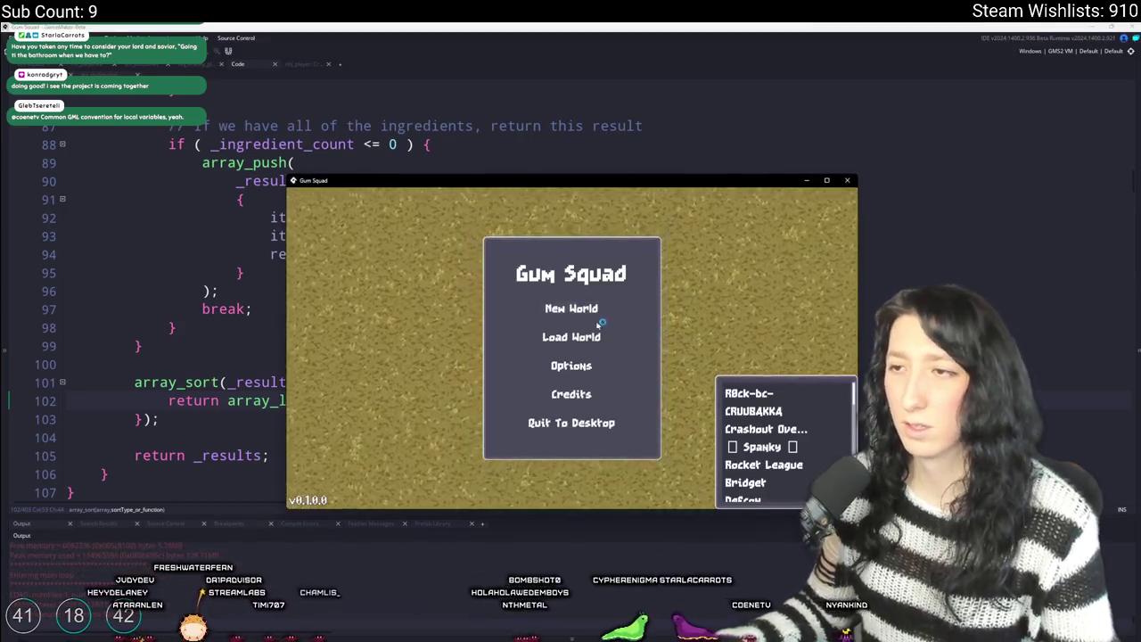
left_click(571, 262)
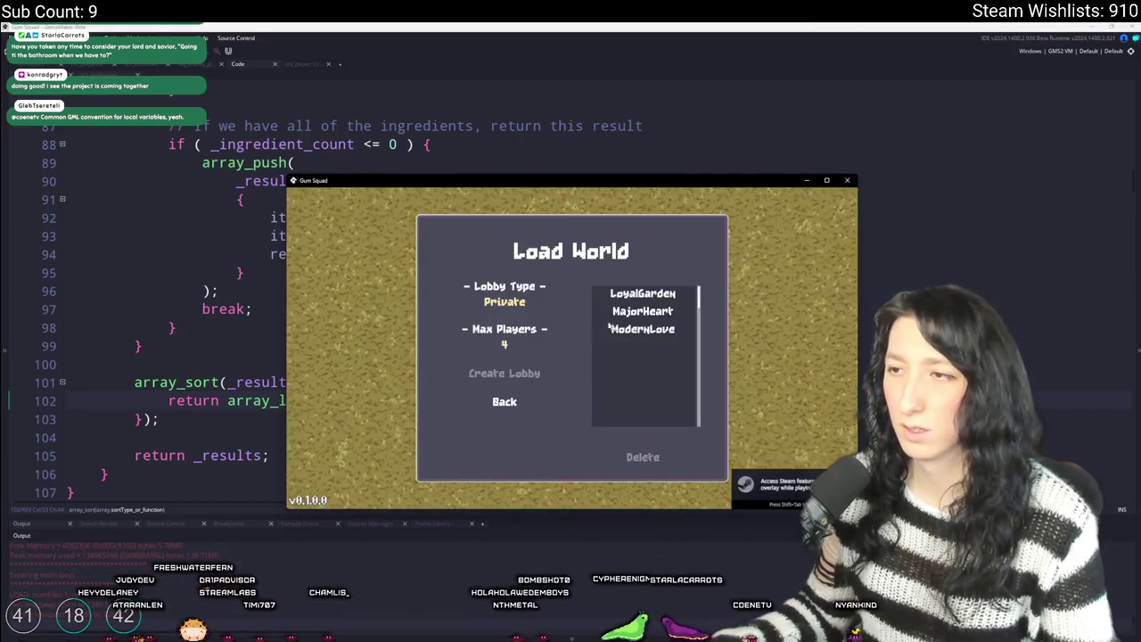
- Load MajorHeart and craft with Metal Scrap and Raw Gum, still getting green gum ×15
left_click(642, 311)
left_click(504, 372)
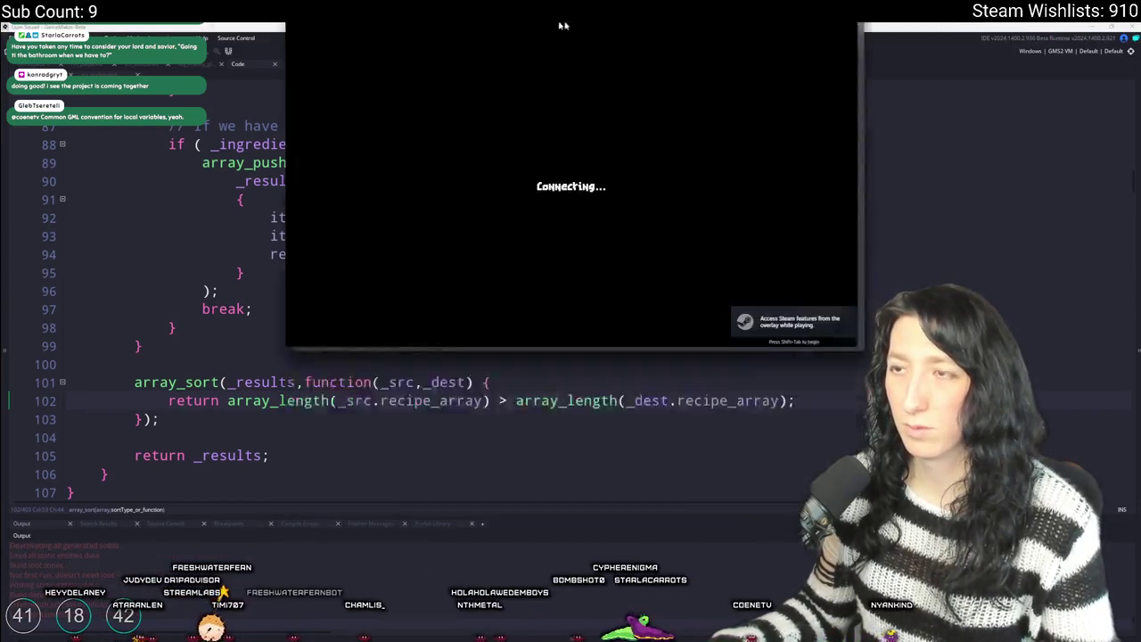
key("w")
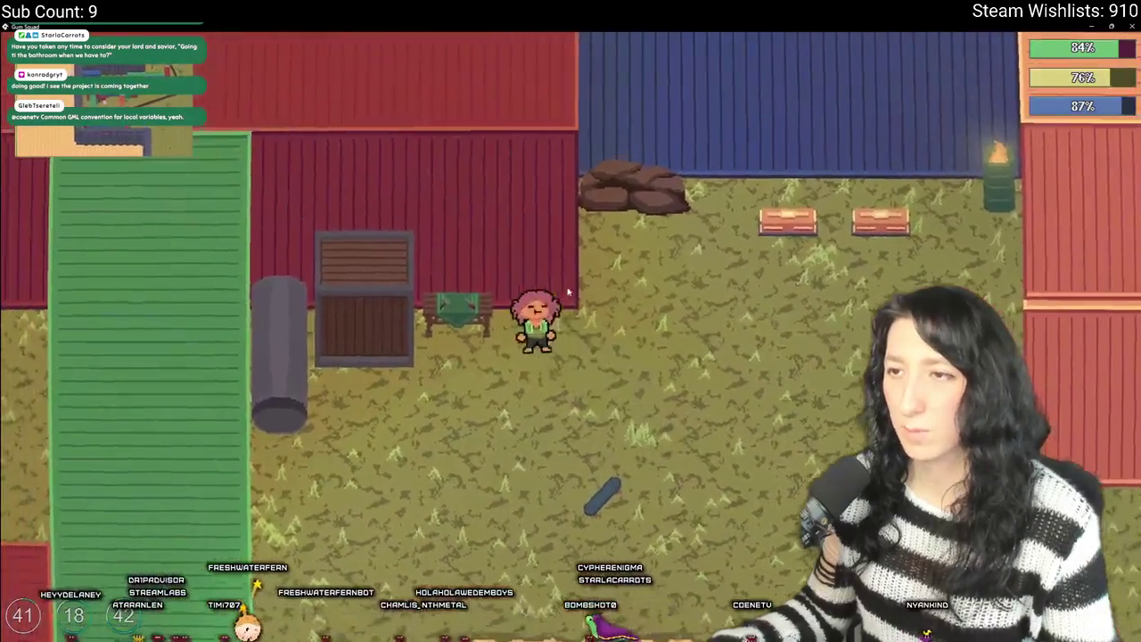
key("Tab")
left_click(416, 385, "shift")
left_click(252, 385, "shift")
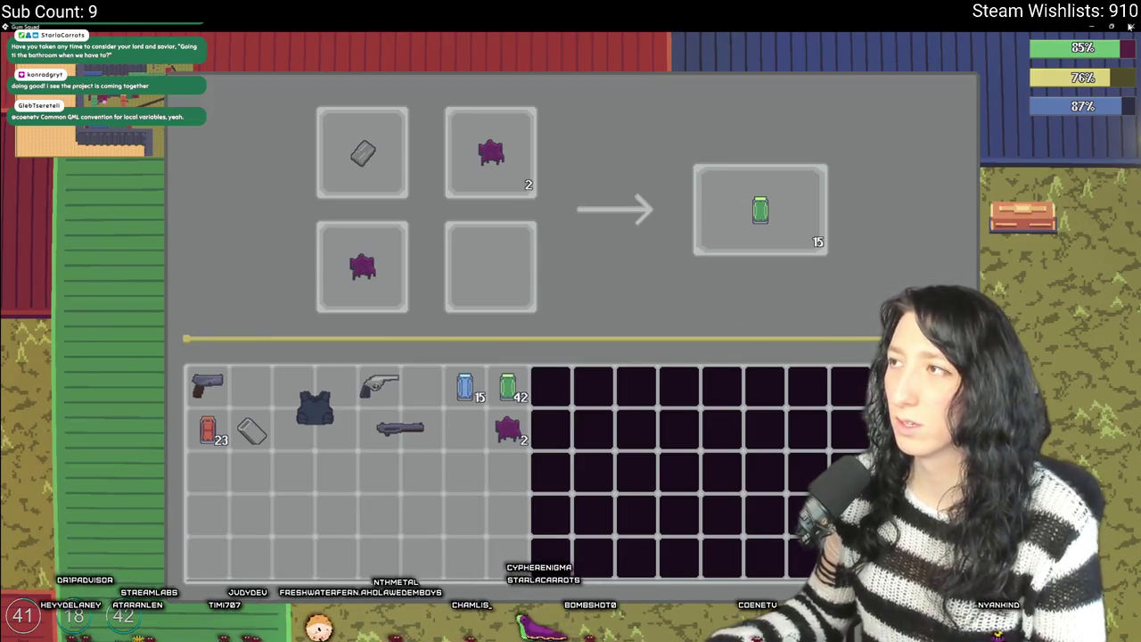
key("Escape")
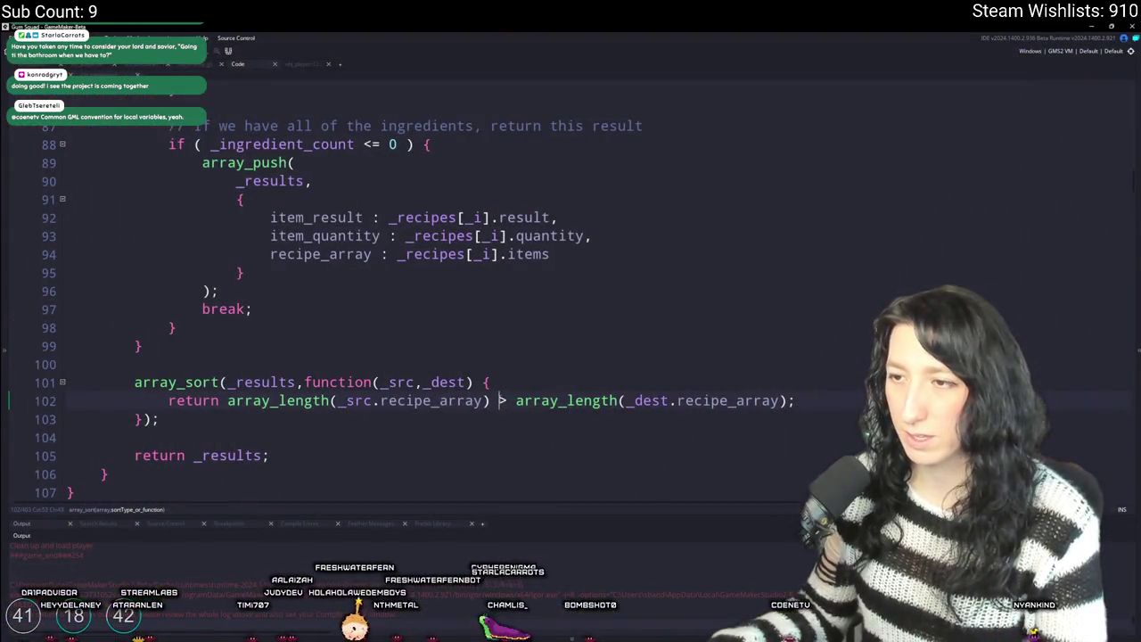
- Relaunch the game with the < comparator and load the saved world into a lobby
key("F5")
scroll(575, 433, "down", 1)
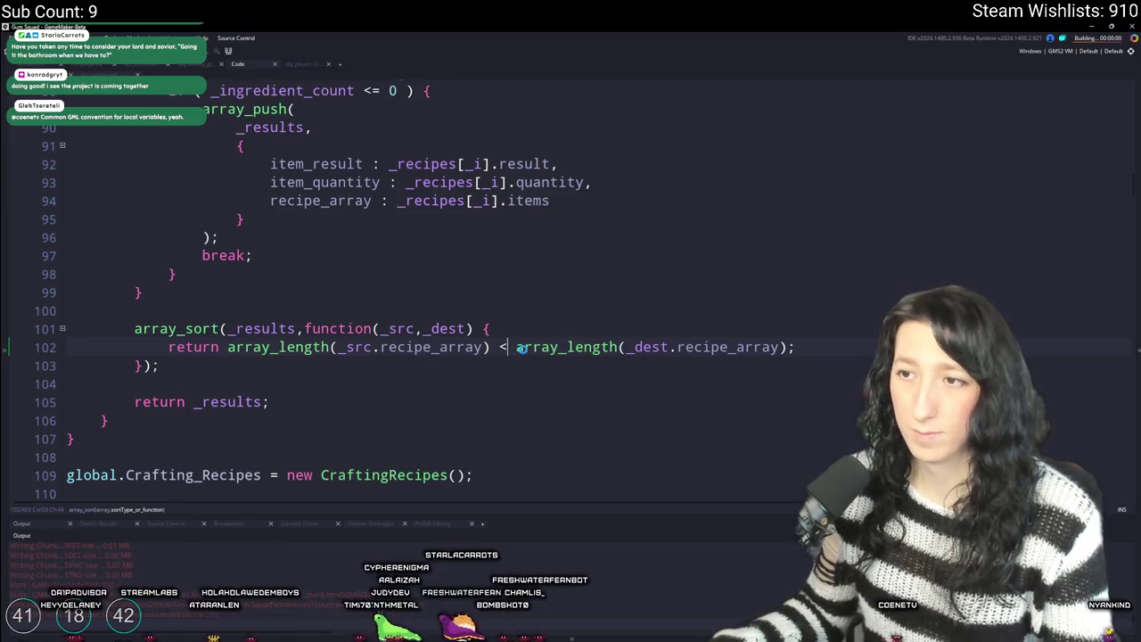
mouse_move(522, 349)
left_click(573, 262)
left_click(523, 374)
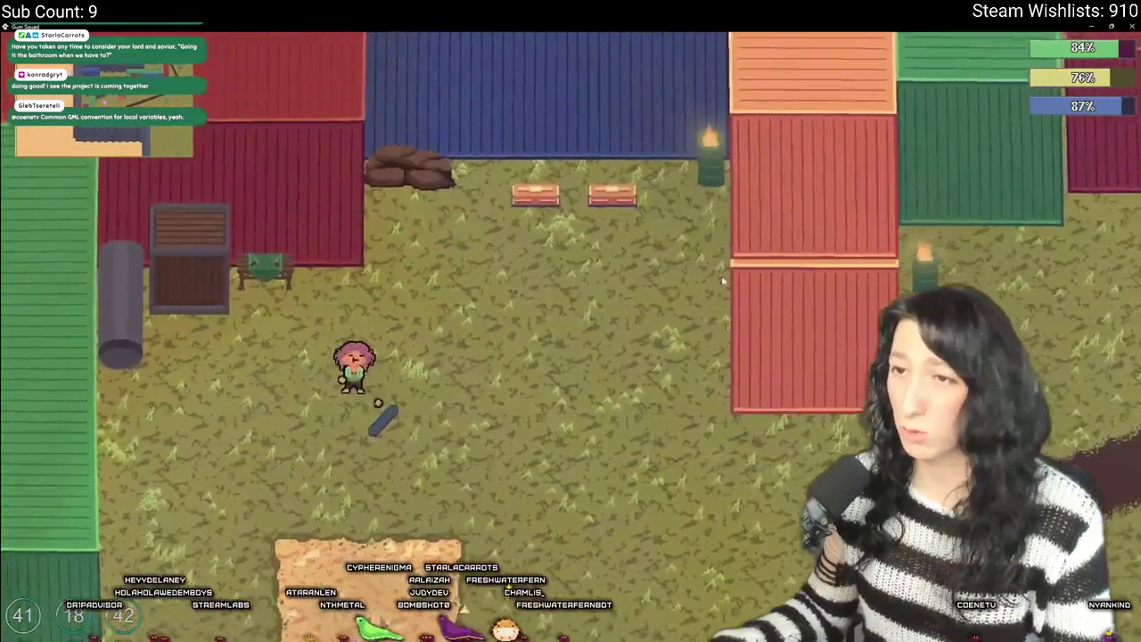
- Craft with Metal Scrap and three Raw Gum for green gum ×15, then close the game
key("e")
left_click(422, 386)
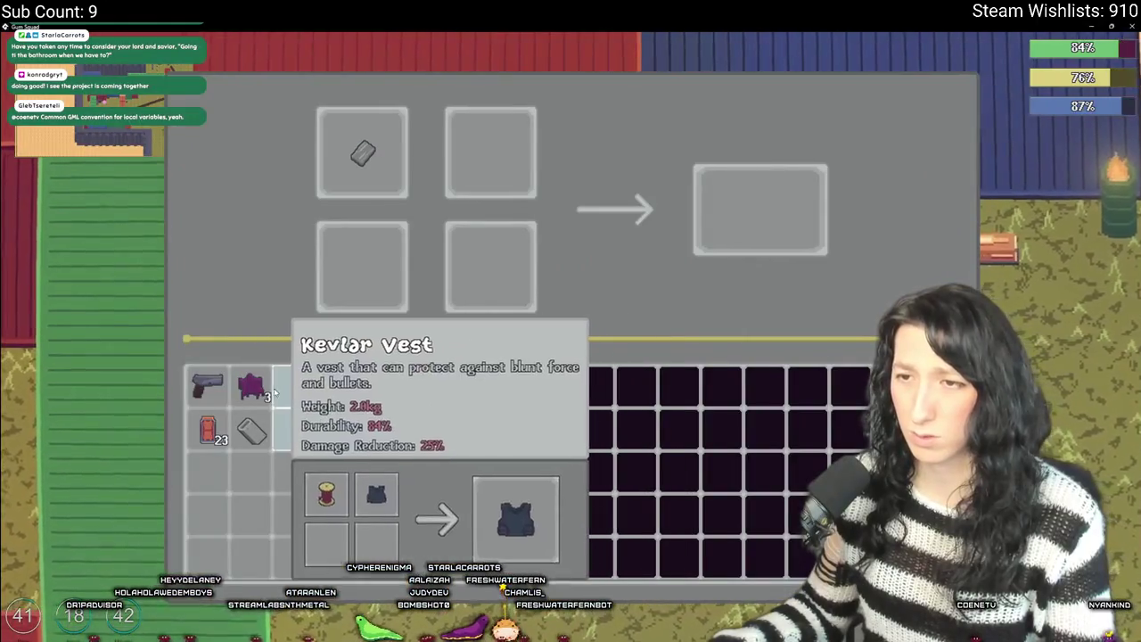
left_click(251, 385)
left_click(251, 385)
left_click(490, 267)
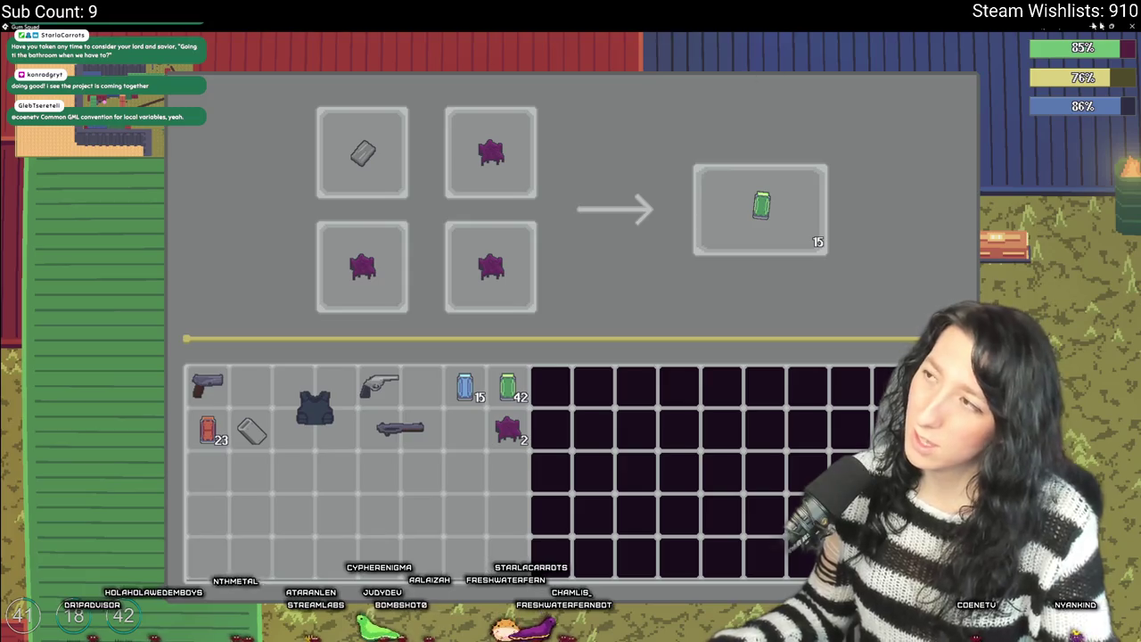
left_click(1133, 25)
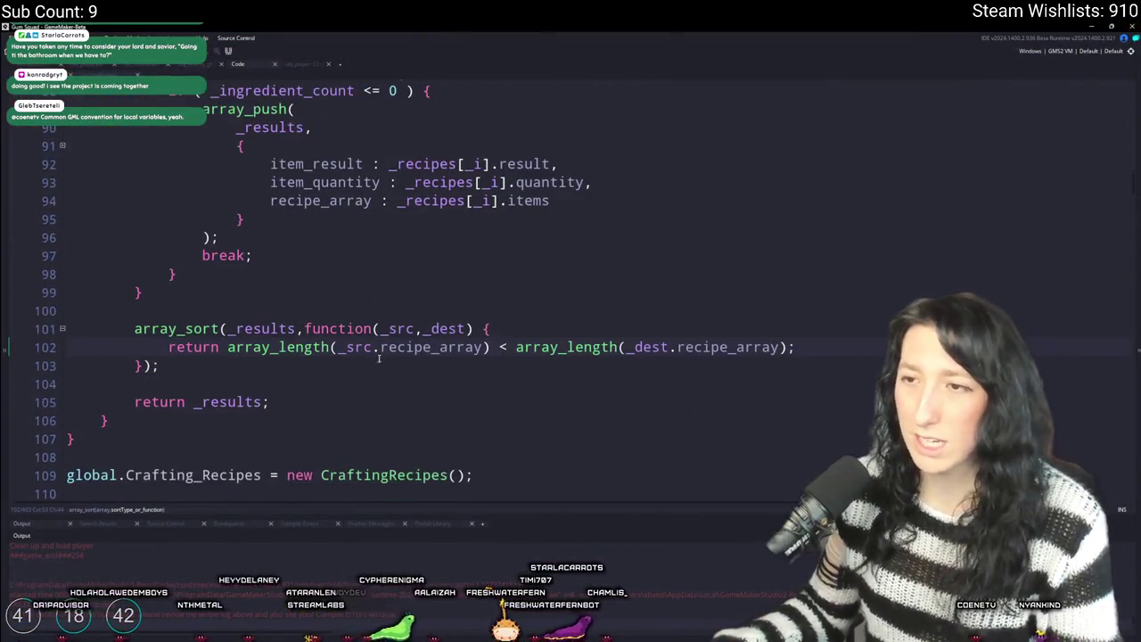
- Open the array_sort manual page from the comparator call with F1
left_click(425, 330)
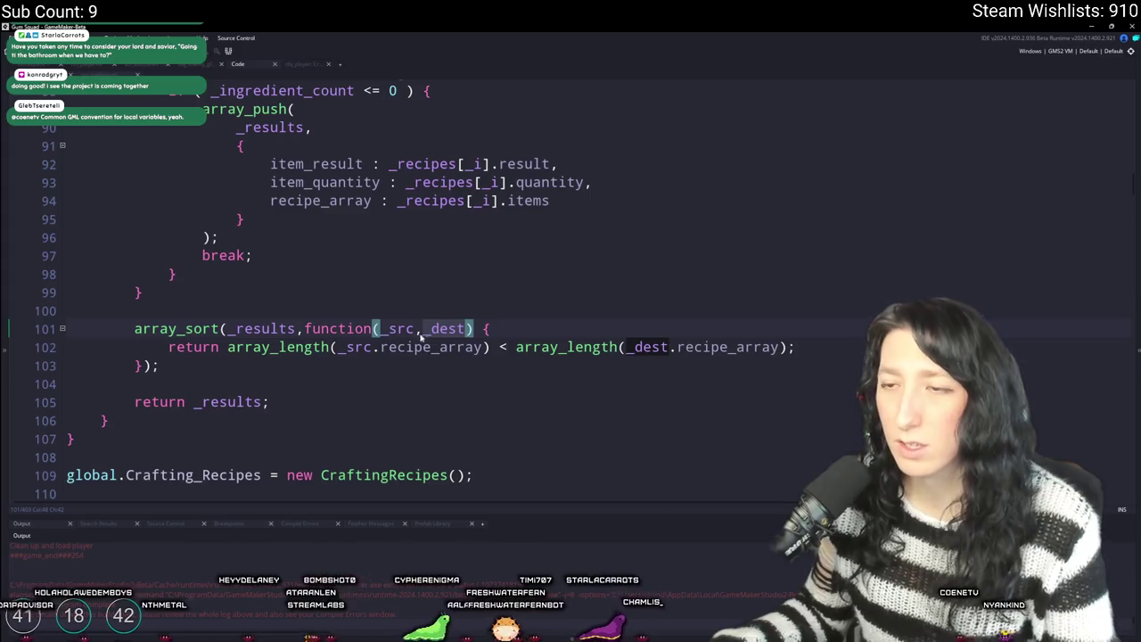
key("Home")
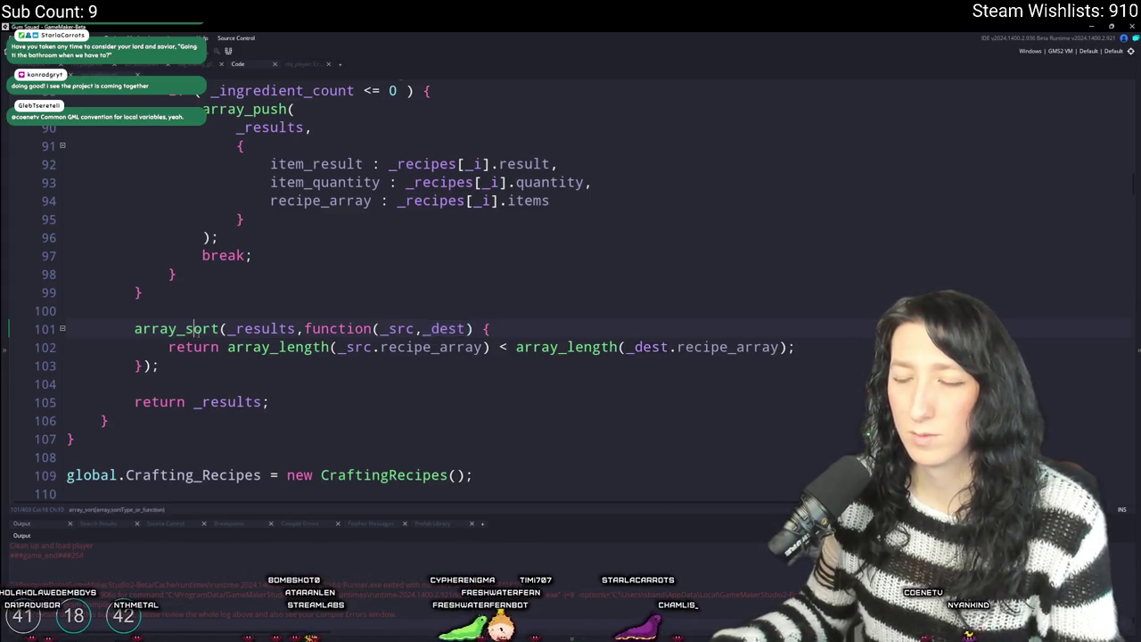
key("F1")
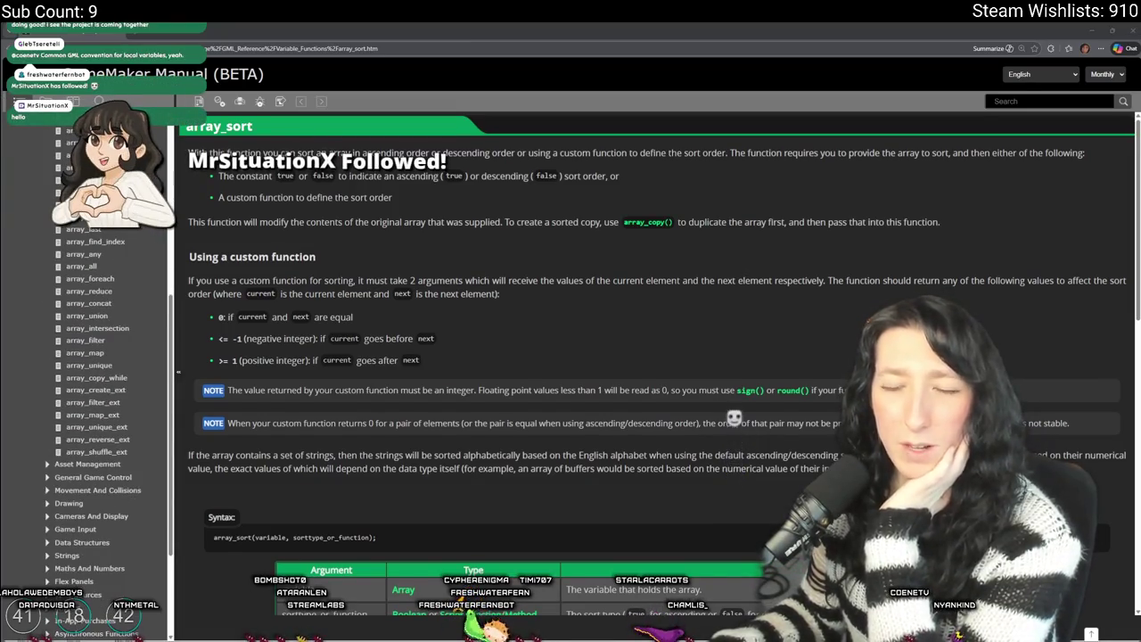
scroll(478, 290, "down", 3)
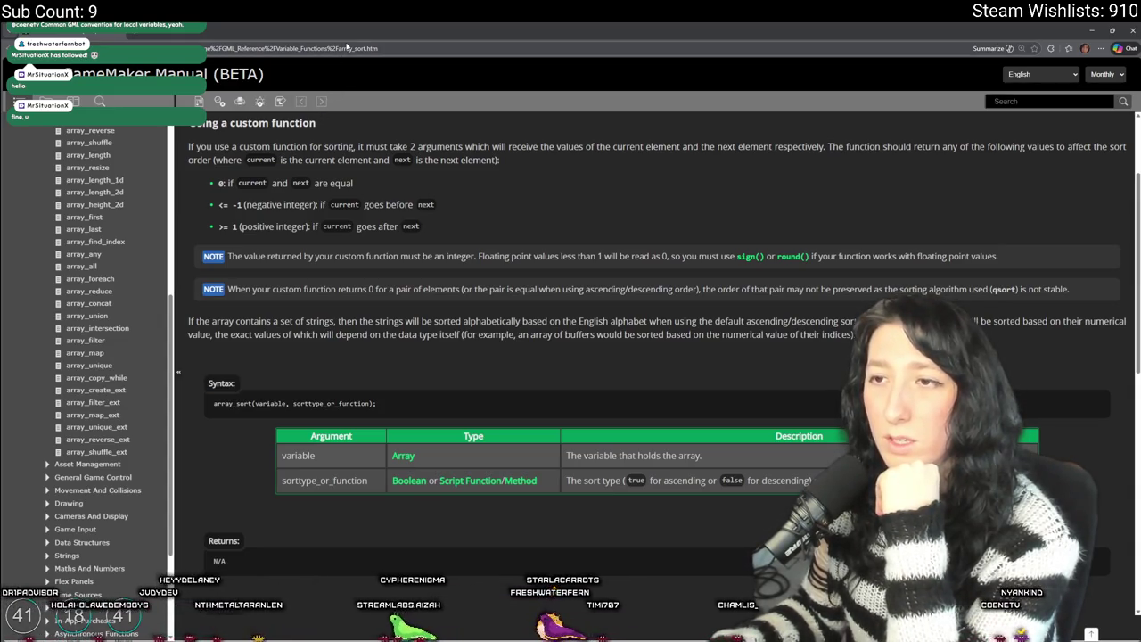
- Read the manual's 'Using a custom function' return rules, then go back to the code editor
left_click(344, 50)
left_click(407, 208)
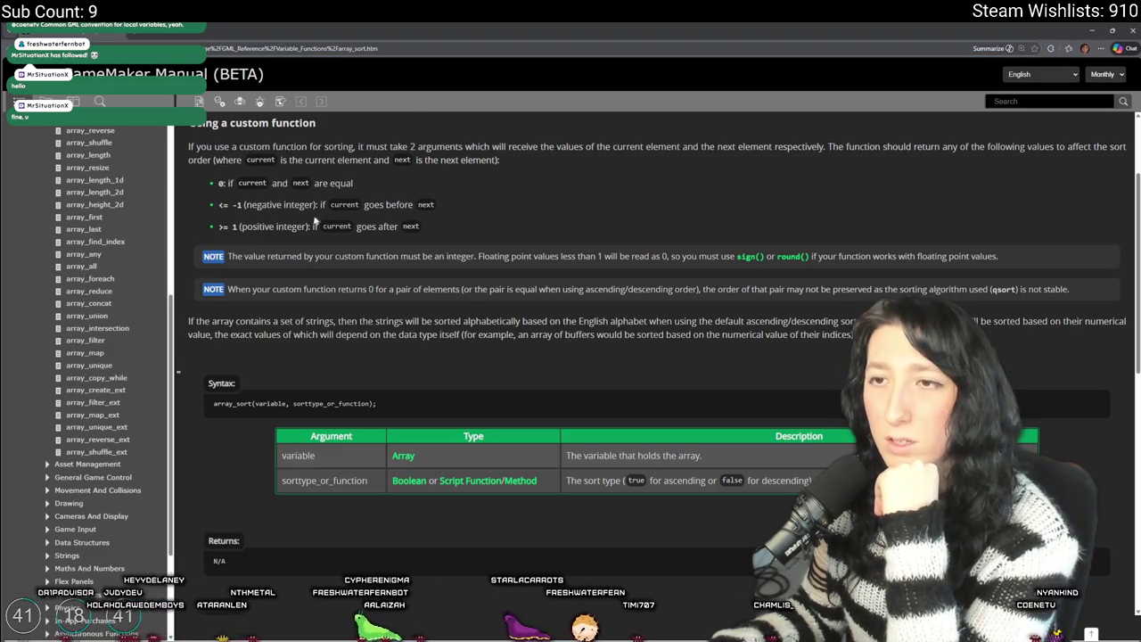
key("alt+Tab")
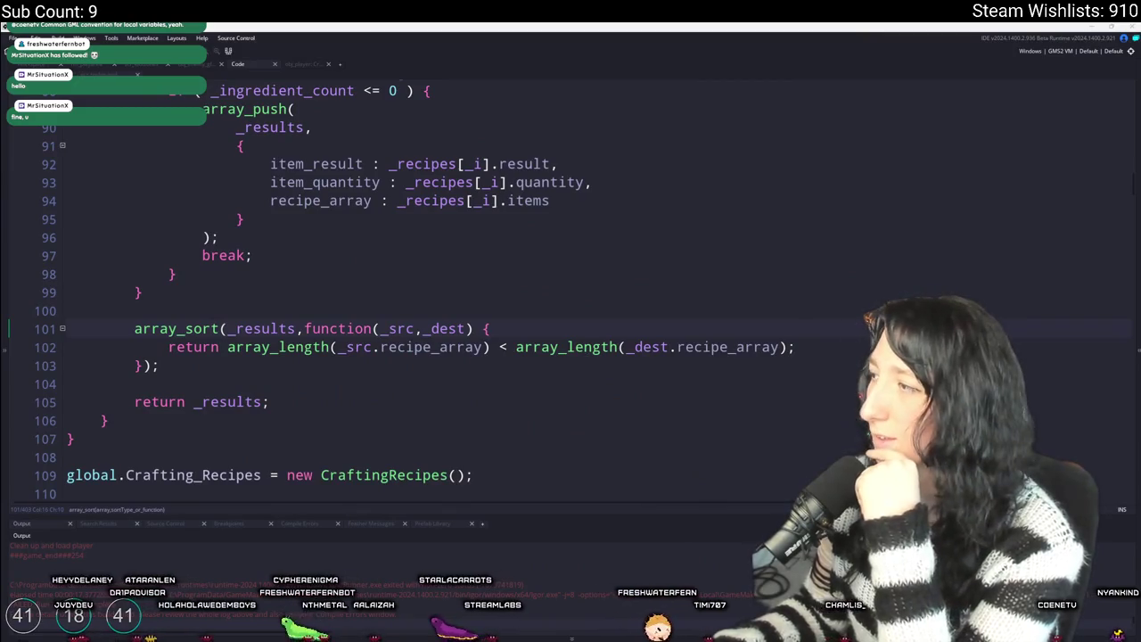
key("alt+Tab")
scroll(268, 310, "down", 1)
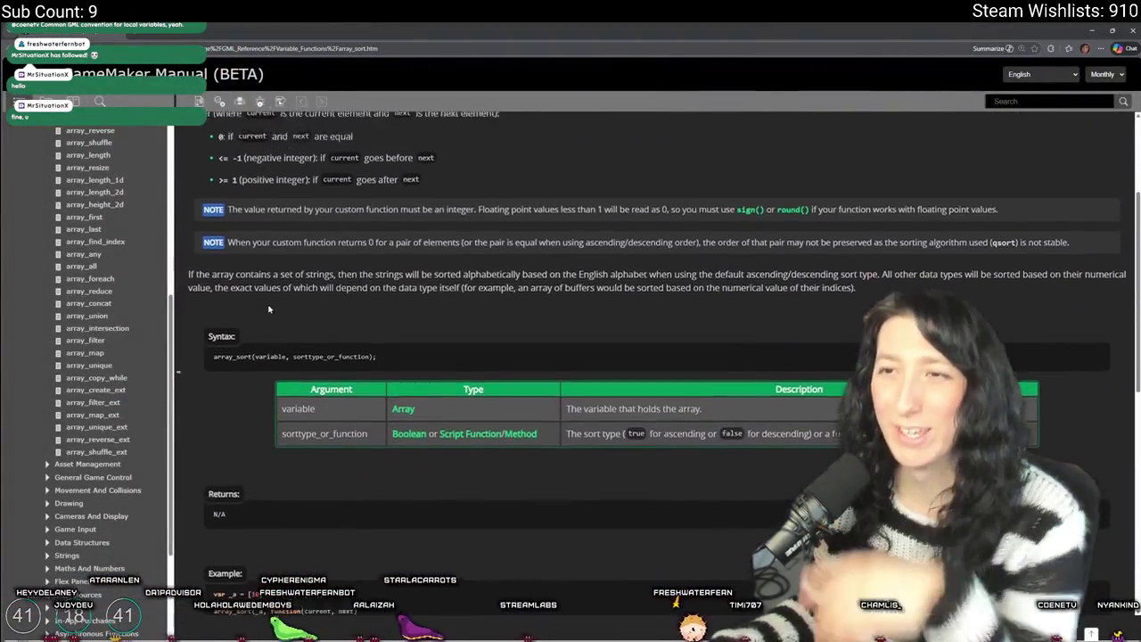
scroll(269, 309, "up", 2)
scroll(303, 312, "up", 5, "ctrl")
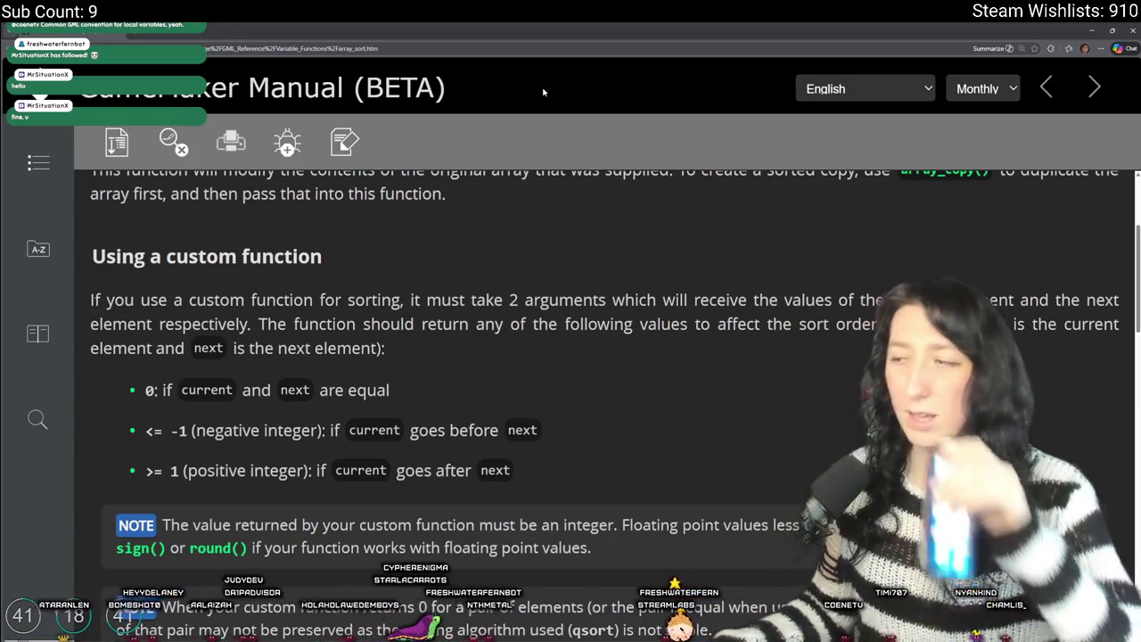
key("alt+Tab")
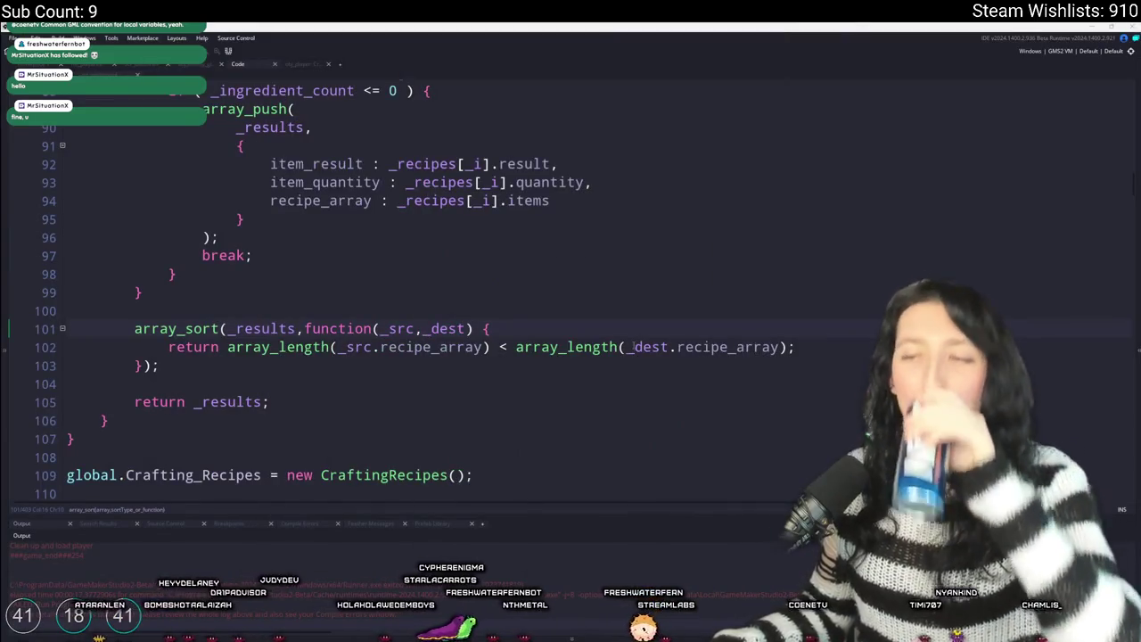
- Try a switch on the pasted length comparison above the return line, then delete it
left_click(525, 319)
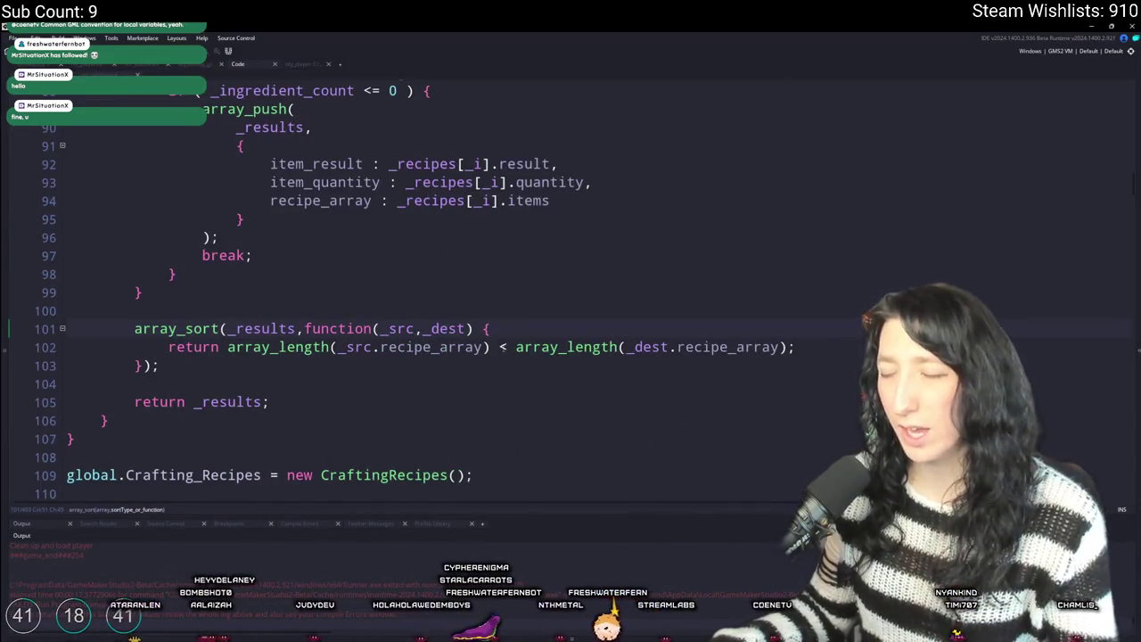
left_click(795, 347)
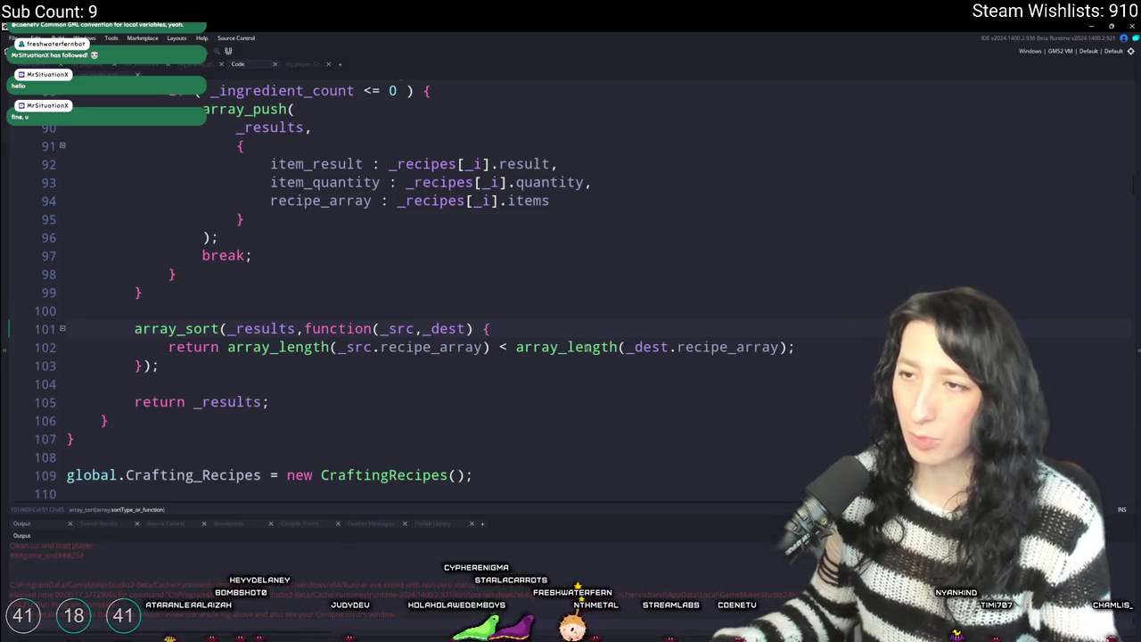
type("n")
left_click(228, 349)
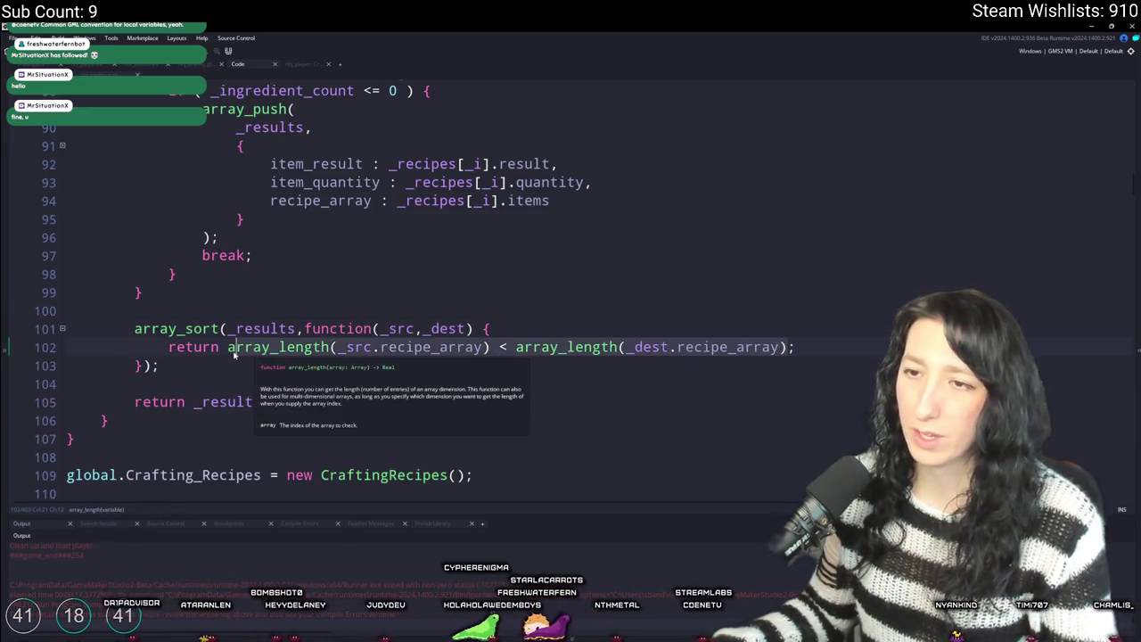
left_click(549, 323)
key("Return")
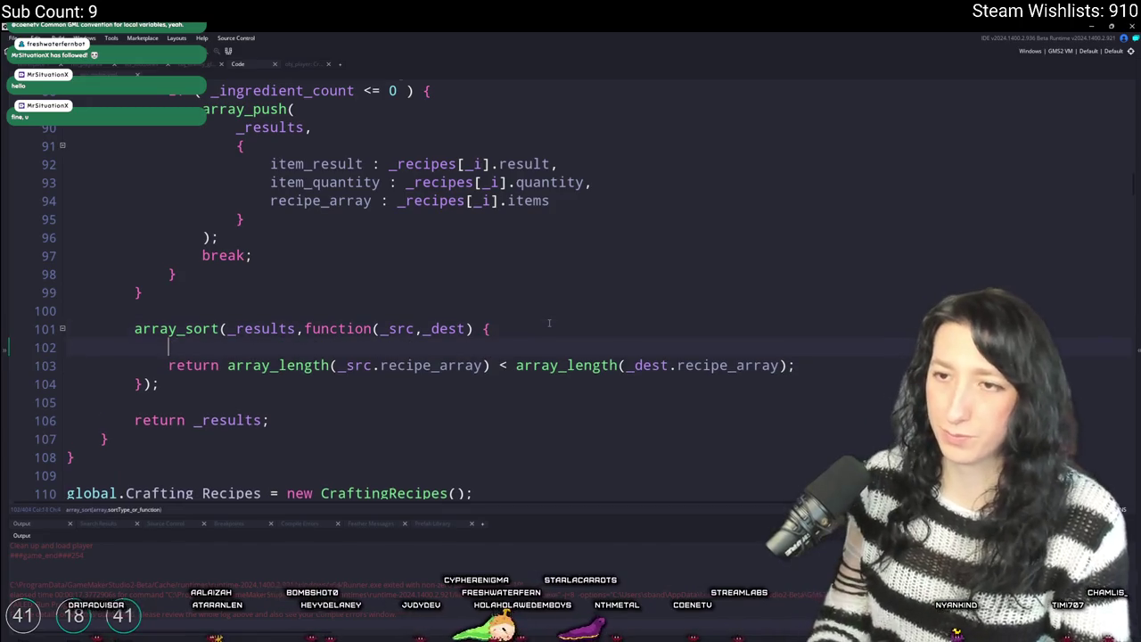
type("switch (")
type("array_length(_src.recipe_array) < array_length(_dest.recipe_array)")
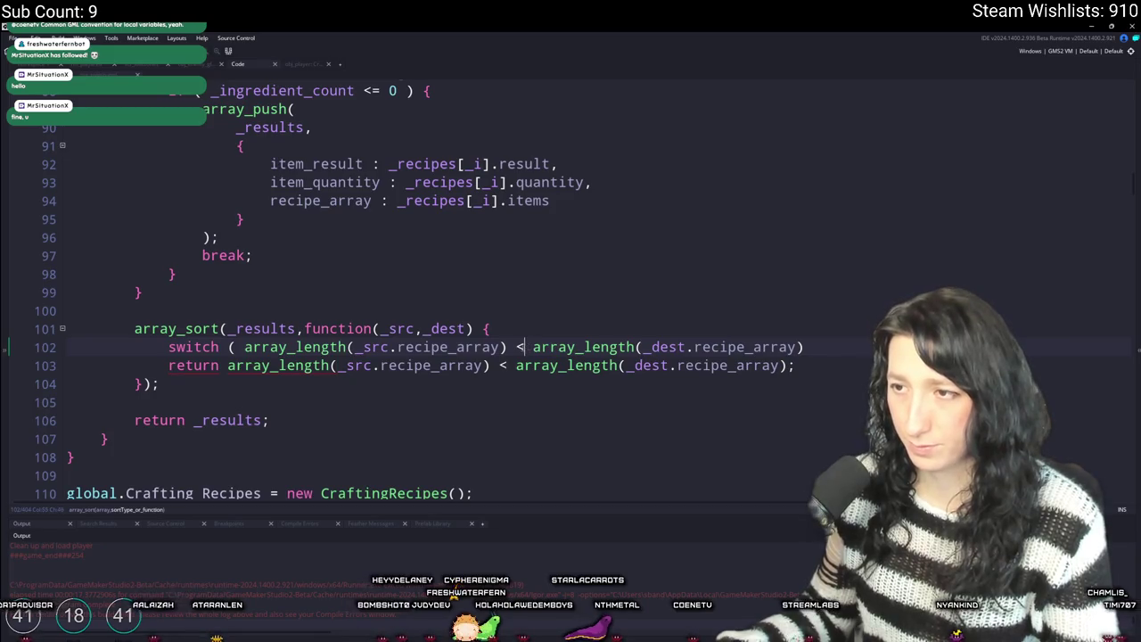
key("BackSpace")
type("-")
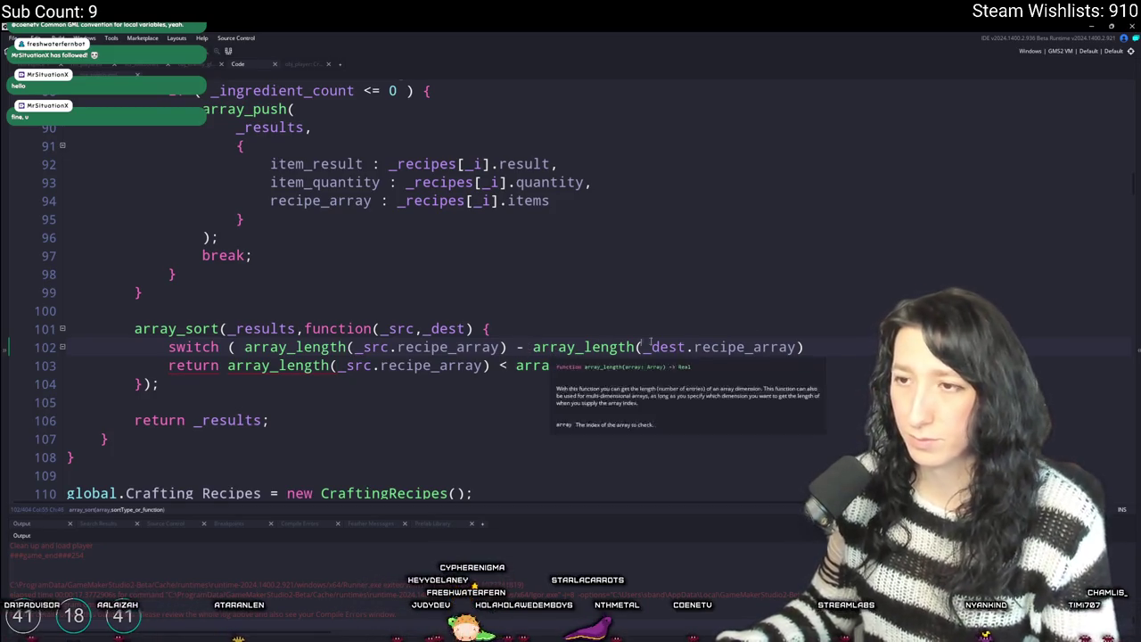
left_click(839, 346)
key("ctrl+BackSpace")
key("ctrl+BackSpace")
key("ctrl+BackSpace")
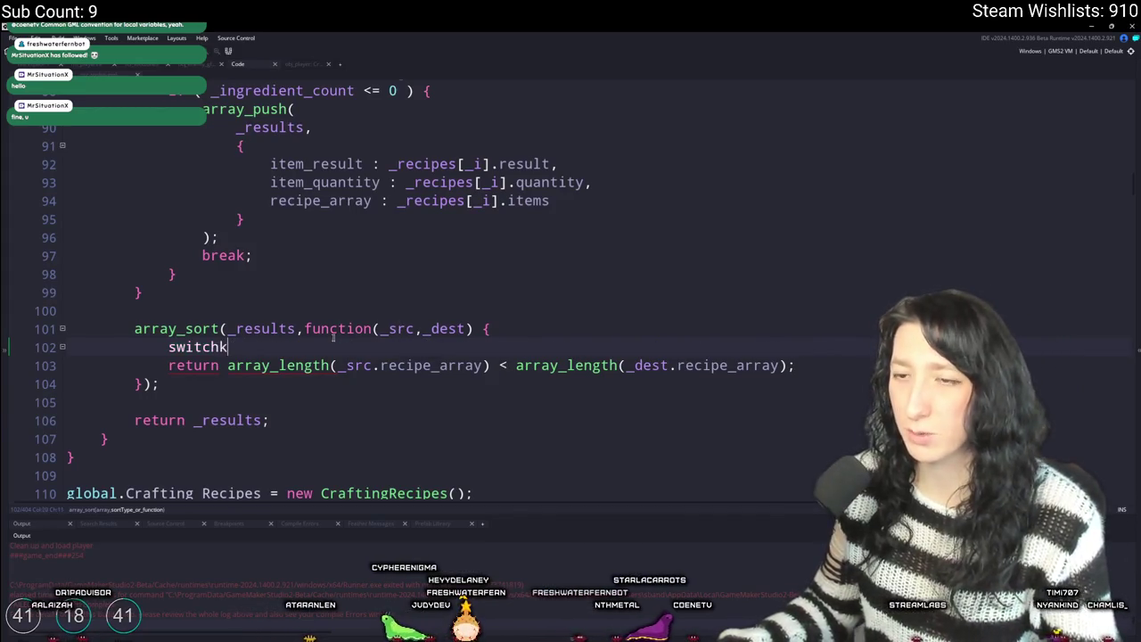
- Declare var _length_a set to the first recipe's array_length
type("var _length")
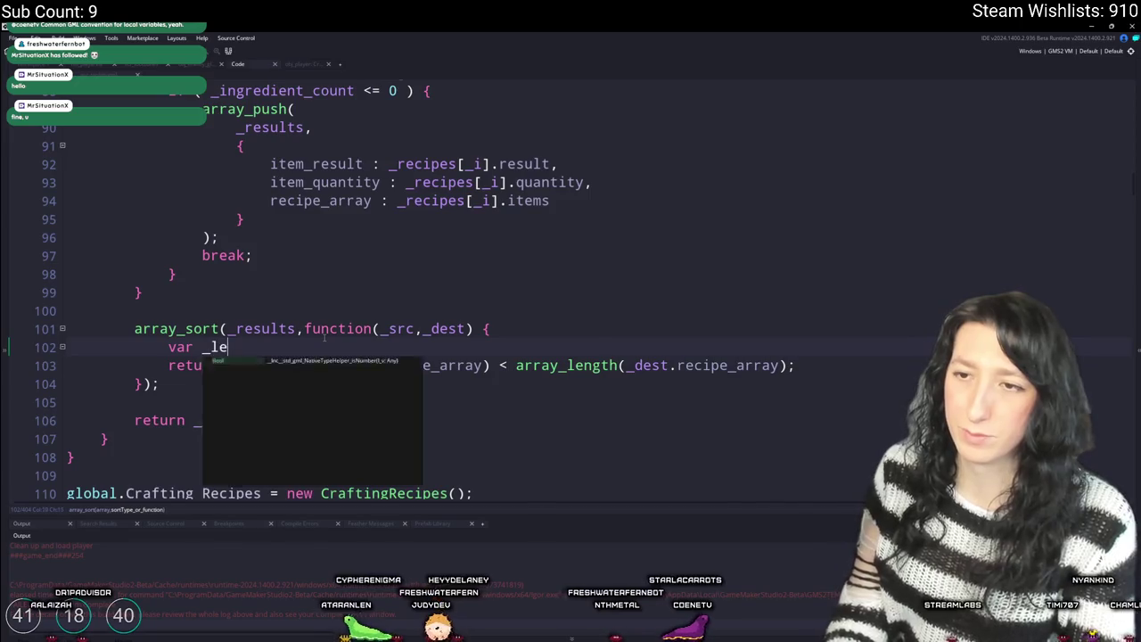
key("BackSpace")
type("_a ")
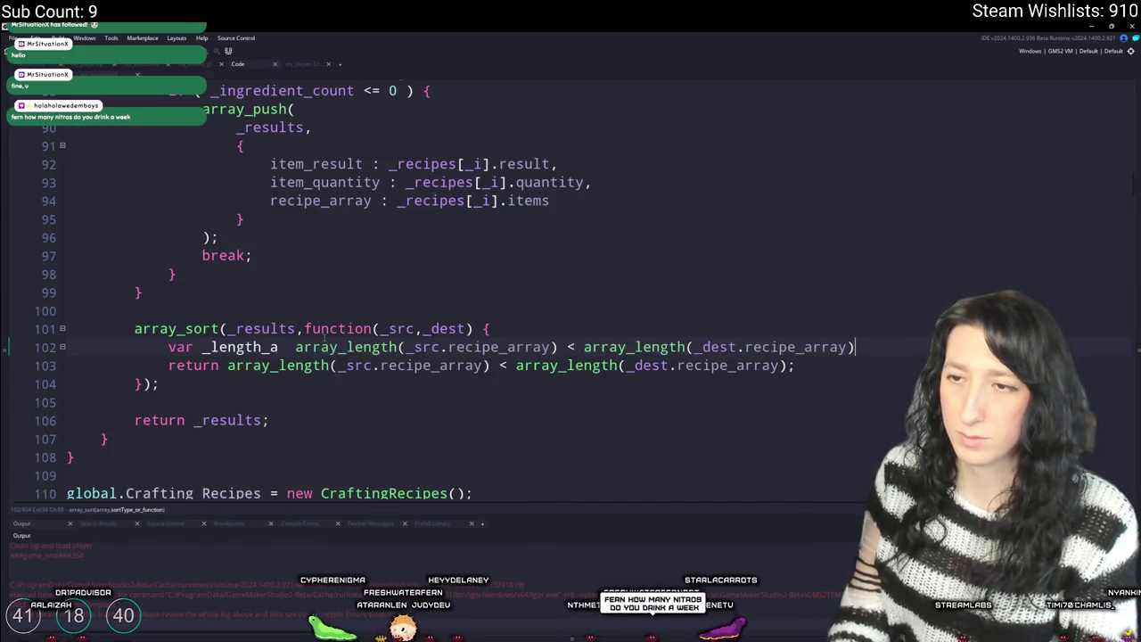
type("=")
type("array_length(_src.recipe_array) < array_length(_dest.recipe_array);")
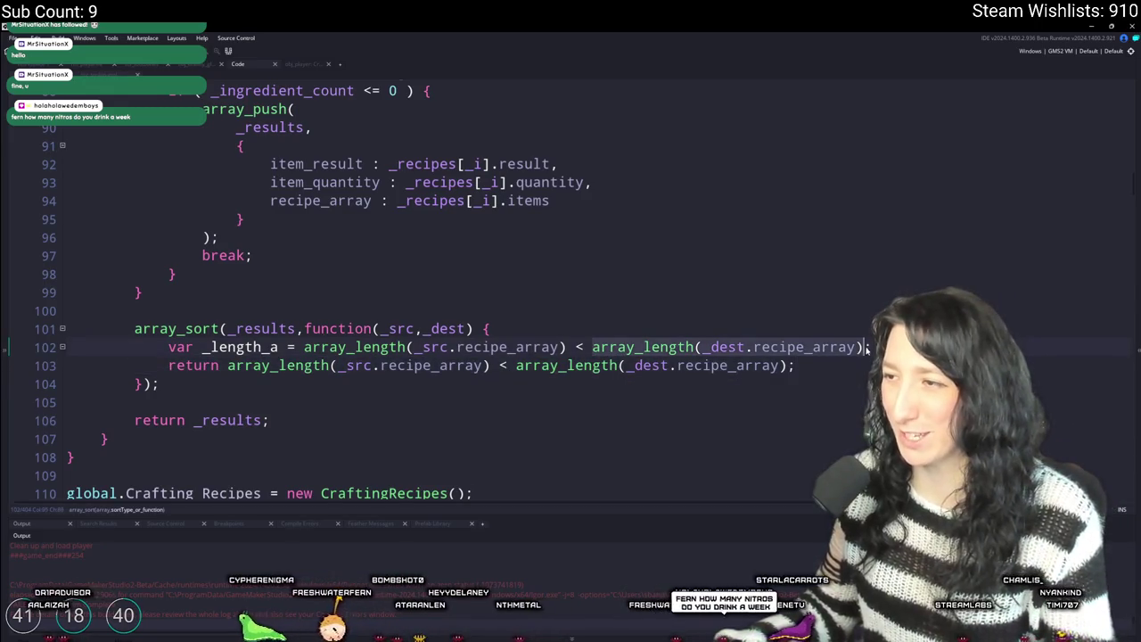
left_click(576, 350)
key("shift+End")
key("BackSpace")
type(";")
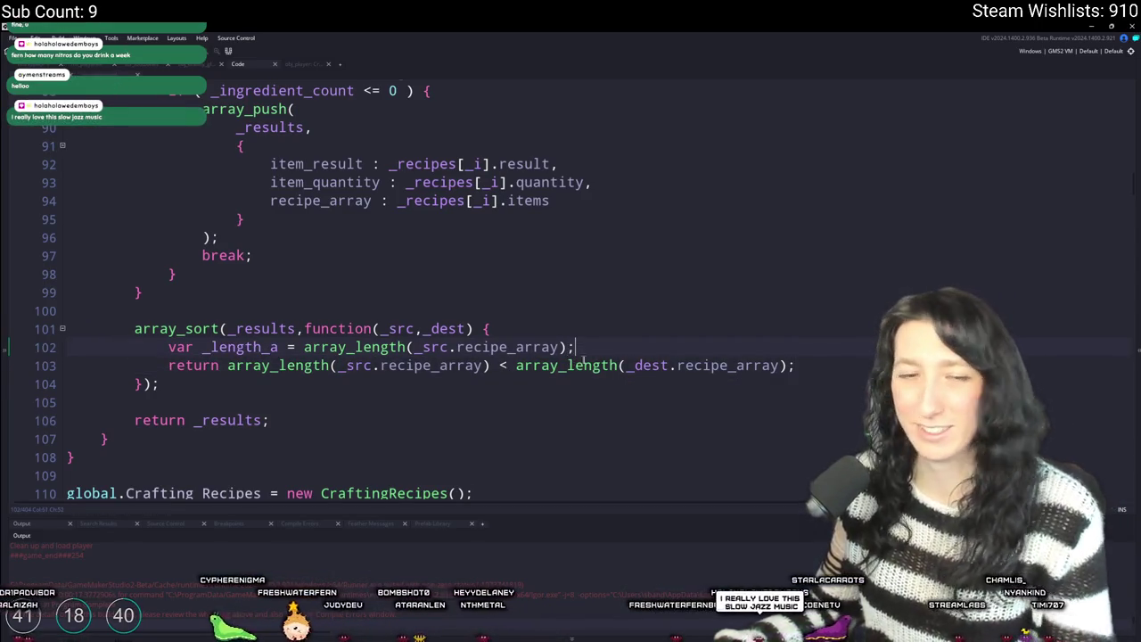
- Duplicate that line as _length_b, measuring _dest instead of _src
key("ctrl+d")
scroll(575, 339, "down", 1)
left_click(279, 348)
key("BackSpace")
type("b")
double_click(651, 366)
key("ctrl+c")
double_click(435, 348)
key("ctrl+v")
- Write if / else if / else branches comparing _length_a with _length_b, returning 1, 0 and -1
left_click(604, 348)
key("Return")
key("Return")
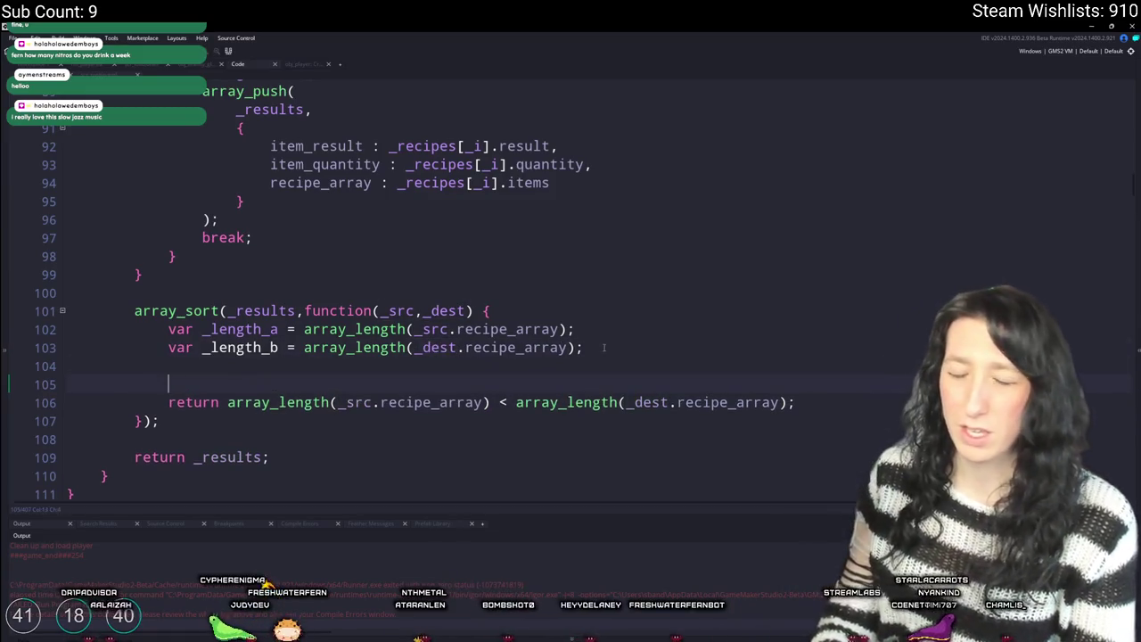
type("if ( _length_")
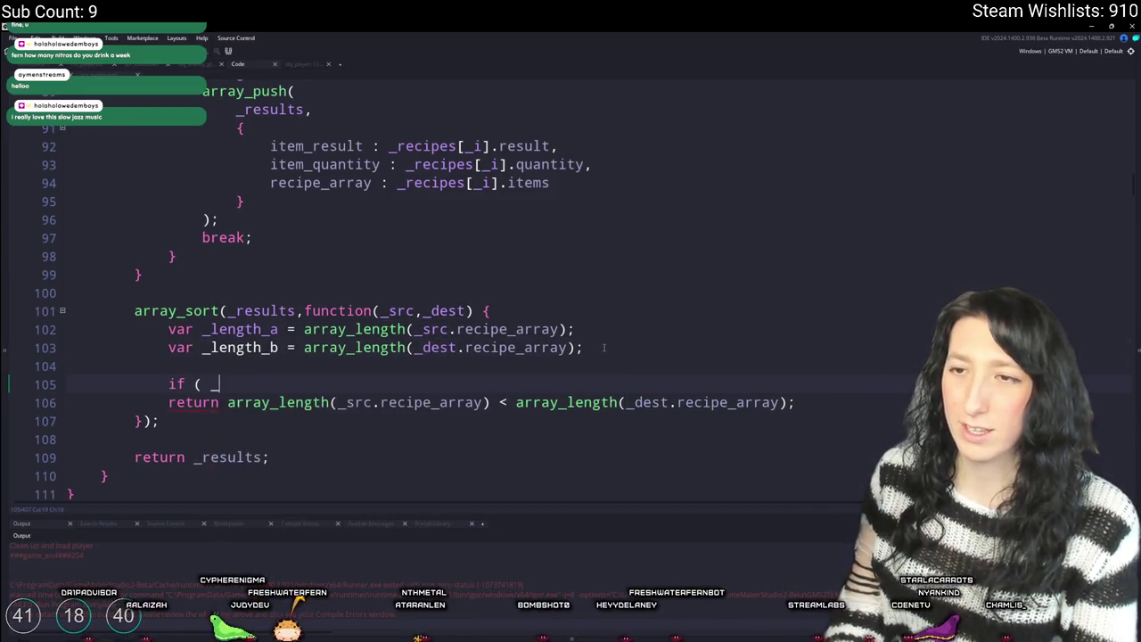
type("a < _l")
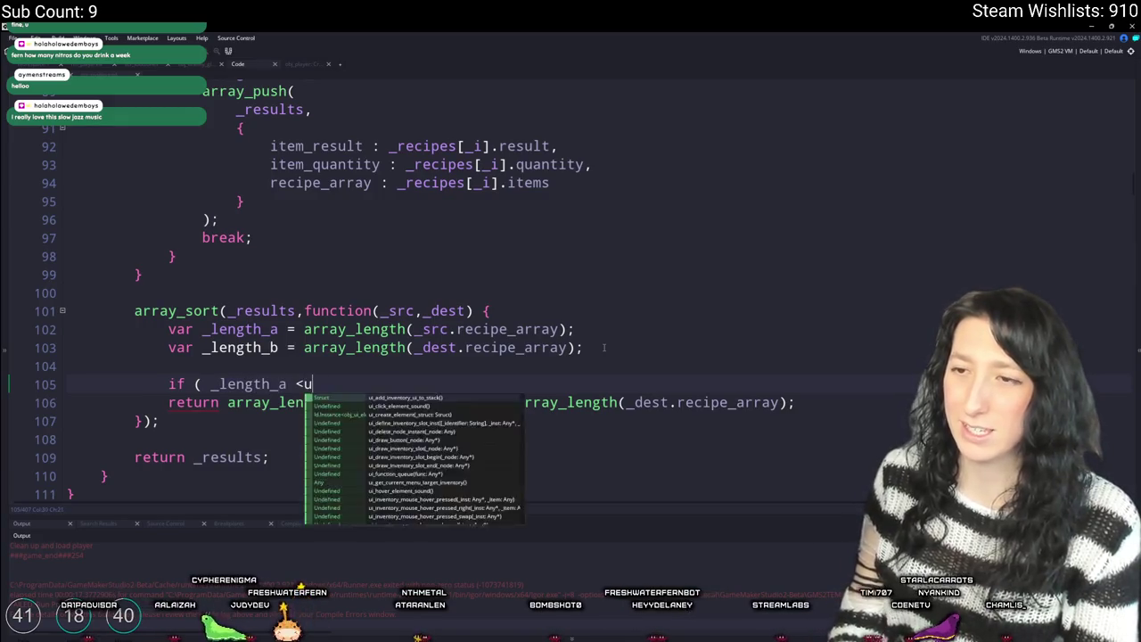
type("ength_b ) {")
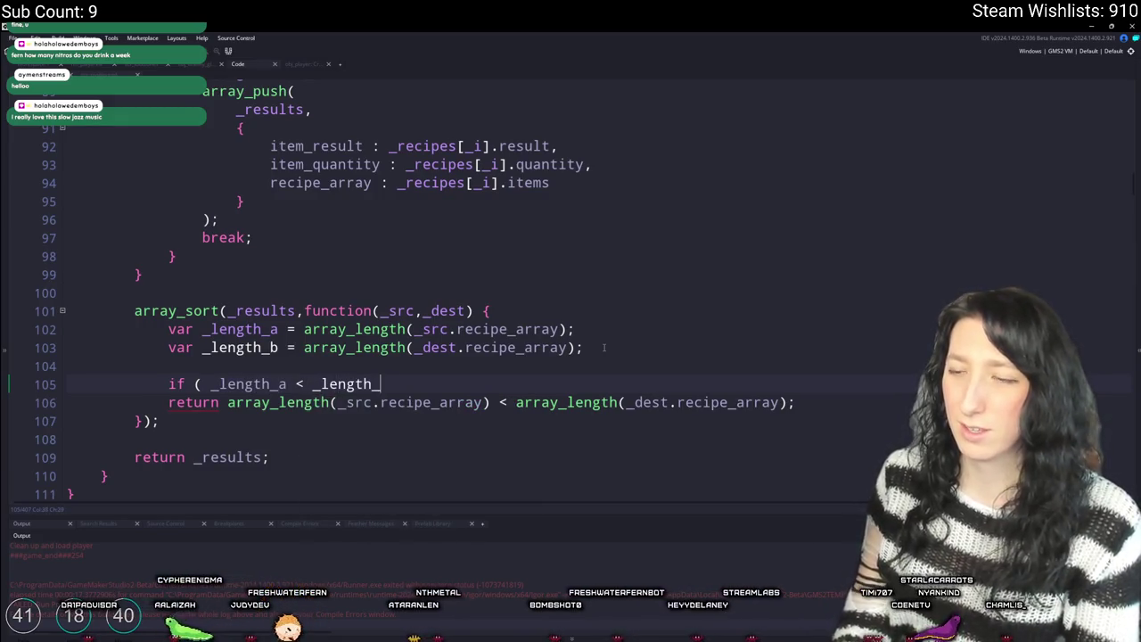
key("Return")
type("}")
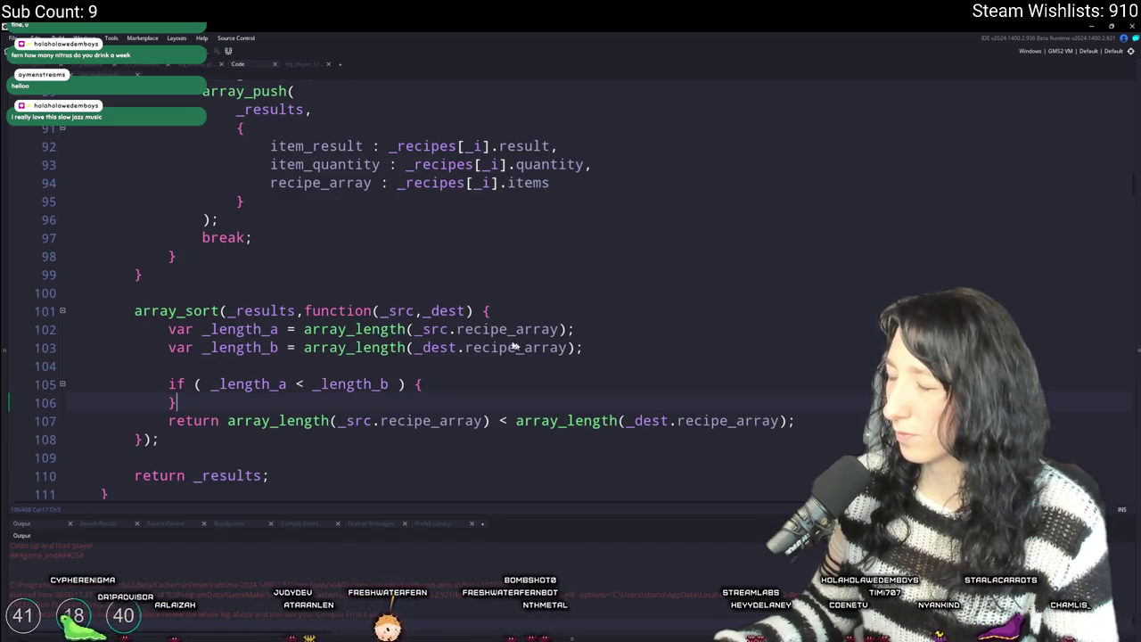
key("Return")
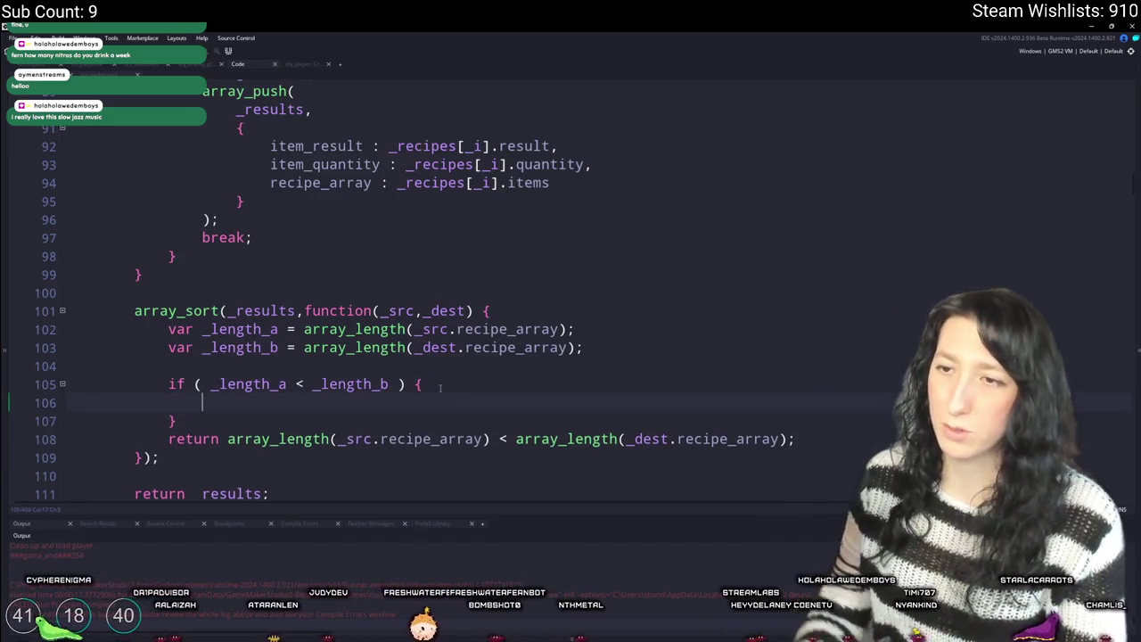
type("return 1; }")
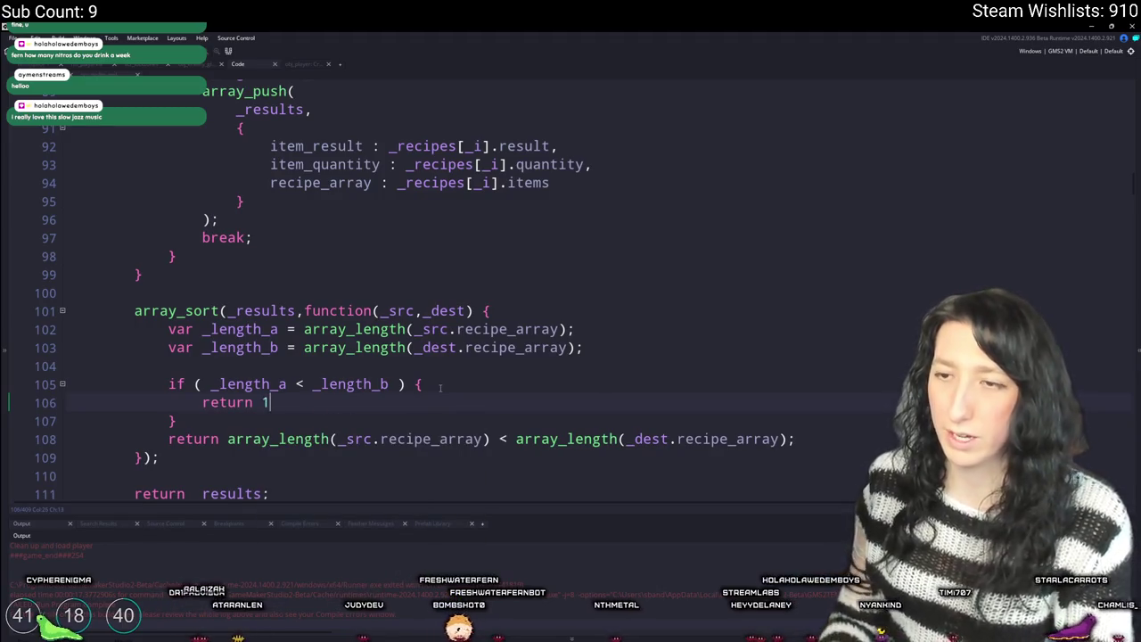
type(" else if ( _length_a == _length_b")
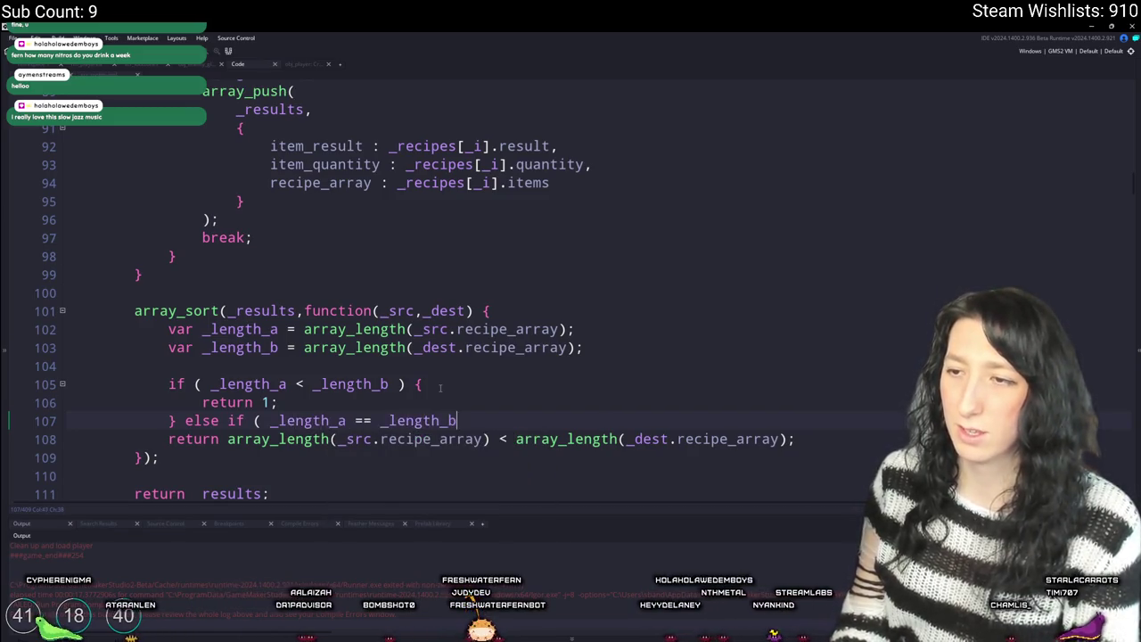
type(" ) {")
key("Return")
key("Return")
type("r")
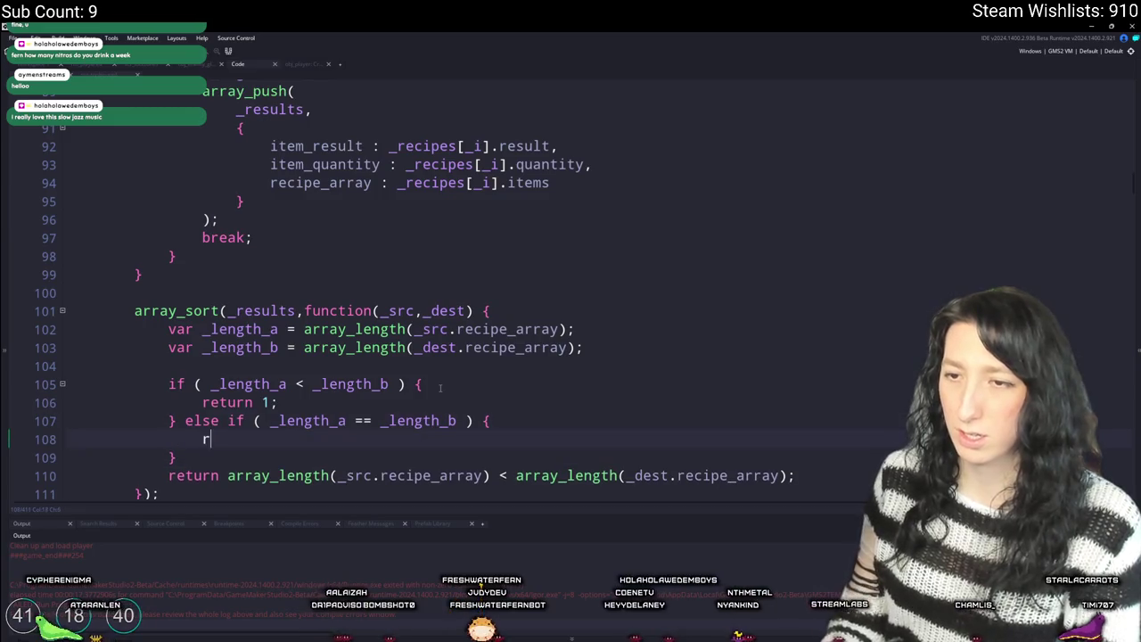
type(" else if (")
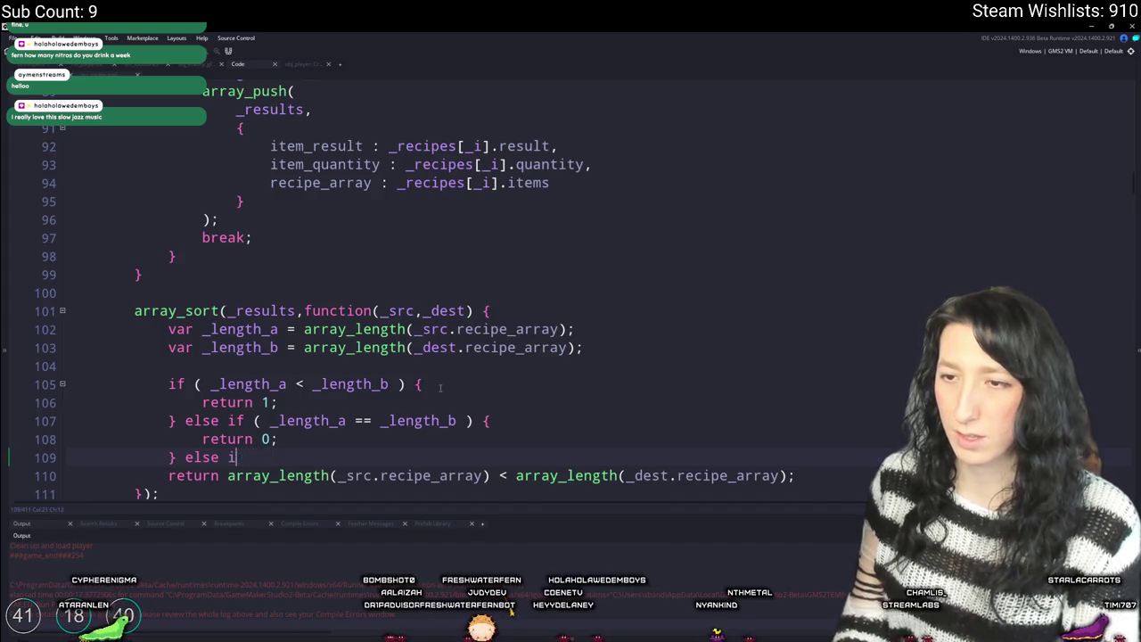
key("BackSpace")
type("{")
key("Return")
key("Return")
type("return -1;")
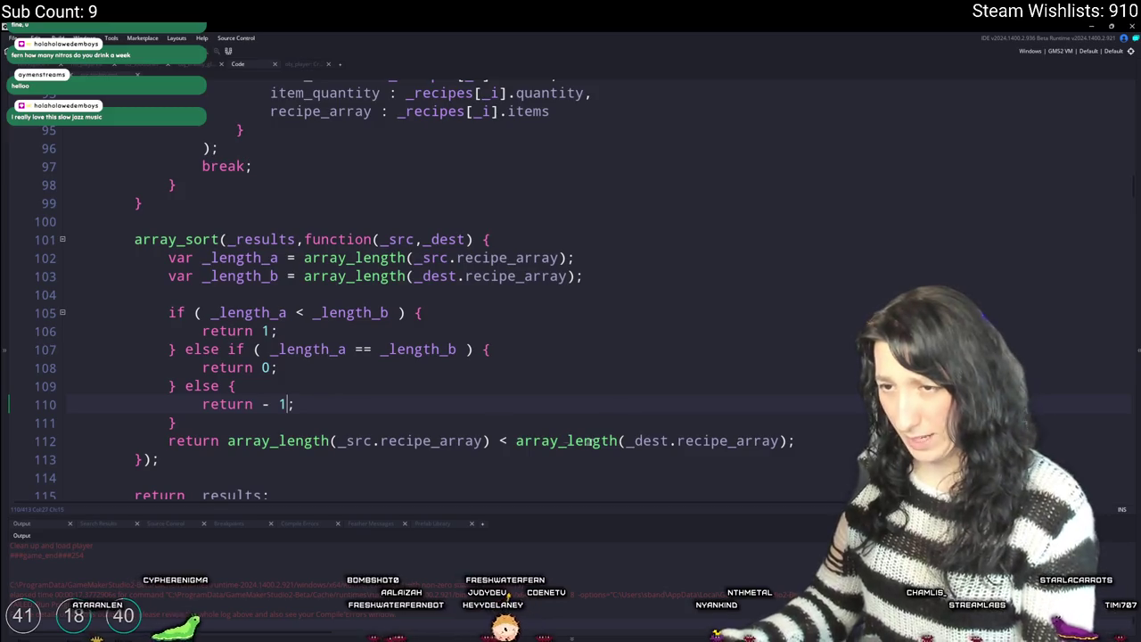
- Delete the old return comparison line and build and run the game with F5
left_click(839, 440)
key("shift+Up")
key("BackSpace")
key("F5")
left_click(262, 330)
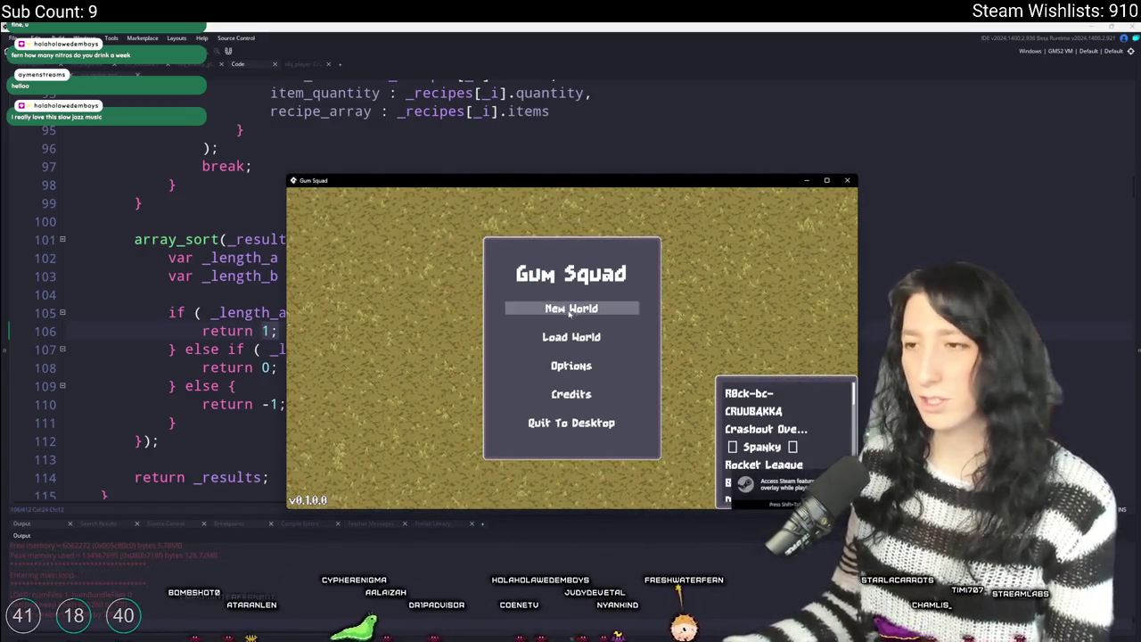
- Host a saved world and fill the crafting slots with purple gum, gun handle and raw gum
left_click(571, 337)
left_click(642, 310)
left_click(521, 369)
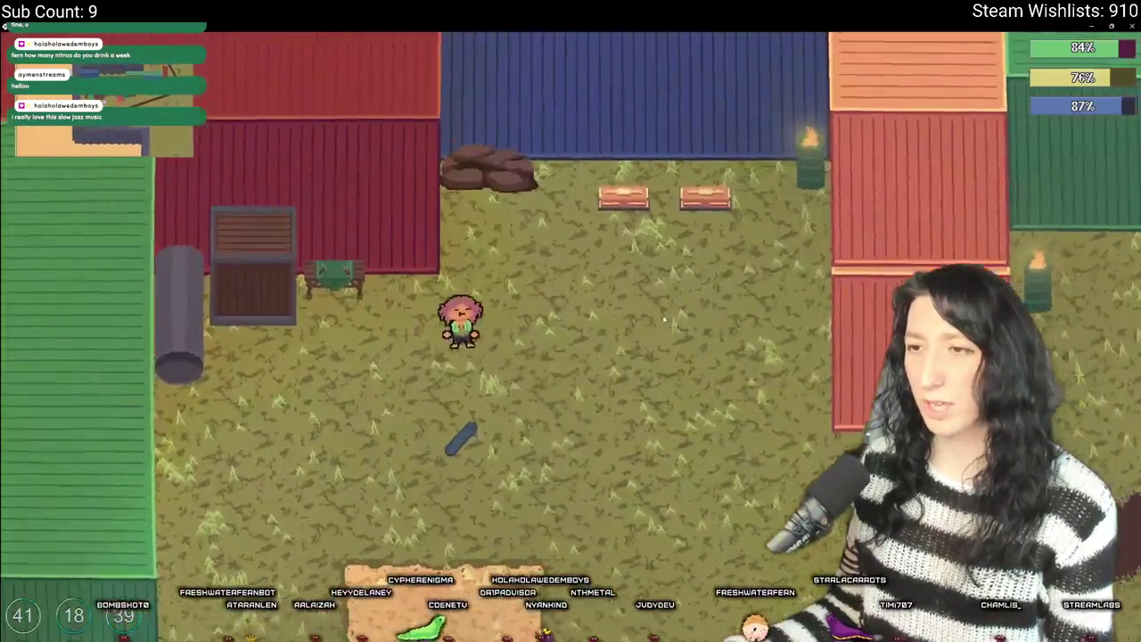
key("Tab")
left_click(251, 386)
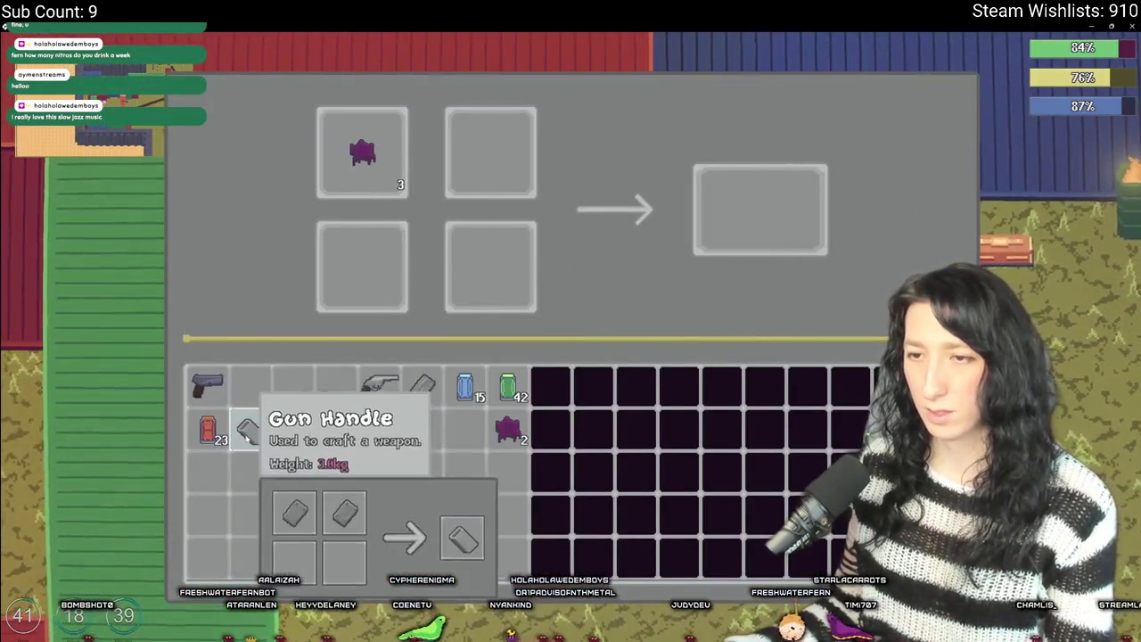
left_click_drag(422, 383, 490, 152)
left_click_drag(362, 151, 362, 268)
left_click_drag(362, 152, 491, 268)
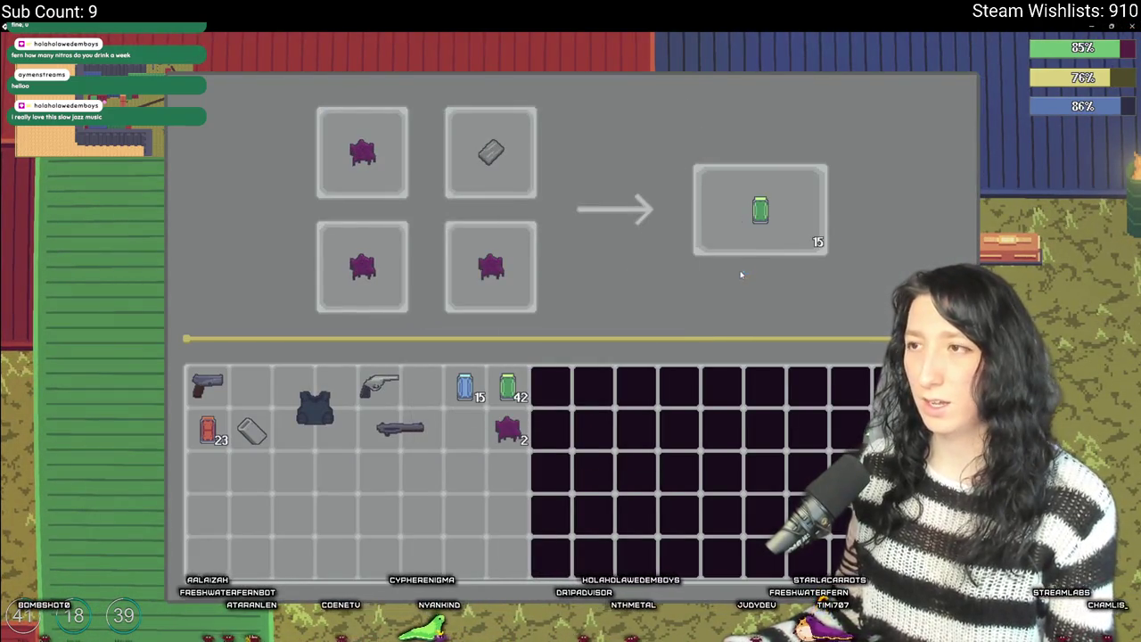
key("alt+Tab")
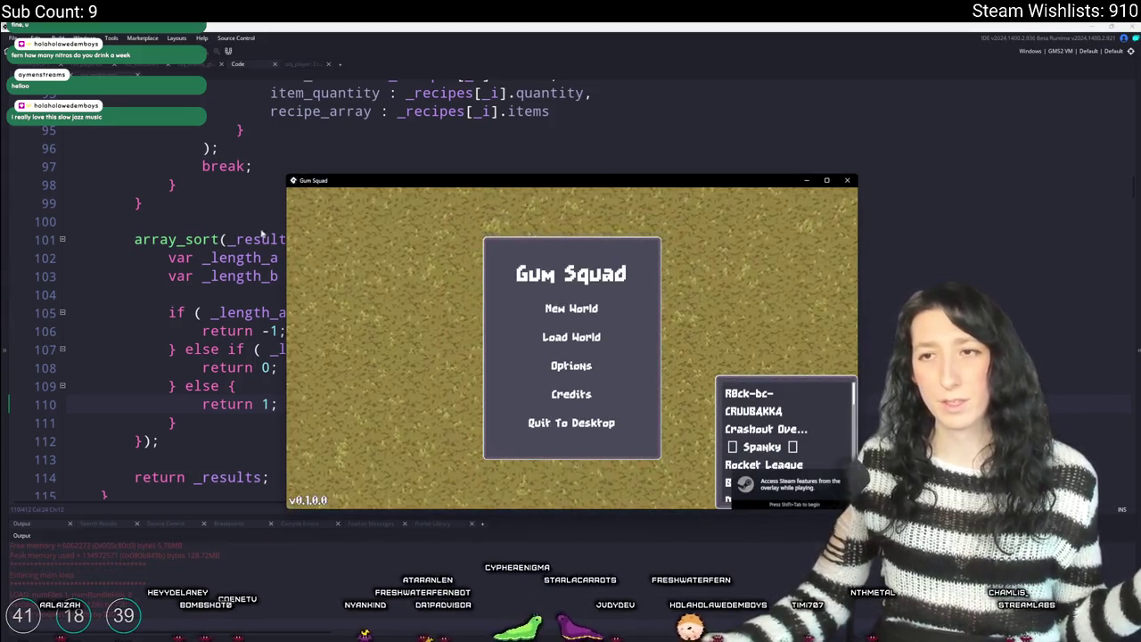
- Host the MajorHeart world as Private, craft gum with metal scrap, then close the game
left_click(544, 338)
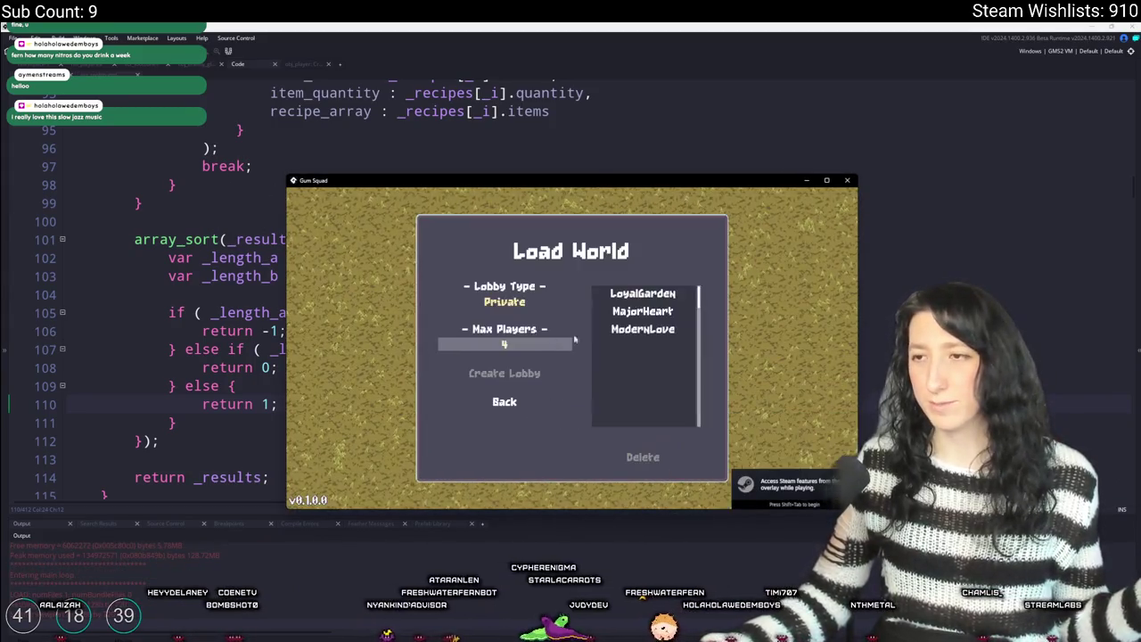
left_click(642, 311)
left_click(536, 303)
left_click(521, 302)
left_click(521, 303)
left_click(522, 369)
left_click_drag(564, 196, 576, 17)
key("Tab")
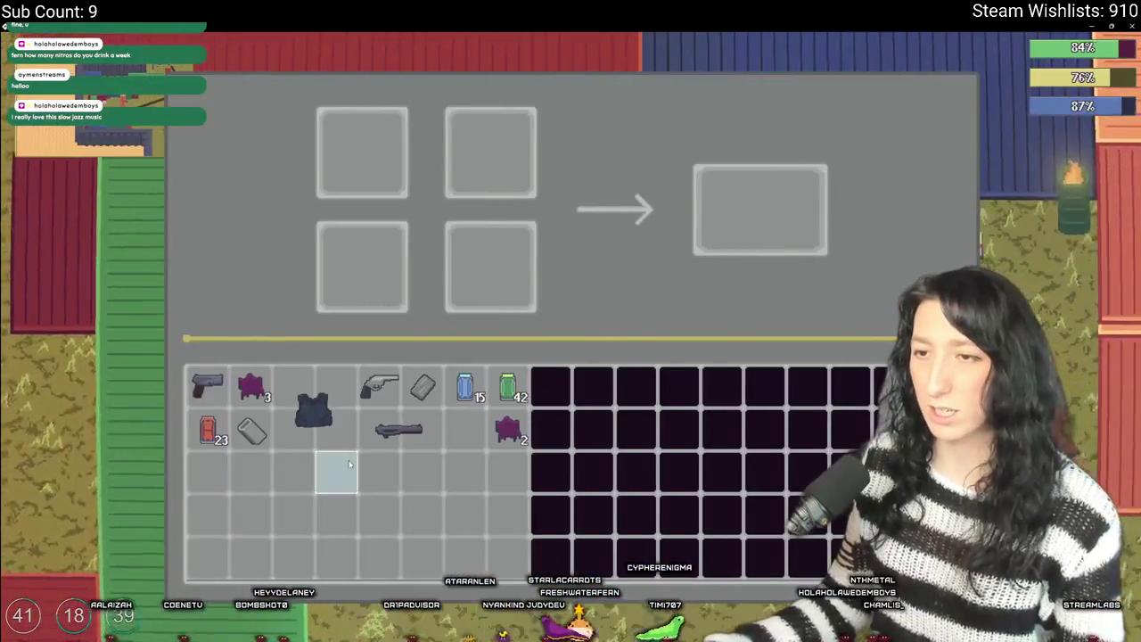
left_click(252, 383)
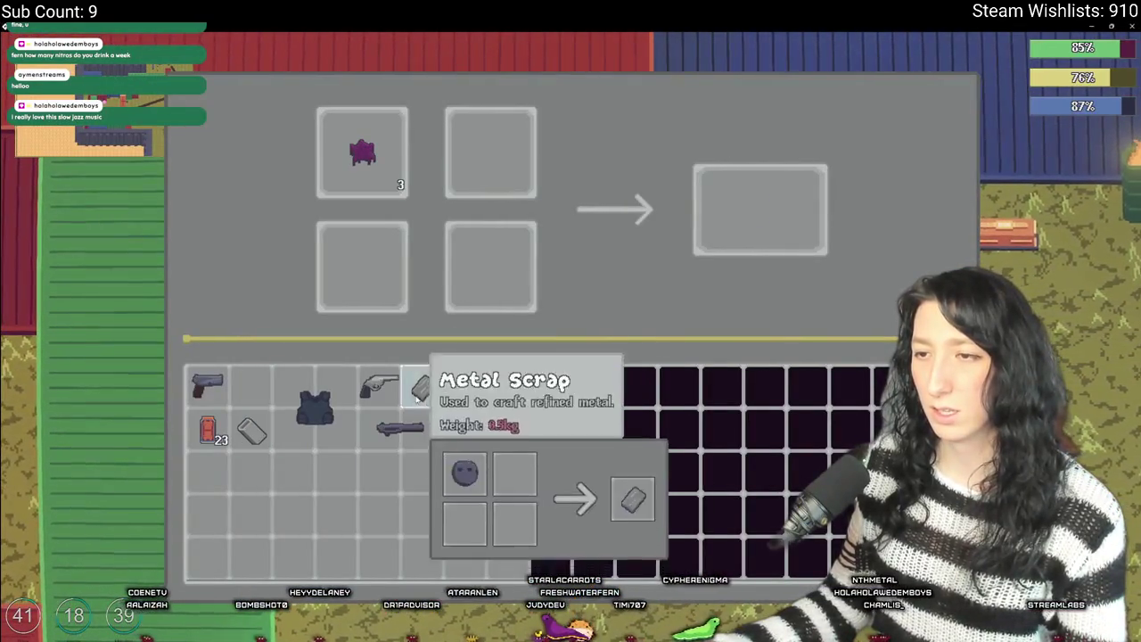
left_click_drag(424, 384, 490, 153)
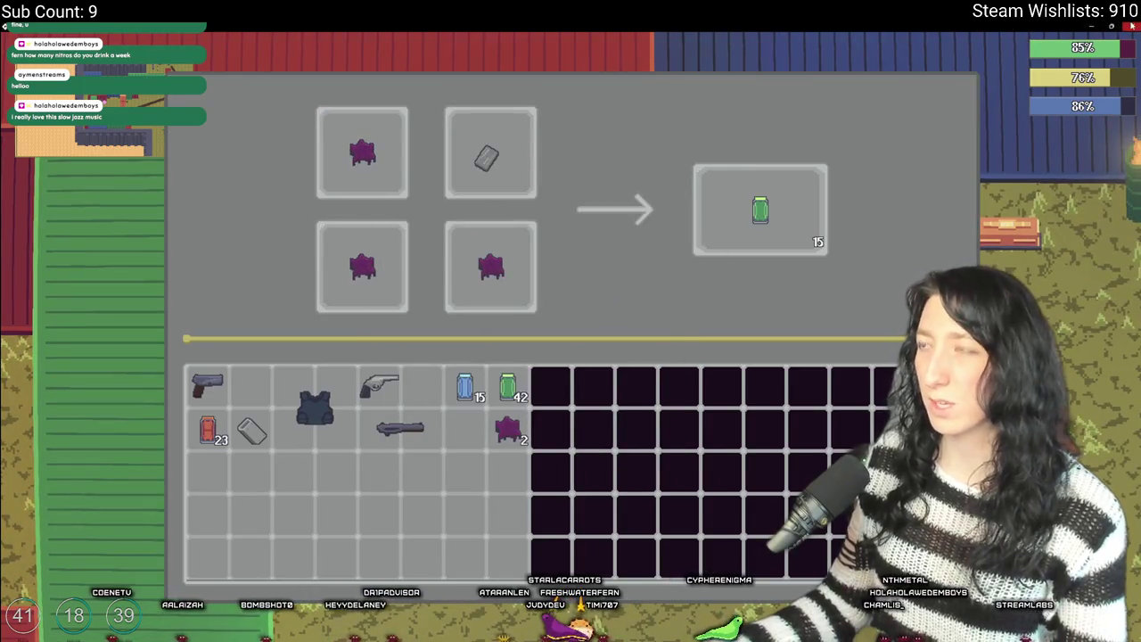
key("alt+F4")
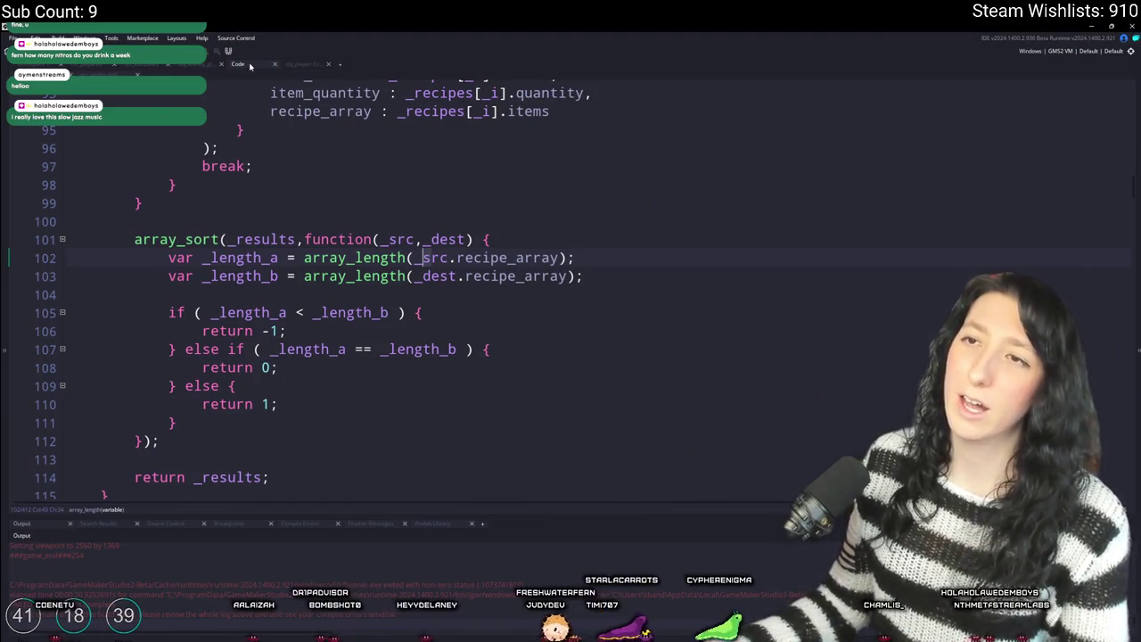
- Find obj_ui_inventory_crafting with Ctrl+T and open its Step event
left_click(46, 66)
key("ctrl+t")
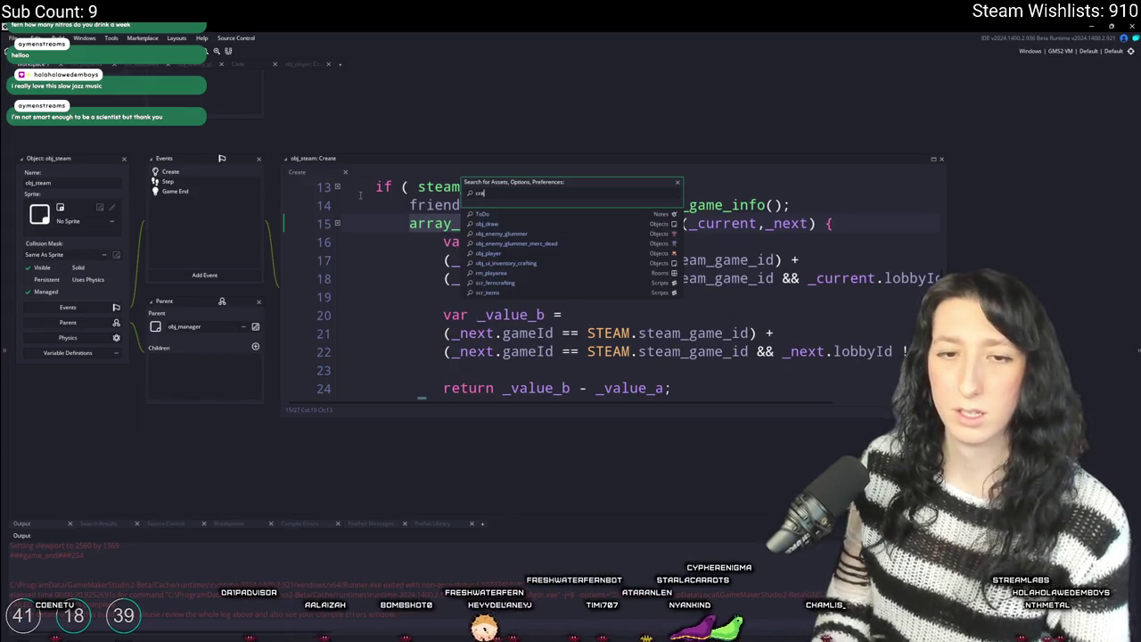
key("Down")
key("Down")
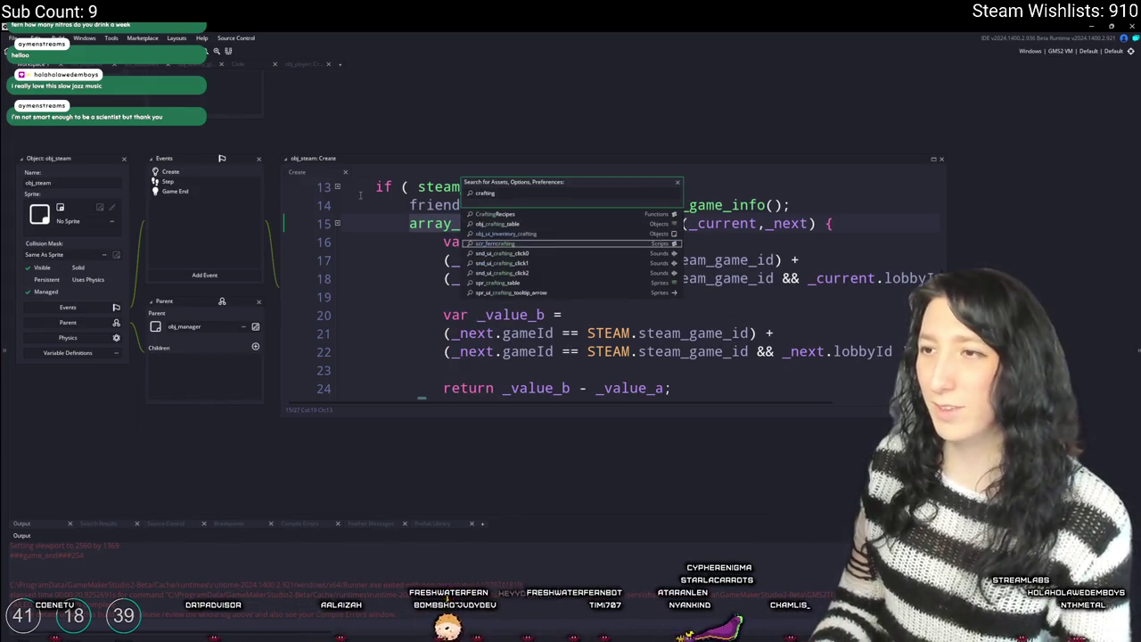
key("Return")
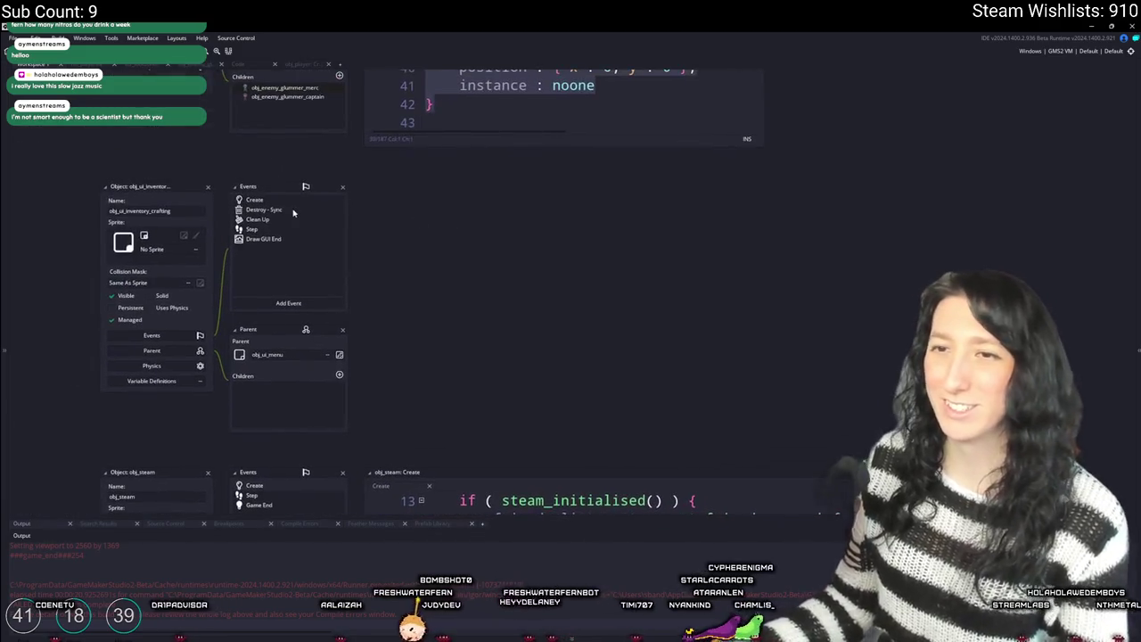
left_click(287, 205)
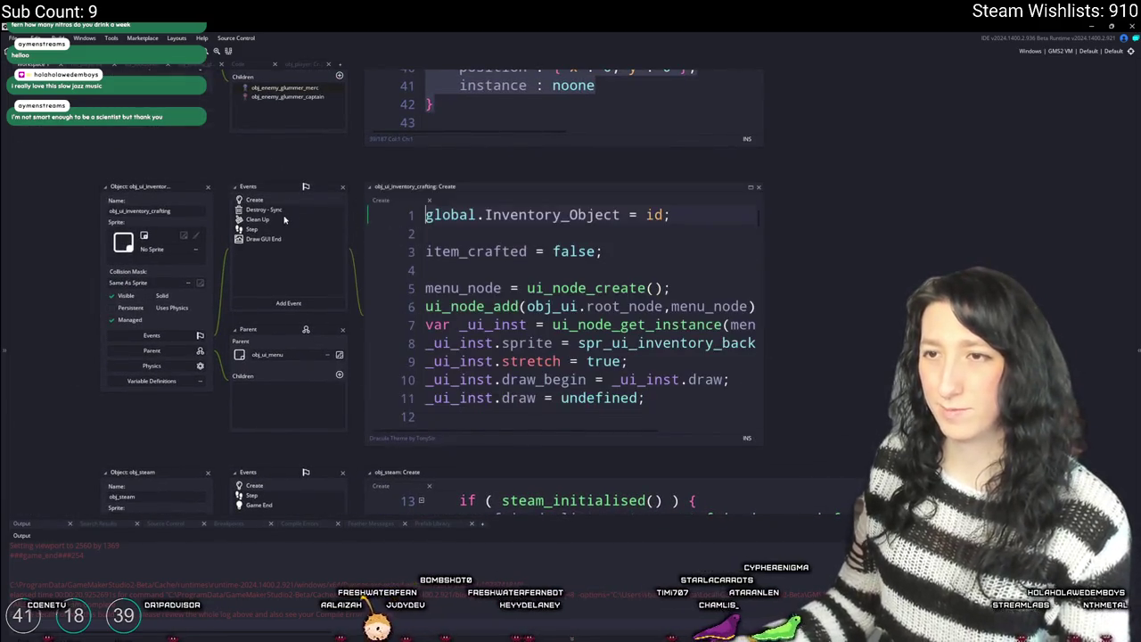
left_click(275, 231)
- Maximise the Step code and scroll to where _crafting_results[_index_to_use] is created with Item_Create
left_click(751, 189)
scroll(385, 307, "down", 20)
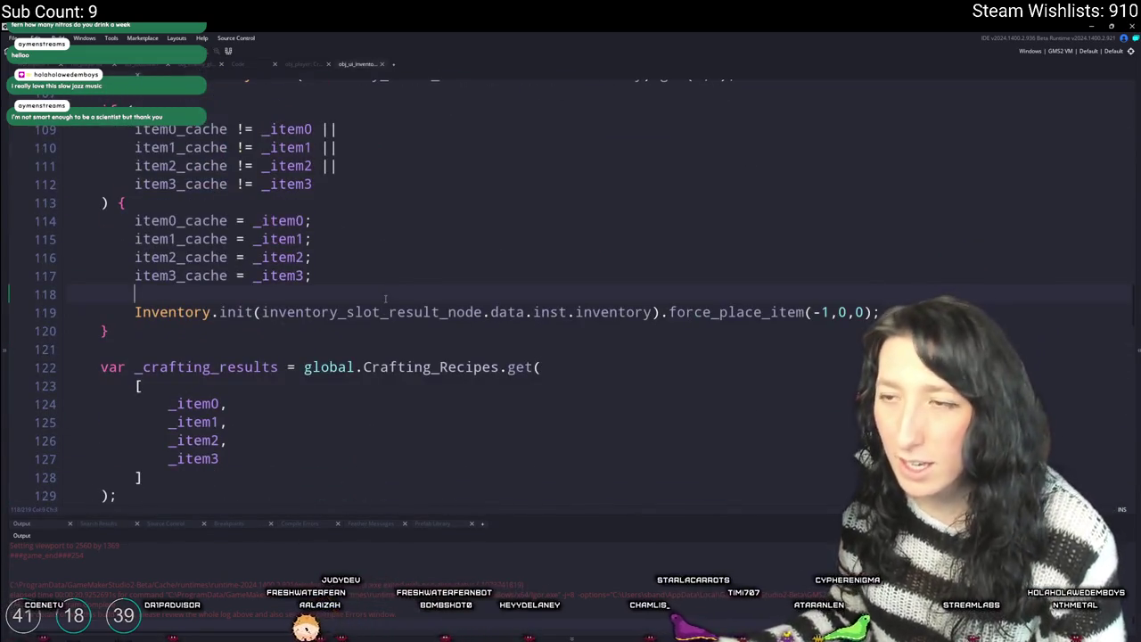
scroll(386, 299, "down", 2)
left_click(278, 260)
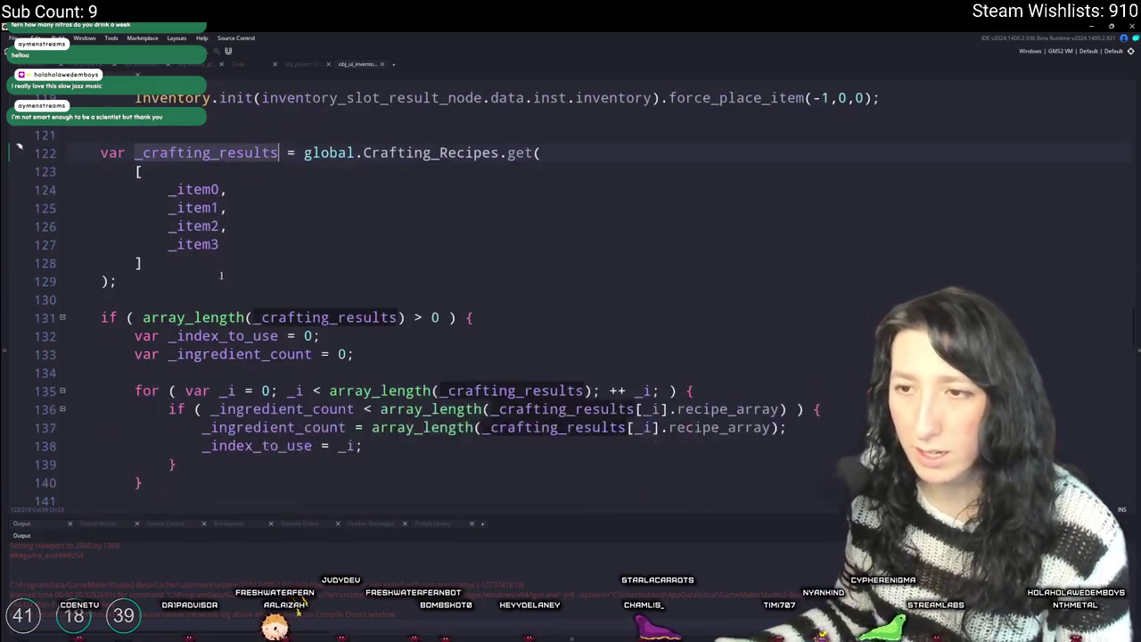
scroll(317, 246, "down", 3)
scroll(316, 246, "down", 3)
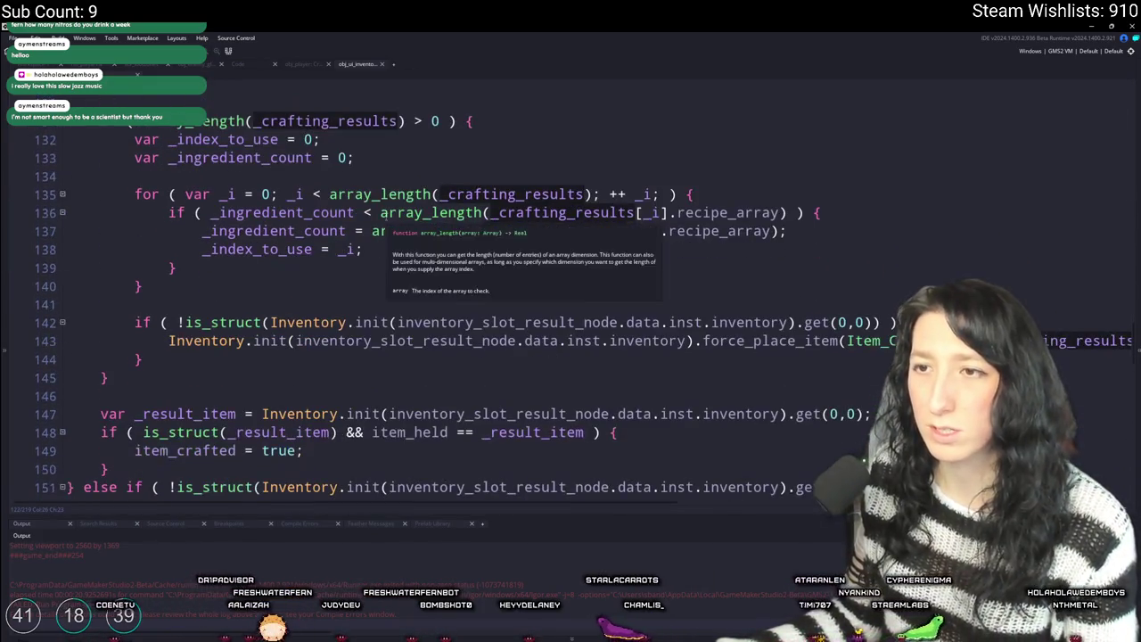
scroll(657, 119, "up", 1)
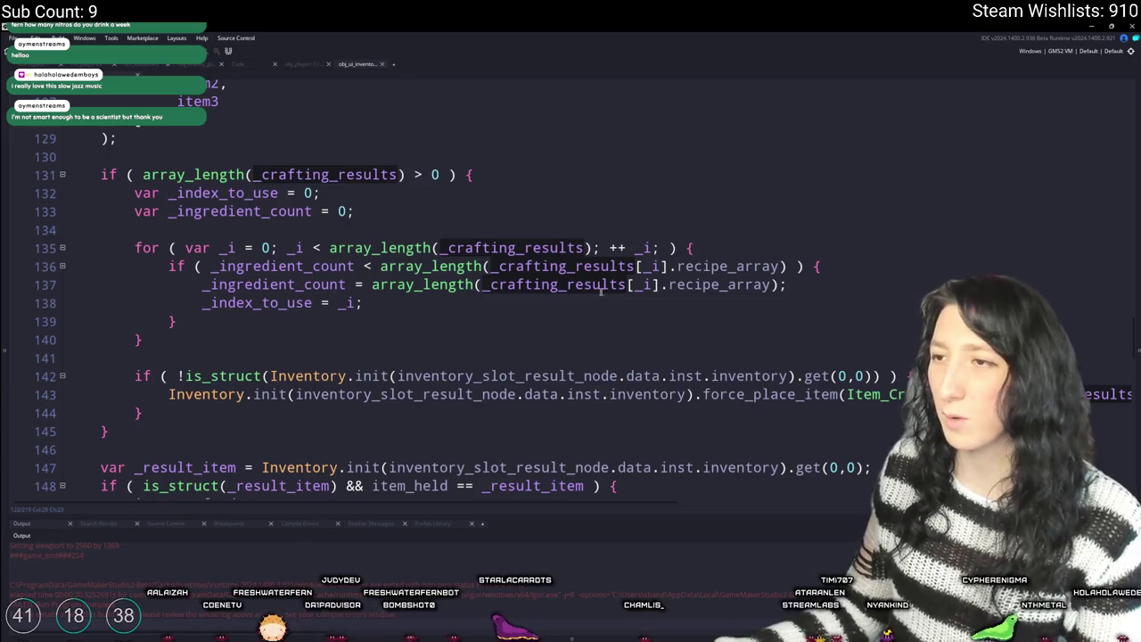
scroll(822, 384, "right", 5)
left_click(822, 384)
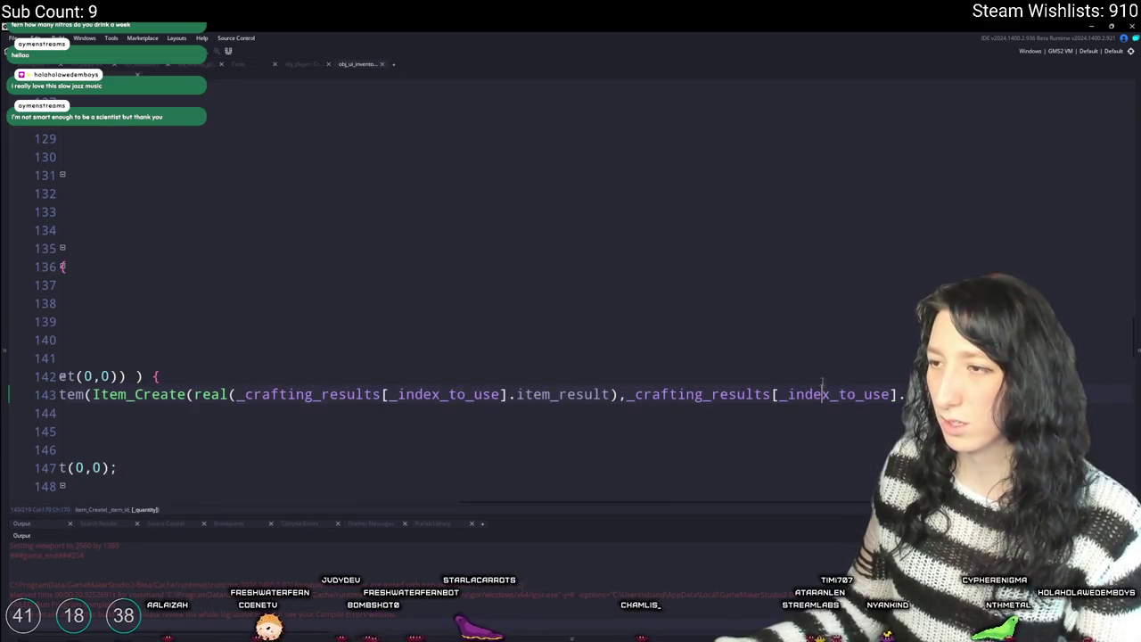
- Replace _index_to_use on line 143 with 0 and delete the first result-picking loop and its variables
double_click(448, 393)
type("0")
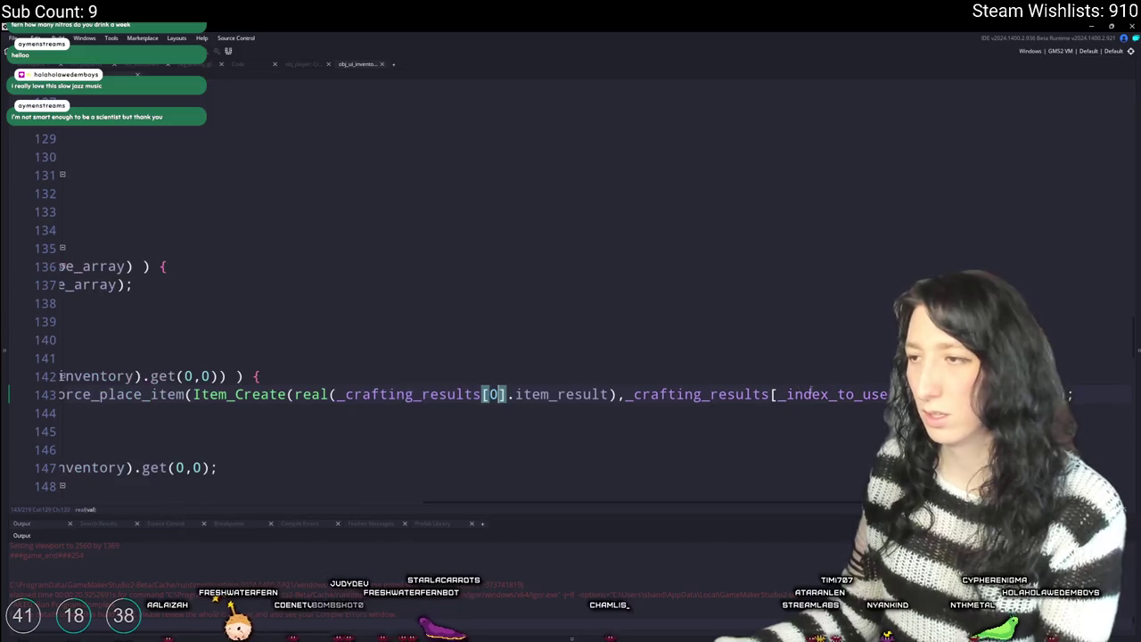
scroll(692, 321, "left", 5)
left_click(226, 248)
left_click(211, 284)
mouse_move(177, 337)
left_mouse_down()
mouse_move(63, 248)
mouse_move(59, 193)
left_mouse_up()
key("ctrl+c")
key("BackSpace")
key("BackSpace")
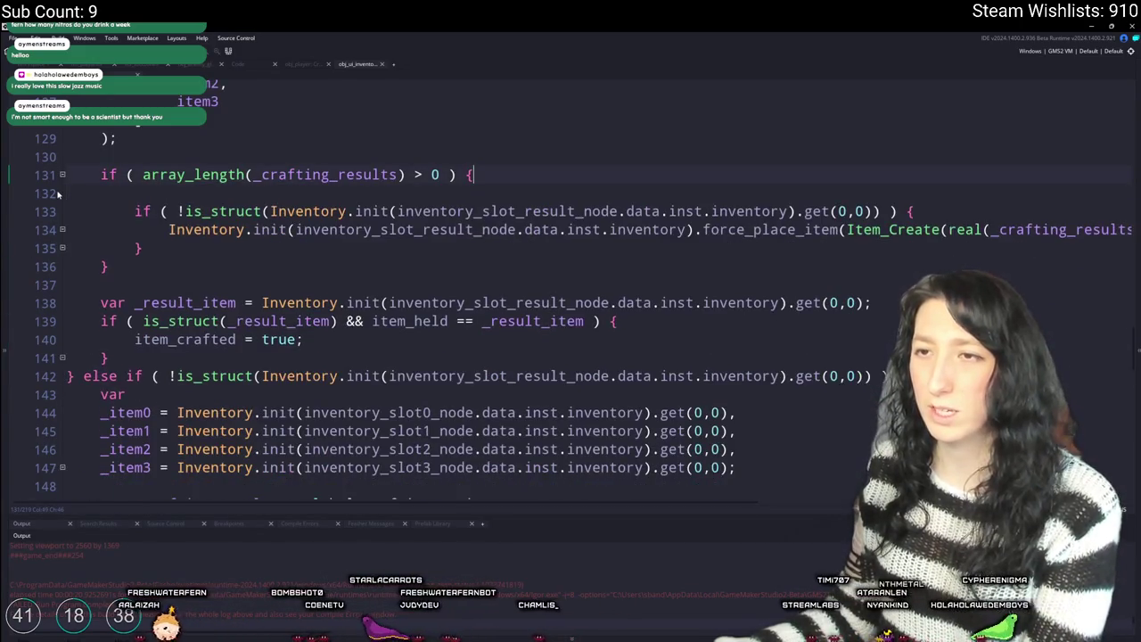
key("Delete")
- Check the force_place_item line and review where _crafting_results is used further down
left_click(67, 212)
key("End")
key("Home")
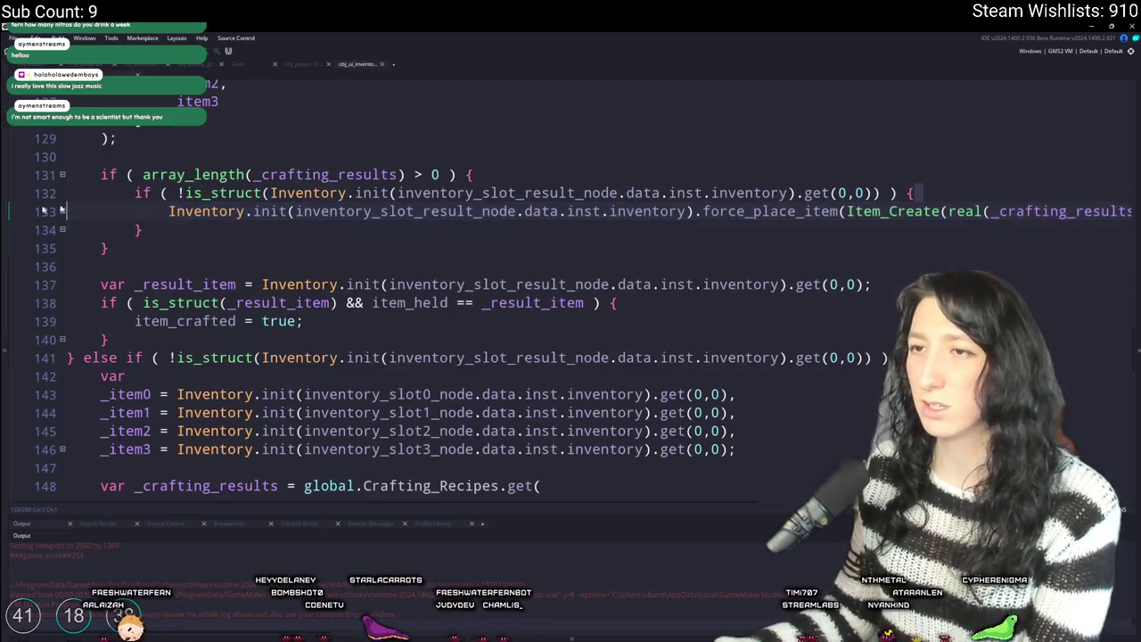
left_click(374, 175)
scroll(374, 267, "down", 2)
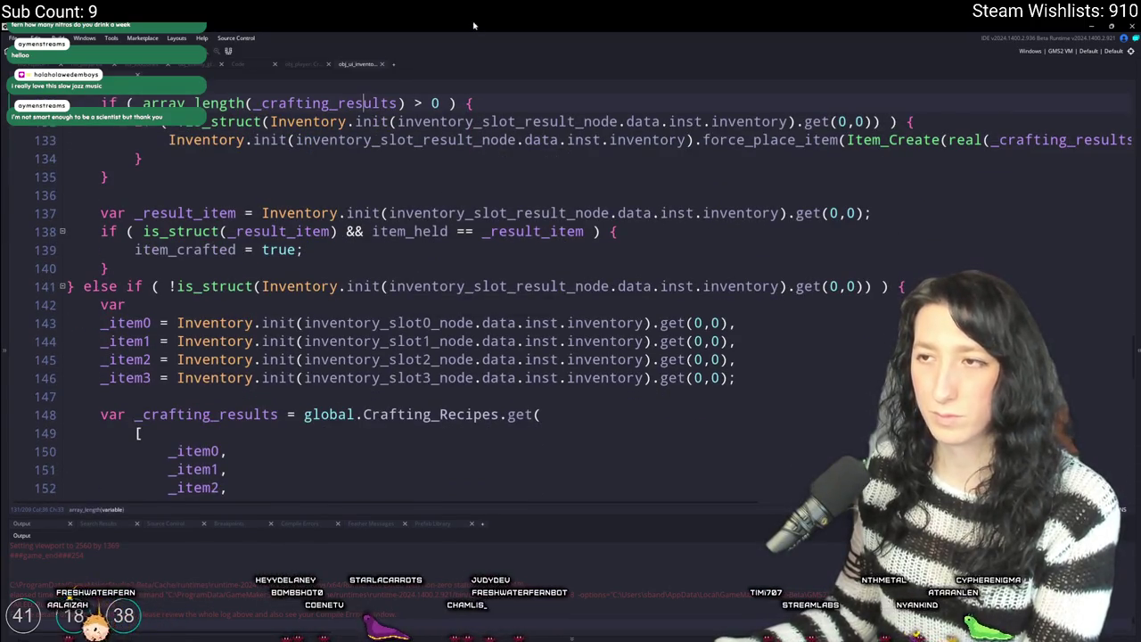
scroll(650, 170, "down", 5)
scroll(650, 169, "up", 1)
scroll(651, 175, "down", 5)
scroll(579, 223, "up", 4)
scroll(509, 266, "down", 7)
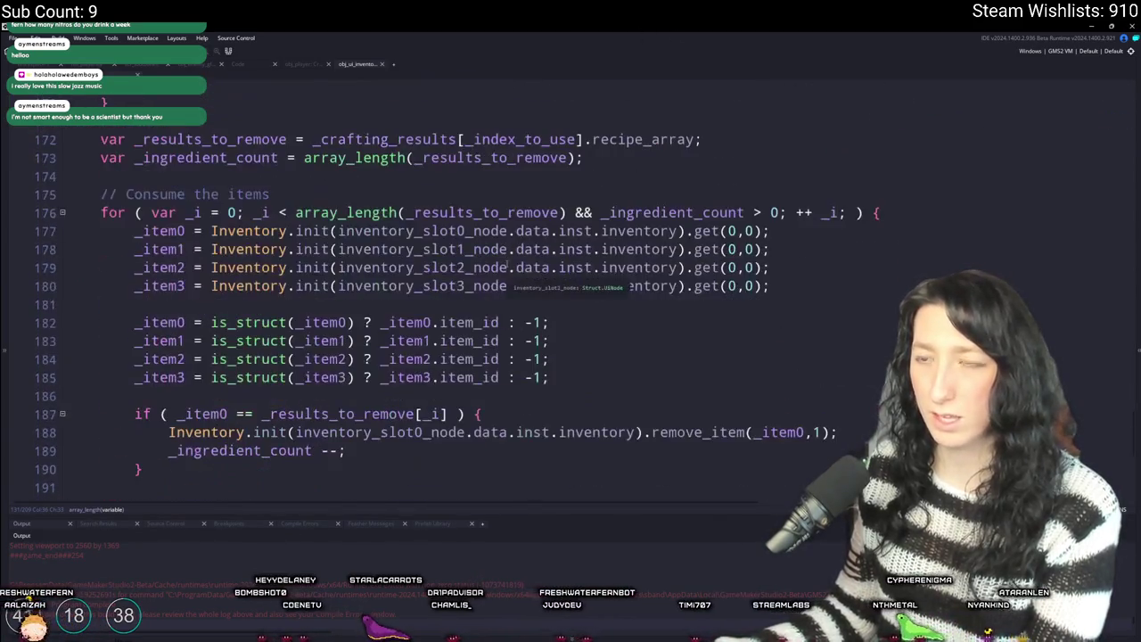
scroll(509, 266, "down", 5)
scroll(565, 238, "down", 2)
scroll(598, 259, "up", 6)
scroll(633, 280, "up", 3)
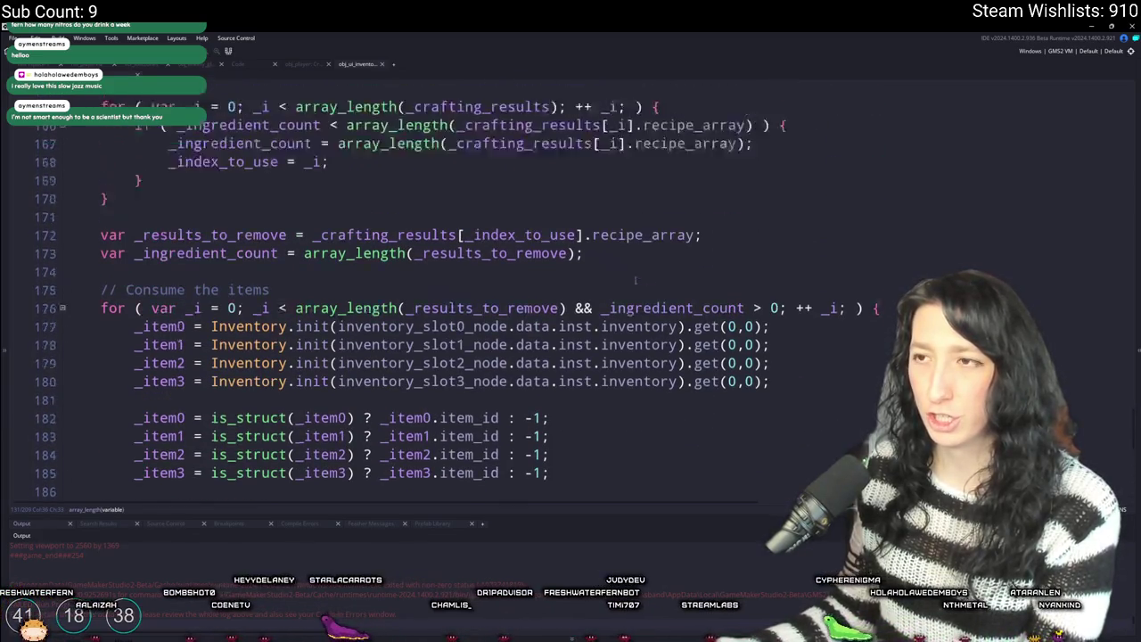
- Replace _index_to_use on line 172 with 0 and delete the second for-loop with its index and count variables
left_click(580, 307)
left_click(272, 307)
scroll(343, 264, "up", 2)
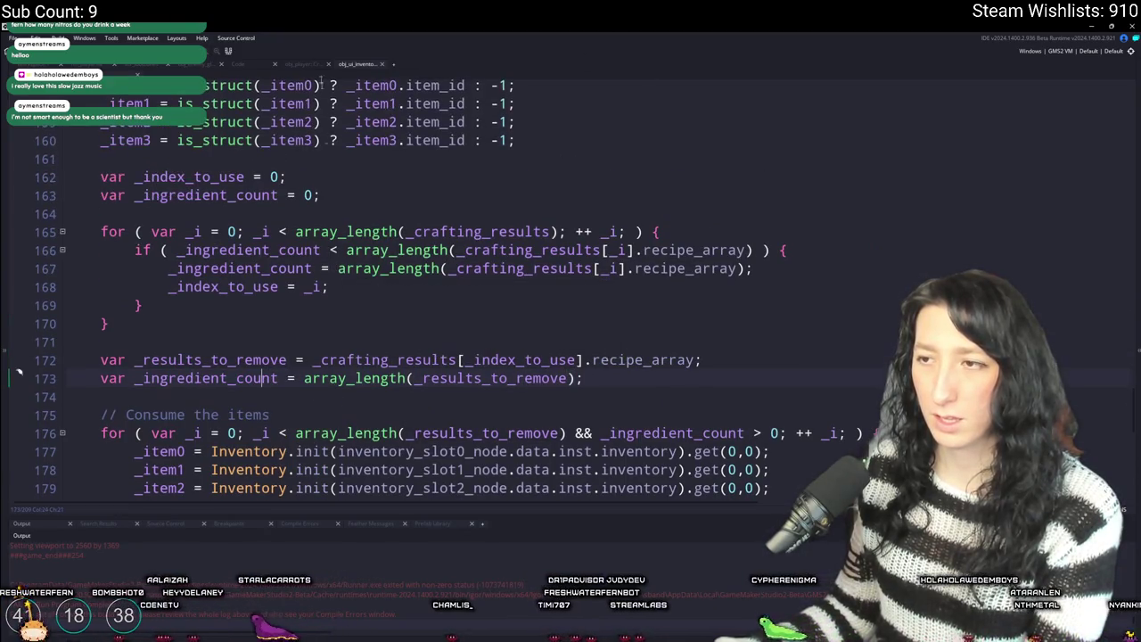
double_click(496, 360)
type("0")
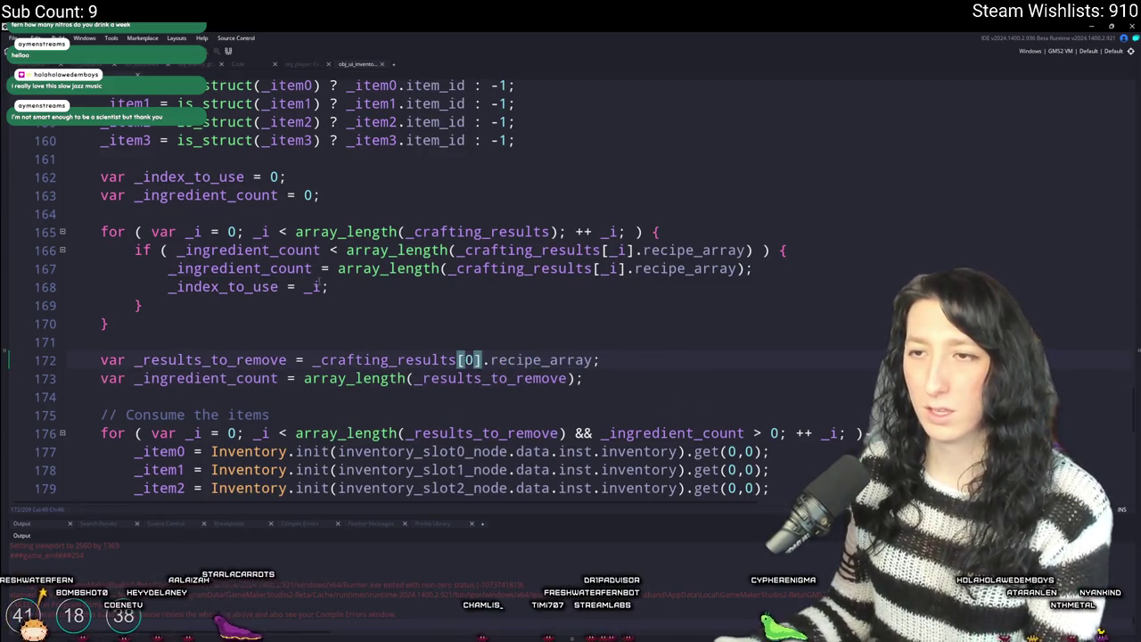
mouse_move(125, 325)
left_mouse_down()
mouse_move(330, 223)
mouse_move(330, 178)
mouse_move(343, 195)
left_mouse_up()
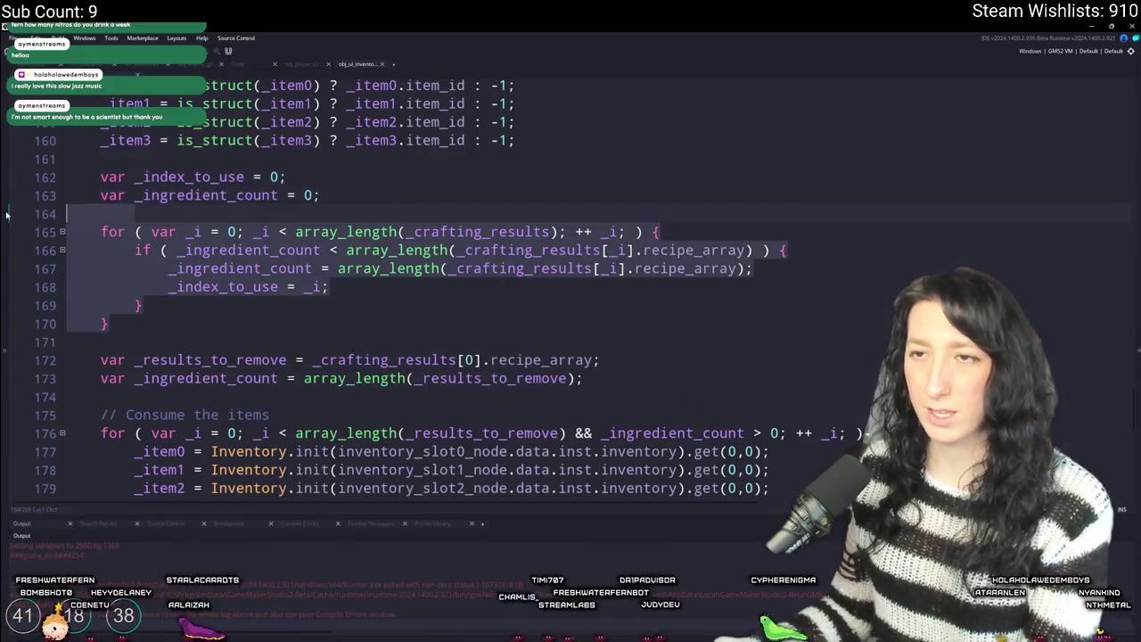
key("BackSpace")
key("shift+Up")
key("shift+Up")
key("BackSpace")
key("BackSpace")
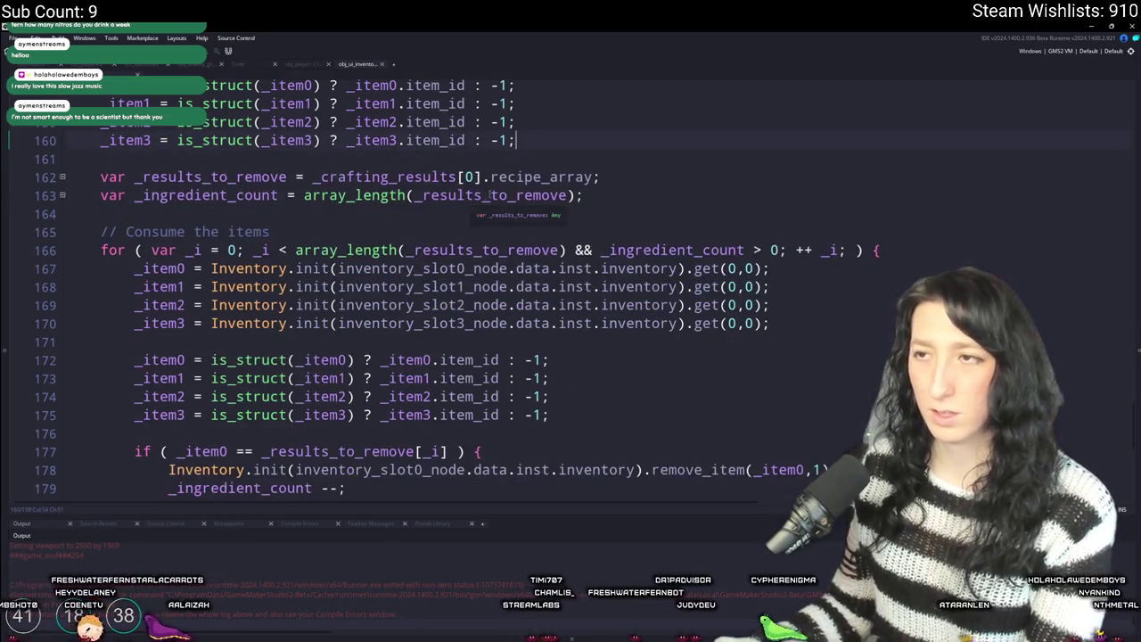
- Inspect _ingredient_count in the consume loop, then temporarily restore the deleted variables and for-loop
left_click(702, 249)
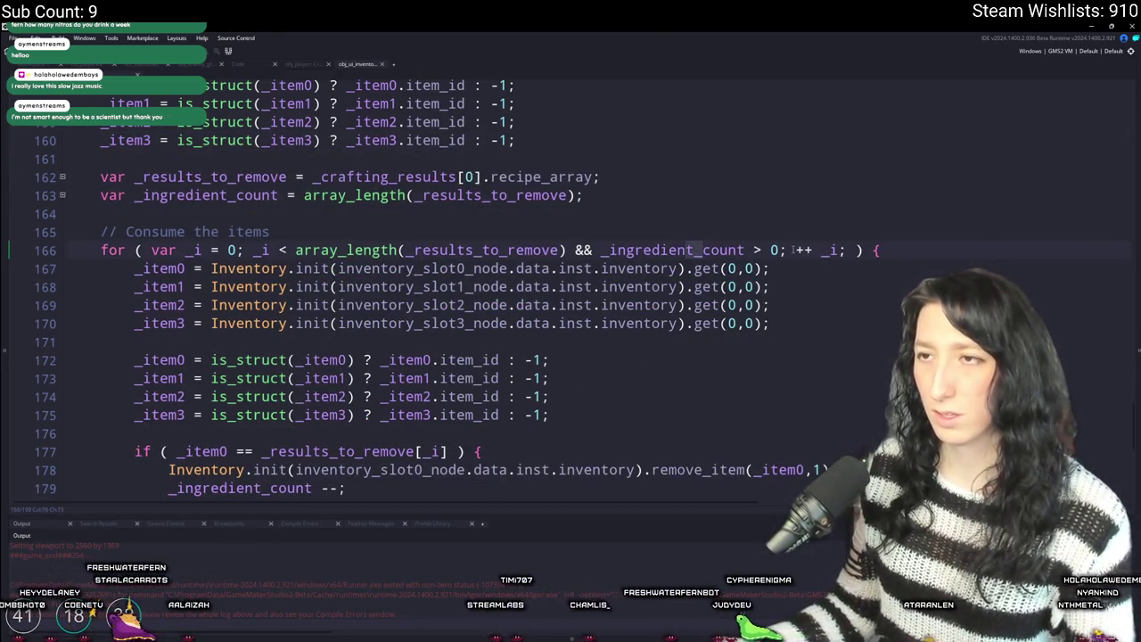
left_click(575, 176)
double_click(205, 195)
scroll(20, 285, "up", 5)
scroll(18, 458, "up", 3)
scroll(18, 458, "down", 3)
left_click(66, 408)
type("var _index_to_use = 0; var _ingredient_count = 0;")
scroll(495, 353, "down", 2)
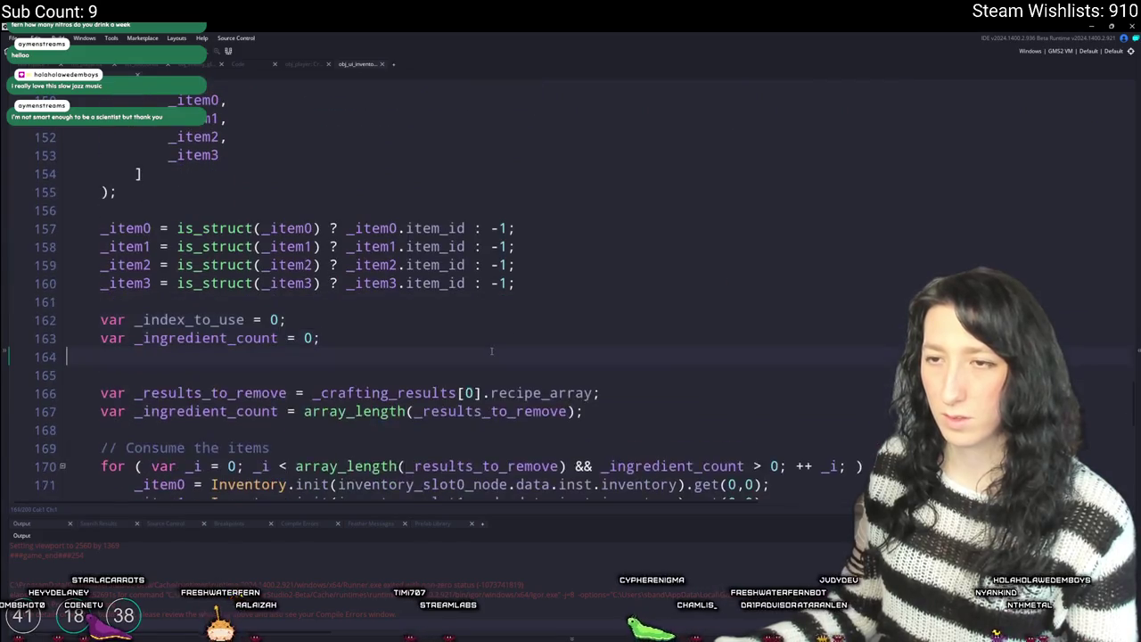
key("ctrl+v")
- Reapply the 0 index on line 172 and the loop removal, then highlight every _ingredient_count use
double_click(253, 324)
key("ctrl+c")
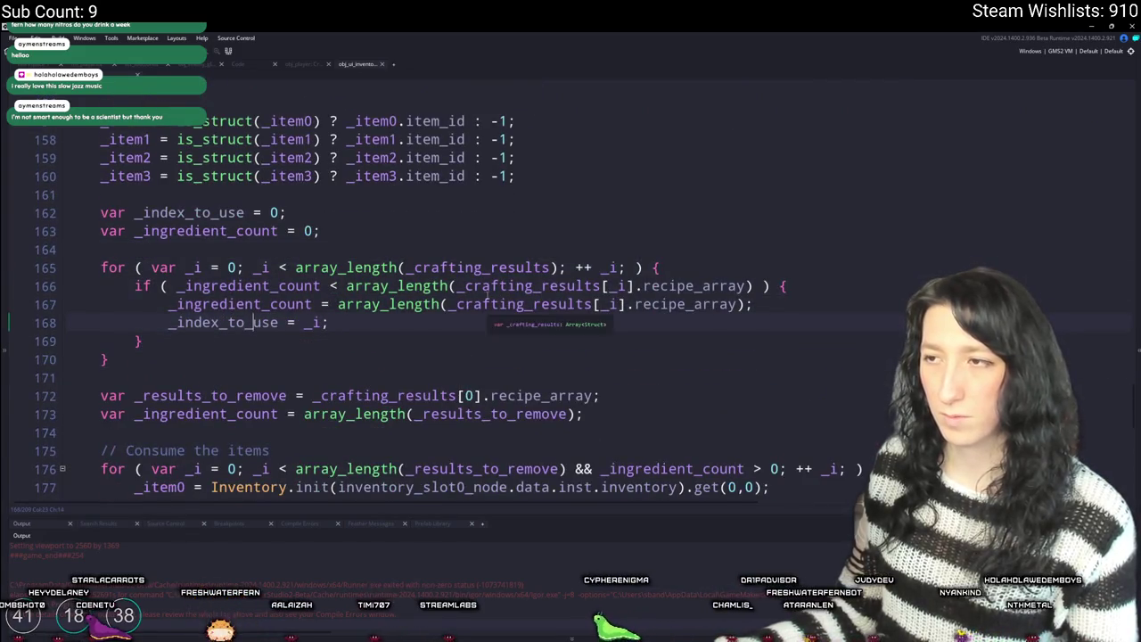
scroll(485, 303, "down", 2)
double_click(467, 360)
key("ctrl+v")
key("ctrl+z")
key("ctrl+z")
key("ctrl+z")
key("ctrl+z")
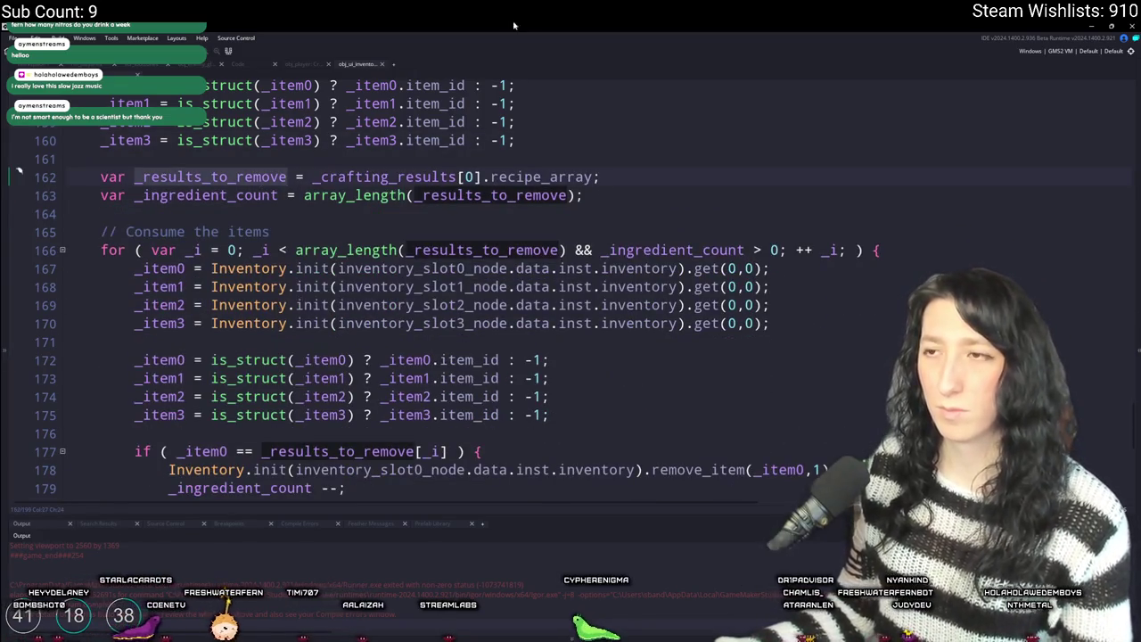
double_click(230, 195)
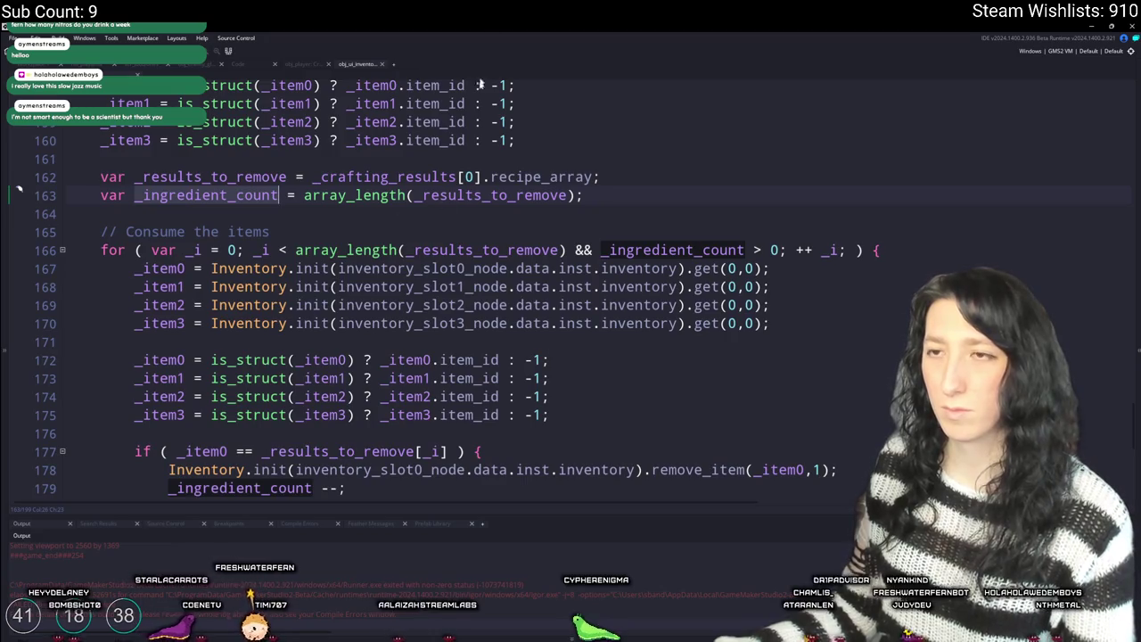
scroll(361, 284, "down", 5)
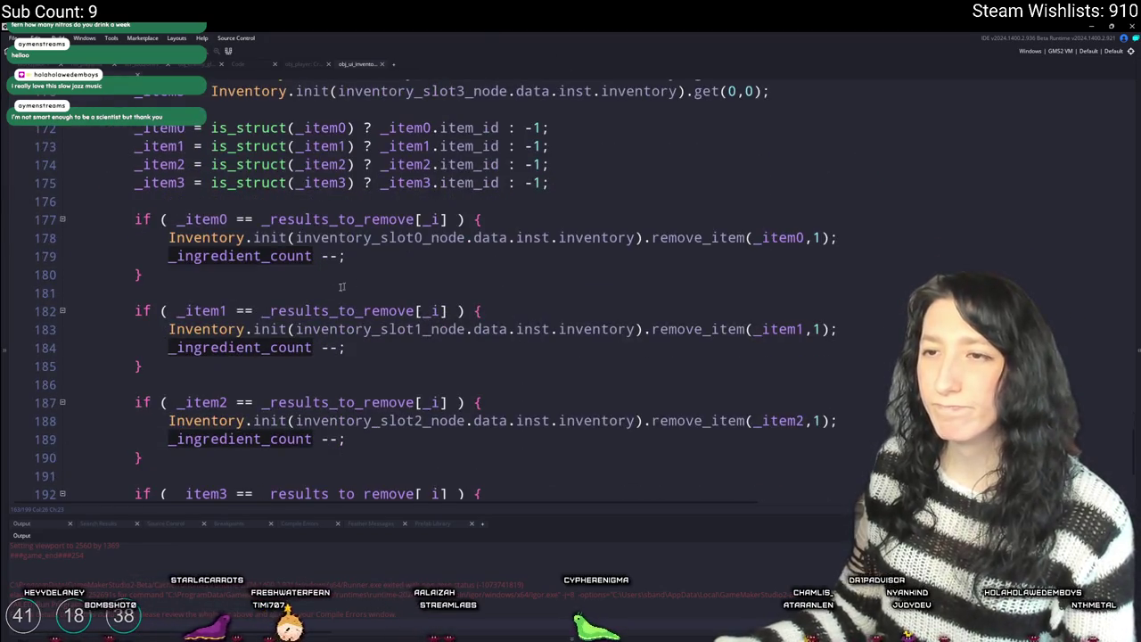